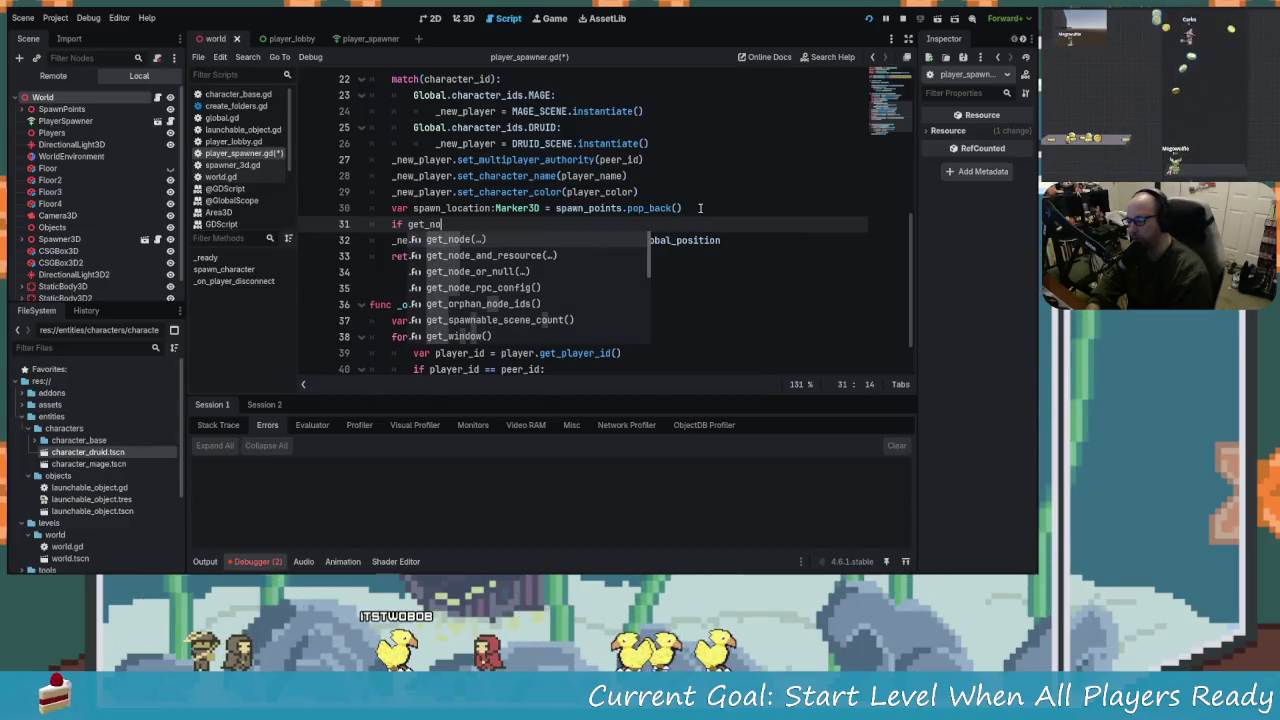
# On line 31, insert get_node_or_null(_new_player.get_path()) using autocomplete.
pyautogui.press('Down')
pyautogui.press('Down')
pyautogui.press('Down')
pyautogui.press('Up')
pyautogui.press('Down')
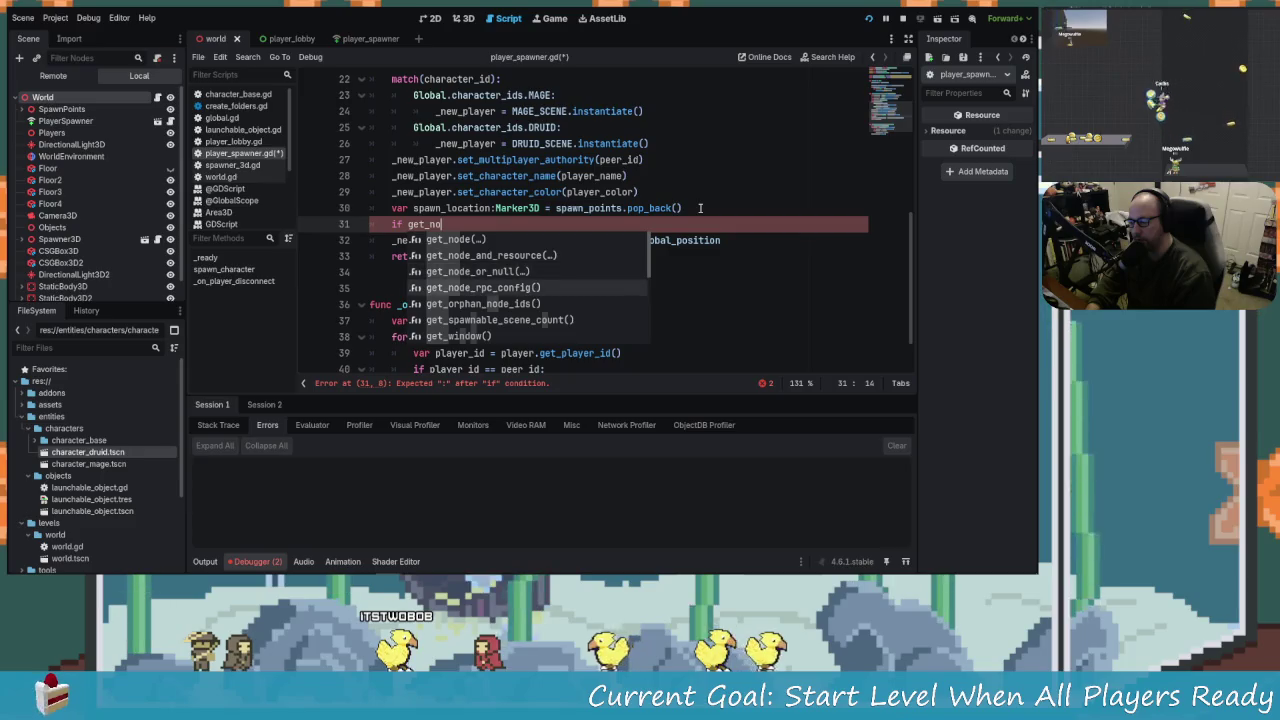
pyautogui.press('Up')
pyautogui.press('Return')
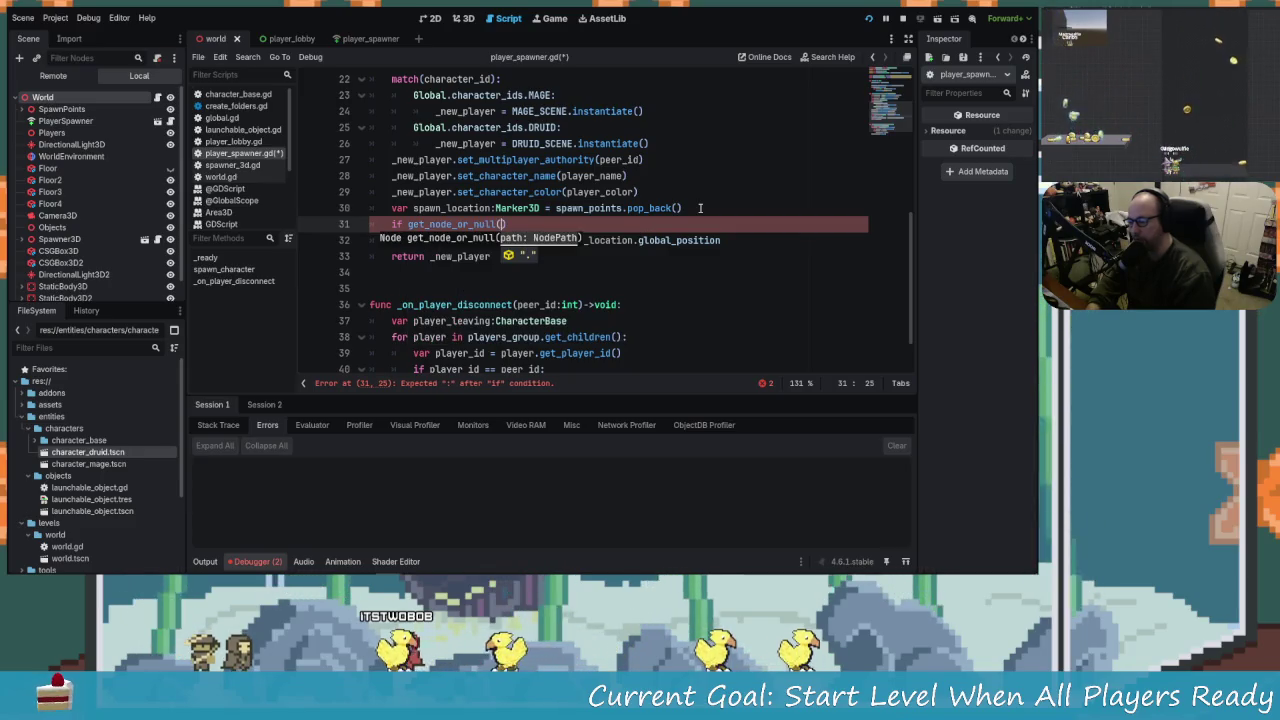
pyautogui.scroll(1, 690, 240)
pyautogui.press('Down')
pyautogui.press('Down')
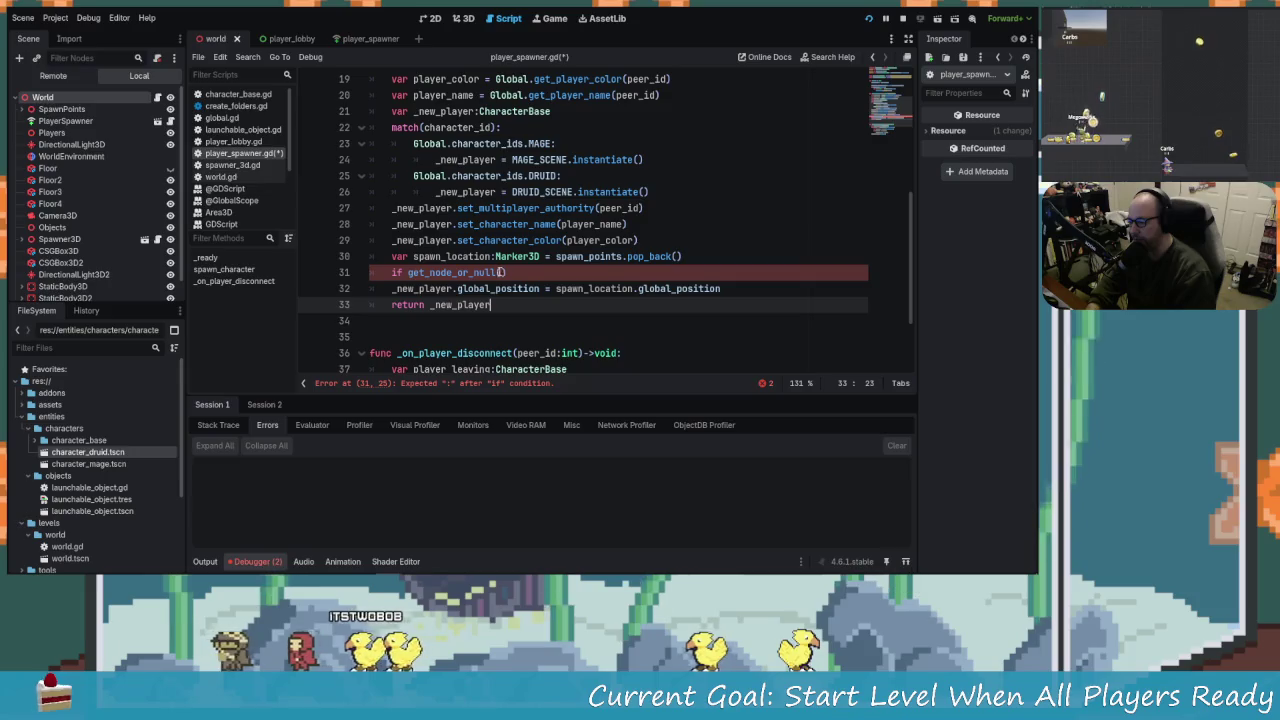
pyautogui.press('Up')
pyautogui.press('Up')
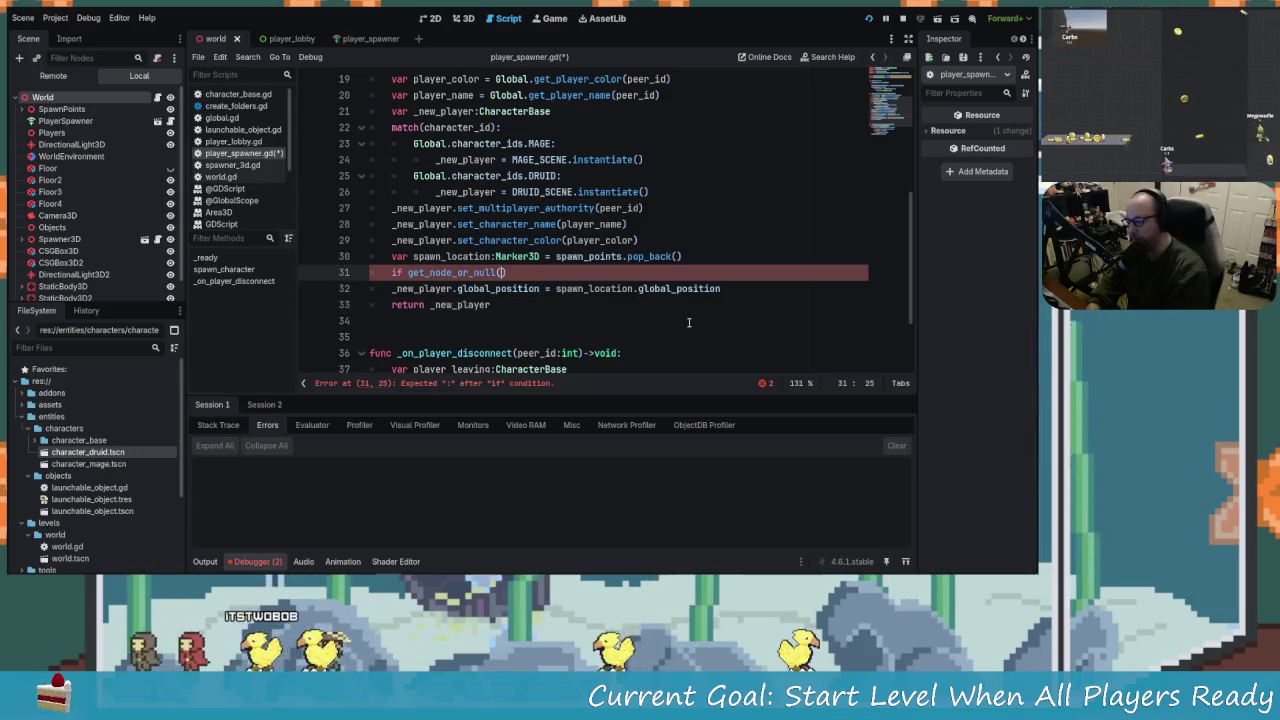
pyautogui.write('_new')
pyautogui.write('_player.g')
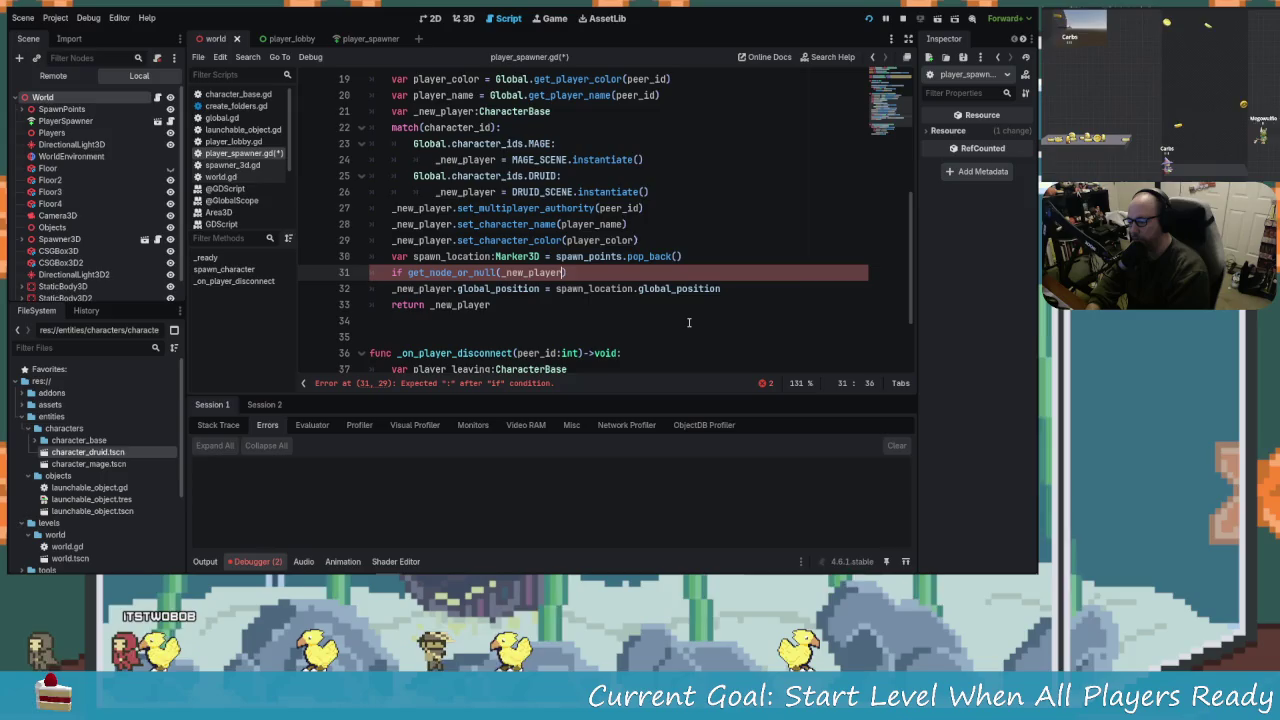
pyautogui.write('et_pa')
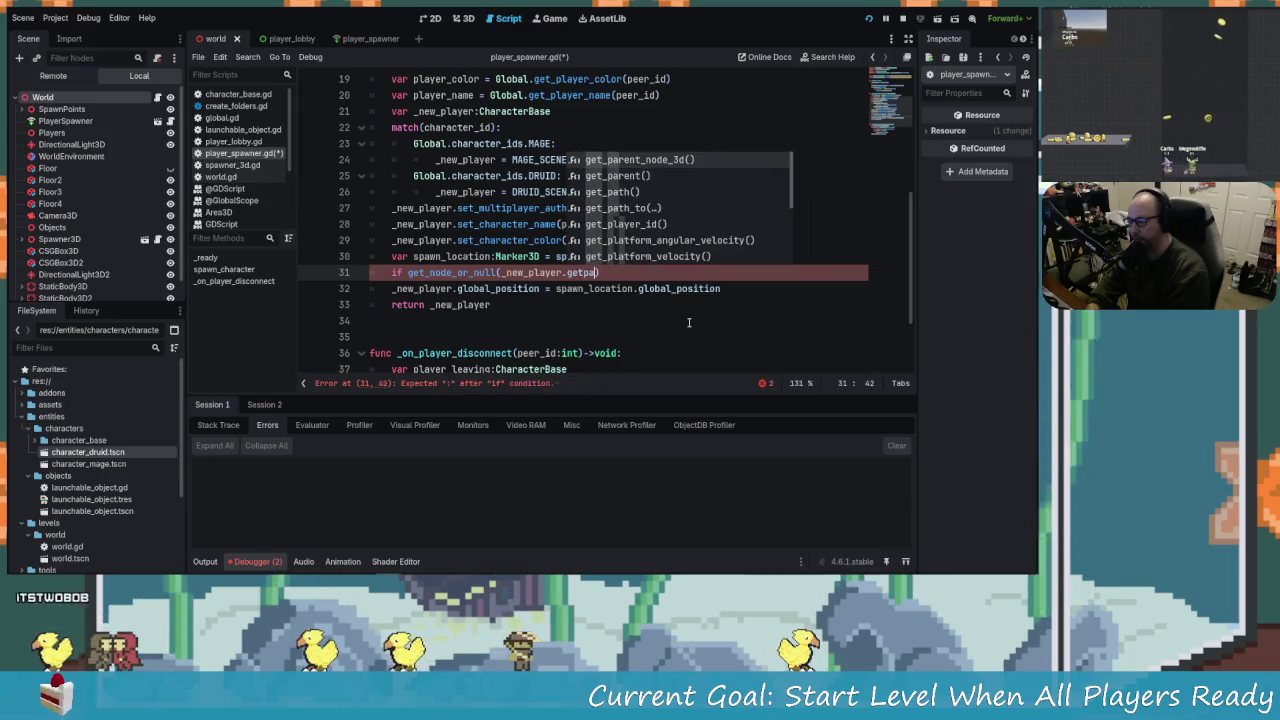
pyautogui.write('th')
pyautogui.press('Return')
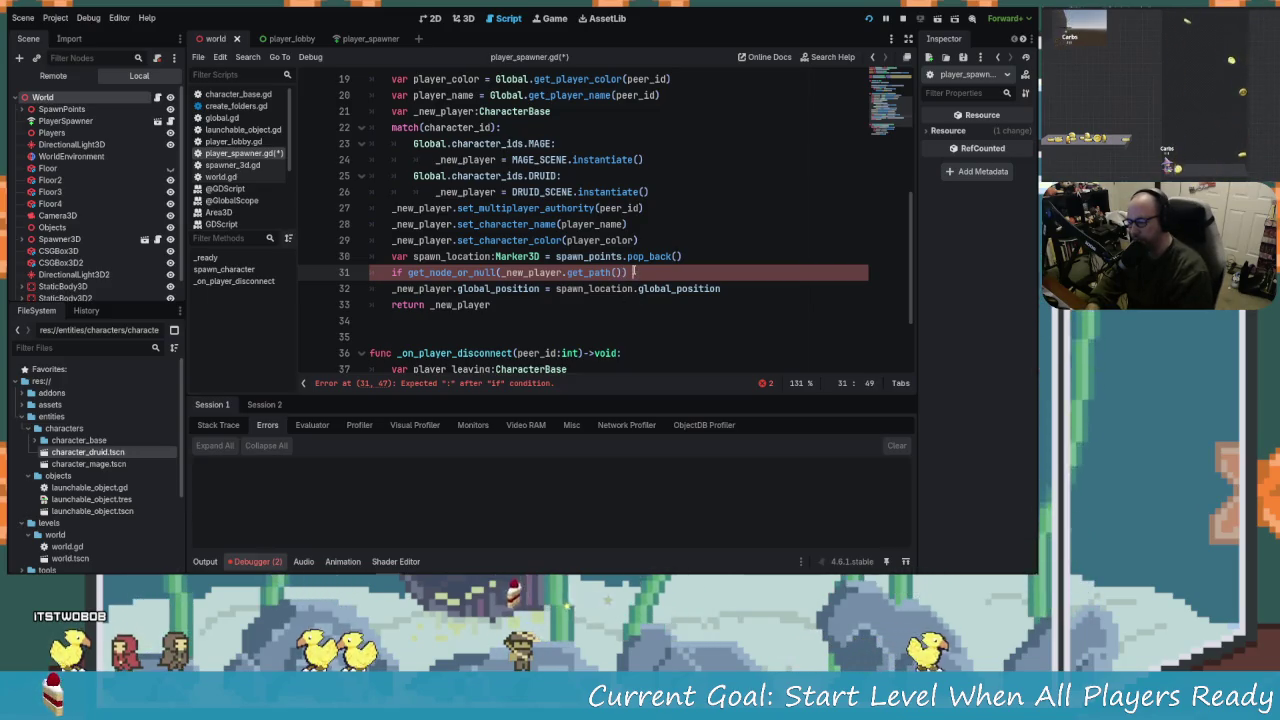
# Finish the condition with '!= null:', indent line 32 into the if block, and stop the game.
pyautogui.write('not')
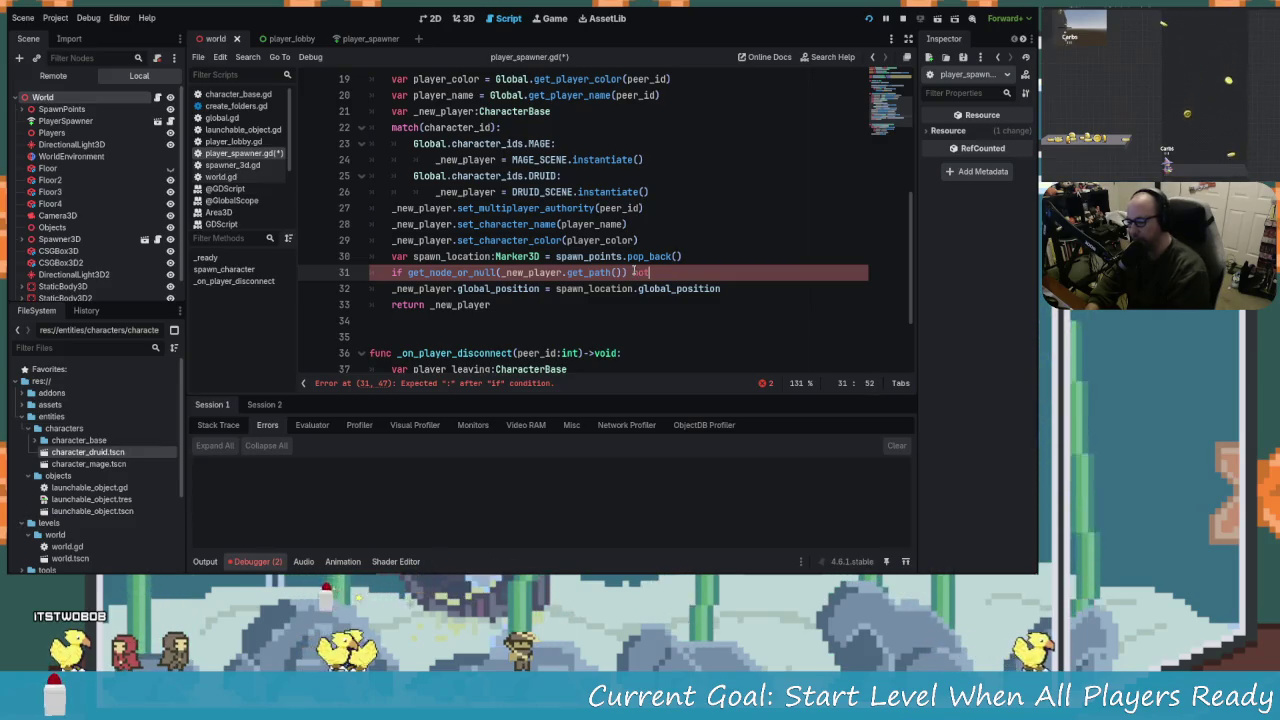
pyautogui.press('BackSpace')
pyautogui.press('BackSpace')
pyautogui.press('BackSpace')
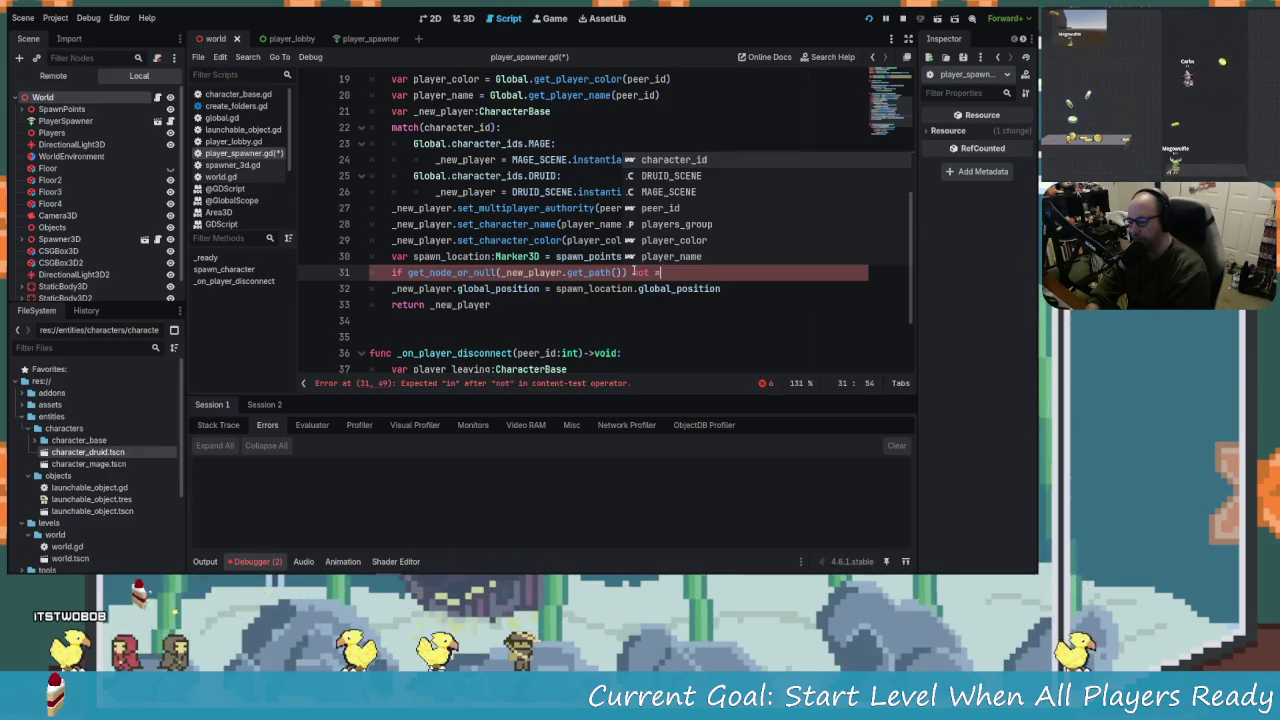
pyautogui.write('!=')
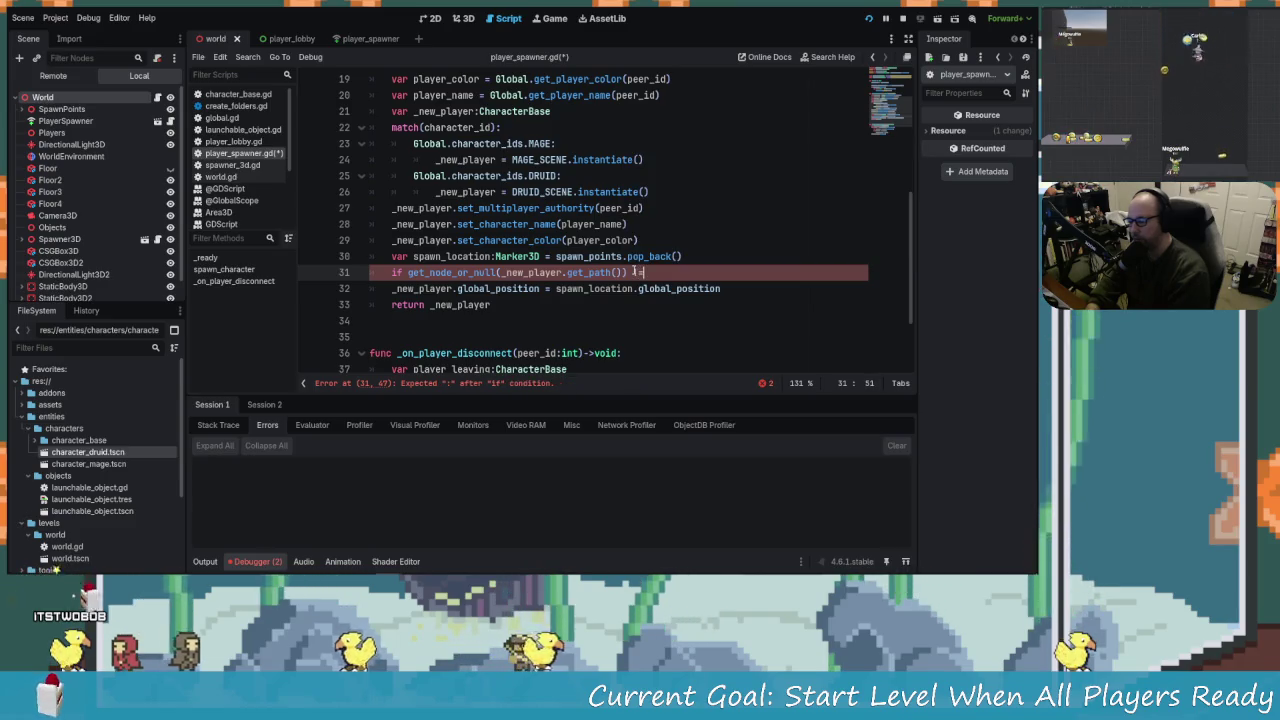
pyautogui.write(' null:')
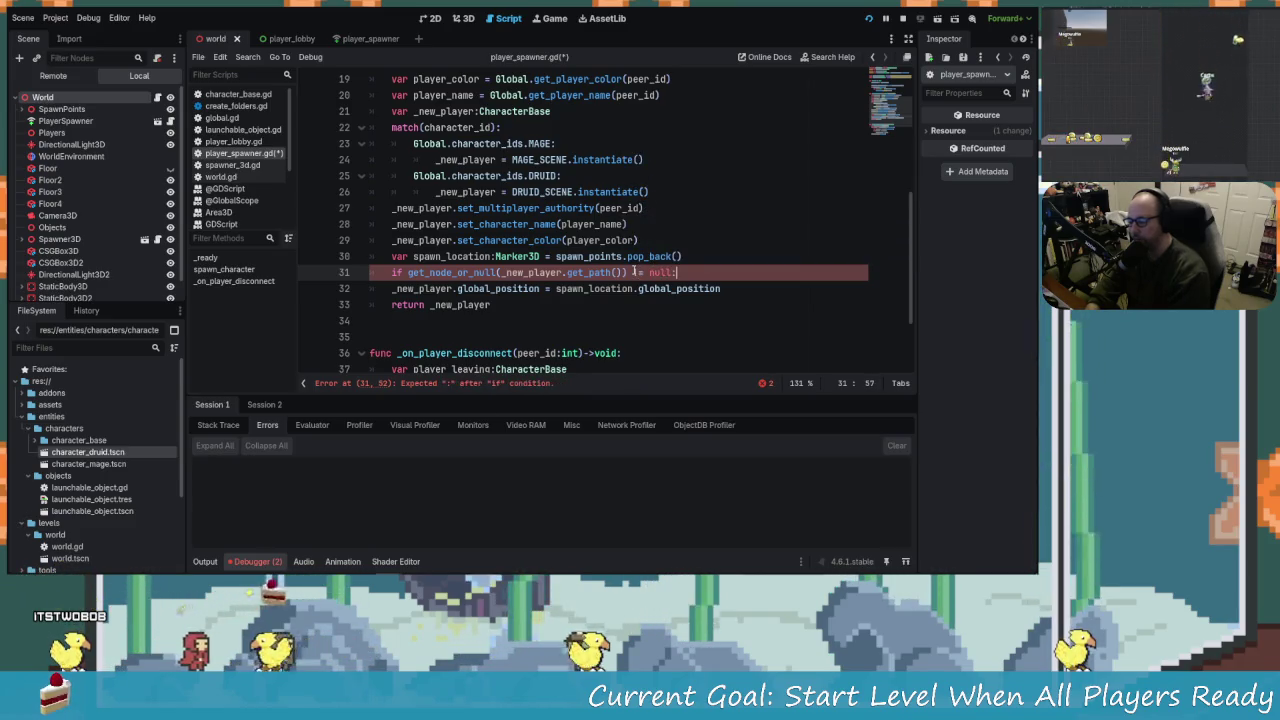
pyautogui.press('Down')
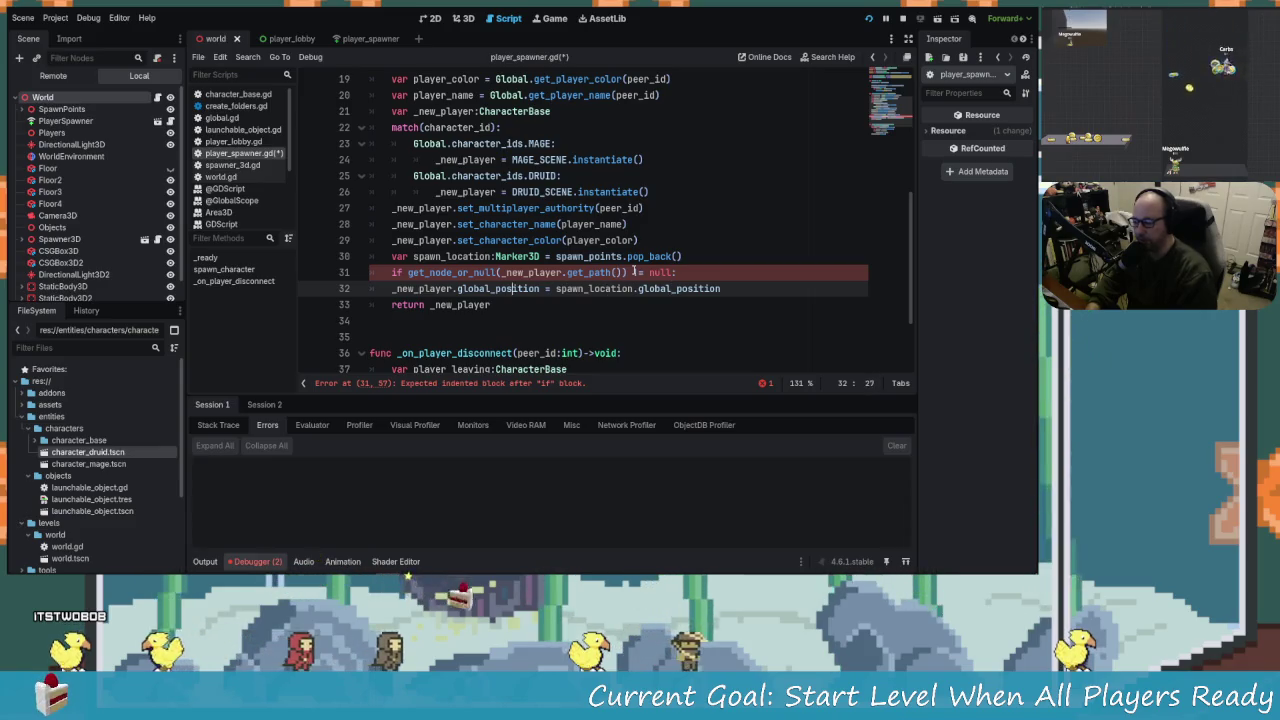
pyautogui.press('Home')
pyautogui.press('Tab')
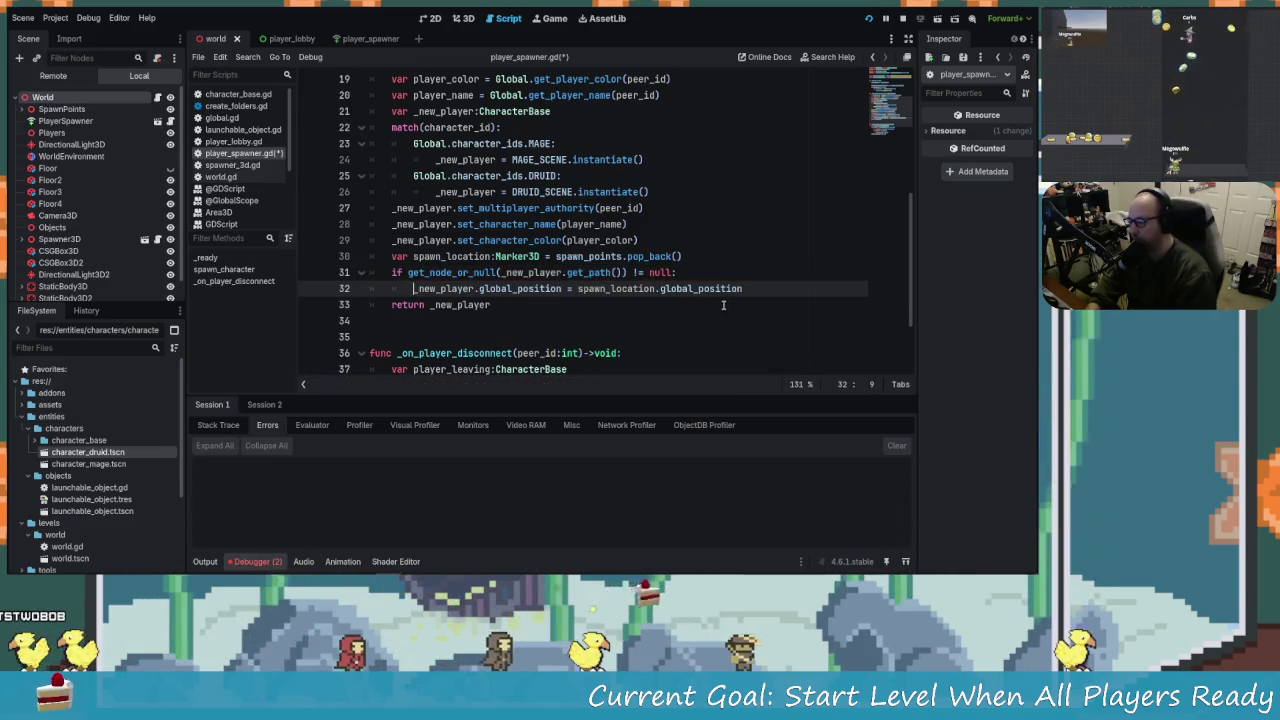
pyautogui.click(546, 314)
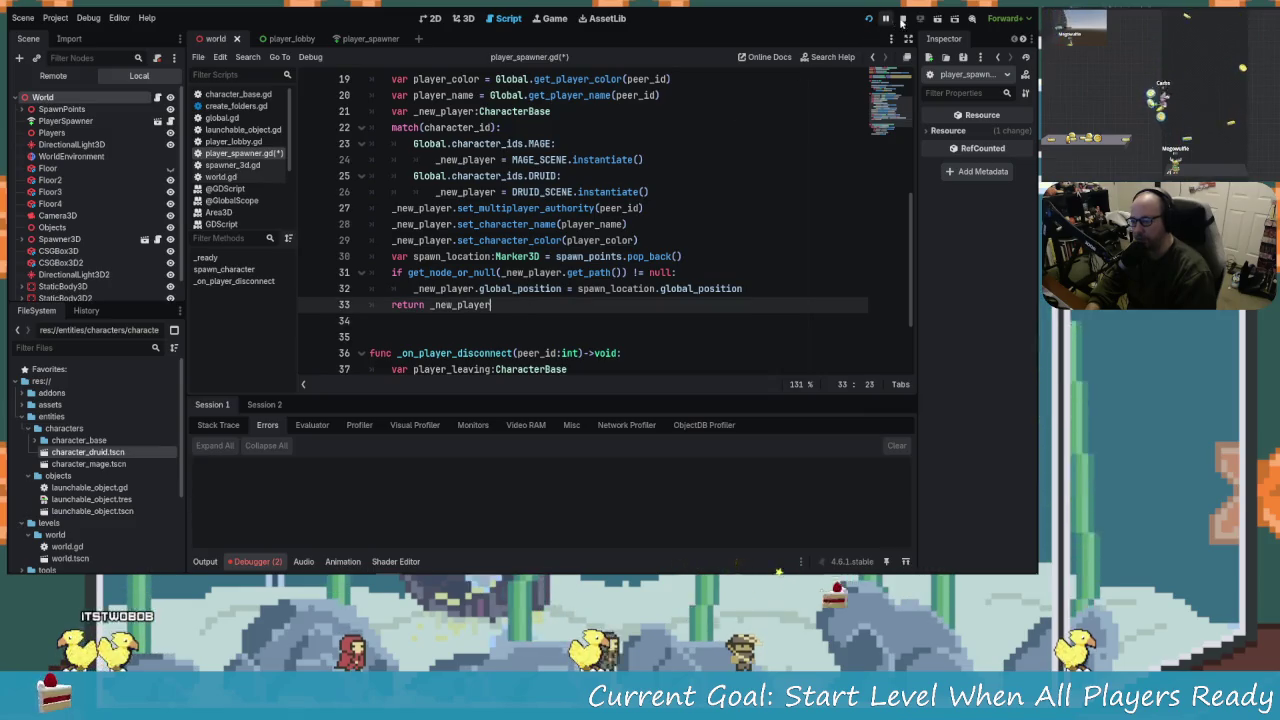
# Restart the game and tile the two debug windows side by side.
pyautogui.click(871, 19)
pyautogui.click(869, 19)
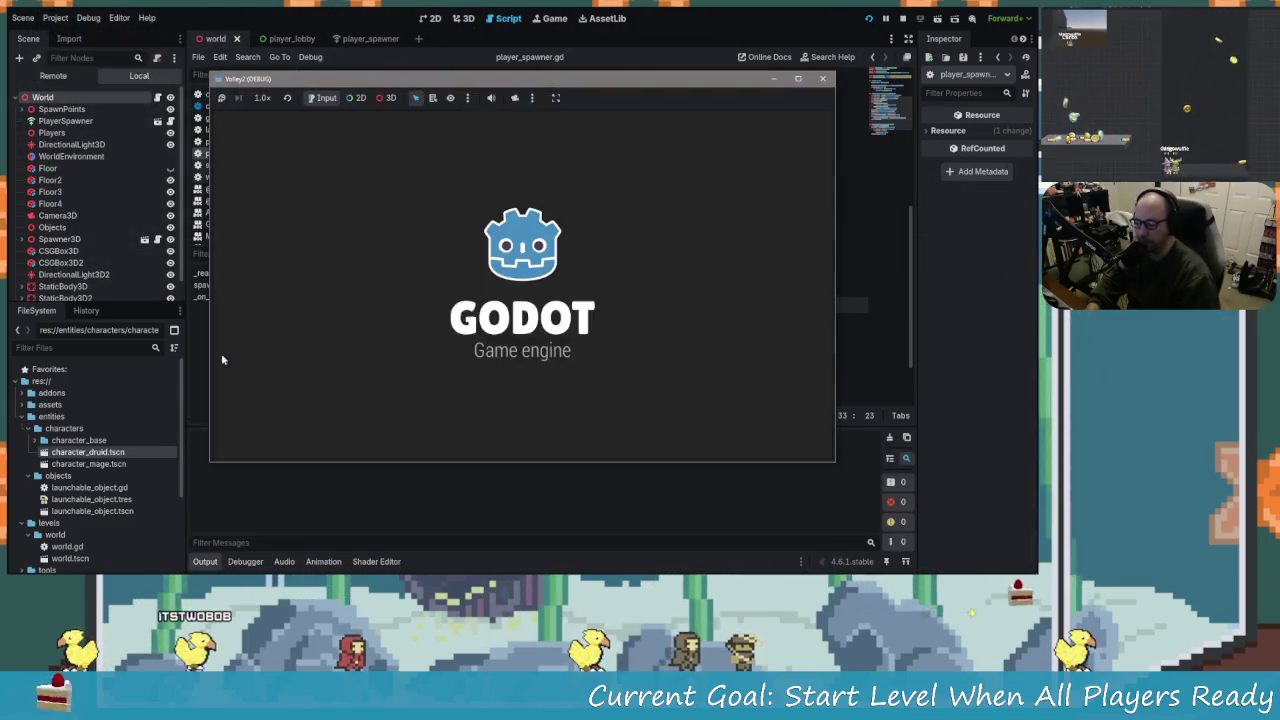
pyautogui.moveTo(500, 78)
pyautogui.mouseDown()
pyautogui.moveTo(480, 157)
pyautogui.moveTo(271, 112)
pyautogui.moveTo(361, 86)
pyautogui.mouseUp()
pyautogui.moveTo(594, 100)
pyautogui.mouseDown()
pyautogui.moveTo(714, 100)
pyautogui.moveTo(554, 98)
pyautogui.mouseUp()
# Enter player names such as 'Error Gone', host and join, start the level, then view the errors.
pyautogui.write('Err')
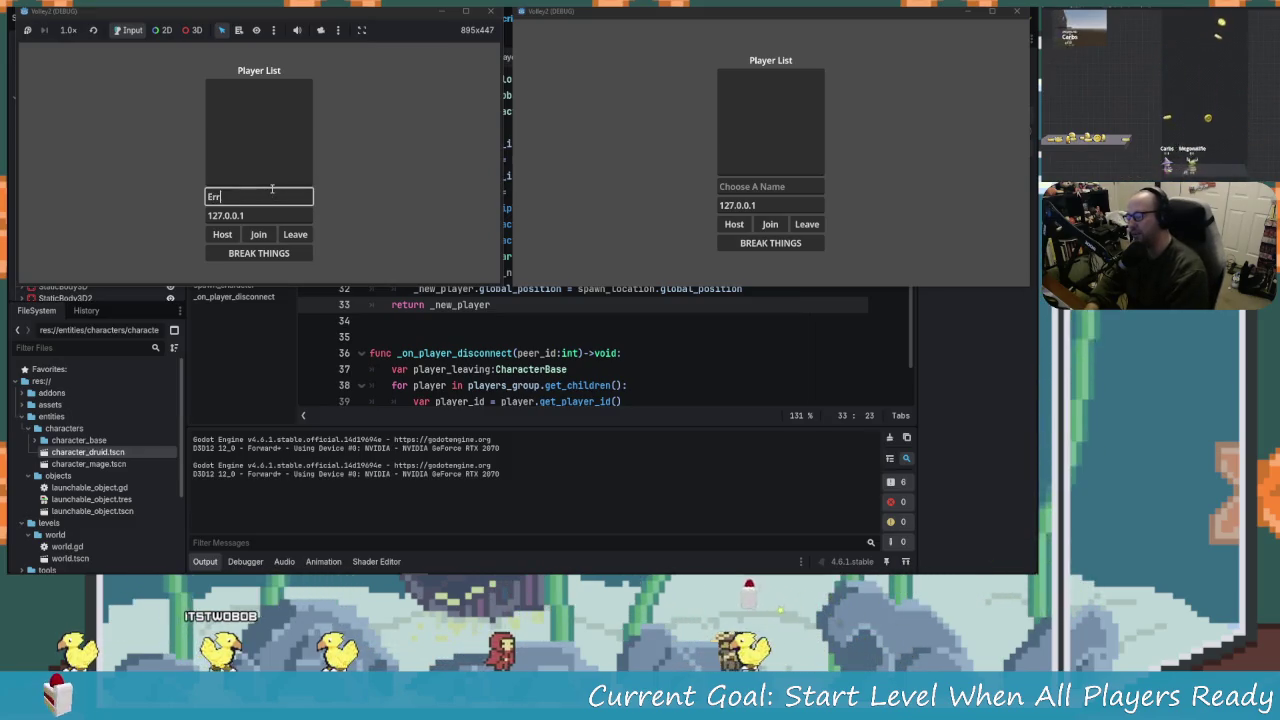
pyautogui.write('or')
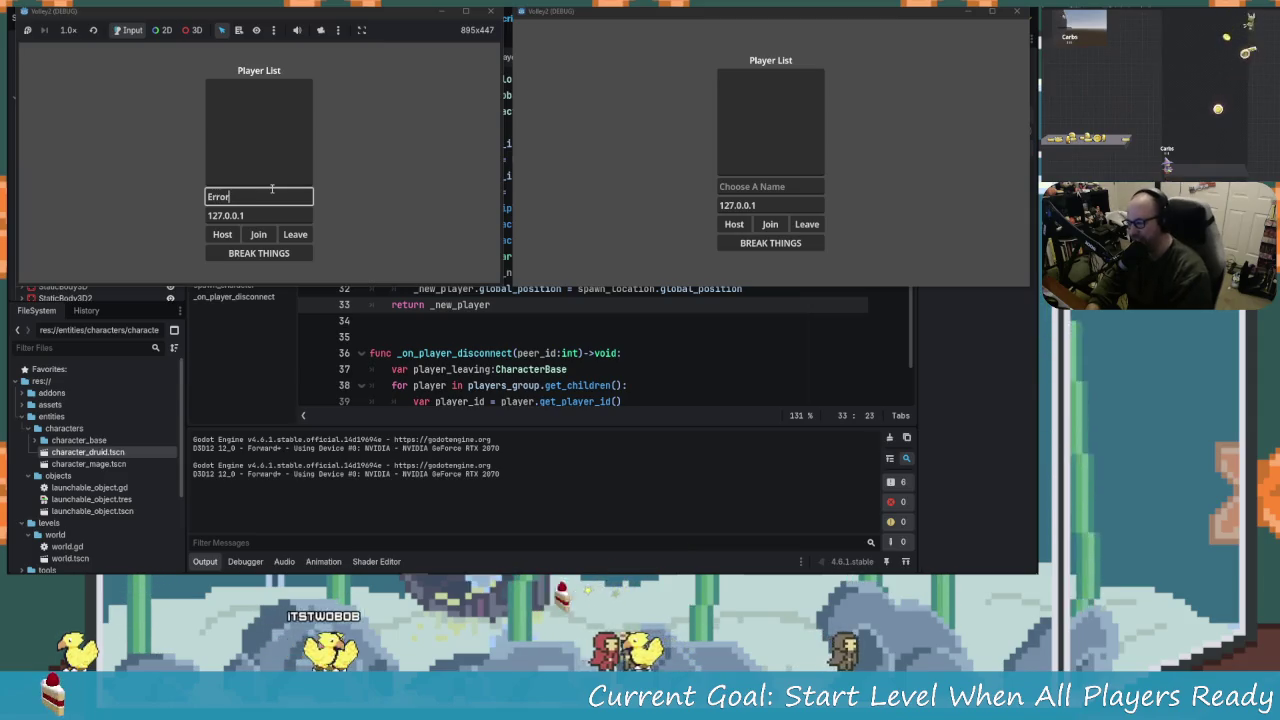
pyautogui.write(' Gone')
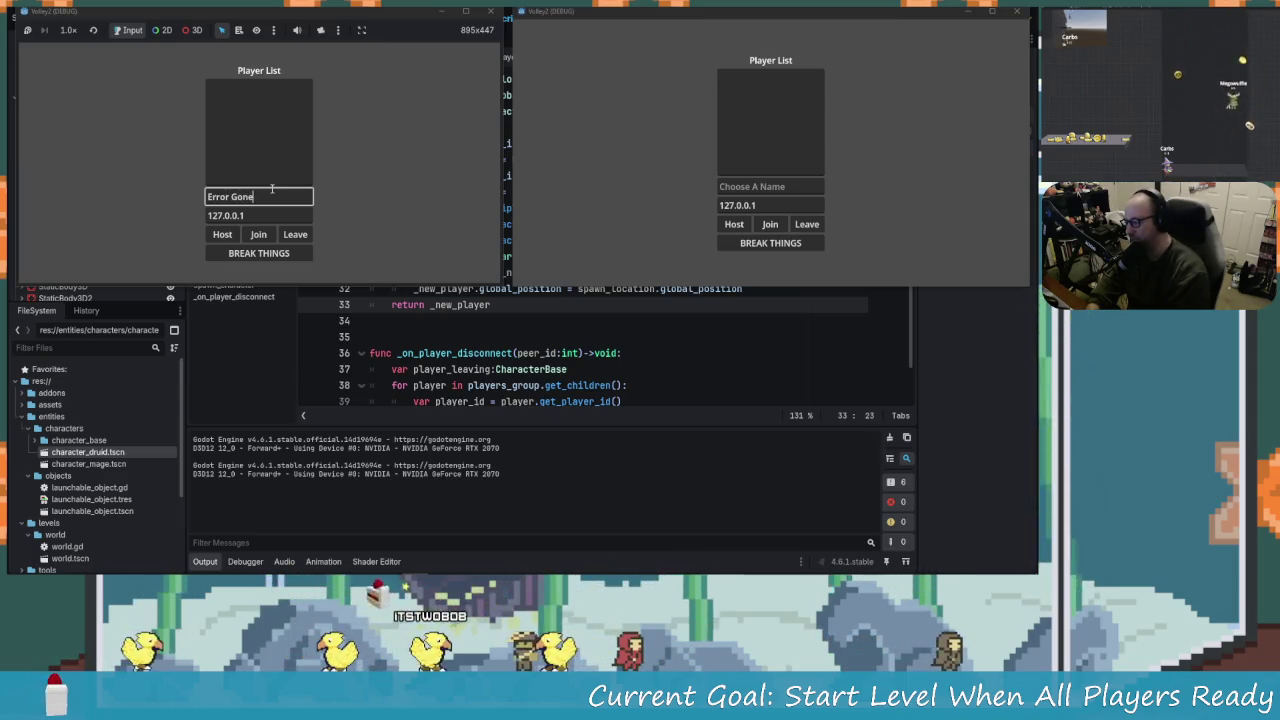
pyautogui.click(773, 187)
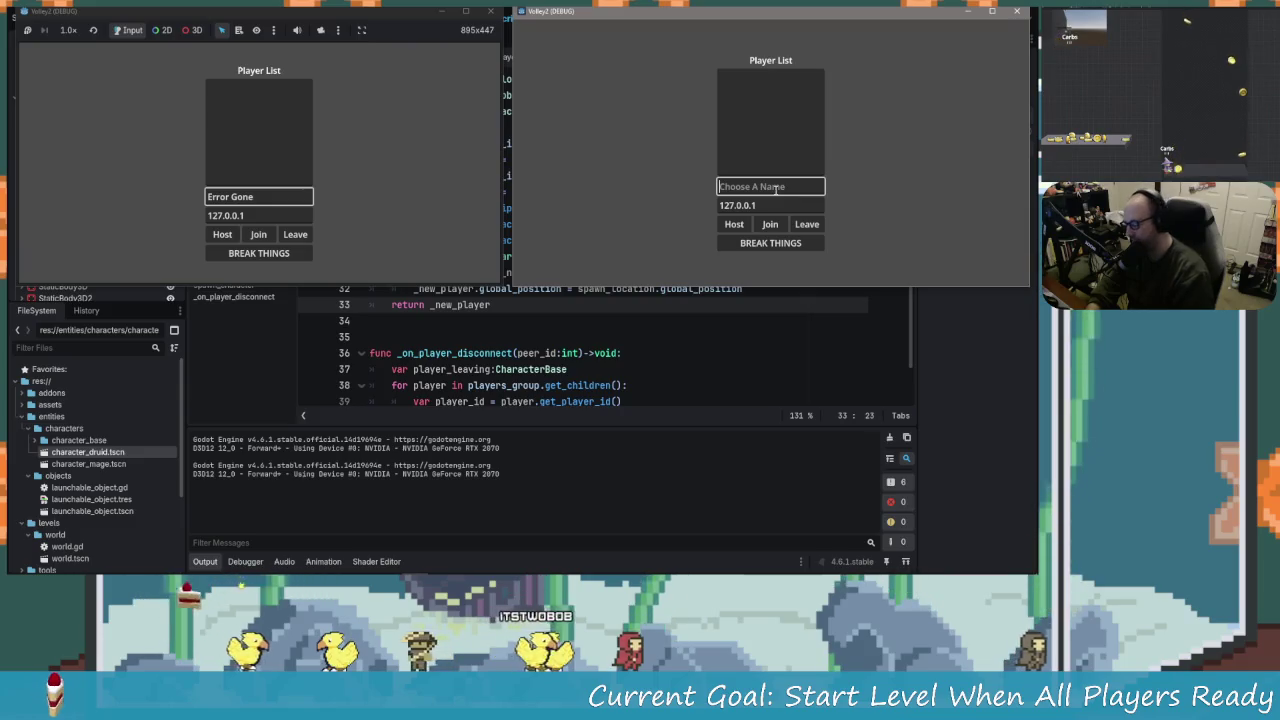
pyautogui.write('Yeah Na')
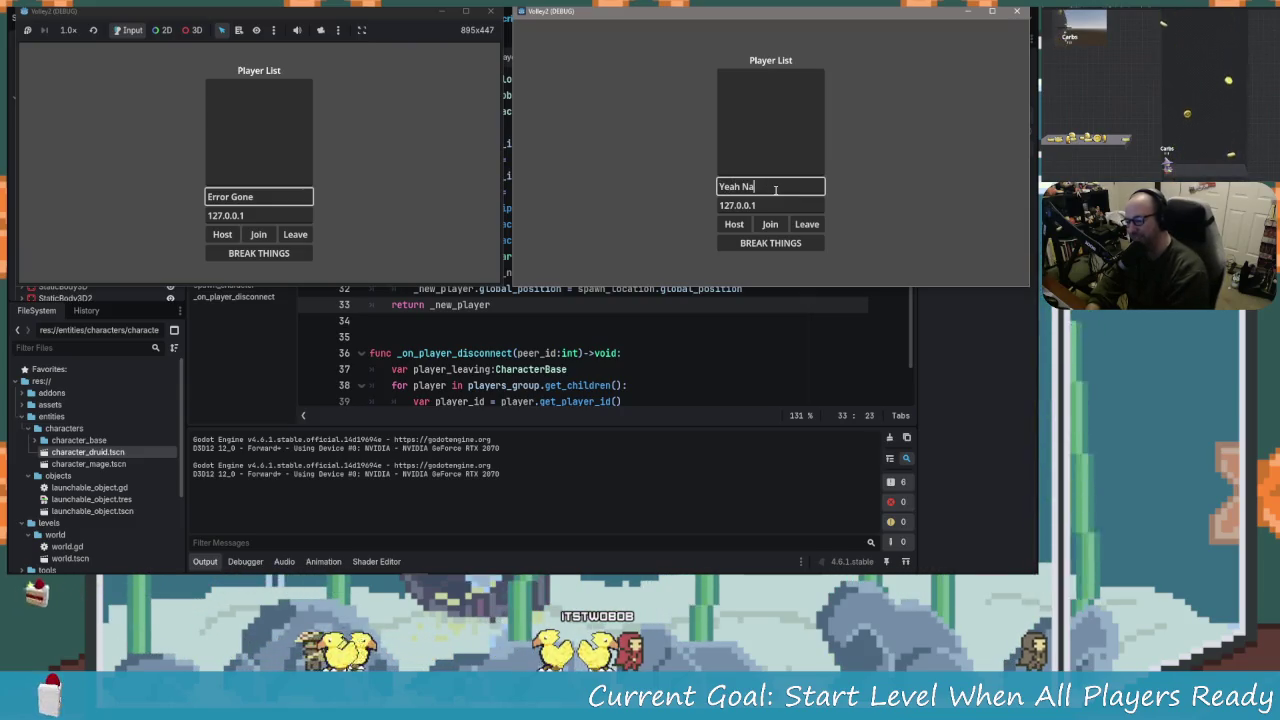
pyautogui.write('man')
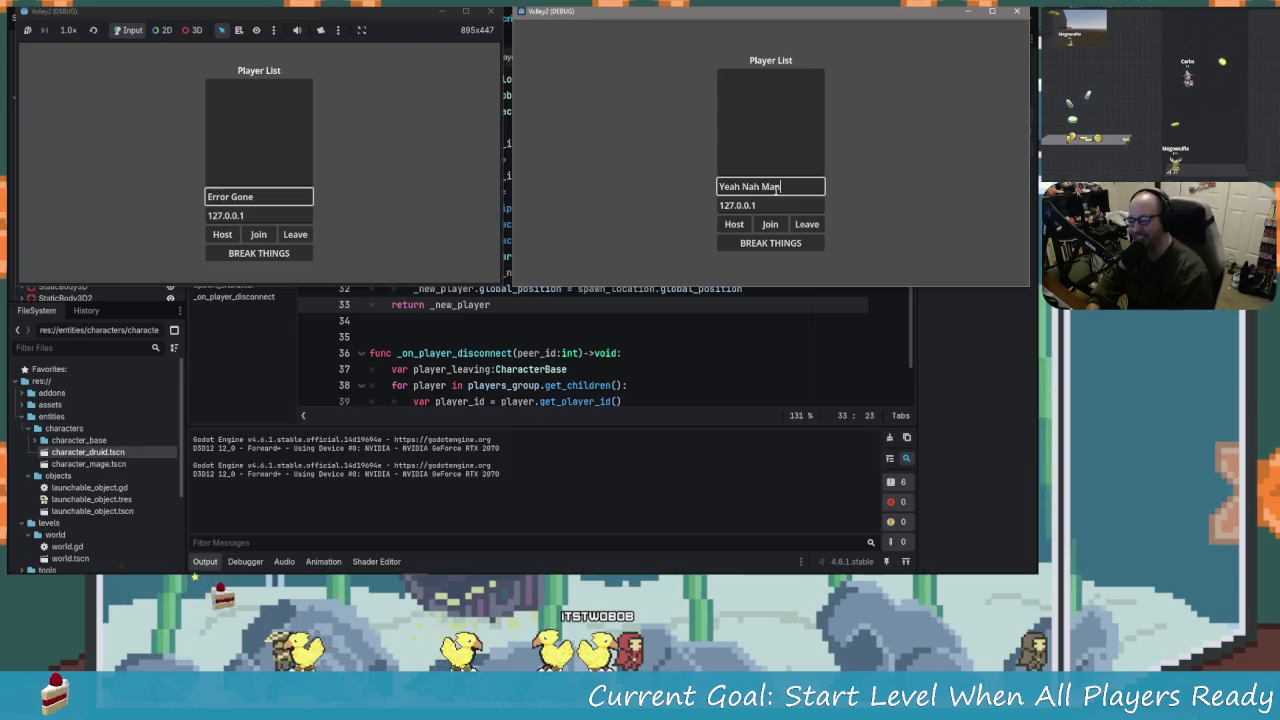
pyautogui.click(218, 238)
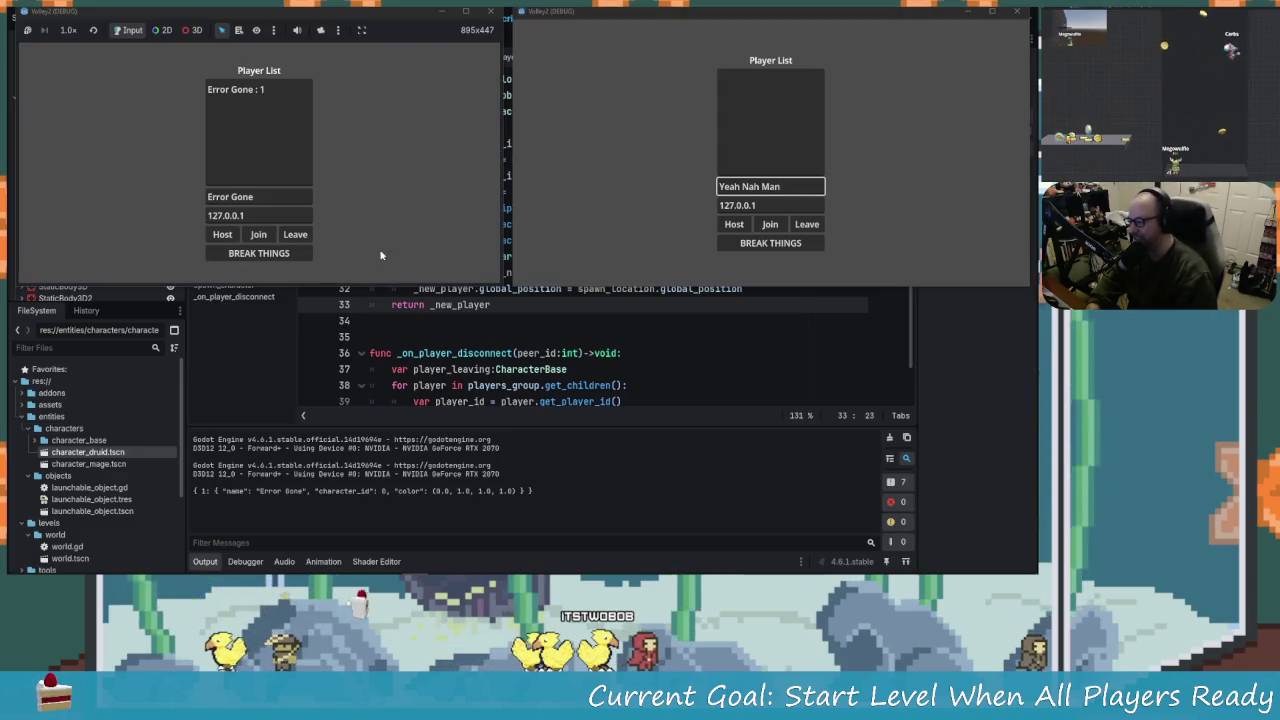
pyautogui.click(775, 224)
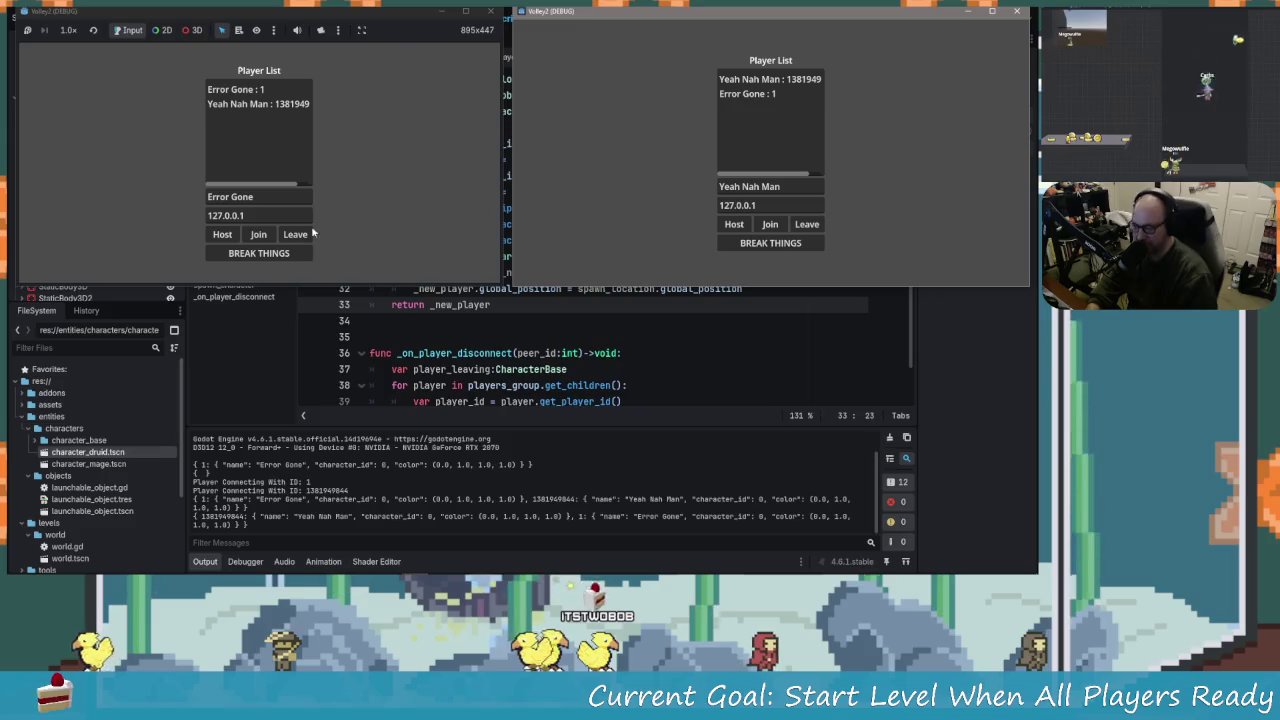
pyautogui.click(259, 253)
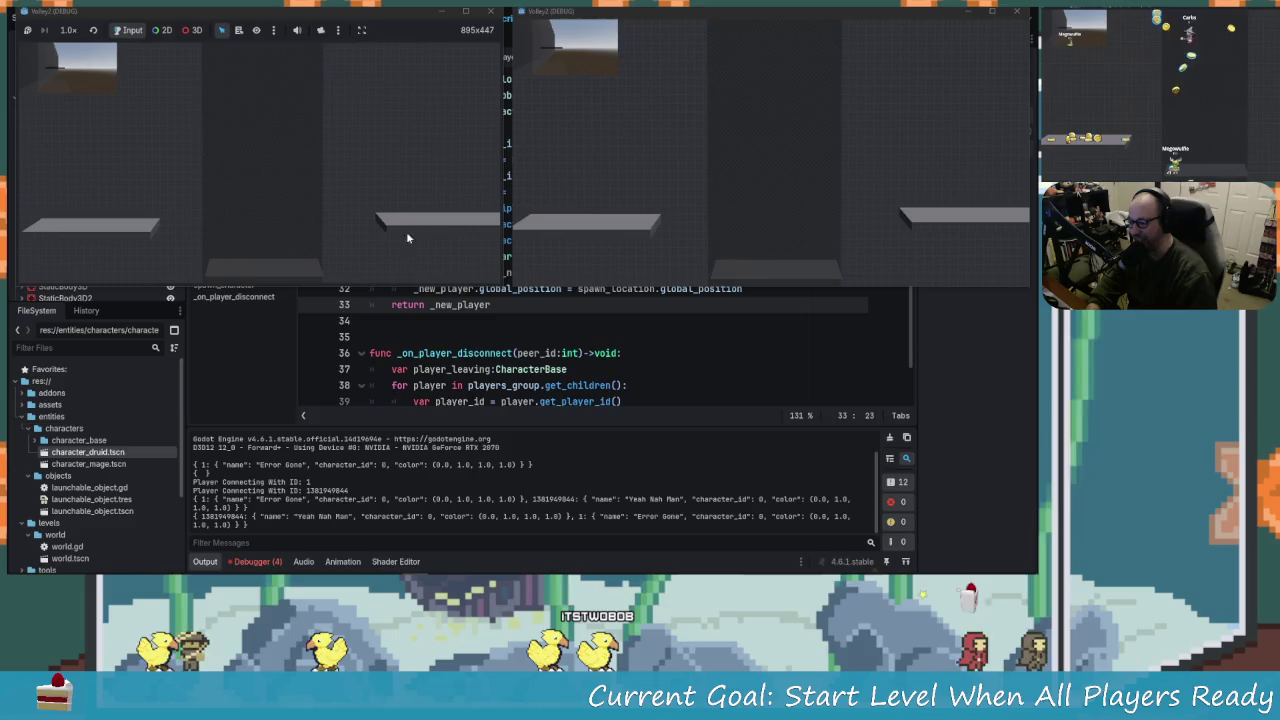
pyautogui.click(267, 562)
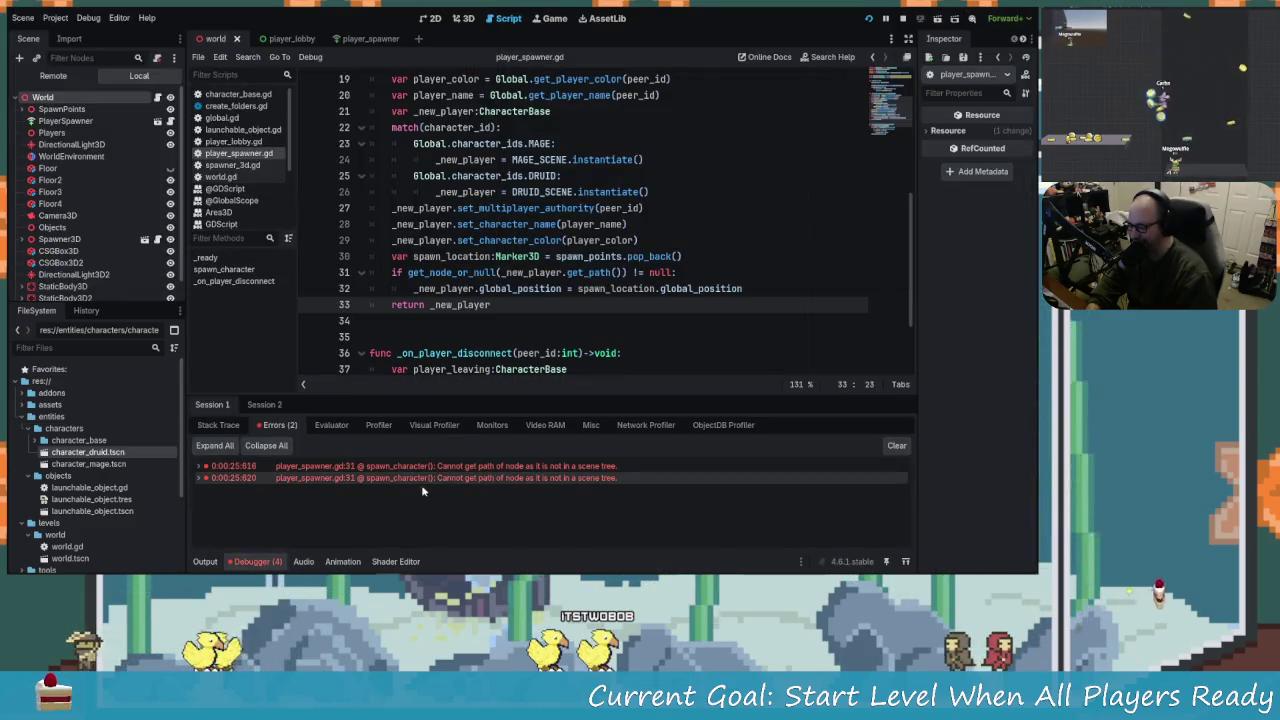
# Replace get_node_or_null with get_node in the line 31 condition and relaunch the game.
pyautogui.click(428, 273)
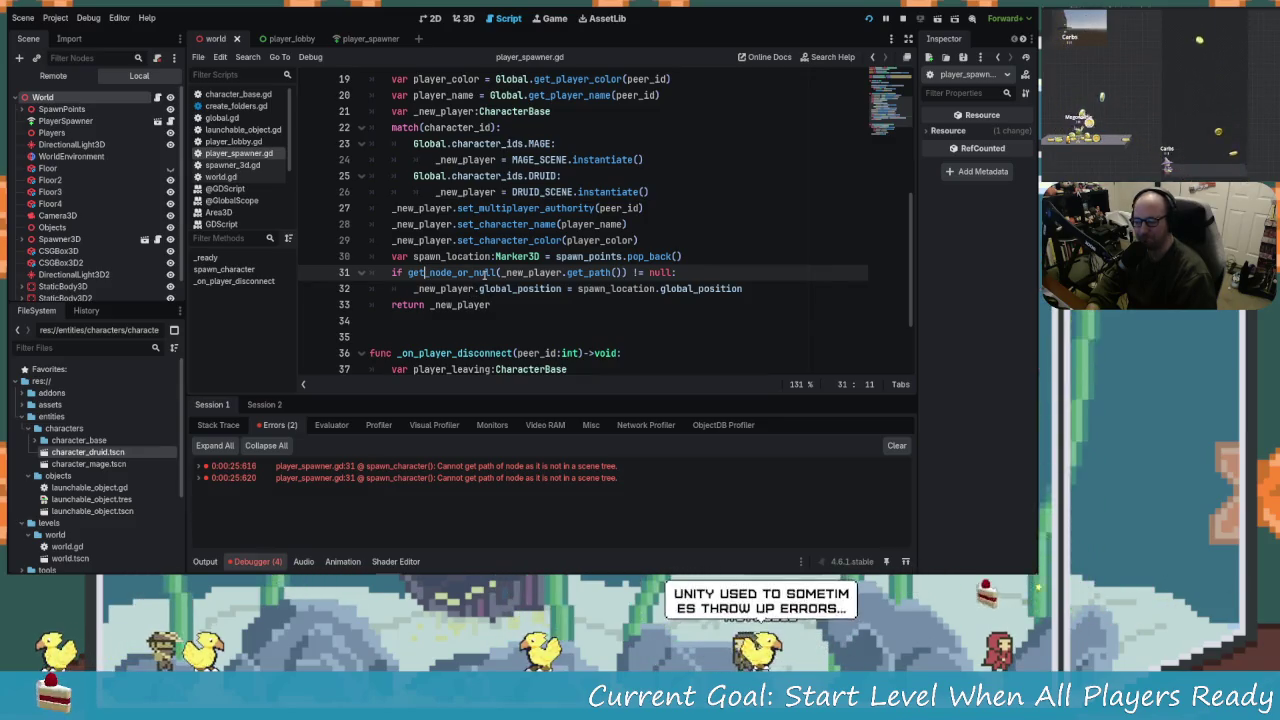
pyautogui.moveTo(487, 276)
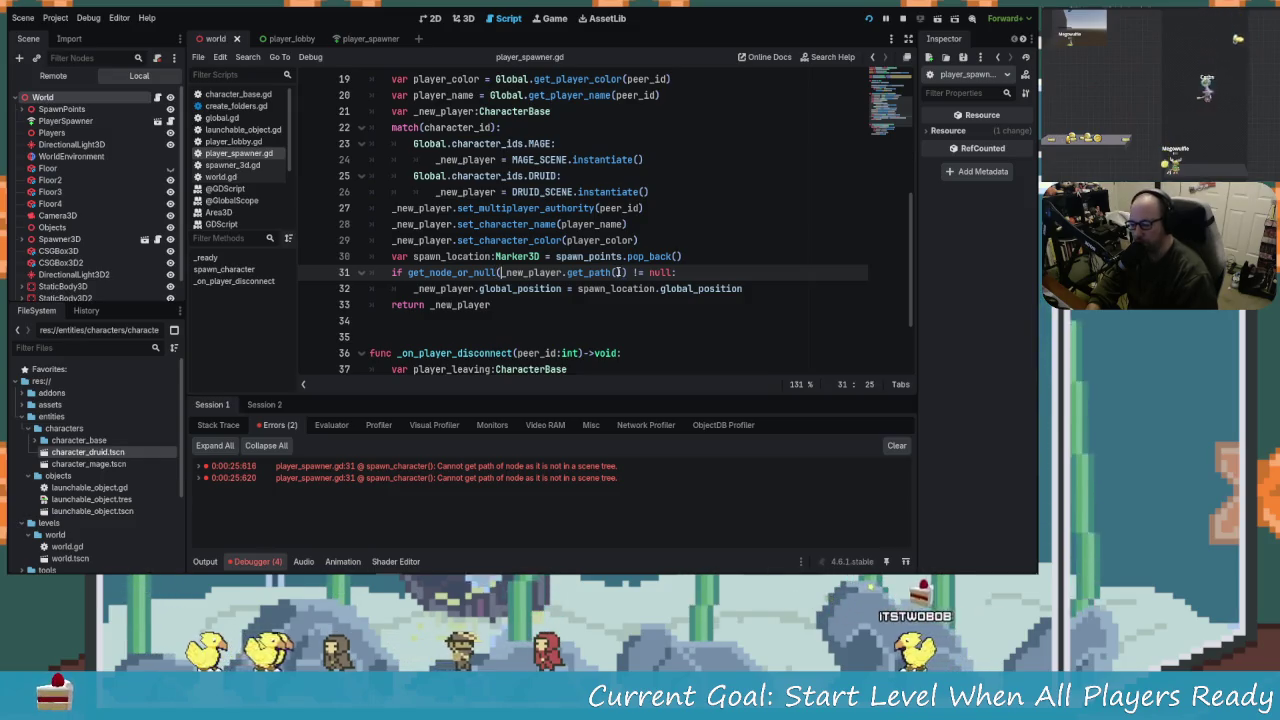
pyautogui.click(643, 272)
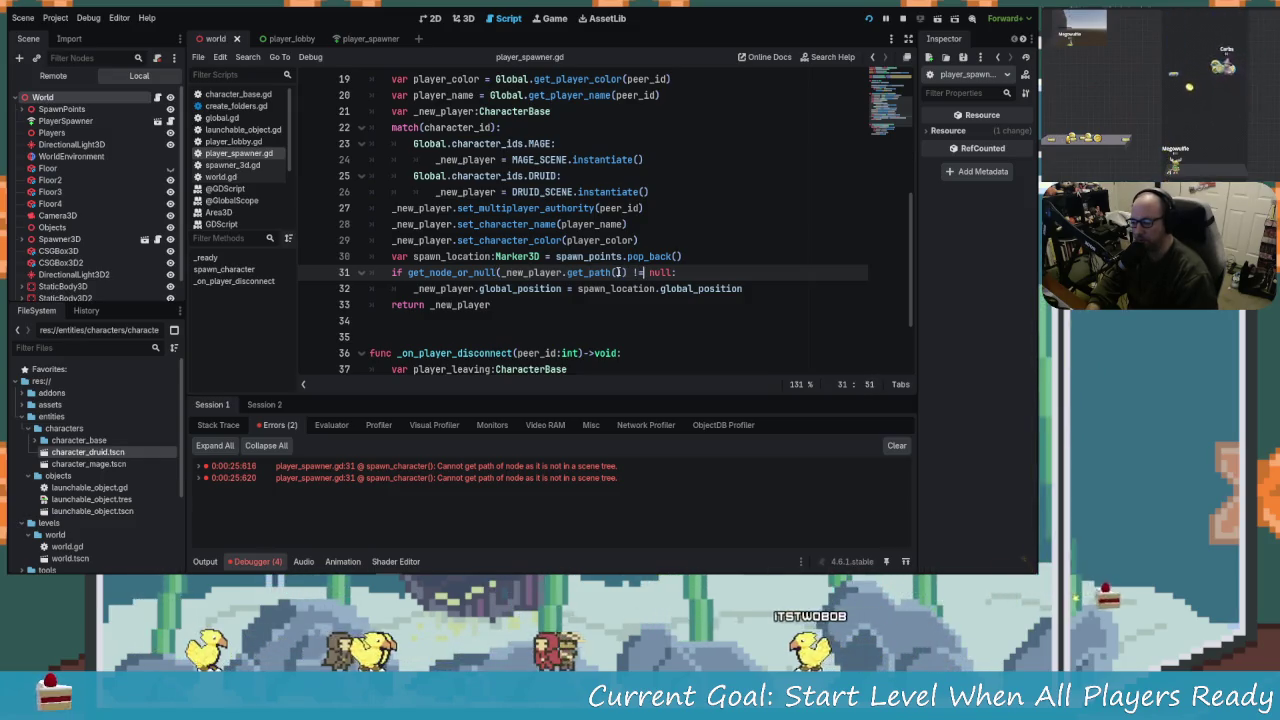
pyautogui.click(487, 272)
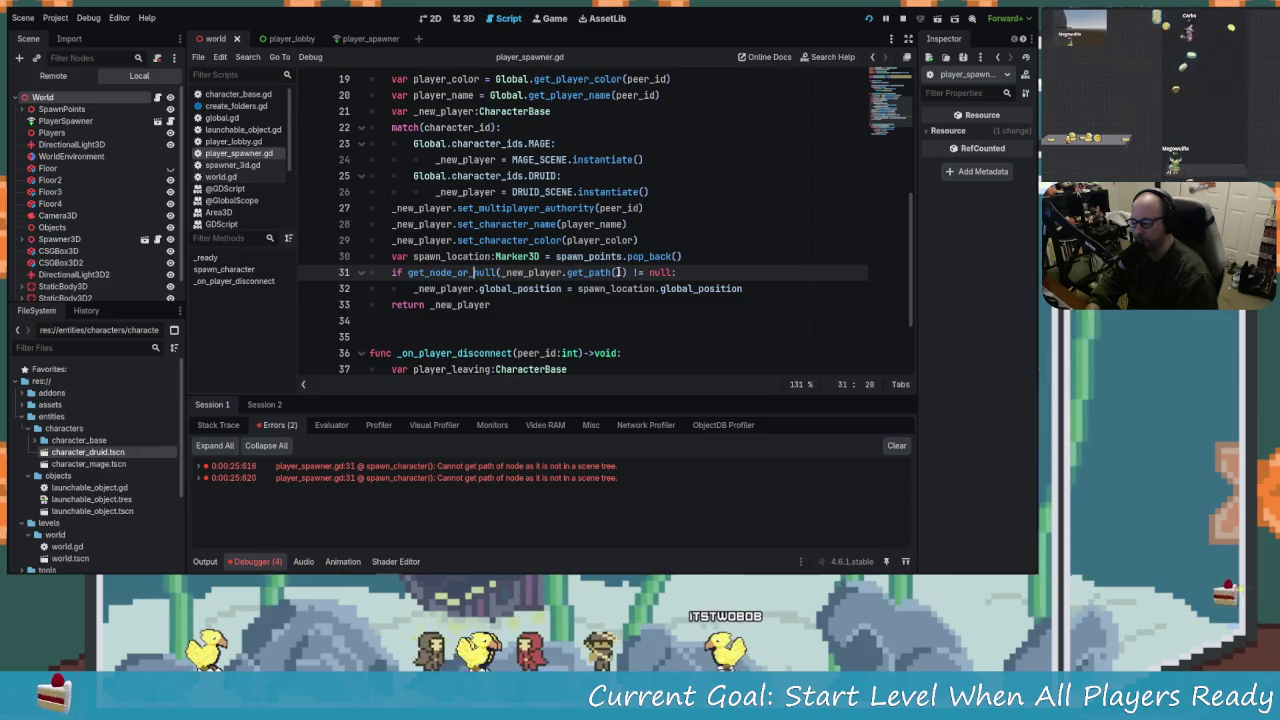
pyautogui.click(597, 272)
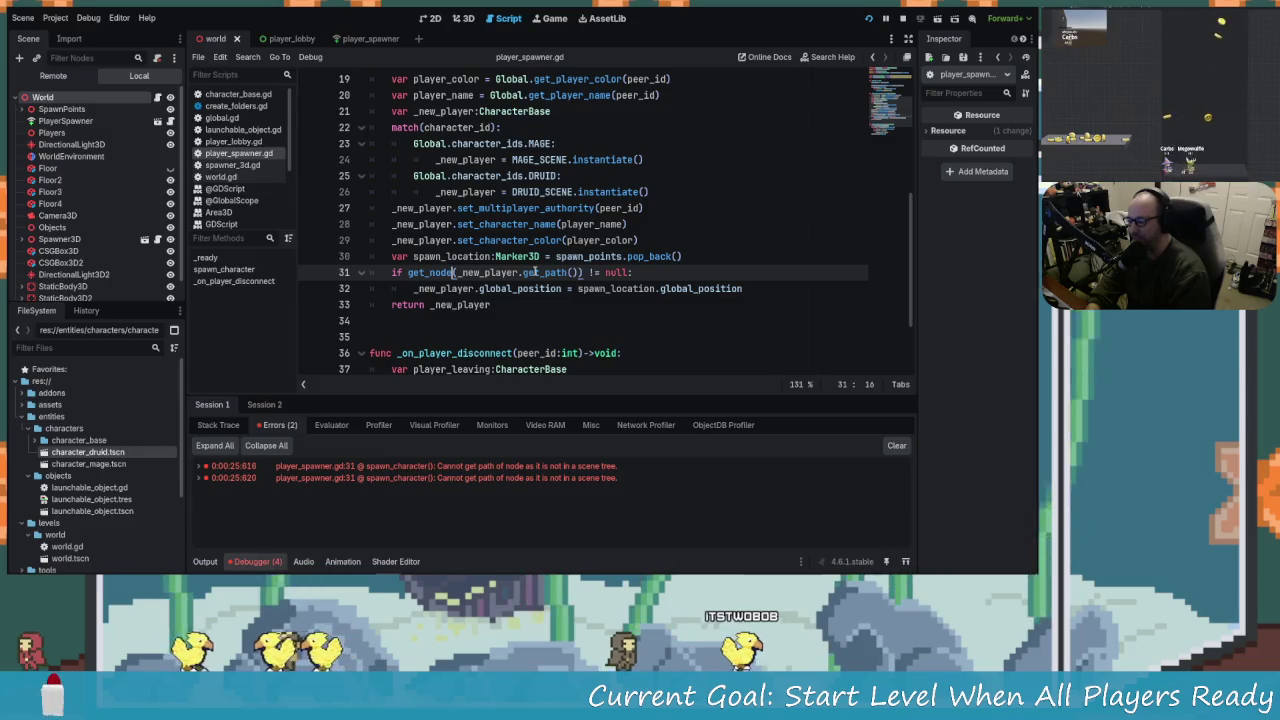
pyautogui.click(657, 270)
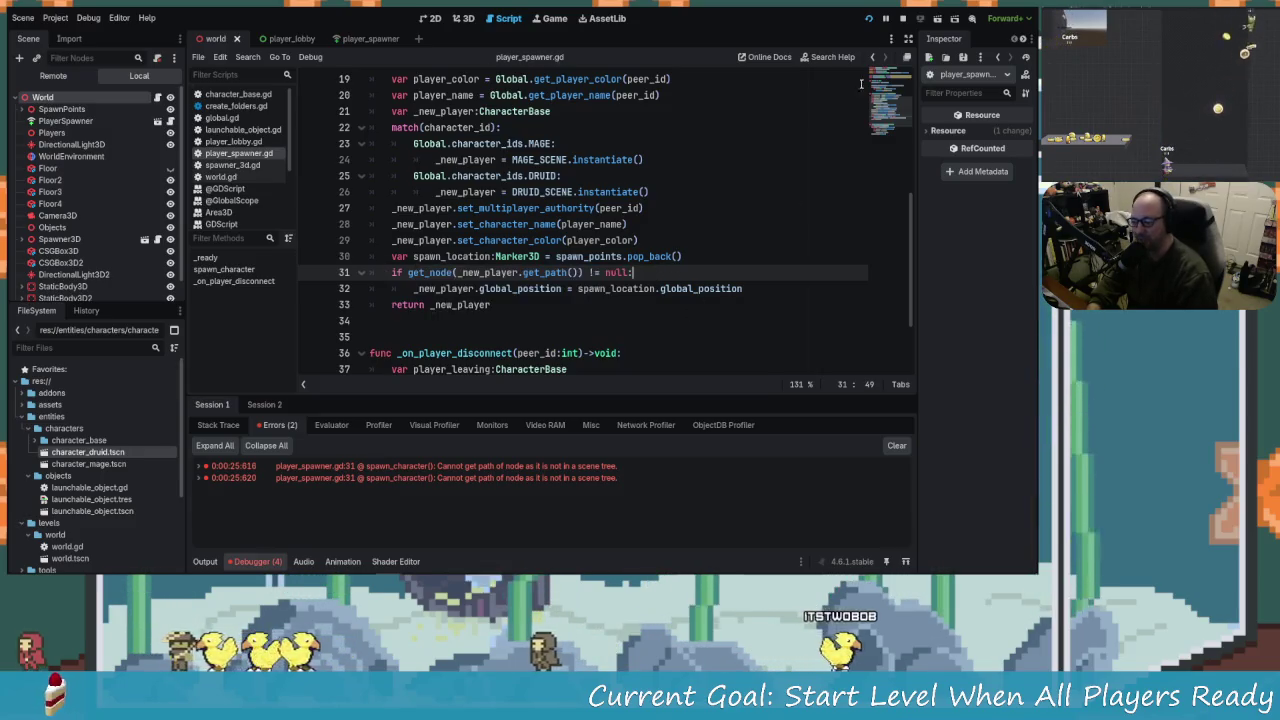
pyautogui.click(908, 18)
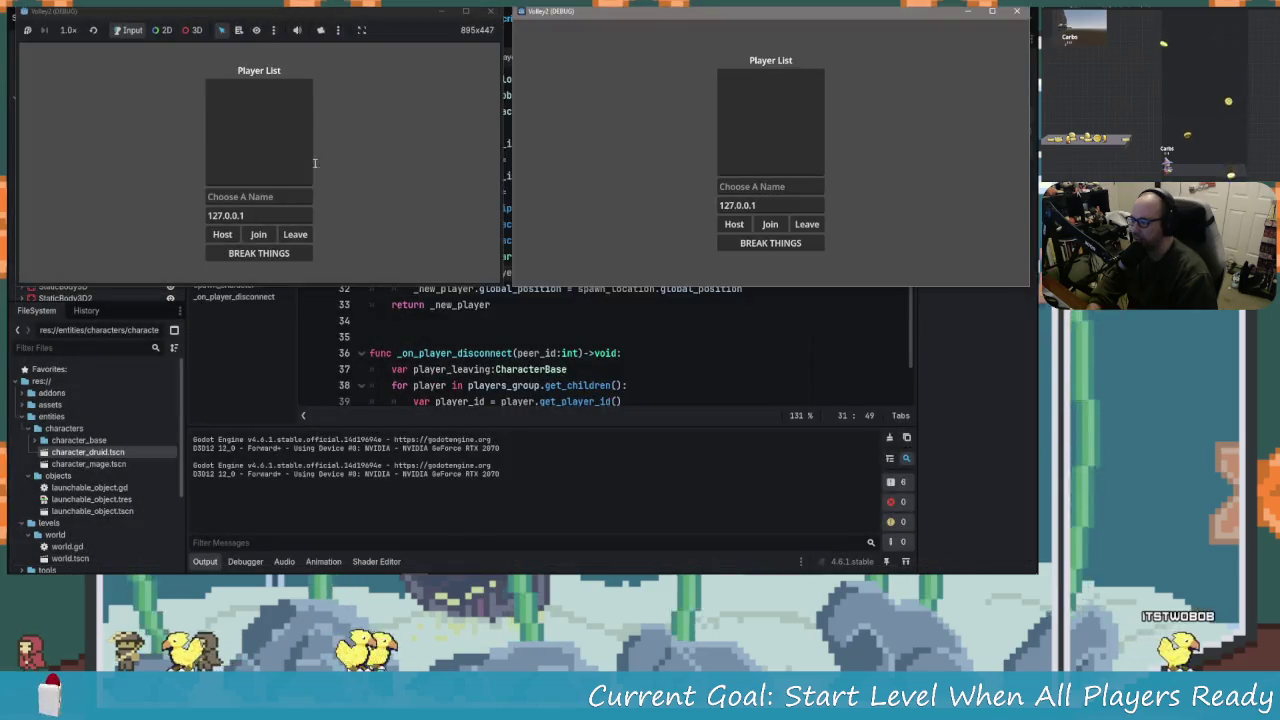
# Host as 'Just a little', join as 'Its okay', and start the level for both players.
pyautogui.click(258, 196)
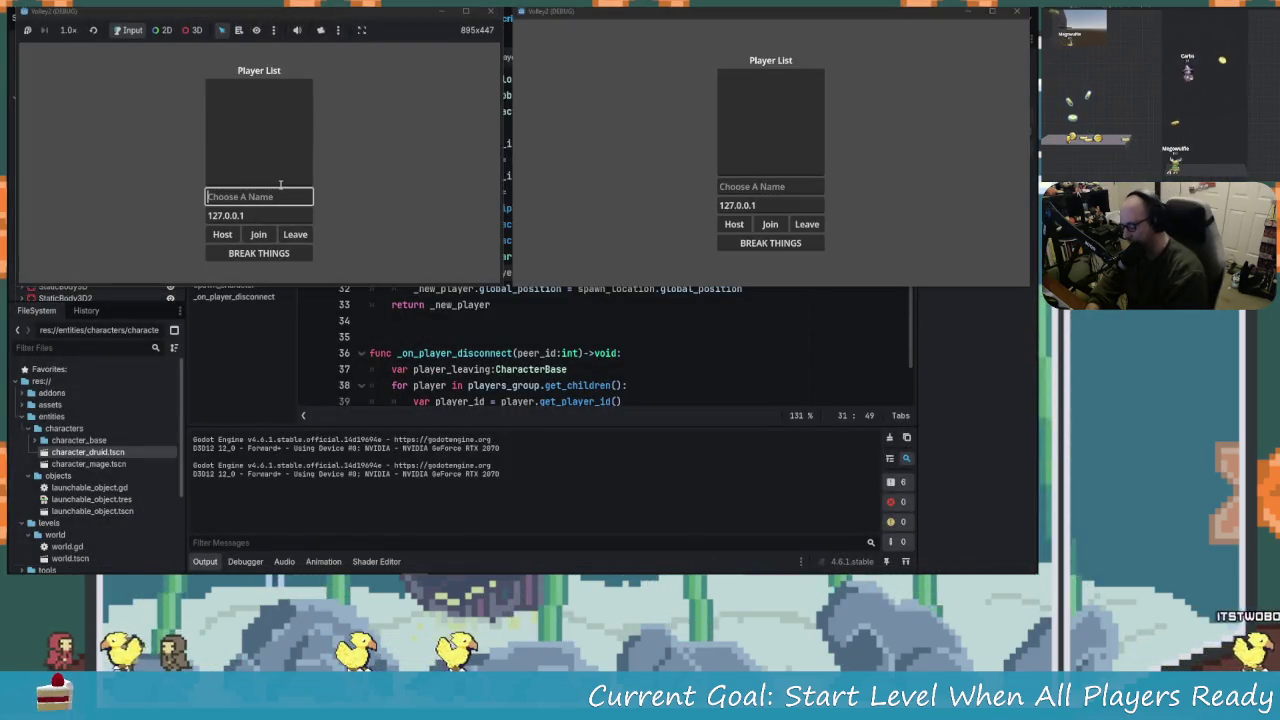
pyautogui.write('L')
pyautogui.write('Just a little')
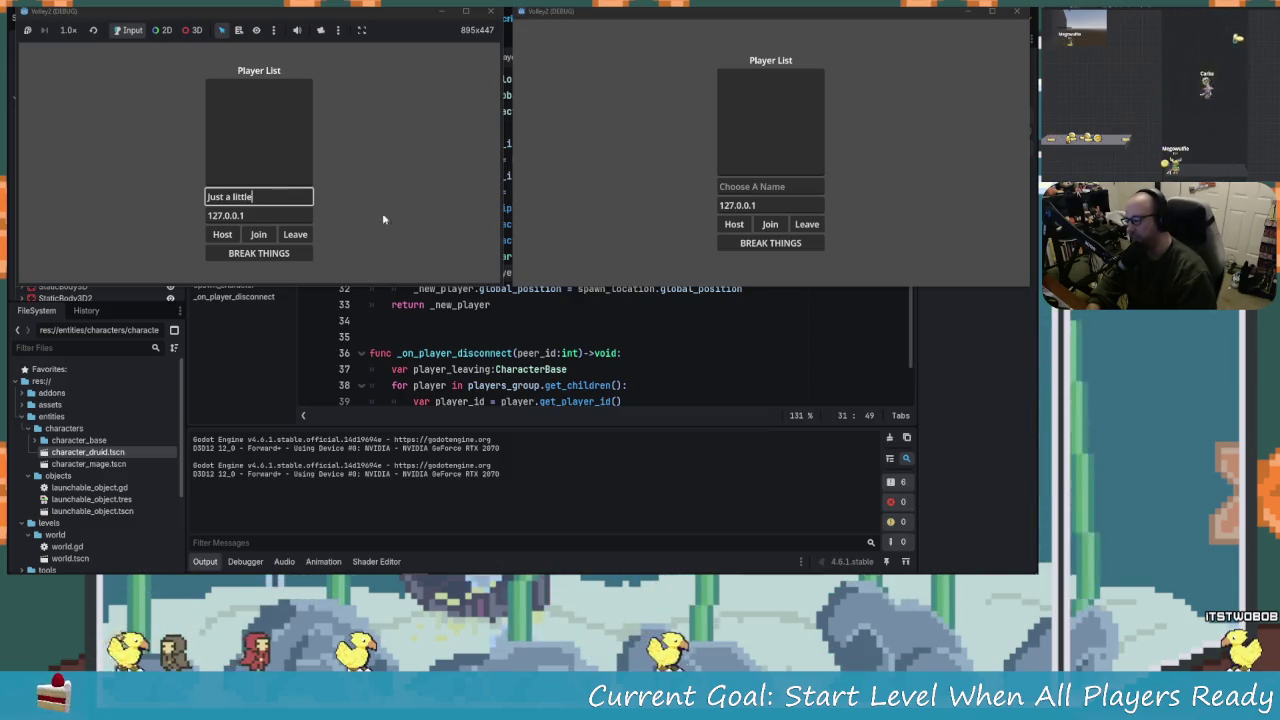
pyautogui.click(772, 186)
pyautogui.write('Its')
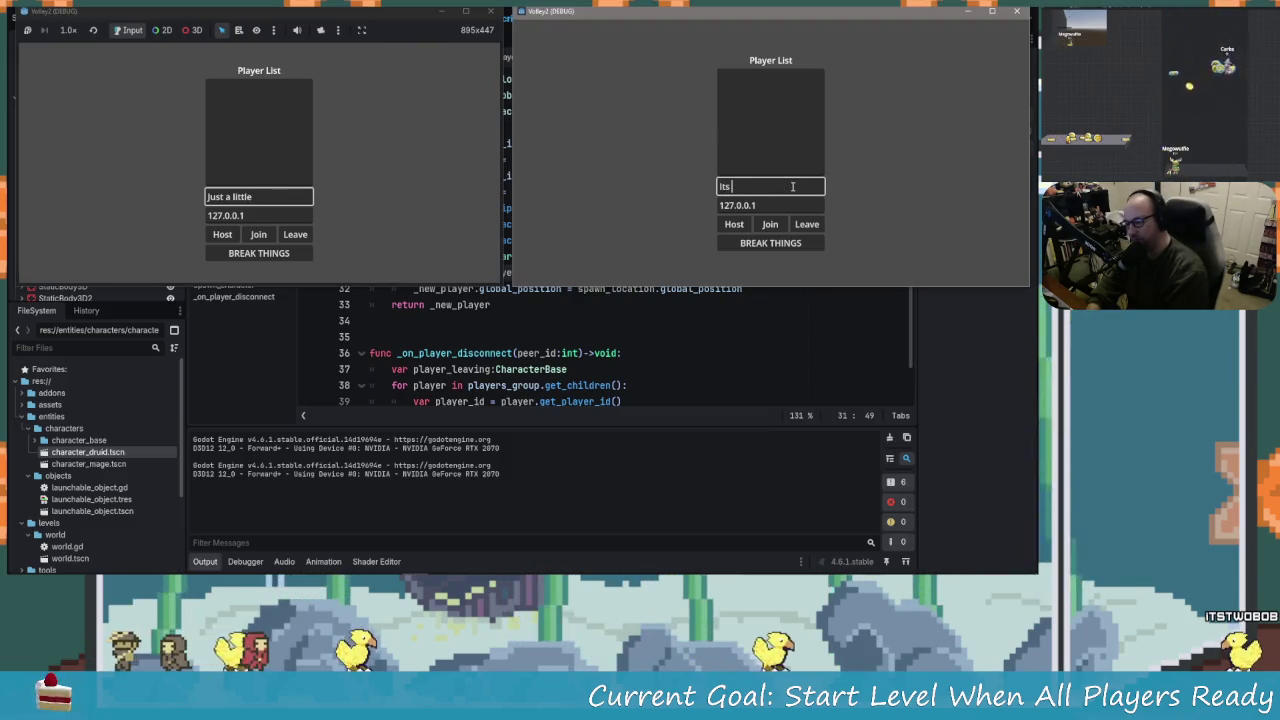
pyautogui.write('ay')
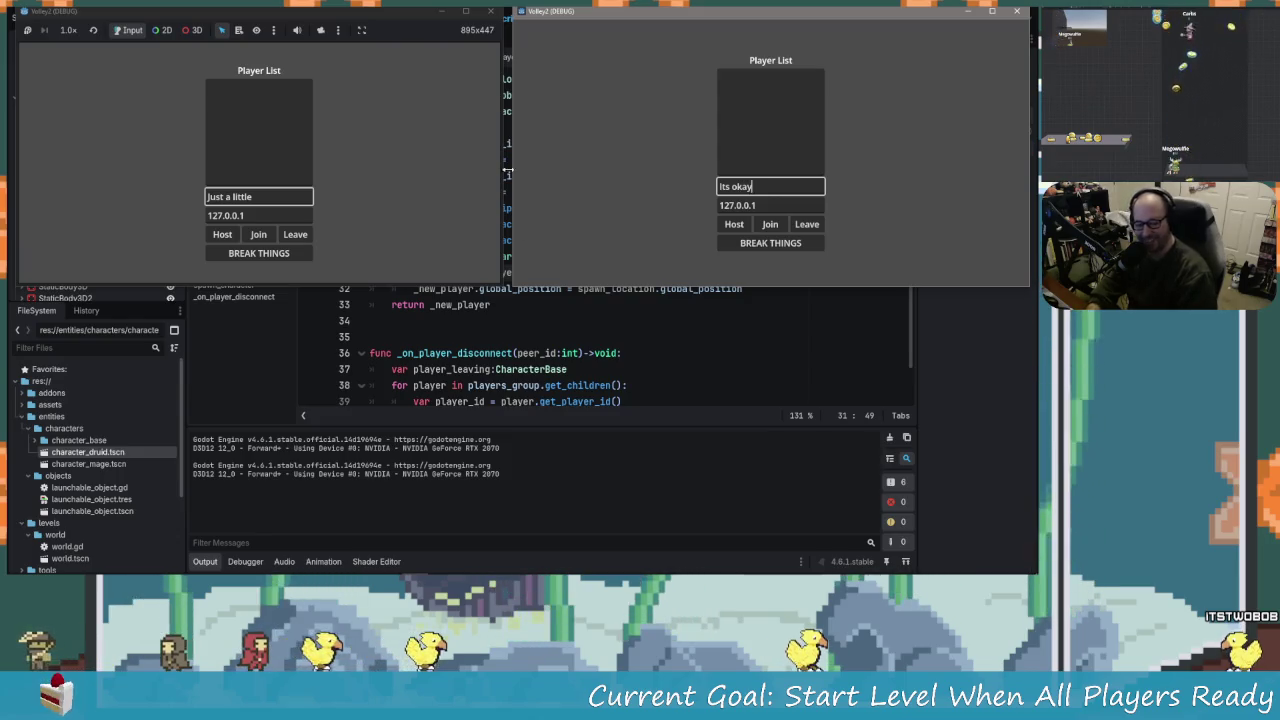
pyautogui.click(222, 234)
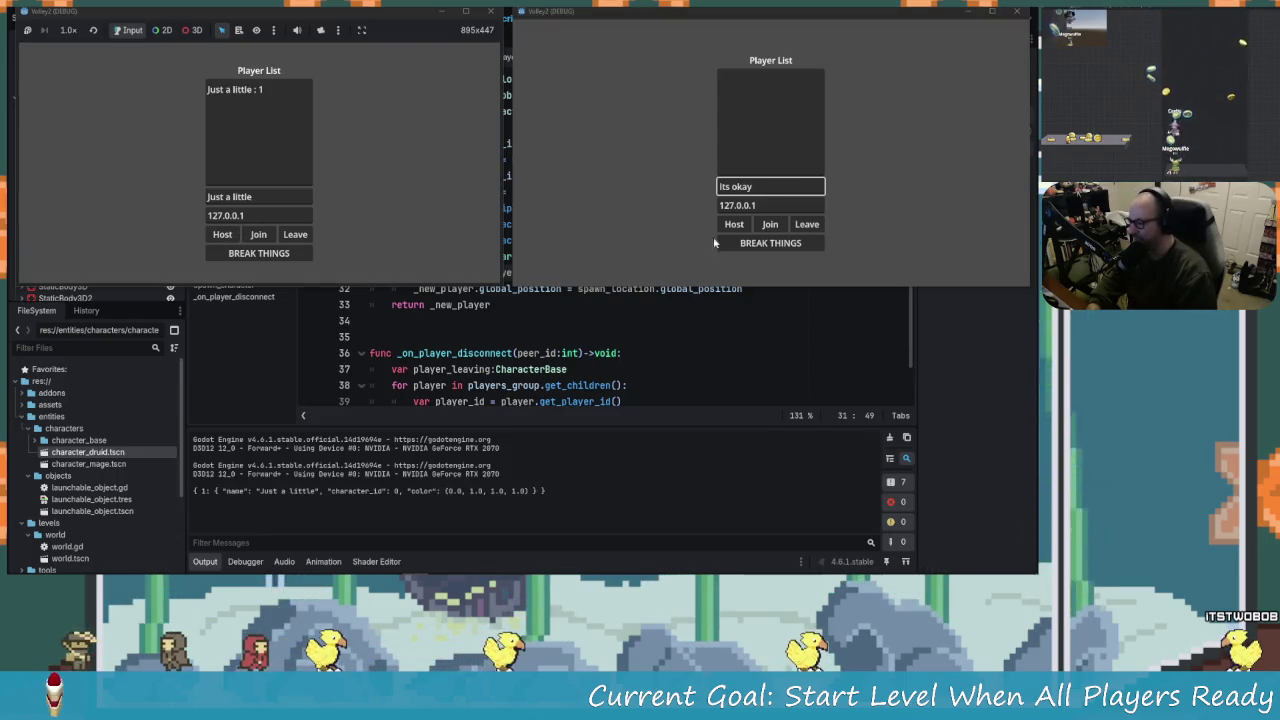
pyautogui.click(770, 224)
pyautogui.click(258, 253)
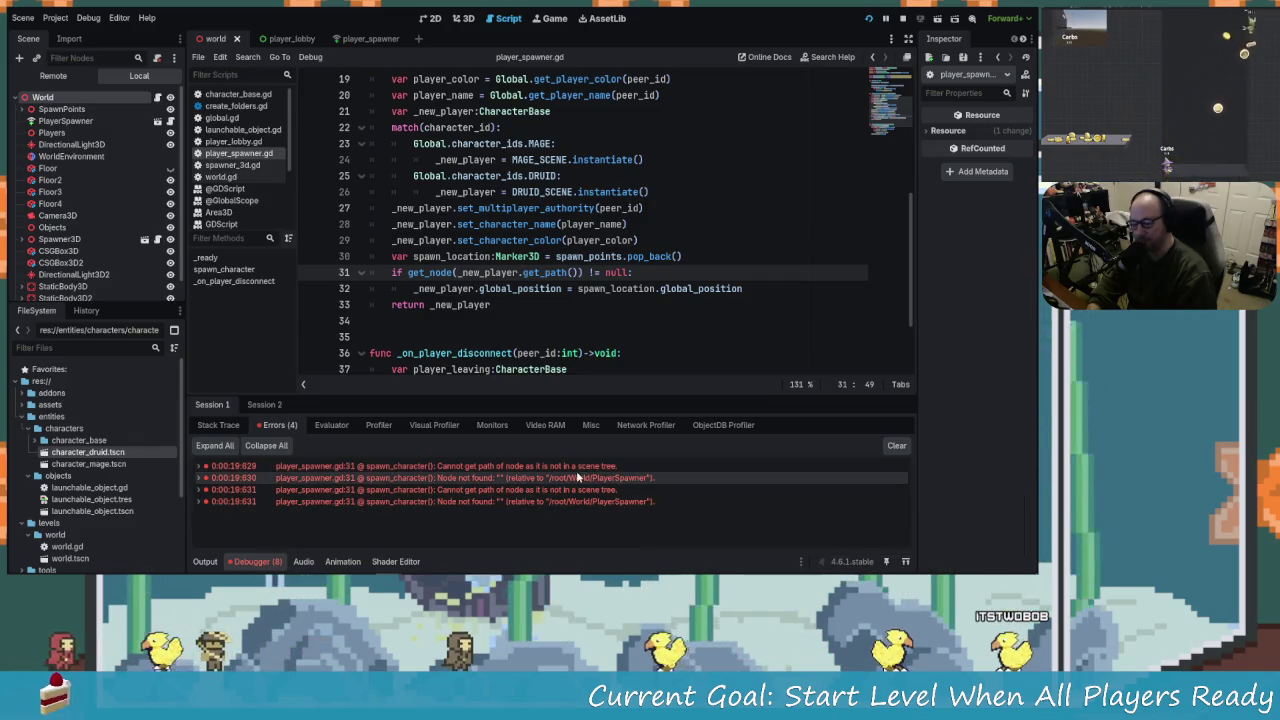
pyautogui.moveTo(578, 474)
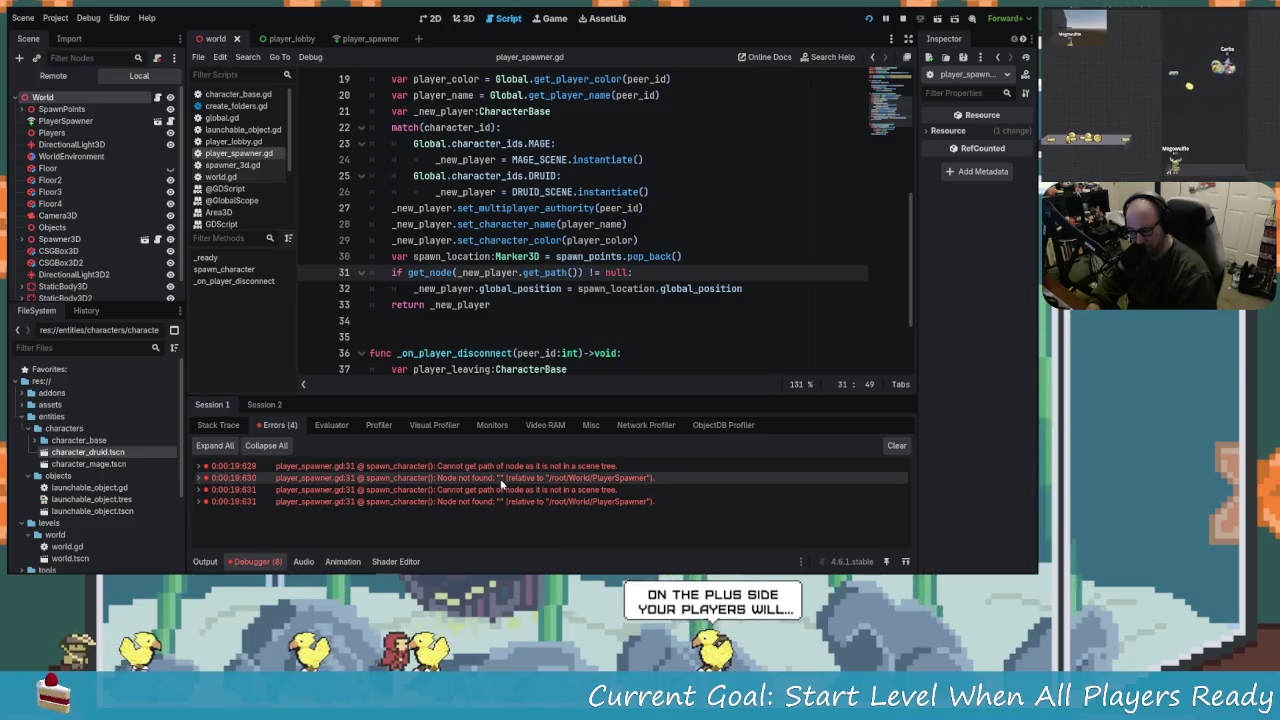
pyautogui.moveTo(502, 485)
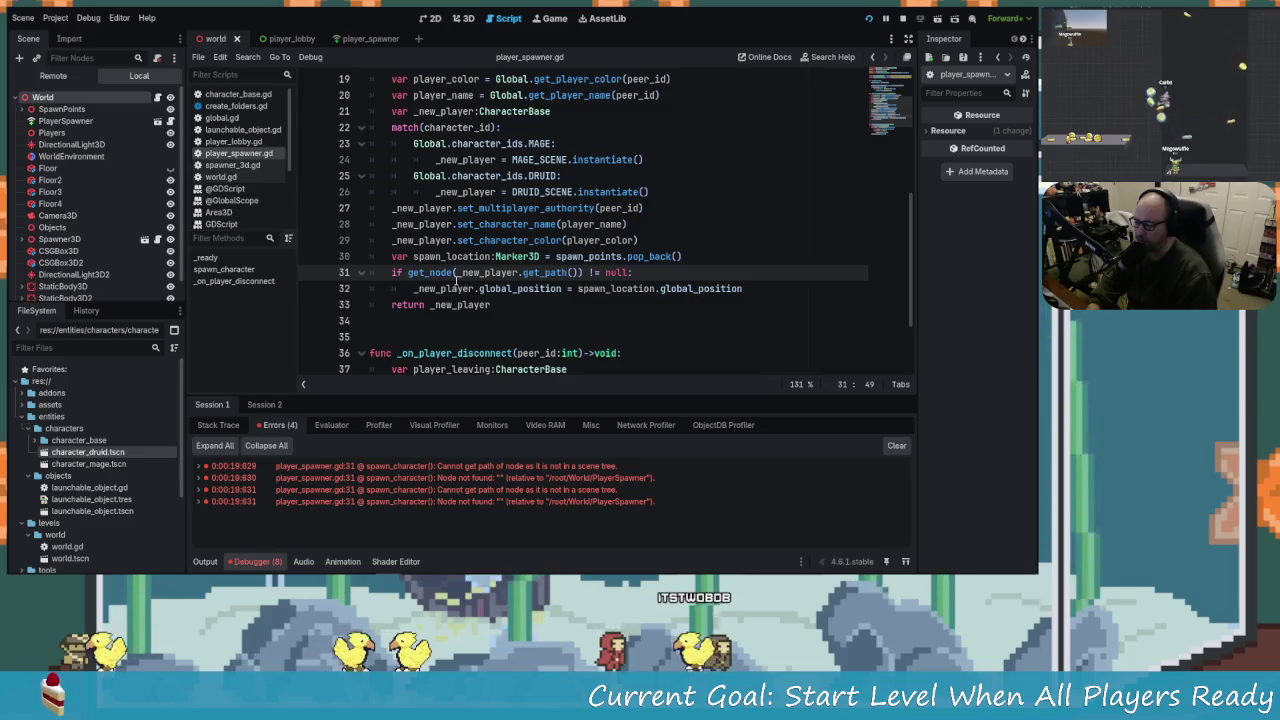
pyautogui.click(620, 272)
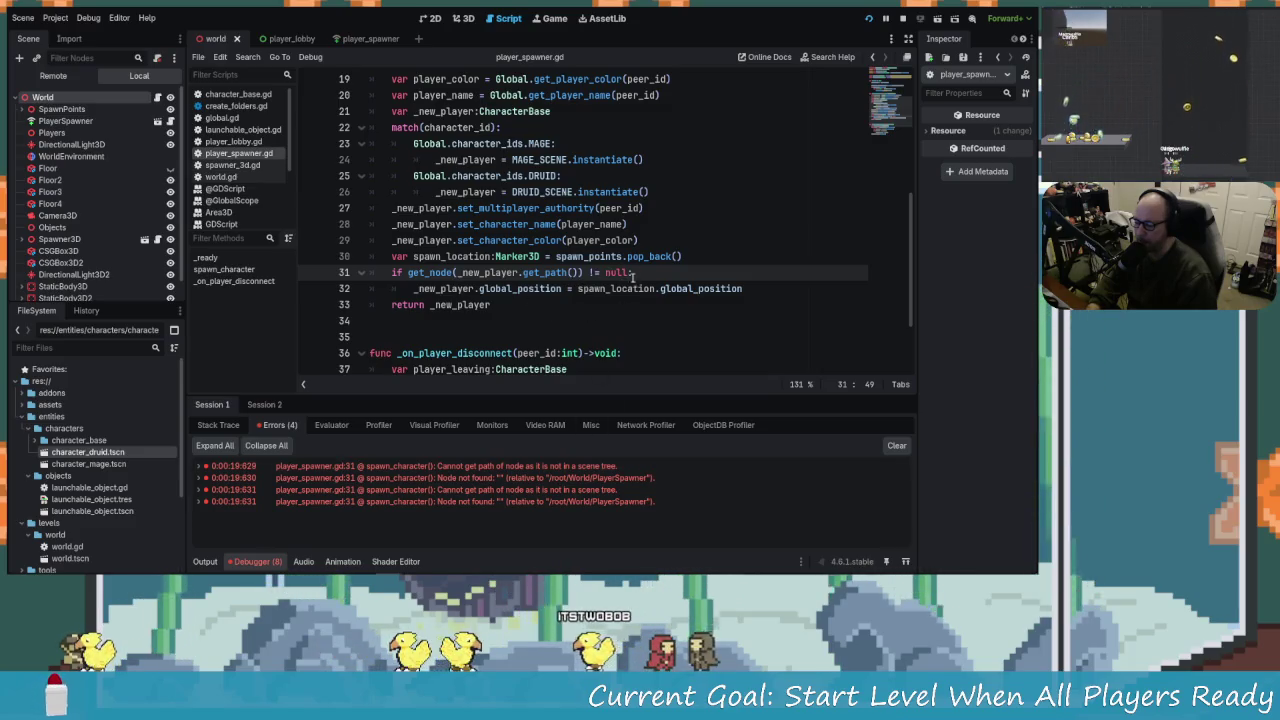
# Change line 31 to 'if _new_player.get_path() != null:', save the script, and run the project.
pyautogui.press('BackSpace')
pyautogui.press('BackSpace')
pyautogui.press('BackSpace')
pyautogui.press('Delete')
pyautogui.write('"')
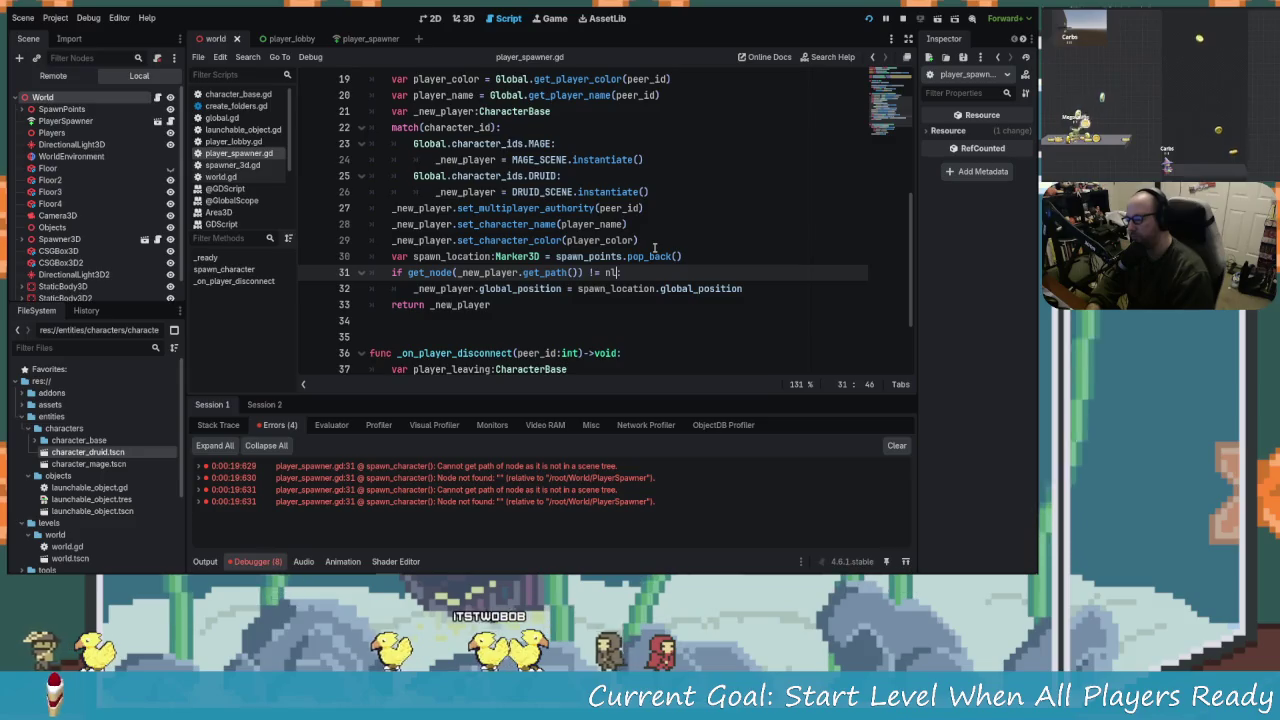
pyautogui.write('"')
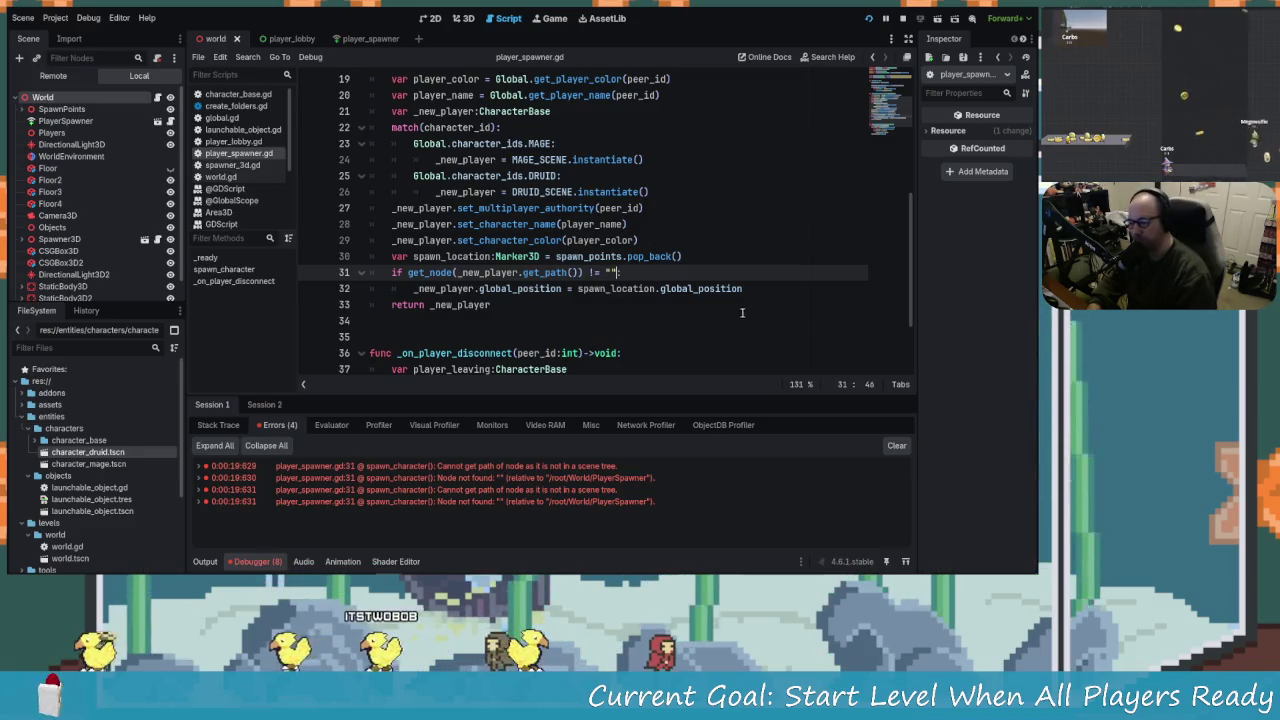
pyautogui.write(':')
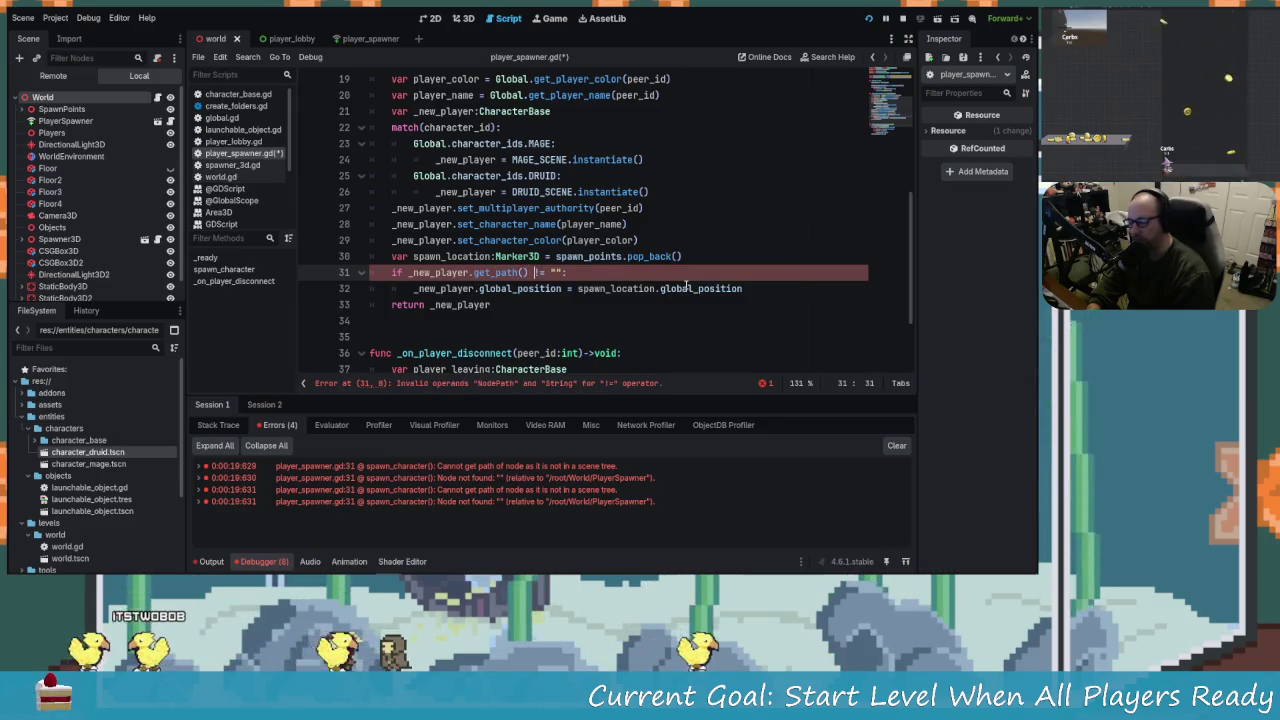
pyautogui.press('Down')
pyautogui.press('Up')
pyautogui.press('End')
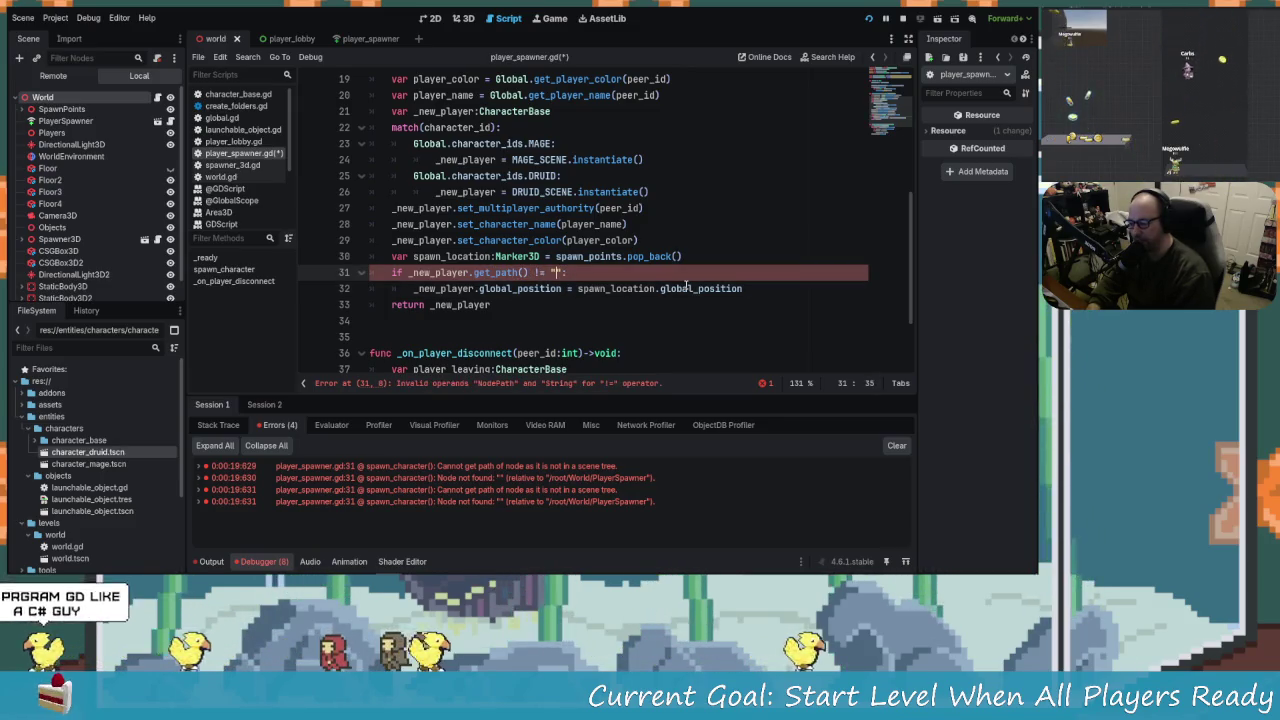
pyautogui.write('"')
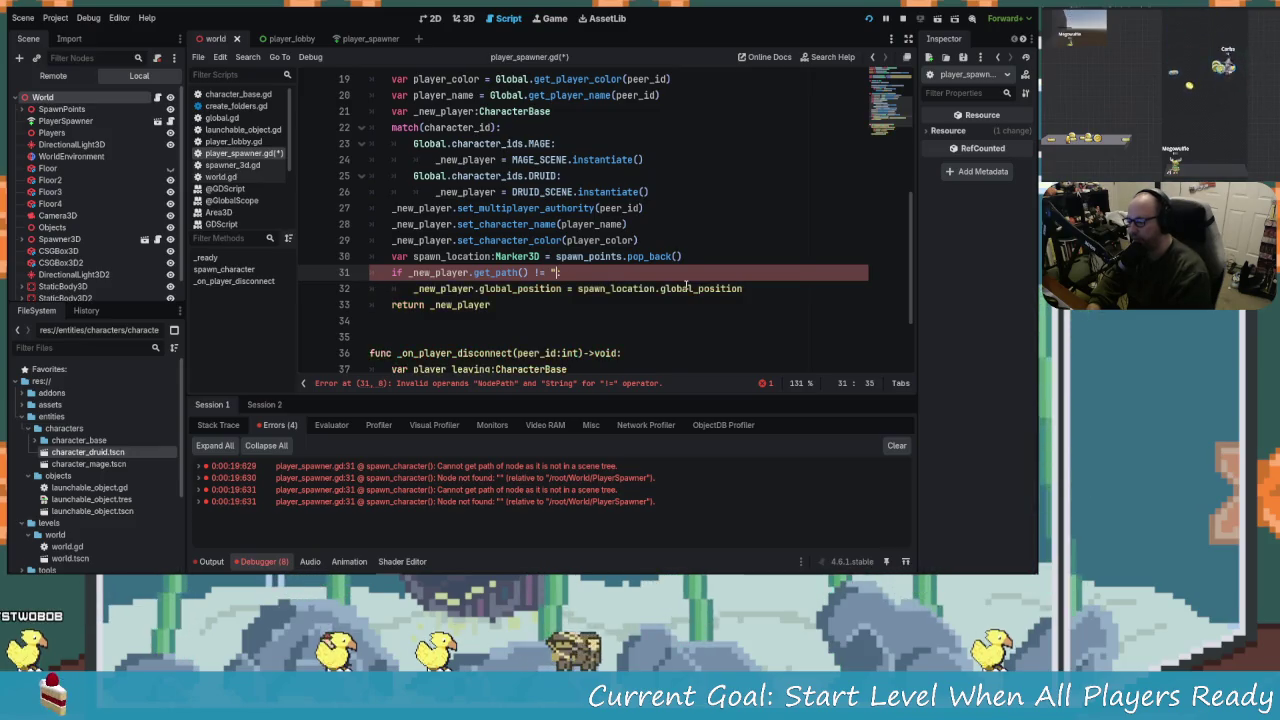
pyautogui.write('ull')
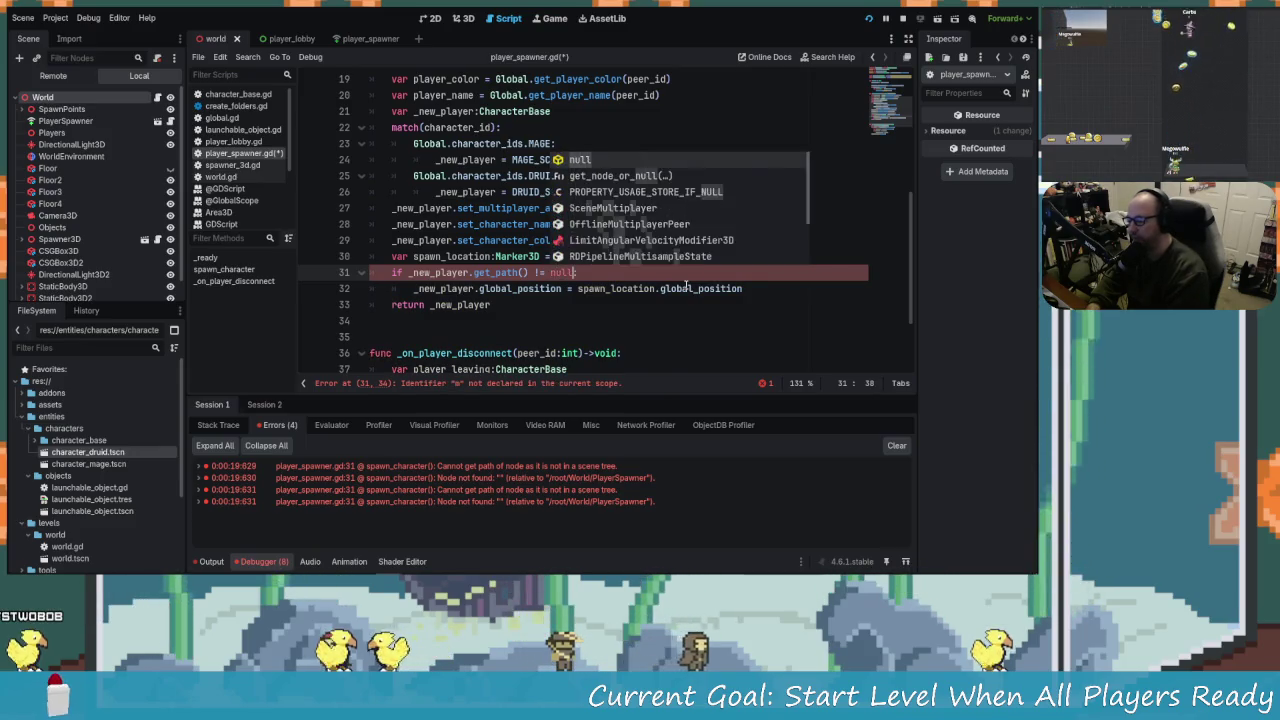
pyautogui.hotkey('ctrl', 's')
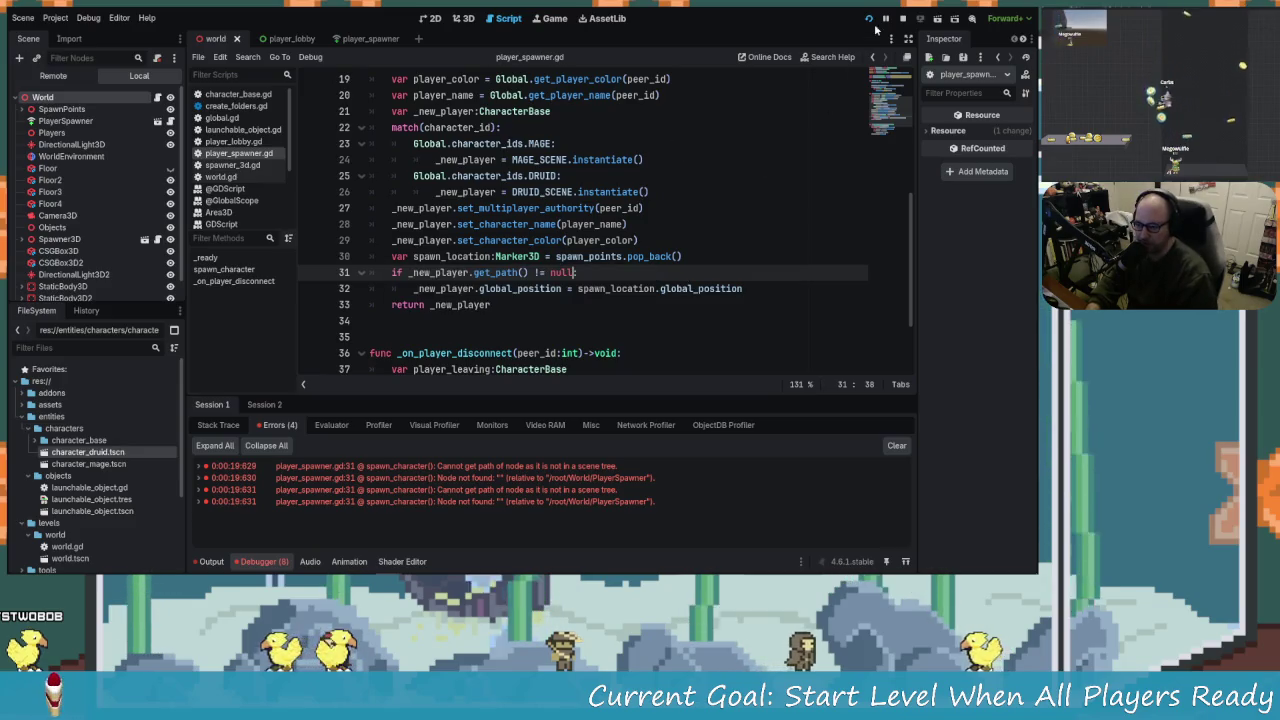
pyautogui.click(869, 19)
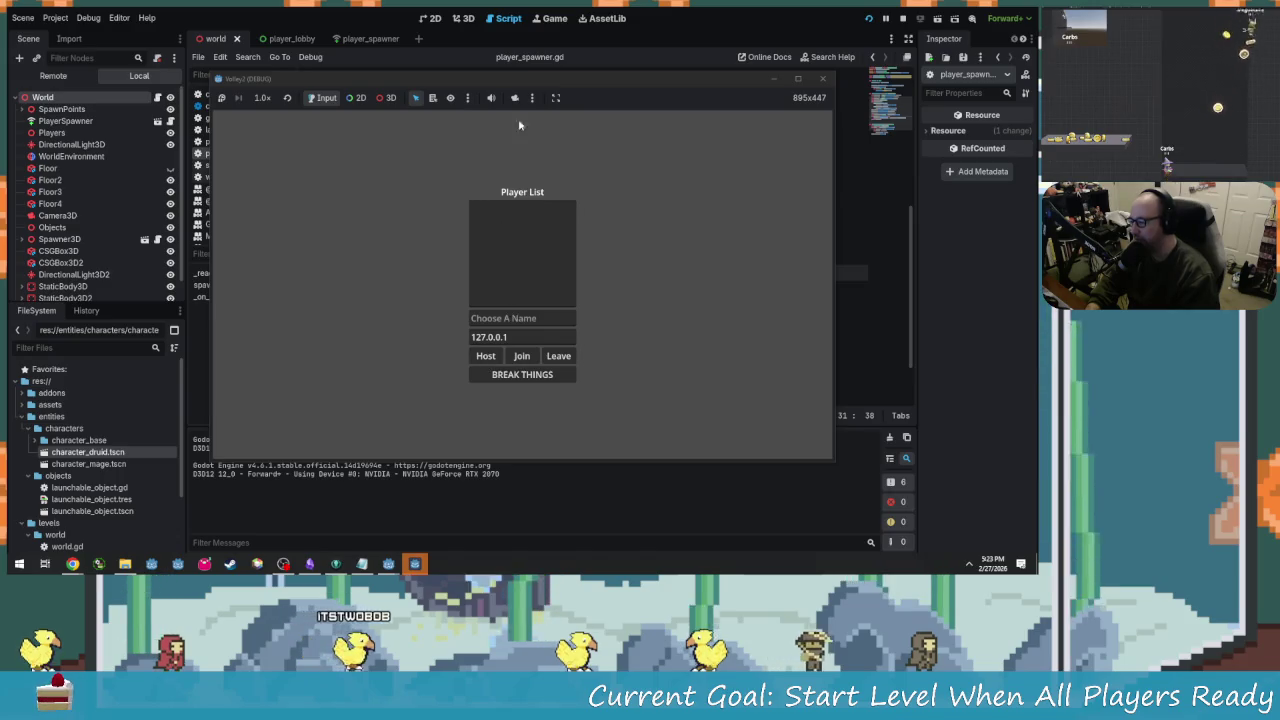
# Tile both debug windows and host the session as 'Thing'.
pyautogui.moveTo(505, 80)
pyautogui.mouseDown()
pyautogui.moveTo(692, 150)
pyautogui.moveTo(726, 87)
pyautogui.moveTo(671, 108)
pyautogui.mouseUp()
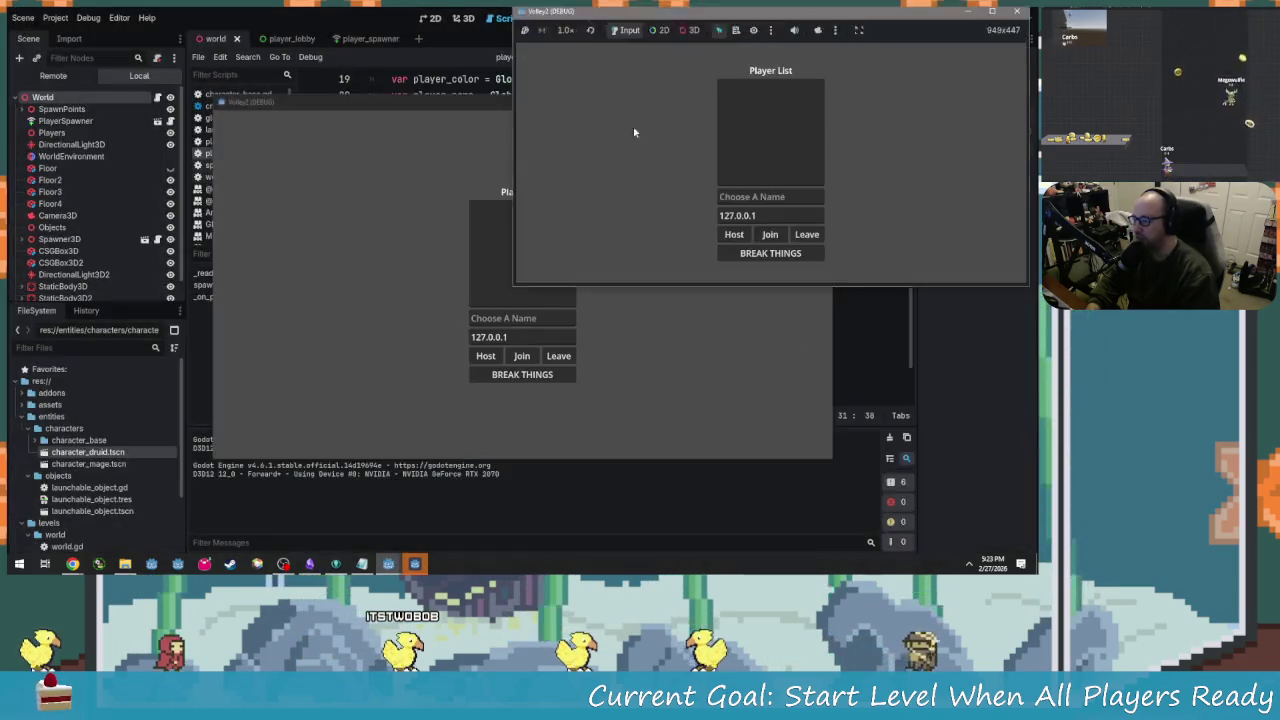
pyautogui.moveTo(310, 105); pyautogui.dragTo(141, 56)
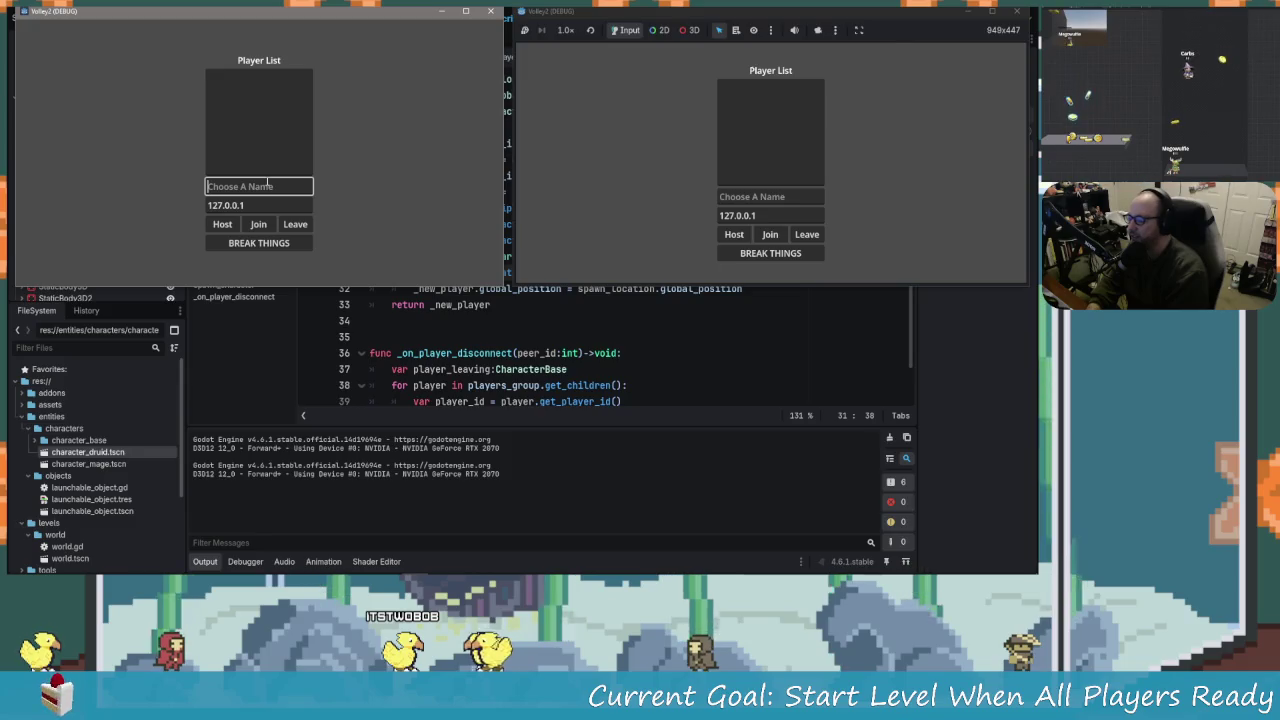
pyautogui.write('Thing')
pyautogui.press('Tab')
pyautogui.press('Tab')
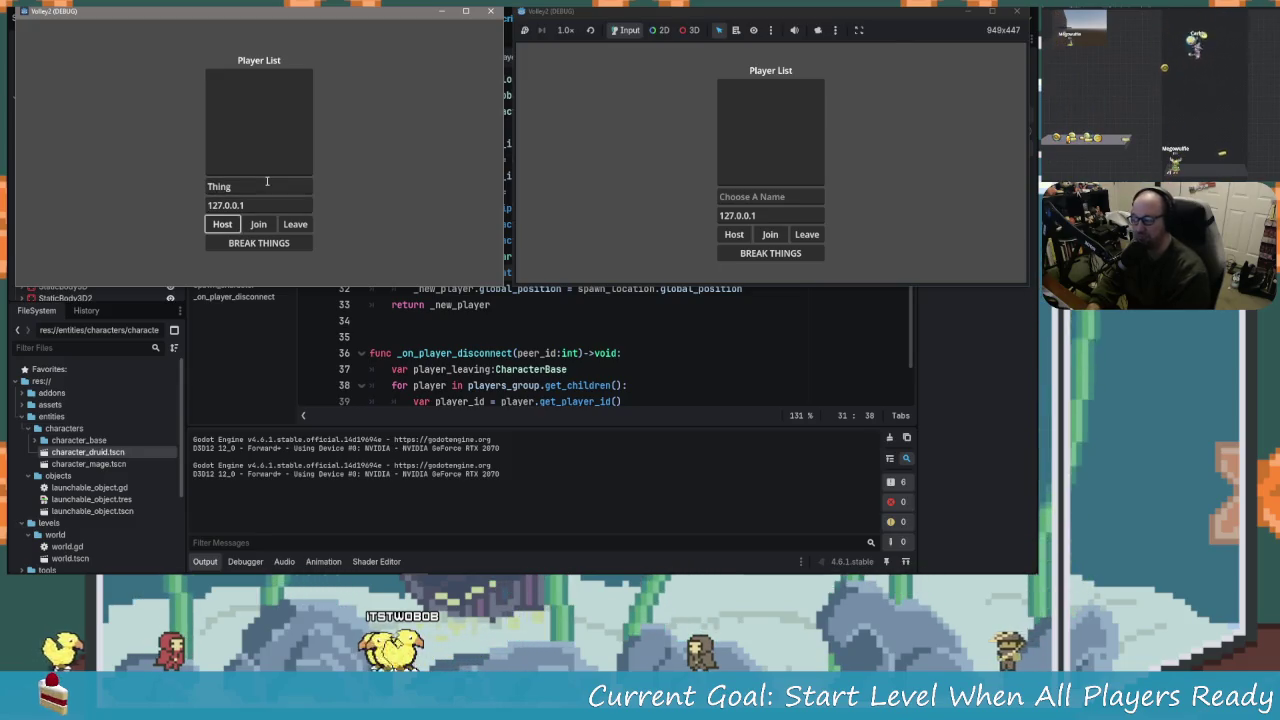
pyautogui.press('Return')
# Join as 'Stuff', start the level from the host window, then stop the game.
pyautogui.click(768, 197)
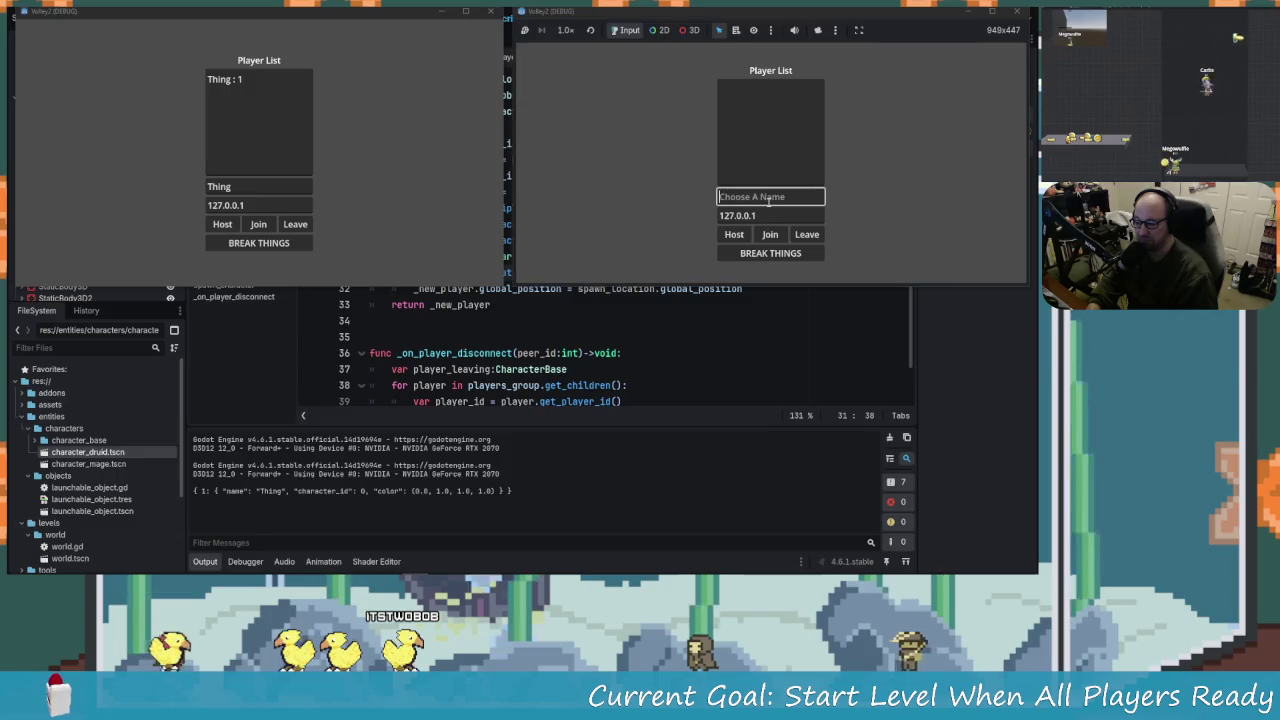
pyautogui.write('Stuff')
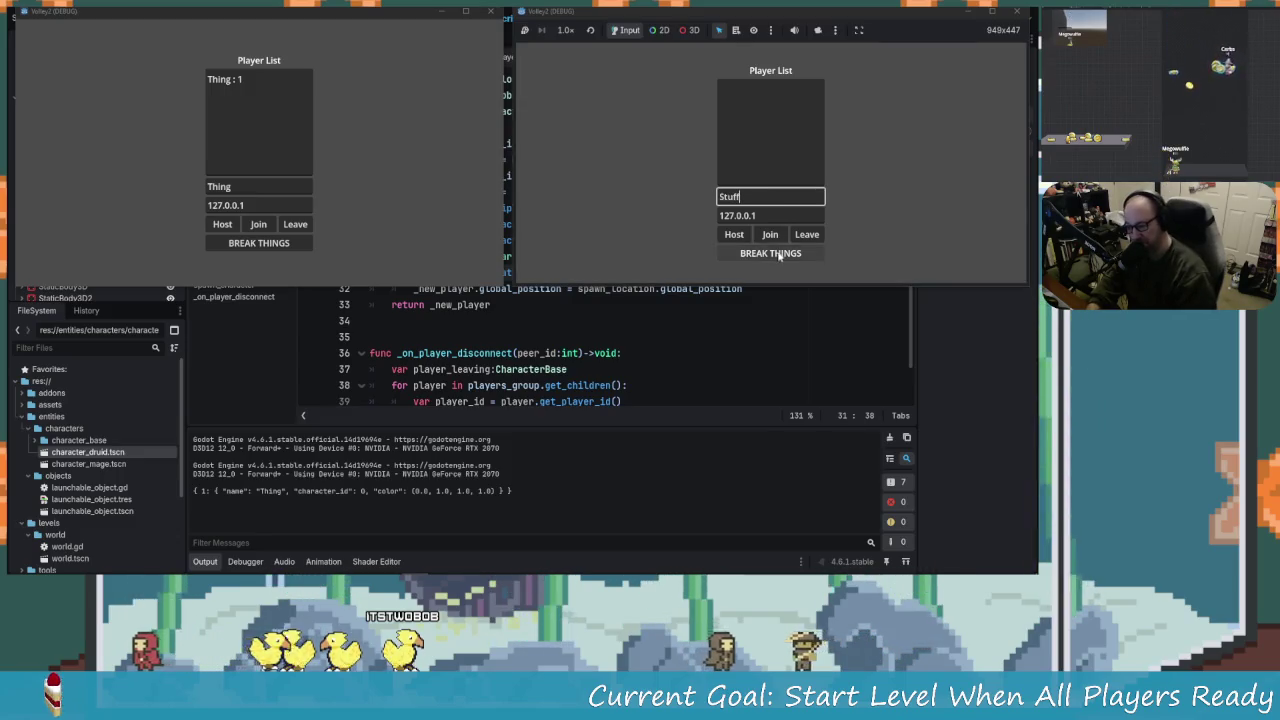
pyautogui.click(770, 234)
pyautogui.click(296, 240)
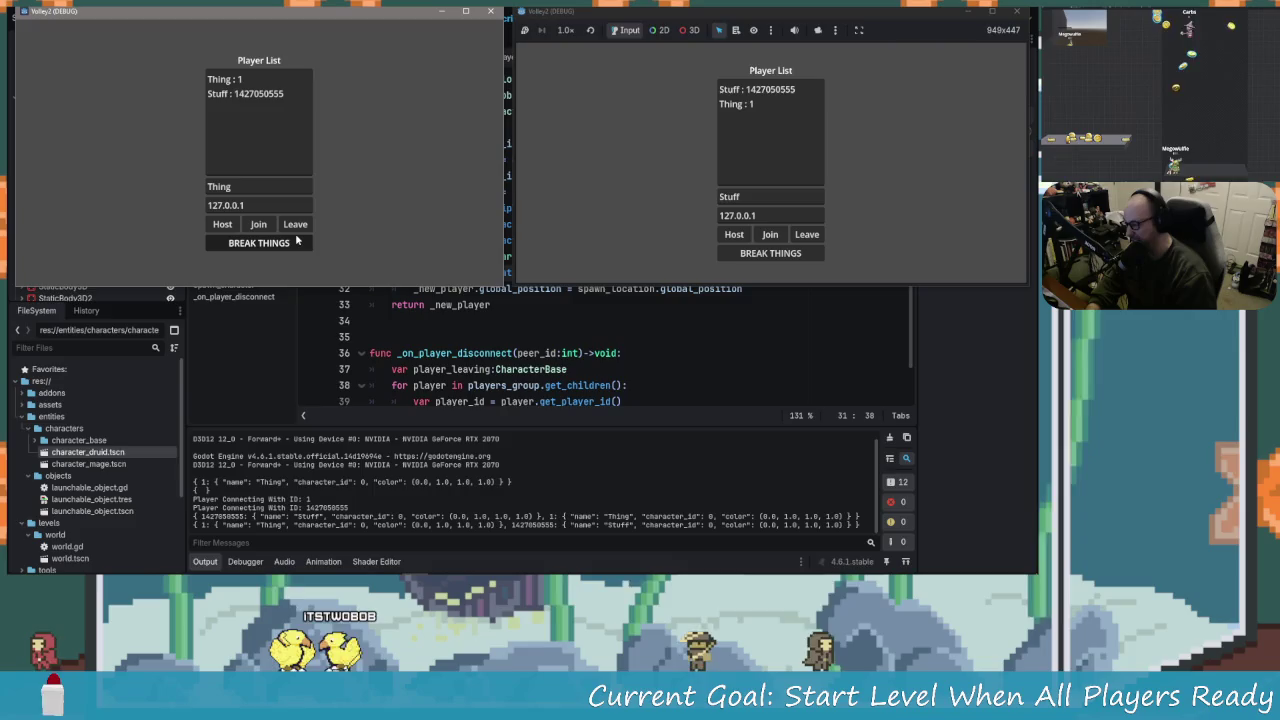
pyautogui.click(296, 242)
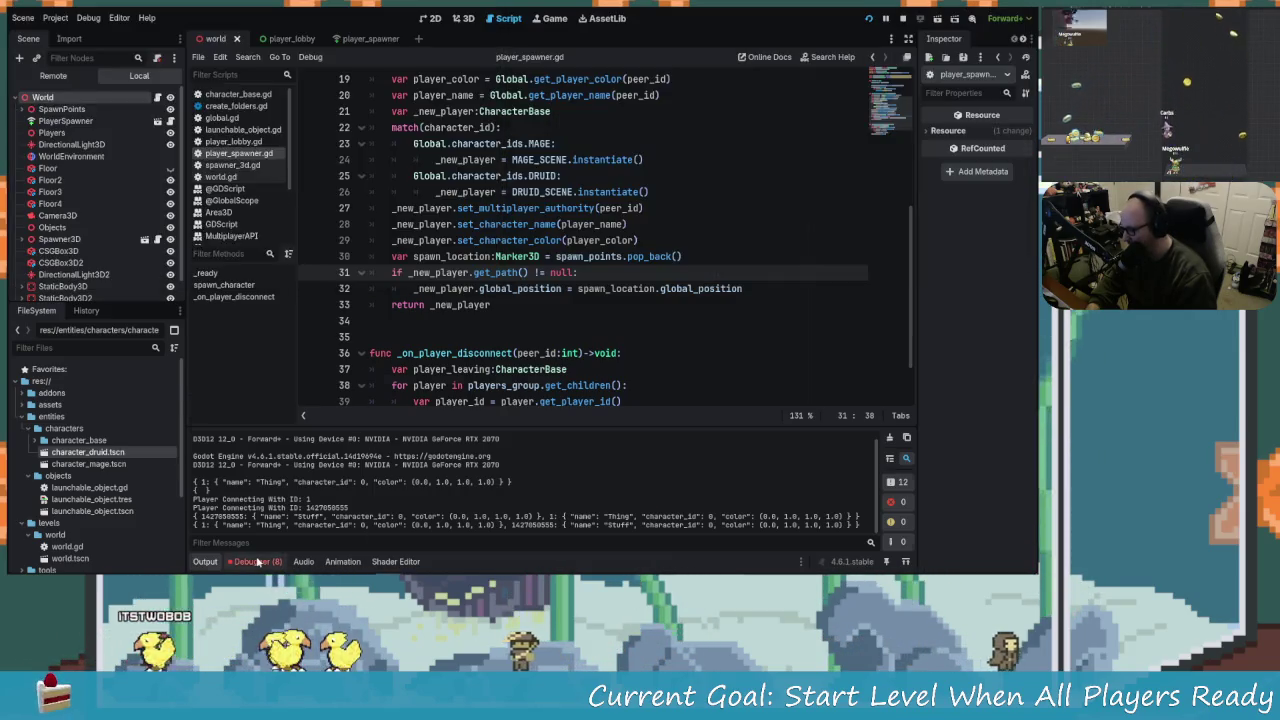
pyautogui.click(491, 410)
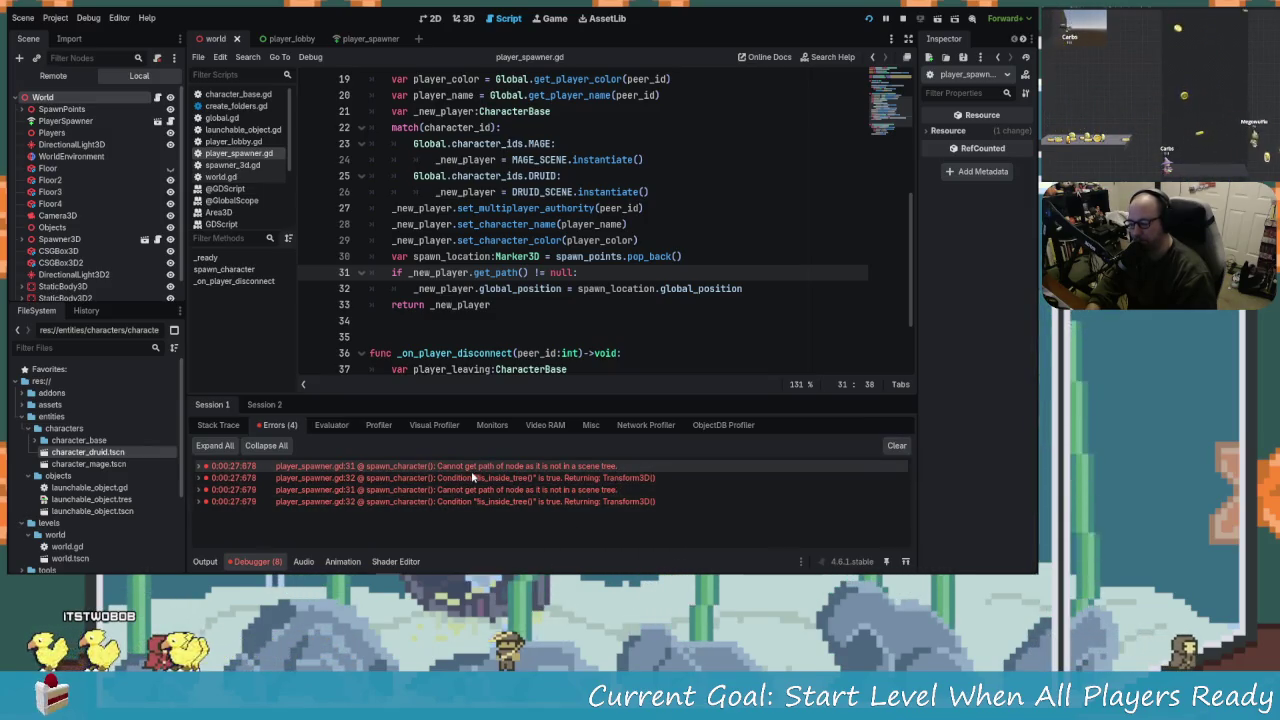
# Inspect the line 31 error and remove the get_path call, briefly trying a get_tree condition.
pyautogui.click(556, 489)
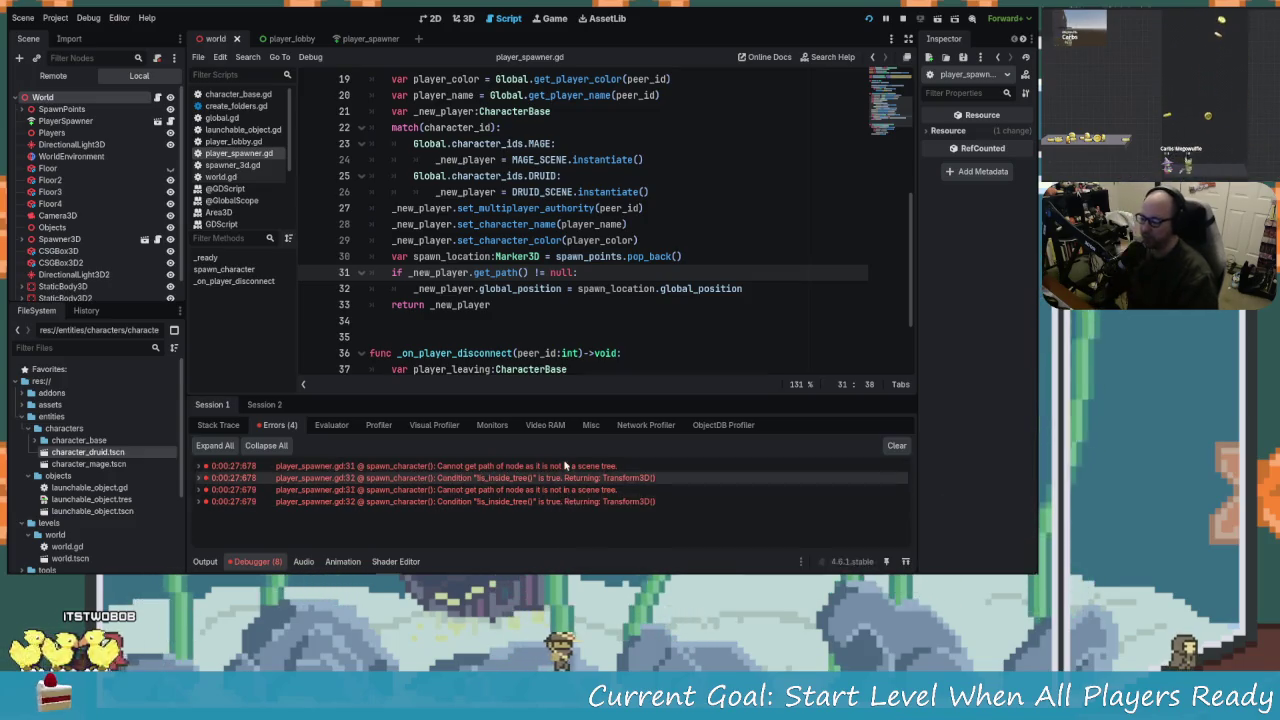
pyautogui.click(530, 272)
pyautogui.press('BackSpace')
pyautogui.press('BackSpace')
pyautogui.press('BackSpace')
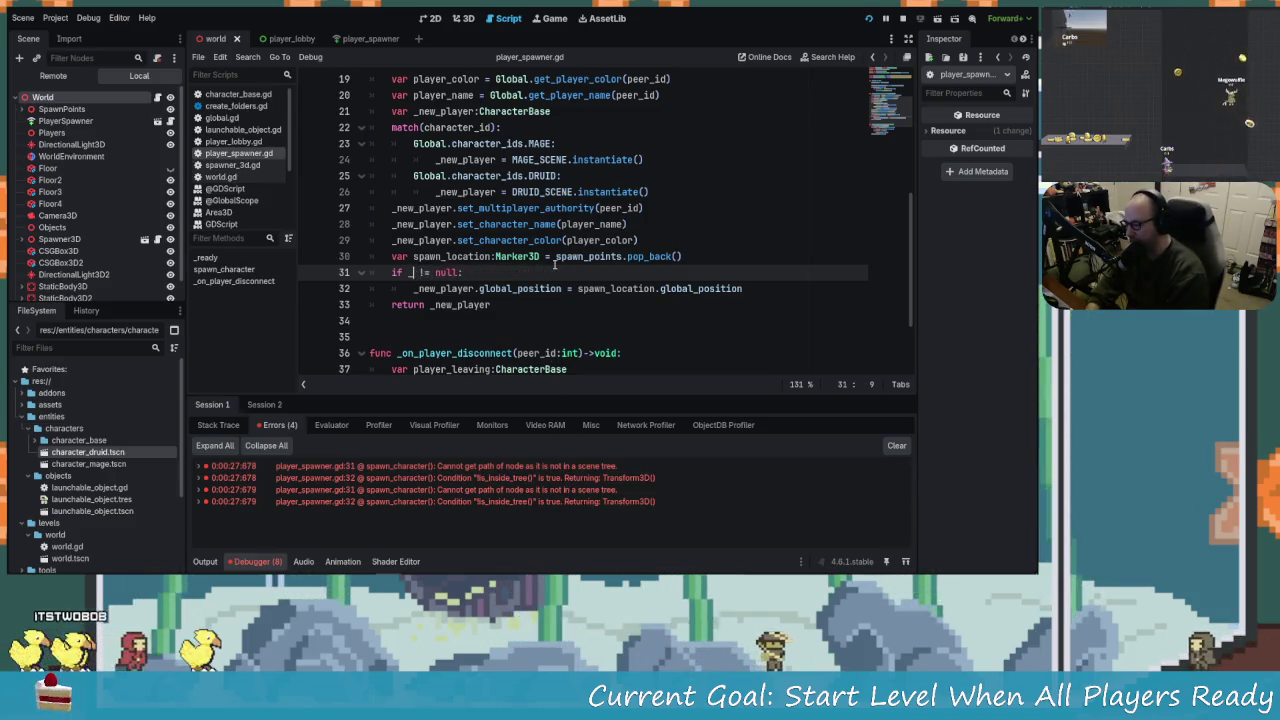
pyautogui.write('get_')
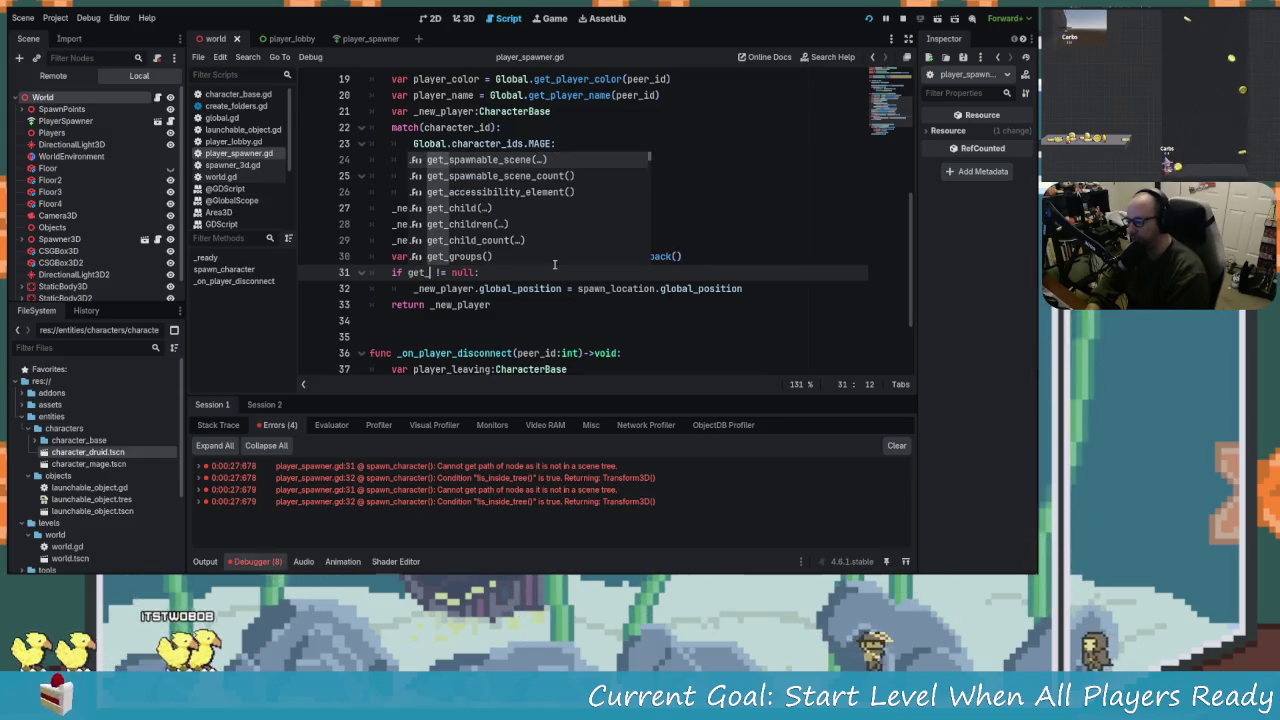
pyautogui.write('tre')
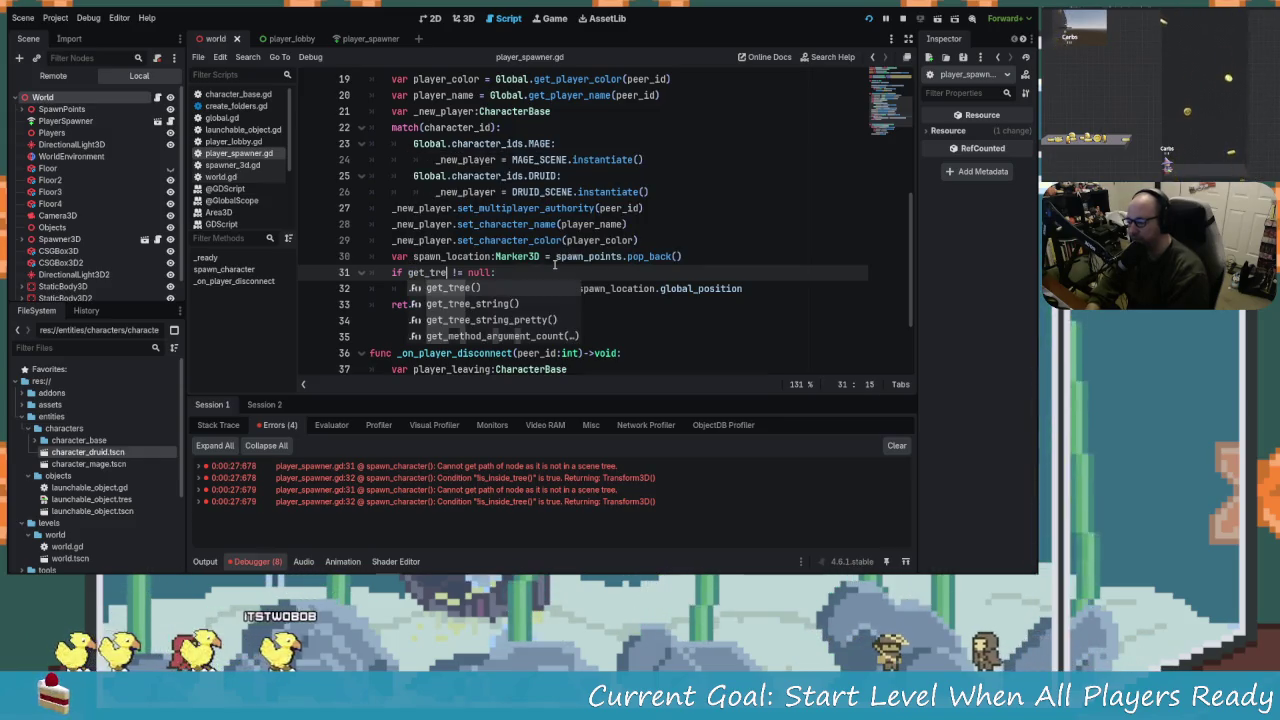
pyautogui.press('Return')
pyautogui.write('.has')
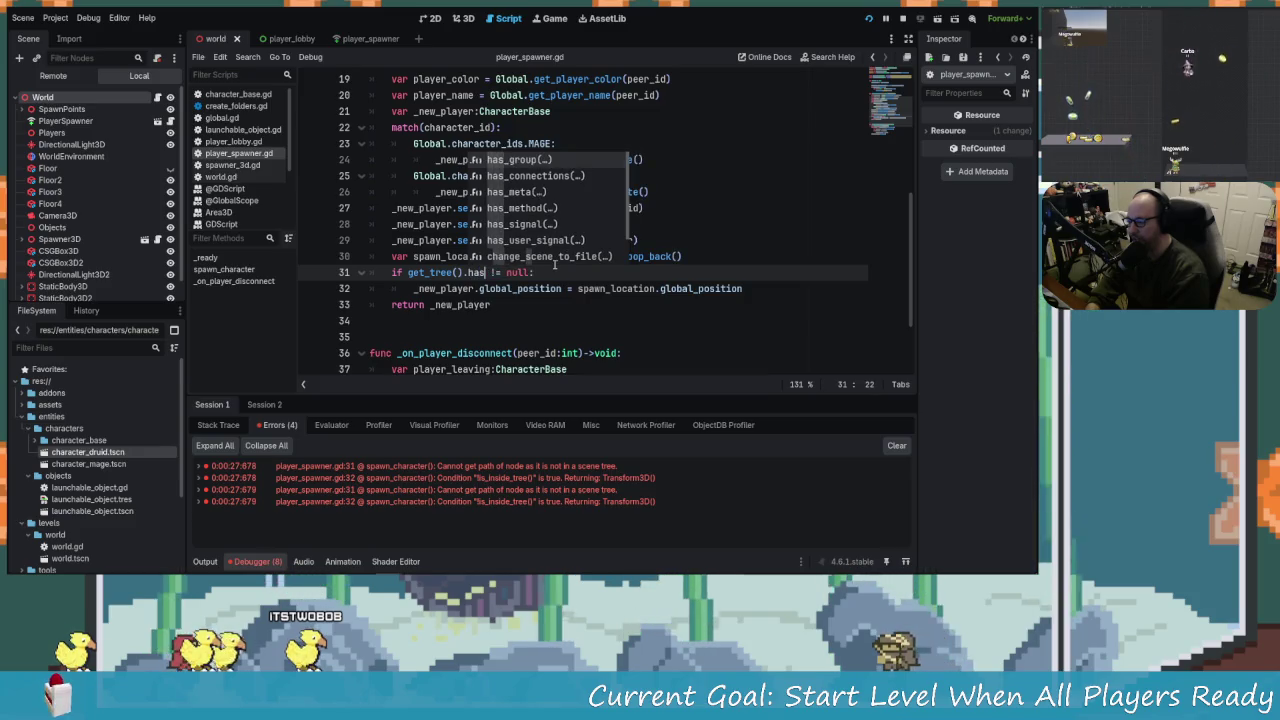
pyautogui.write('n')
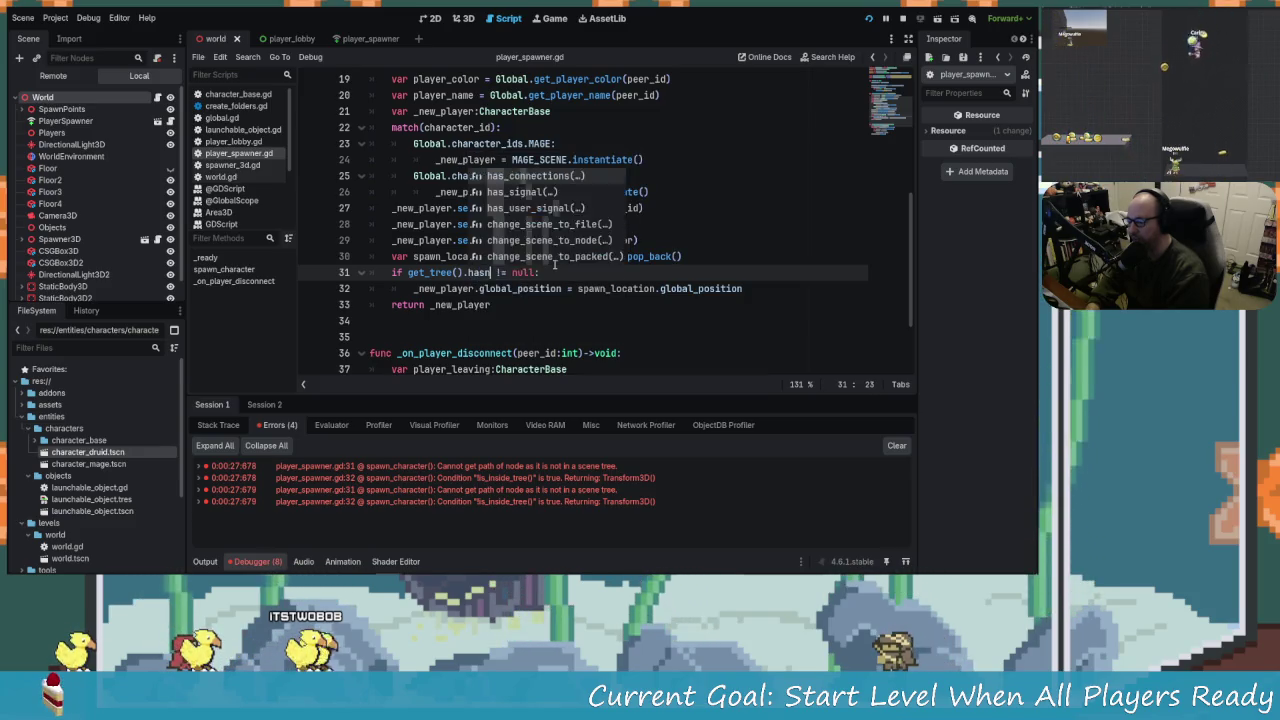
pyautogui.press('BackSpace')
pyautogui.press('BackSpace')
pyautogui.press('BackSpace')
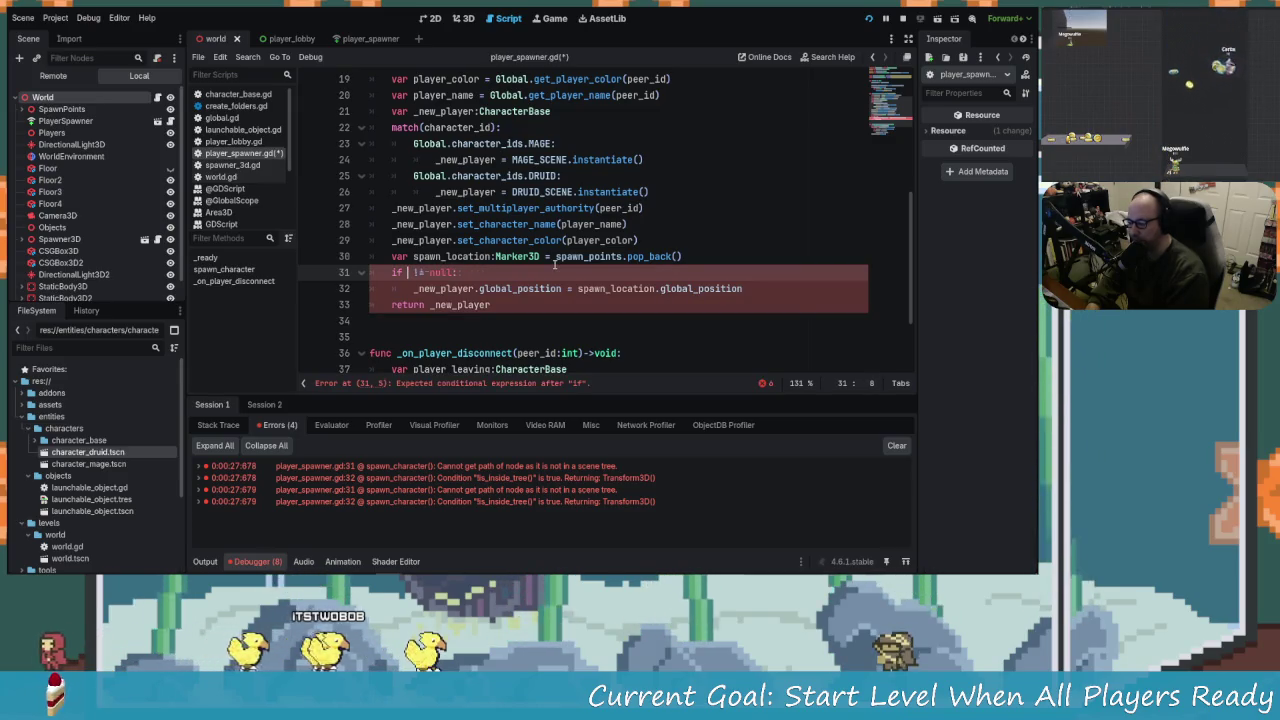
# Use is_inside_tree() in the condition, check its Node docs, and return to player_spawner.gd.
pyautogui.write('is_ins')
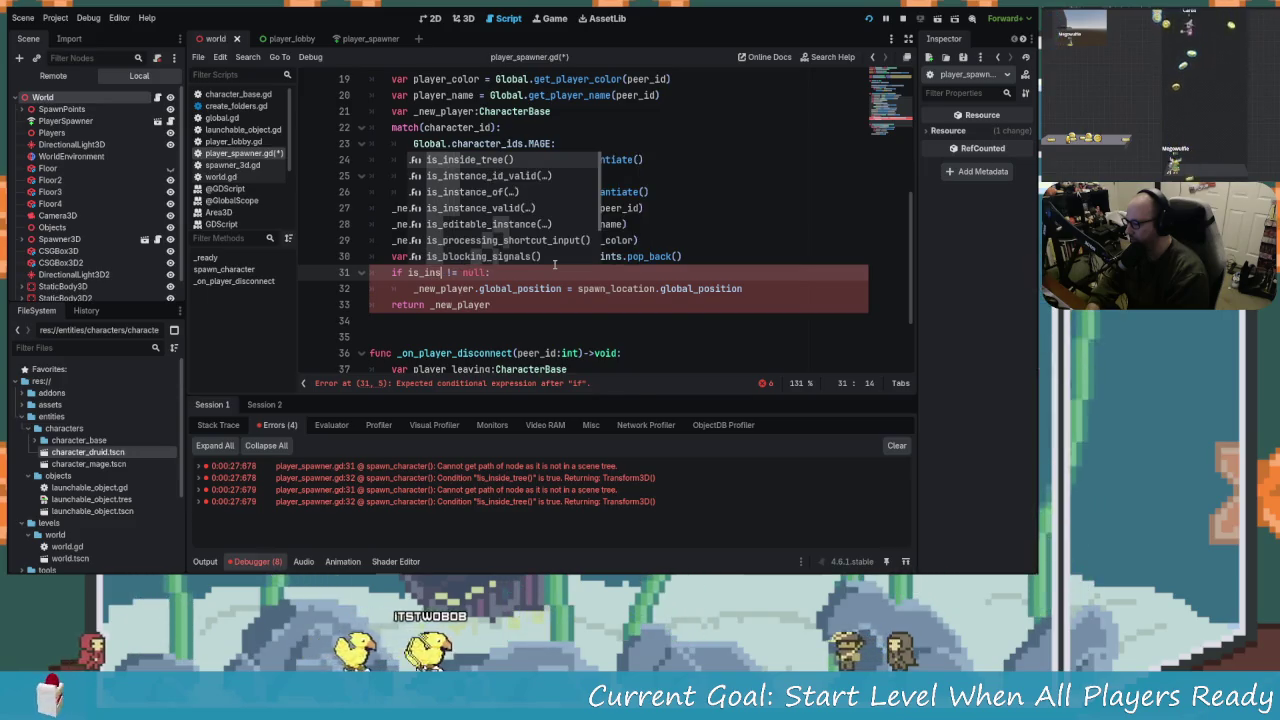
pyautogui.press('Return')
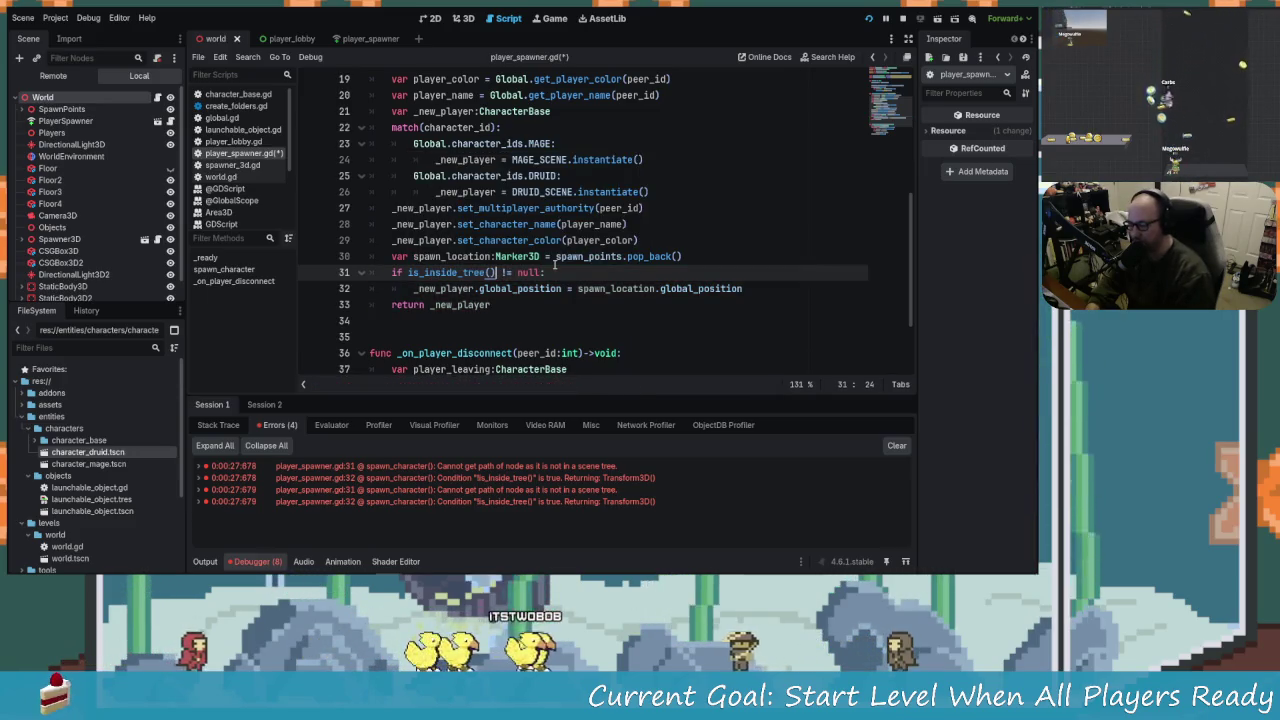
pyautogui.keyDown('ctrl'); pyautogui.click(440, 278); pyautogui.keyUp('ctrl')
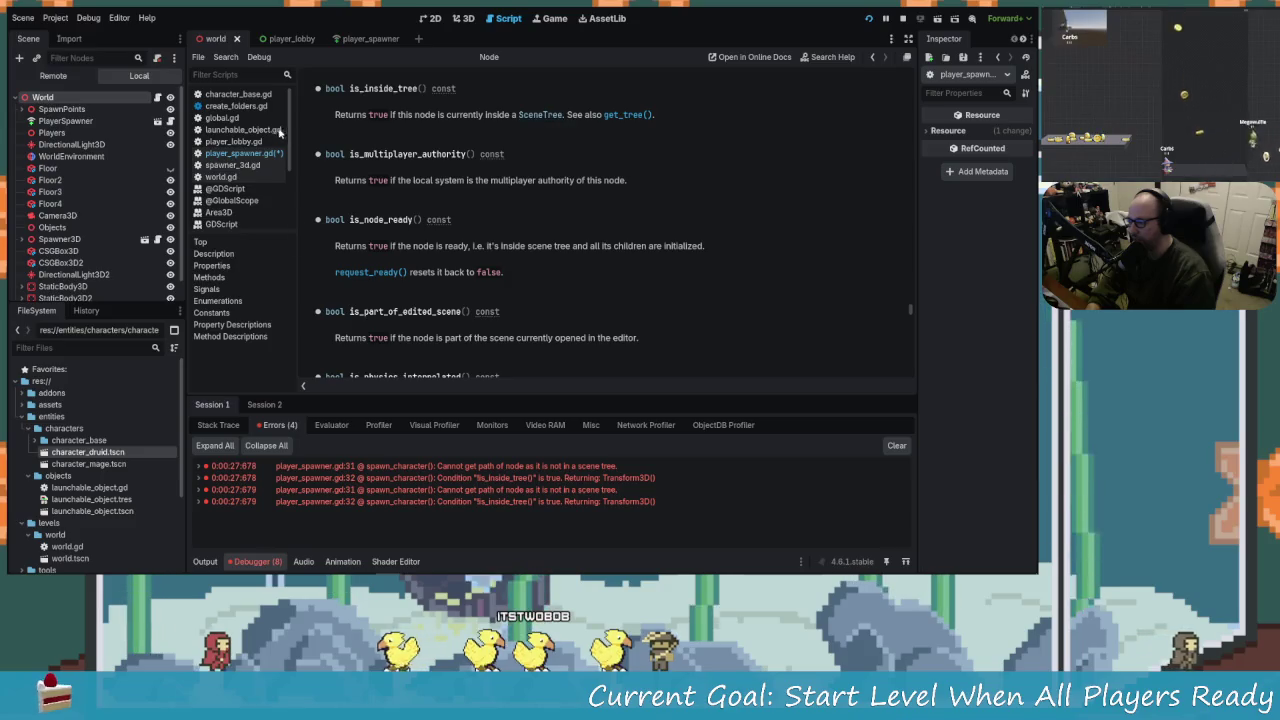
pyautogui.click(238, 176)
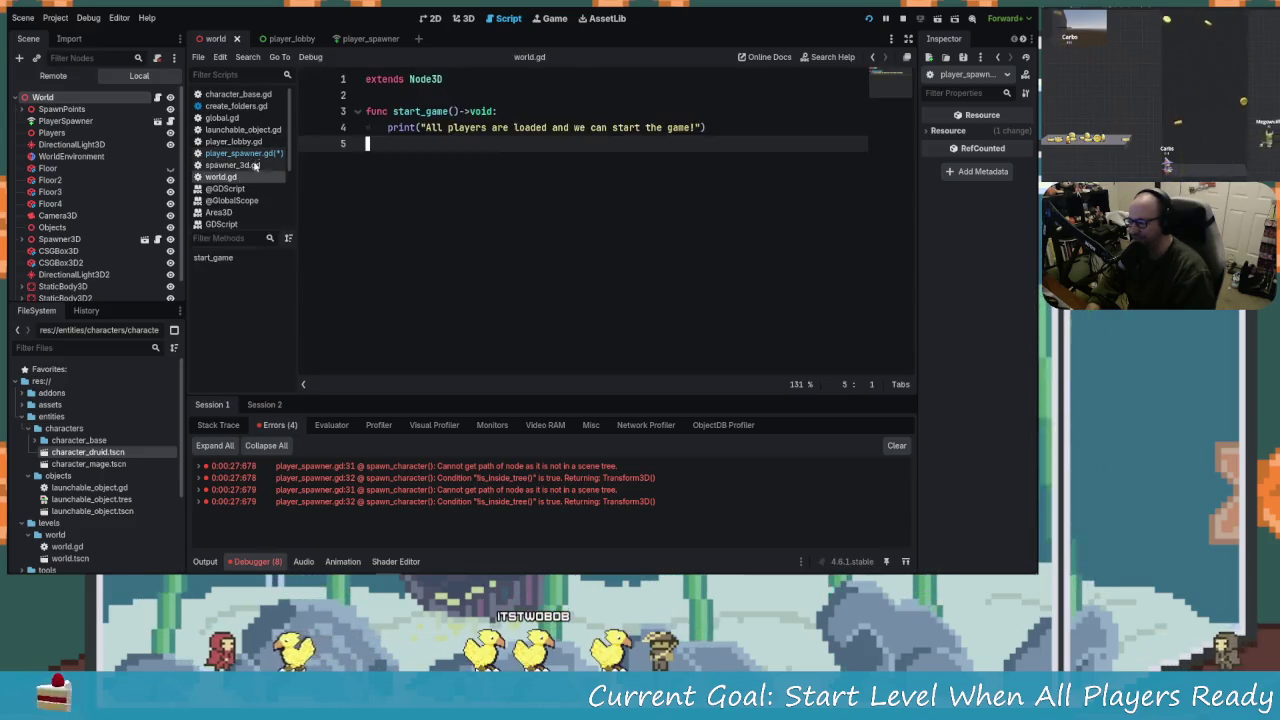
pyautogui.click(240, 153)
pyautogui.click(406, 272)
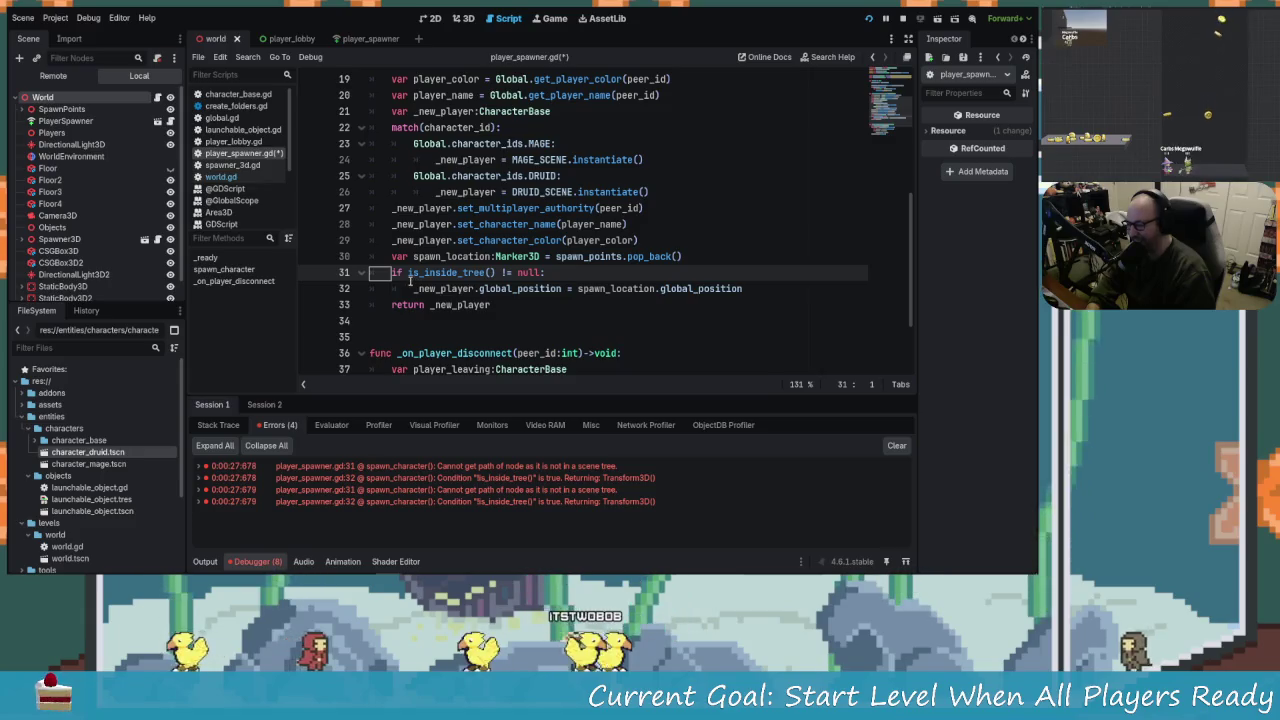
# Prefix the call so line 31 reads _new_player.is_inside_tree().
pyautogui.write('_')
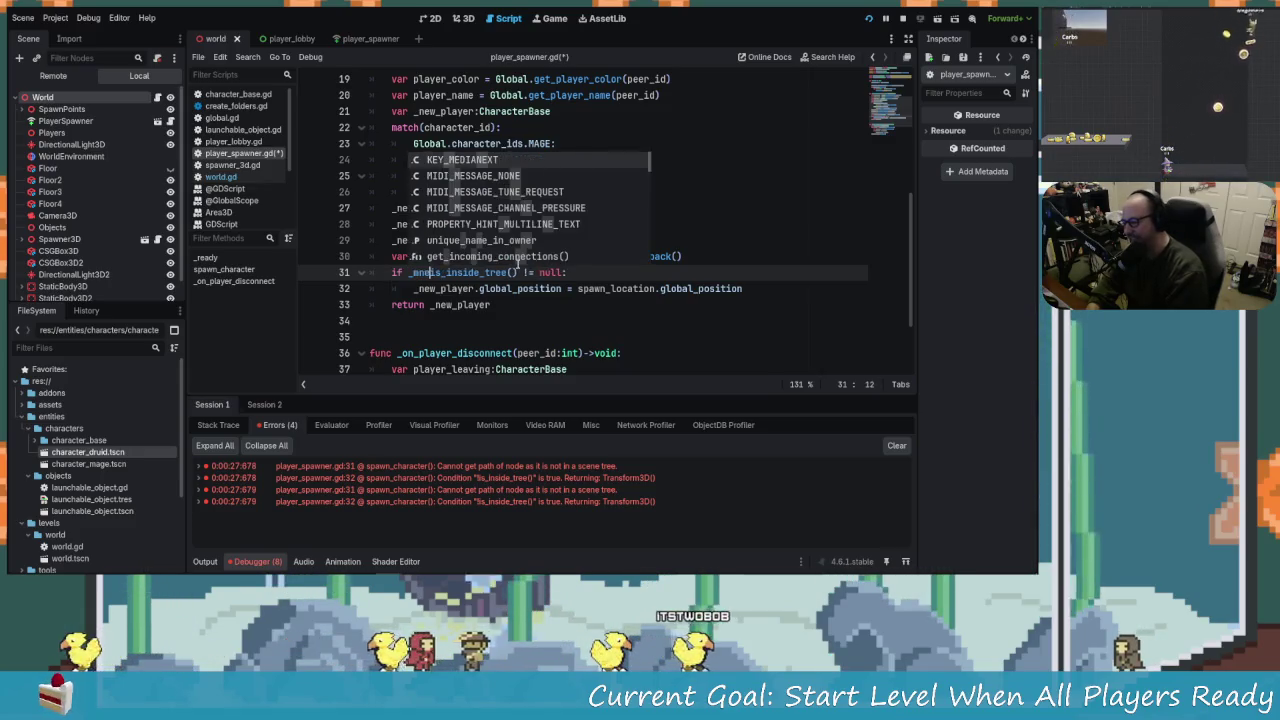
pyautogui.write('new')
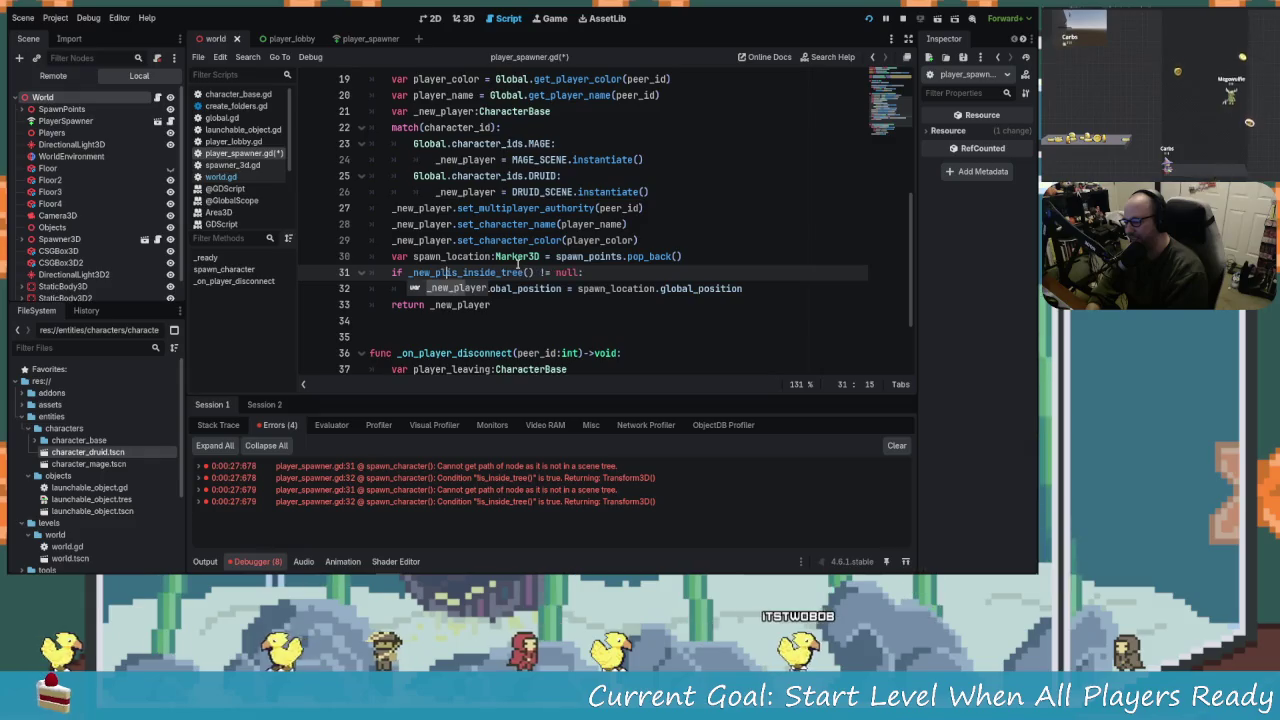
pyautogui.press('Tab')
pyautogui.write('.')
pyautogui.write('isin')
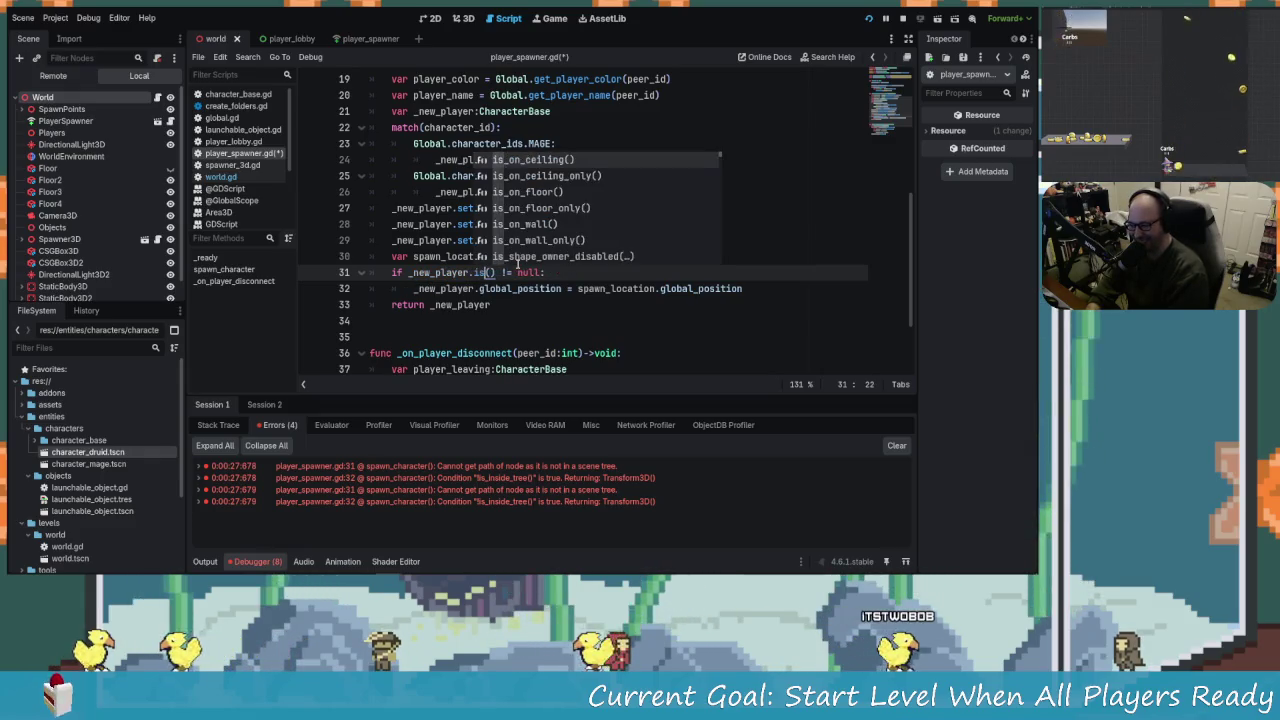
pyautogui.press('BackSpace')
pyautogui.press('BackSpace')
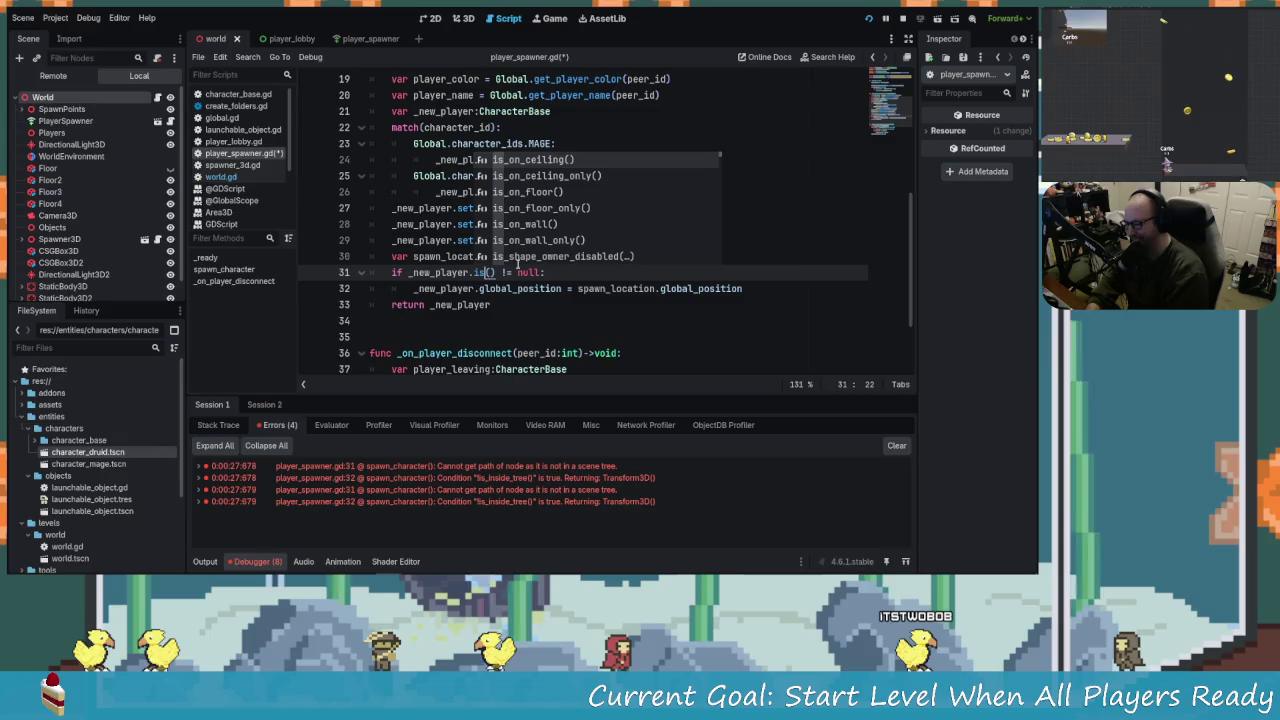
pyautogui.write('_in')
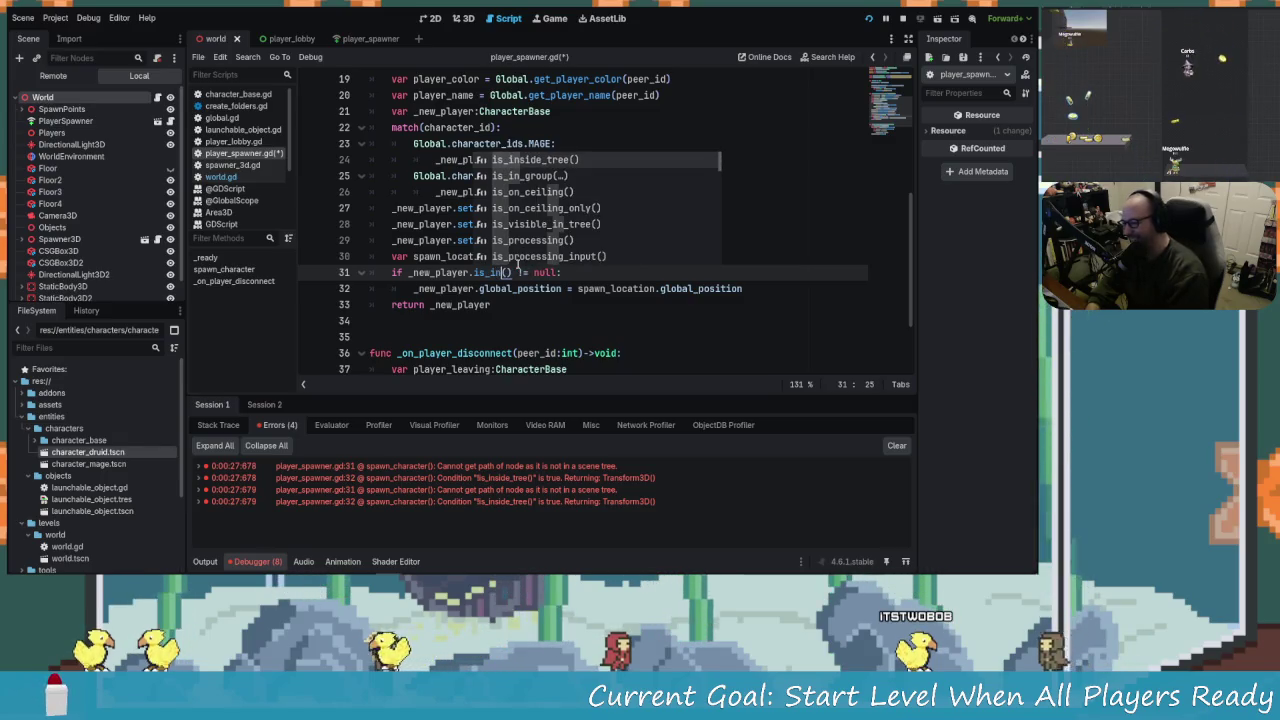
pyautogui.press('Return')
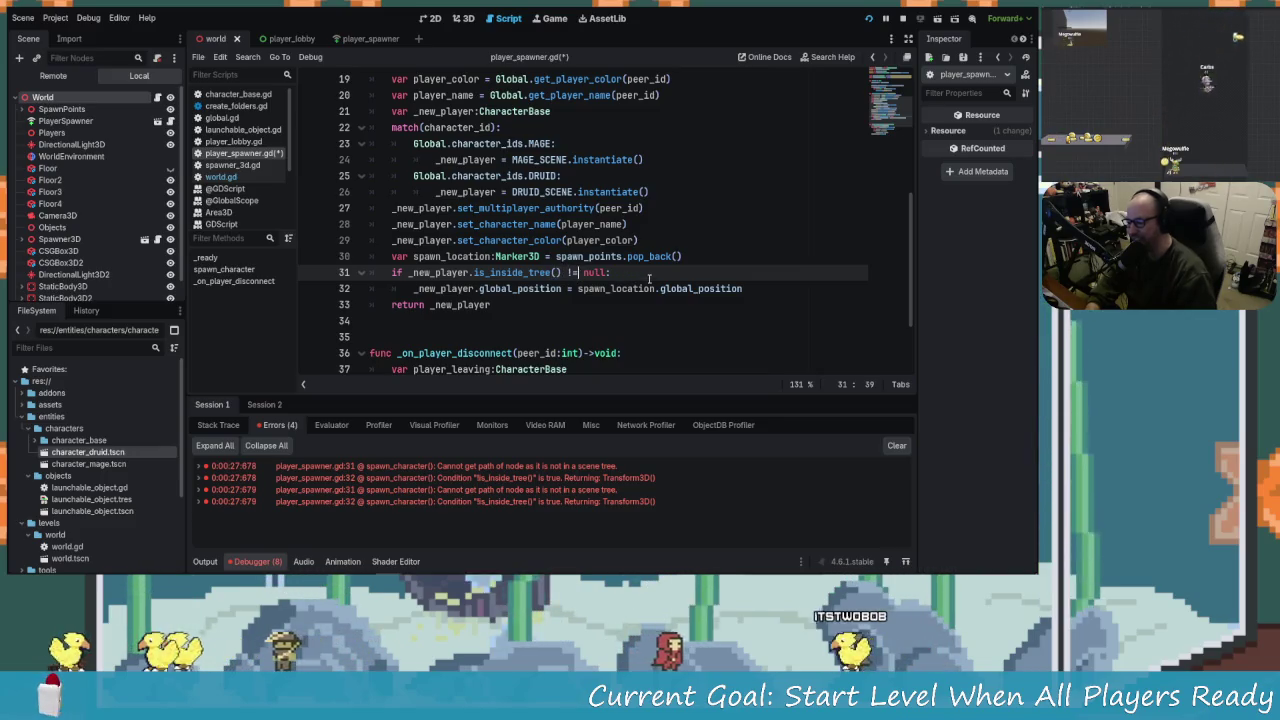
# Change the comparison to '== true', save the script, and restart the project.
pyautogui.press('BackSpace')
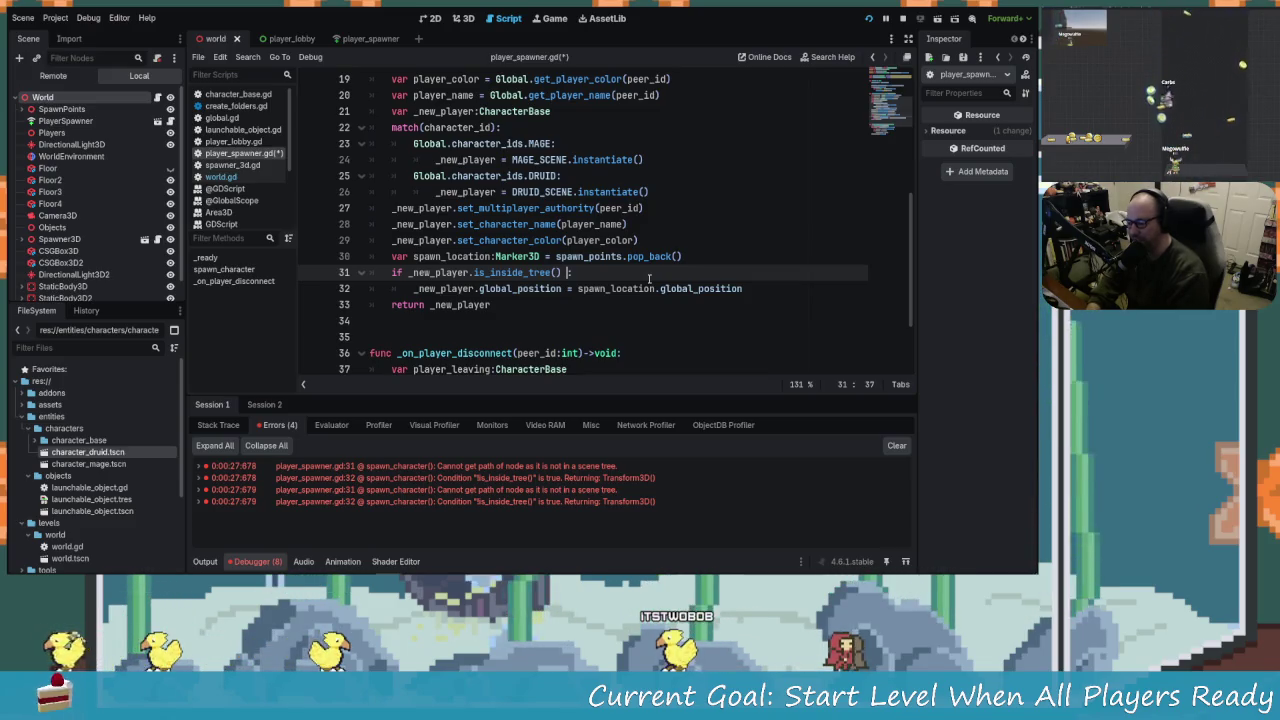
pyautogui.write('==ture')
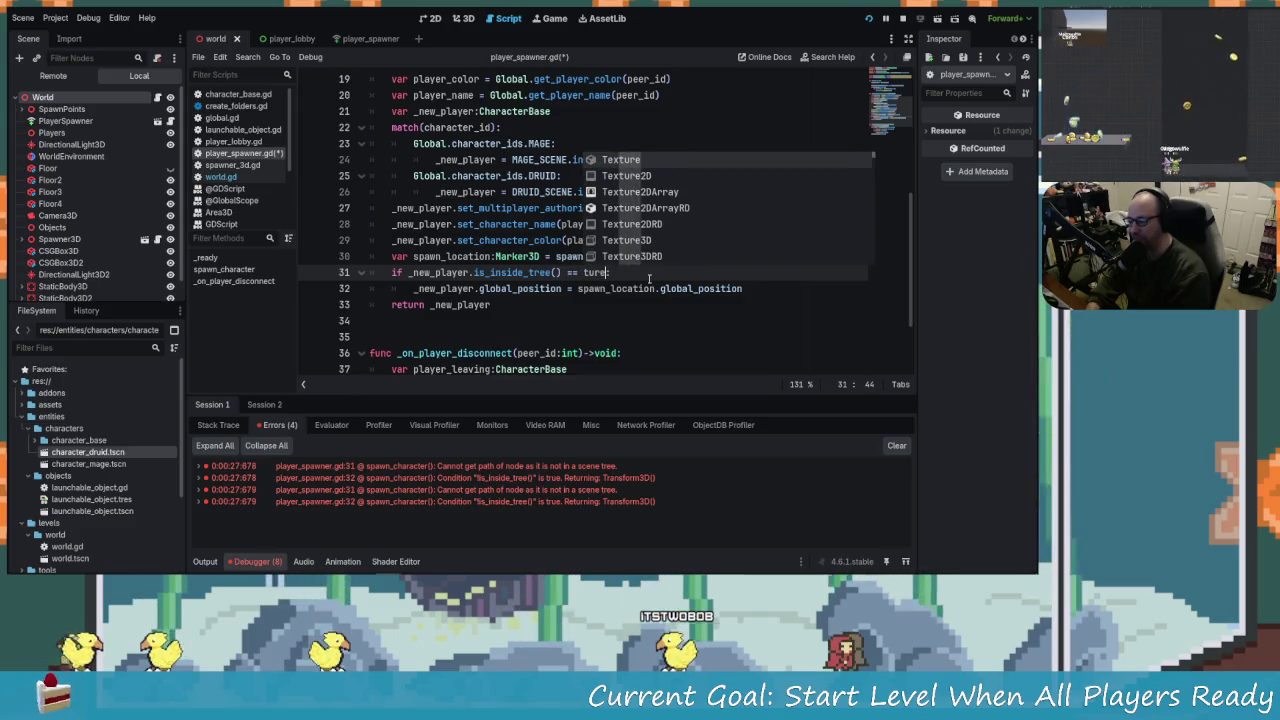
pyautogui.write('rue')
pyautogui.hotkey('ctrl', 's')
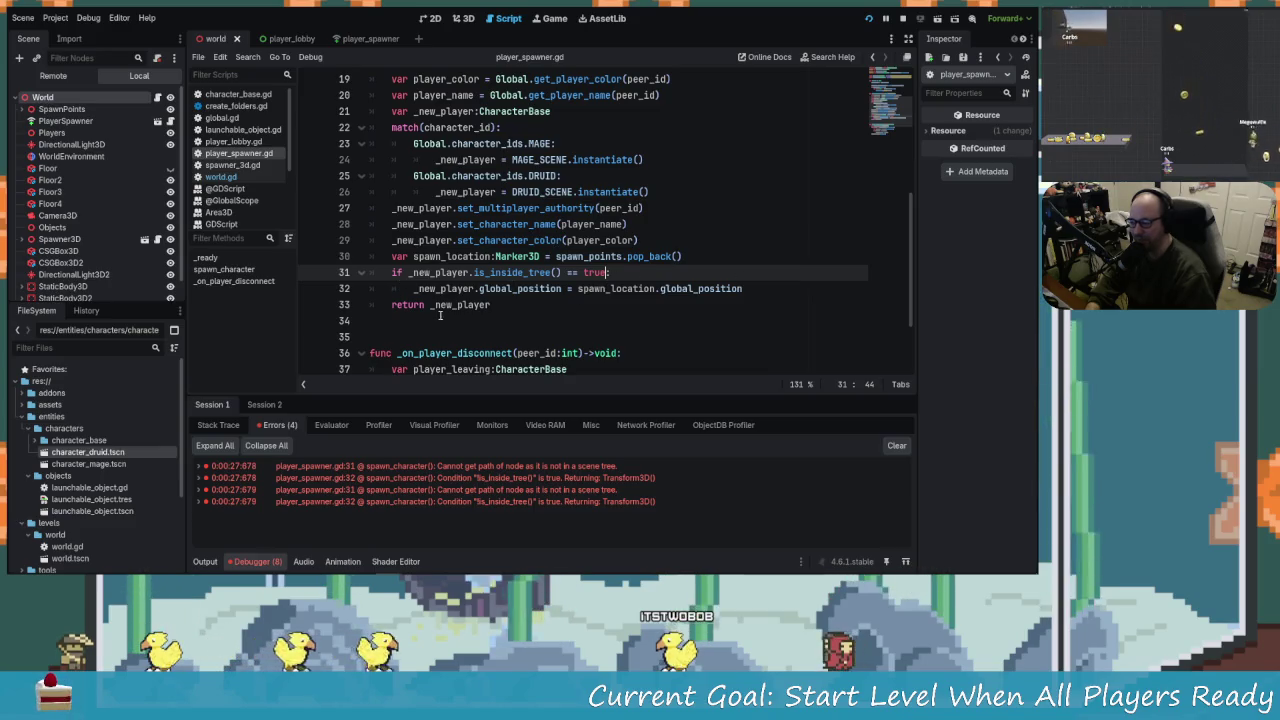
pyautogui.click(900, 19)
pyautogui.click(870, 19)
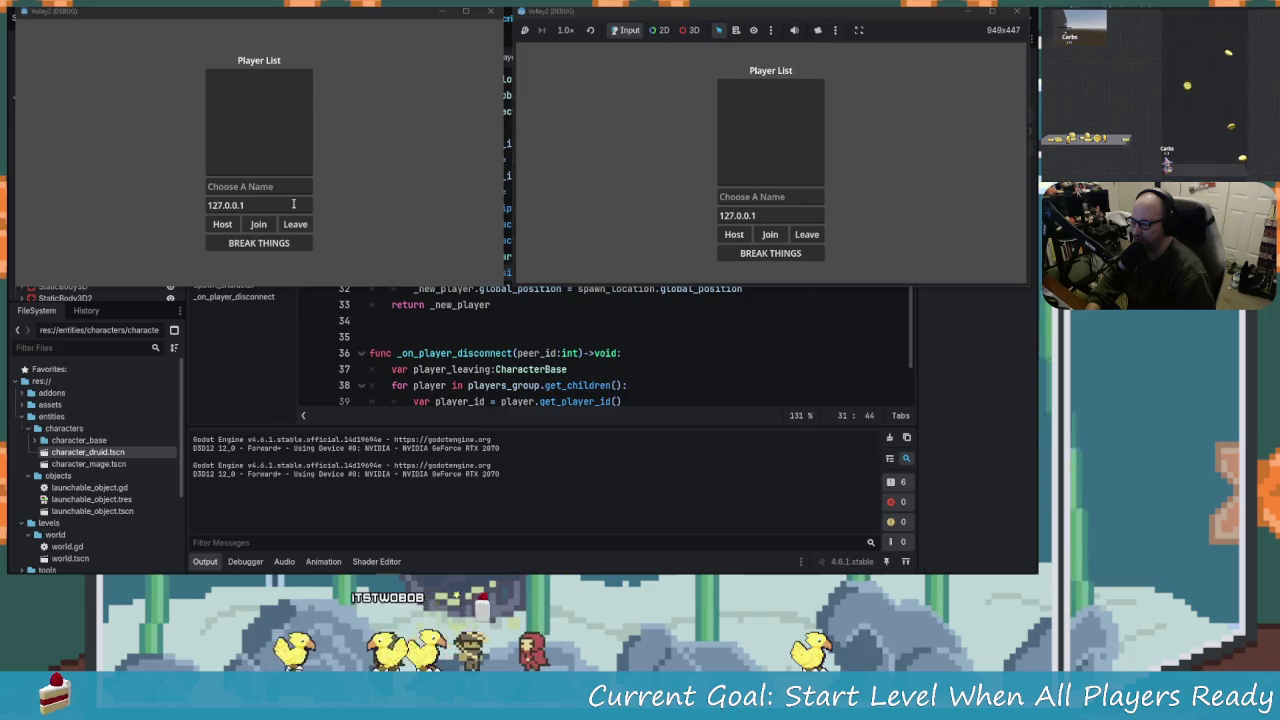
# Host as 'Im A Host!', join as 'Im A Client!', then close the game windows after both reach the level.
pyautogui.click(265, 188)
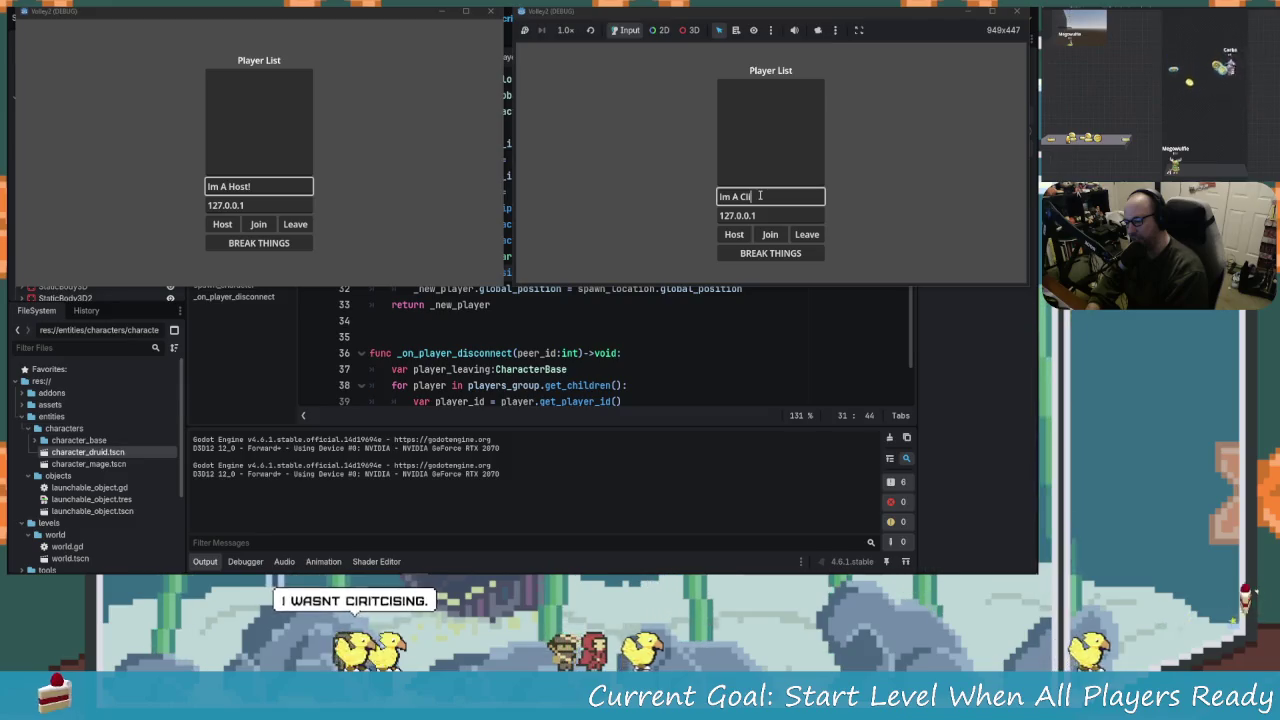
pyautogui.write('ent!')
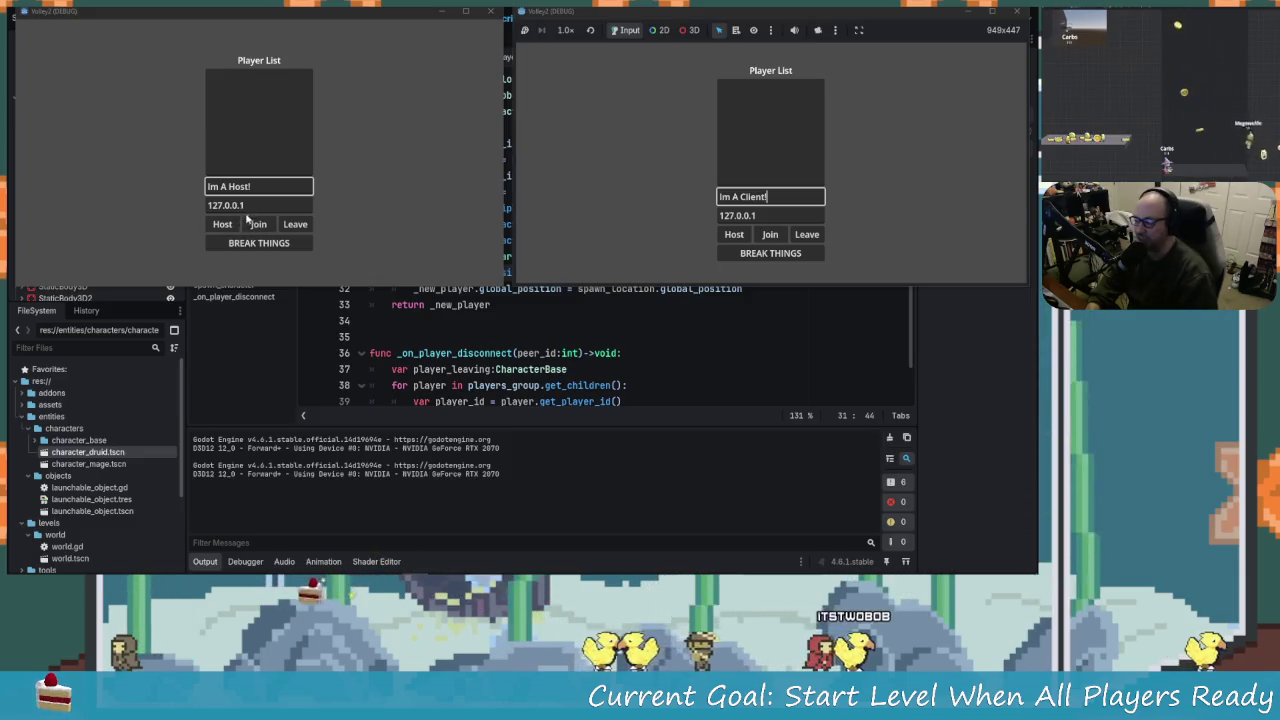
pyautogui.click(222, 226)
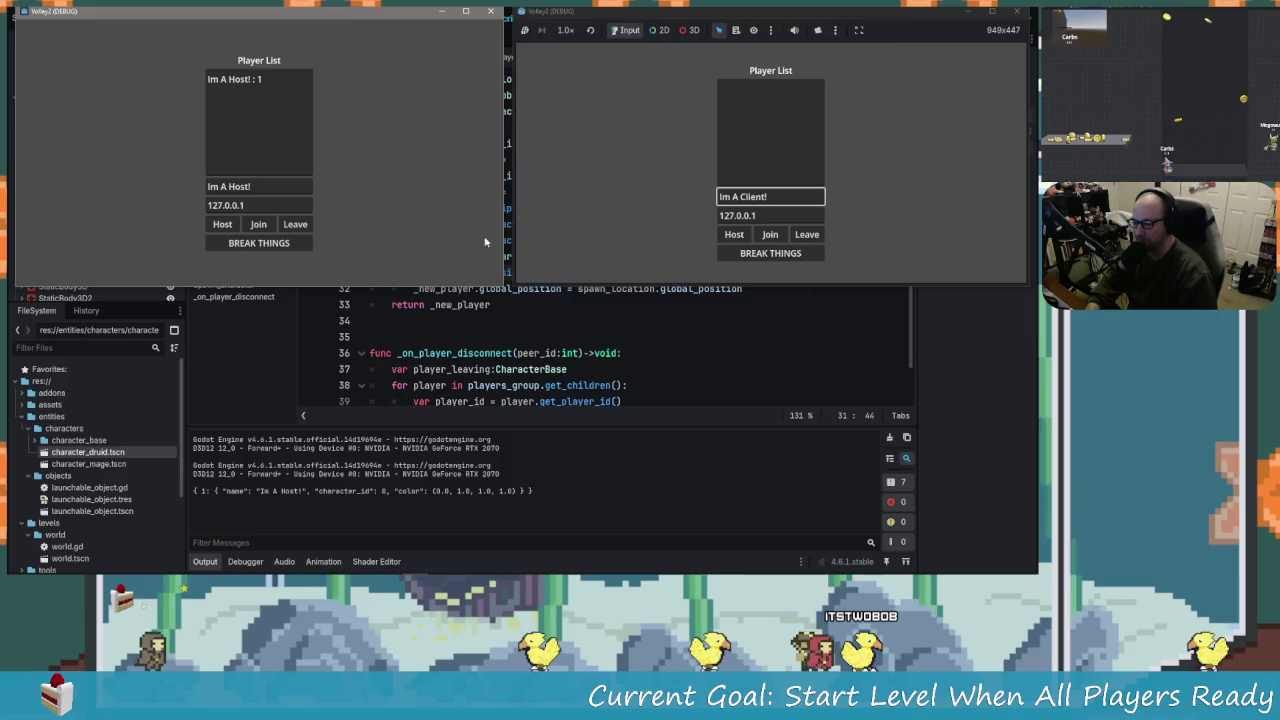
pyautogui.click(769, 236)
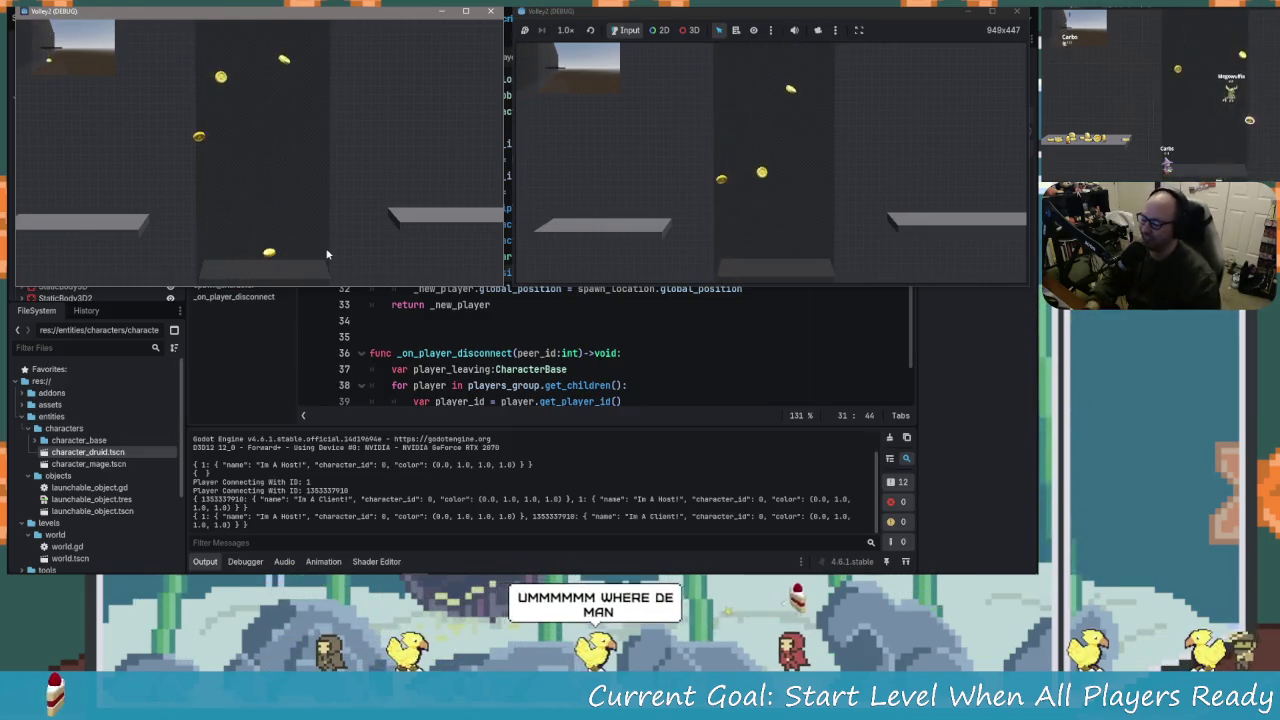
pyautogui.press('F8')
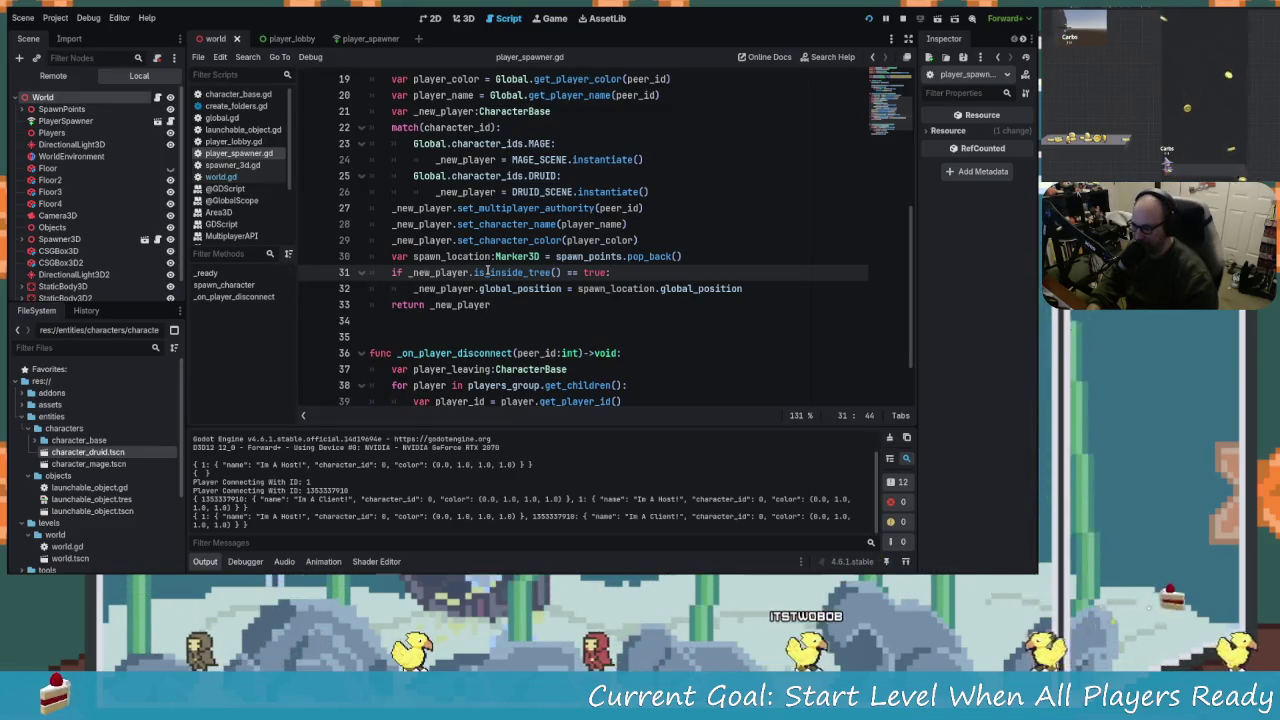
# In the 3D view, raise spawn marker P1, move P2 to a new spot, and relaunch the game.
pyautogui.click(24, 109)
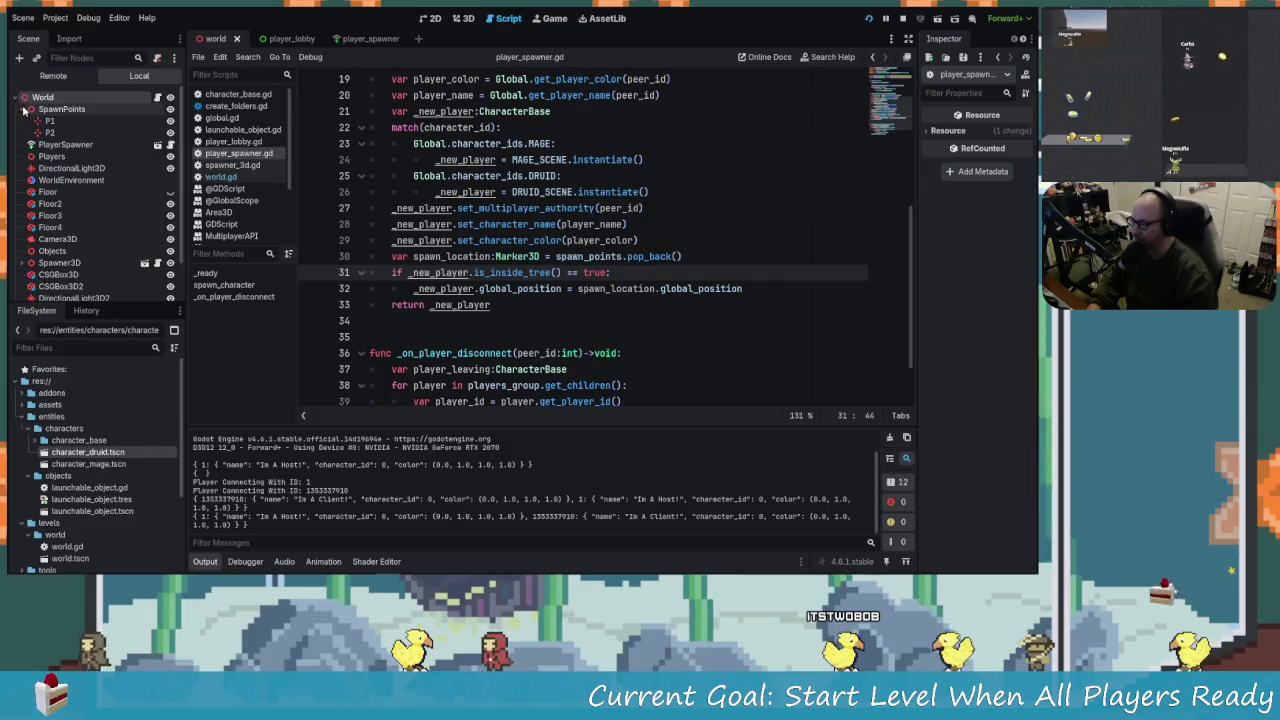
pyautogui.click(466, 19)
pyautogui.moveTo(355, 337); pyautogui.dragTo(273, 320)
pyautogui.scroll(2, 273, 320)
pyautogui.click(238, 323)
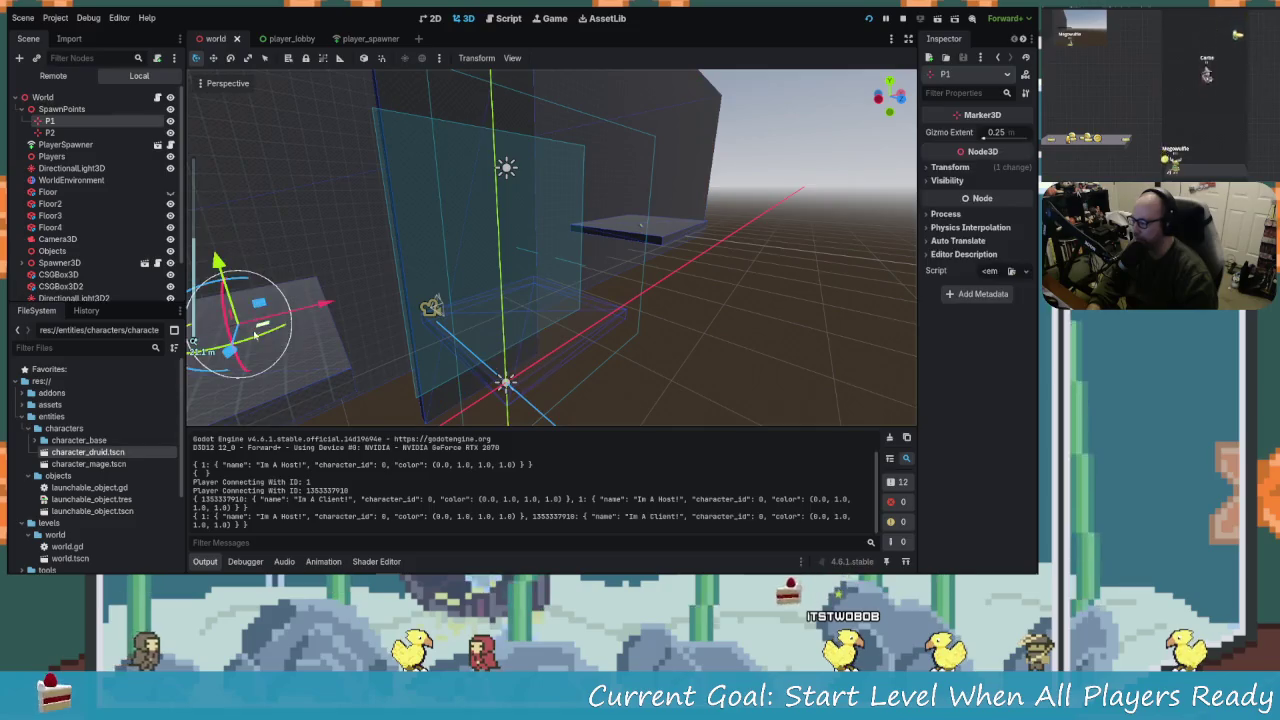
pyautogui.moveTo(412, 228); pyautogui.dragTo(401, 172)
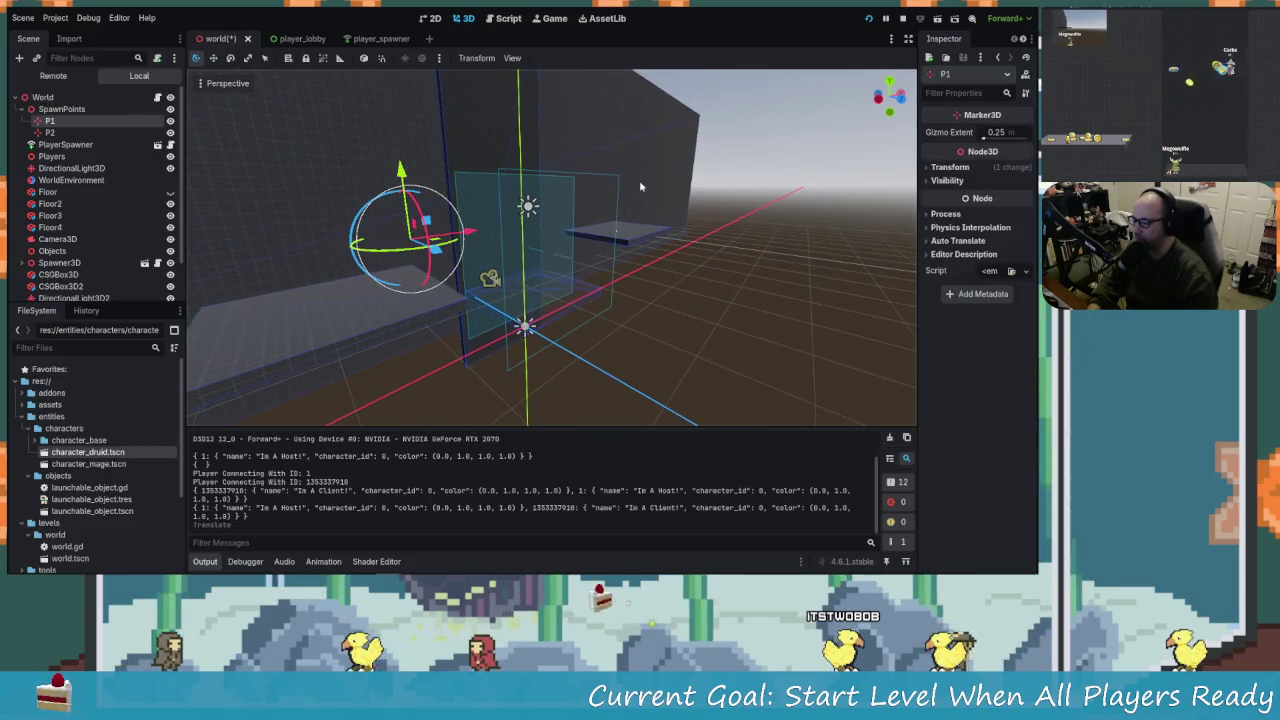
pyautogui.click(50, 132)
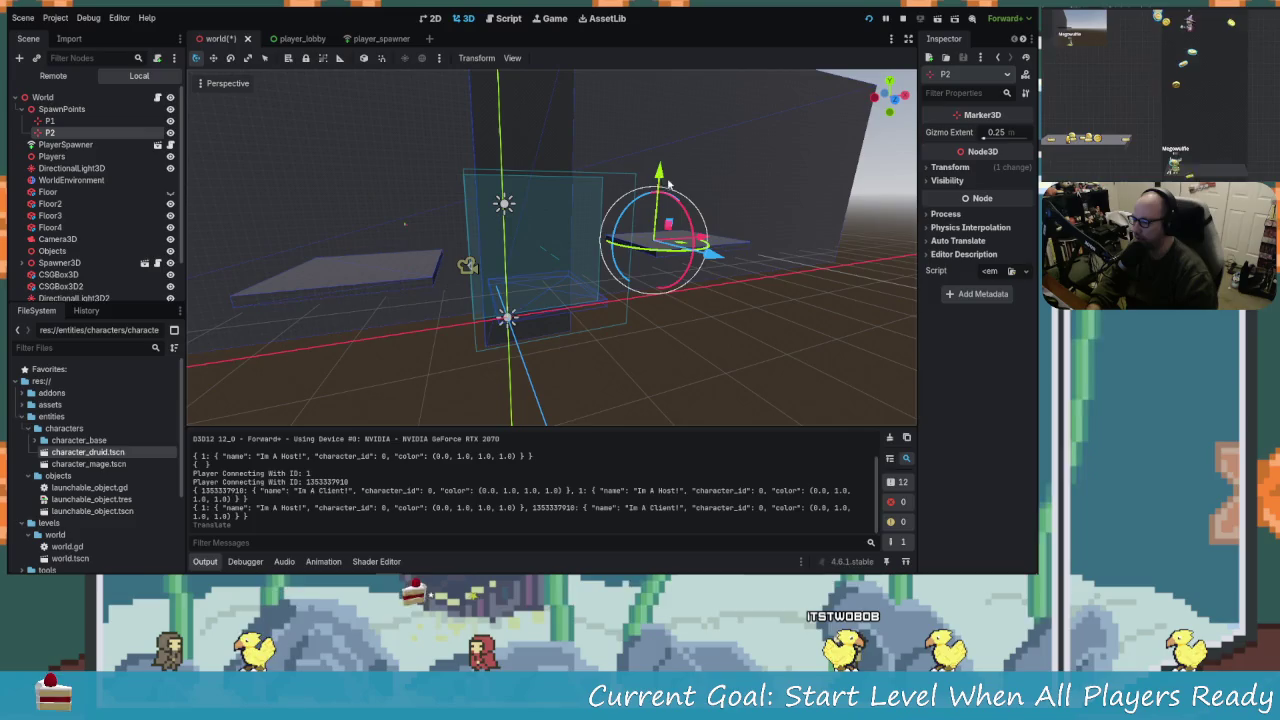
pyautogui.moveTo(661, 150); pyautogui.dragTo(660, 175)
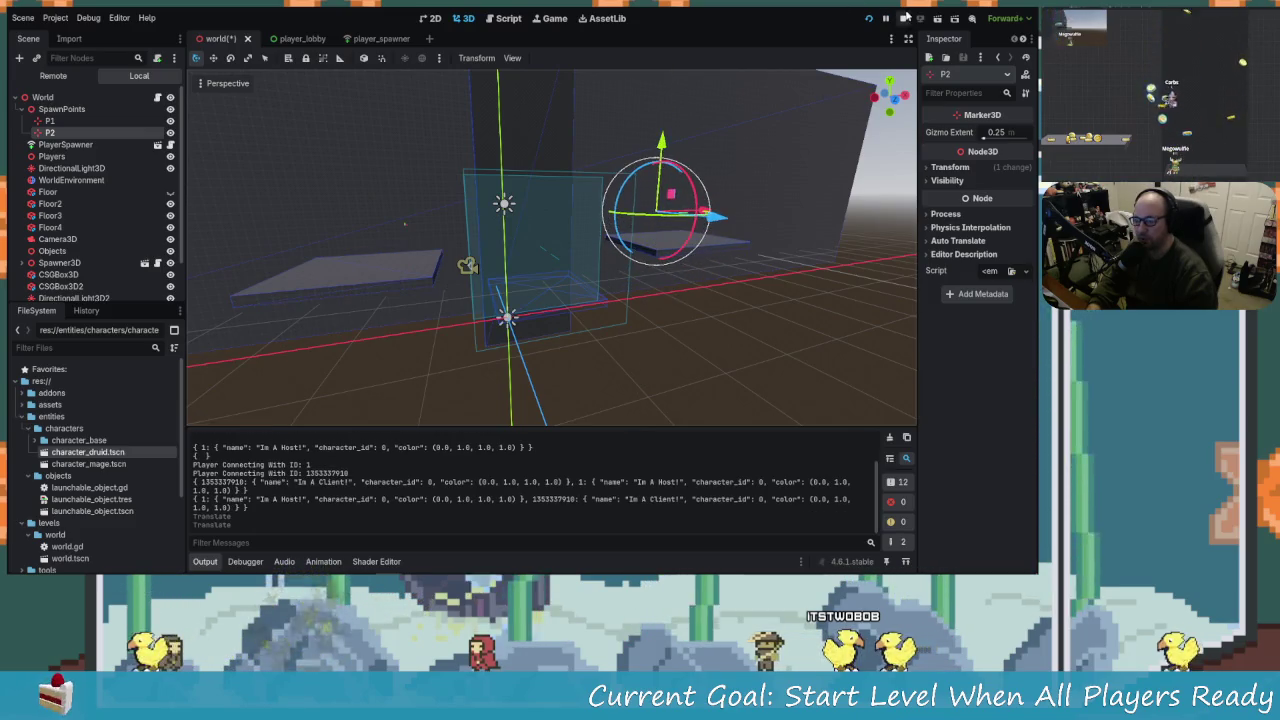
pyautogui.click(868, 18)
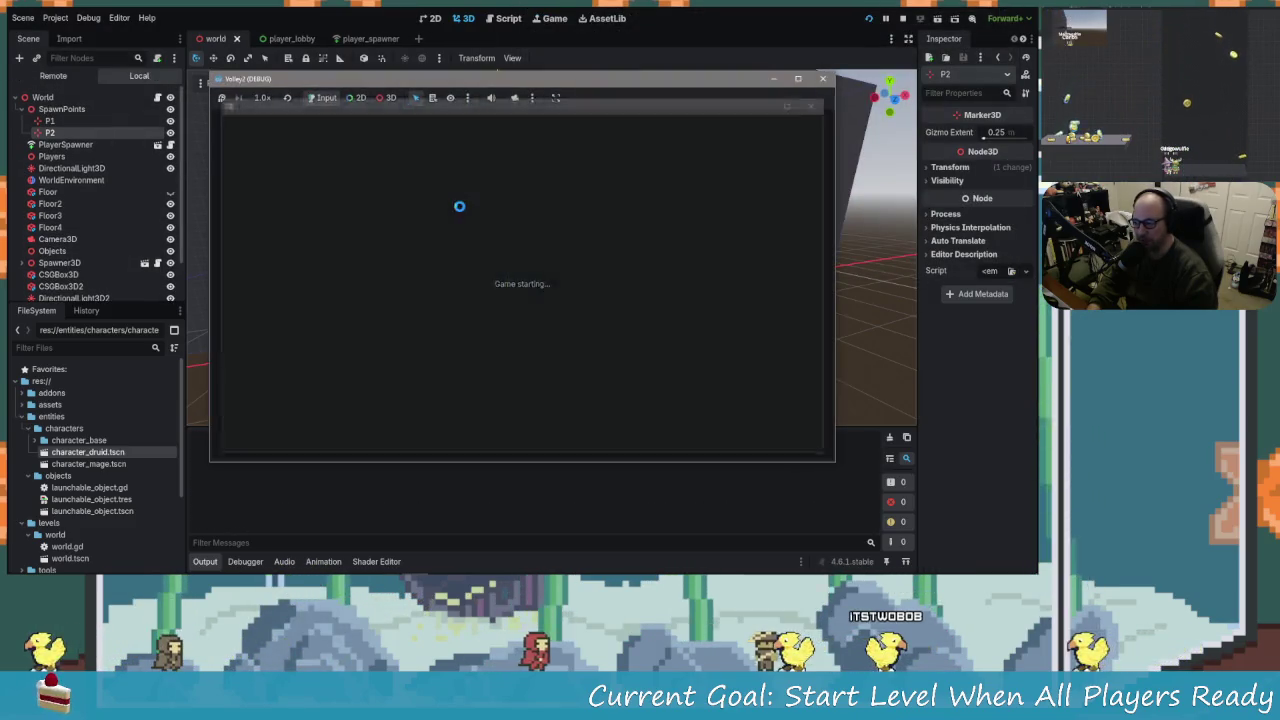
# Tile the two game windows side by side, host as AHHA in one and join as HAHA in the other.
pyautogui.moveTo(450, 79)
pyautogui.mouseDown()
pyautogui.moveTo(432, 97)
pyautogui.moveTo(260, 40)
pyautogui.mouseUp()
pyautogui.moveTo(606, 105)
pyautogui.mouseDown()
pyautogui.moveTo(589, 110)
pyautogui.moveTo(748, 80)
pyautogui.mouseUp()
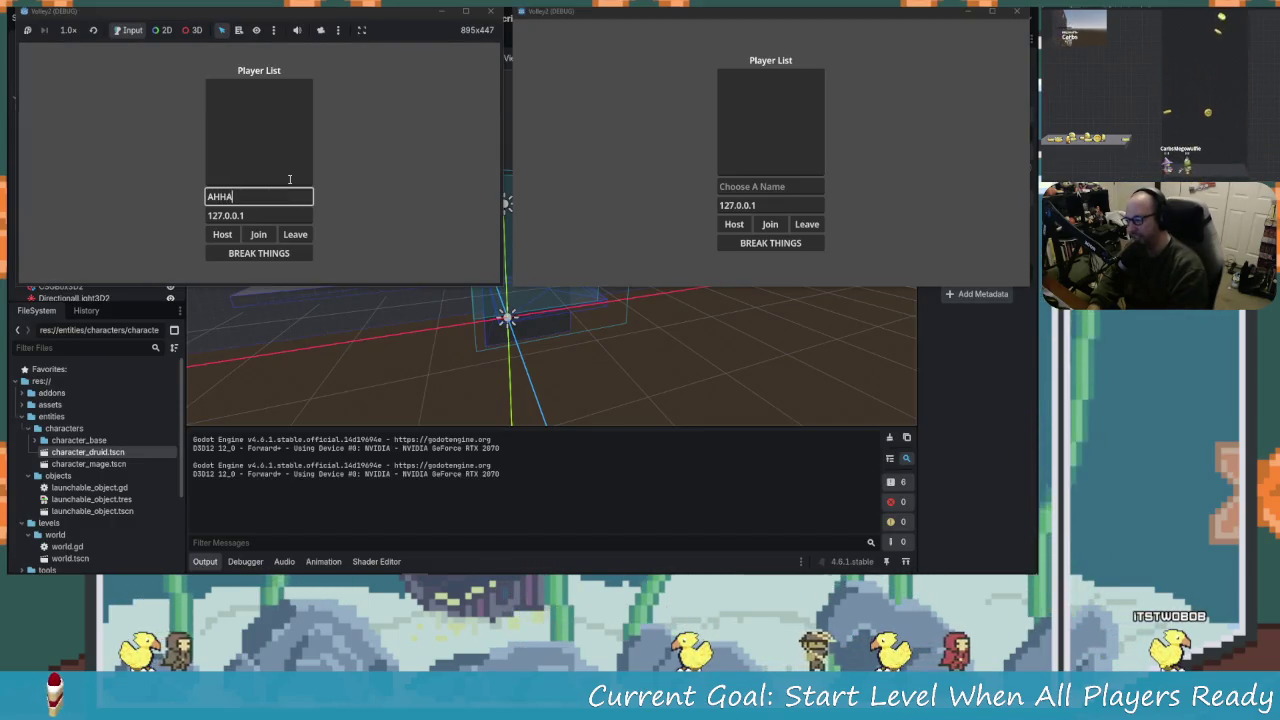
pyautogui.click(253, 240)
pyautogui.click(806, 186)
pyautogui.write('HAHA')
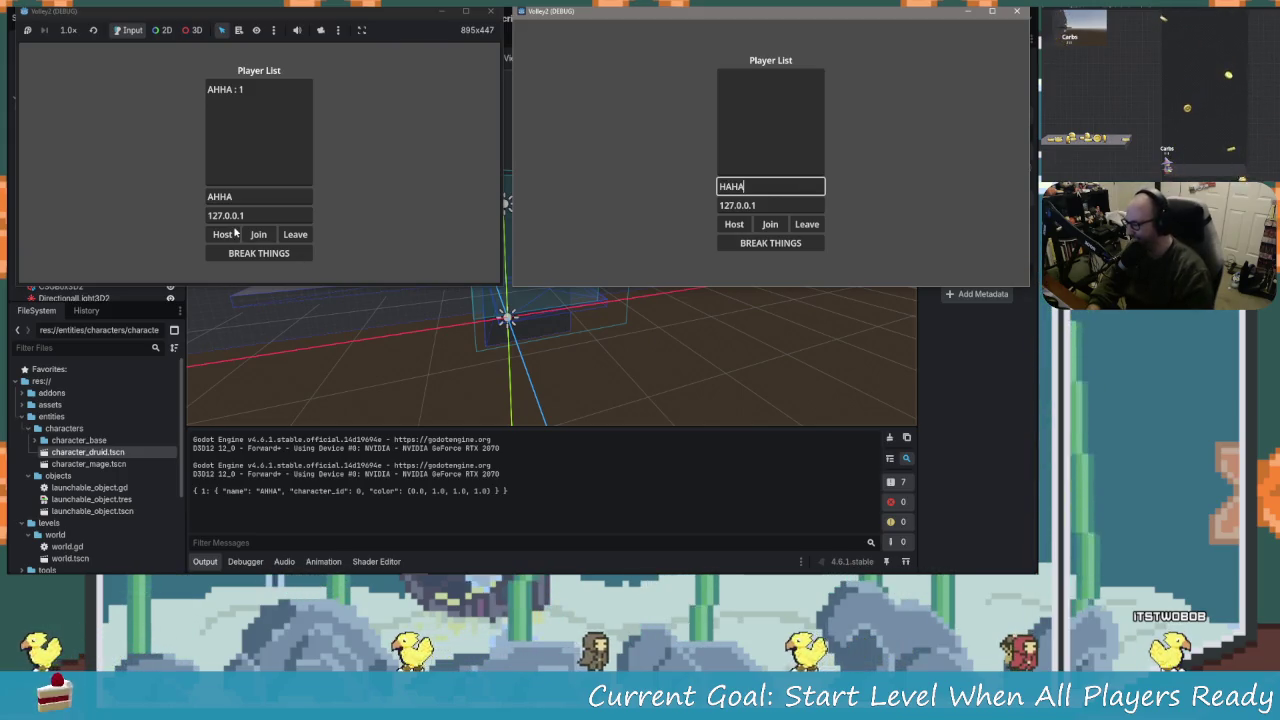
pyautogui.click(770, 224)
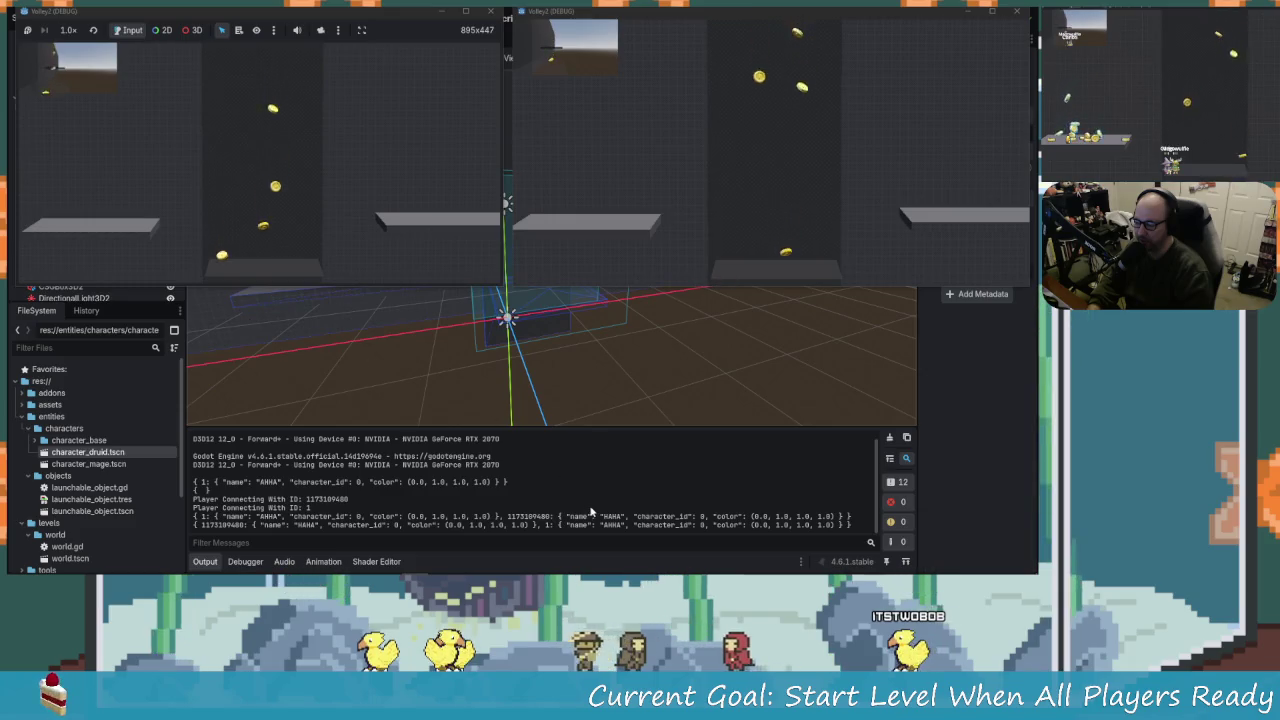
pyautogui.click(555, 490)
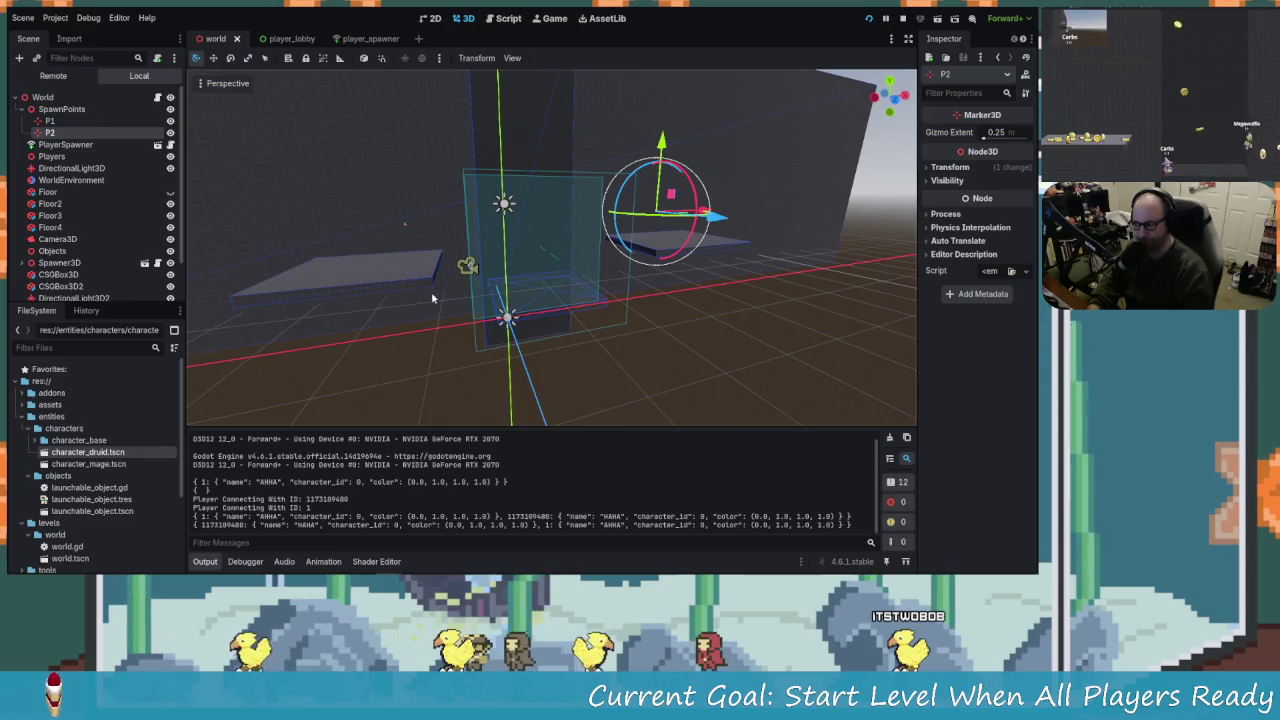
# Add the missing colon to the is_inside_tree if line in player_spawner.gd.
pyautogui.click(490, 16)
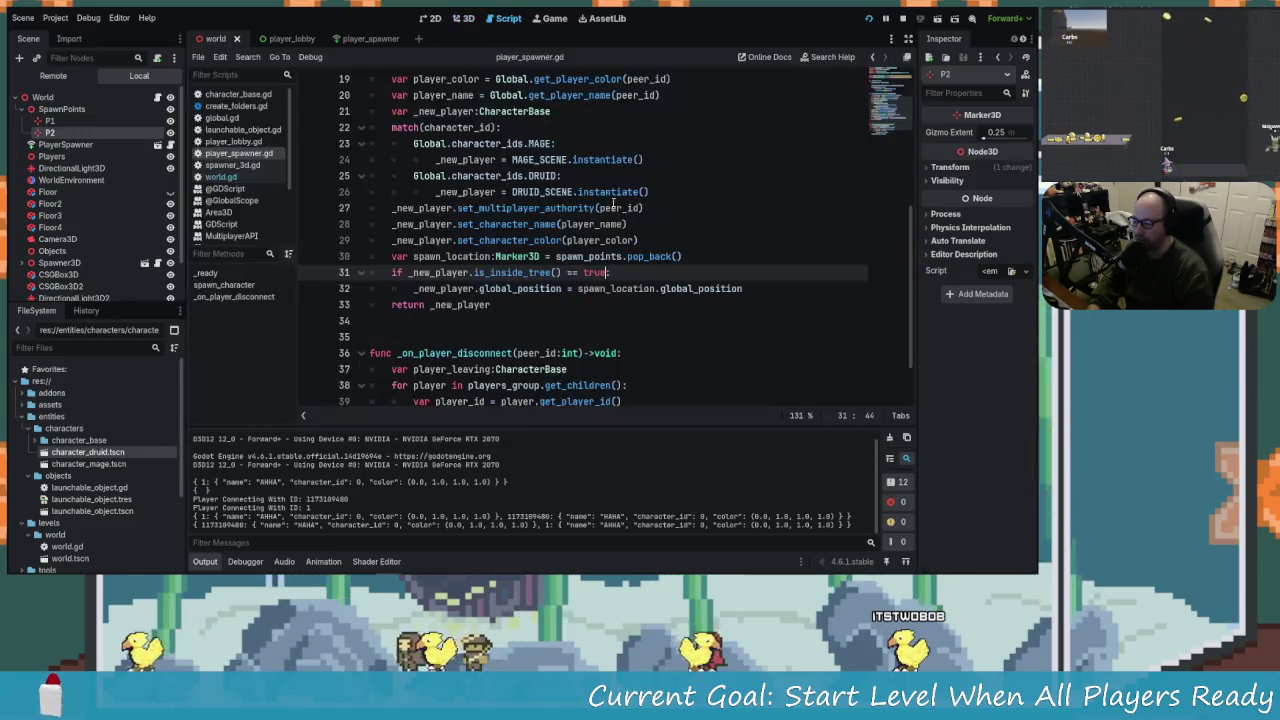
pyautogui.scroll(6, 531, 314)
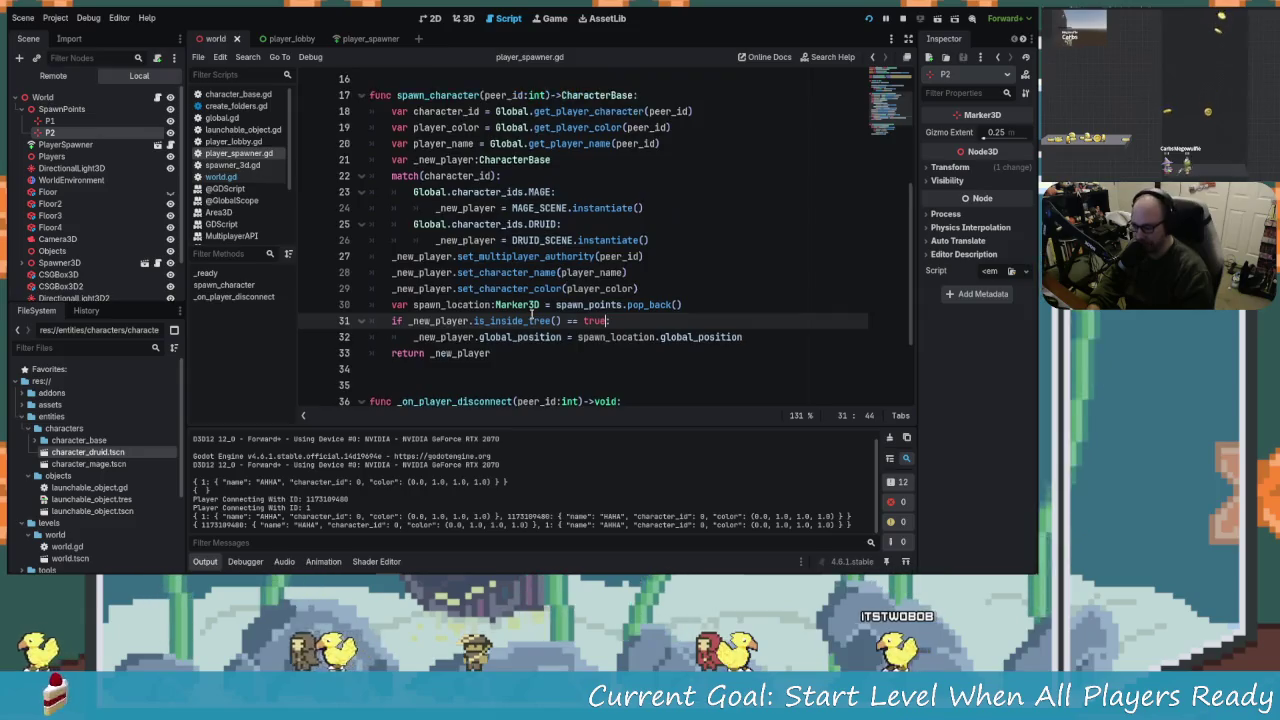
pyautogui.scroll(-4, 506, 333)
pyautogui.scroll(-3, 506, 333)
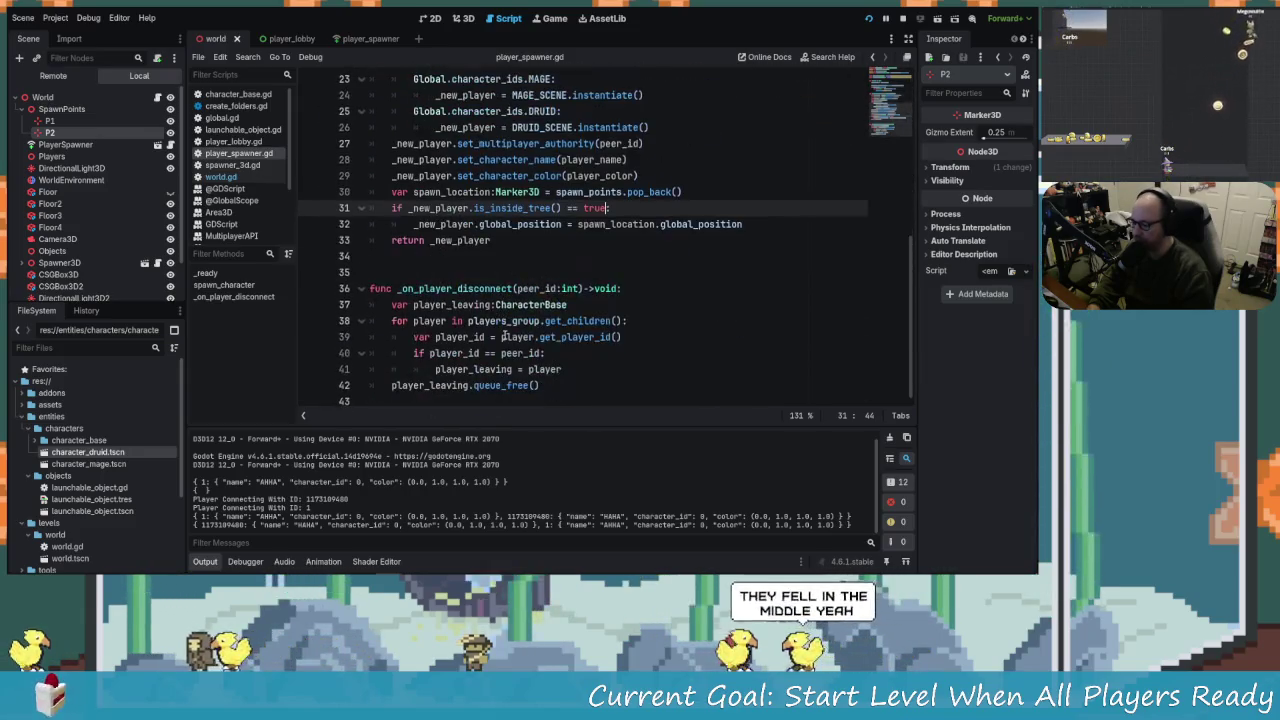
pyautogui.scroll(1, 638, 367)
pyautogui.scroll(1, 640, 370)
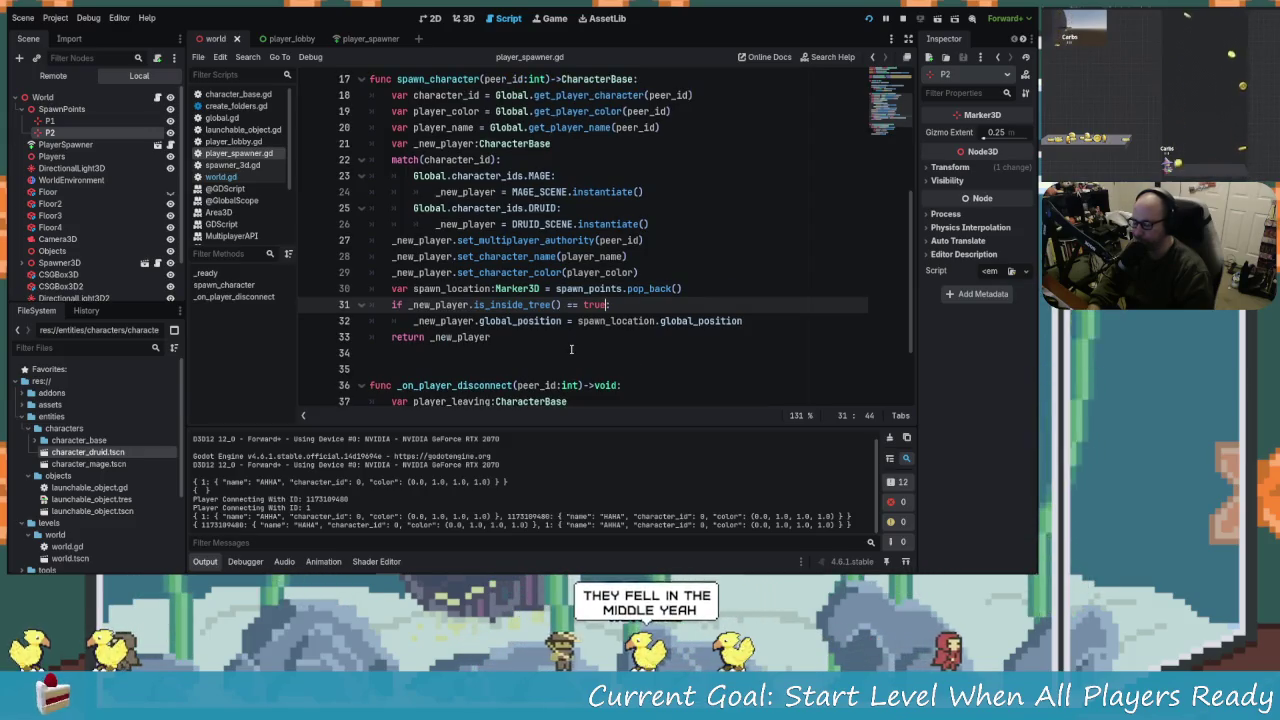
pyautogui.write(':')
# Insert `_new_player.set_spawn_point()` on a new line 30 in spawn_character.
pyautogui.click(653, 271)
pyautogui.press('Return')
pyautogui.write('_new')
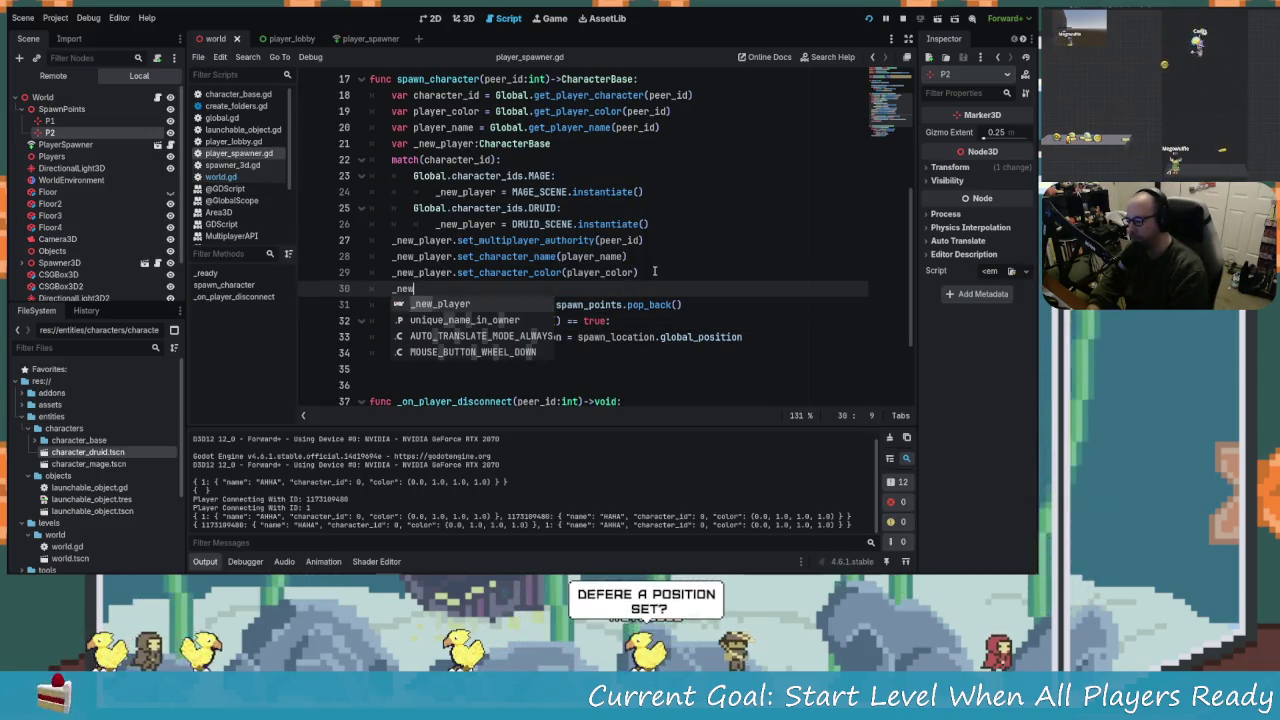
pyautogui.write('_player')
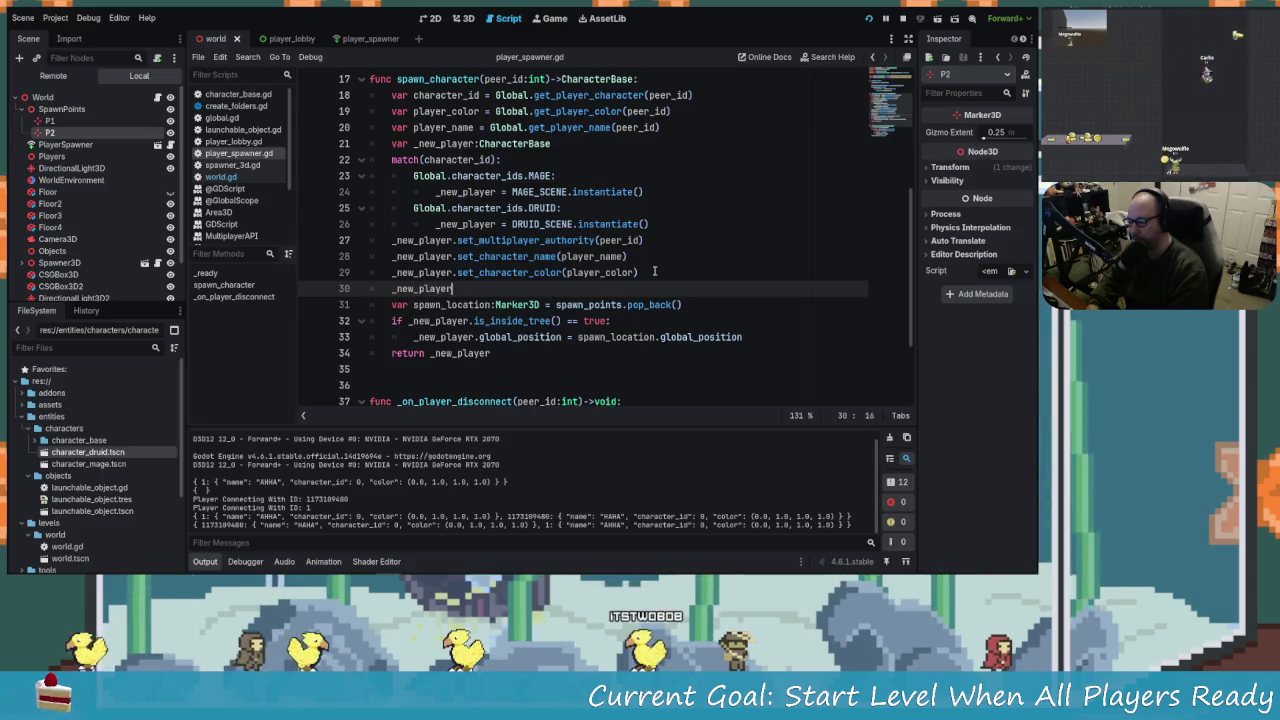
pyautogui.write('.set_spawn_[p')
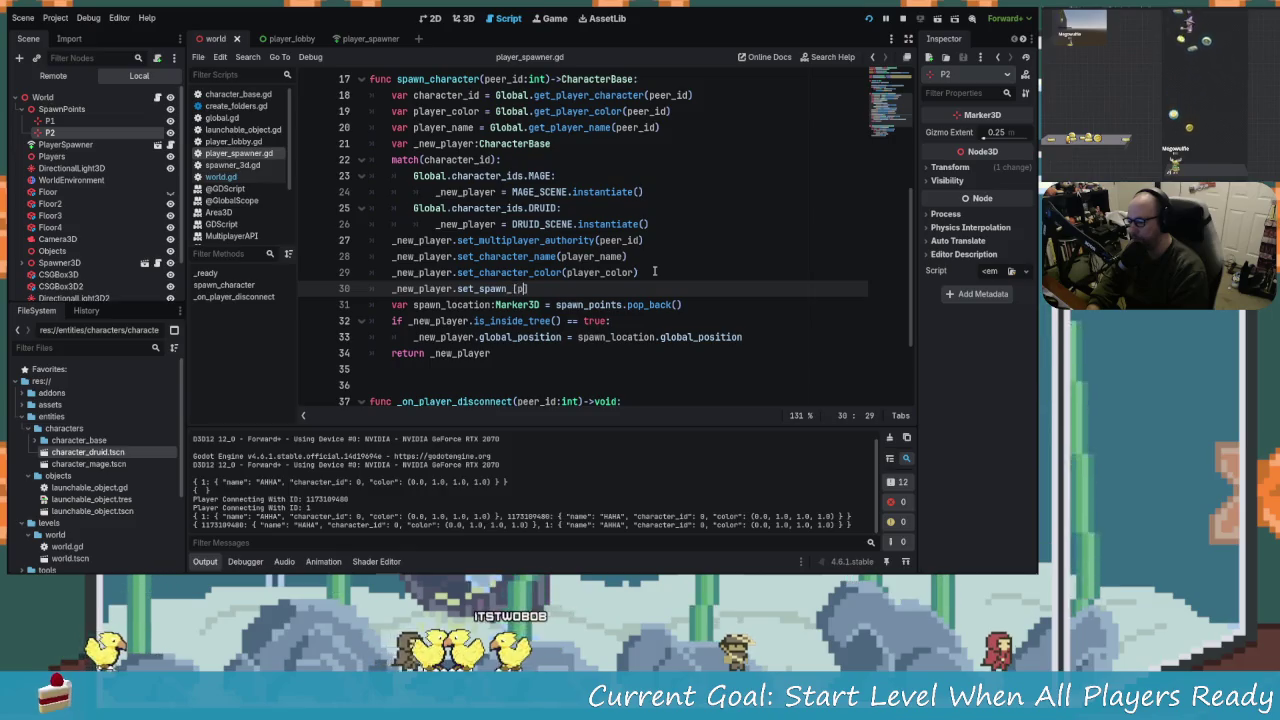
pyautogui.press('BackSpace')
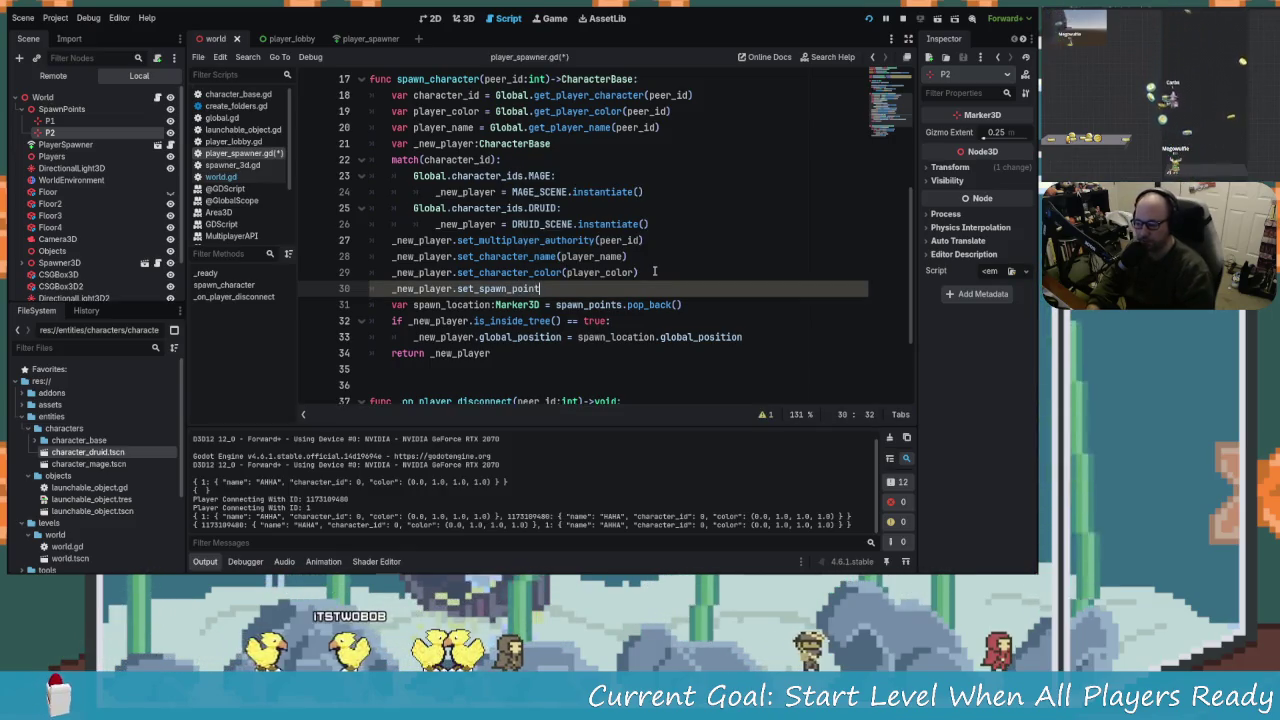
pyautogui.write('()')
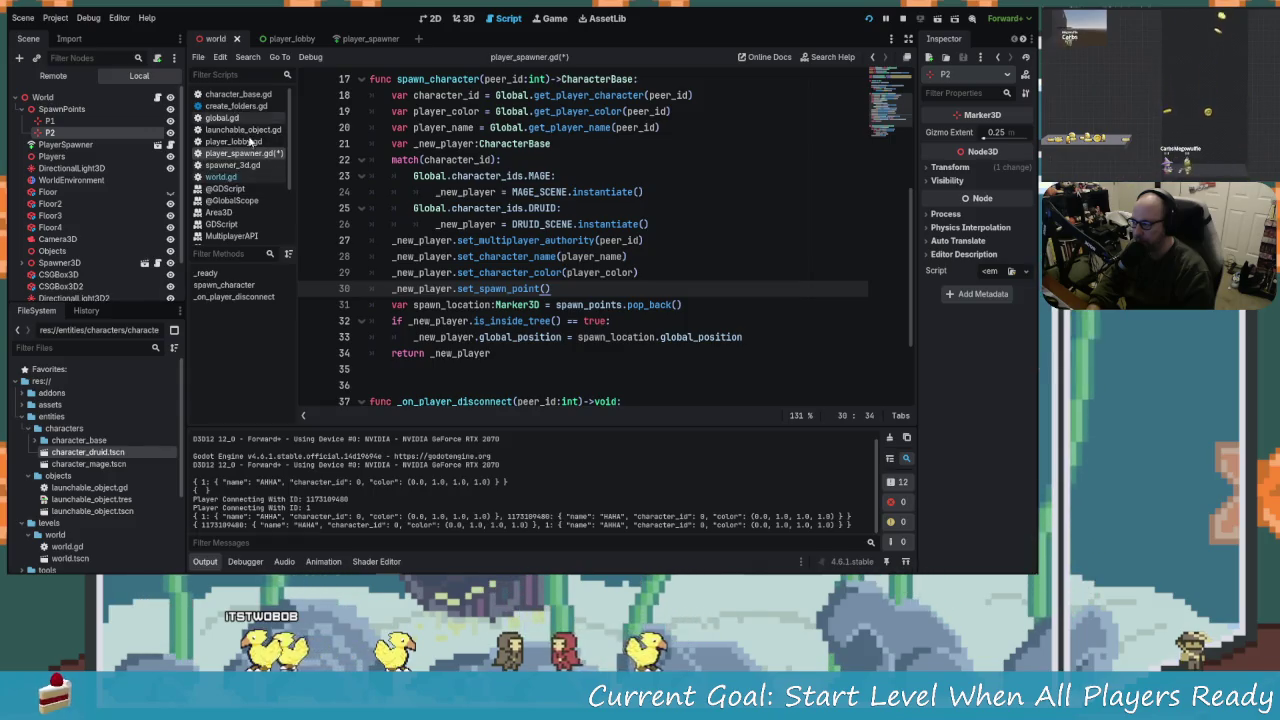
pyautogui.click(243, 142)
pyautogui.click(232, 153)
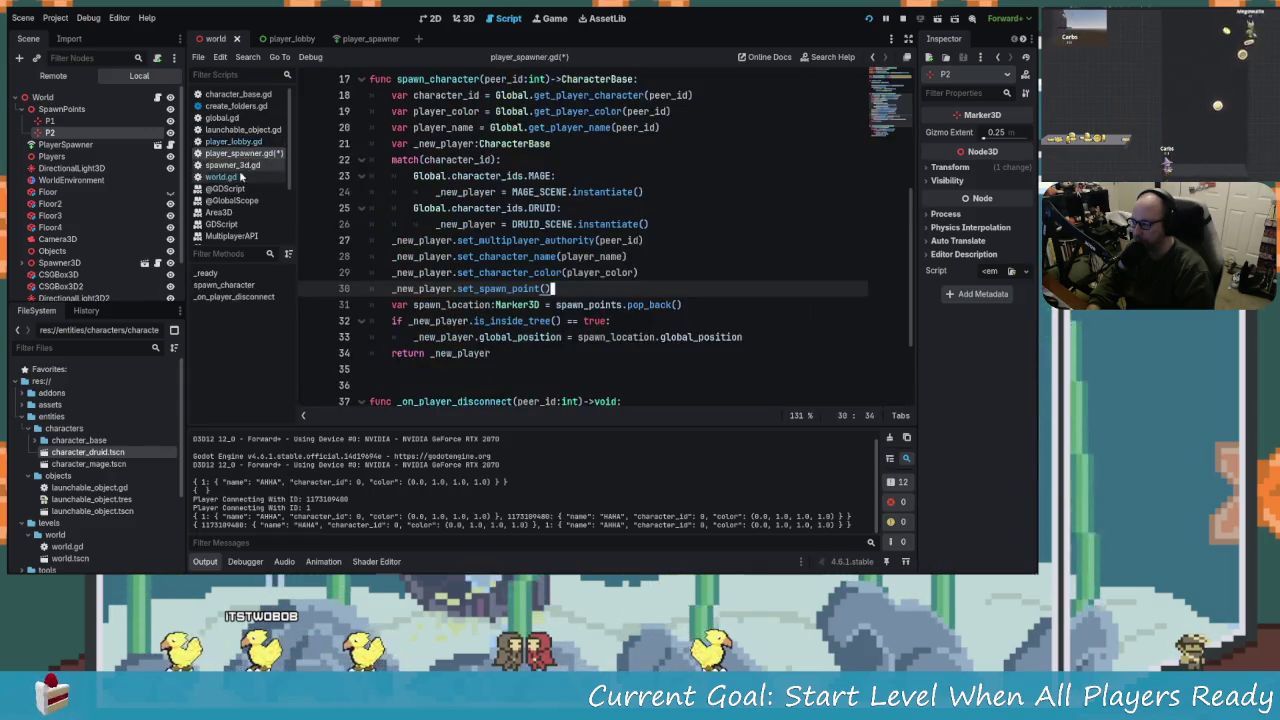
# Open character_base.gd and go to the end of the player_id declaration on line 9.
pyautogui.click(238, 94)
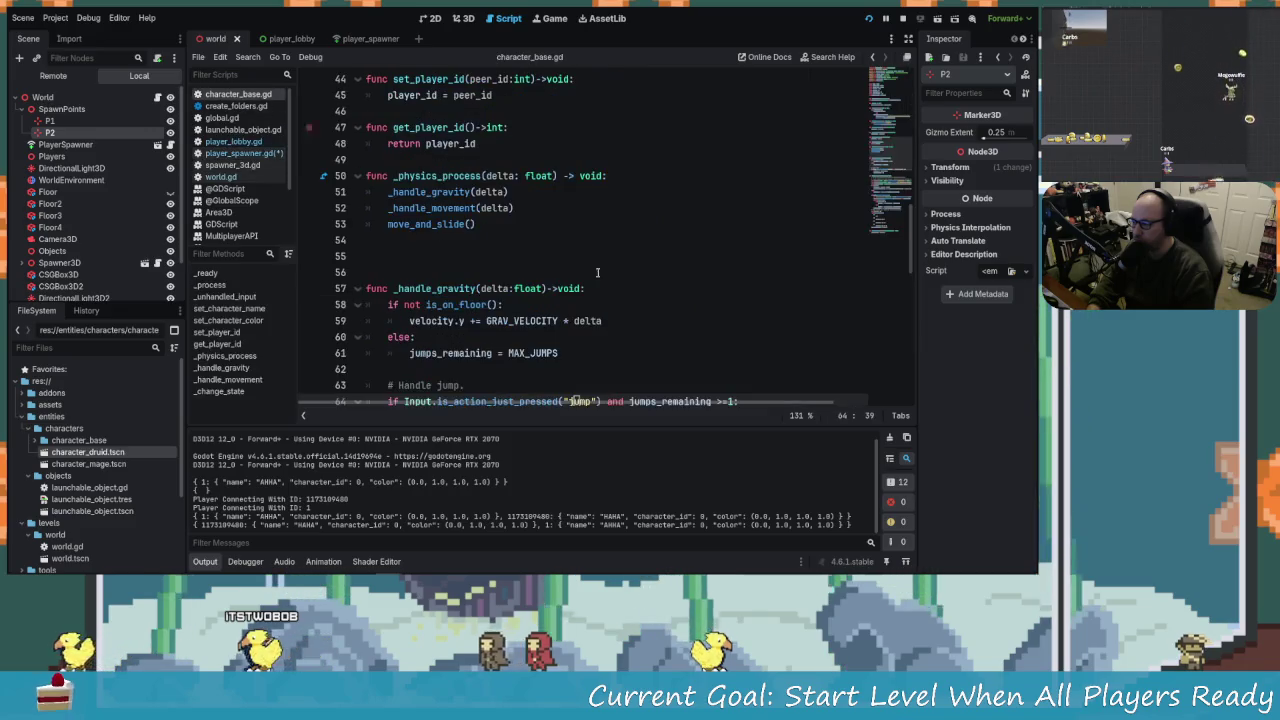
pyautogui.scroll(9, 529, 287)
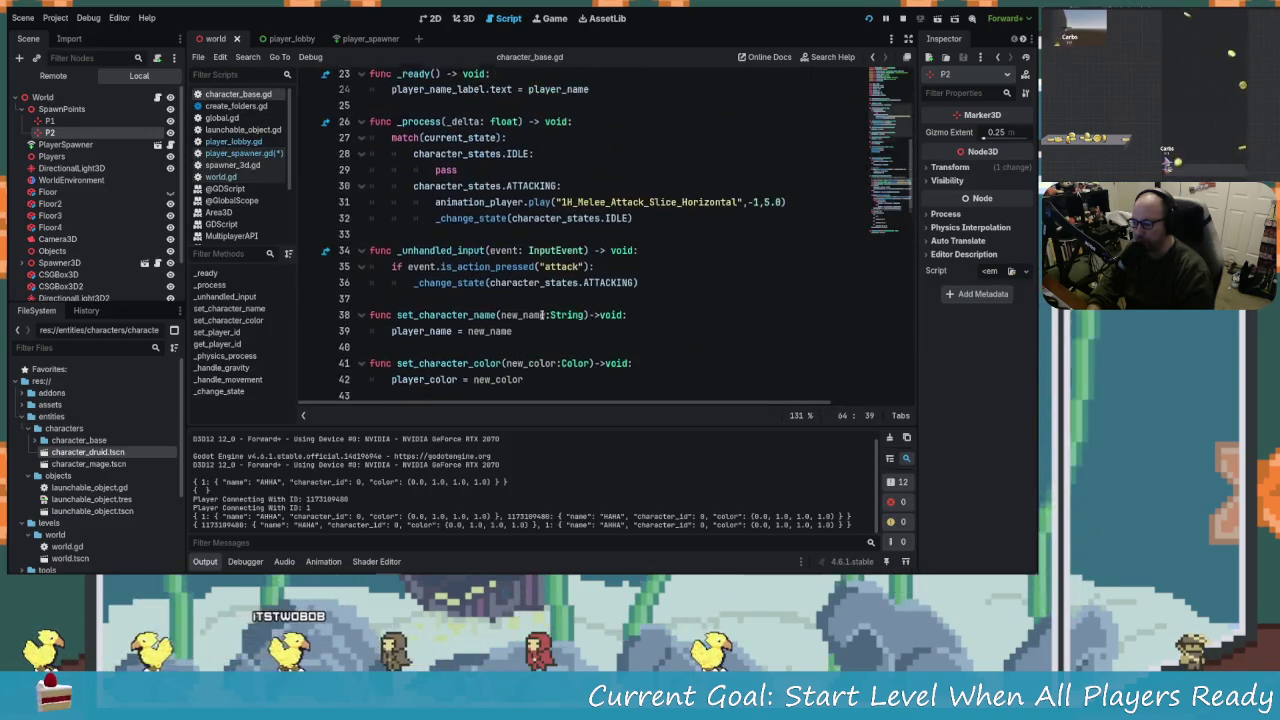
pyautogui.scroll(2, 600, 305)
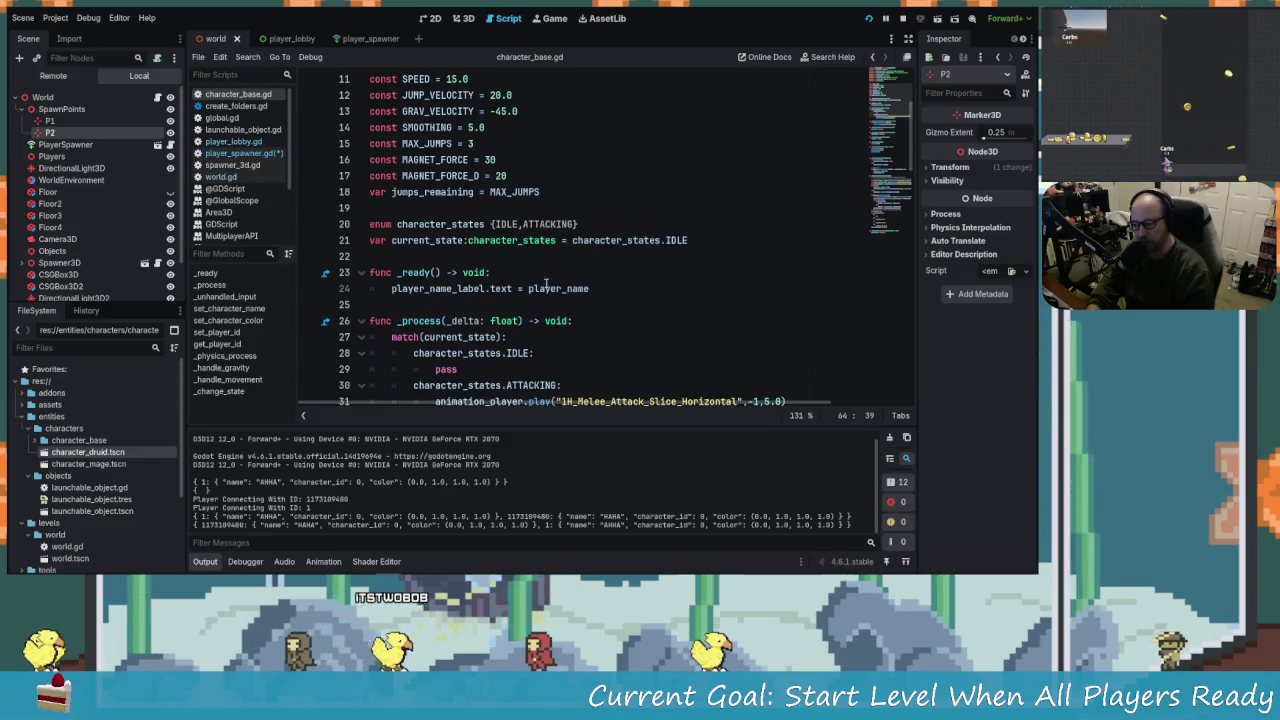
pyautogui.click(604, 291)
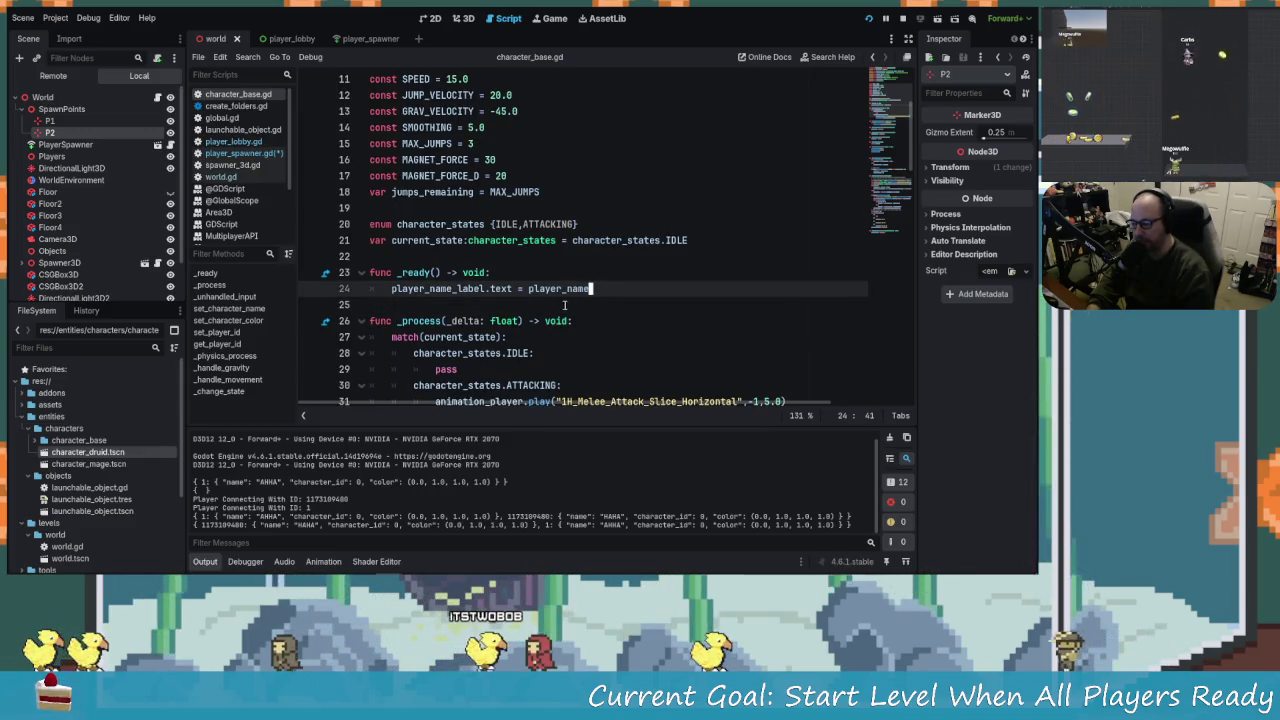
pyautogui.press('Return')
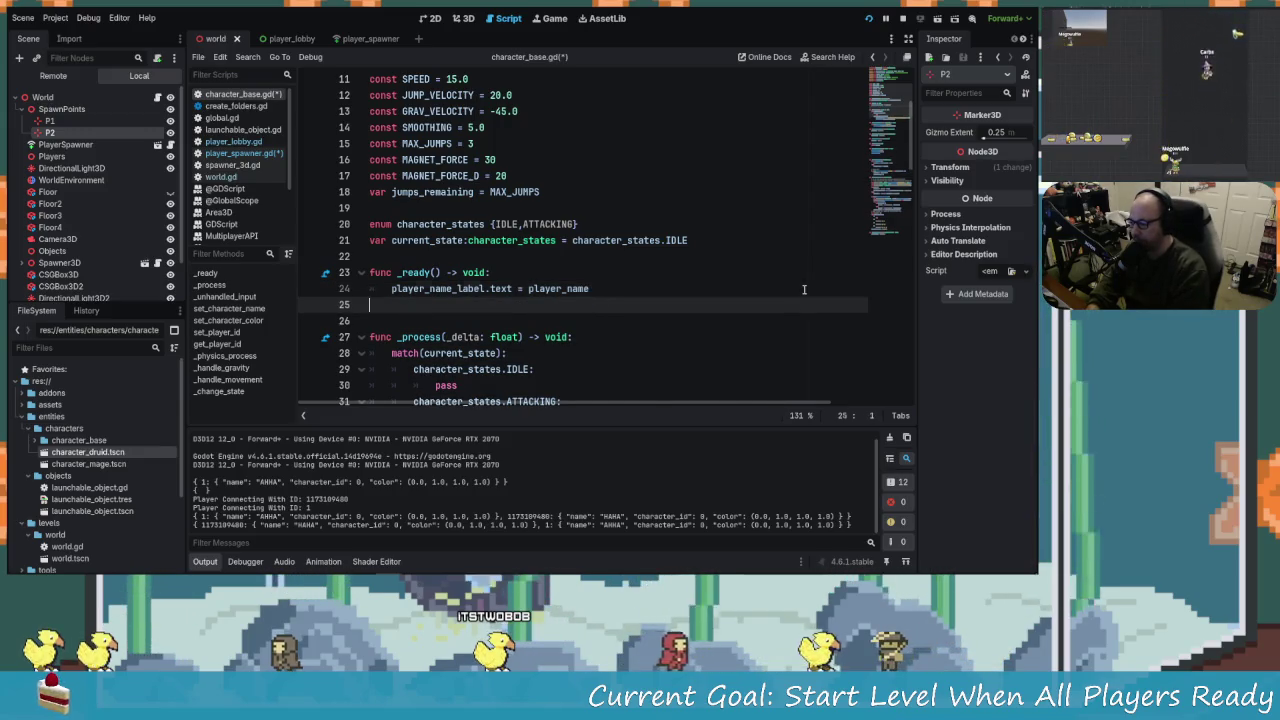
pyautogui.press('BackSpace')
pyautogui.press('Down')
pyautogui.press('Down')
pyautogui.press('Down')
pyautogui.press('Down')
pyautogui.press('Down')
pyautogui.press('Down')
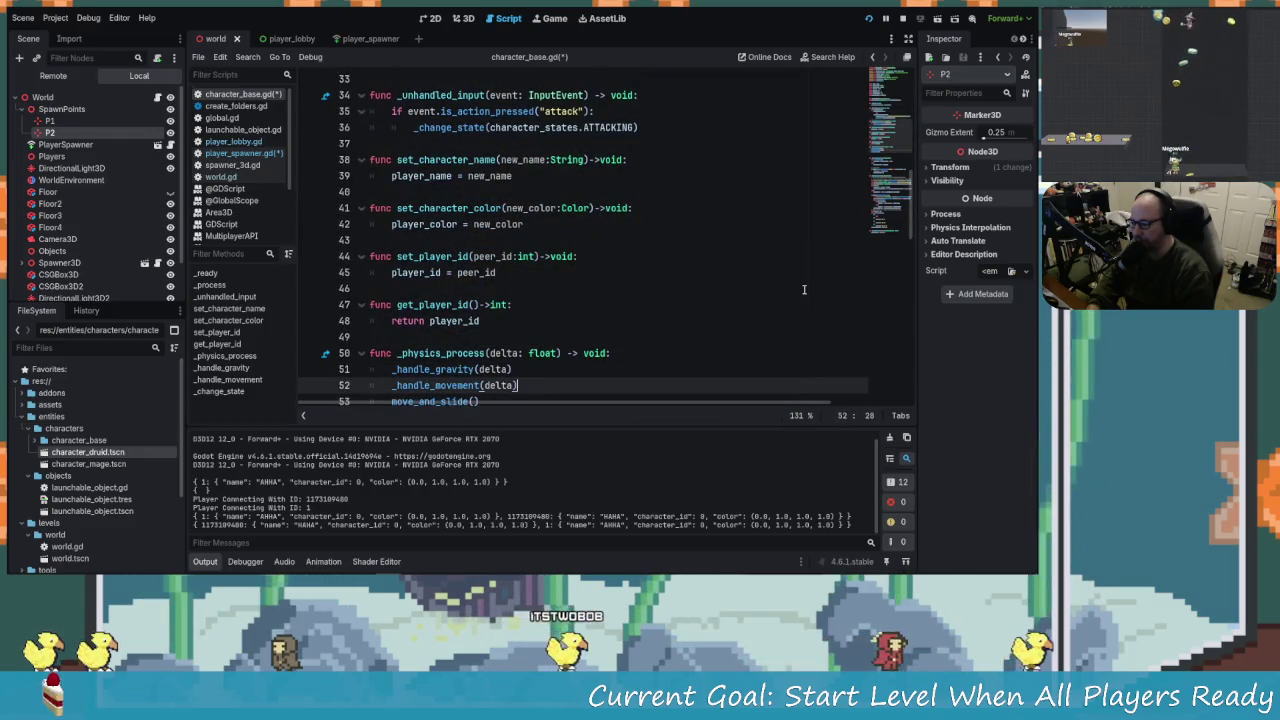
pyautogui.press('Up')
pyautogui.press('Up')
pyautogui.press('Up')
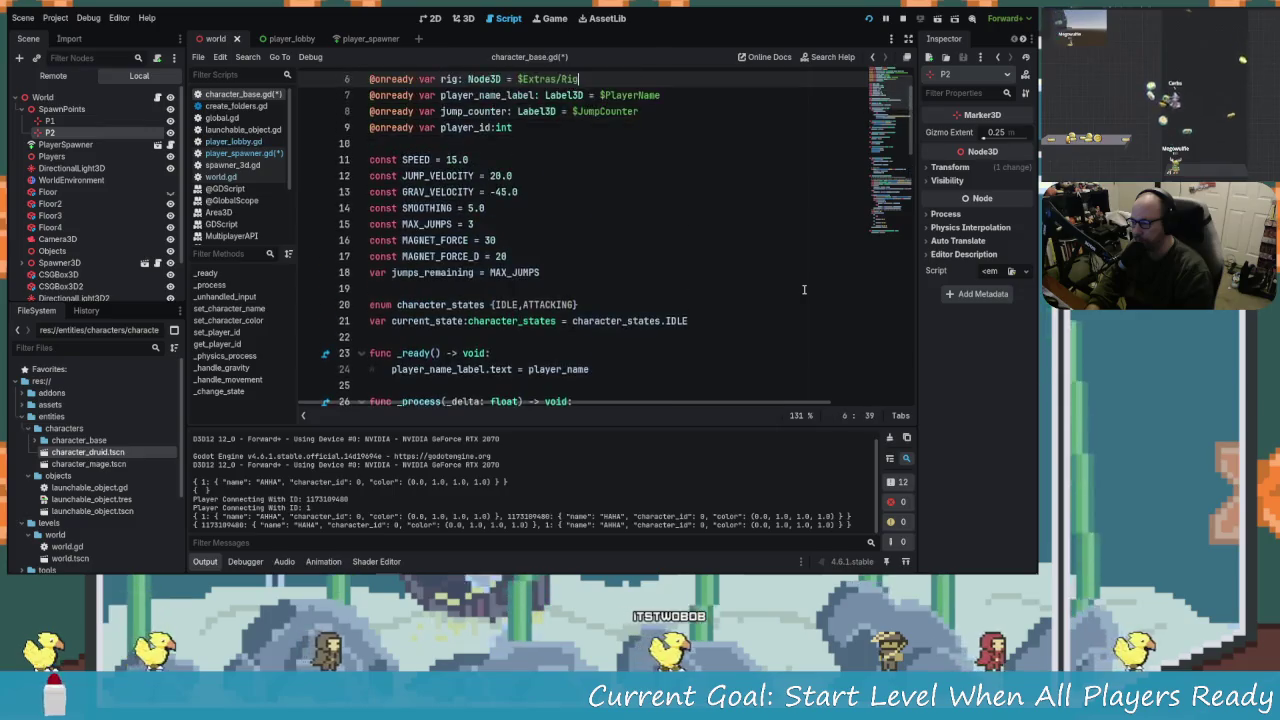
pyautogui.press('Down')
pyautogui.press('Down')
pyautogui.press('Down')
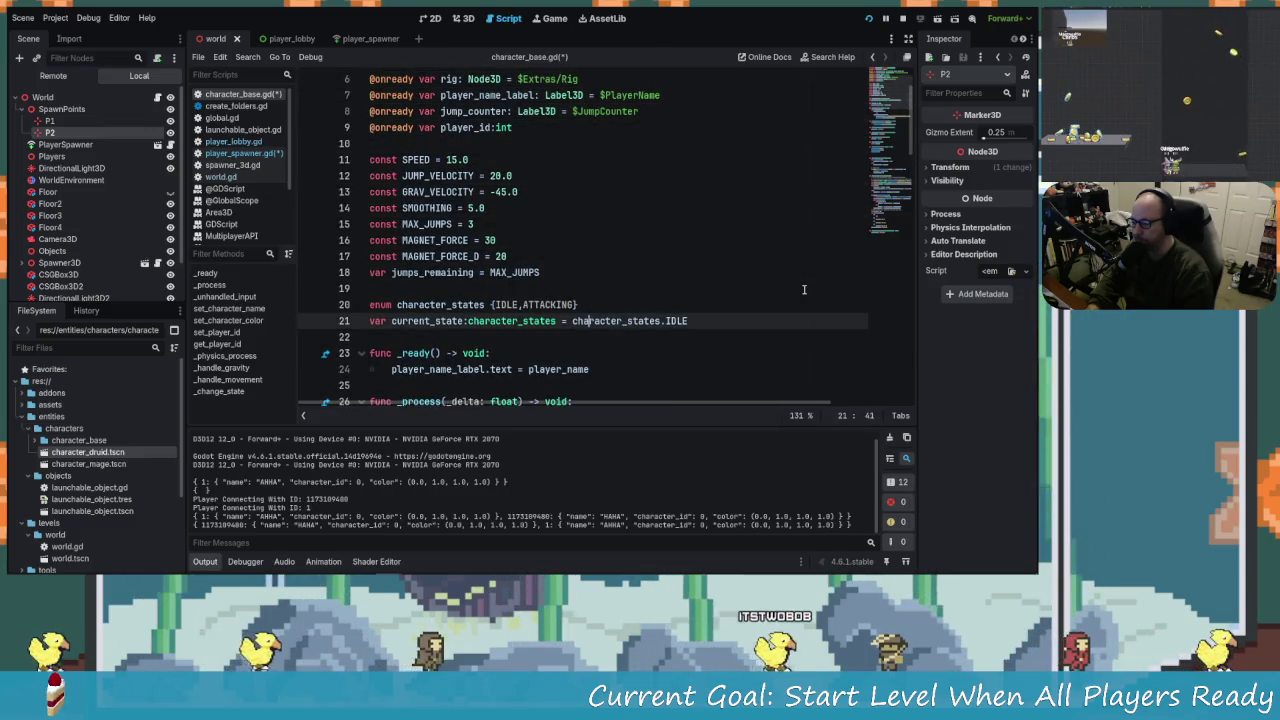
pyautogui.press('Up')
pyautogui.press('Up')
pyautogui.press('Up')
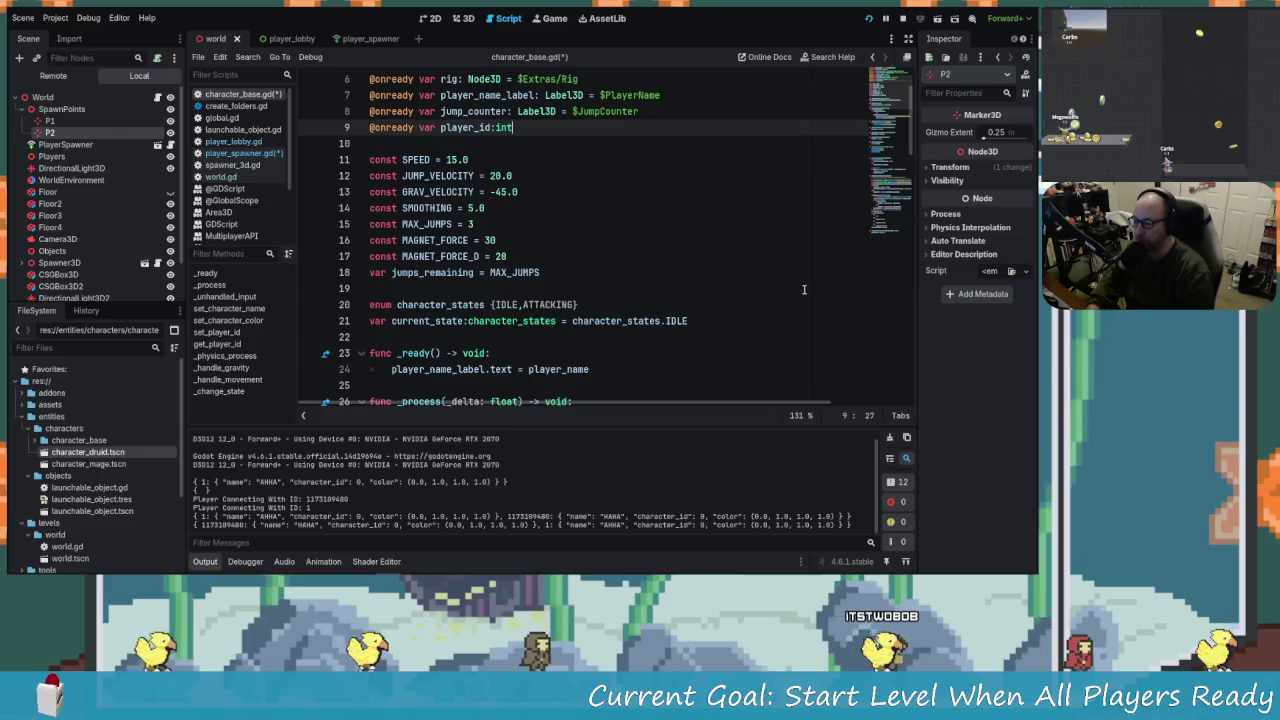
# Declare `var spawn_point:Vector3` on a new line 10 below player_id.
pyautogui.press('Return')
pyautogui.write('@on')
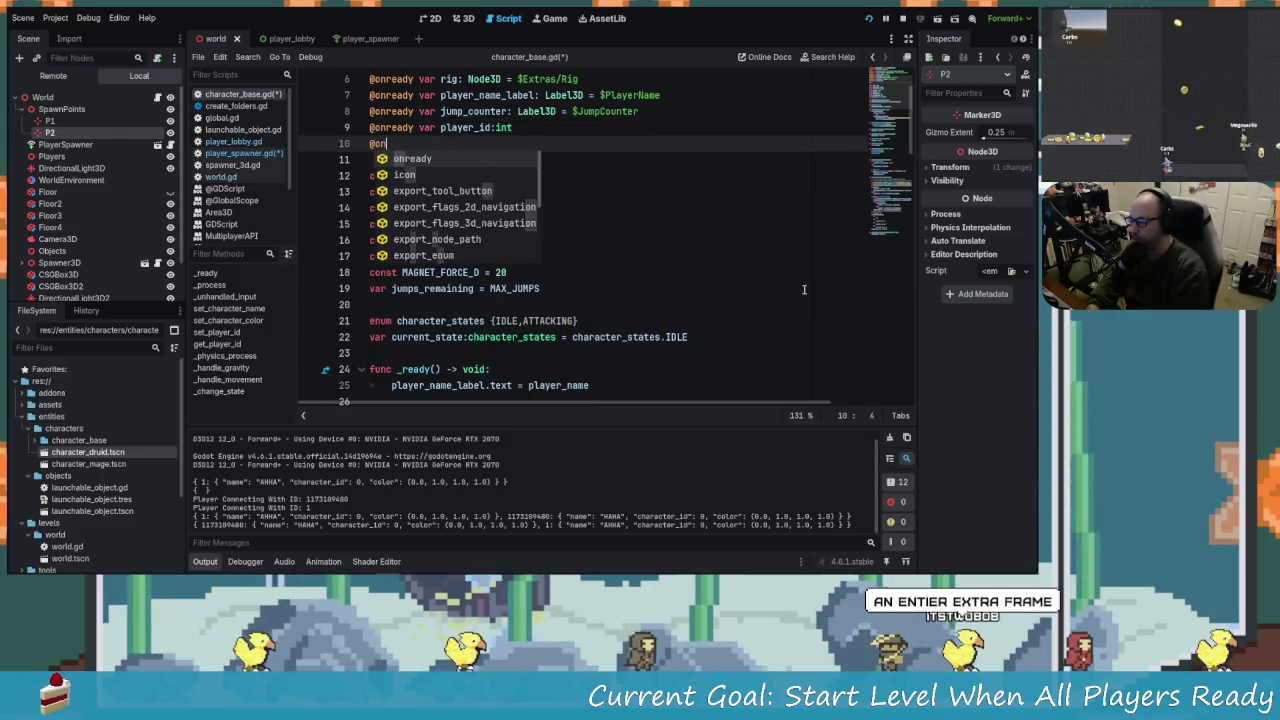
pyautogui.press('BackSpace')
pyautogui.press('BackSpace')
pyautogui.press('BackSpace')
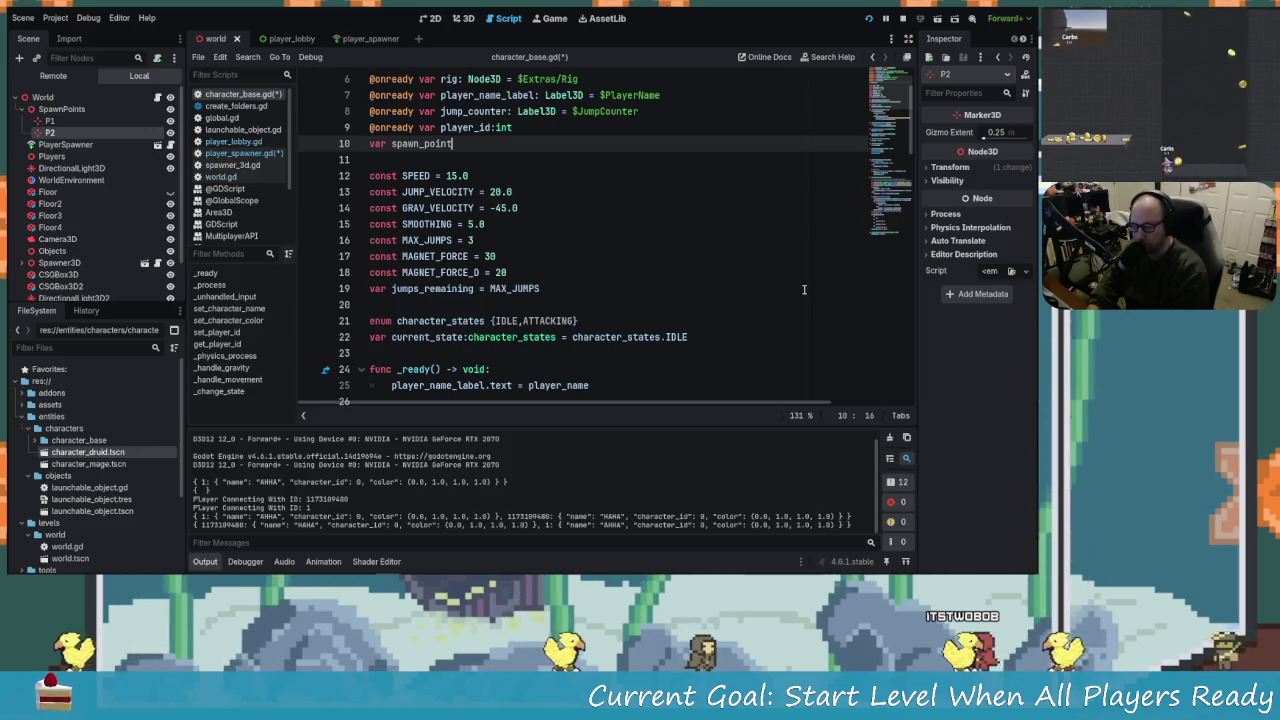
pyautogui.press('BackSpace')
pyautogui.write(':')
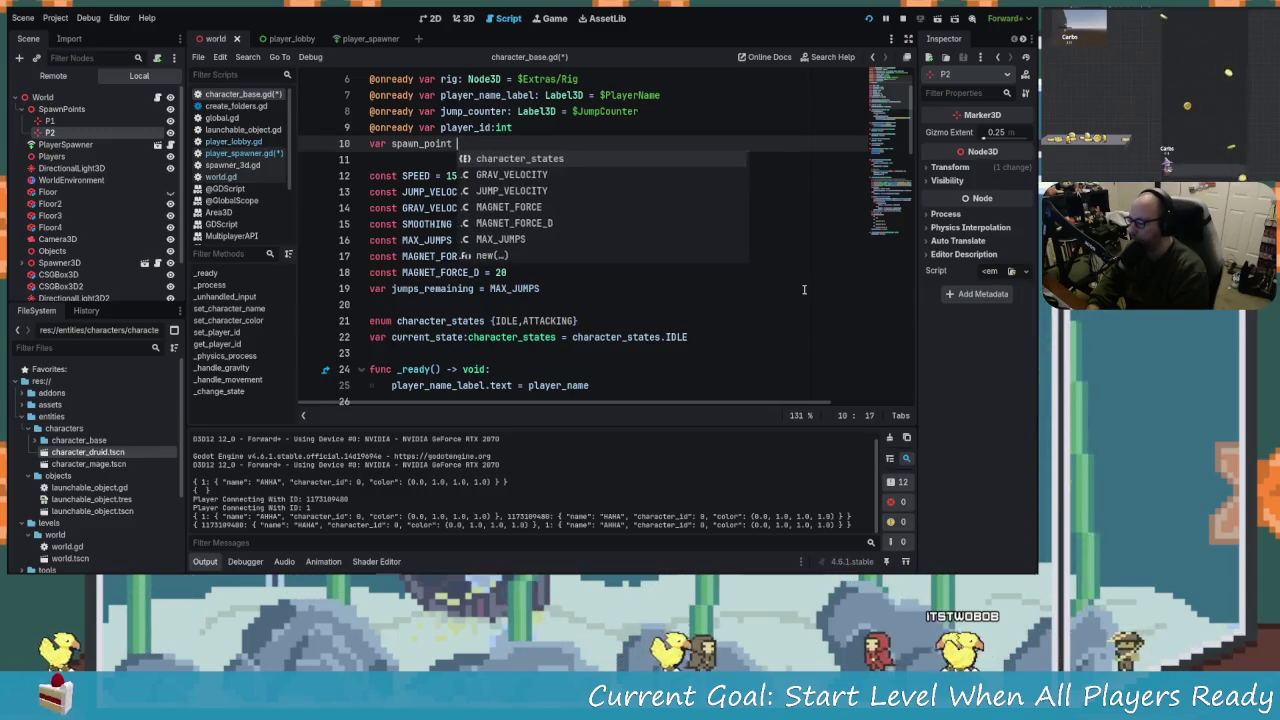
pyautogui.write('Vector3')
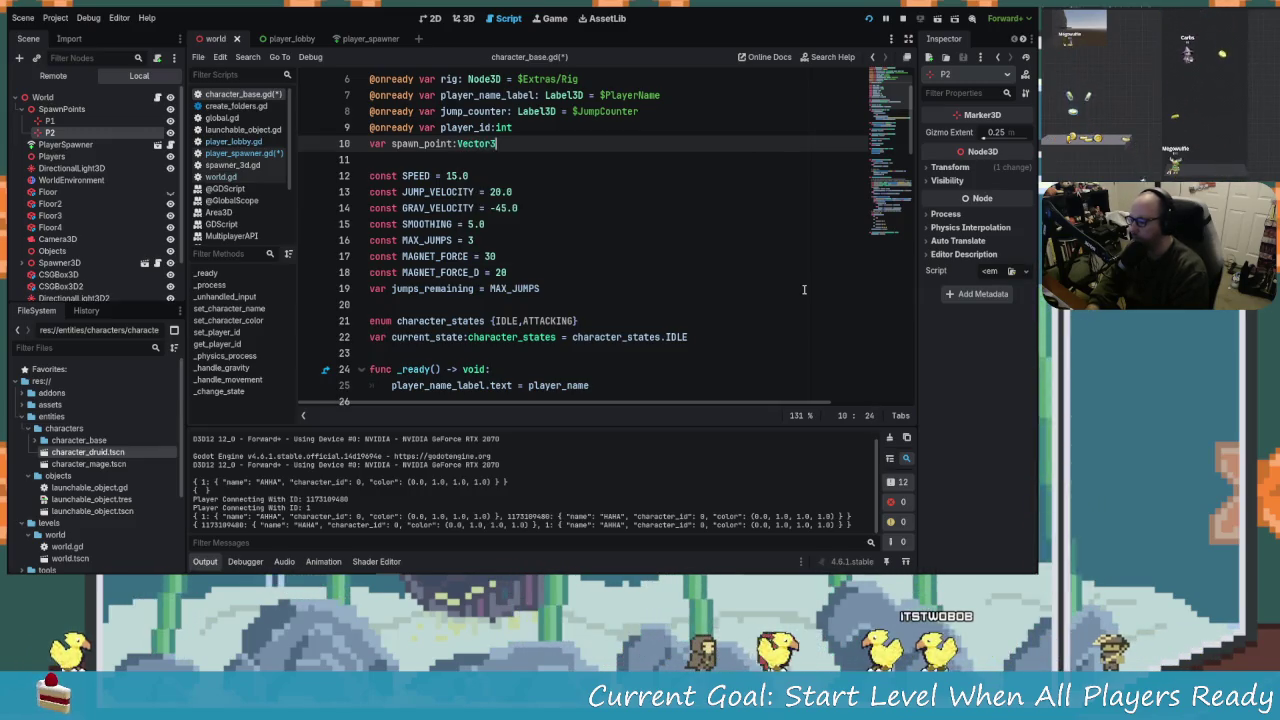
pyautogui.press('Escape')
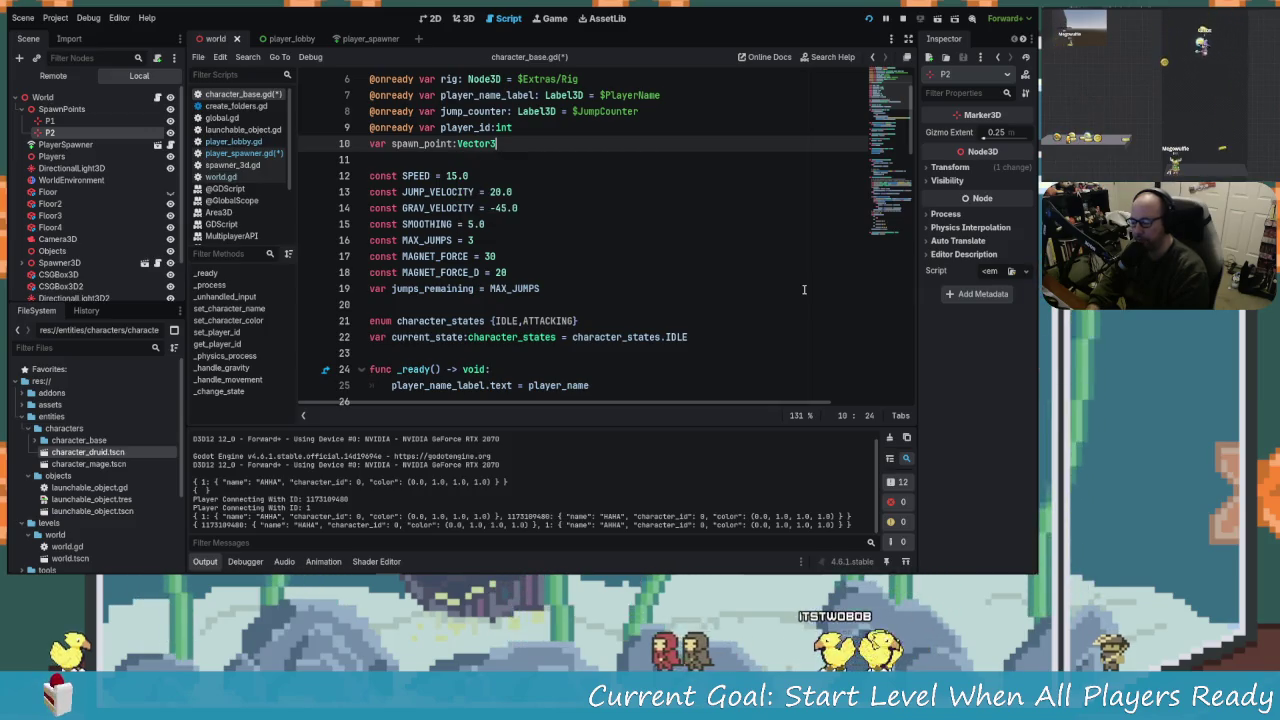
pyautogui.scroll(-3, 760, 280)
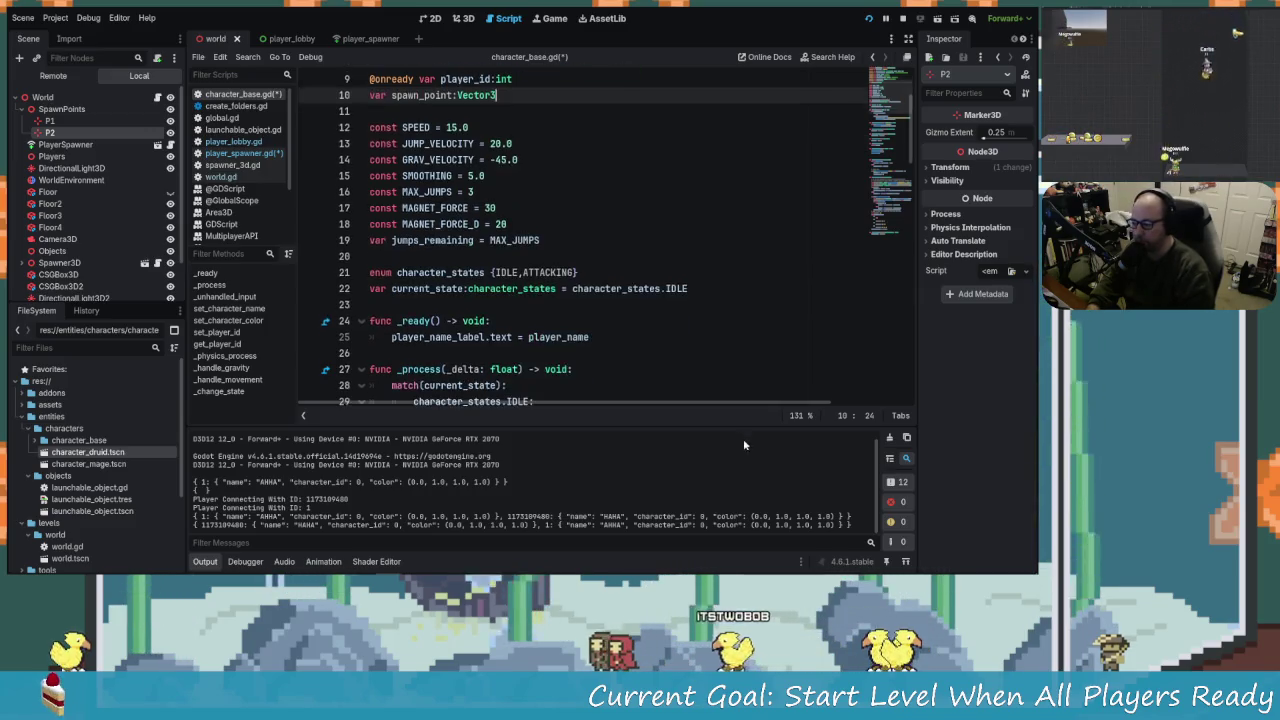
# Add `global_position = spawn_point` as line 26 in character_base.gd's _ready function.
pyautogui.click(616, 240)
pyautogui.press('Return')
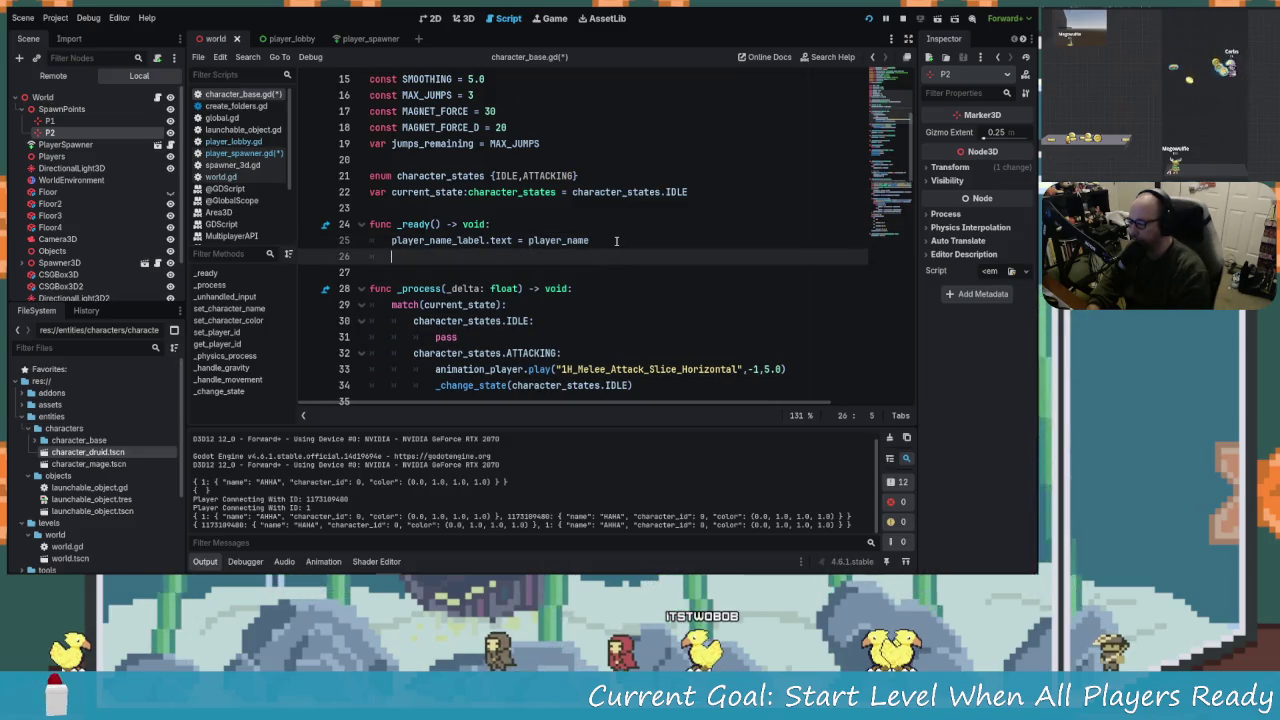
pyautogui.press('BackSpace')
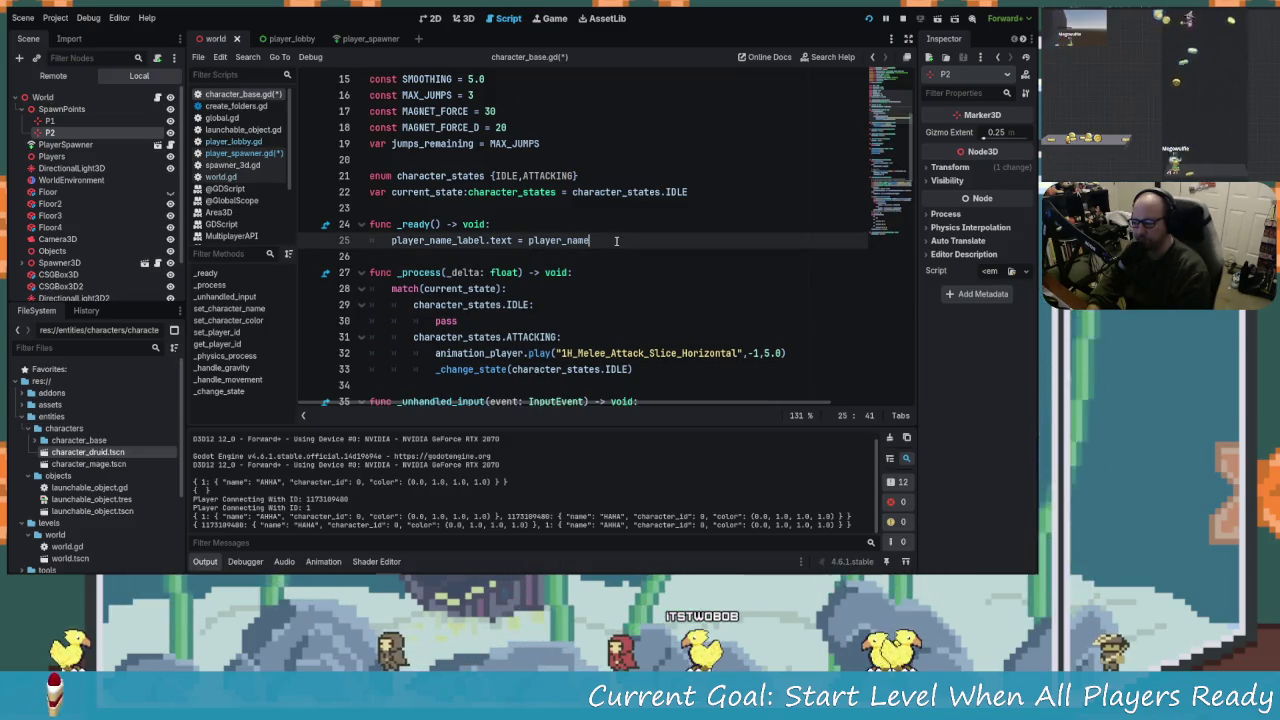
pyautogui.press('Return')
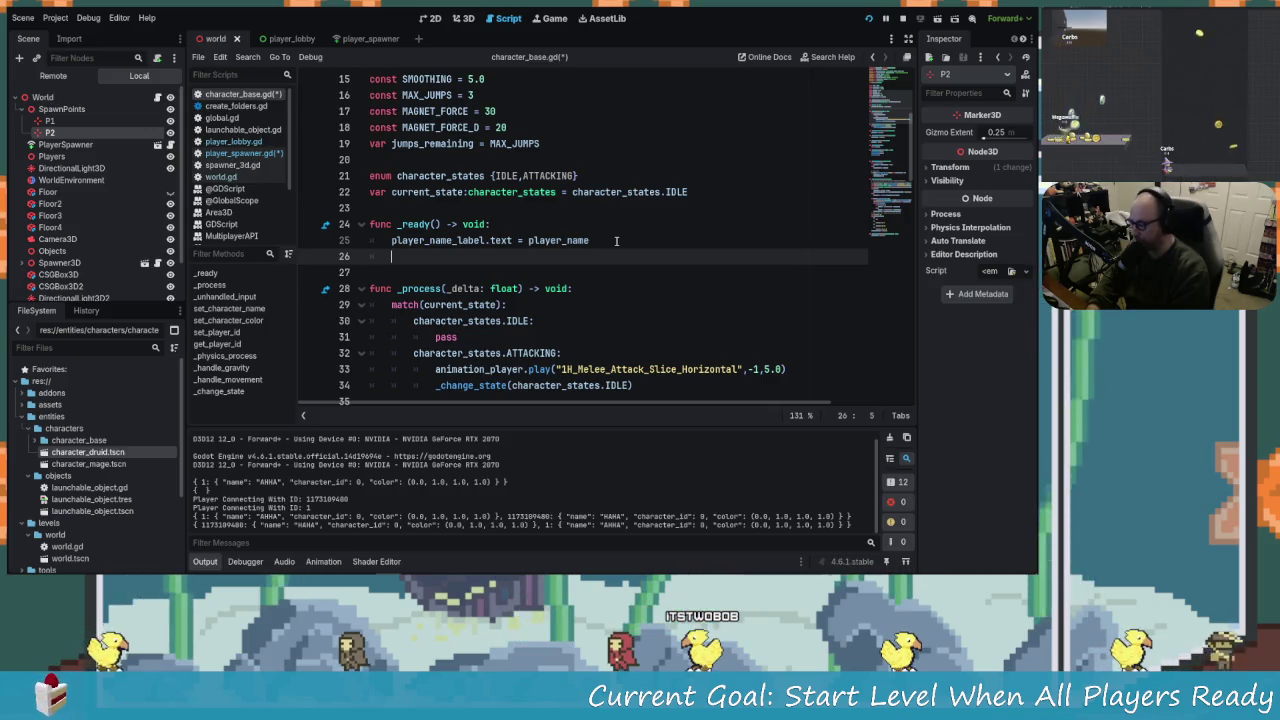
pyautogui.write('global')
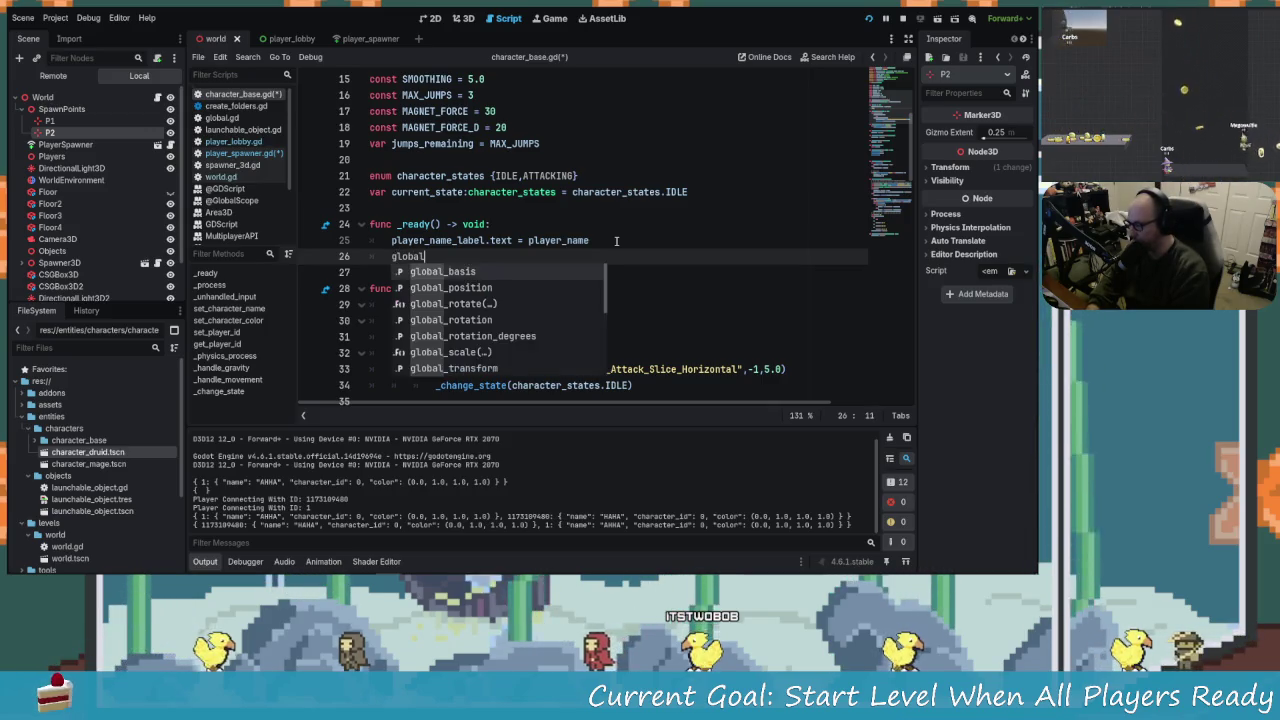
pyautogui.write('_position ')
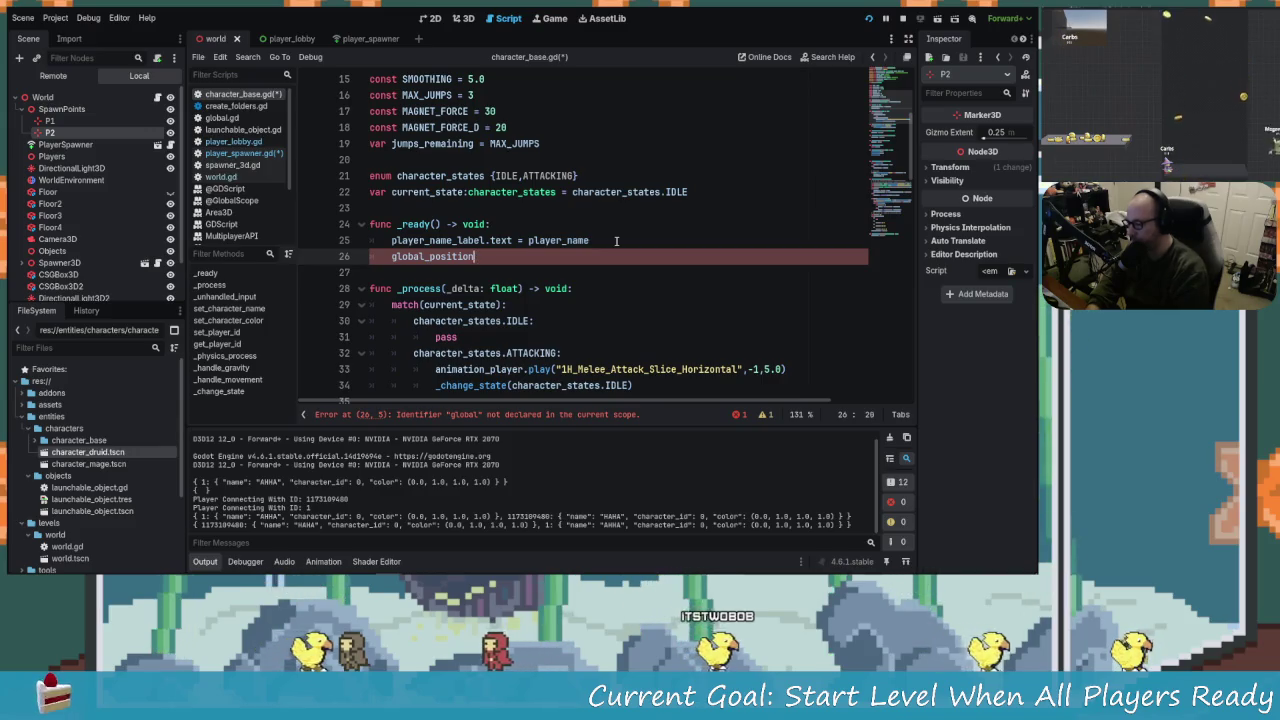
pyautogui.write(' = spawn')
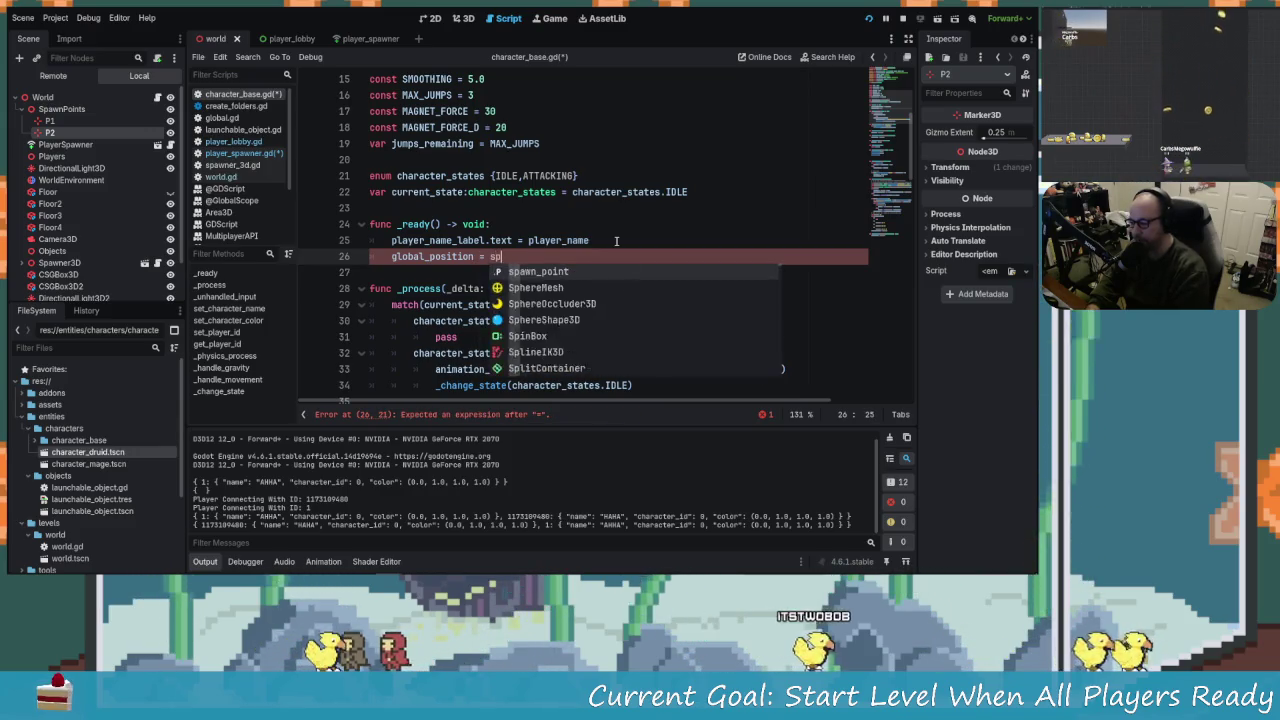
pyautogui.press('Return')
pyautogui.scroll(3, 591, 257)
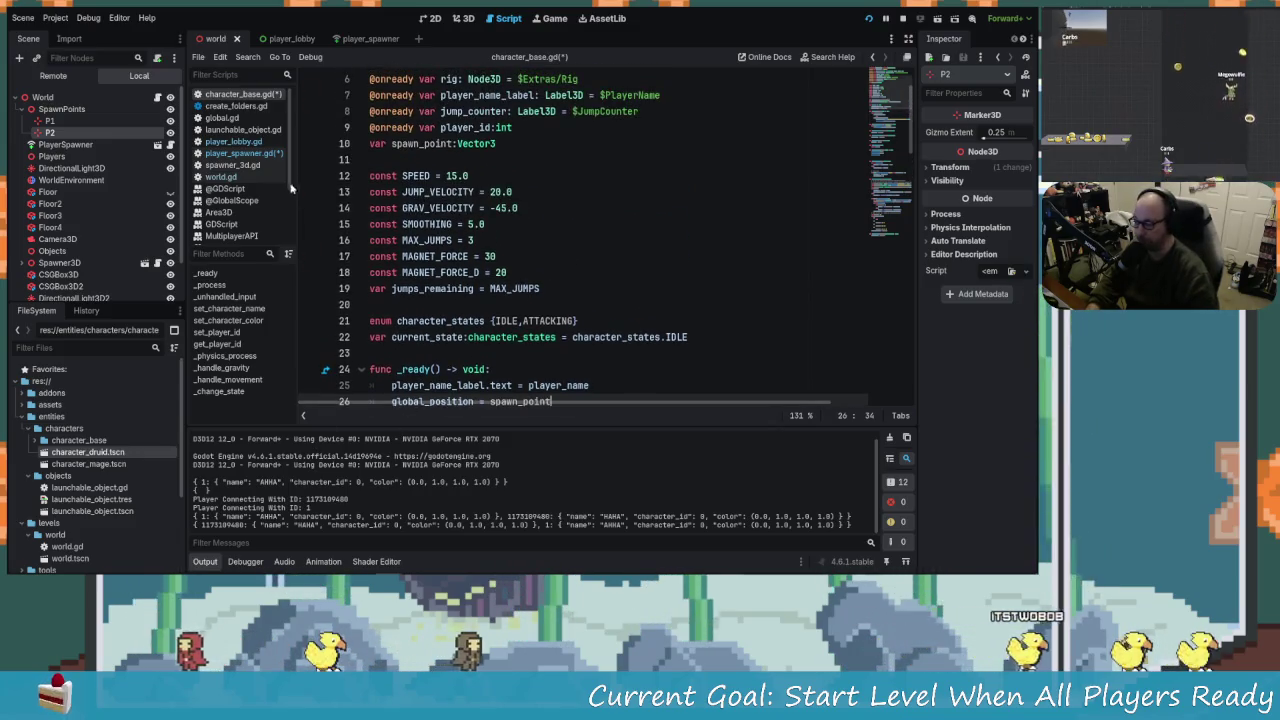
pyautogui.scroll(-9, 491, 256)
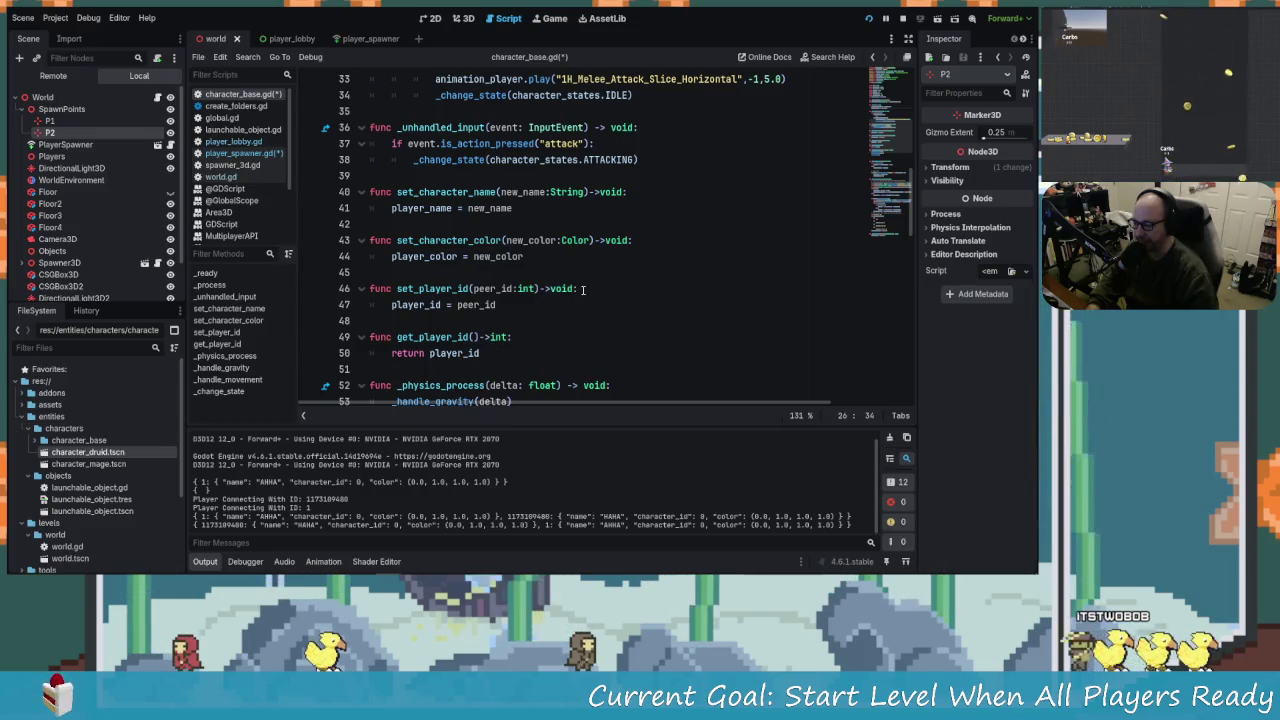
# Add `func set_spawn_point(pos:Vector3)->void:` to character_base.gd with body `spawn_point = pos`.
pyautogui.click(583, 289)
pyautogui.click(571, 307)
pyautogui.press('Return')
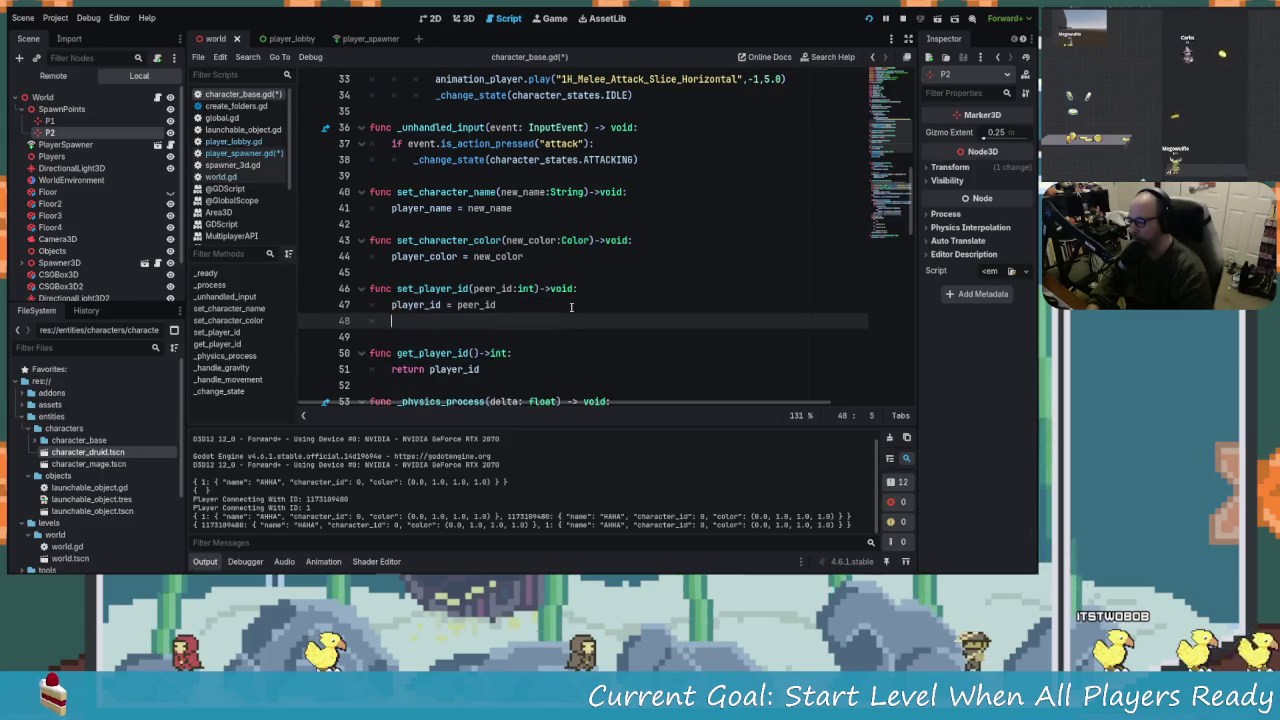
pyautogui.press('Return')
pyautogui.write('func ')
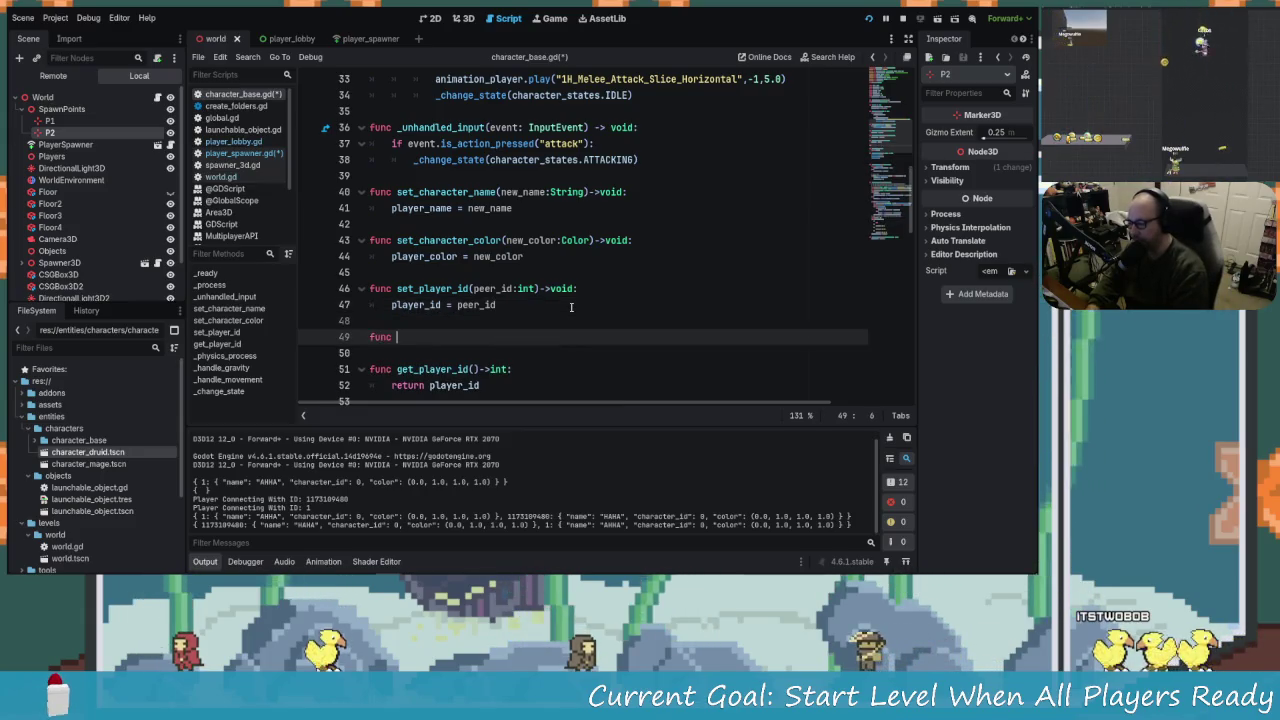
pyautogui.write('set_')
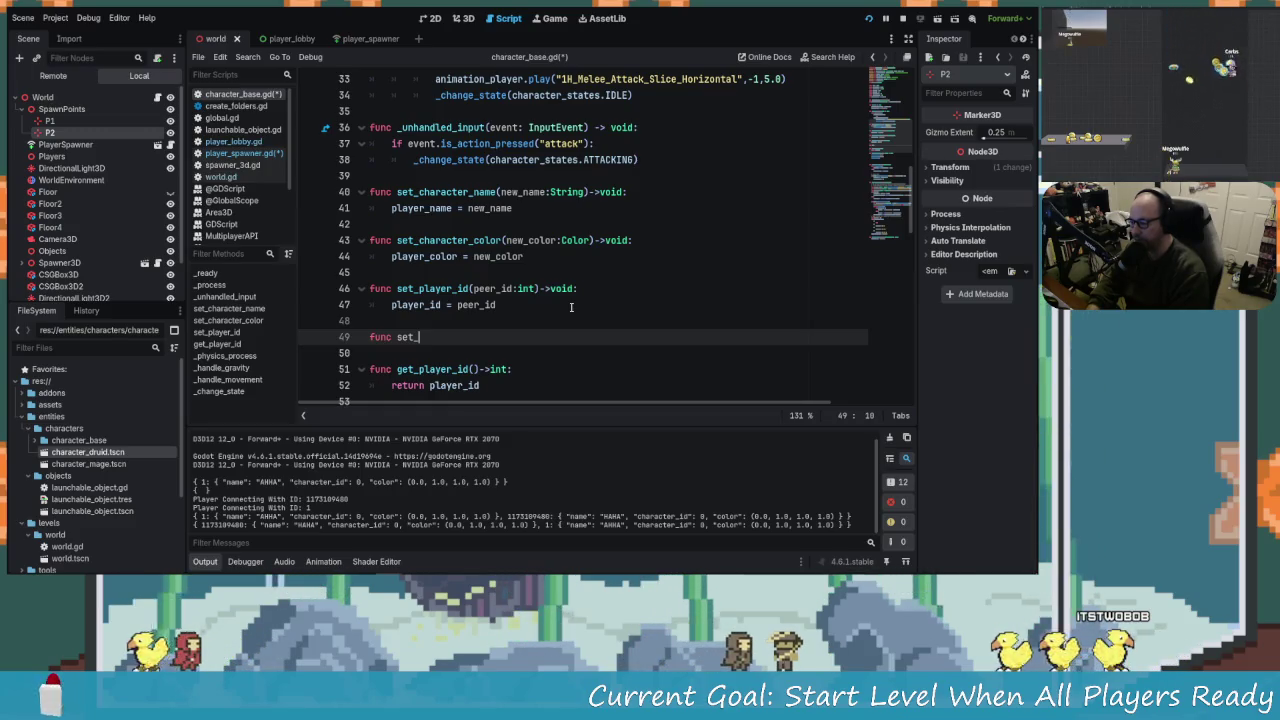
pyautogui.write('spawn')
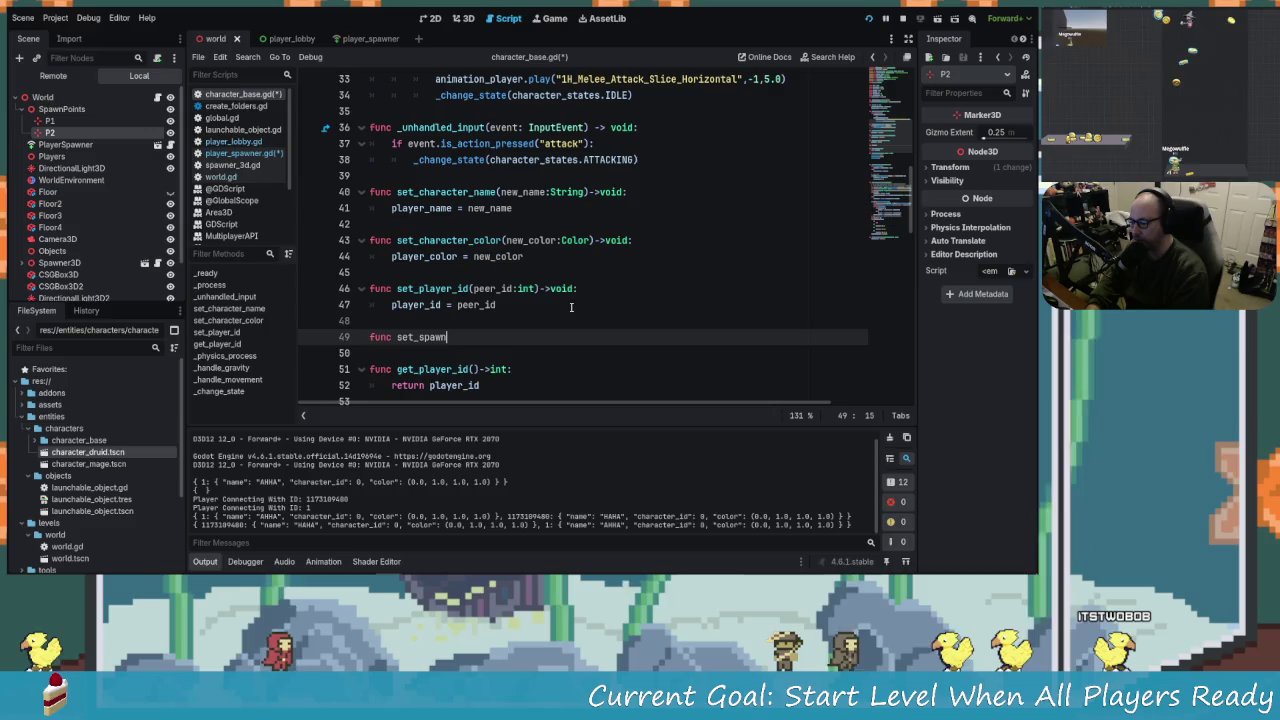
pyautogui.write('_point()')
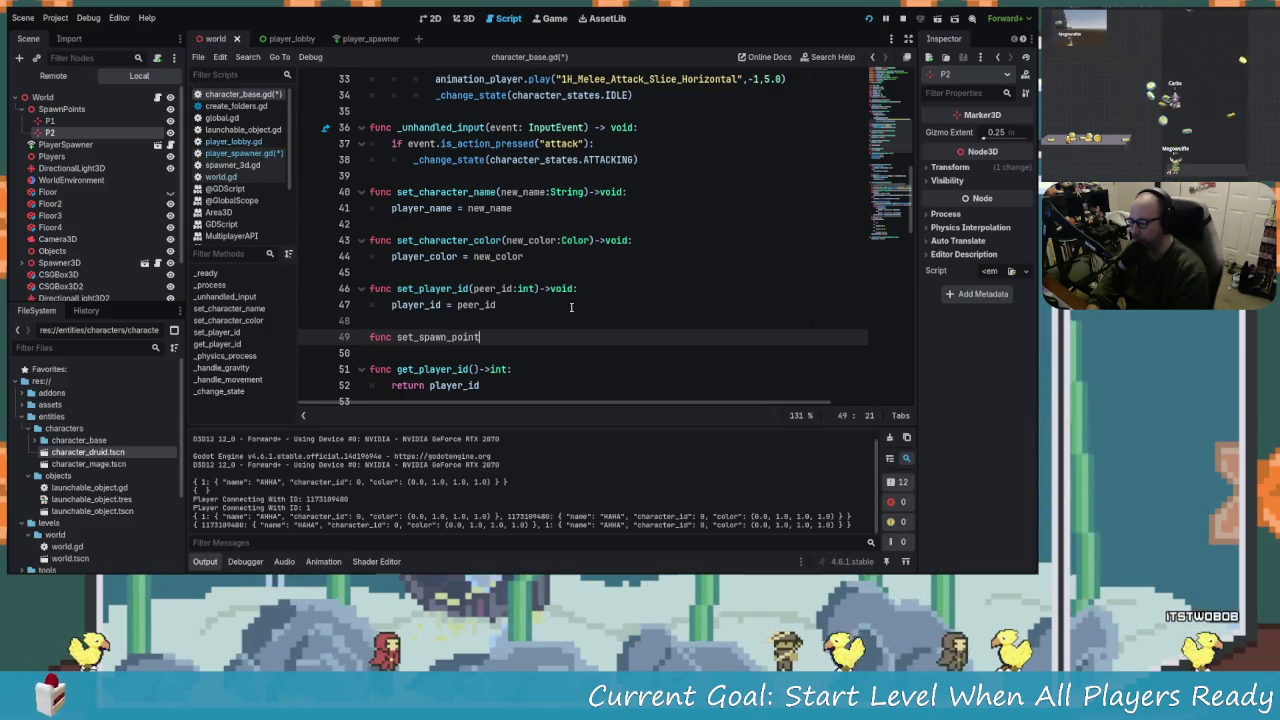
pyautogui.press('Left')
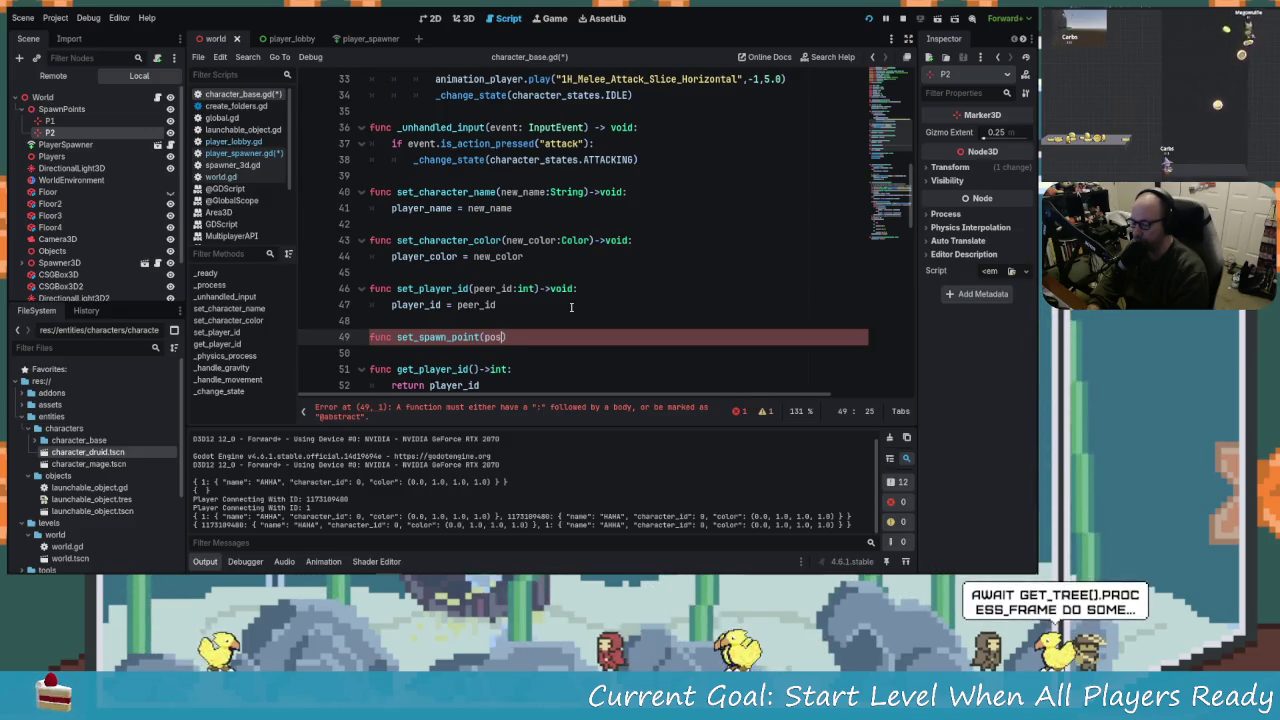
pyautogui.write(':Vector3')
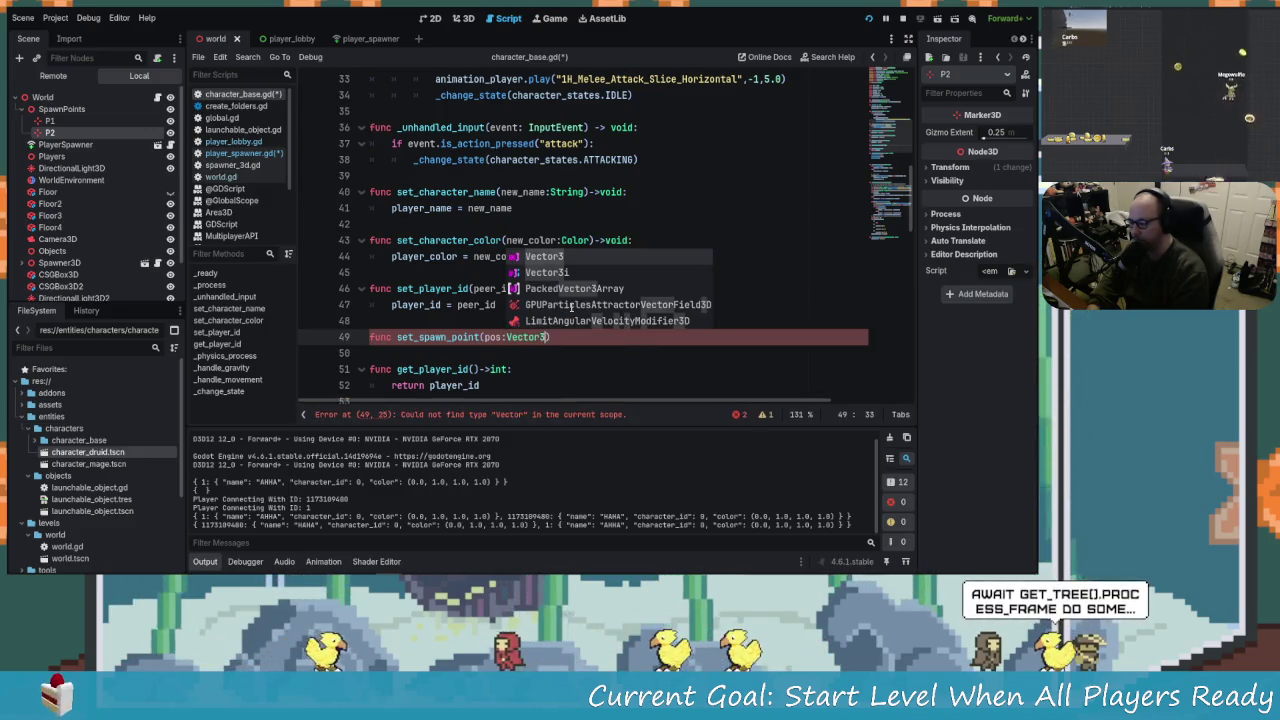
pyautogui.write(')->v')
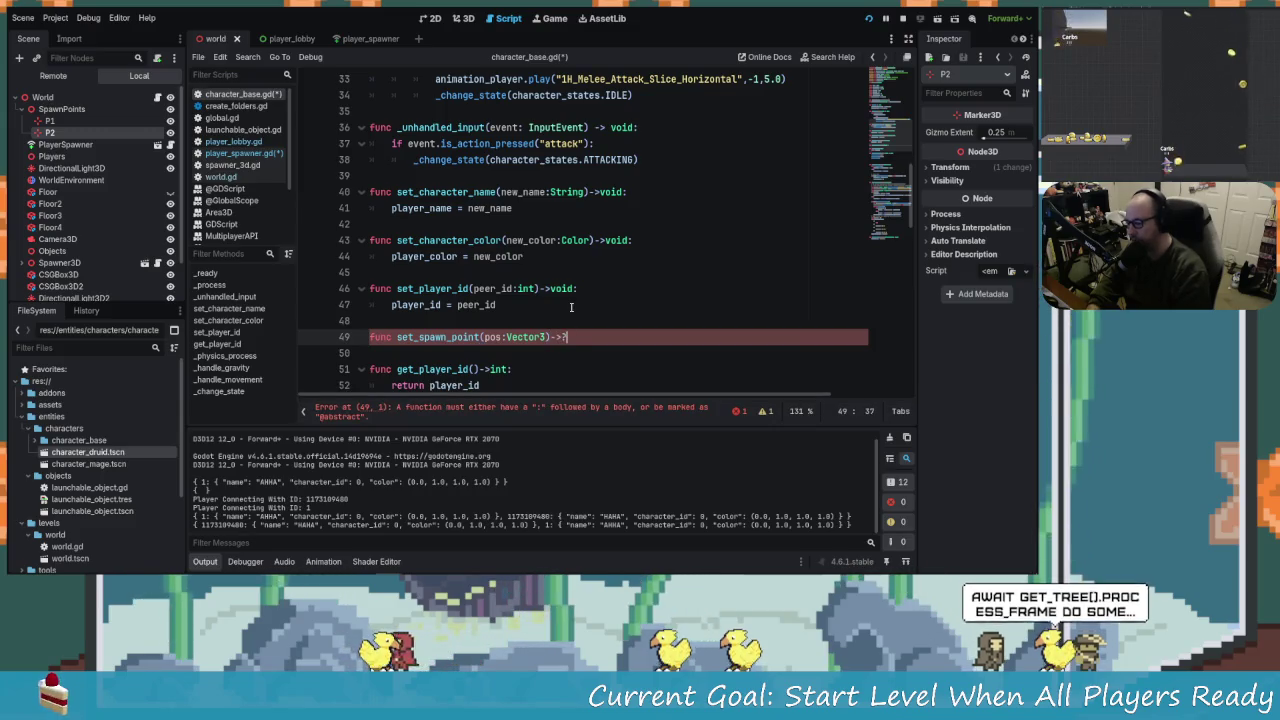
pyautogui.write('oid')
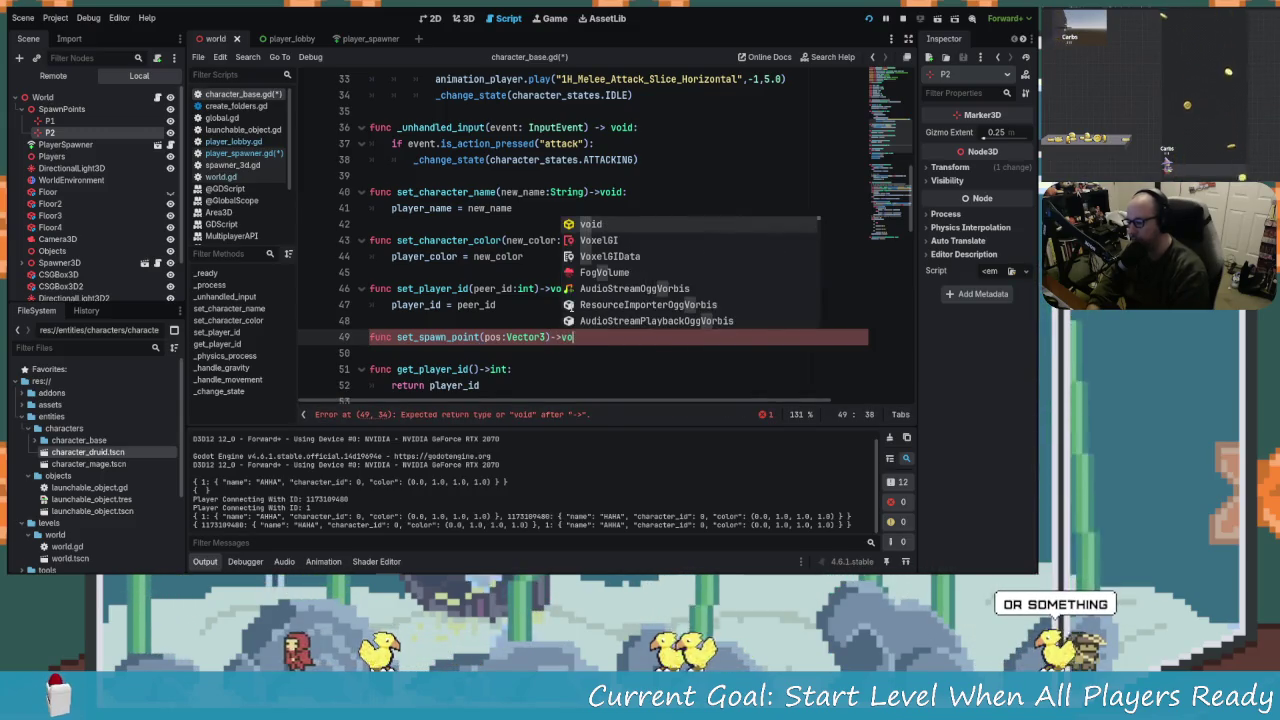
pyautogui.write(':')
pyautogui.press('Return')
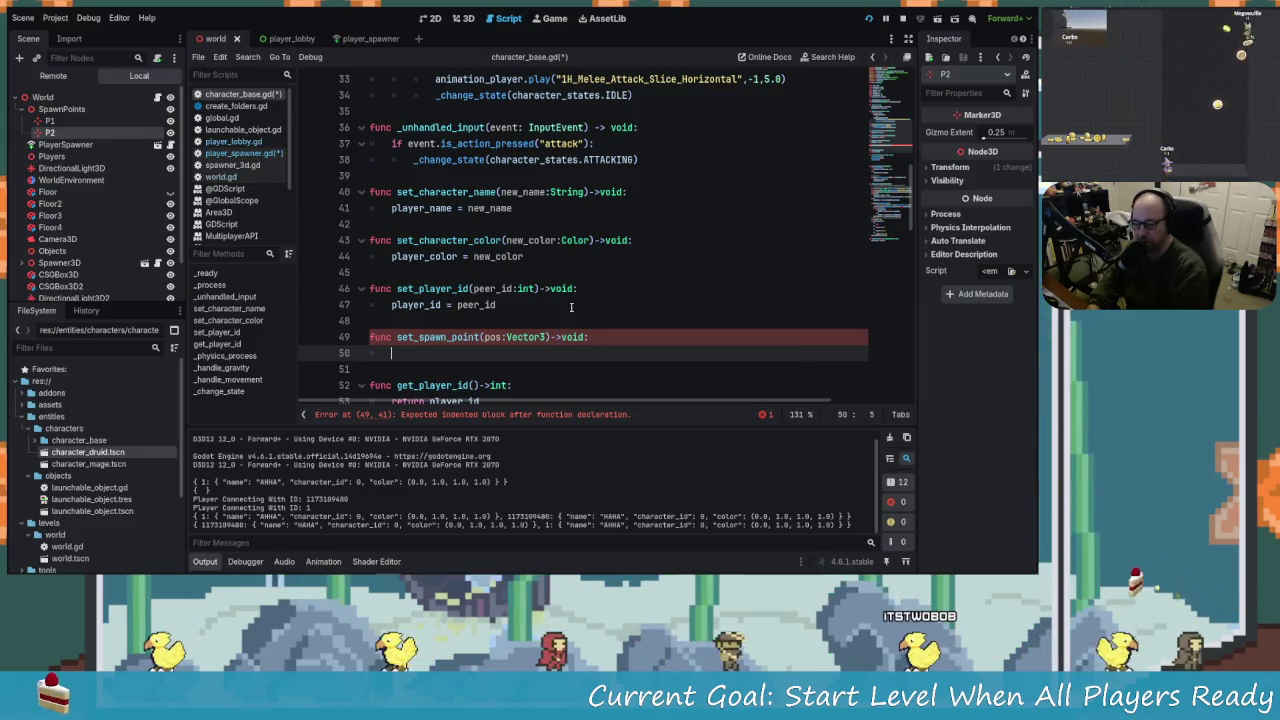
pyautogui.write('spawn_point = ')
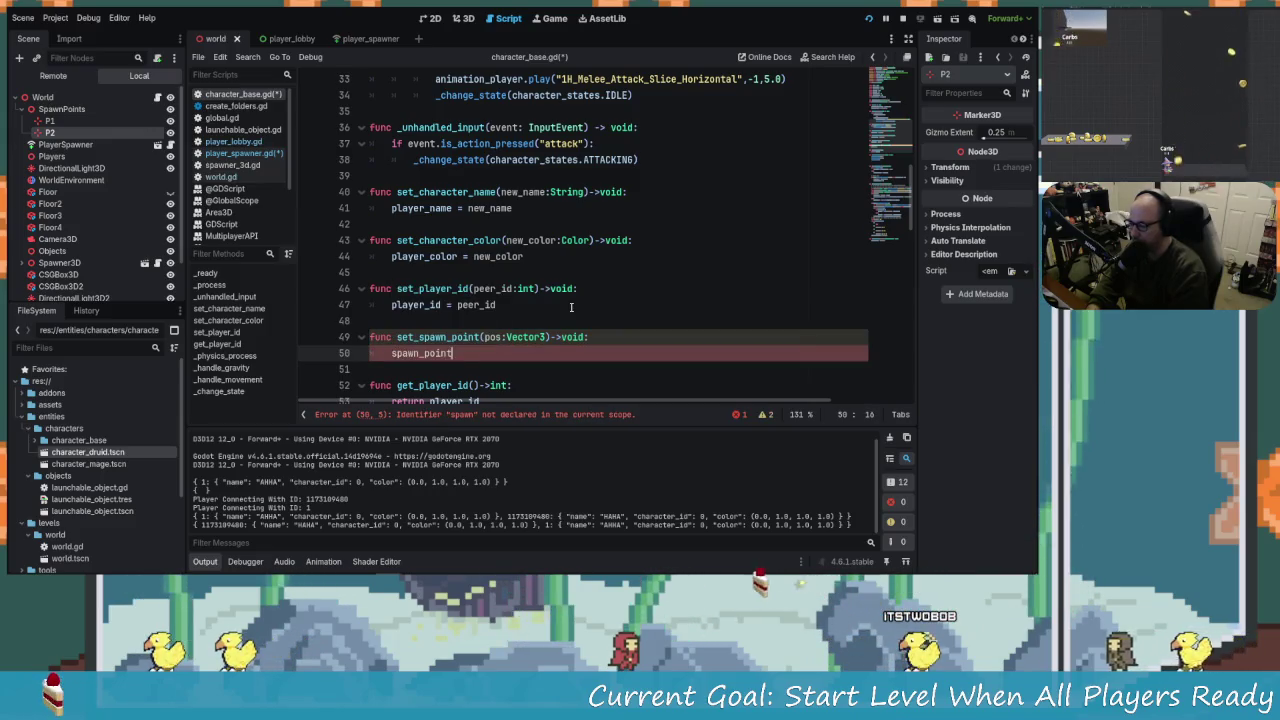
pyautogui.write('pos')
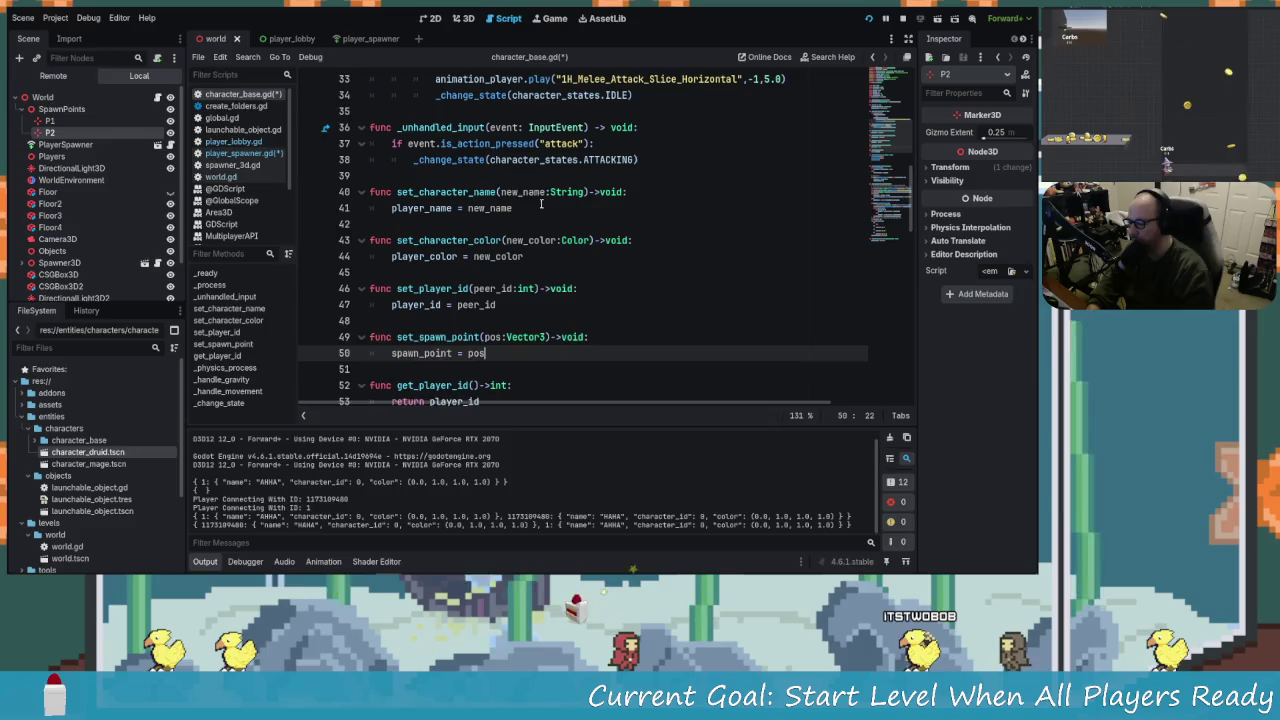
# In player_spawner.gd, move the spawn_location pop line above the set_spawn_point call.
pyautogui.click(238, 153)
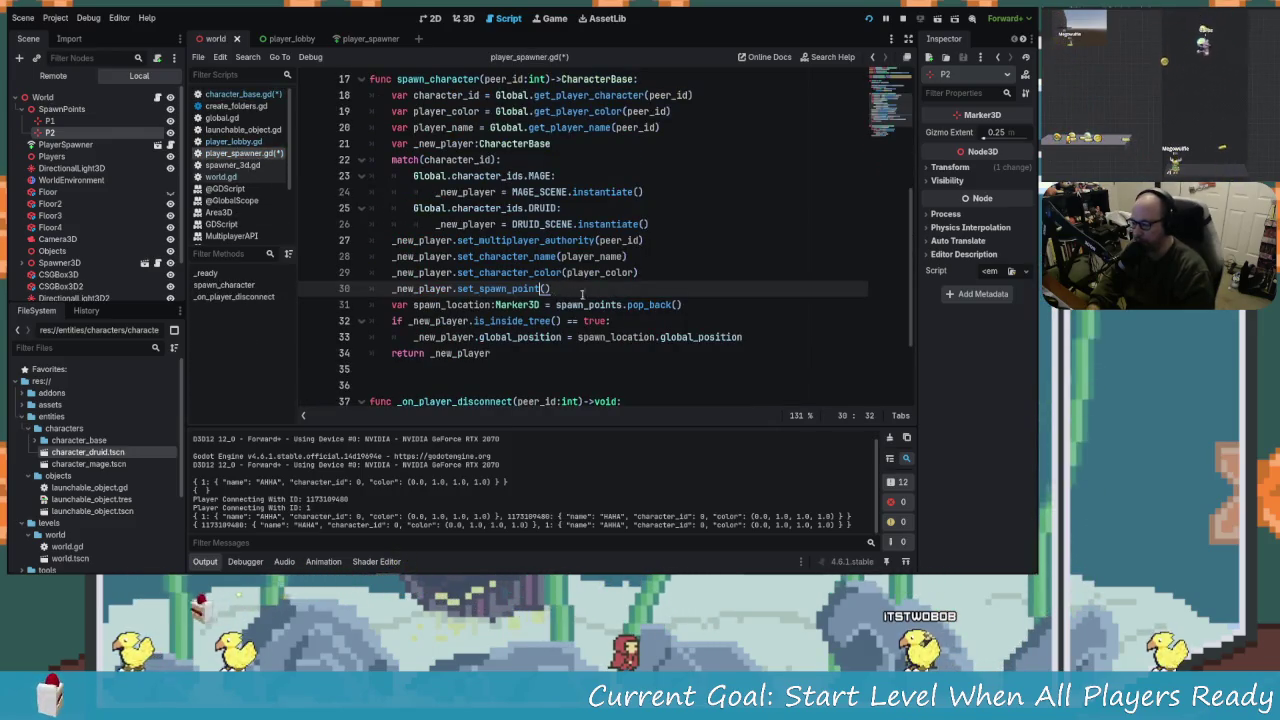
pyautogui.press('Down')
pyautogui.hotkey('alt', 'Up')
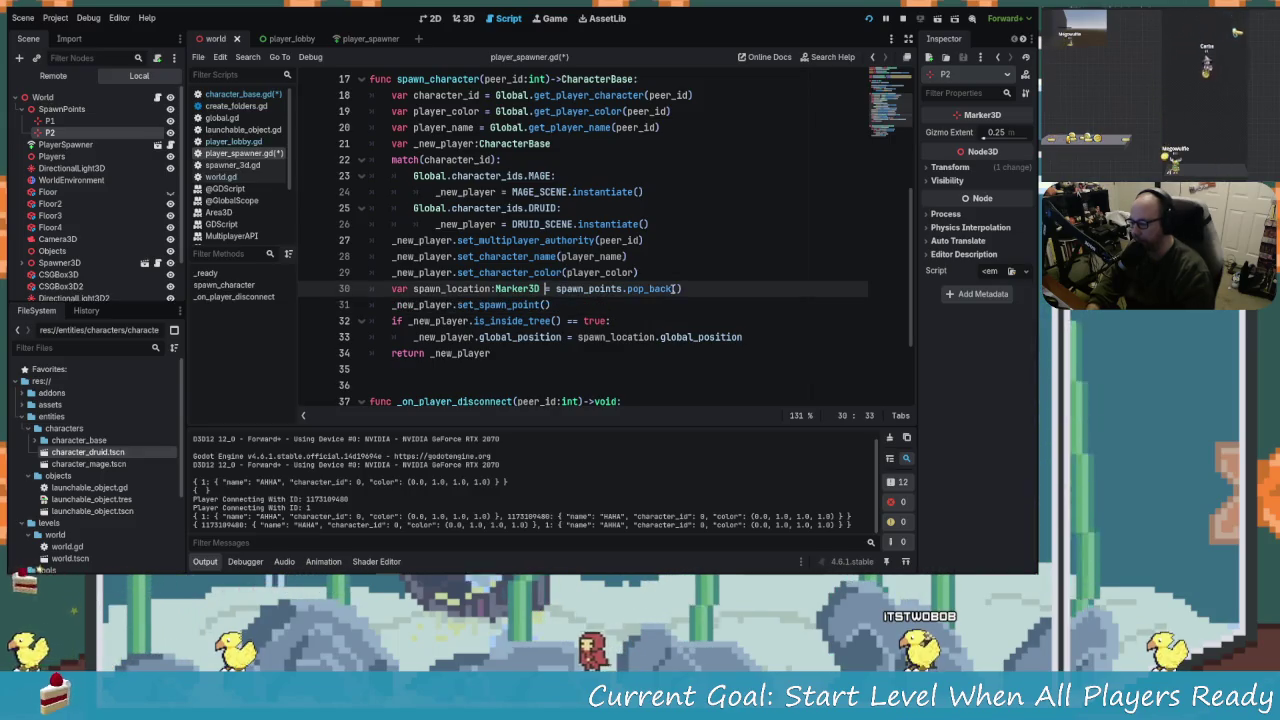
# Pass `spawn_location.global_position` as the argument to set_spawn_point().
pyautogui.press('Down')
pyautogui.press('Down')
pyautogui.press('Down')
pyautogui.press('Up')
pyautogui.press('Up')
pyautogui.write('s')
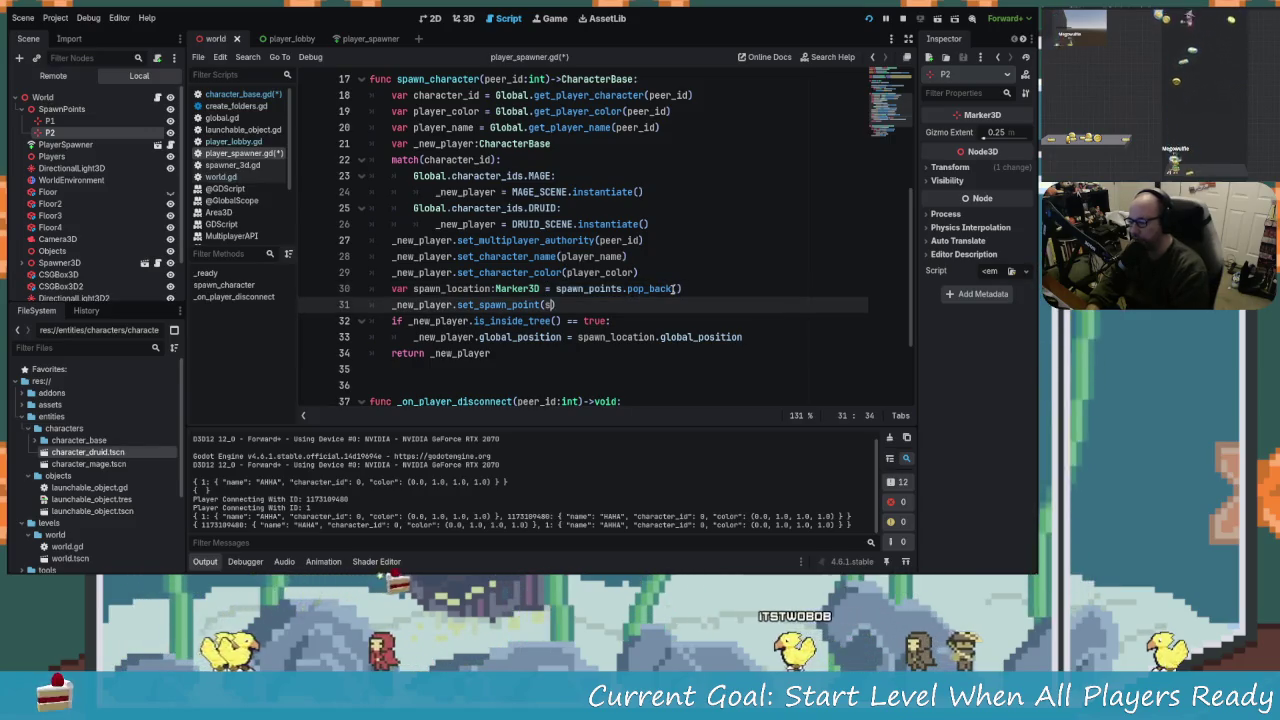
pyautogui.write('pa')
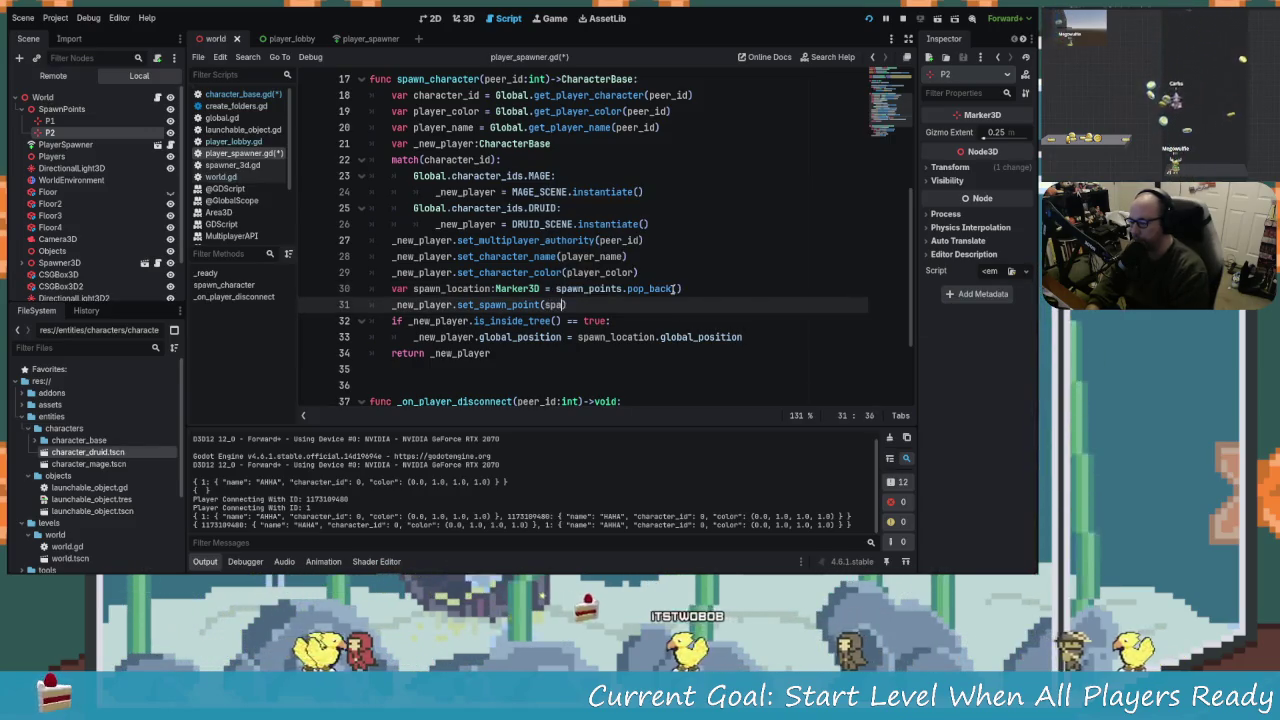
pyautogui.write('wn')
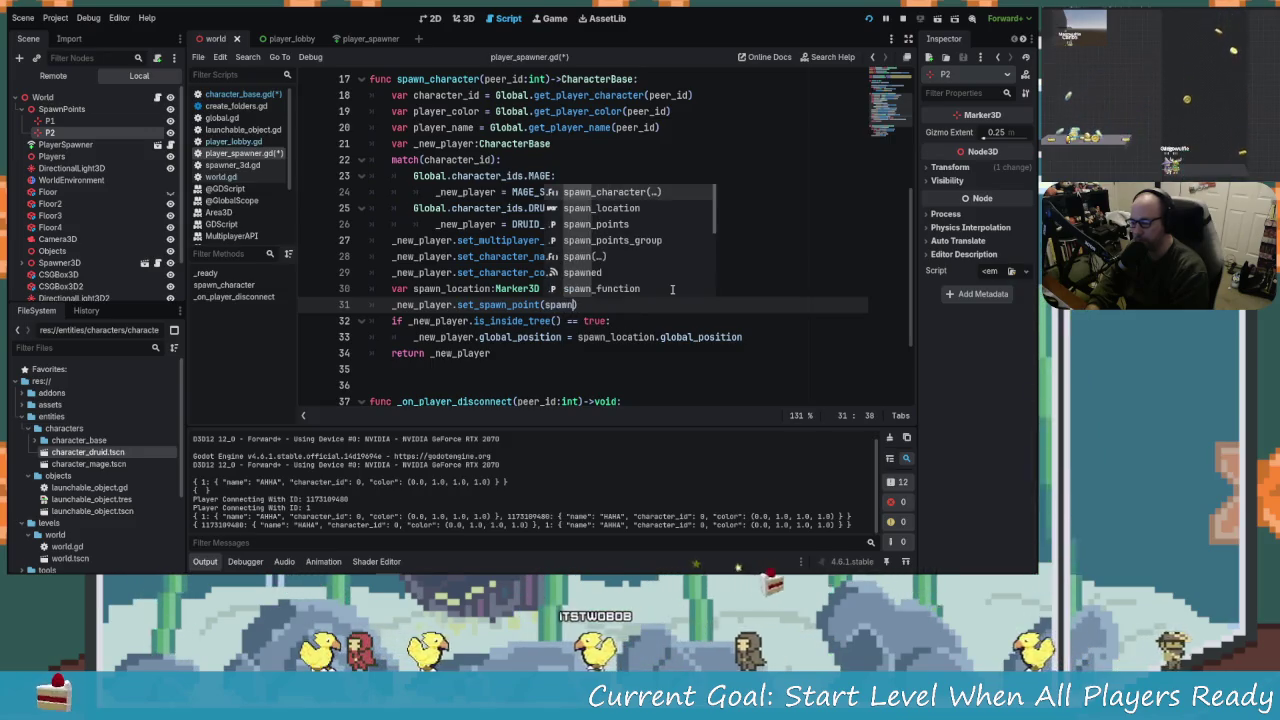
pyautogui.write('_po')
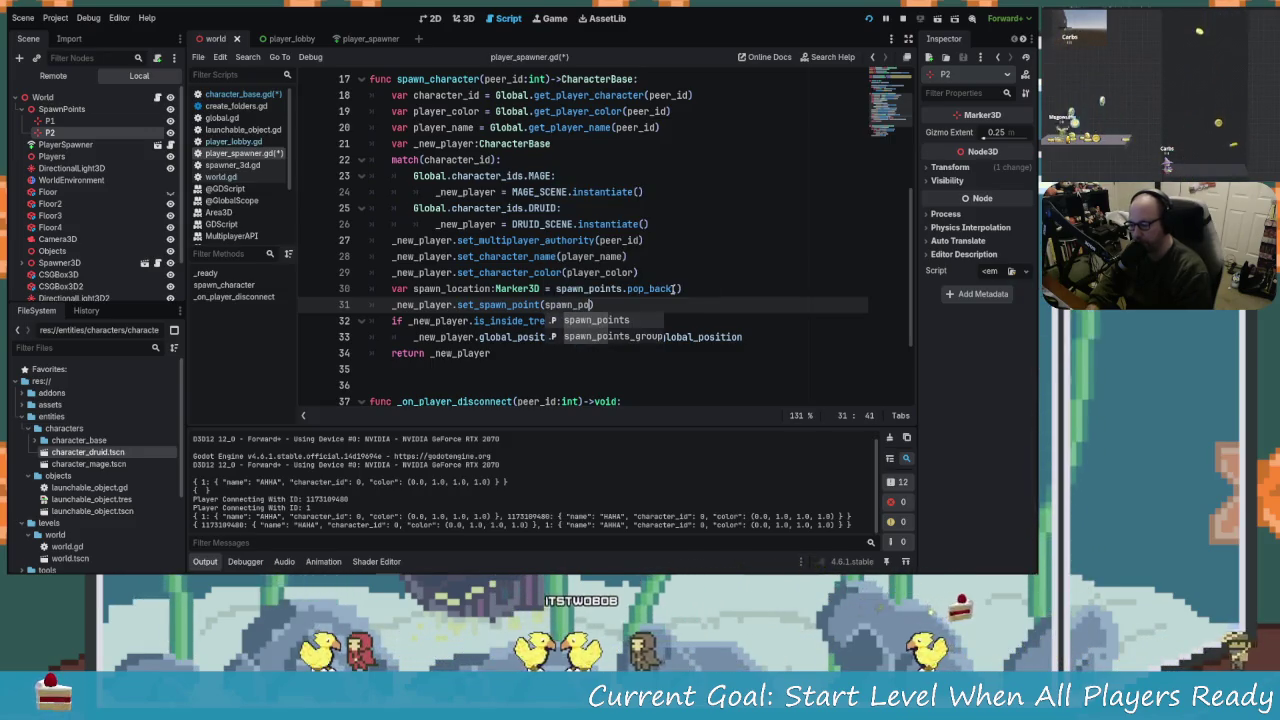
pyautogui.press('BackSpace')
pyautogui.press('BackSpace')
pyautogui.write('l')
pyautogui.press('Return')
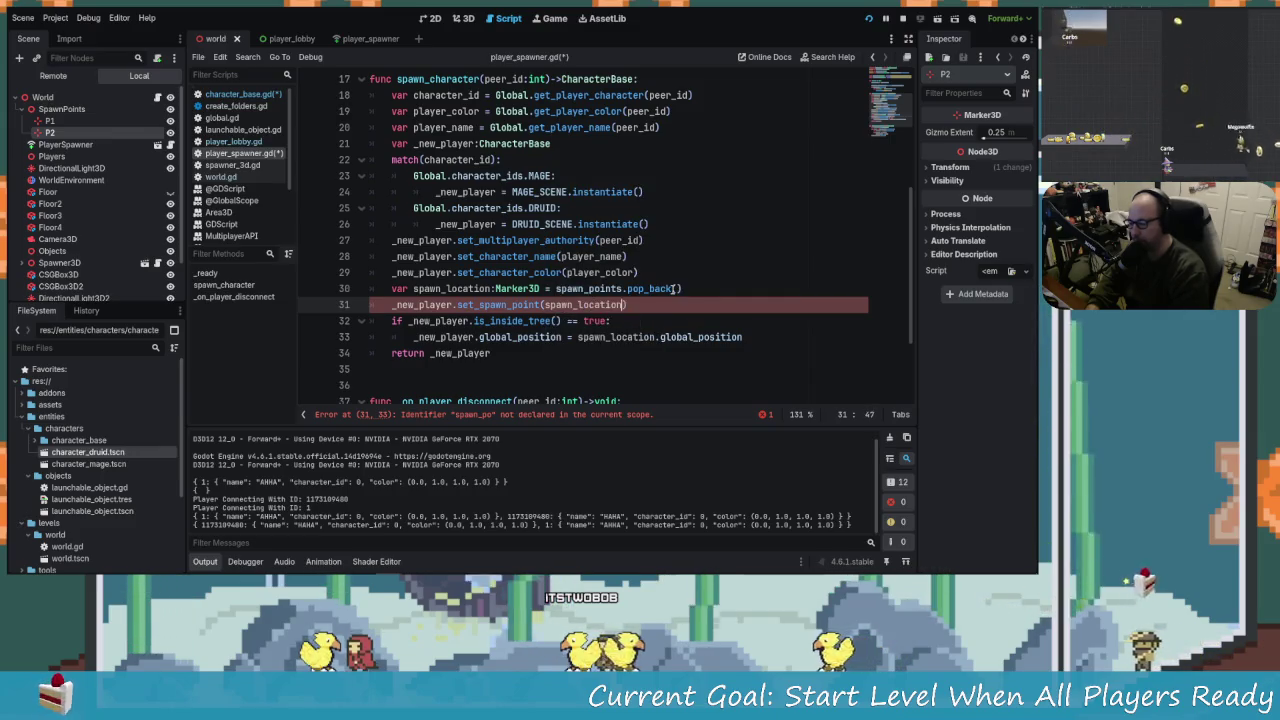
pyautogui.write('.glbao')
pyautogui.press('Return')
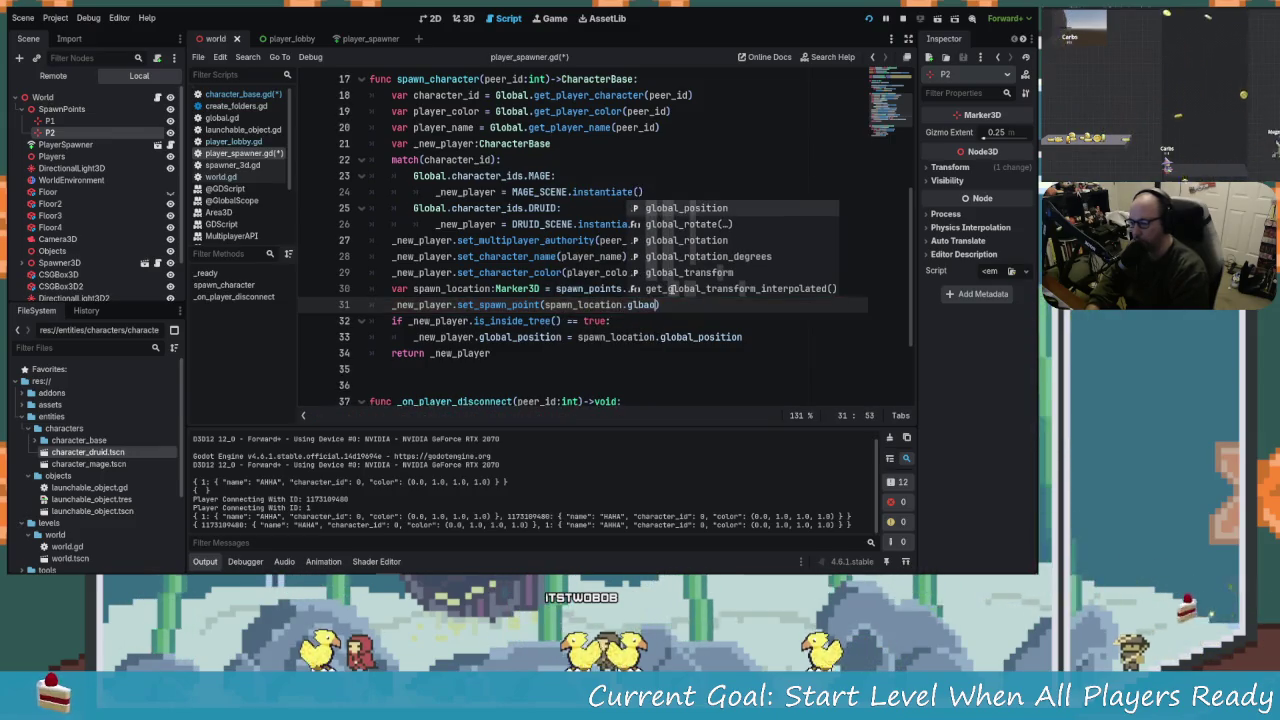
# Move the is_inside_tree check above the setter, indent the call, and comment out the old position line.
pyautogui.click(394, 321)
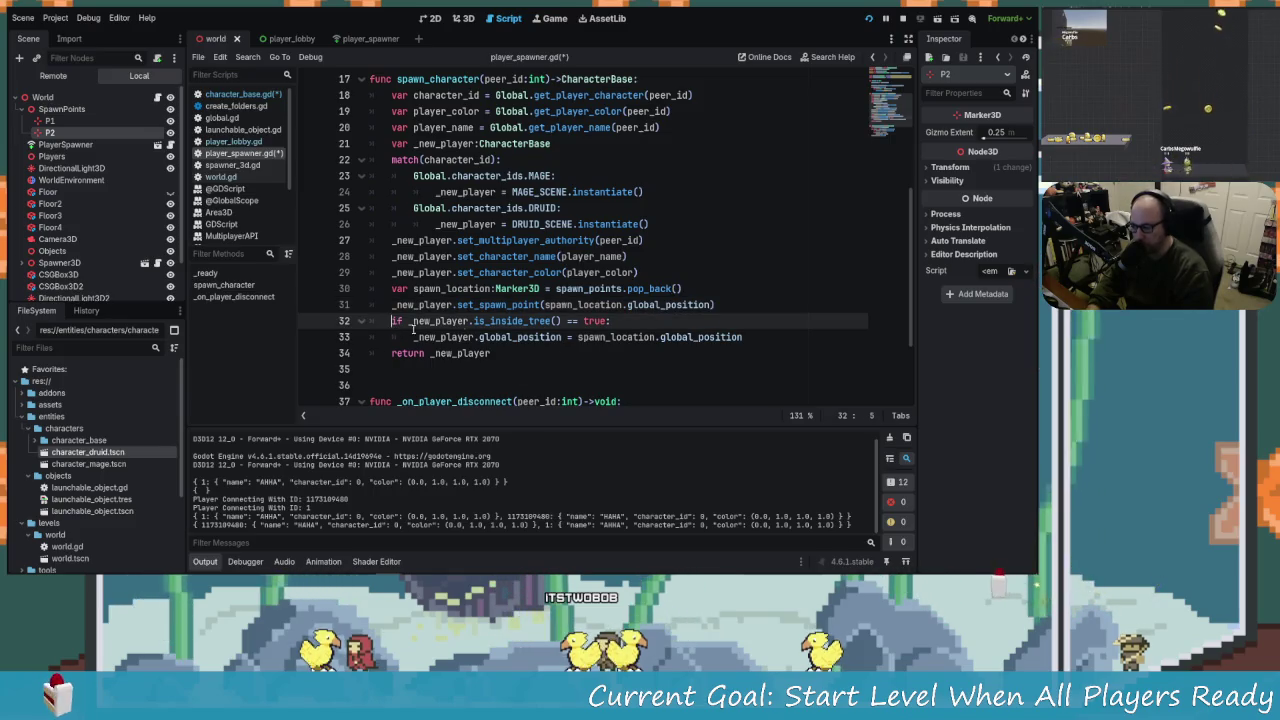
pyautogui.press('Right')
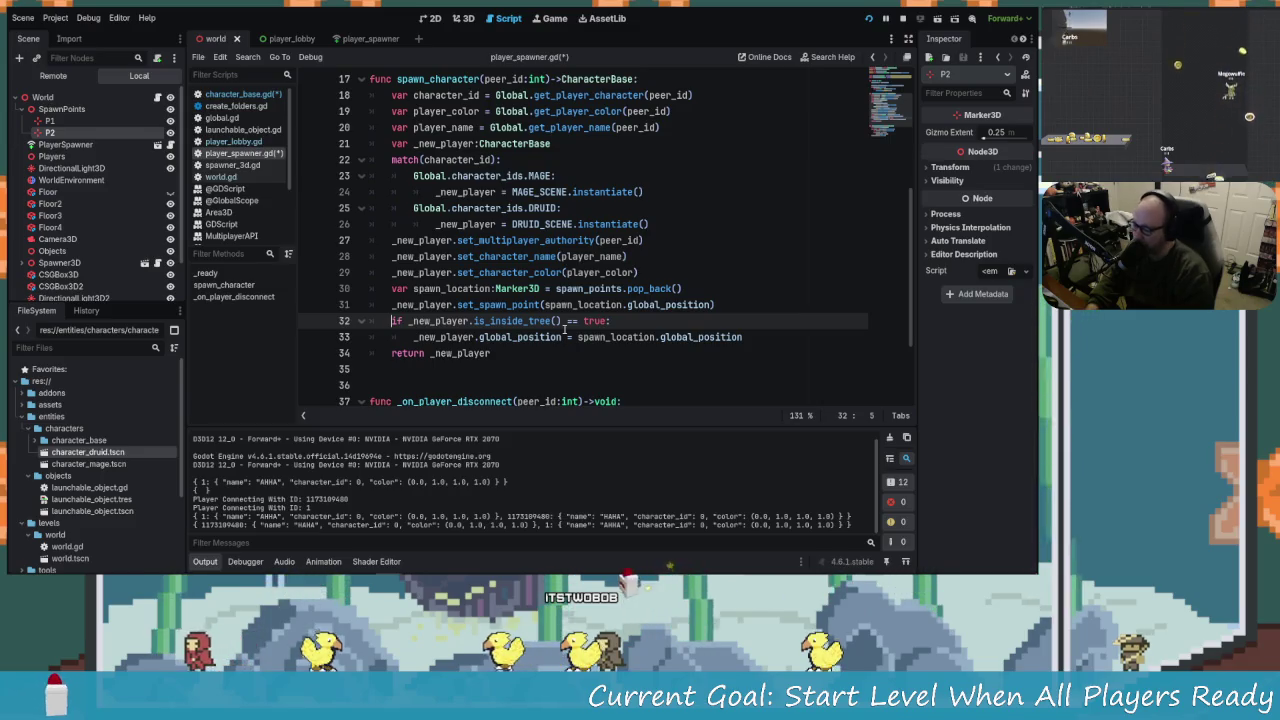
pyautogui.hotkey('alt', 'Up')
pyautogui.press('Down')
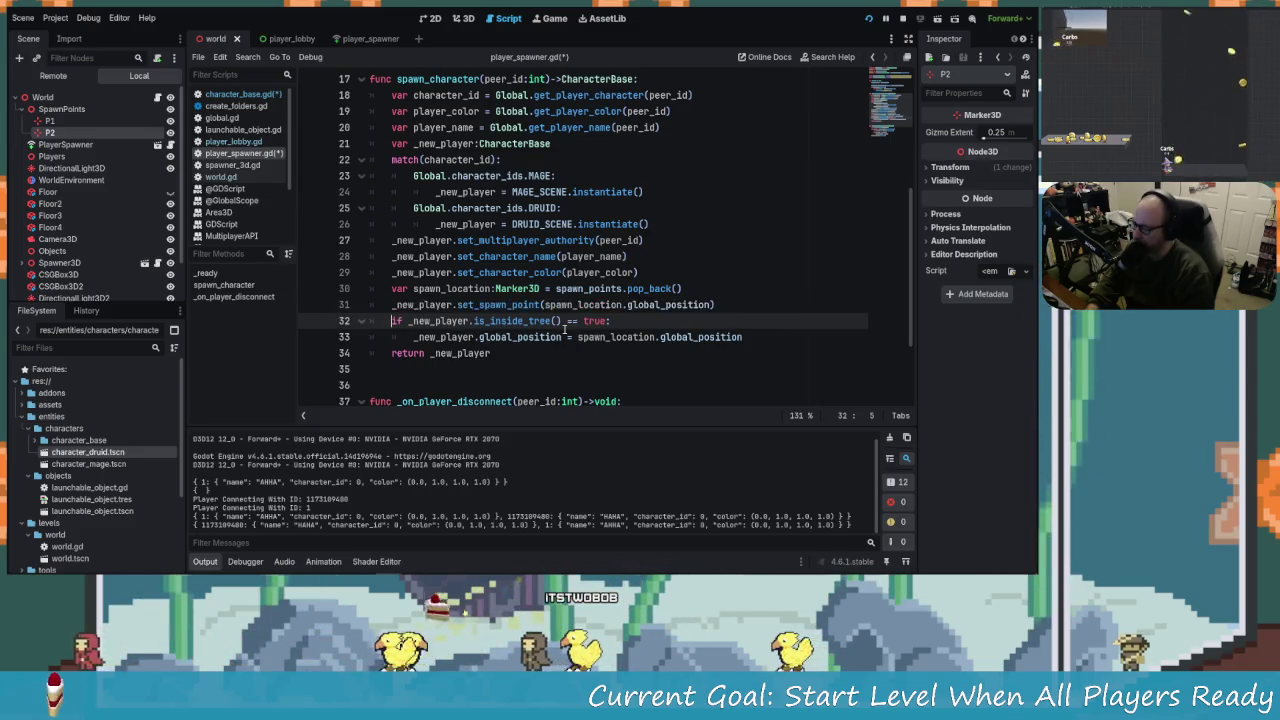
pyautogui.press('Tab')
pyautogui.press('Down')
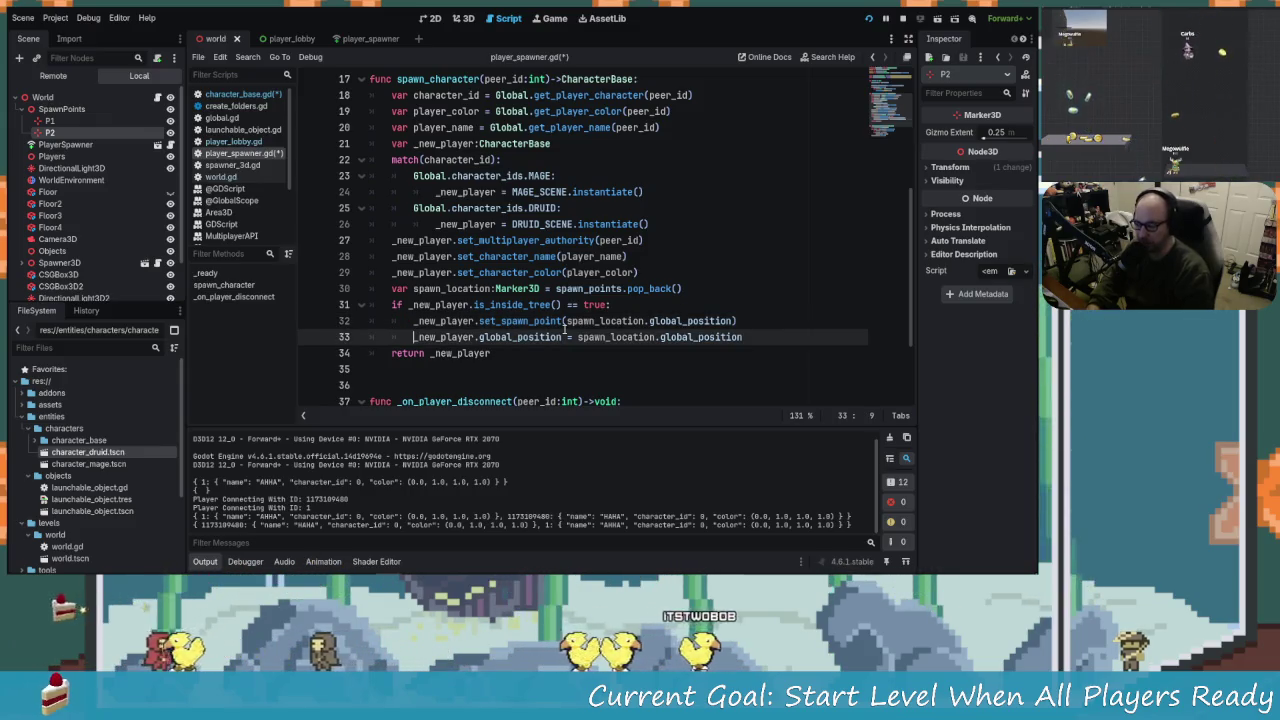
pyautogui.write('#')
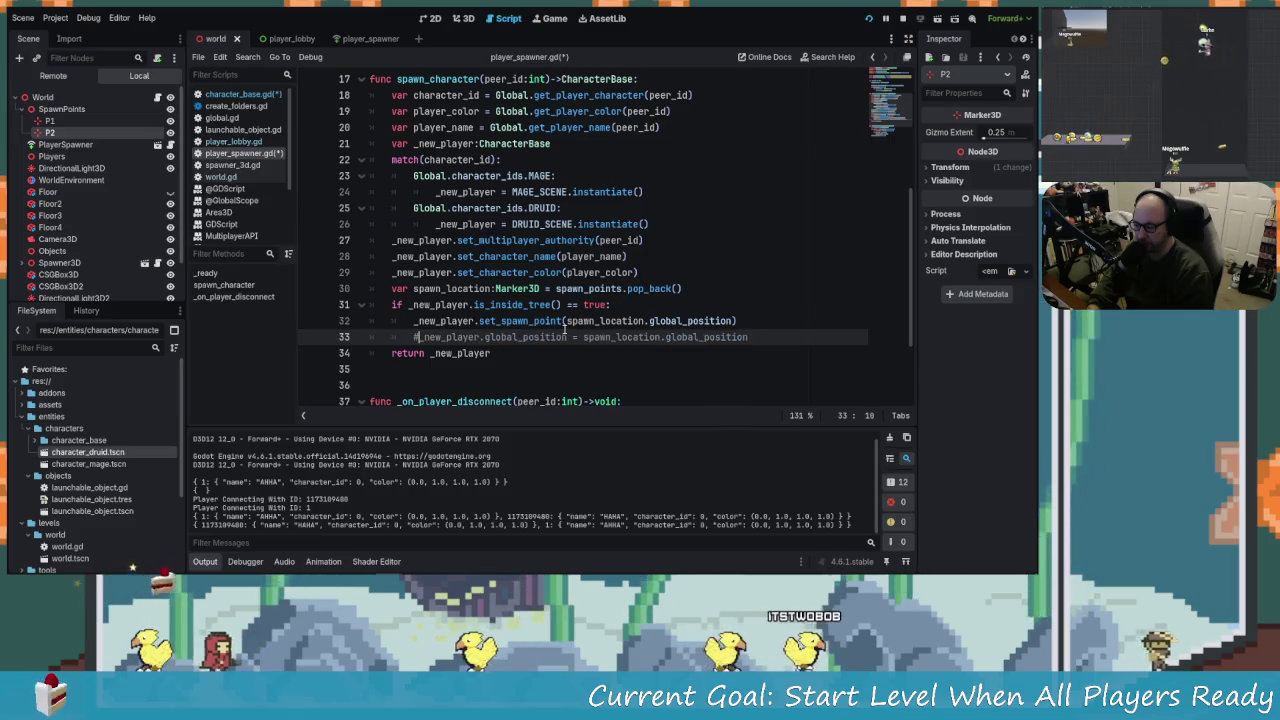
# Save the edited scripts and stop the running game.
pyautogui.press('Up')
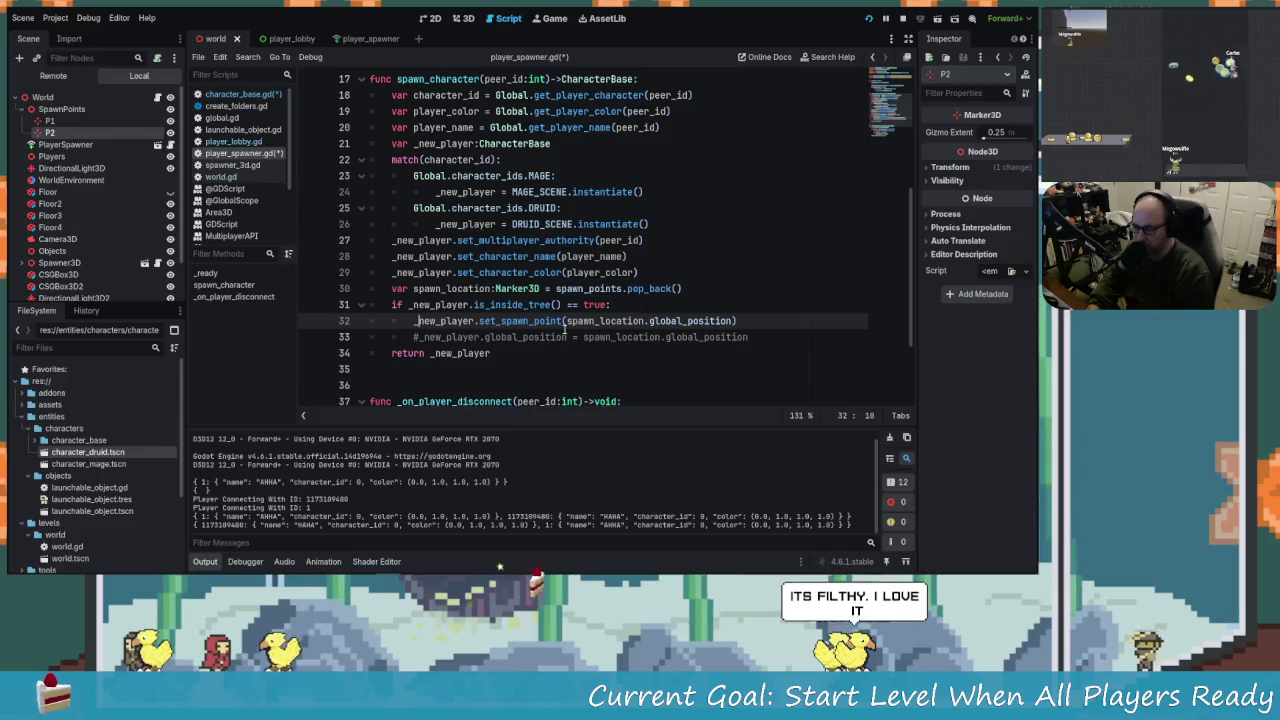
pyautogui.press('Up')
pyautogui.press('Down')
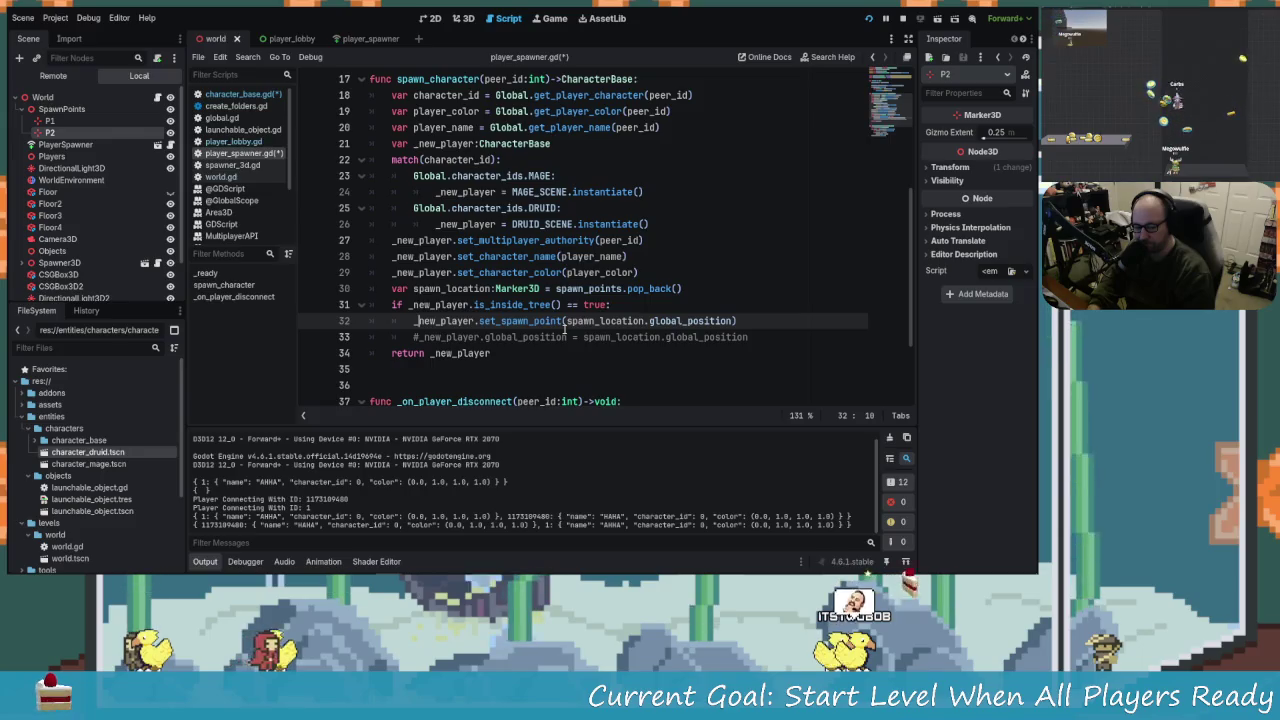
pyautogui.hotkey('ctrl', 's')
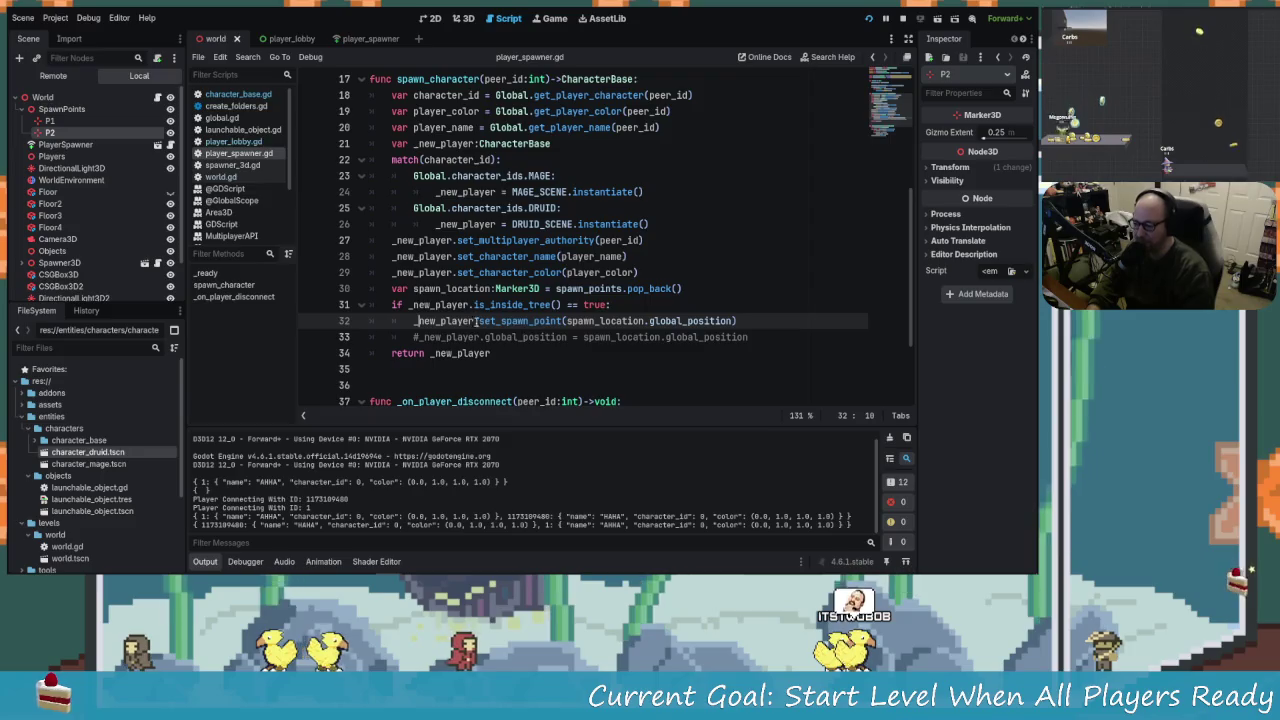
pyautogui.click(531, 321)
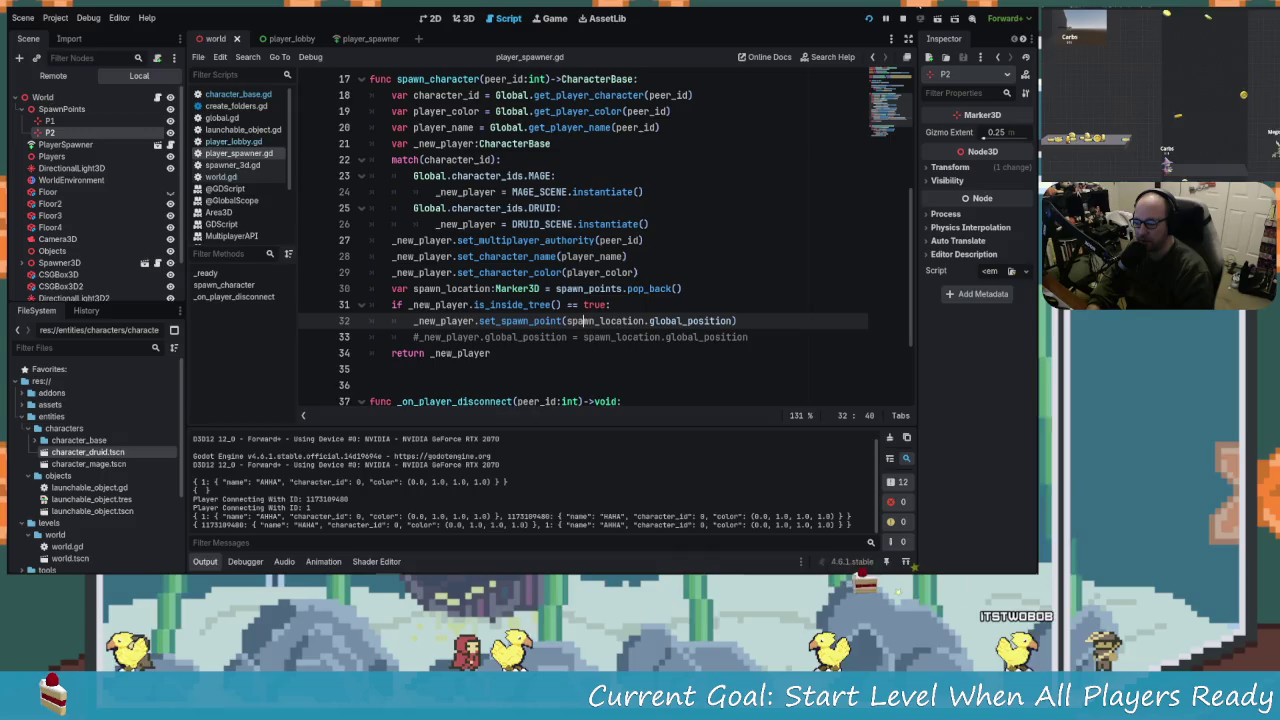
pyautogui.click(903, 19)
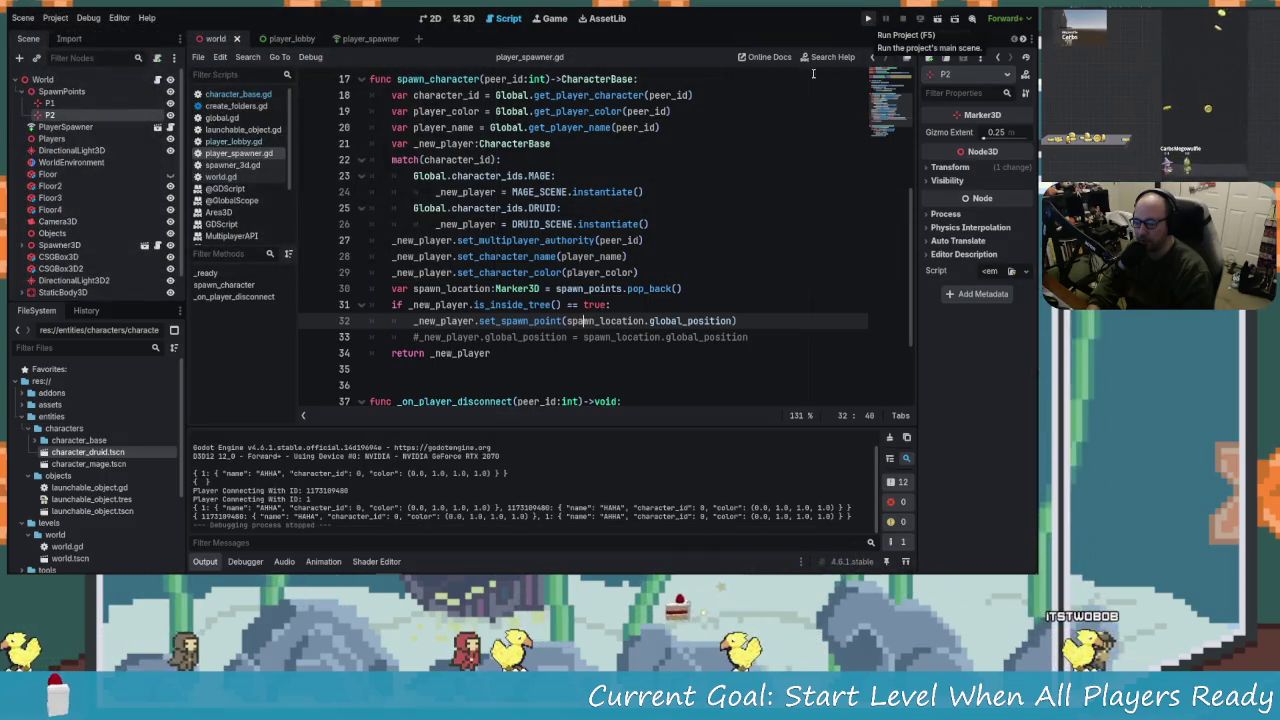
pyautogui.moveTo(537, 305); pyautogui.dragTo(565, 321)
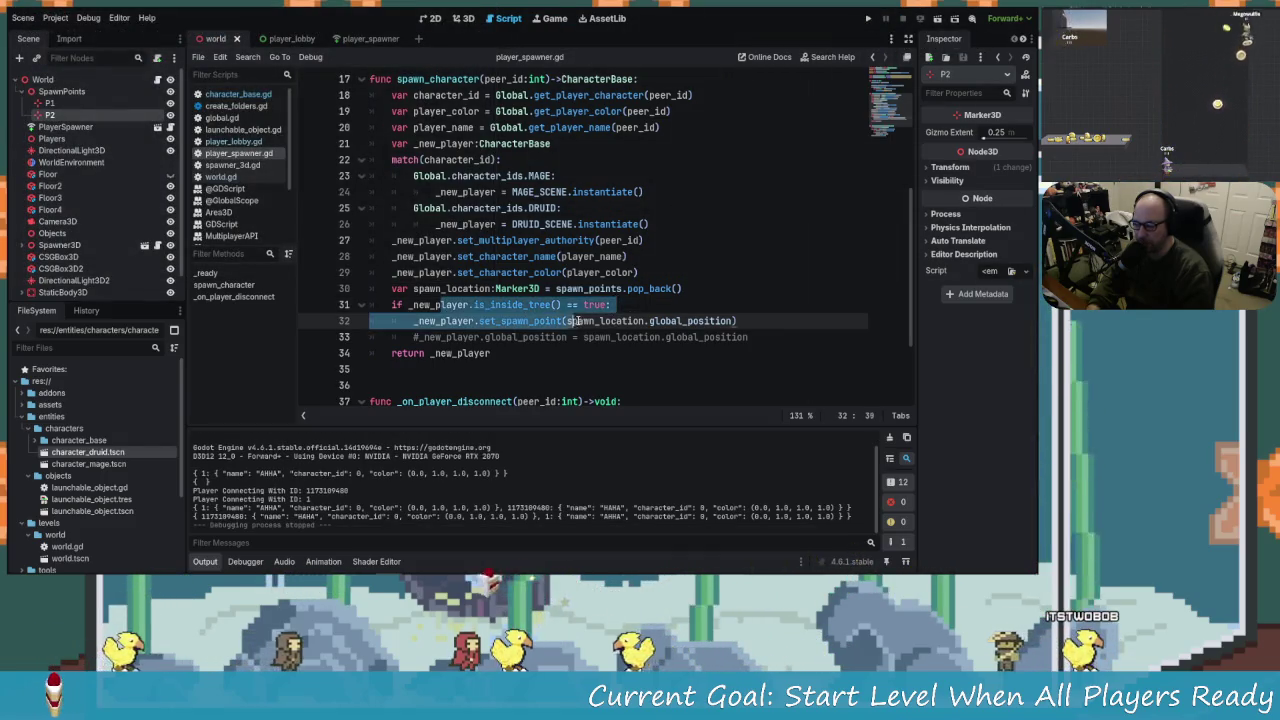
# Run the project again to test the set_spawn_point change in the Player List lobby.
pyautogui.click(565, 321)
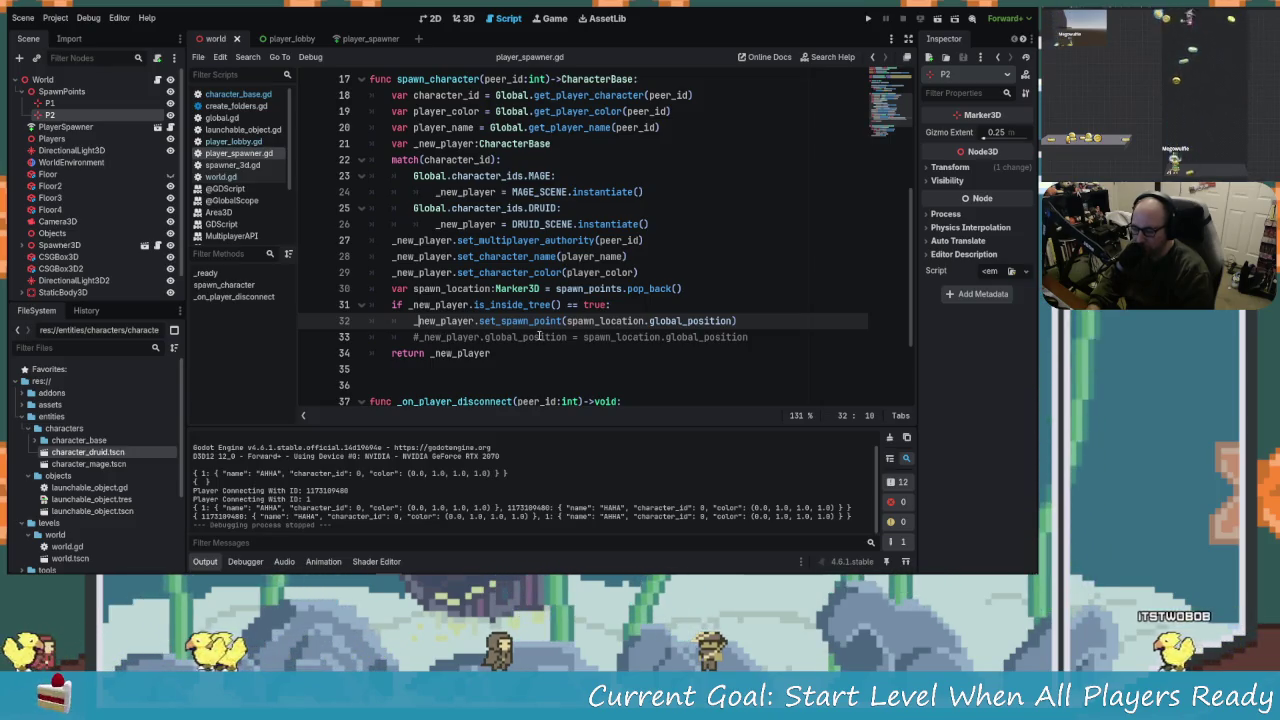
pyautogui.moveTo(533, 321)
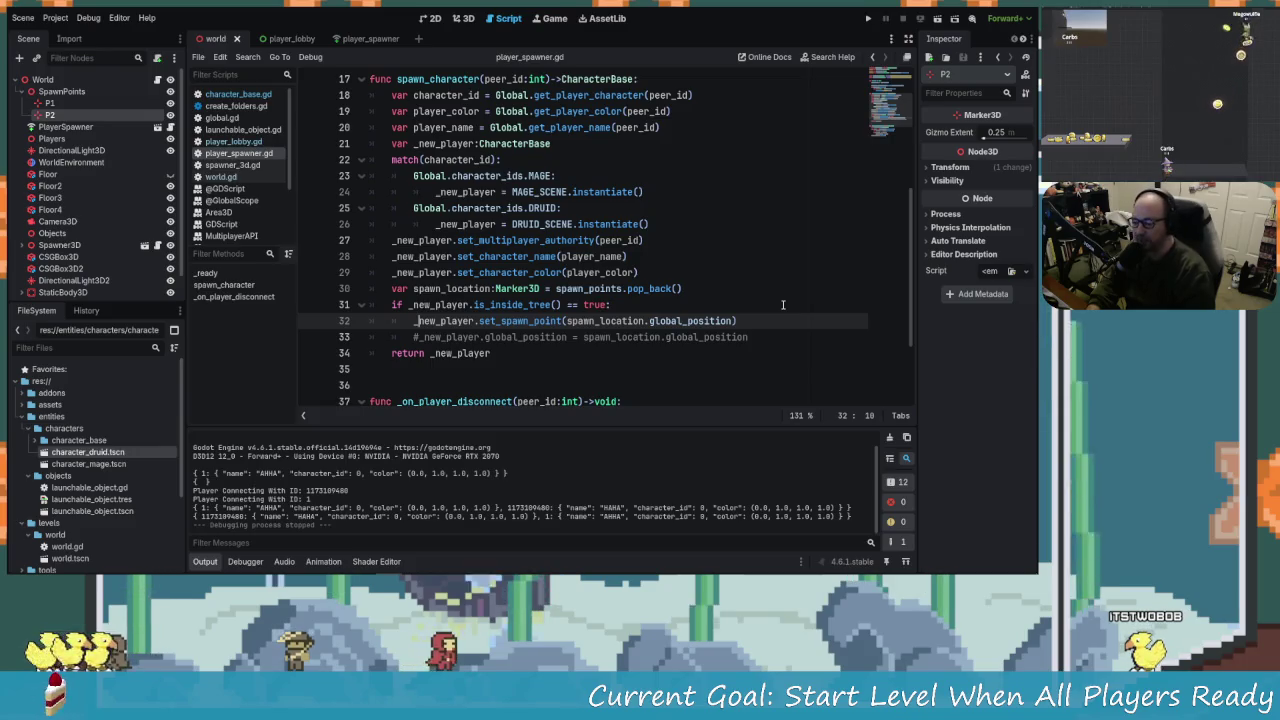
pyautogui.click(869, 19)
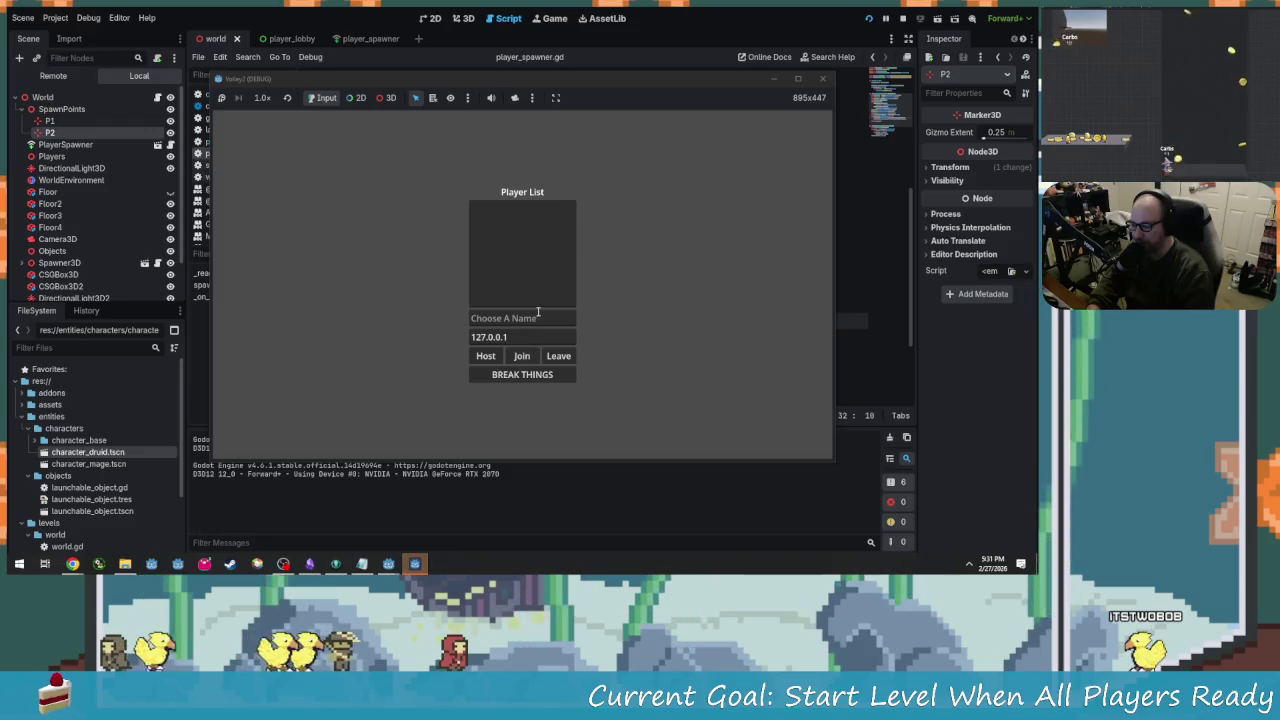
# Name the player UGH, tile the windows, host as UGH, join as YUP, and start the level.
pyautogui.click(538, 316)
pyautogui.write('UGH')
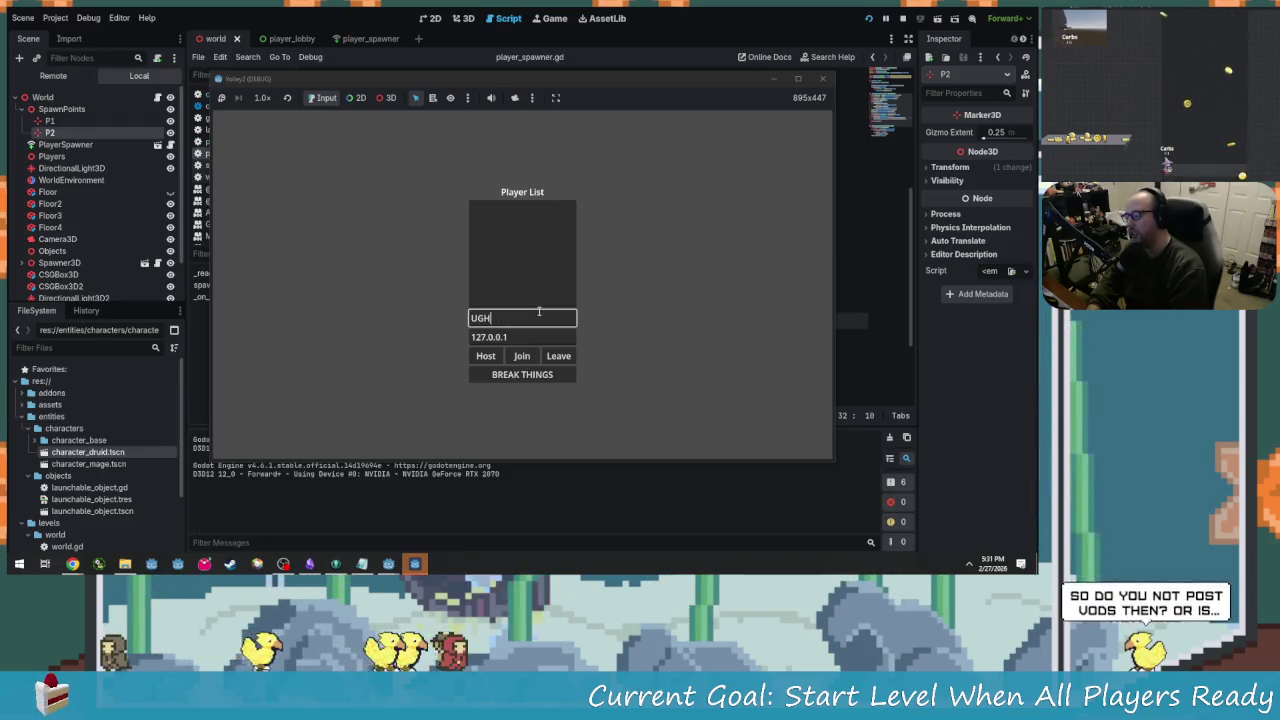
pyautogui.moveTo(460, 80)
pyautogui.mouseDown()
pyautogui.moveTo(245, 38)
pyautogui.moveTo(310, 76)
pyautogui.moveTo(3, 3)
pyautogui.mouseUp()
pyautogui.click(751, 277)
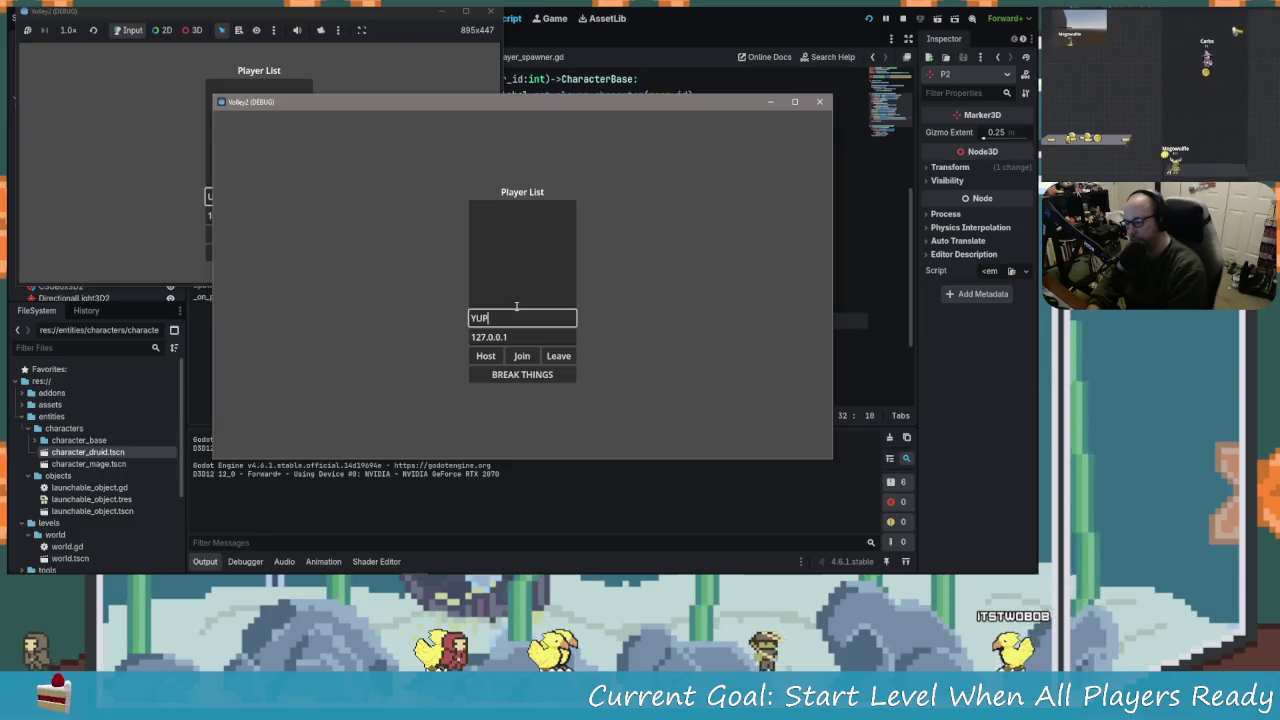
pyautogui.click(184, 236)
pyautogui.click(215, 236)
pyautogui.click(521, 356)
pyautogui.click(166, 251)
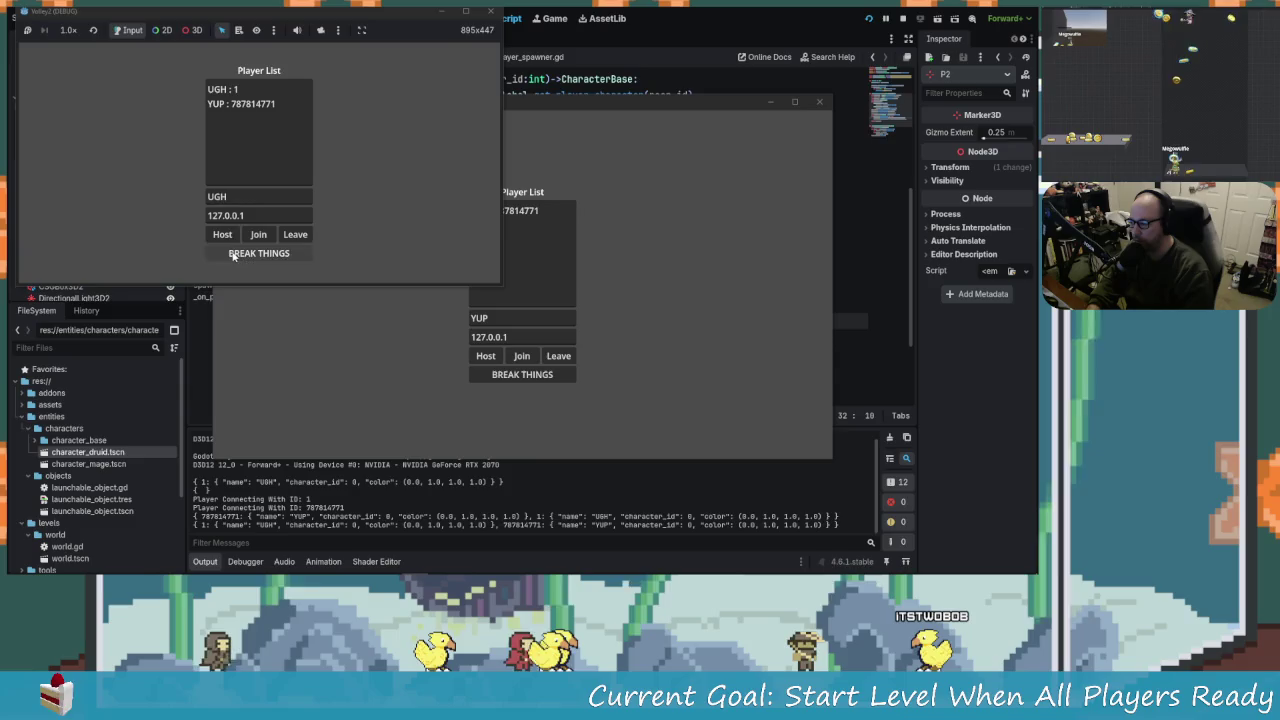
pyautogui.click(232, 254)
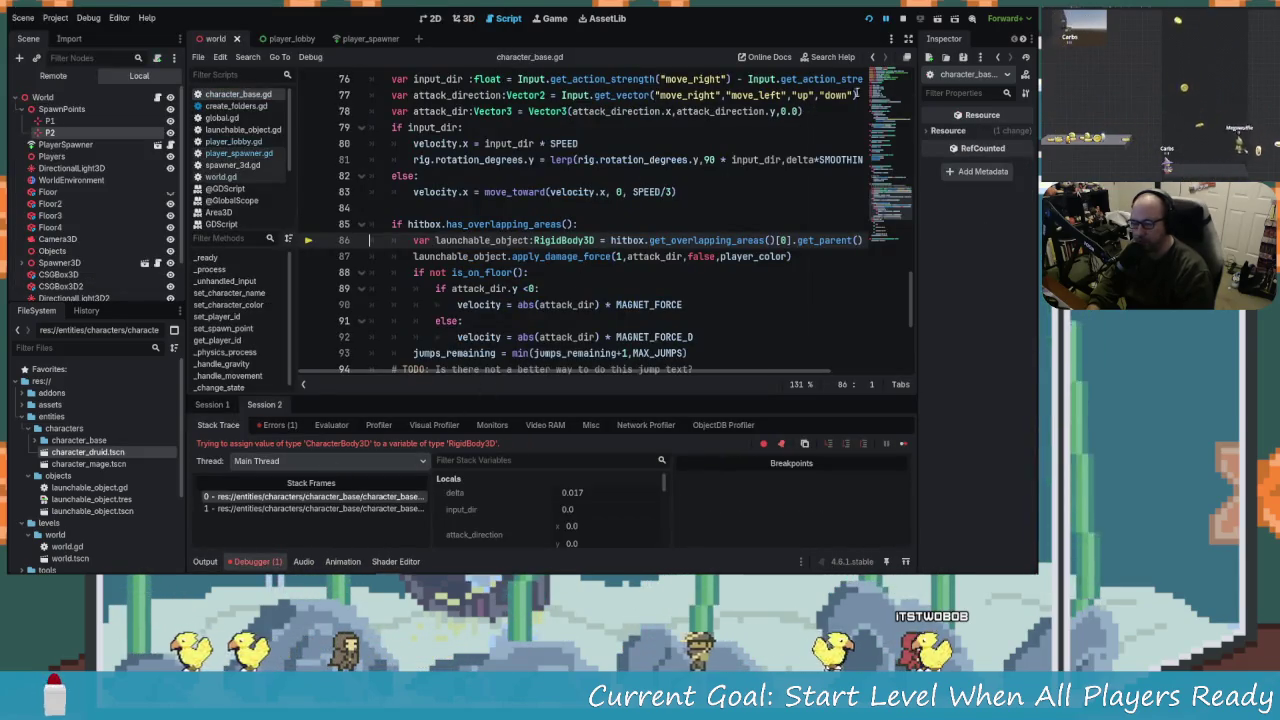
# Stop the test run and jump from the Errors tab to the CharacterBody3D-to-RigidBody3D error line.
pyautogui.click(902, 20)
pyautogui.click(575, 272)
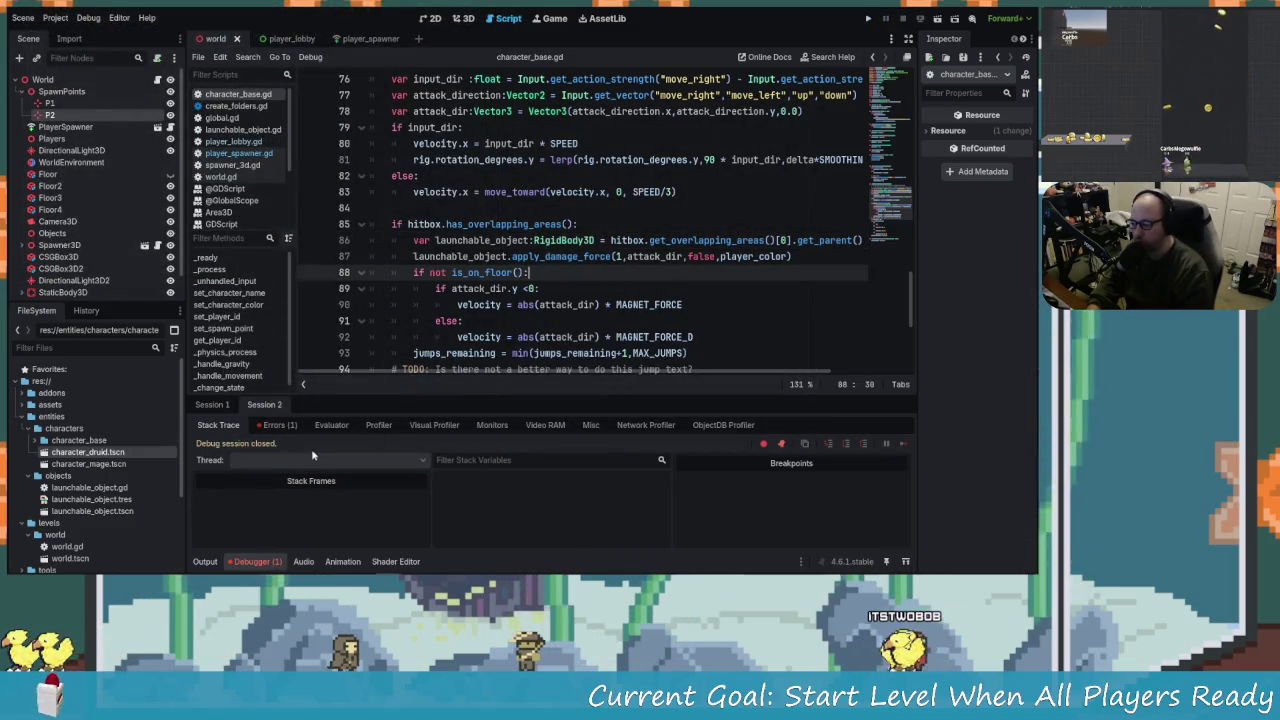
pyautogui.click(272, 428)
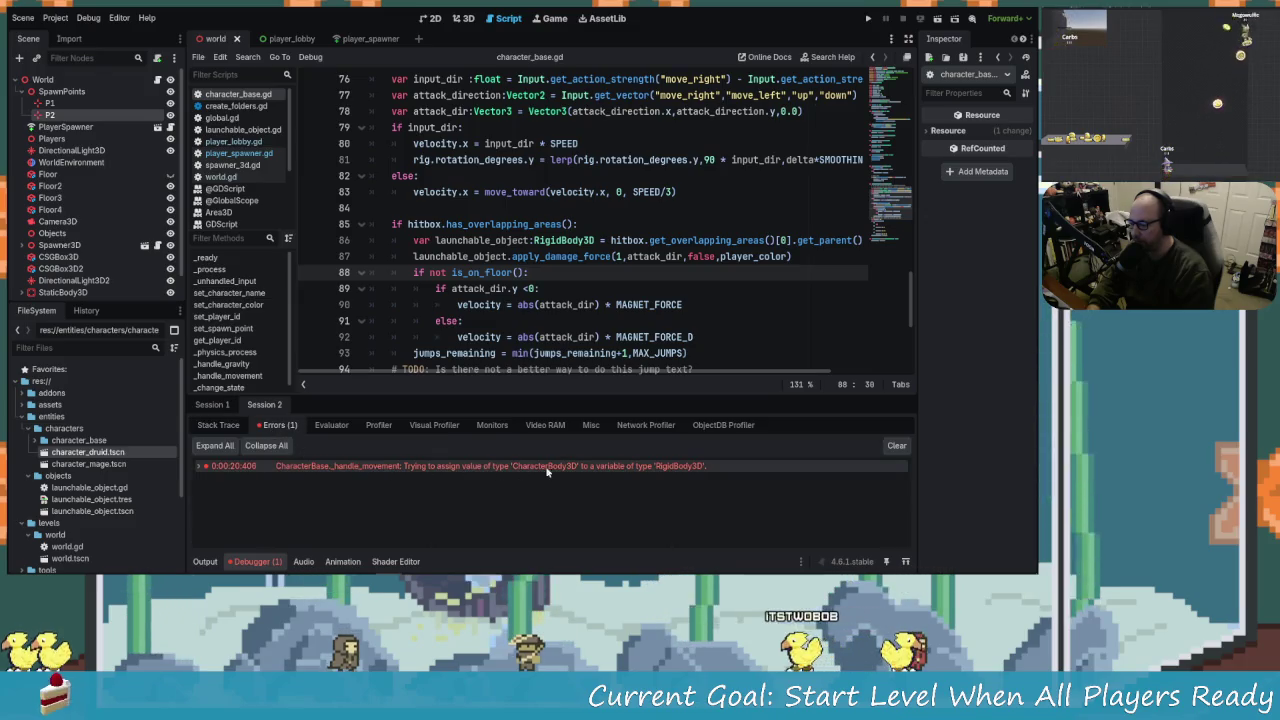
pyautogui.click(640, 466)
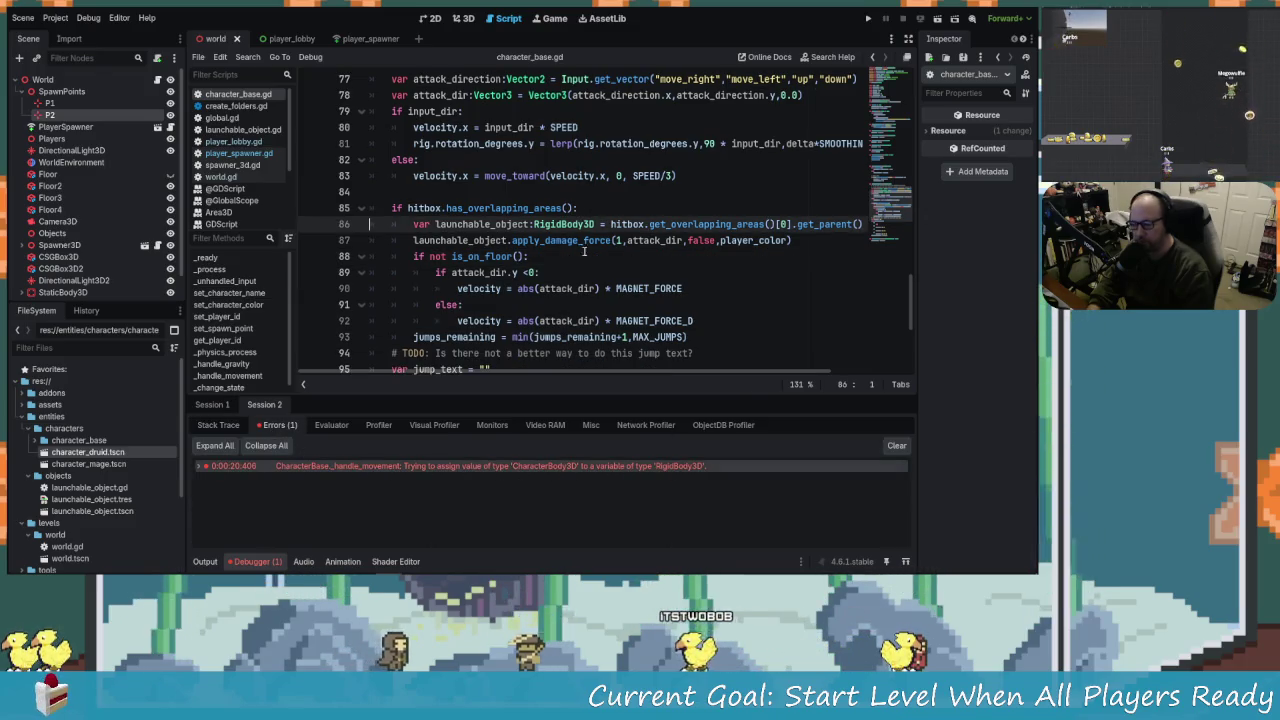
pyautogui.moveTo(710, 370)
pyautogui.mouseDown()
pyautogui.moveTo(830, 386)
pyautogui.moveTo(348, 338)
pyautogui.mouseUp()
pyautogui.click(426, 240)
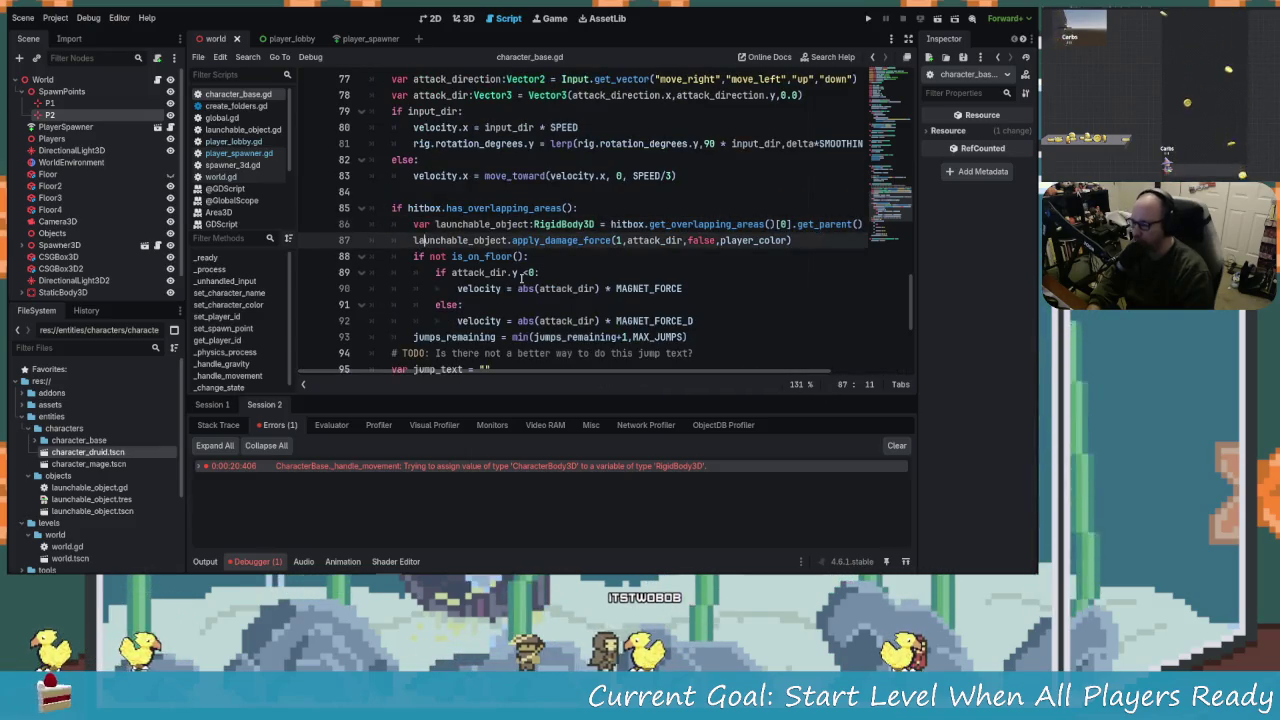
pyautogui.scroll(1, 516, 282)
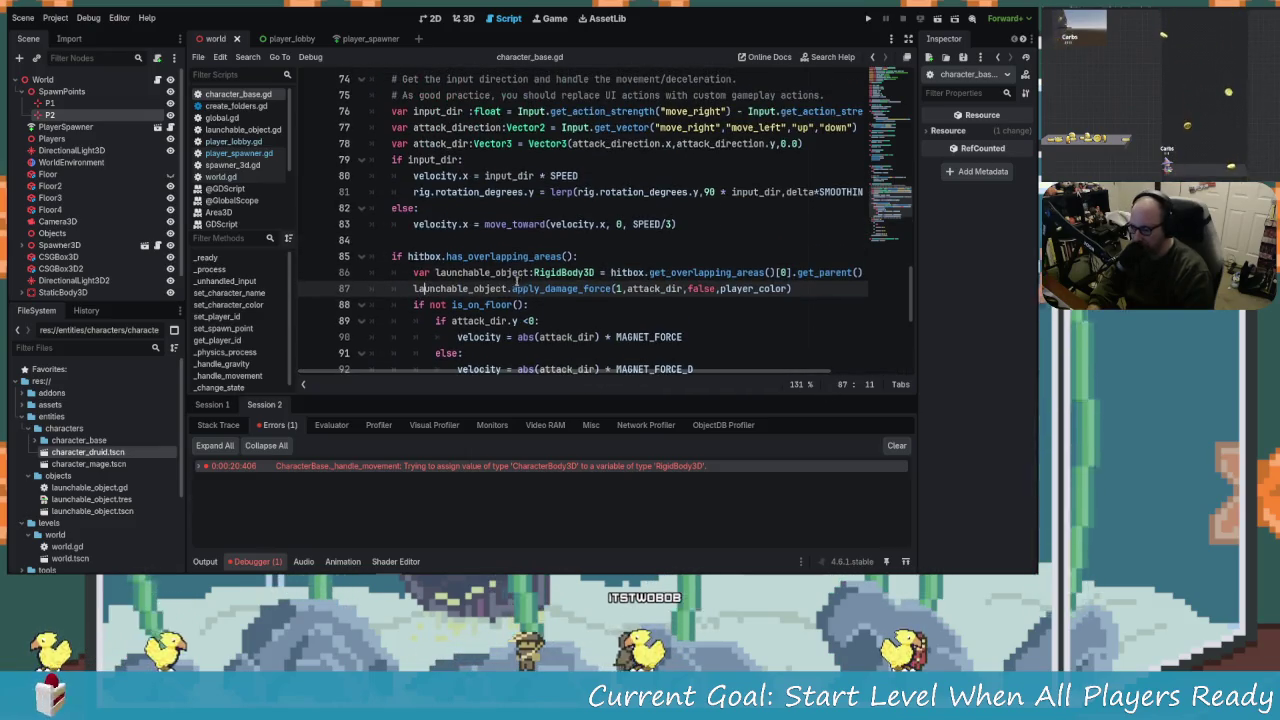
# Switch back to player_spawner.gd in the script editor.
pyautogui.click(240, 153)
pyautogui.scroll(2, 451, 318)
pyautogui.scroll(-3, 451, 318)
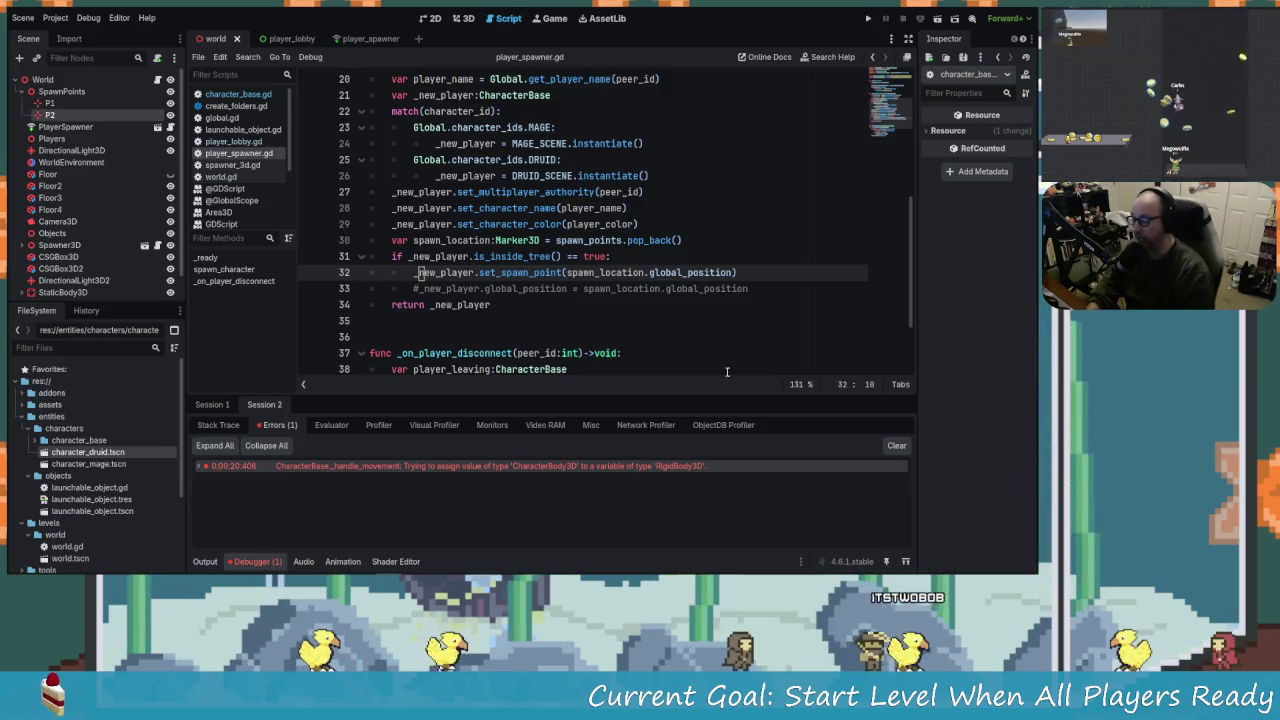
# Undo spawn-block edits in player_spawner.gd, removing the is_inside_tree check and the global_position argument.
pyautogui.press('Down')
pyautogui.press('Down')
pyautogui.press('Down')
pyautogui.press('Up')
pyautogui.press('Up')
pyautogui.press('Up')
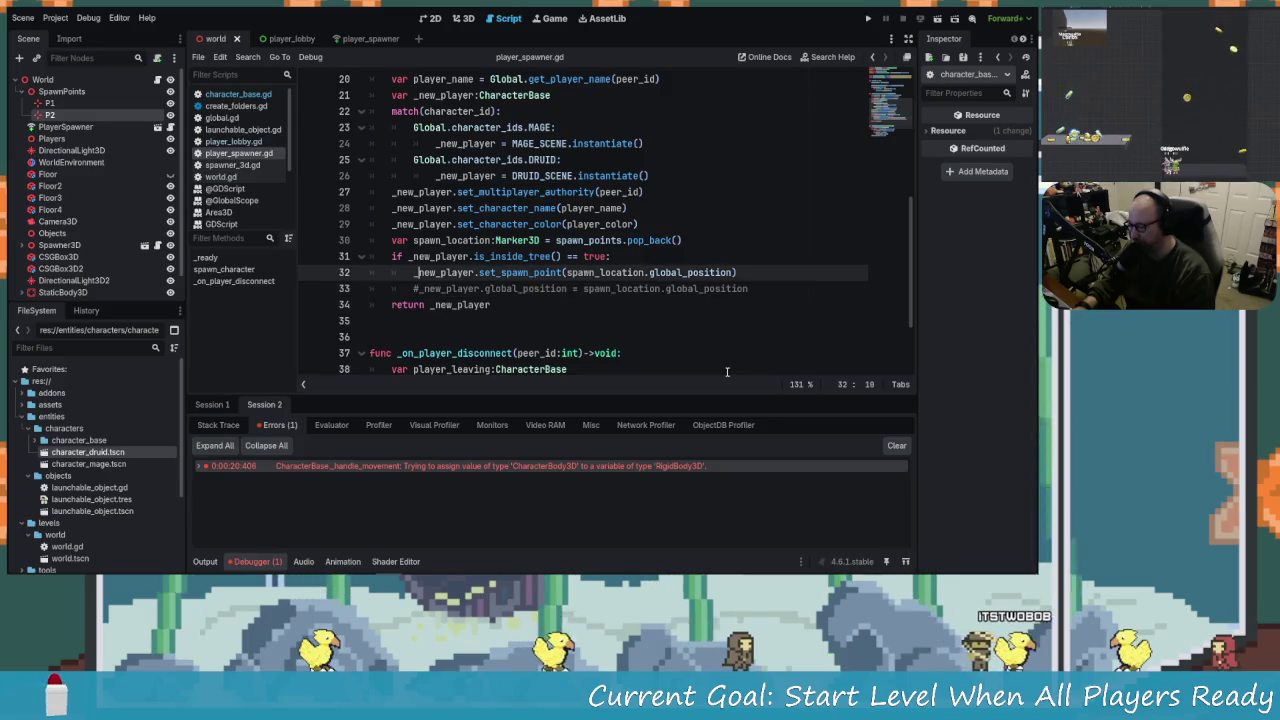
pyautogui.hotkey('ctrl', 'z')
pyautogui.hotkey('ctrl', 'z')
pyautogui.hotkey('ctrl', 'z')
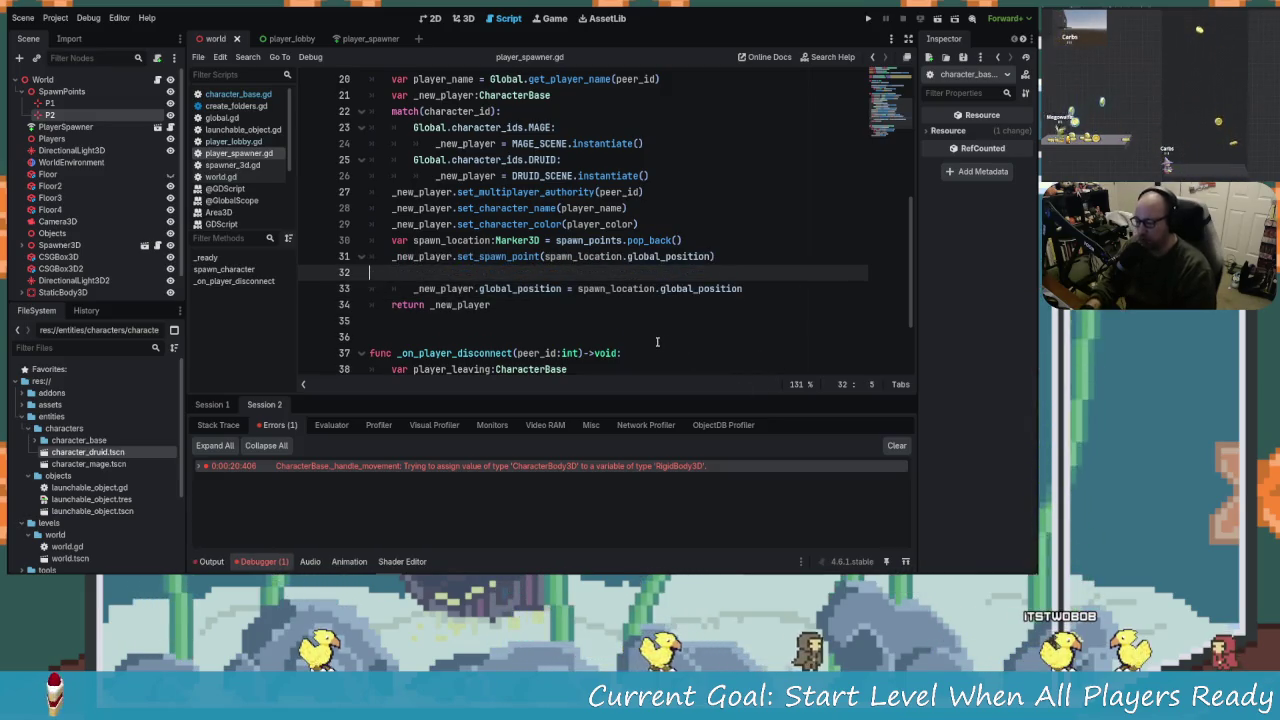
pyautogui.hotkey('ctrl', 'y')
pyautogui.hotkey('ctrl', 'y')
pyautogui.hotkey('ctrl', 'y')
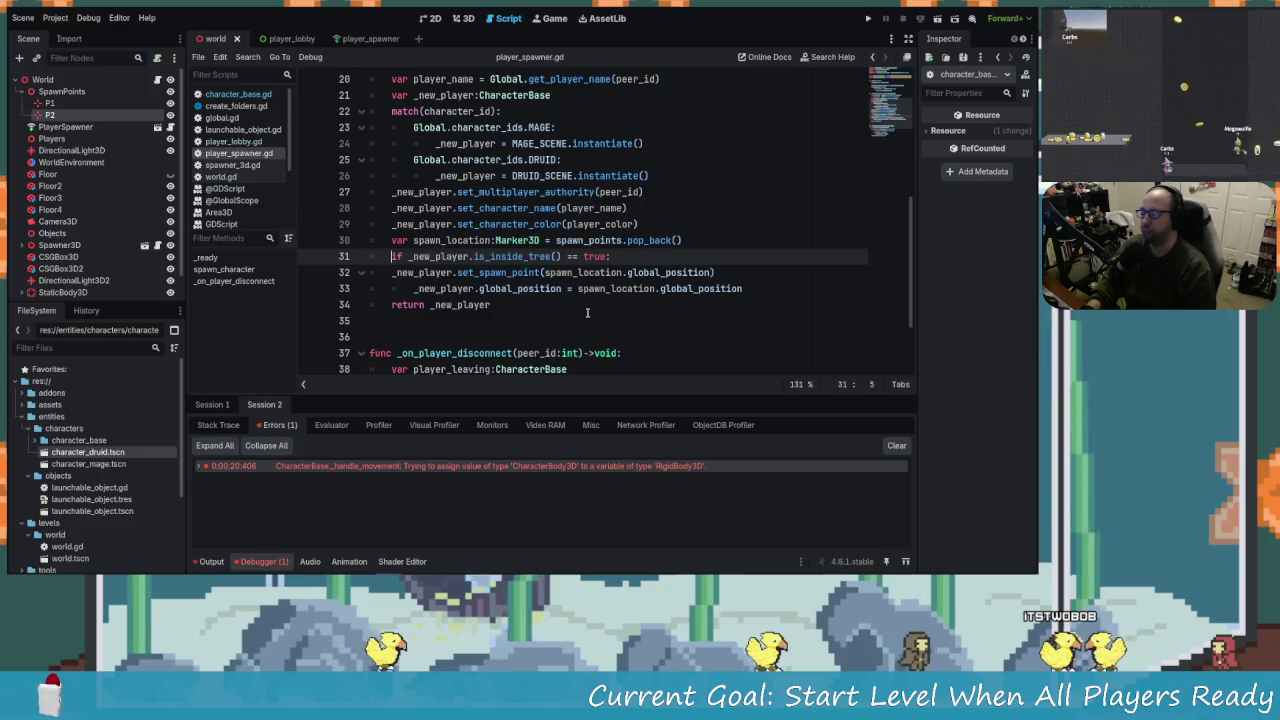
pyautogui.hotkey('ctrl', 'z')
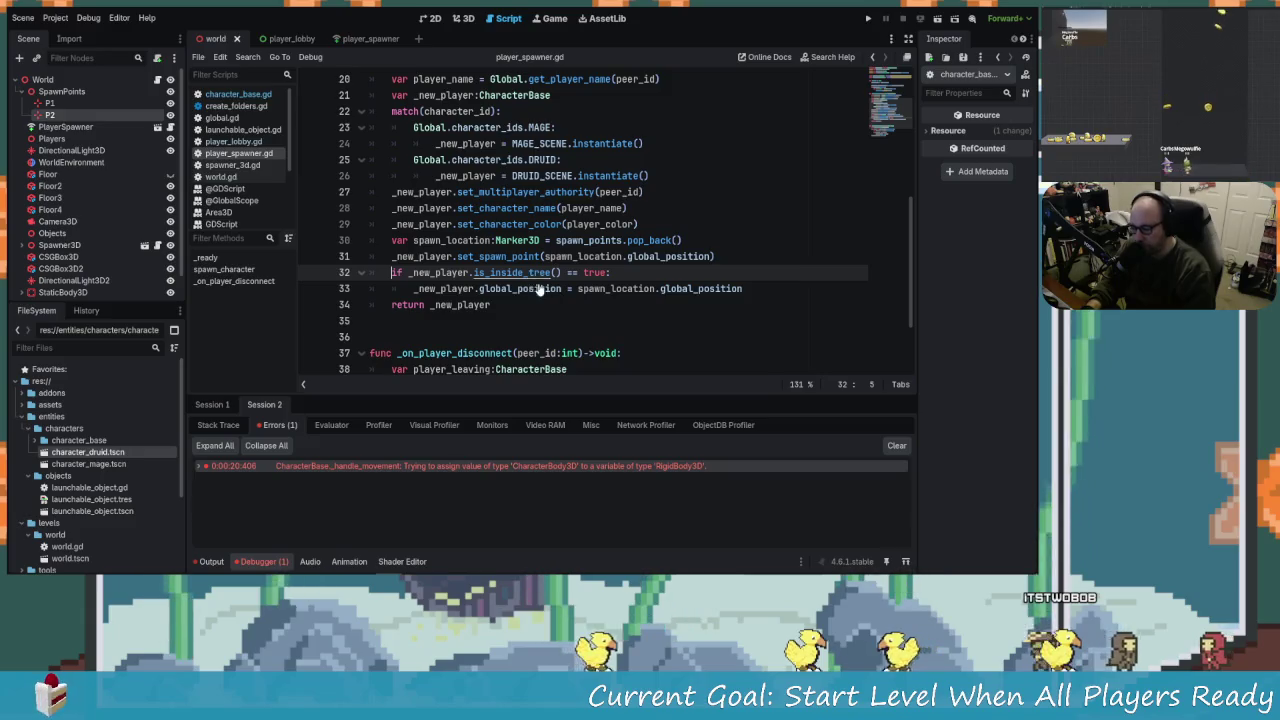
pyautogui.hotkey('ctrl', 'z')
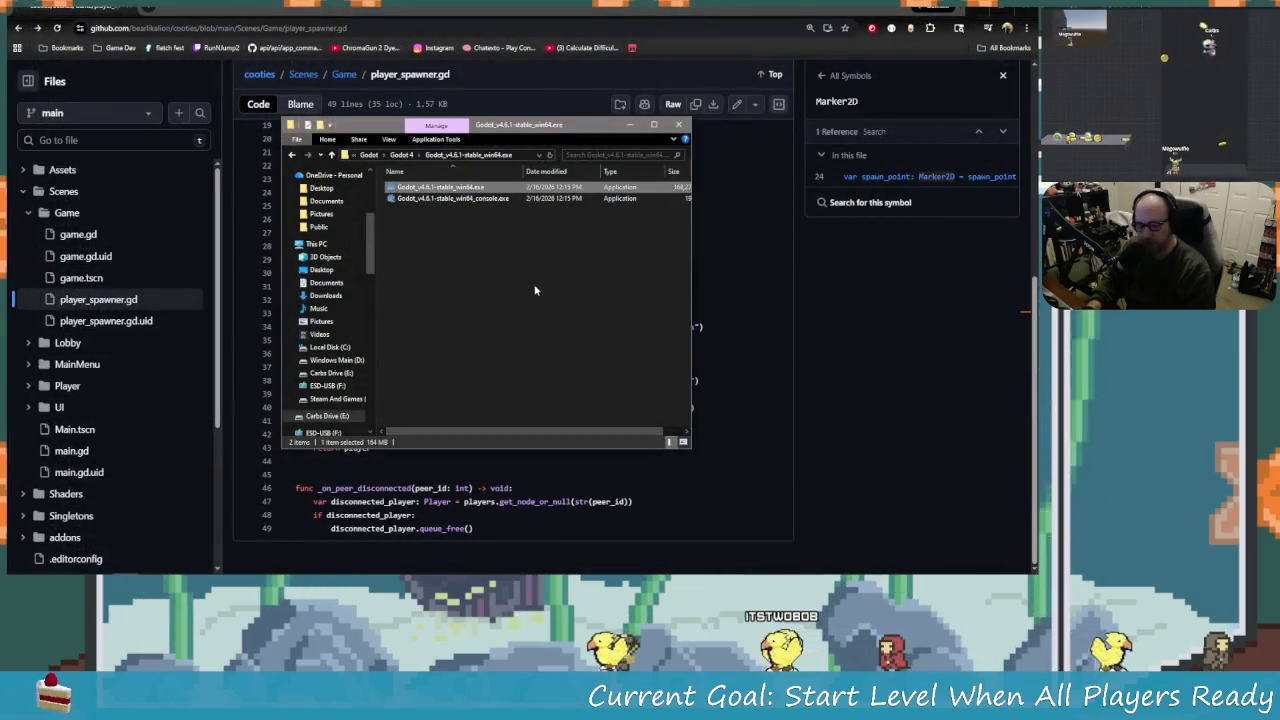
# Launch Godot_v4.6.1-stable_win64.exe from File Explorer, then open a new Chrome tab.
pyautogui.press('Return')
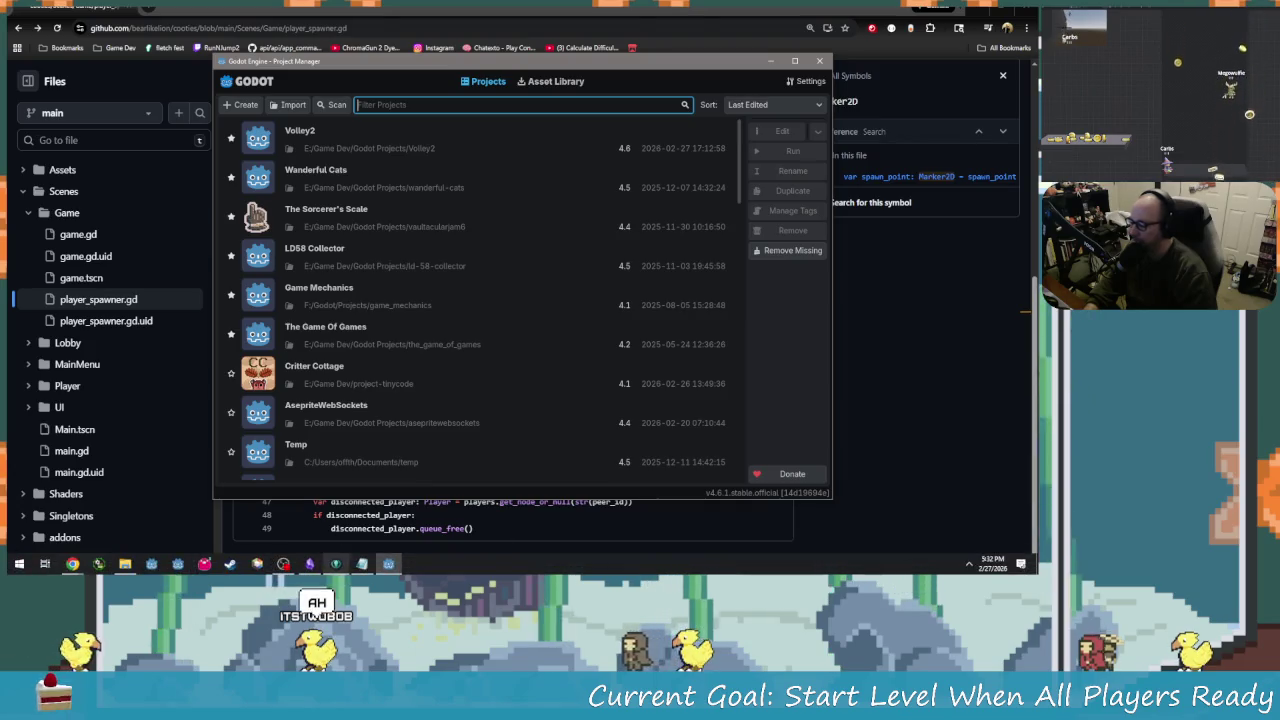
pyautogui.moveTo(368, 568)
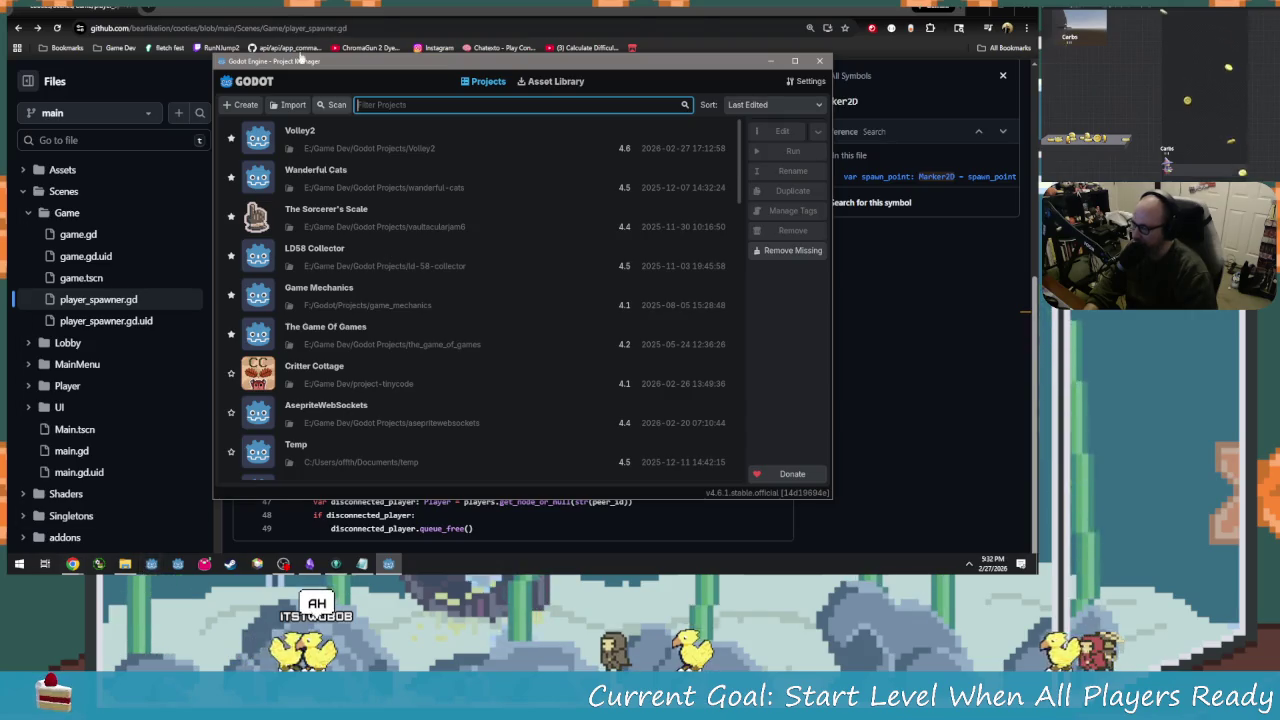
pyautogui.hotkey('ctrl', 't')
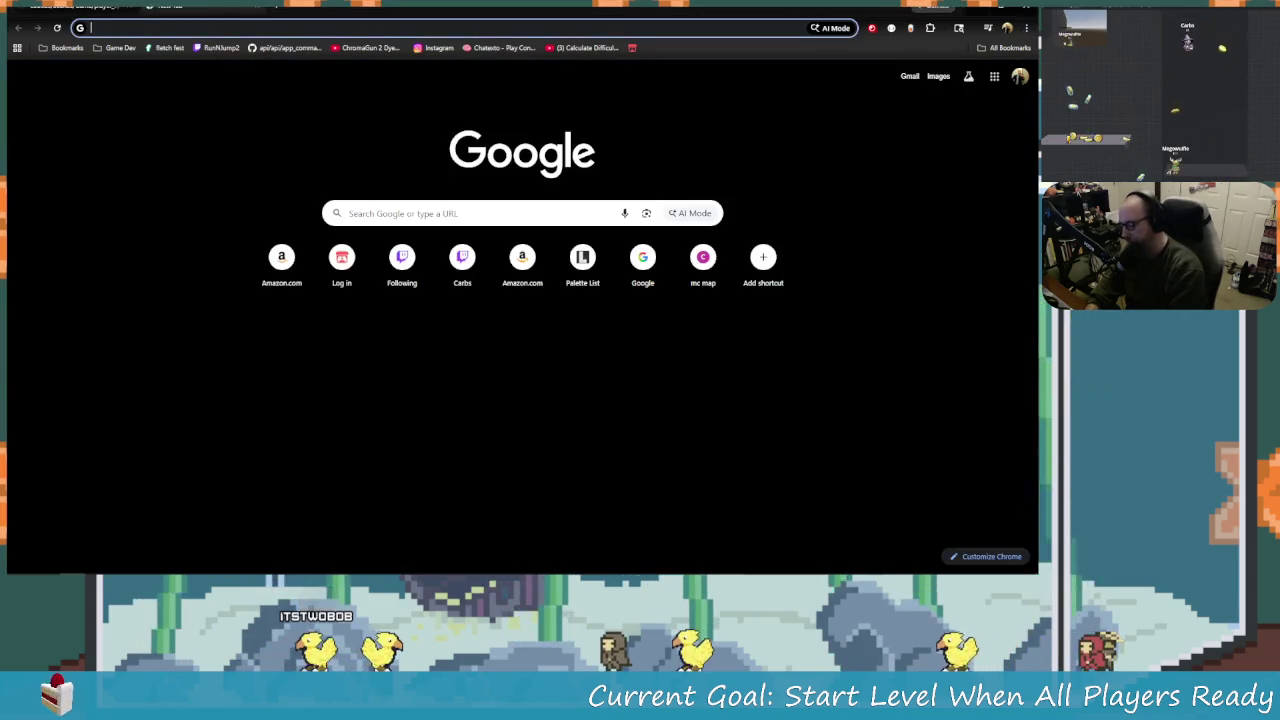
# Load Twitch and go to the streamer's own channel page from the account menu.
pyautogui.write('twitch.tv/directory/following')
pyautogui.press('Return')
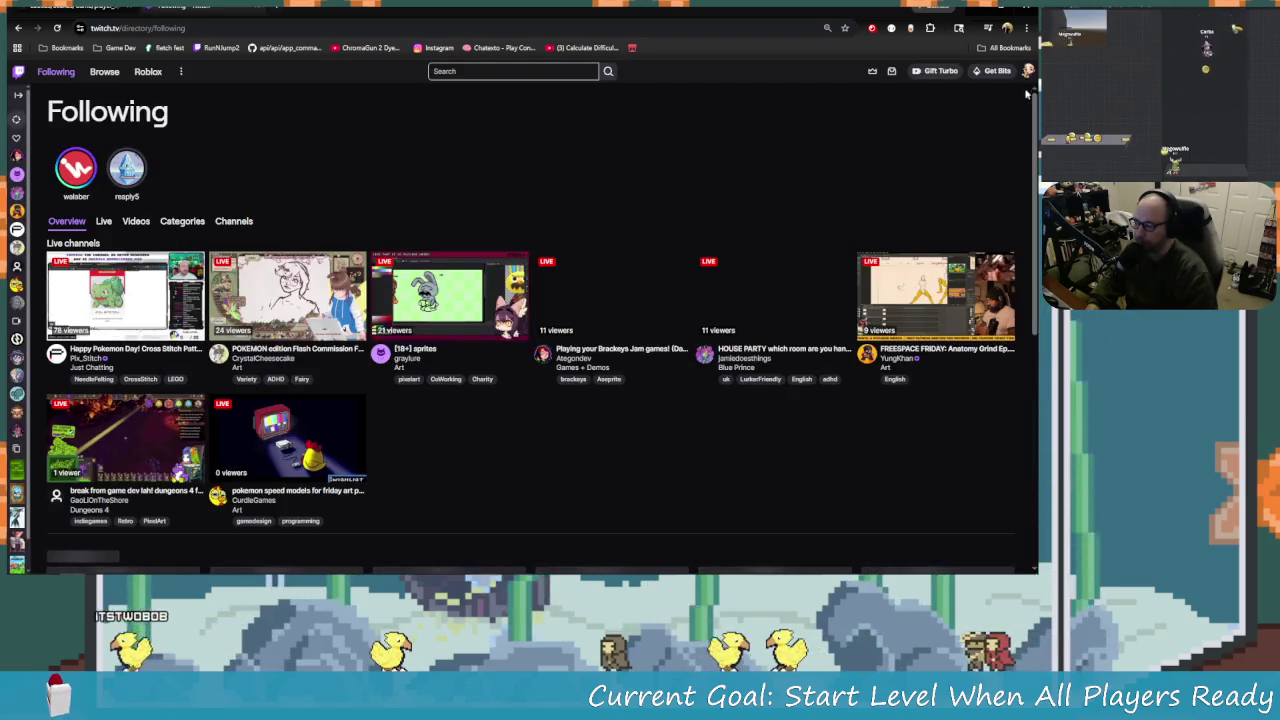
pyautogui.click(1028, 70)
pyautogui.click(985, 128)
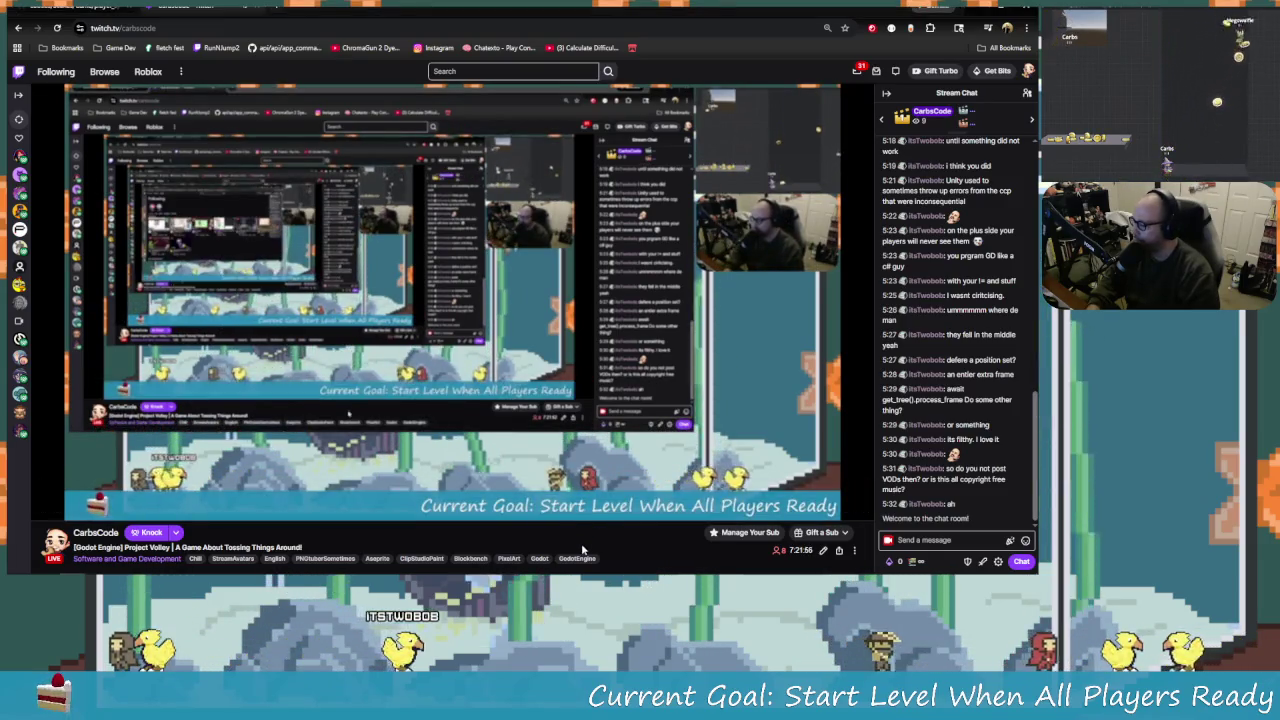
# Pause the stream, then scrub the replay through 07:03:58, 07:11:23, 07:17:33 and back to live.
pyautogui.press('space')
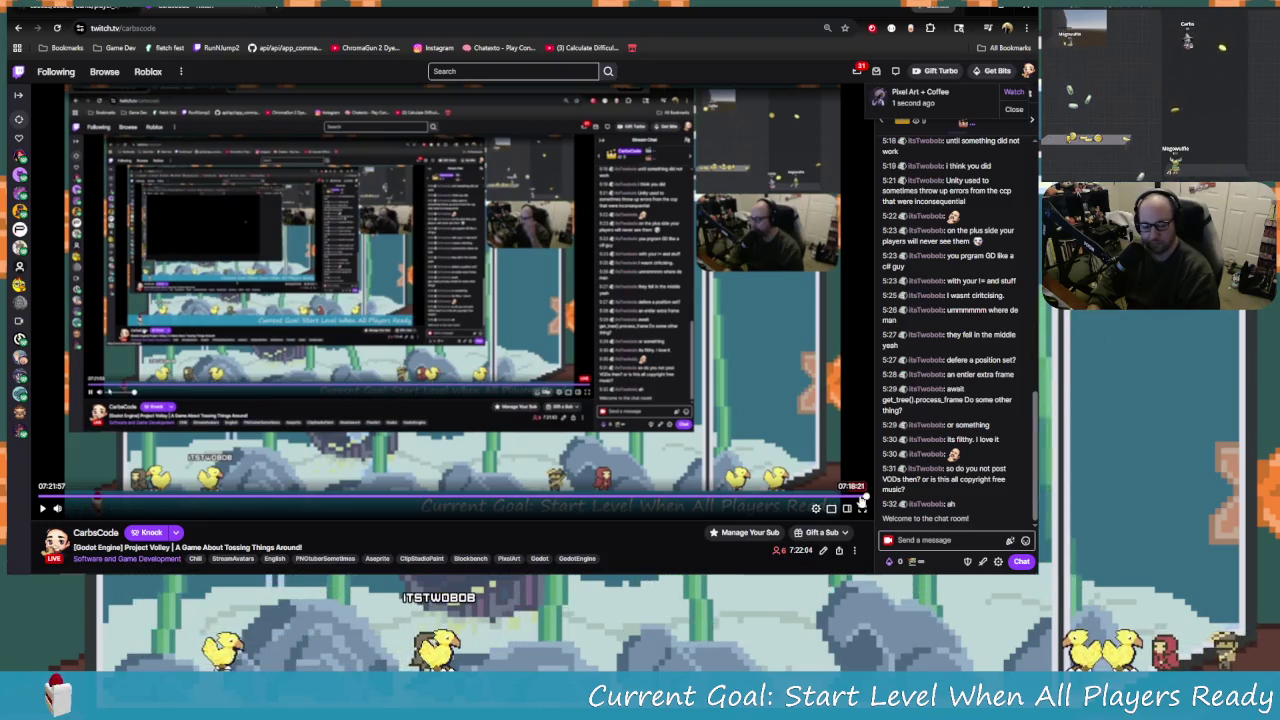
pyautogui.click(862, 497)
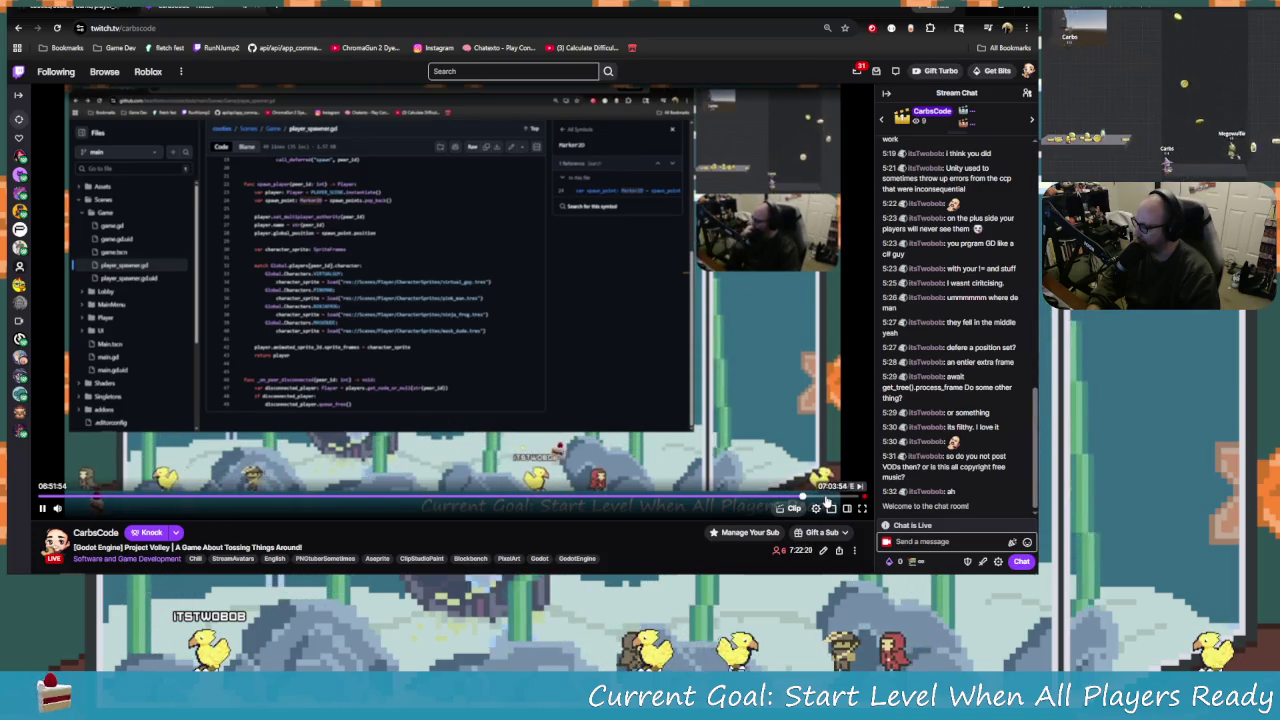
pyautogui.click(826, 497)
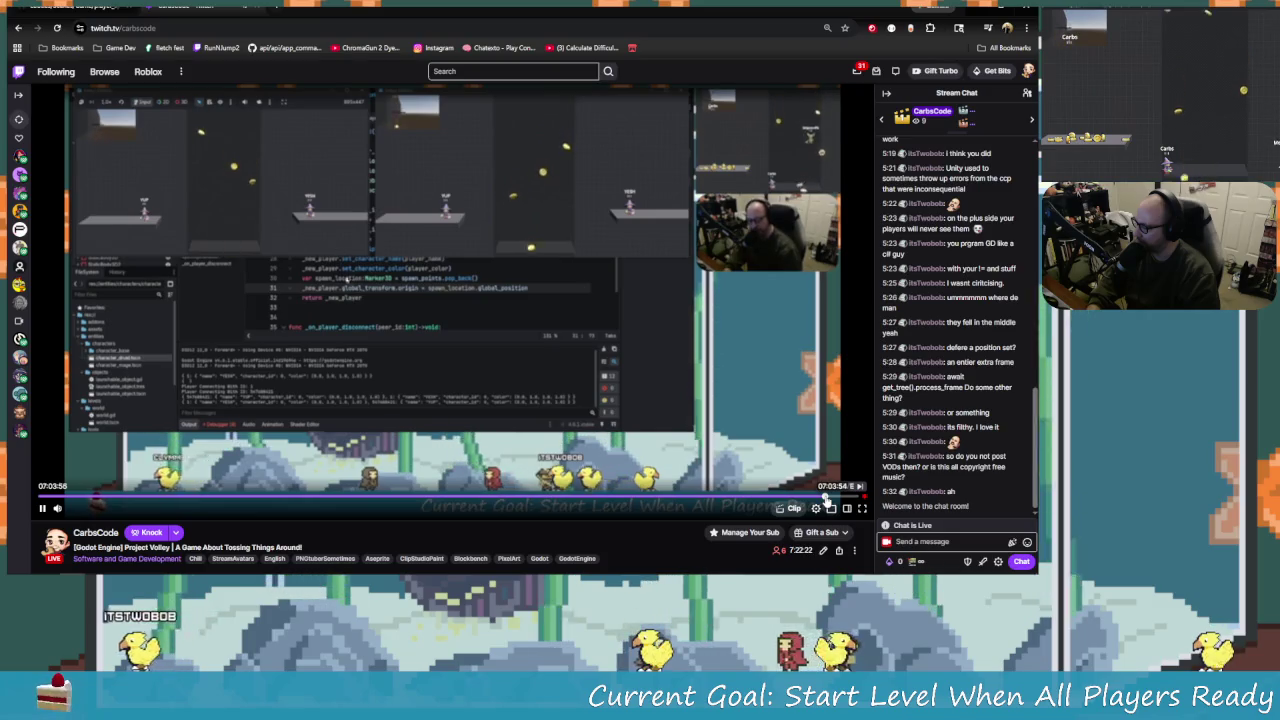
pyautogui.moveTo(115, 512)
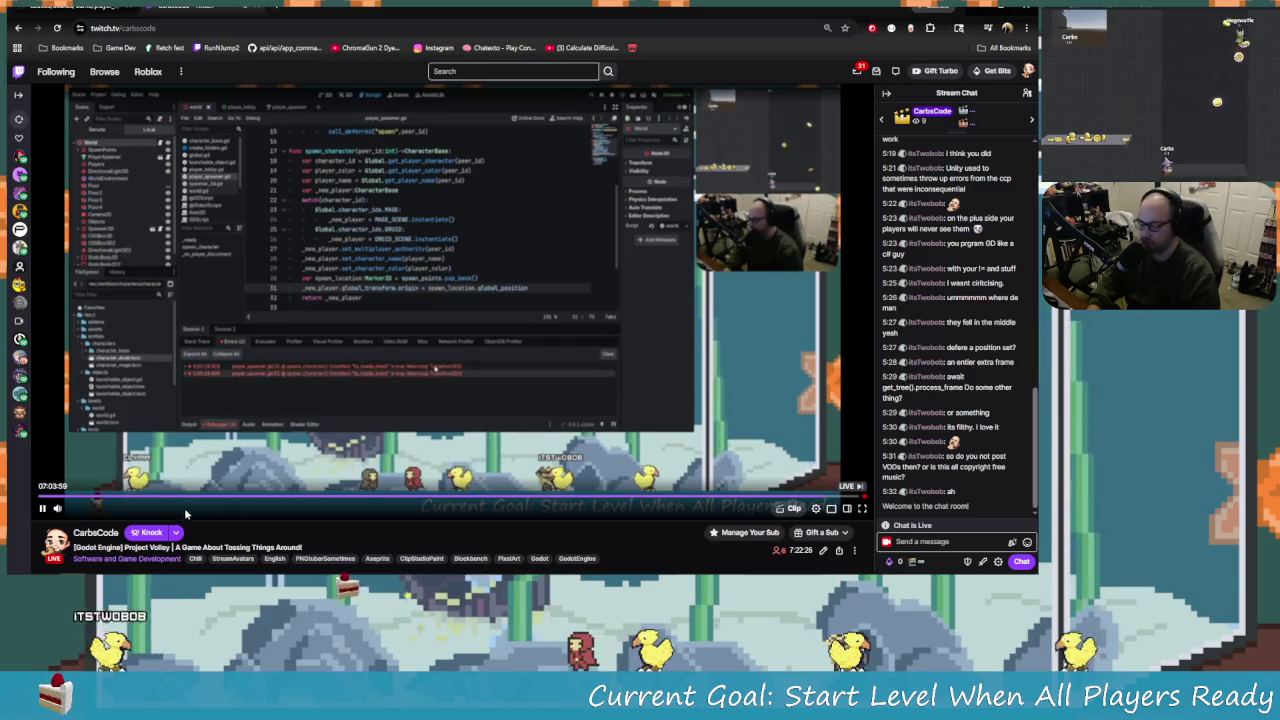
pyautogui.click(842, 496)
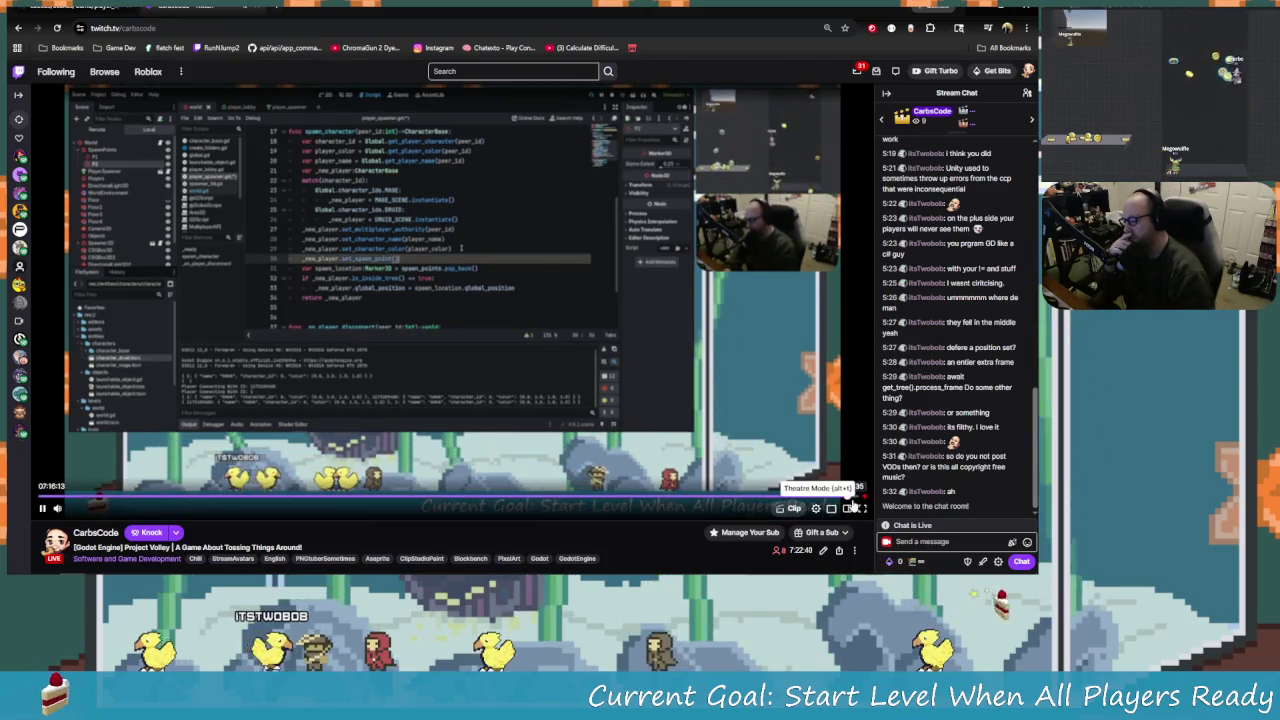
pyautogui.click(850, 496)
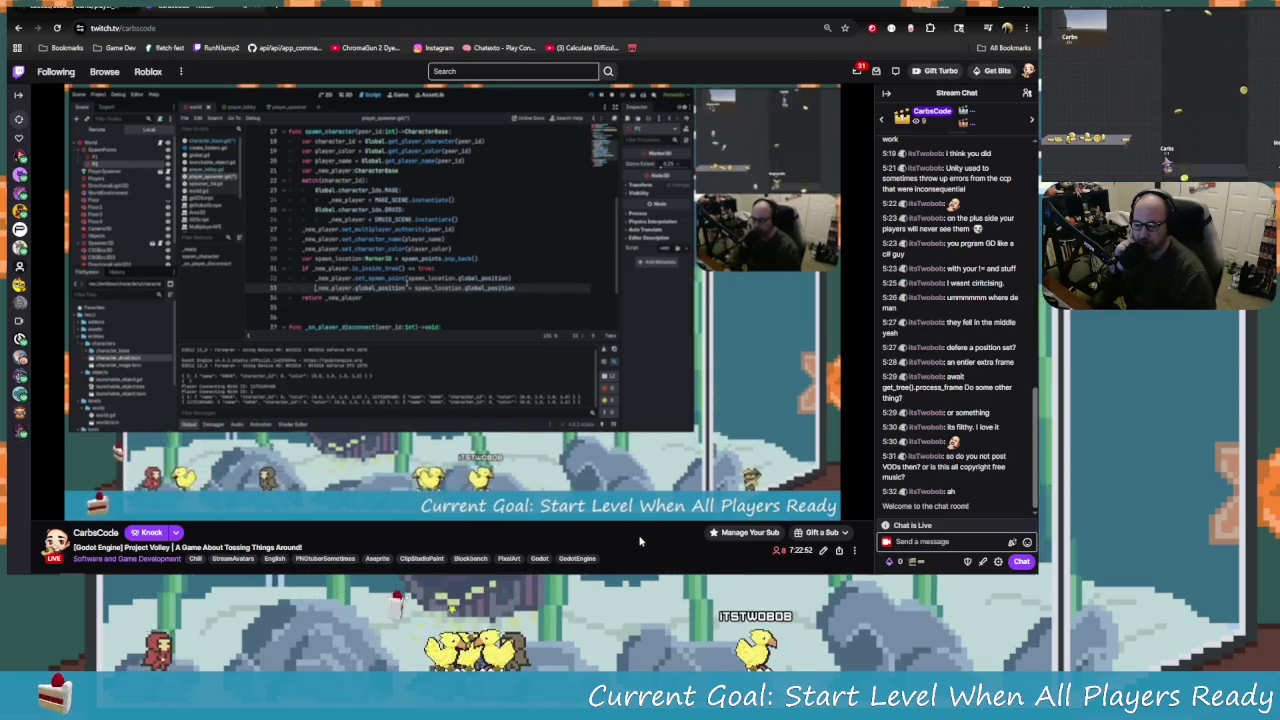
pyautogui.moveTo(855, 505)
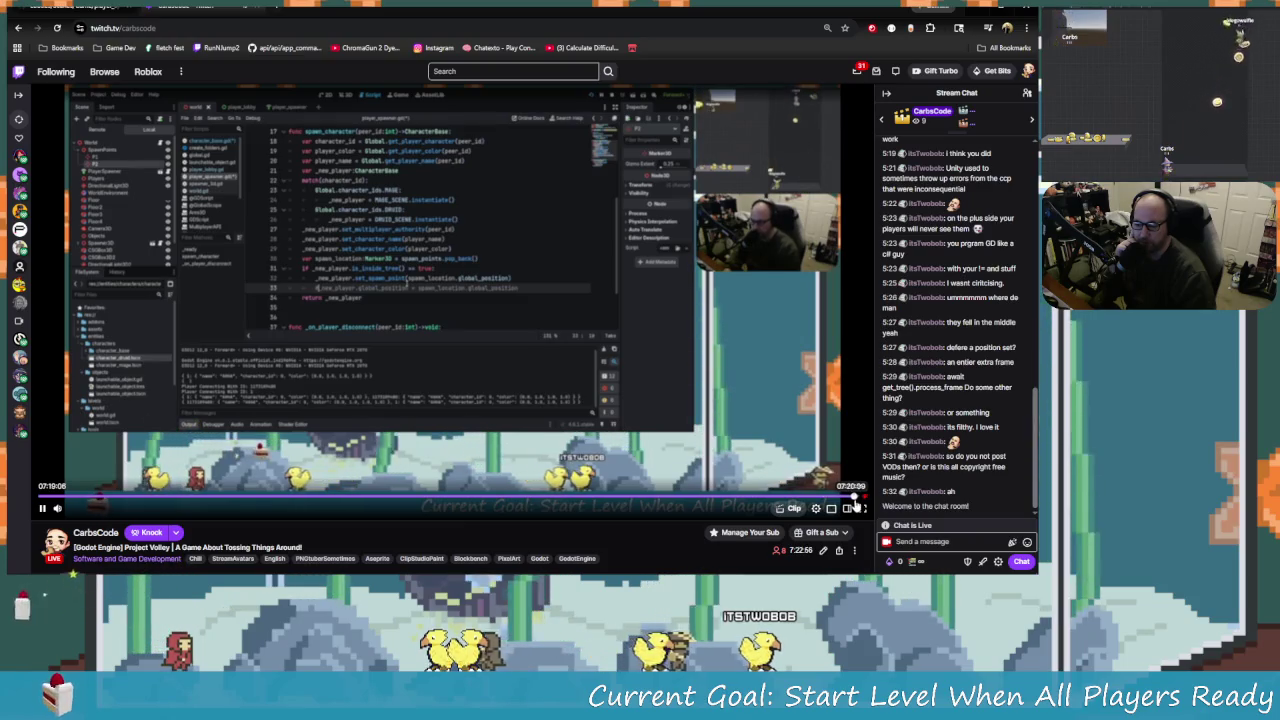
pyautogui.click(855, 503)
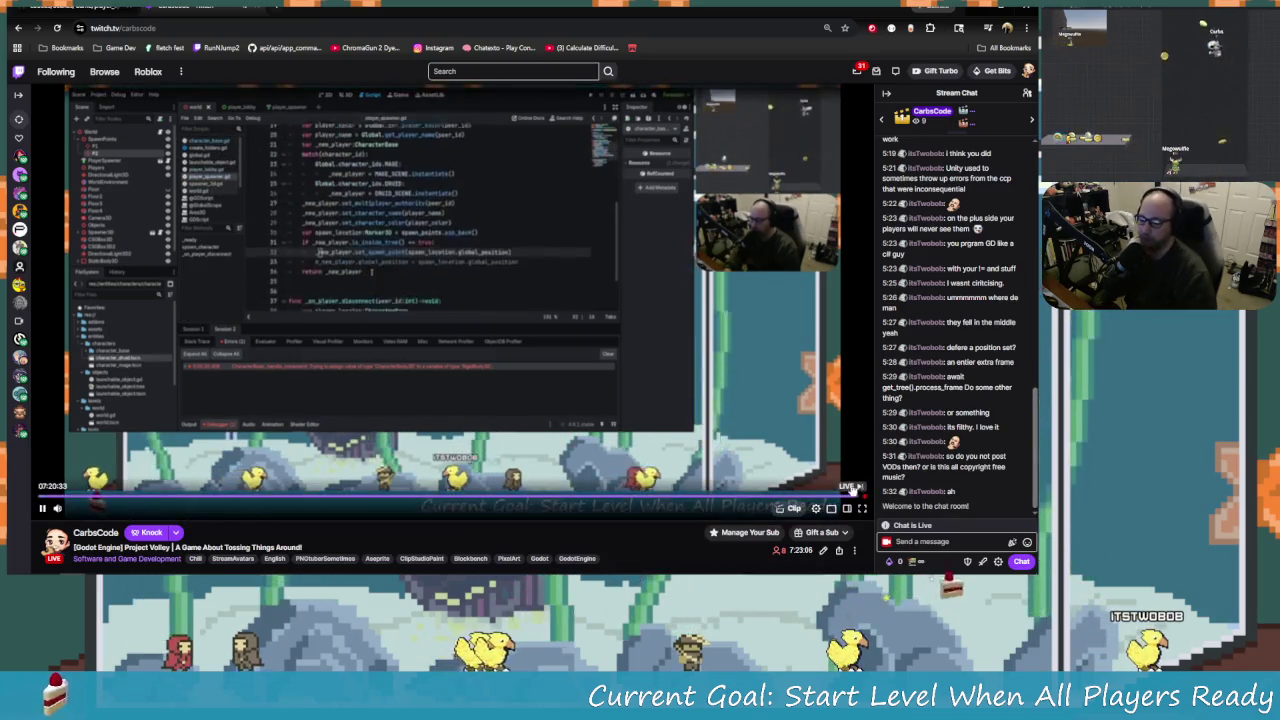
# Jump back to 05:09:15 in the broadcast, pause playback, and switch back to OBS Studio.
pyautogui.moveTo(840, 493)
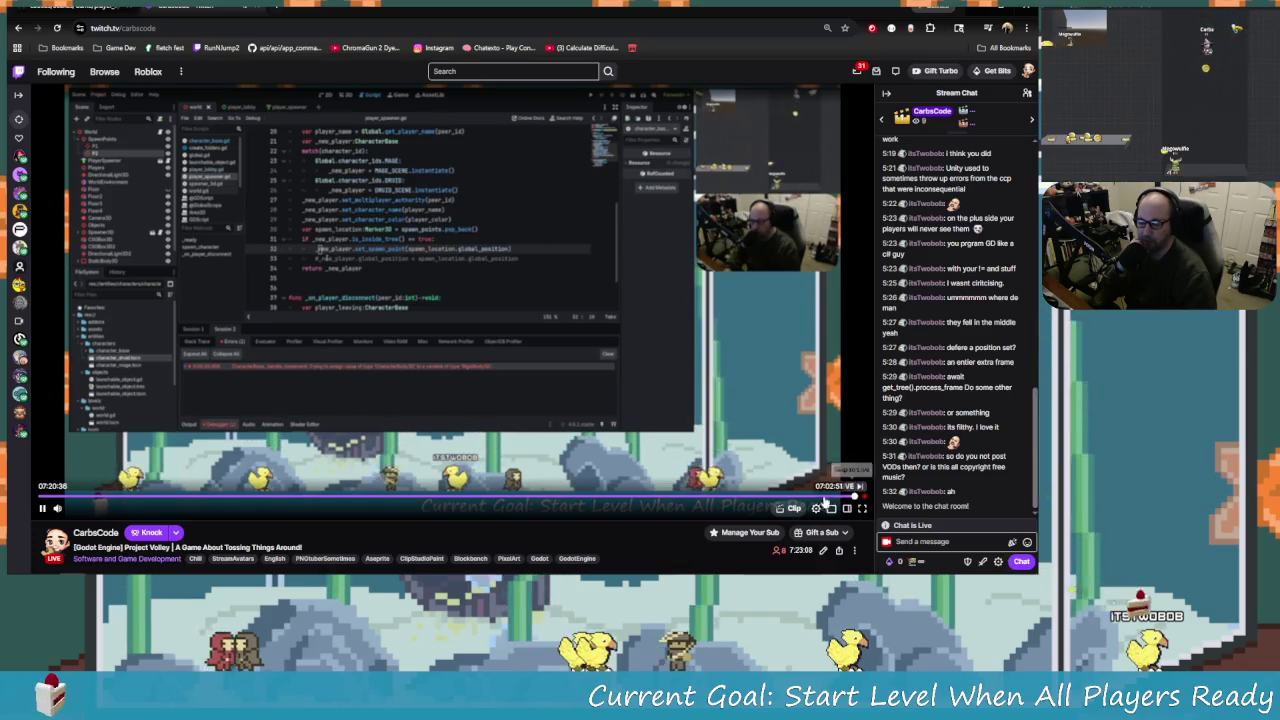
pyautogui.click(618, 497)
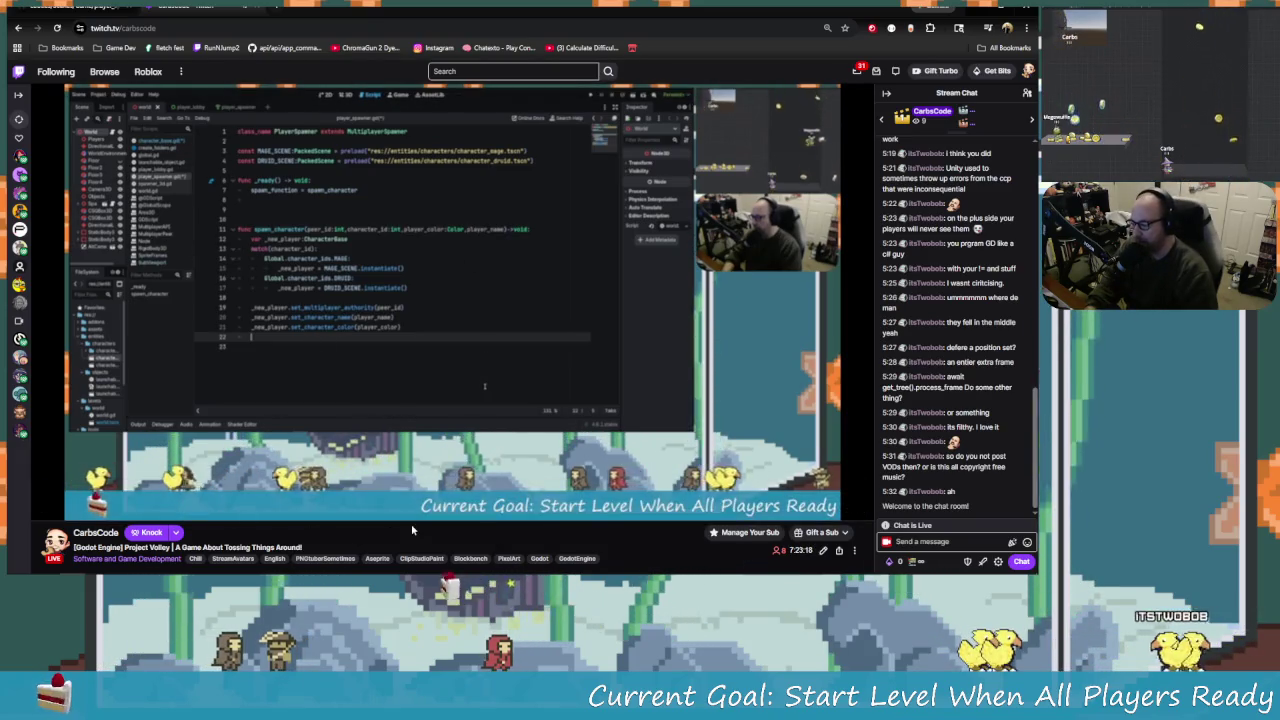
pyautogui.moveTo(577, 521)
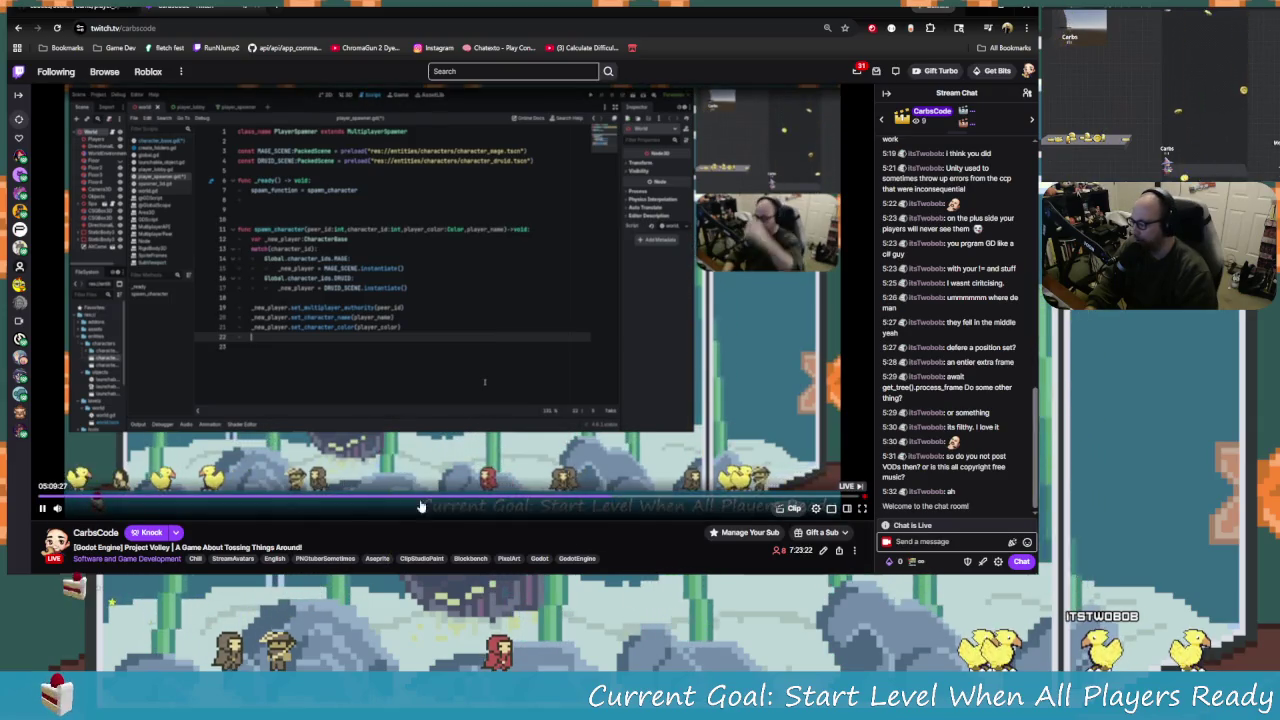
pyautogui.moveTo(571, 570)
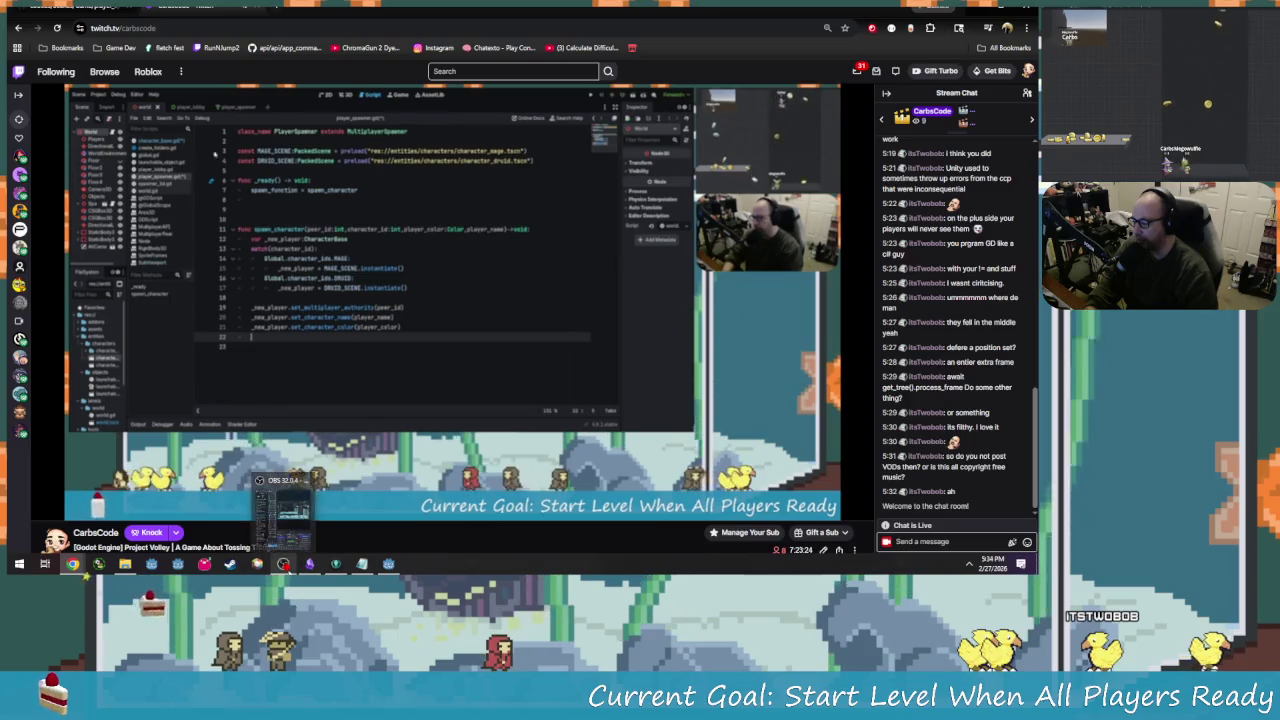
pyautogui.click(44, 509)
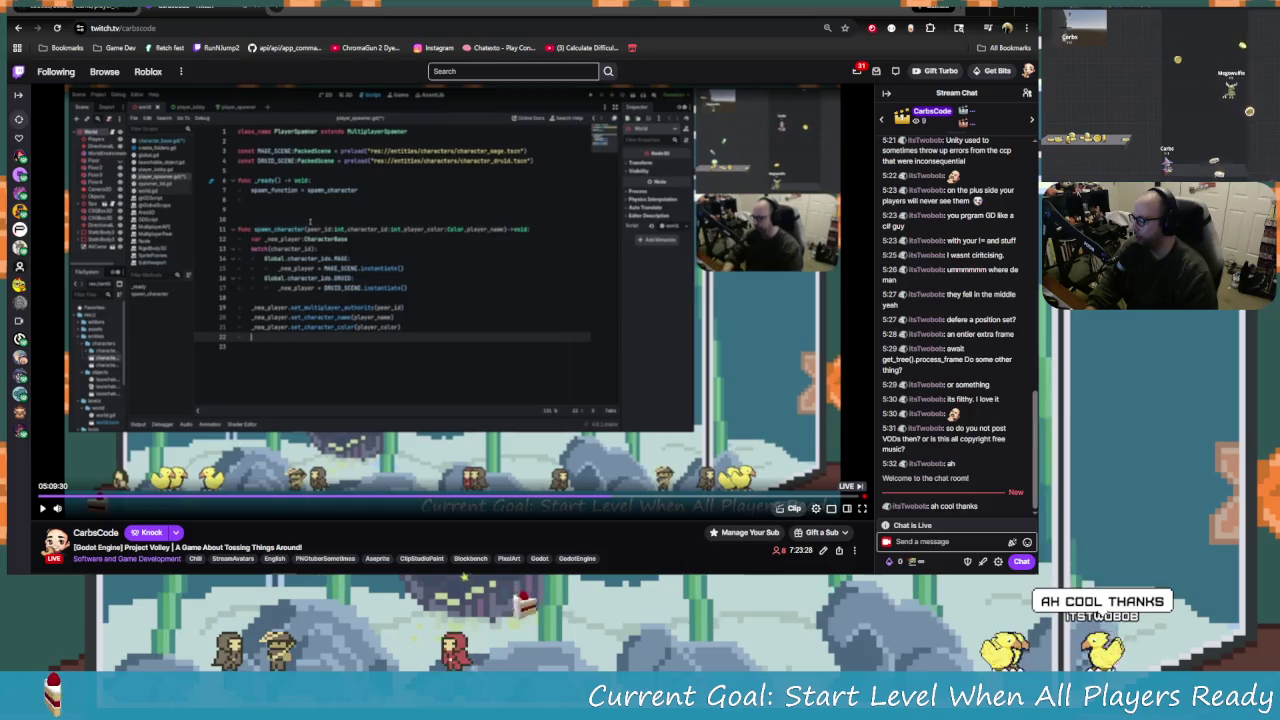
pyautogui.hotkey('alt', 'Tab')
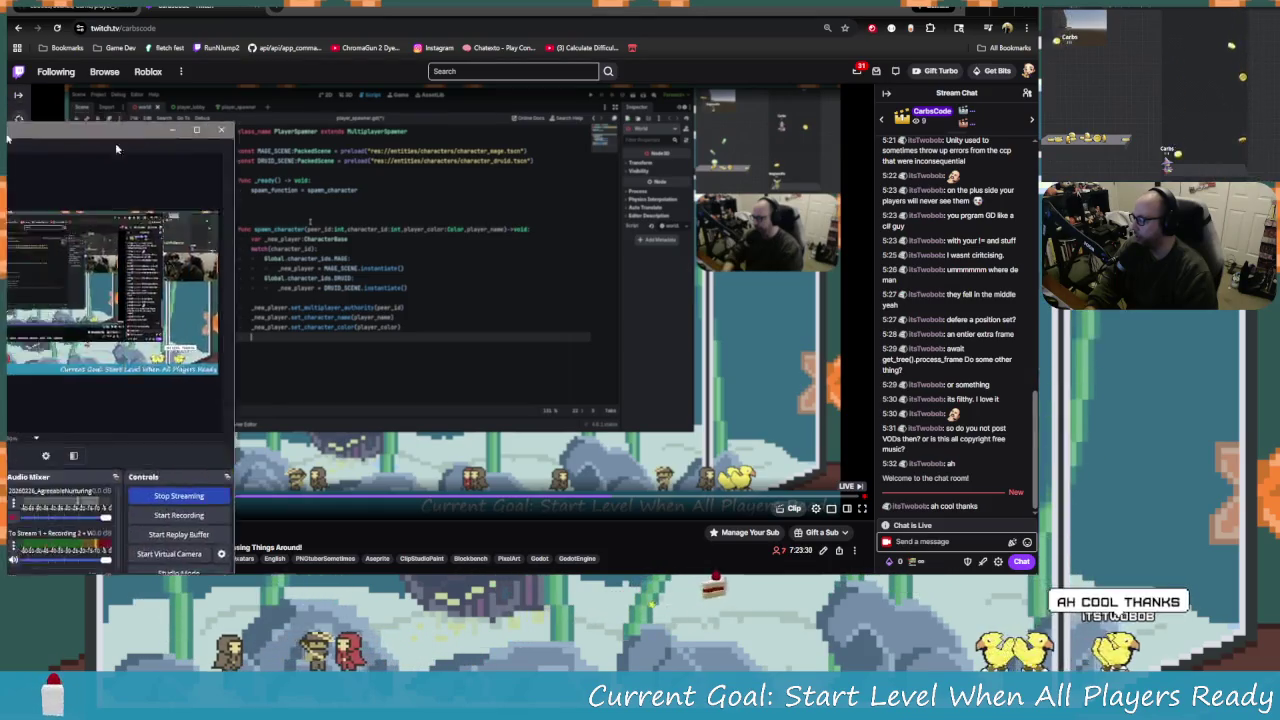
# Widen the OBS Studio window to check the audio mixer, then minimize it to return to Twitch.
pyautogui.scroll(-2, 578, 425)
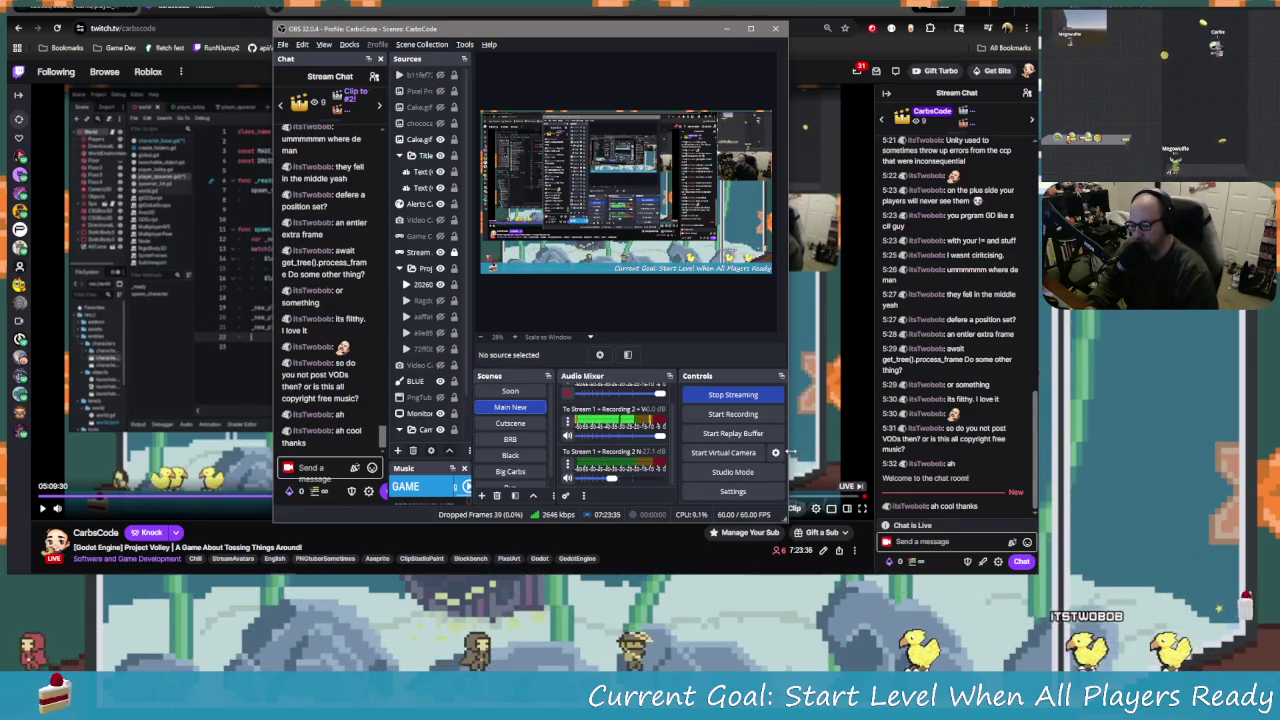
pyautogui.moveTo(788, 452); pyautogui.dragTo(960, 452)
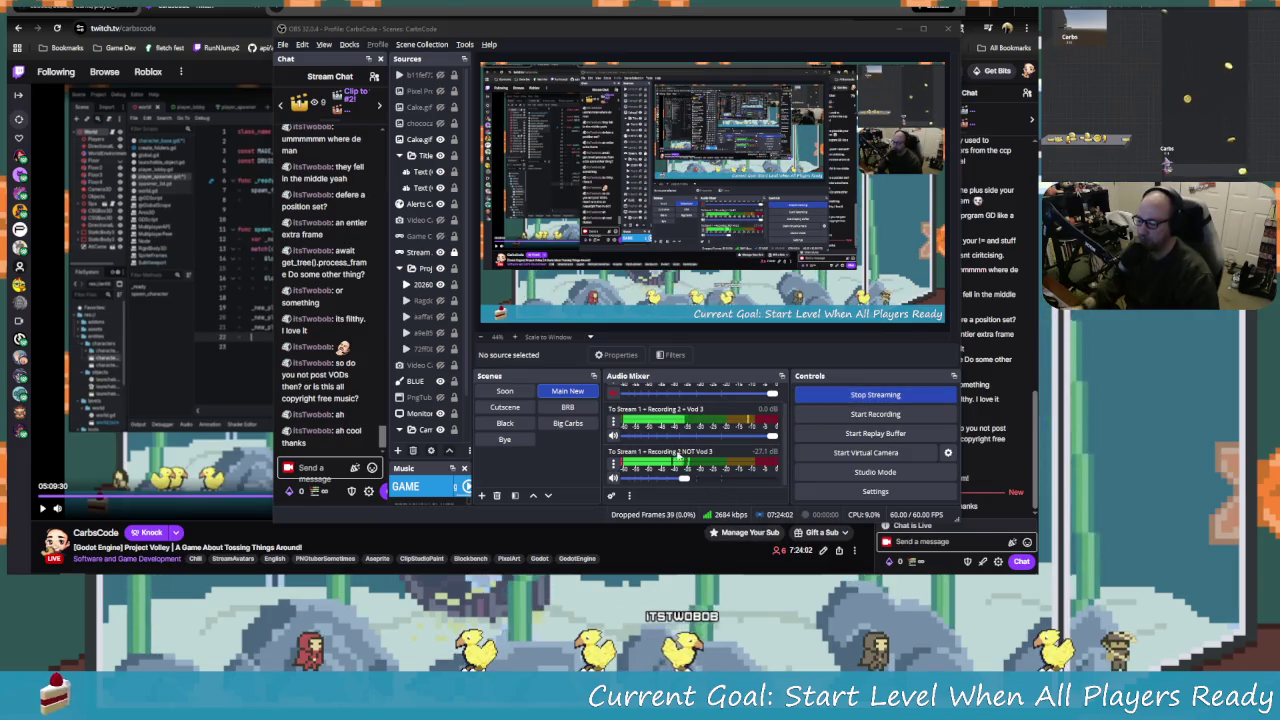
pyautogui.click(642, 34)
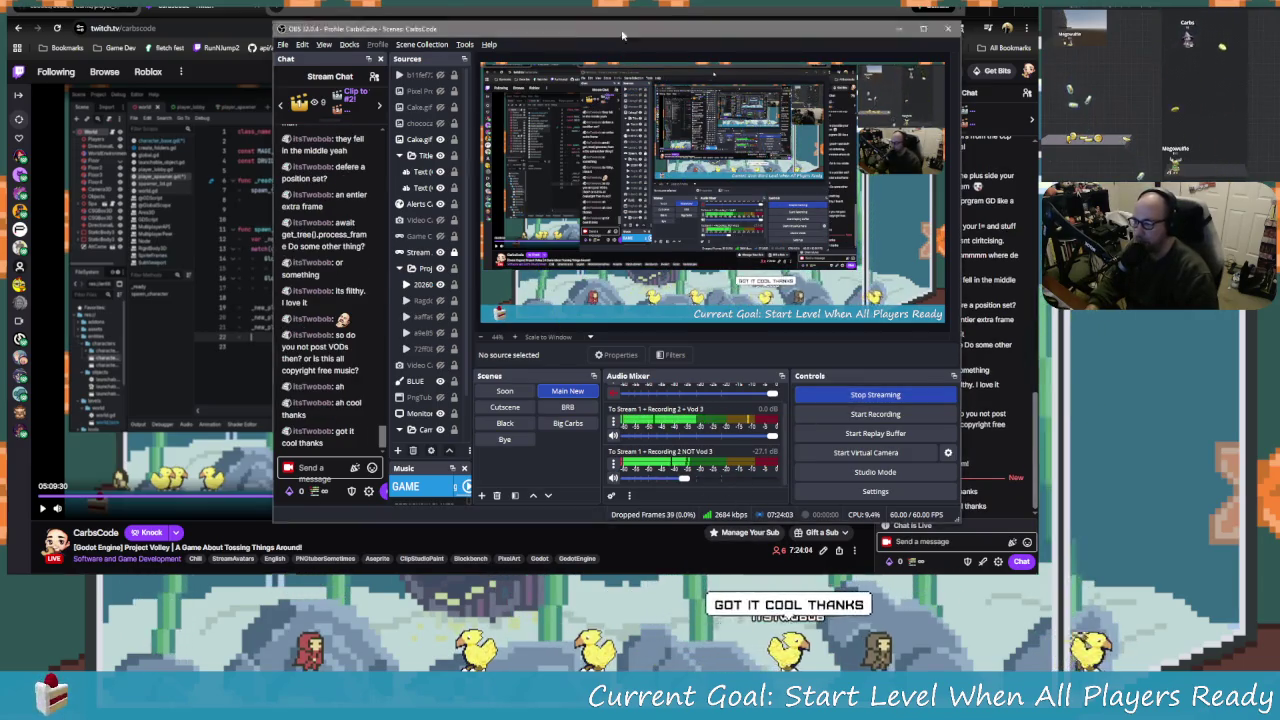
pyautogui.click(898, 28)
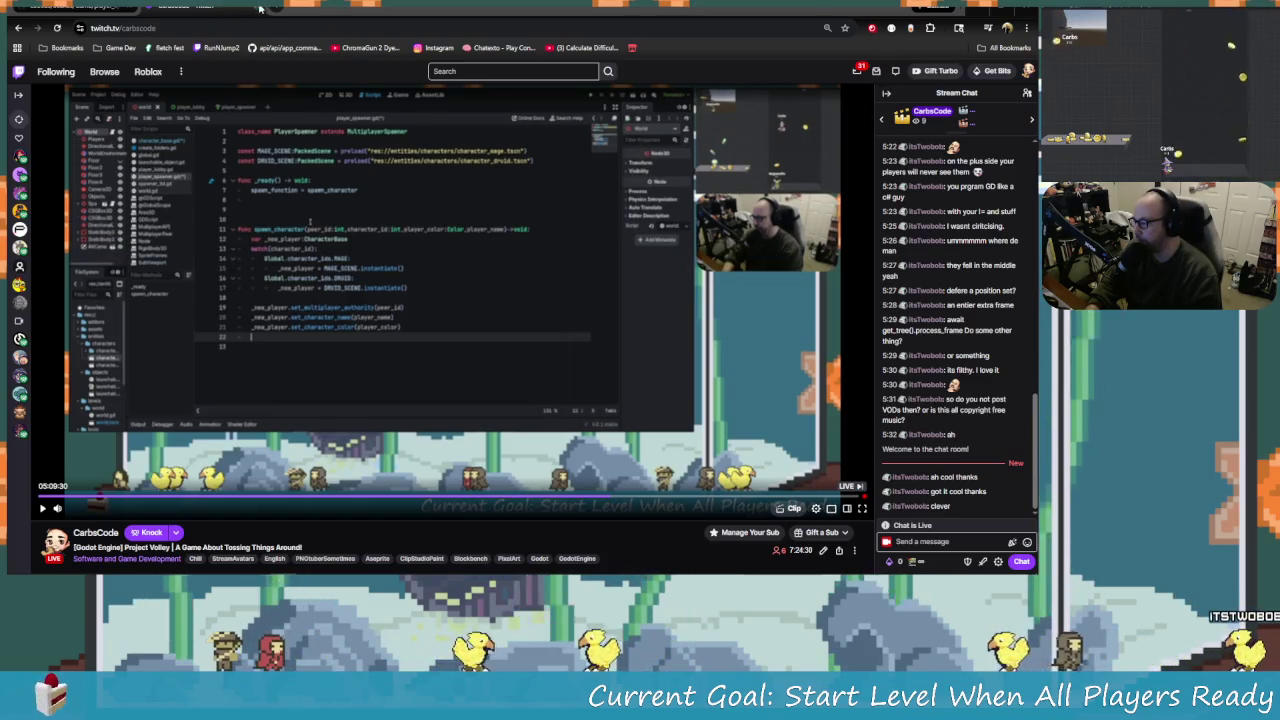
# Minimize Chrome and open the Volley2 project from the Godot Project Manager.
pyautogui.click(340, 574)
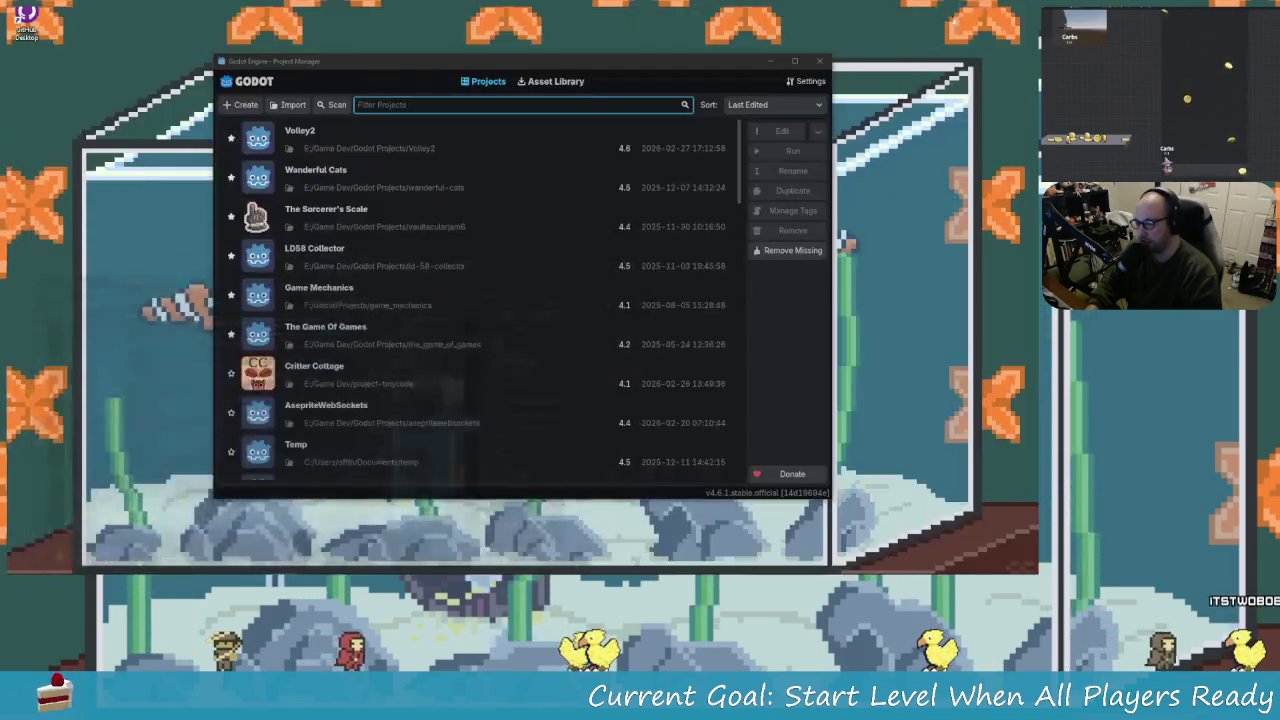
pyautogui.doubleClick(312, 150)
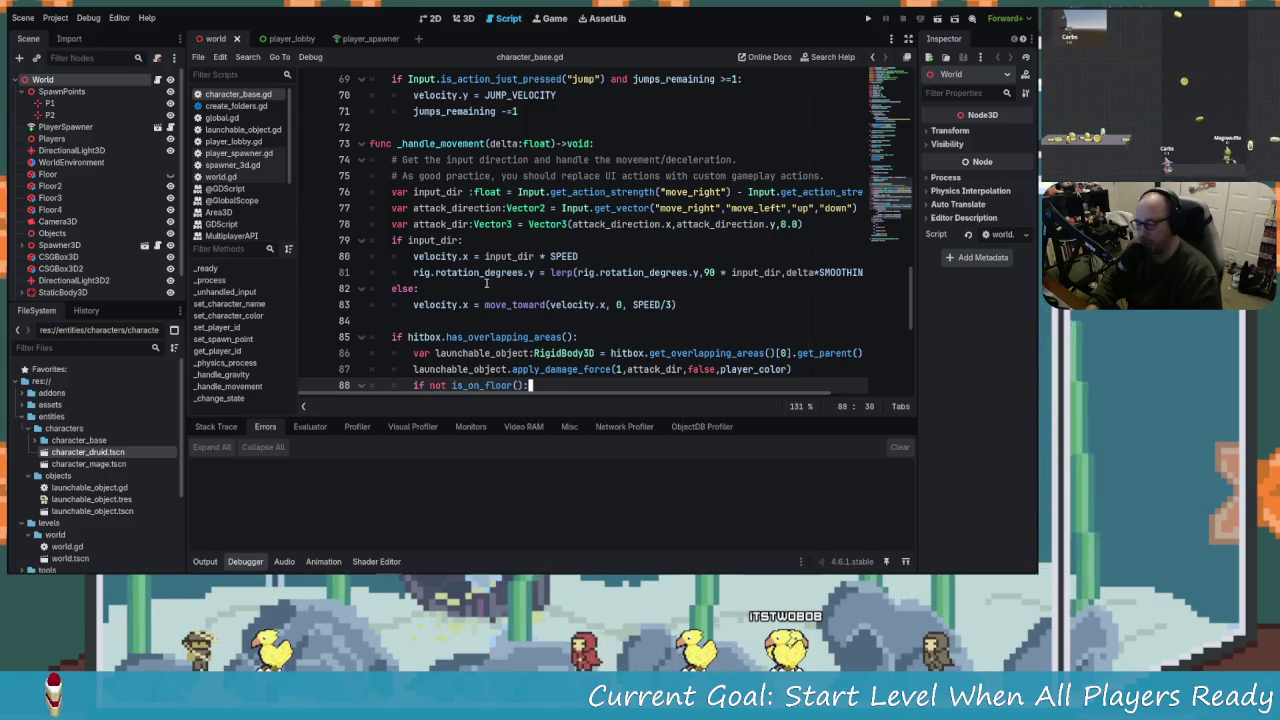
pyautogui.click(533, 238)
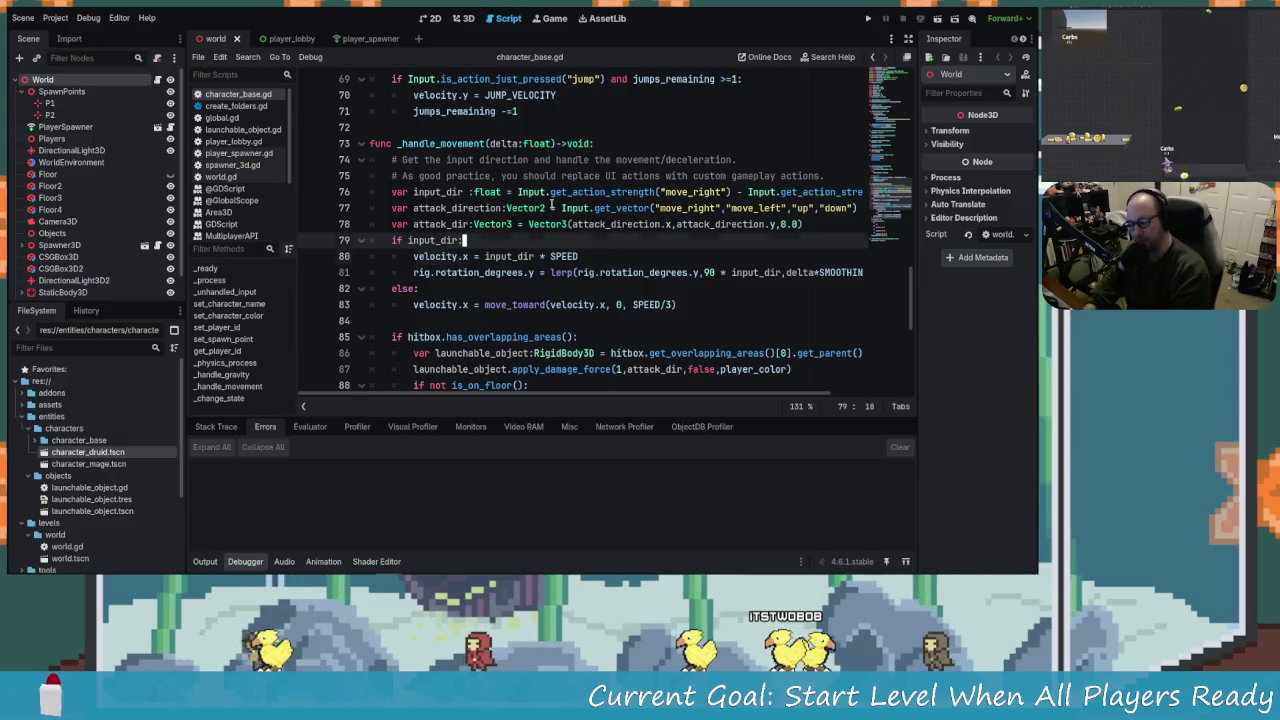
pyautogui.press('Down')
pyautogui.press('Down')
pyautogui.press('Down')
pyautogui.press('Up')
pyautogui.press('Up')
pyautogui.press('Up')
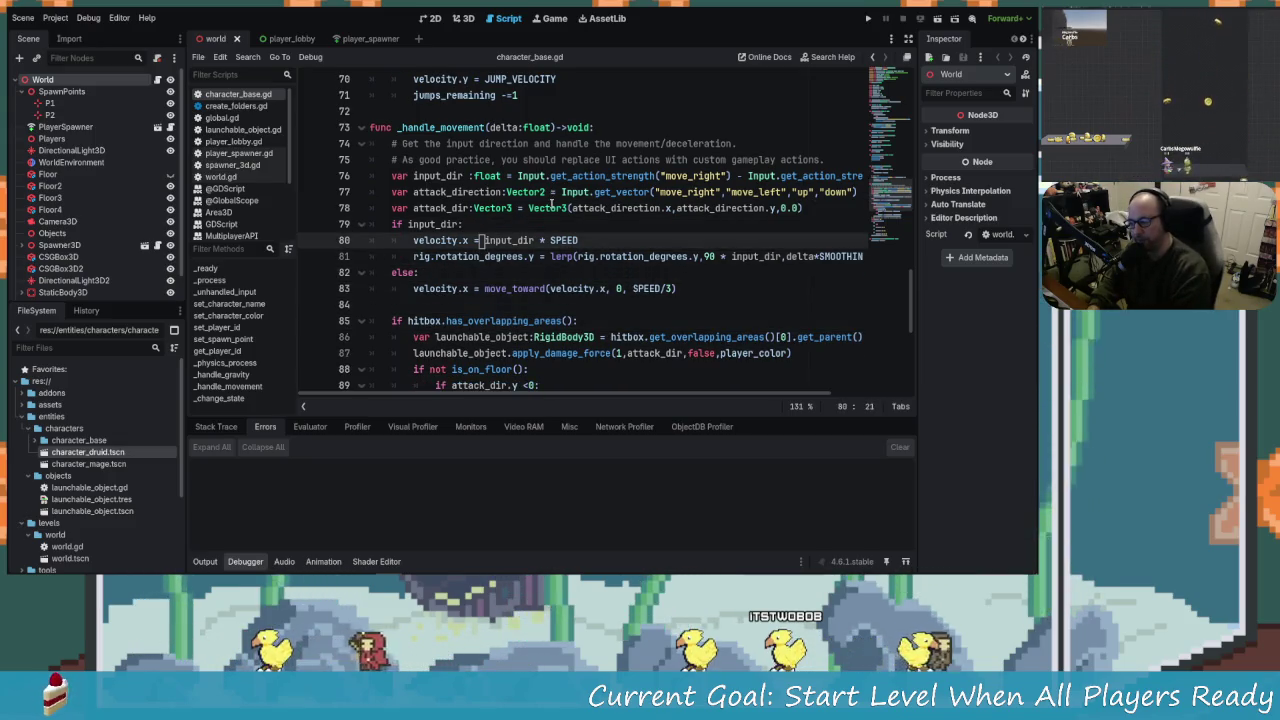
pyautogui.press('Down')
pyautogui.press('Down')
pyautogui.press('Down')
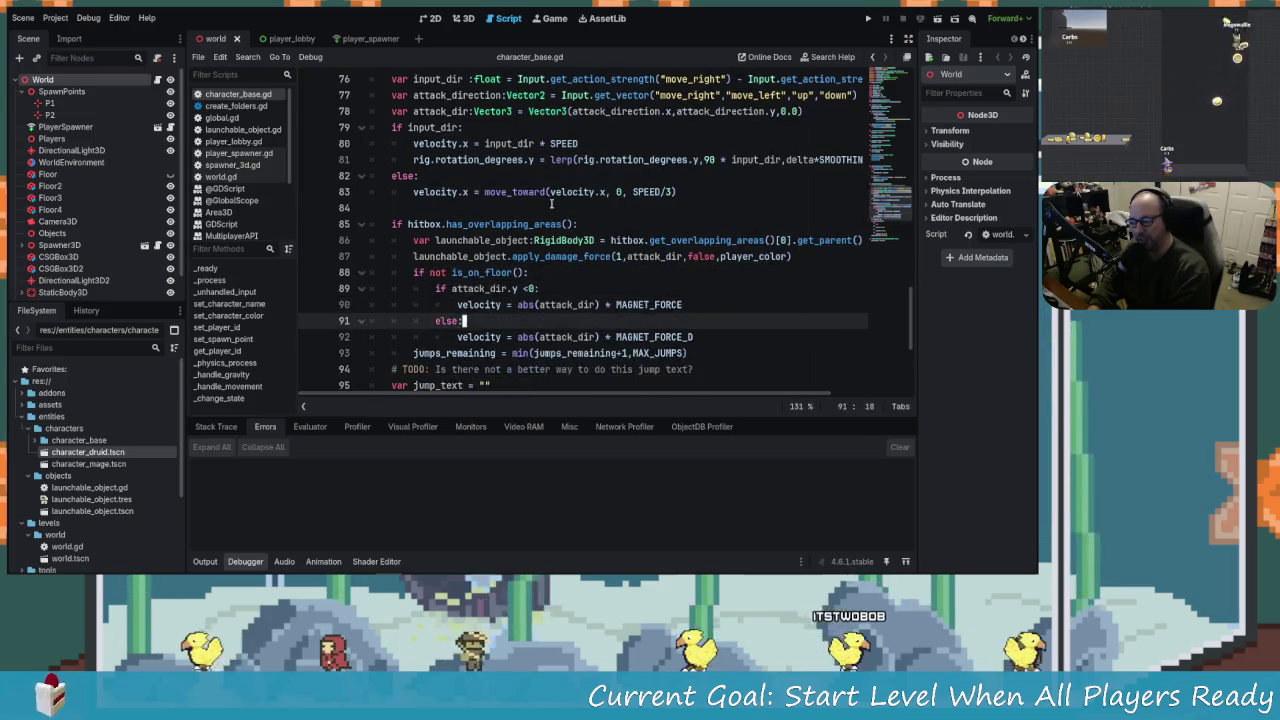
pyautogui.hotkey('ctrl', 'a')
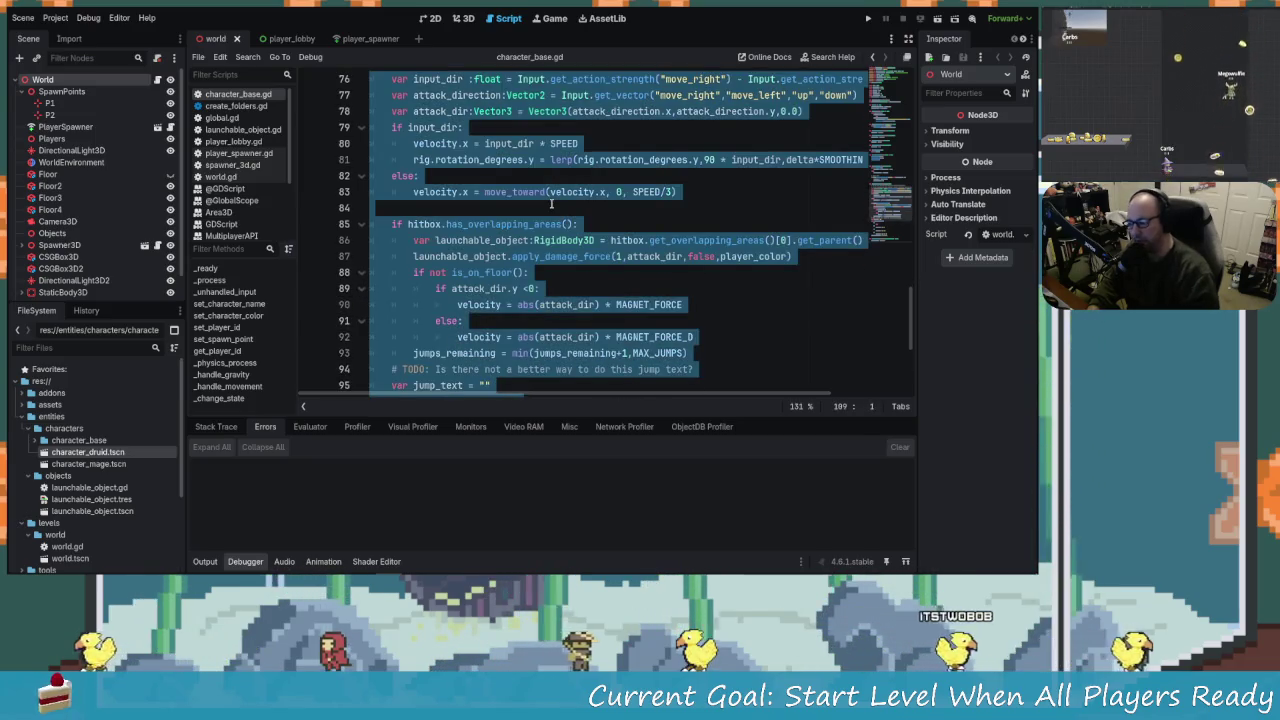
pyautogui.click(508, 256)
pyautogui.press('Down')
pyautogui.press('Down')
pyautogui.press('Down')
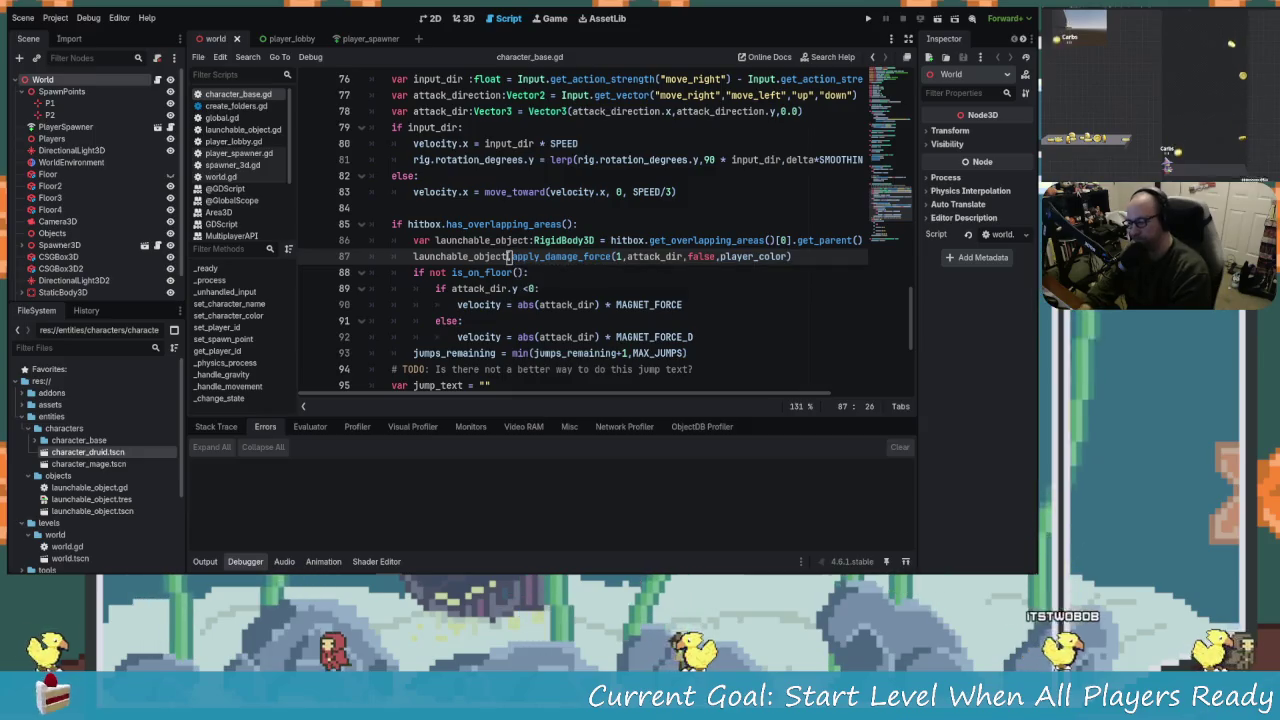
pyautogui.scroll(-2, 508, 256)
pyautogui.click(508, 256)
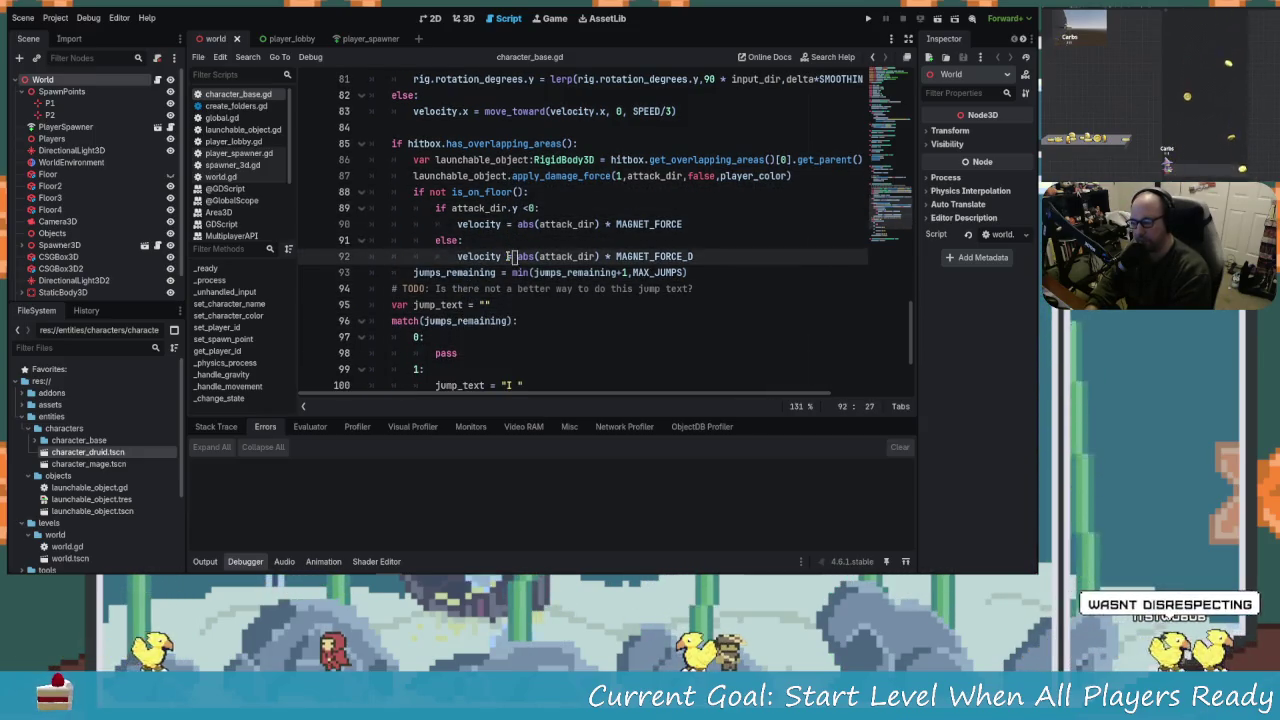
pyautogui.press('Down')
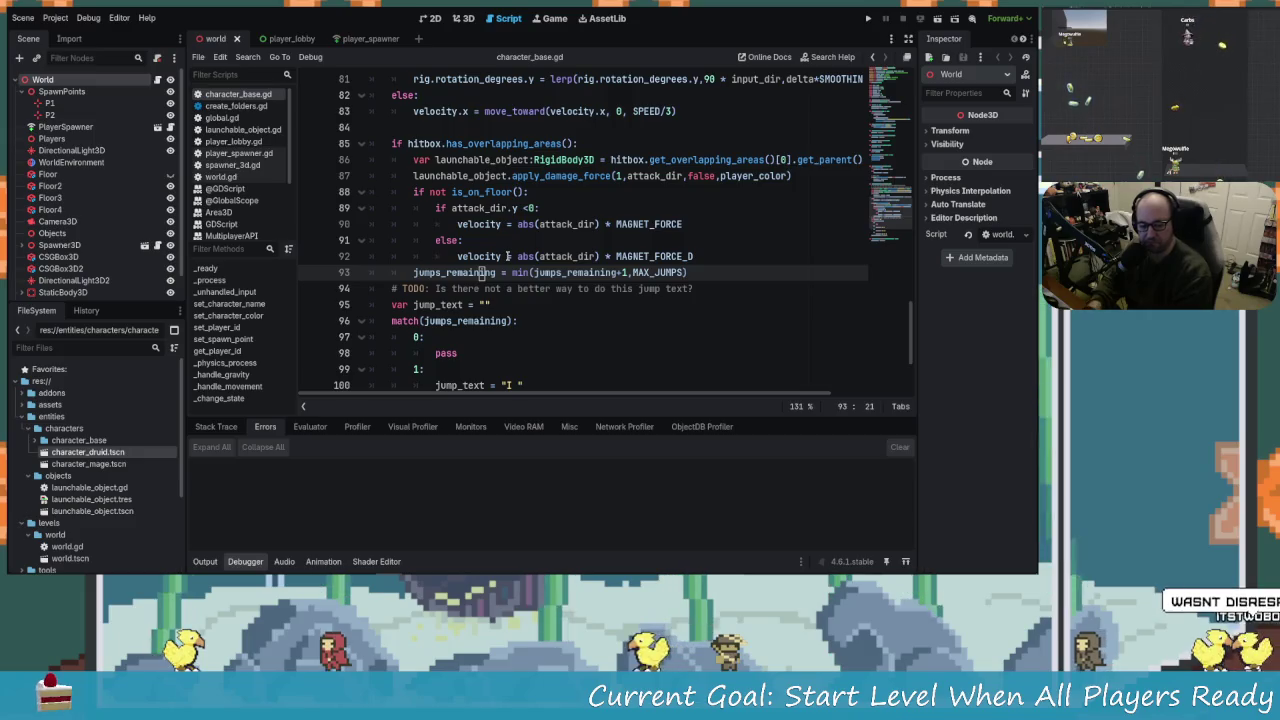
pyautogui.press('Down')
pyautogui.press('Down')
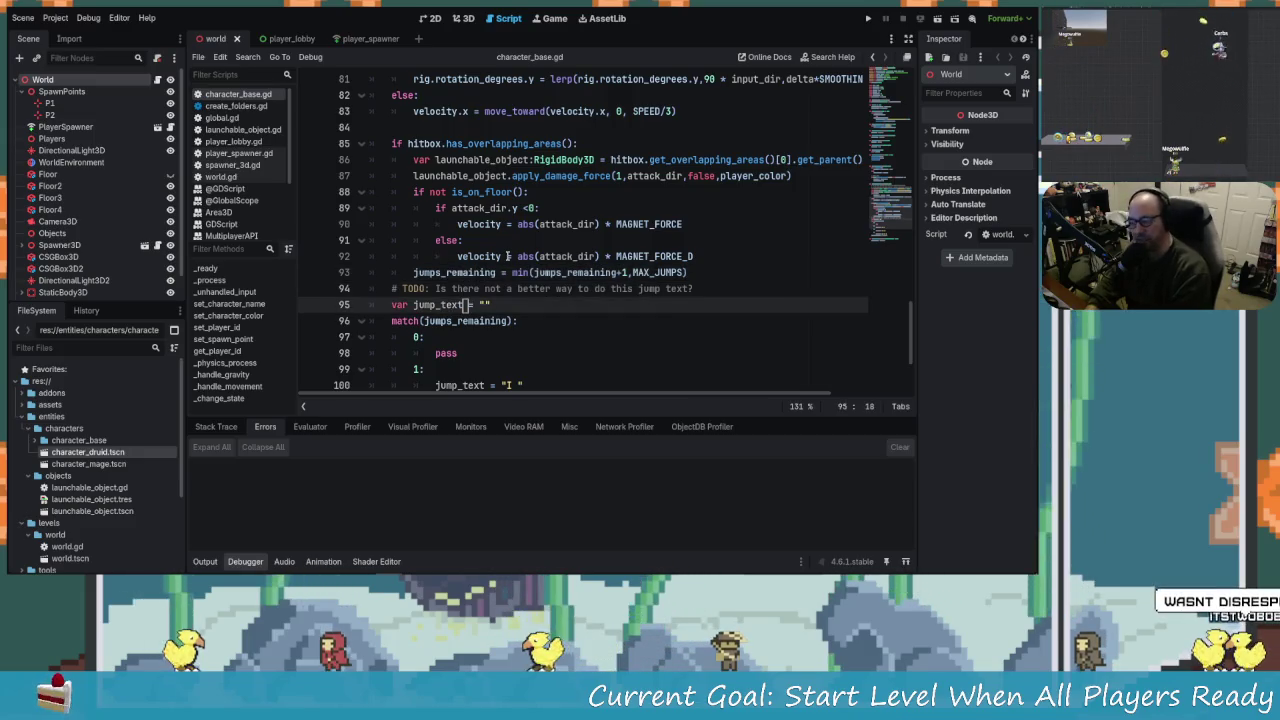
pyautogui.press('Up')
pyautogui.press('Up')
pyautogui.press('Up')
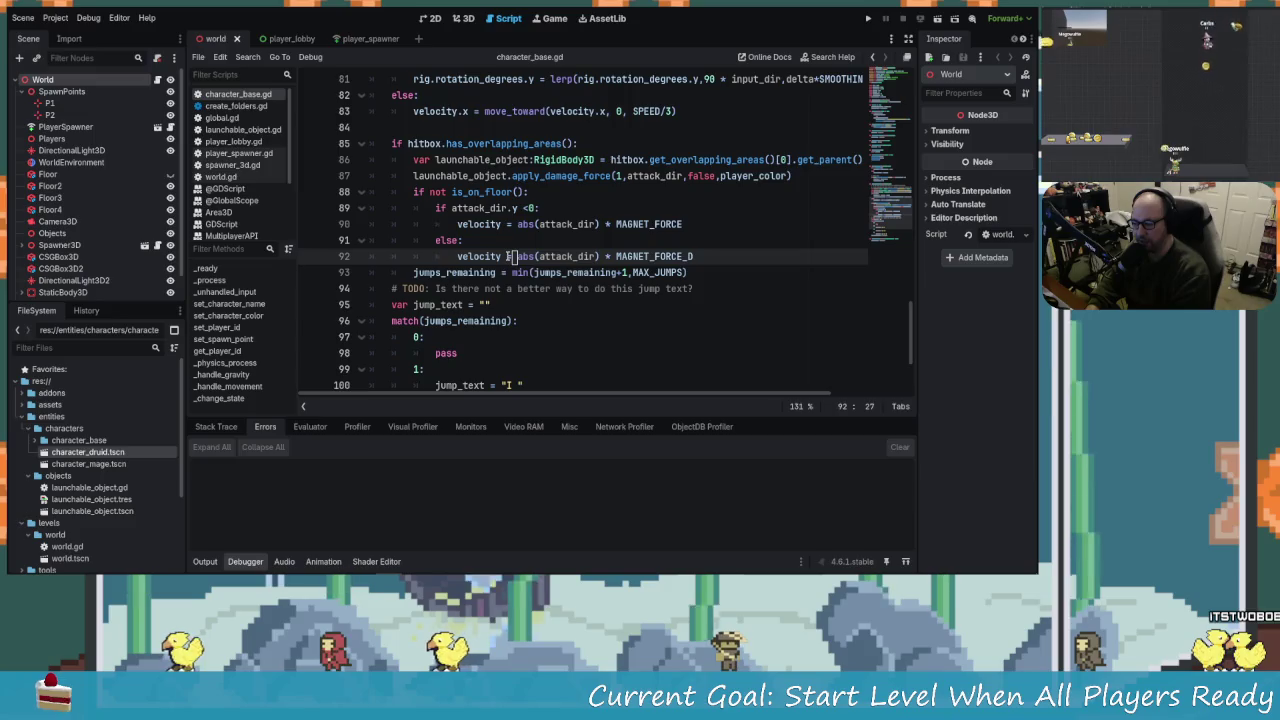
pyautogui.press('Up')
pyautogui.press('Up')
pyautogui.press('Up')
pyautogui.press('Down')
pyautogui.press('Up')
pyautogui.press('Up')
pyautogui.press('Up')
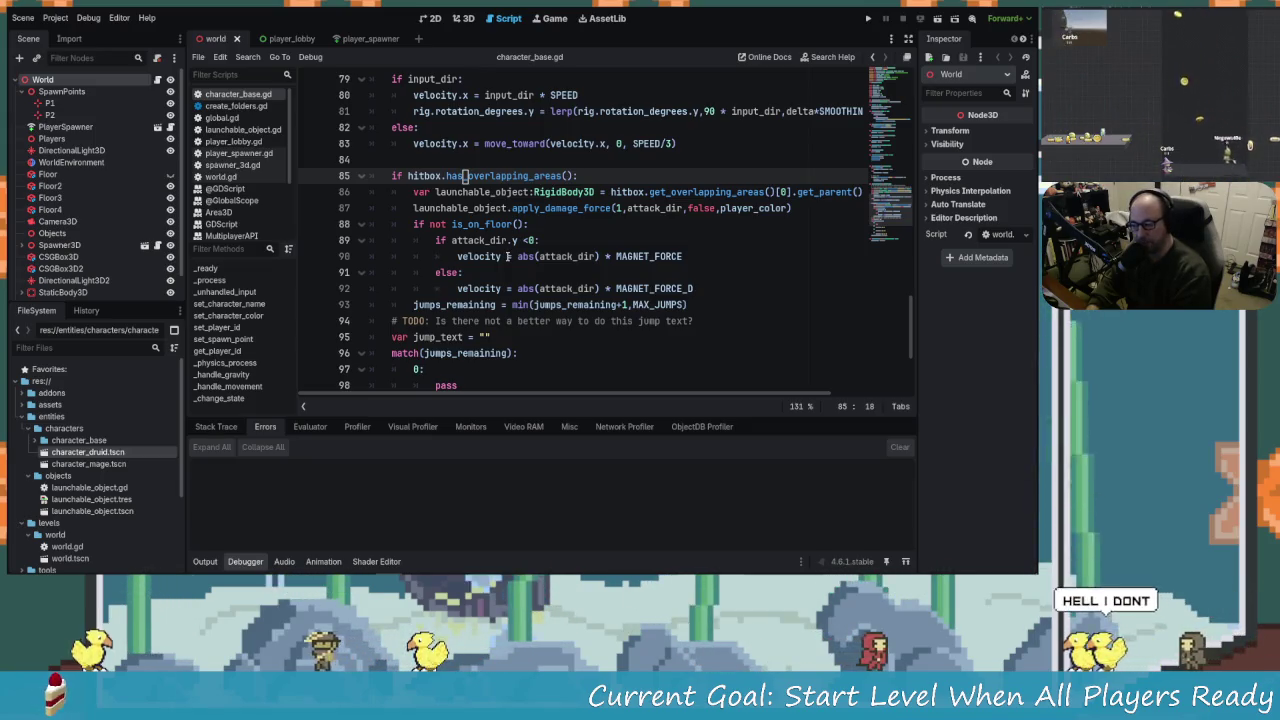
pyautogui.press('Up')
pyautogui.press('Up')
pyautogui.press('Up')
pyautogui.press('Up')
pyautogui.press('Up')
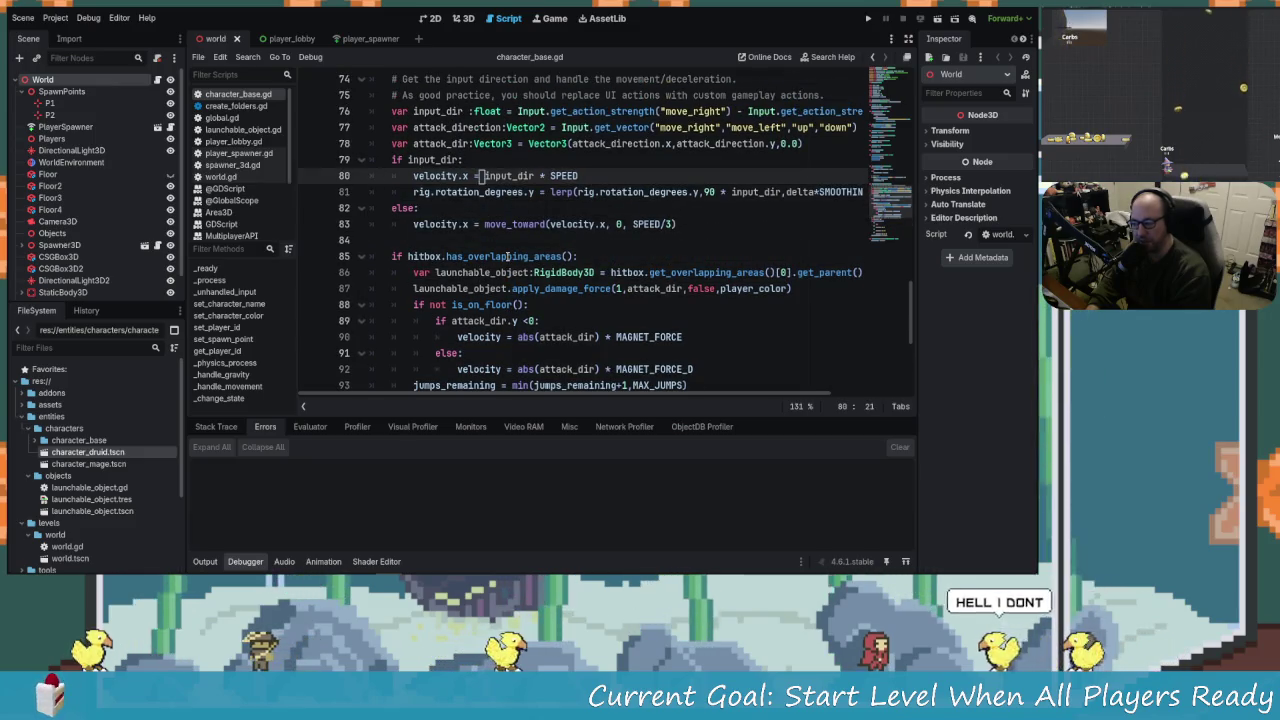
pyautogui.press('Down')
pyautogui.press('Down')
pyautogui.press('Up')
pyautogui.press('Up')
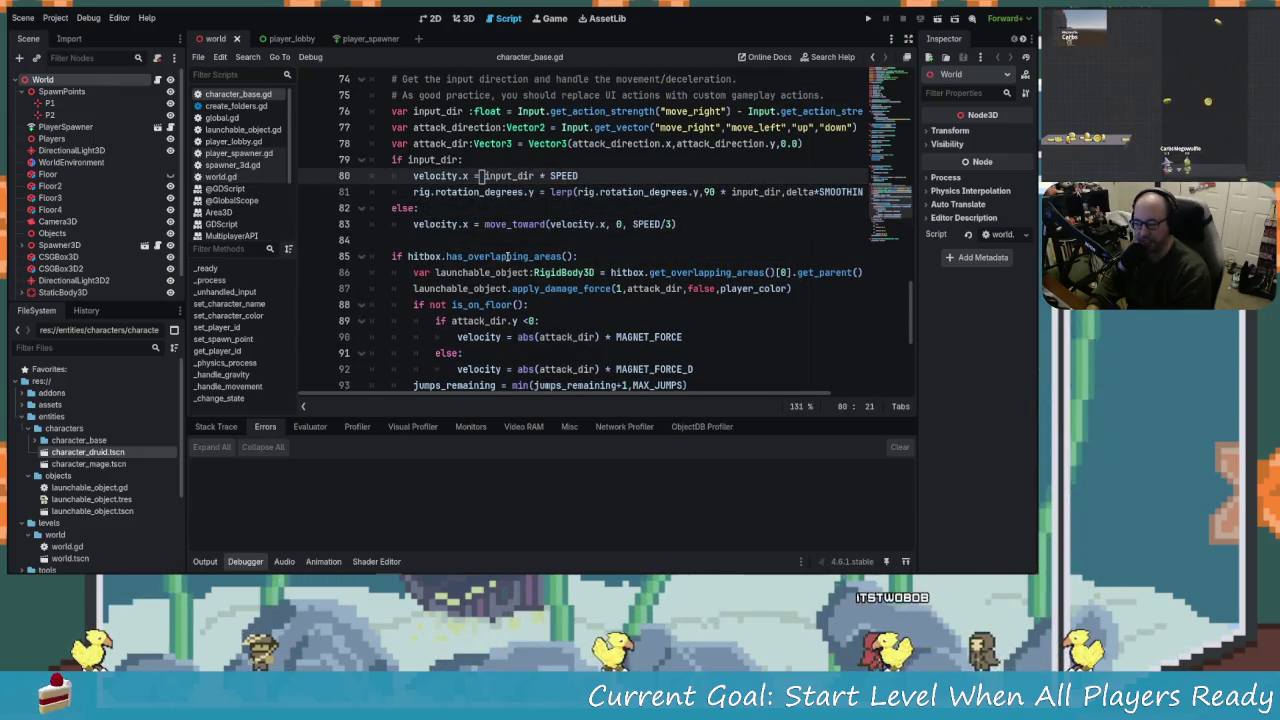
pyautogui.press('Up')
pyautogui.press('Up')
pyautogui.press('Up')
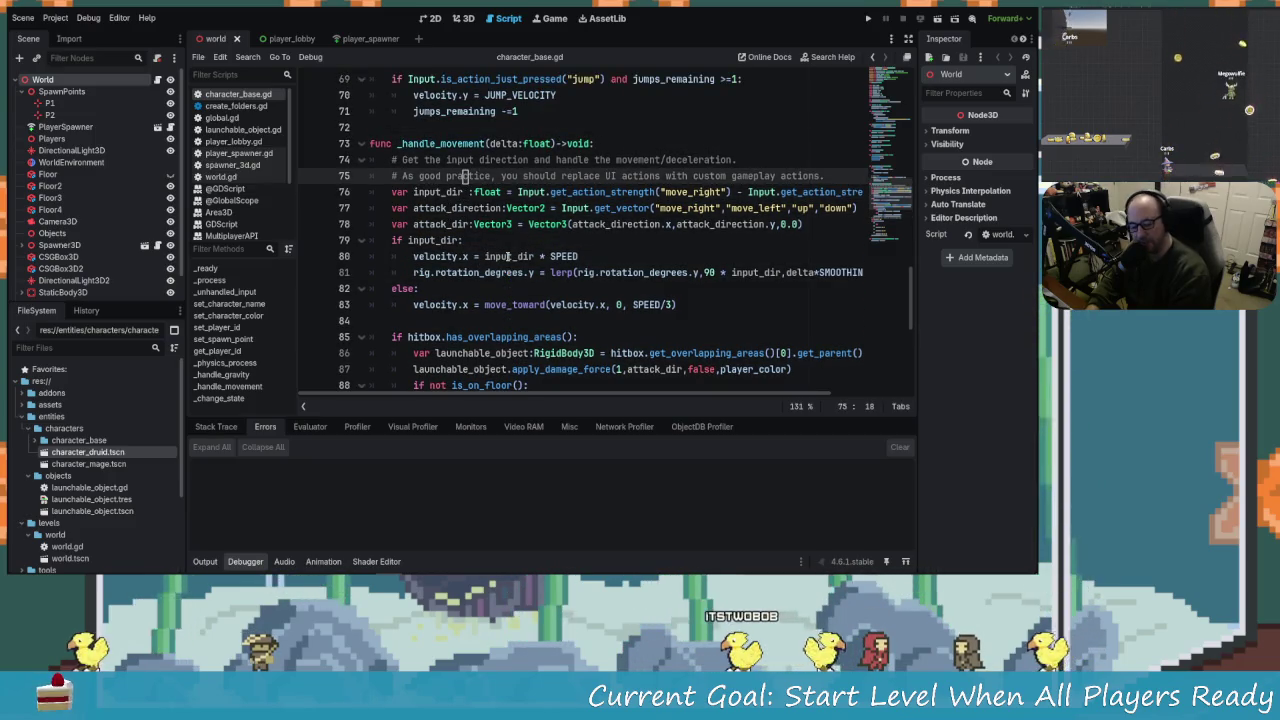
pyautogui.press('Down')
pyautogui.press('Down')
pyautogui.press('Down')
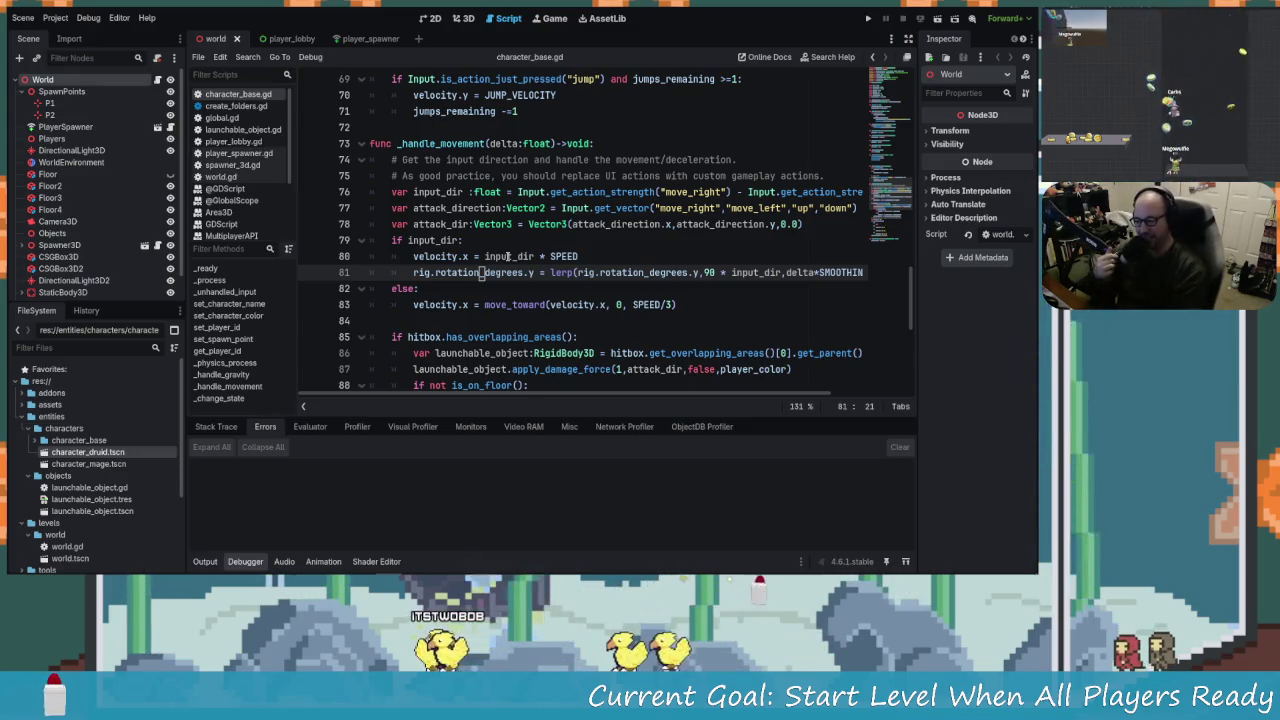
pyautogui.press('Down')
pyautogui.press('Down')
pyautogui.press('Up')
pyautogui.press('Up')
pyautogui.press('Up')
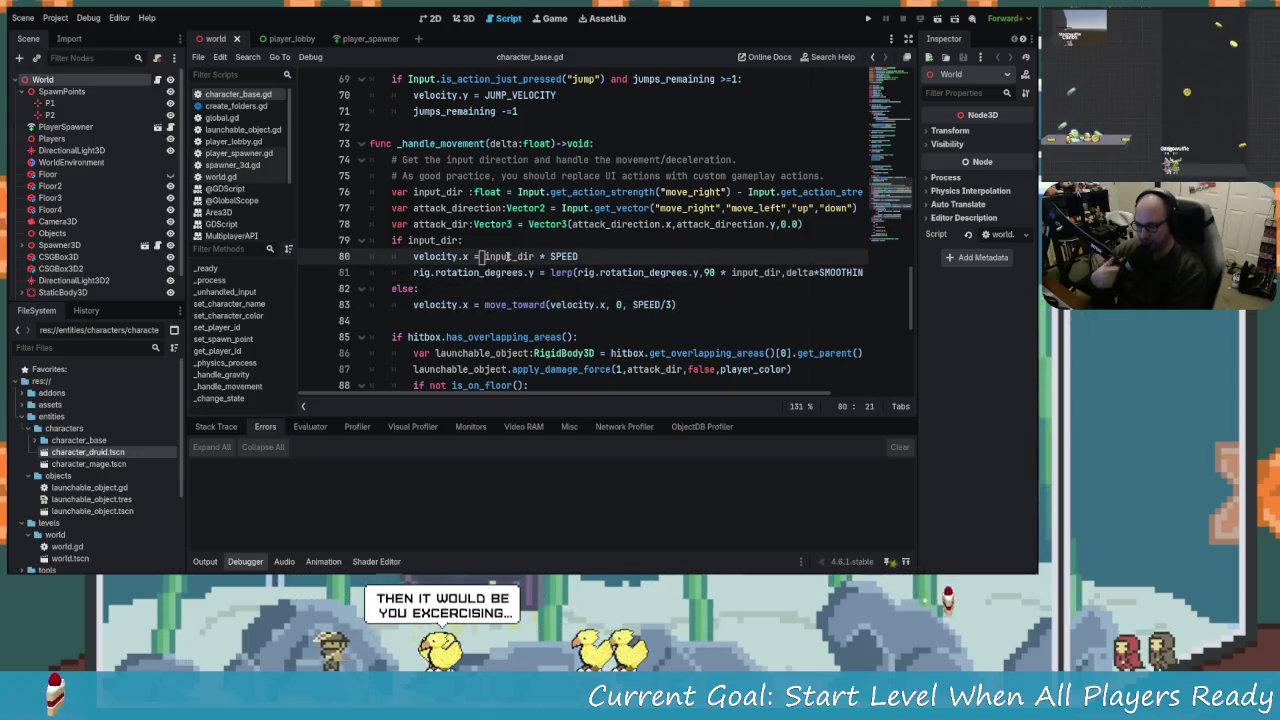
pyautogui.press('Down')
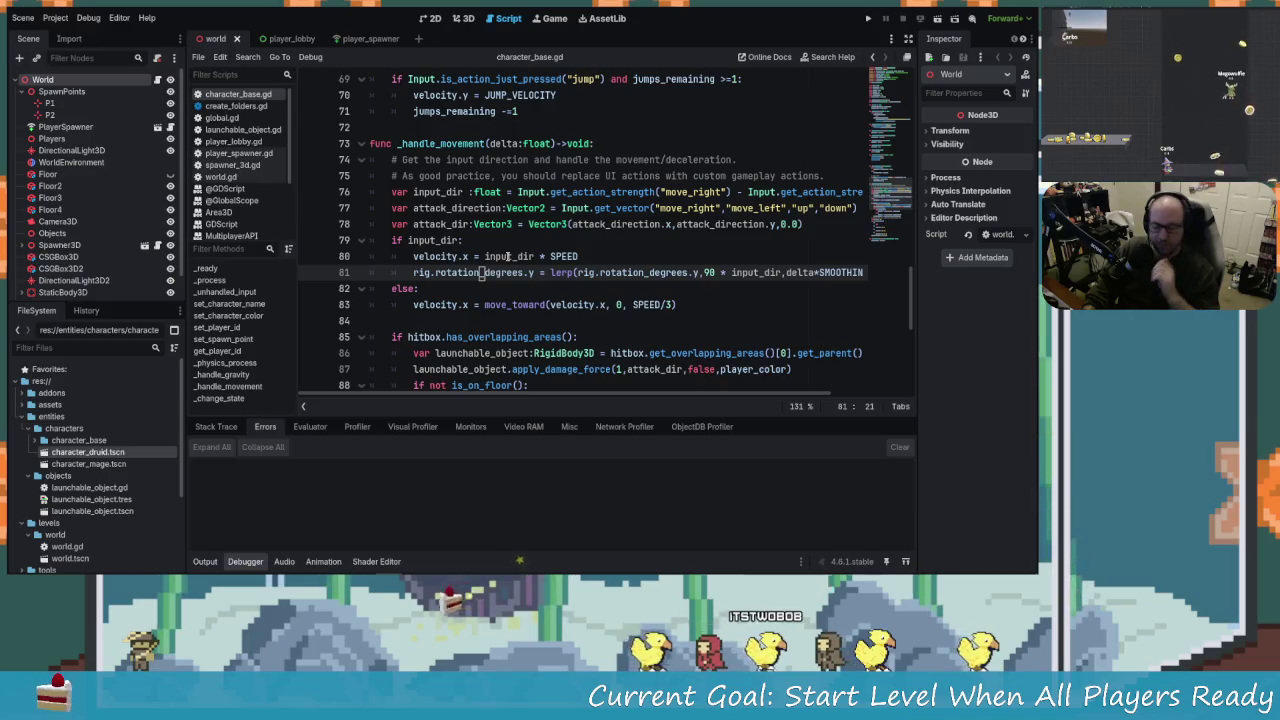
pyautogui.press('Down')
pyautogui.press('Down')
pyautogui.press('Down')
pyautogui.press('Up')
pyautogui.press('Up')
pyautogui.press('Up')
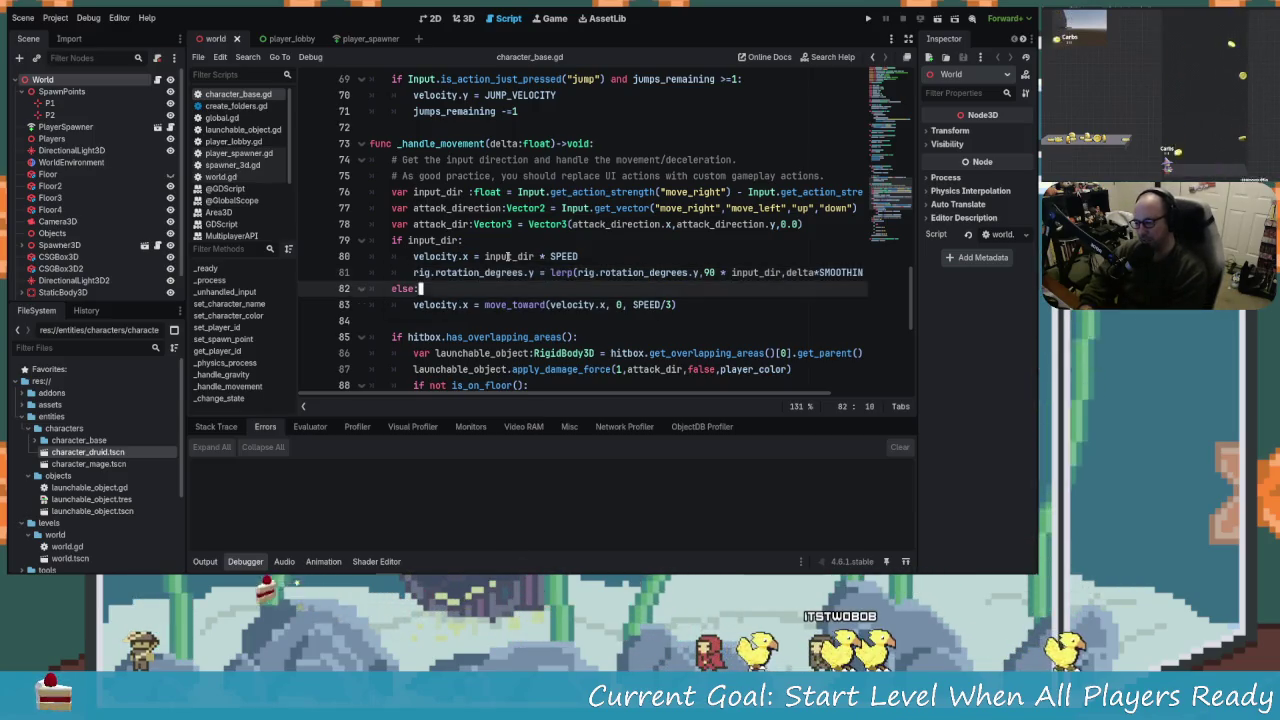
pyautogui.press('Up')
pyautogui.press('Up')
pyautogui.press('Up')
pyautogui.scroll(1, 508, 257)
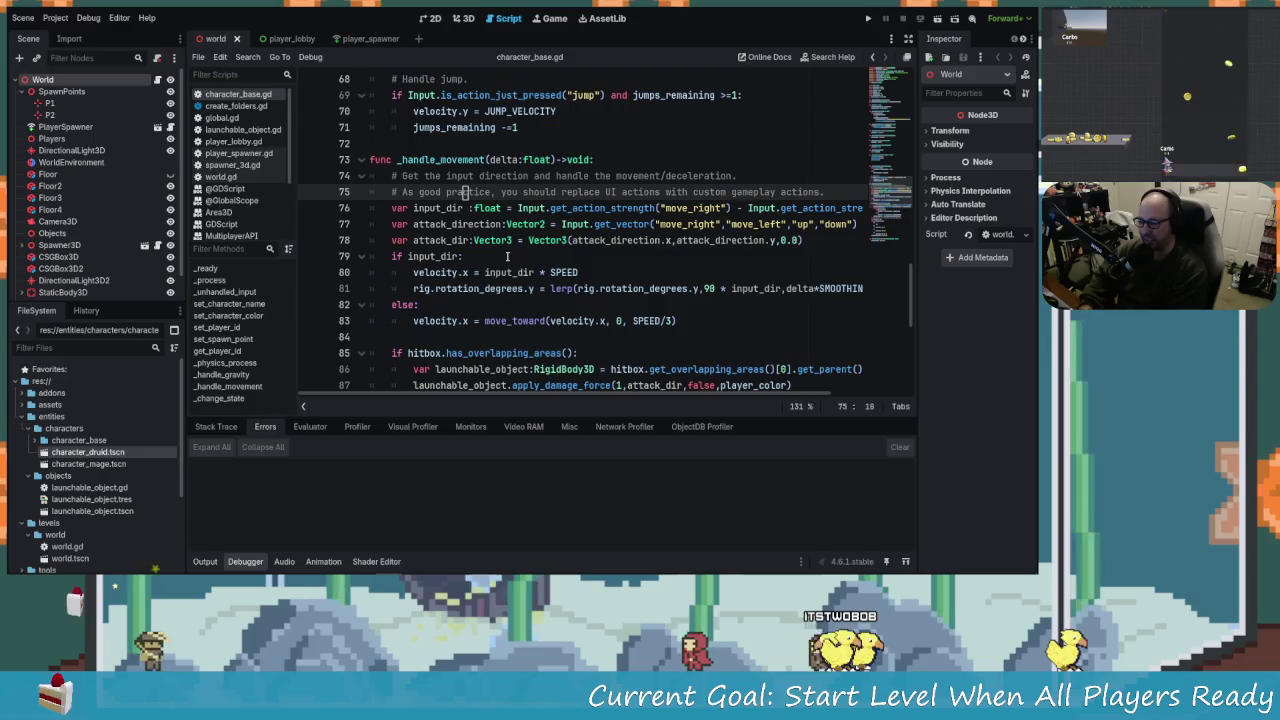
pyautogui.press('Up')
pyautogui.press('Up')
pyautogui.scroll(1, 508, 257)
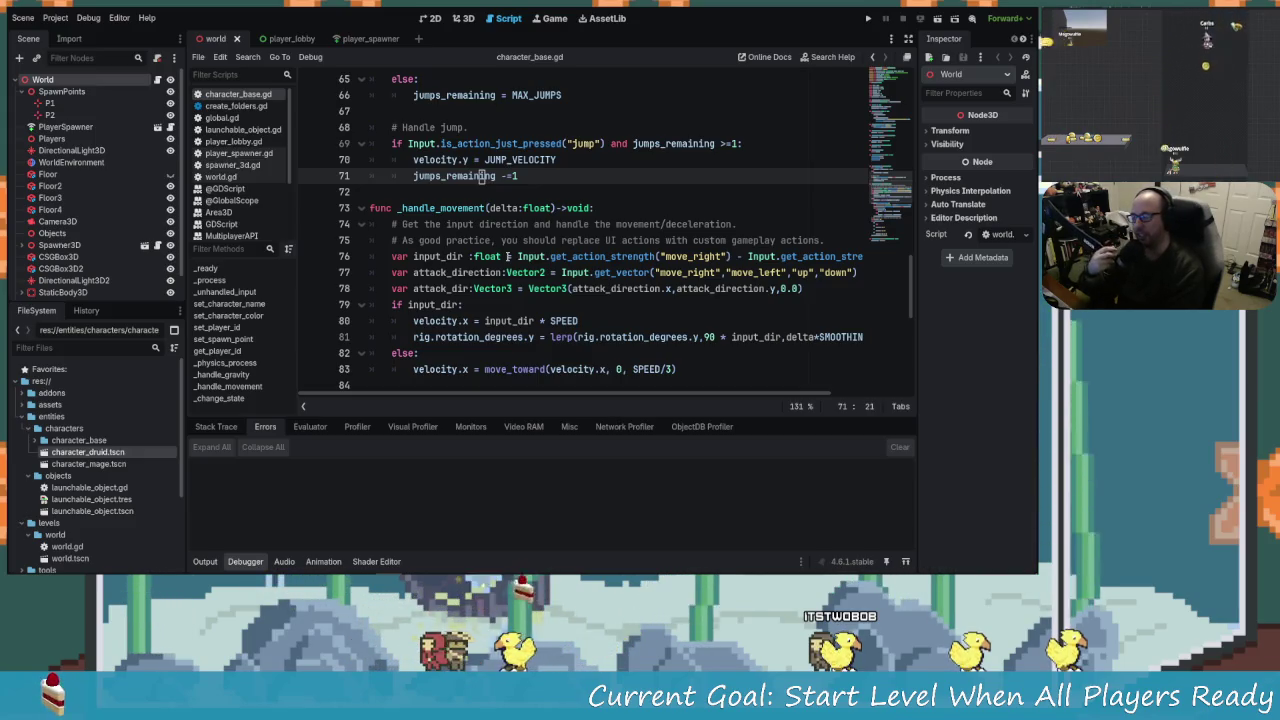
pyautogui.press('Down')
pyautogui.press('Down')
pyautogui.press('Down')
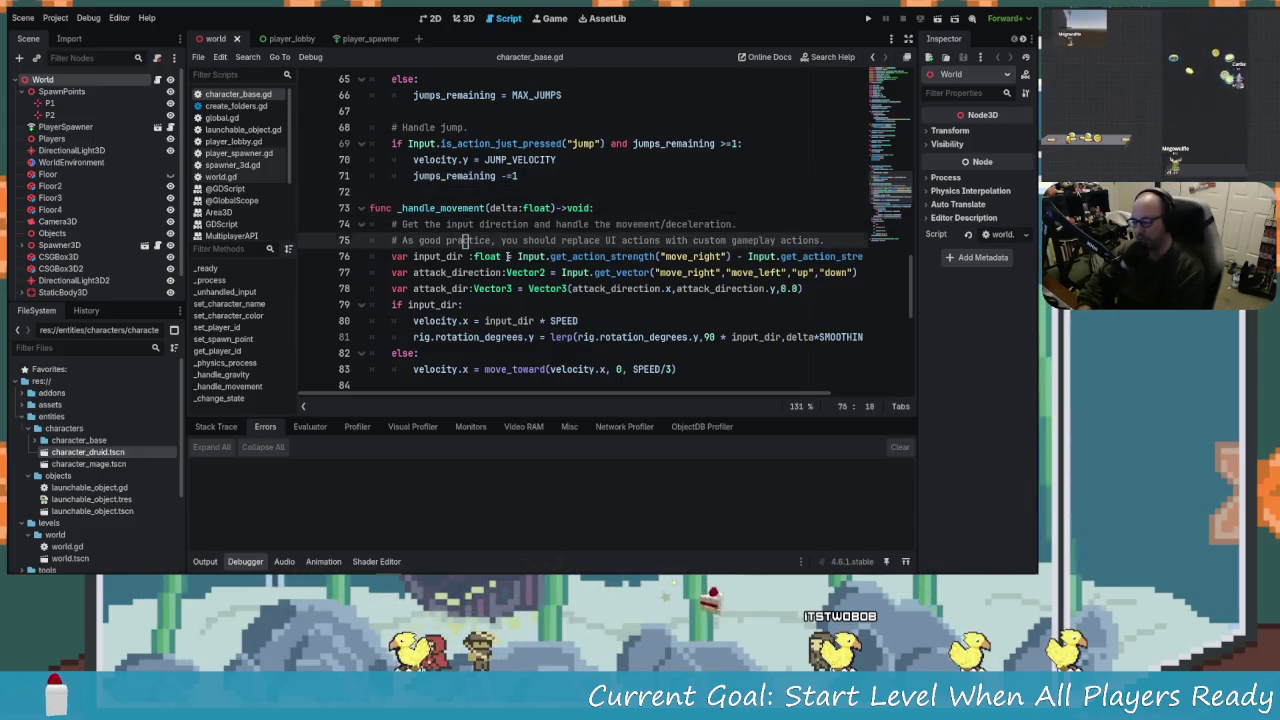
pyautogui.press('Down')
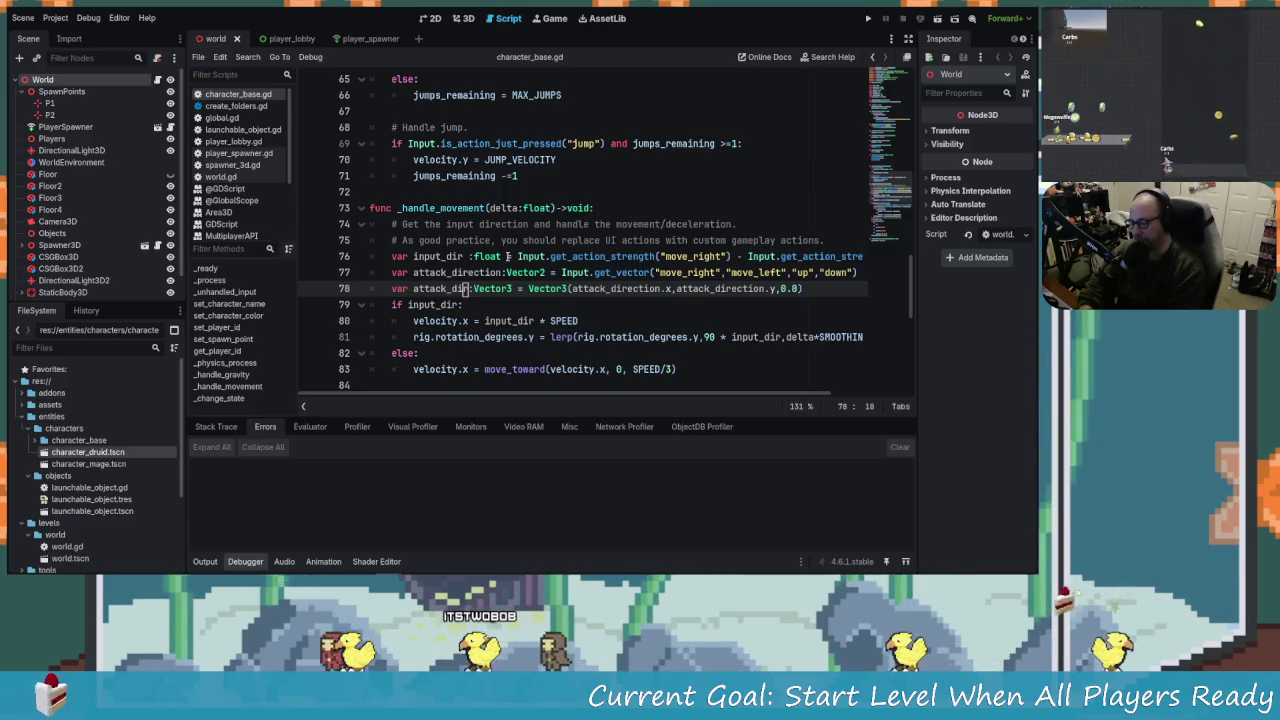
pyautogui.press('Down')
pyautogui.press('Down')
pyautogui.press('Down')
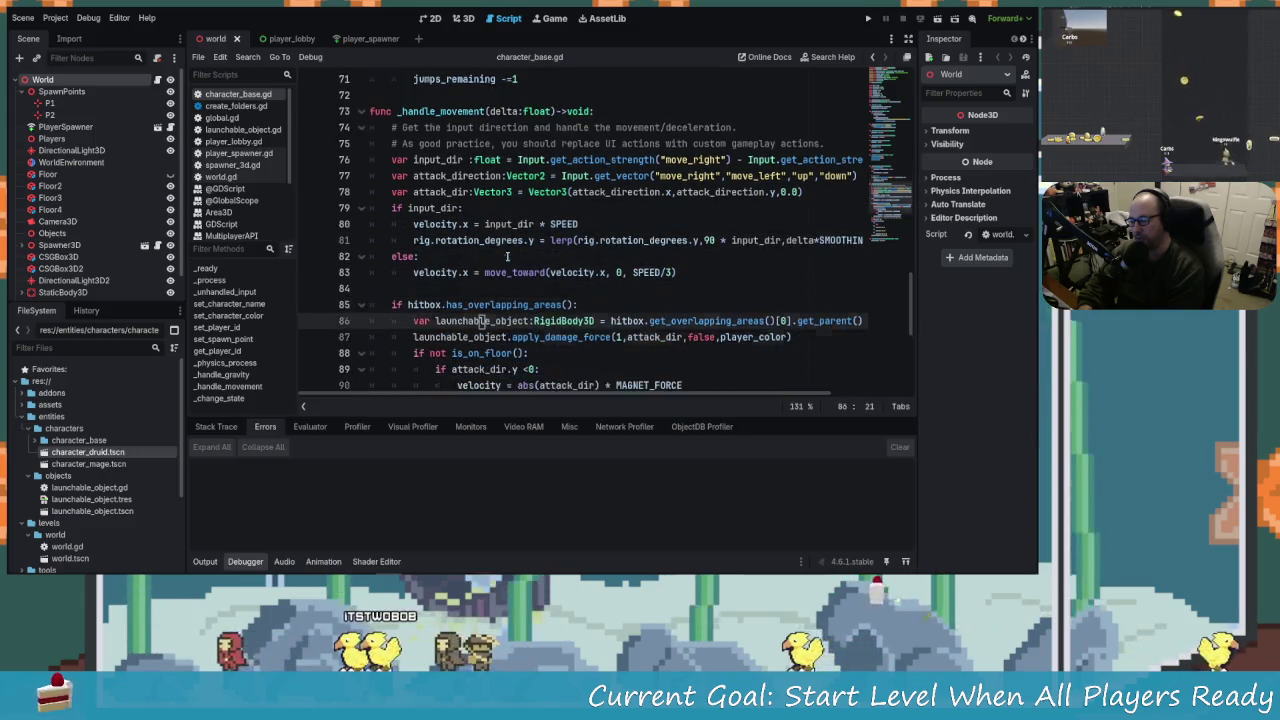
pyautogui.press('Down')
pyautogui.press('Down')
pyautogui.press('Down')
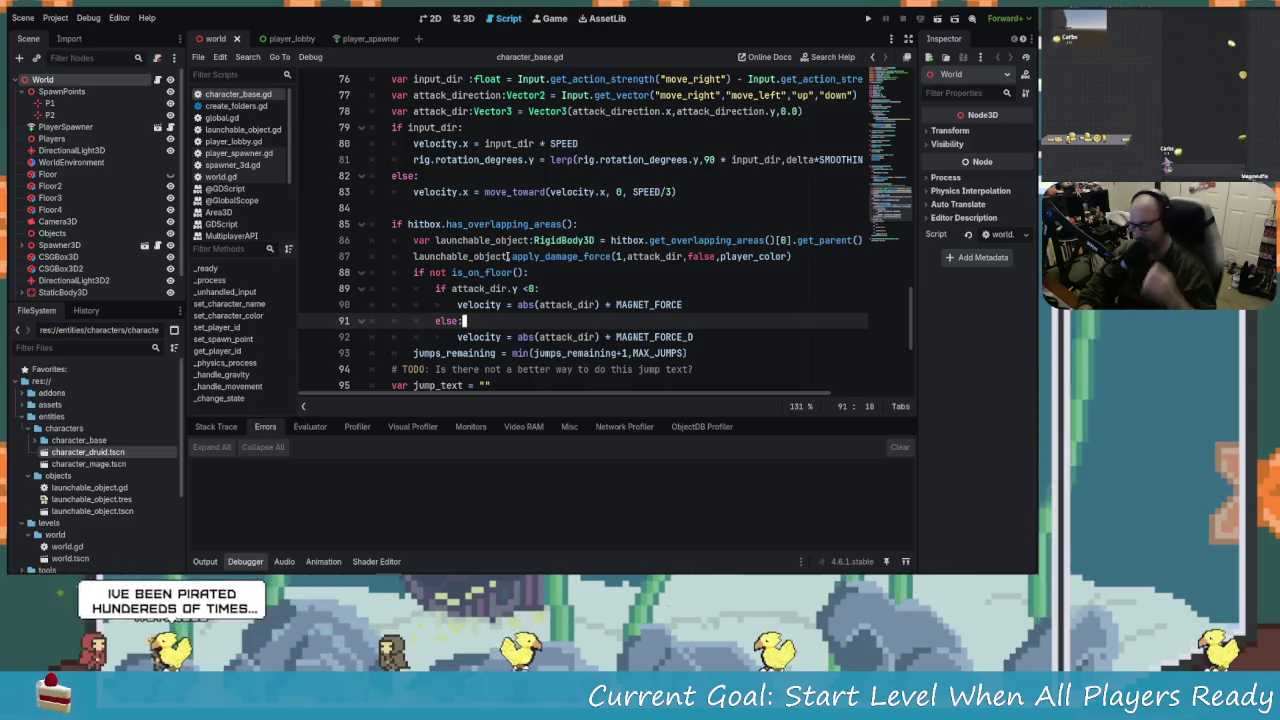
pyautogui.scroll(-1, 509, 257)
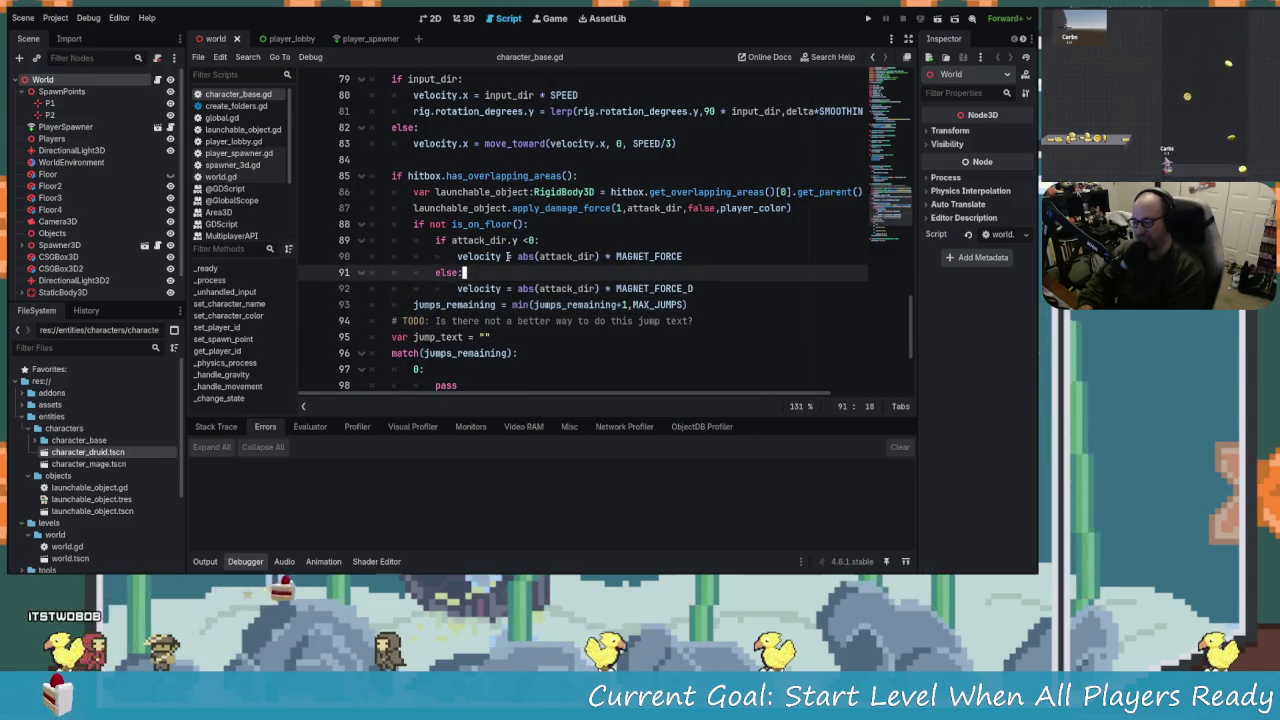
pyautogui.click(508, 256)
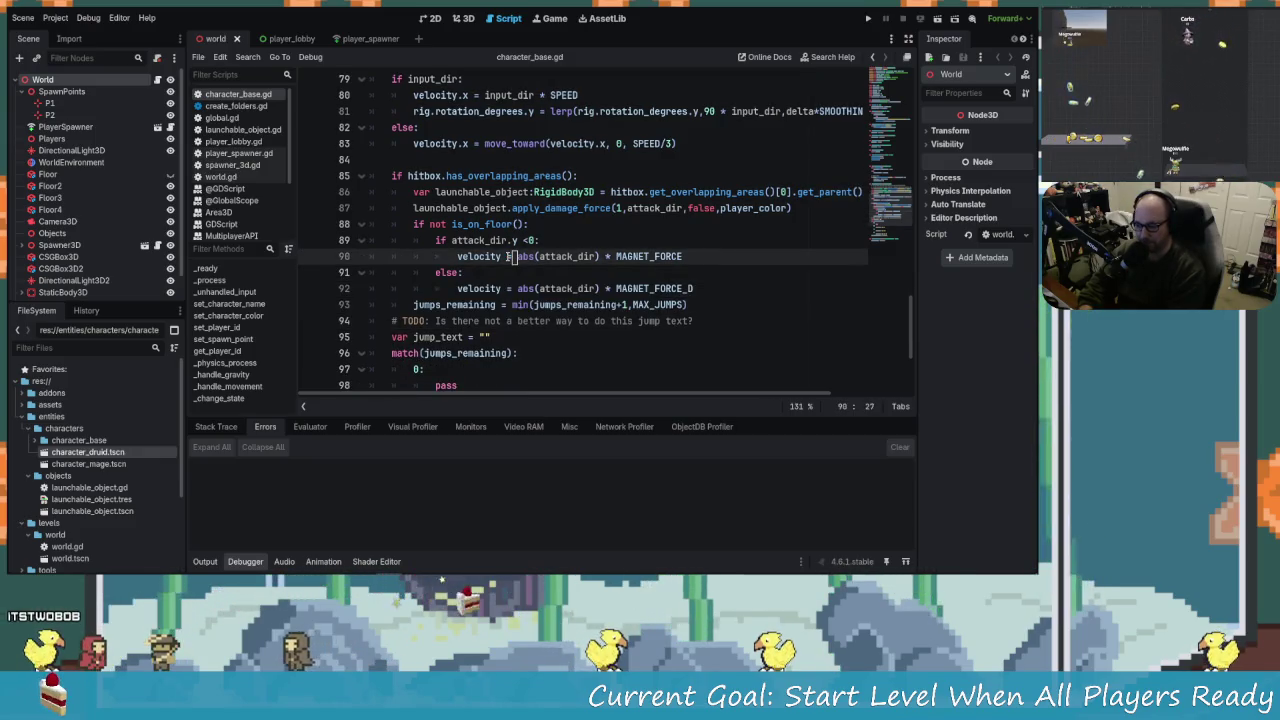
pyautogui.press('Down')
pyautogui.press('Down')
pyautogui.press('Down')
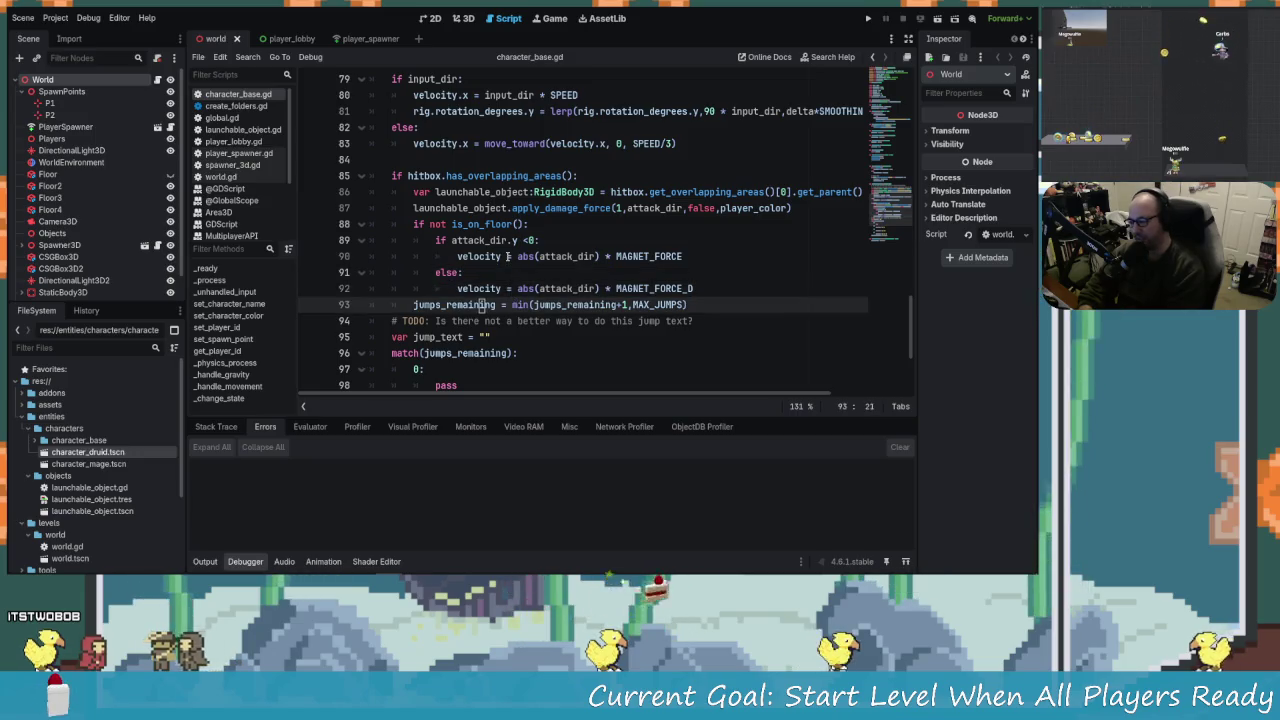
pyautogui.press('Down')
pyautogui.press('Down')
pyautogui.press('Down')
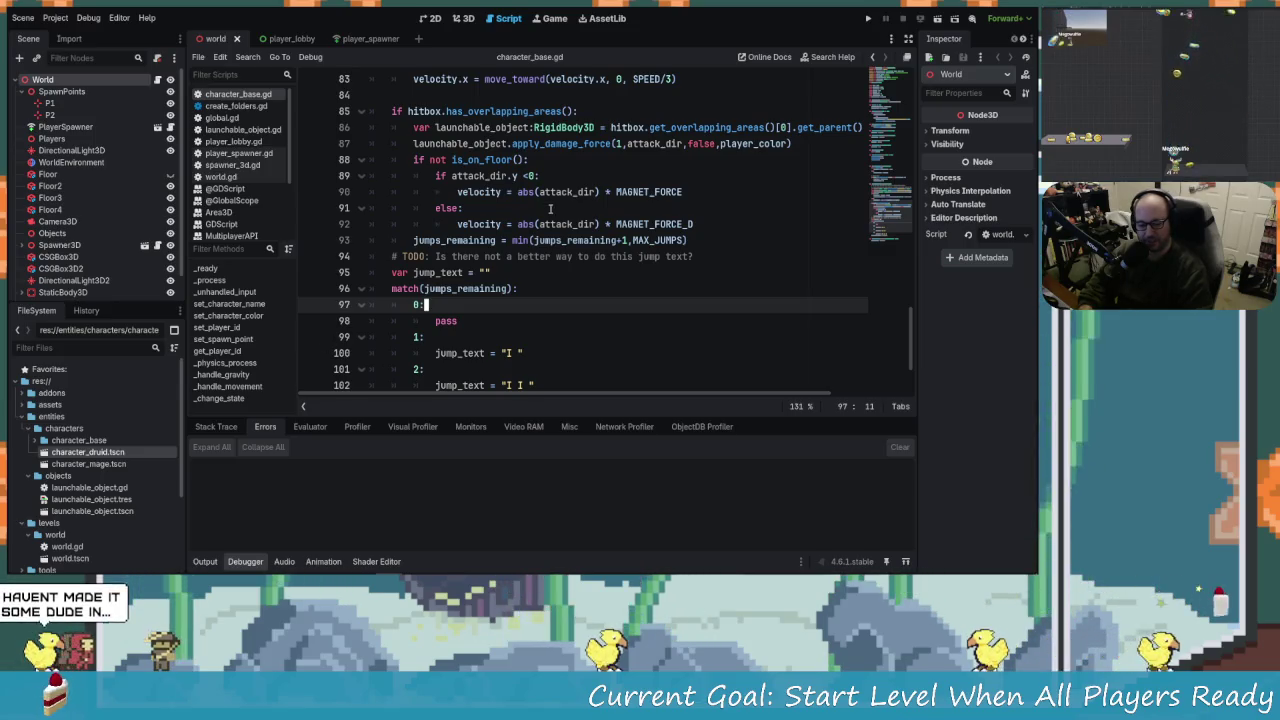
pyautogui.scroll(9, 503, 219)
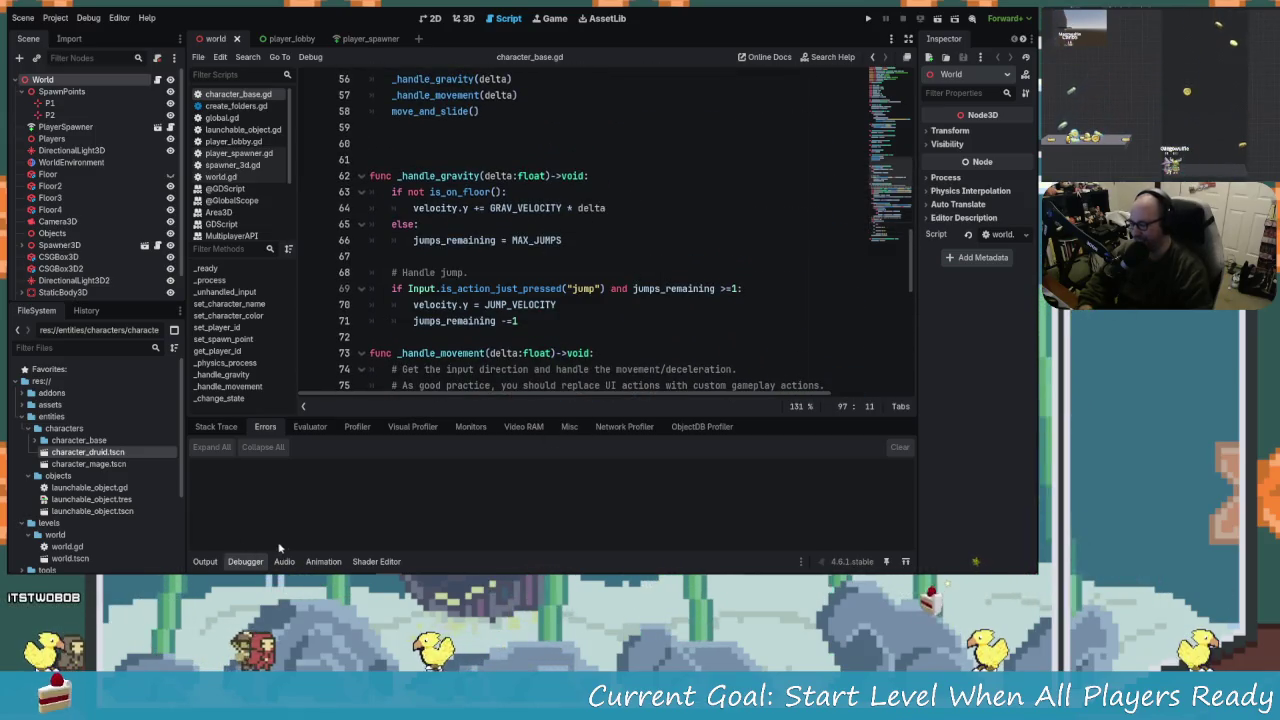
pyautogui.click(205, 561)
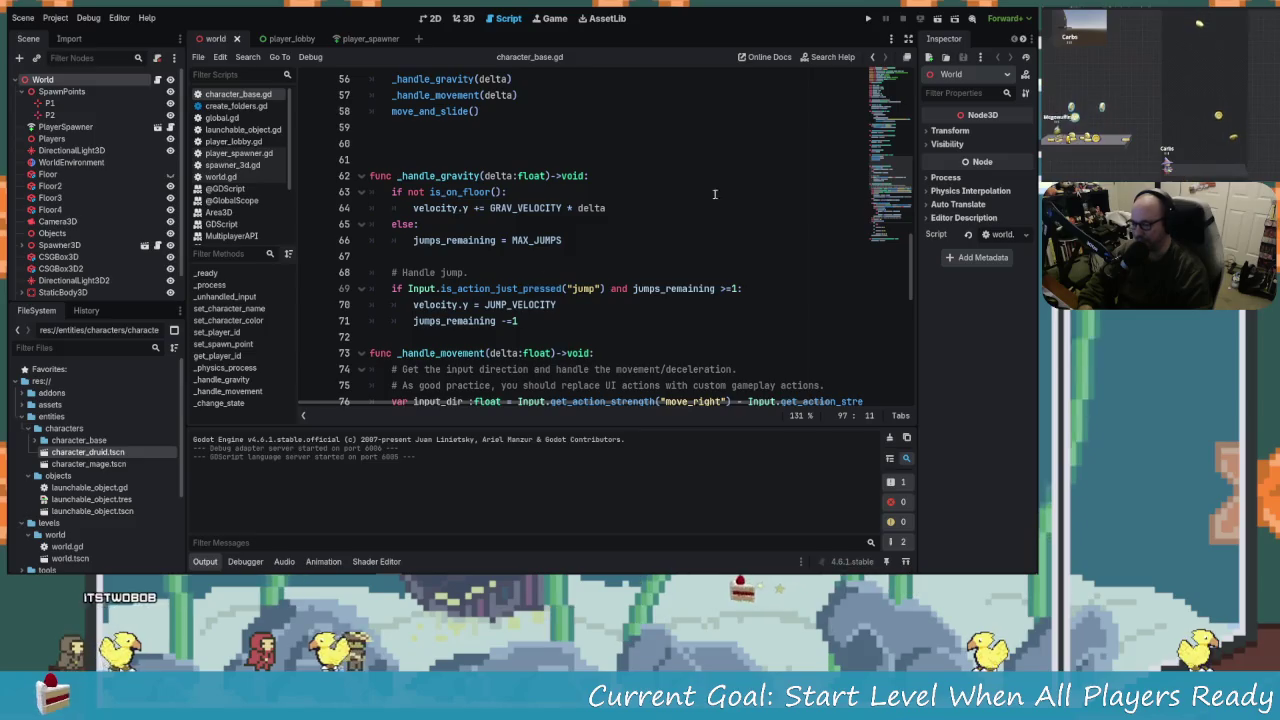
# Open player_spawner.gd from the script list.
pyautogui.scroll(-6, 455, 318)
pyautogui.scroll(2, 535, 253)
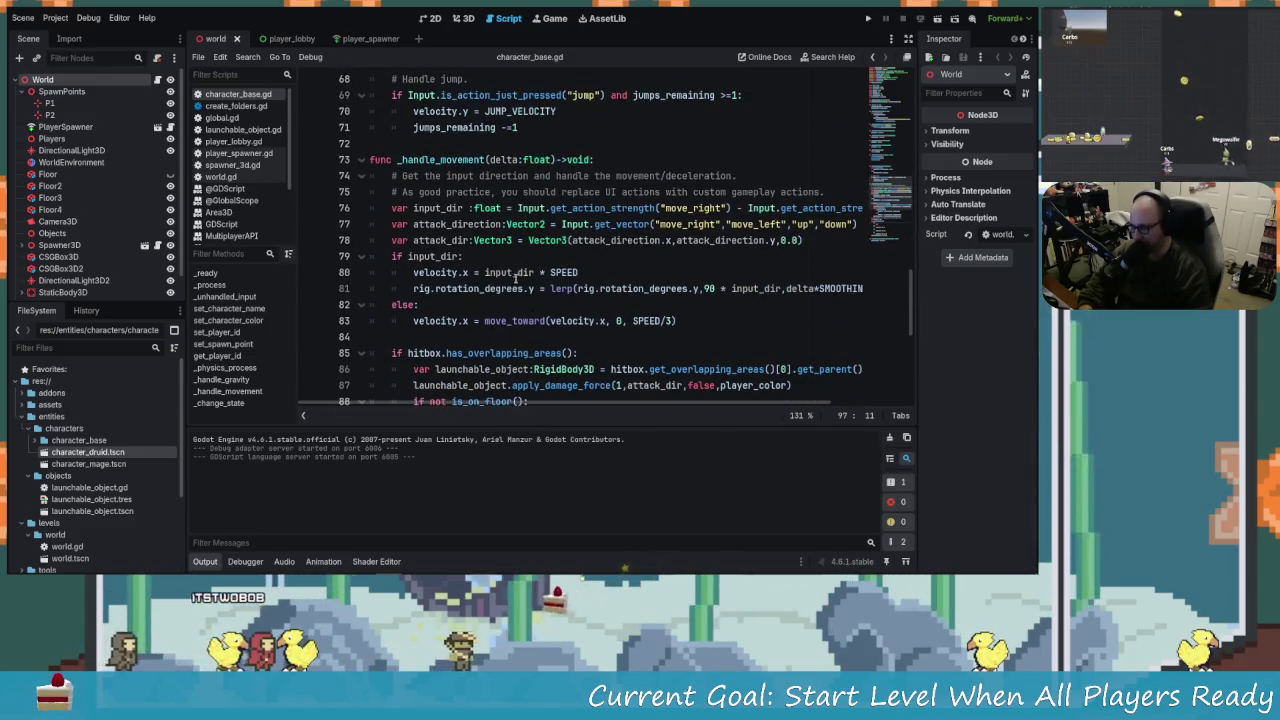
pyautogui.scroll(2, 535, 253)
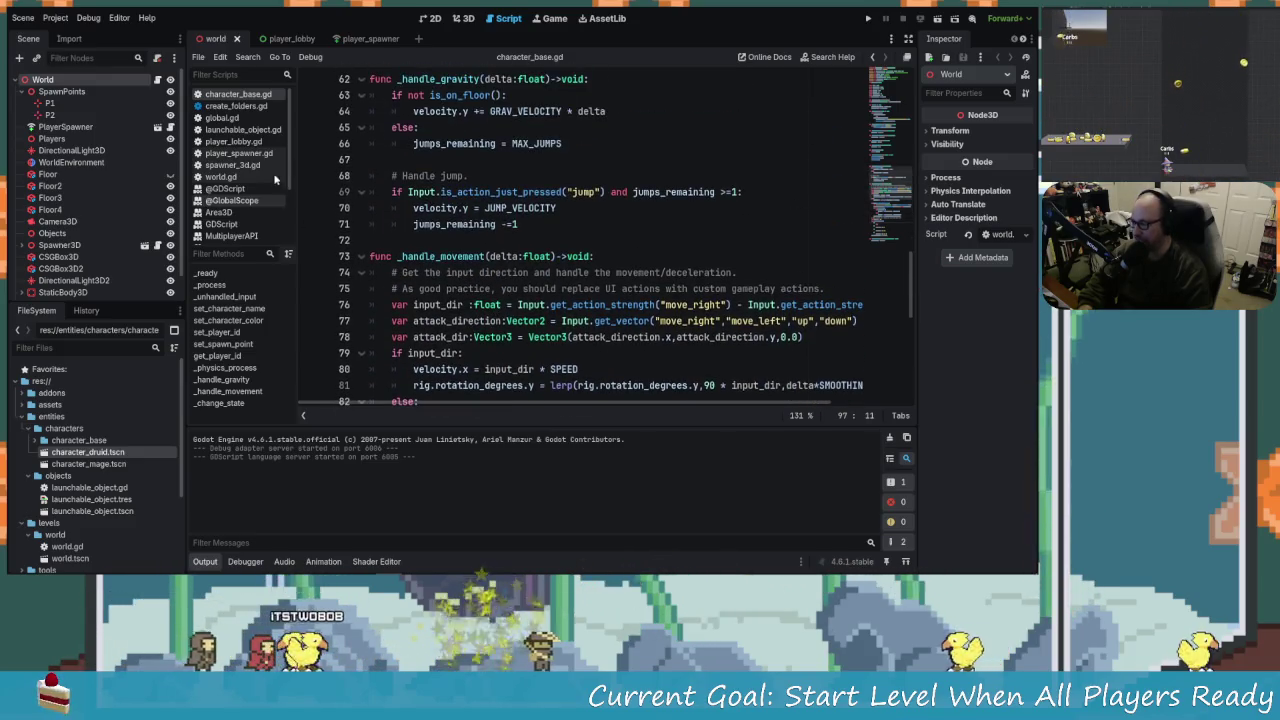
pyautogui.click(221, 176)
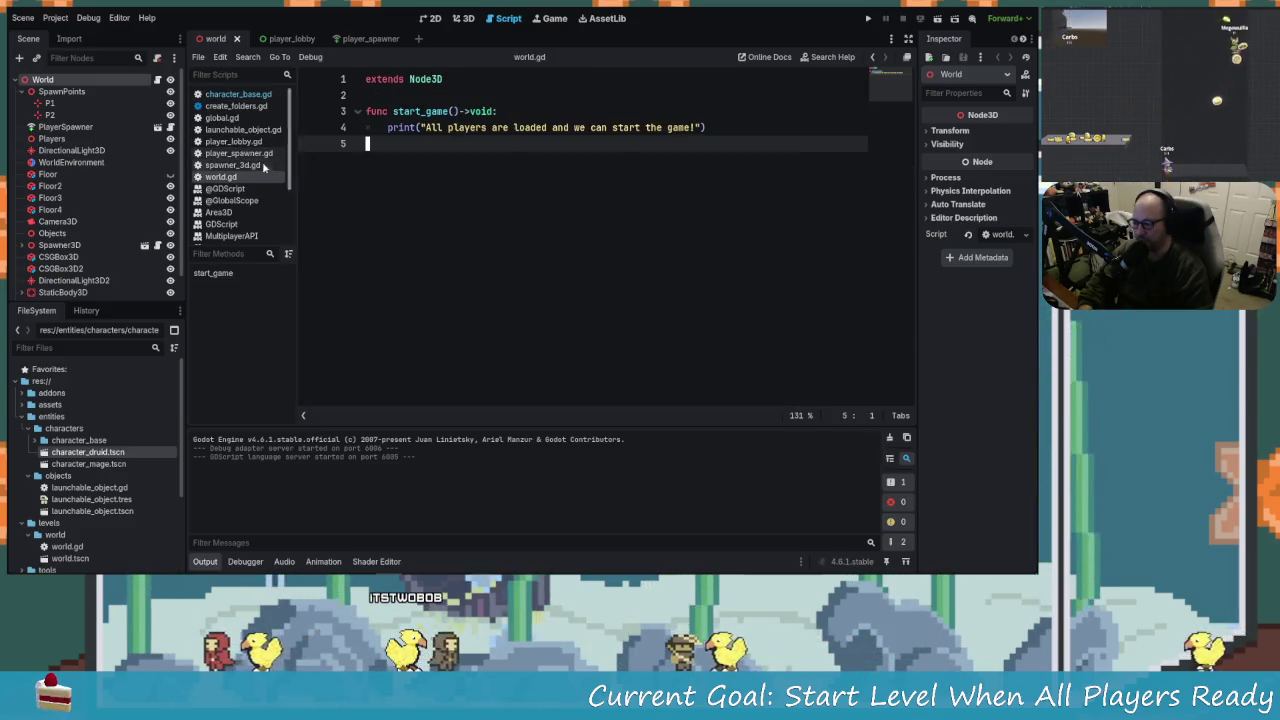
pyautogui.click(232, 164)
pyautogui.click(238, 153)
# In spawn_character, delete the set_spawn_point call and uncomment the global_position line, then go to character_base.gd.
pyautogui.scroll(-2, 472, 330)
pyautogui.hotkey('ctrl', 'shift', 'k')
pyautogui.hotkey('ctrl', 'k')
pyautogui.scroll(5, 472, 330)
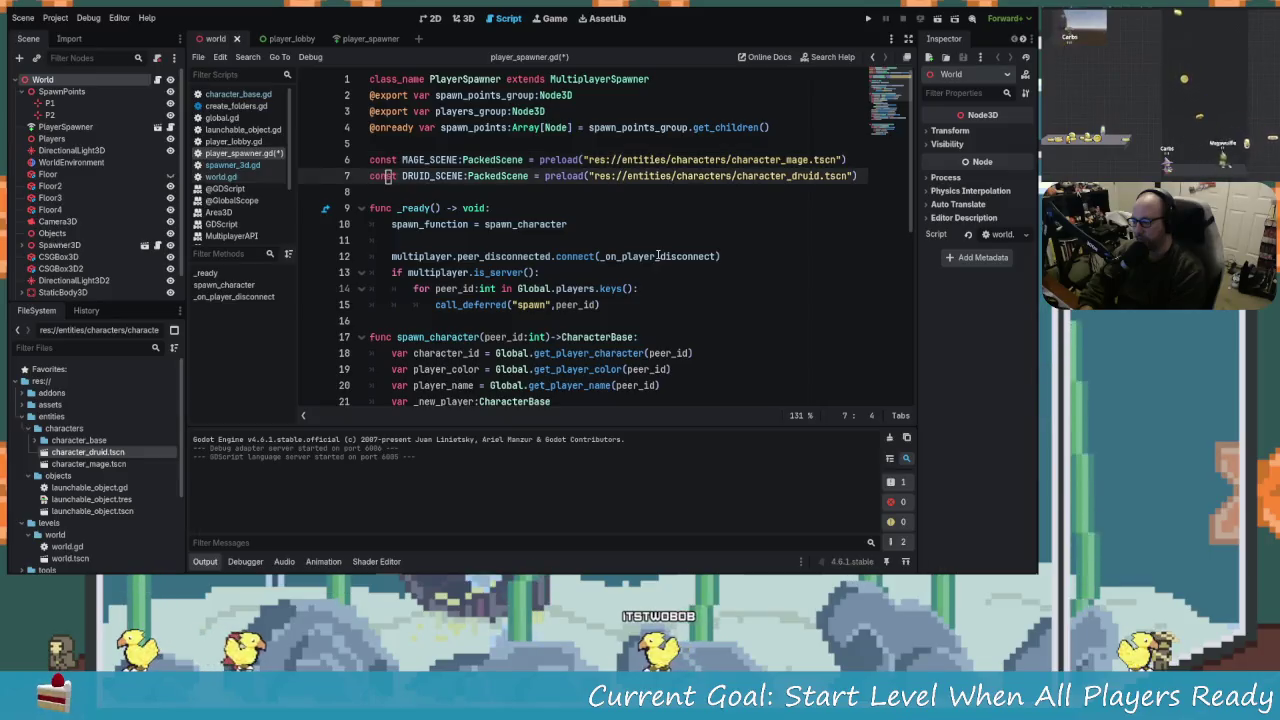
pyautogui.scroll(-7, 472, 330)
pyautogui.press('Up')
pyautogui.press('Up')
pyautogui.press('Up')
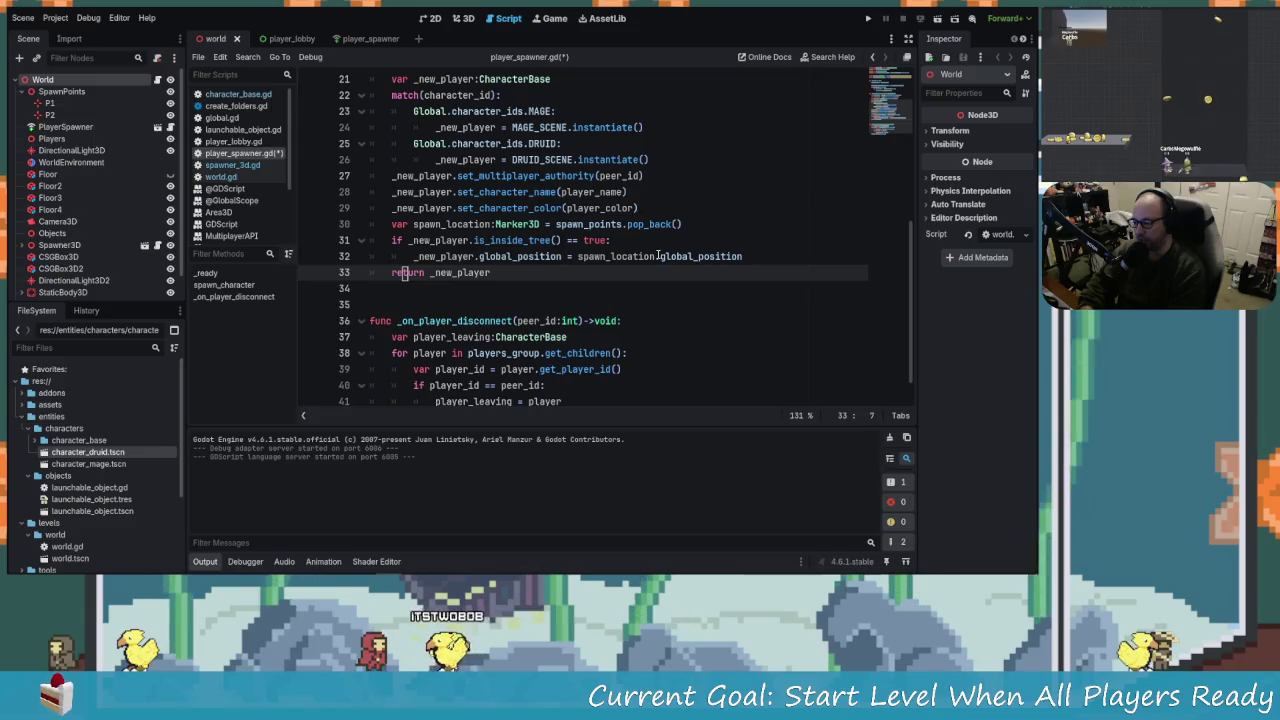
pyautogui.press('Down')
pyautogui.press('Down')
pyautogui.press('Down')
pyautogui.press('Up')
pyautogui.press('Up')
pyautogui.press('Up')
pyautogui.press('Up')
pyautogui.press('Up')
pyautogui.press('Up')
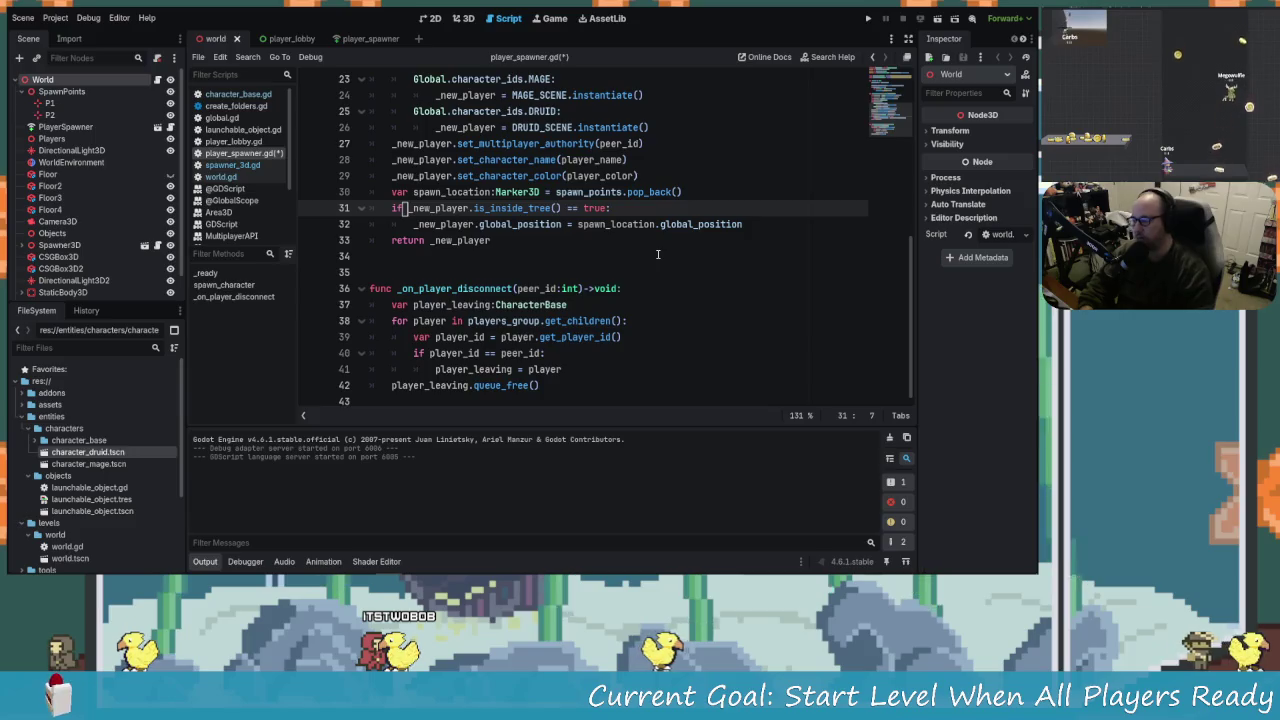
pyautogui.click(550, 192)
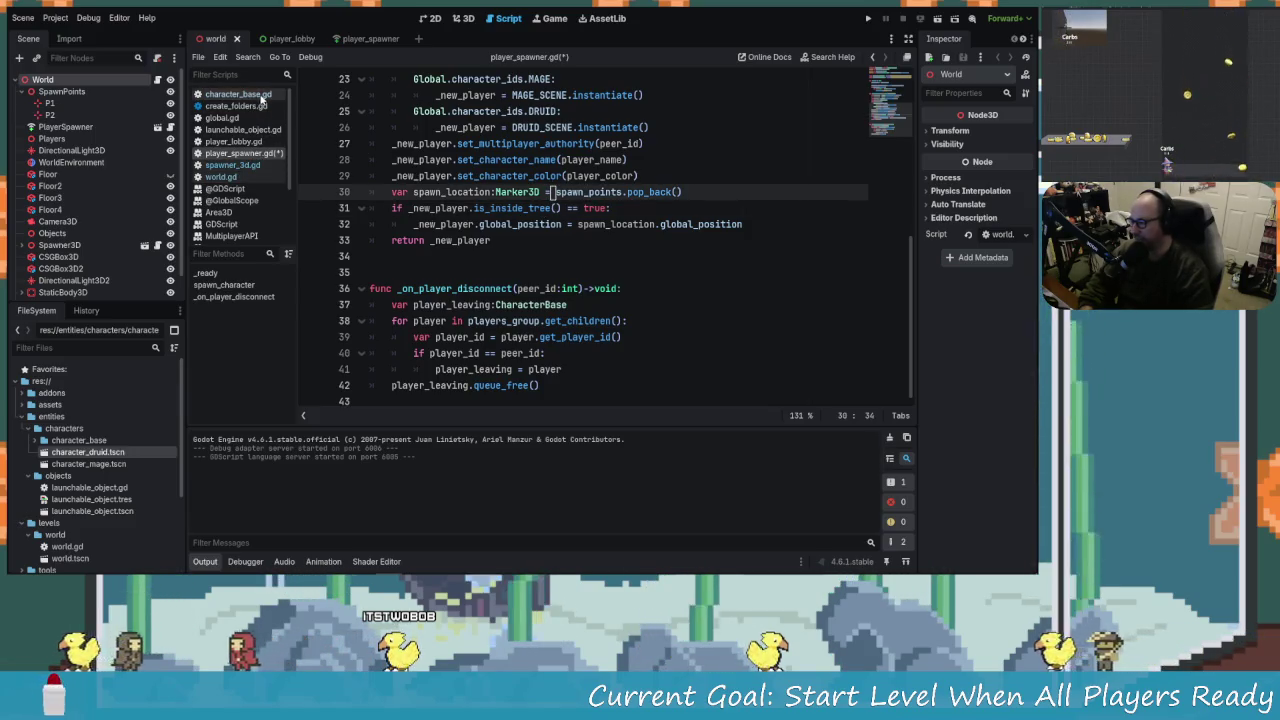
pyautogui.click(262, 94)
pyautogui.scroll(-3, 600, 276)
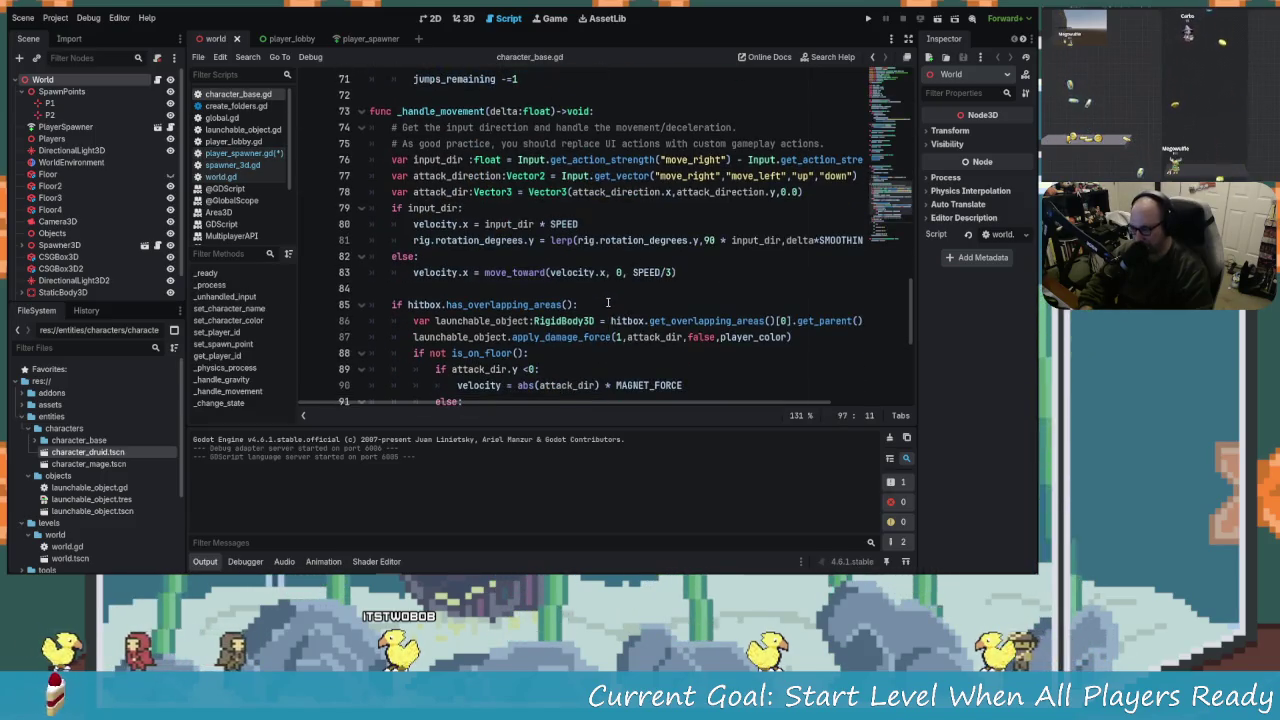
# Delete the set_spawn_point setter function from character_base.gd.
pyautogui.scroll(-5, 608, 300)
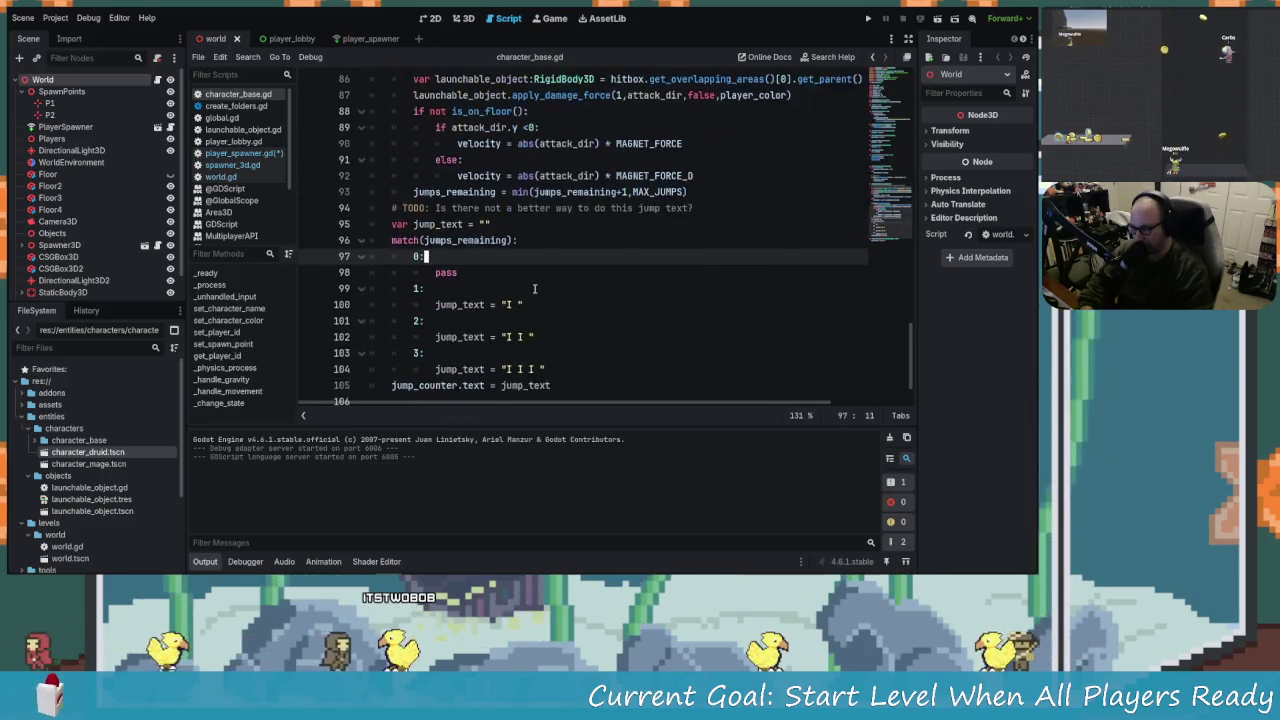
pyautogui.scroll(3, 565, 352)
pyautogui.scroll(14, 582, 357)
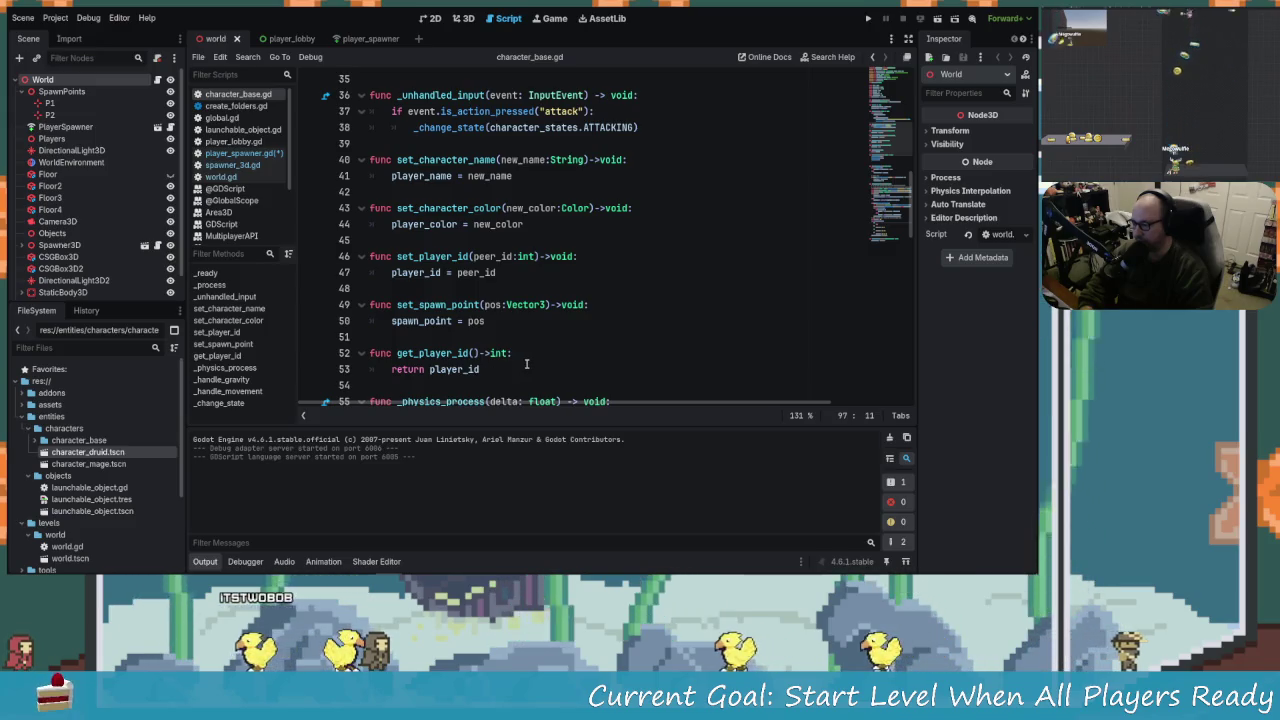
pyautogui.click(457, 305)
pyautogui.click(536, 320)
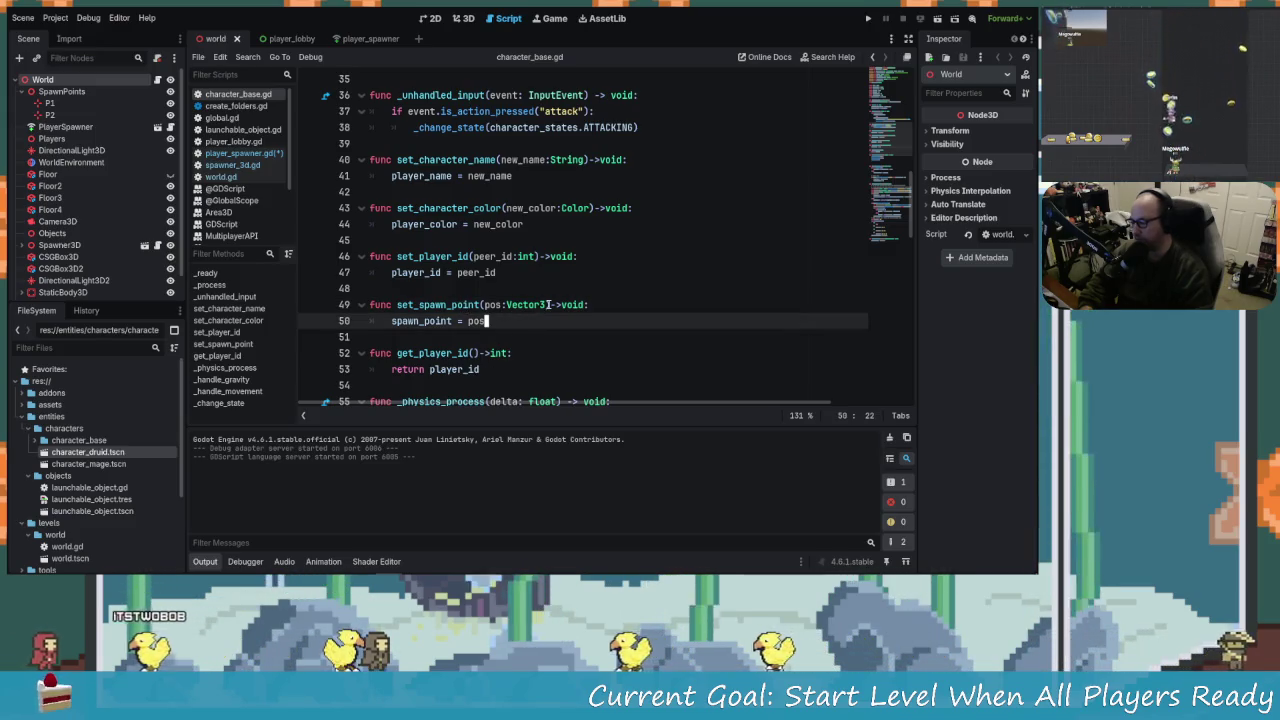
pyautogui.tripleClick(548, 304)
pyautogui.press('BackSpace')
pyautogui.tripleClick(548, 304)
pyautogui.press('BackSpace')
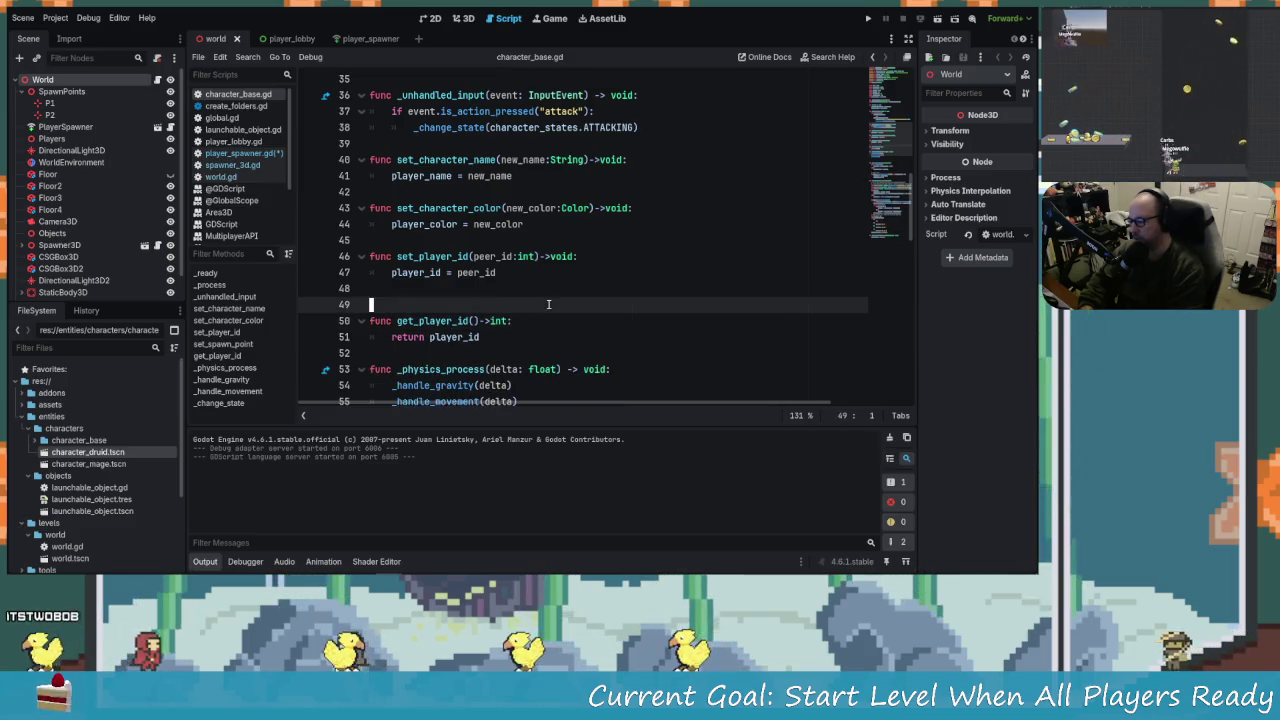
pyautogui.press('BackSpace')
# Repair the broken peer_id in set_player_id, cut the spawn_point variable on line 10, and save.
pyautogui.hotkey('shift', 'Up')
pyautogui.hotkey('shift', 'Up')
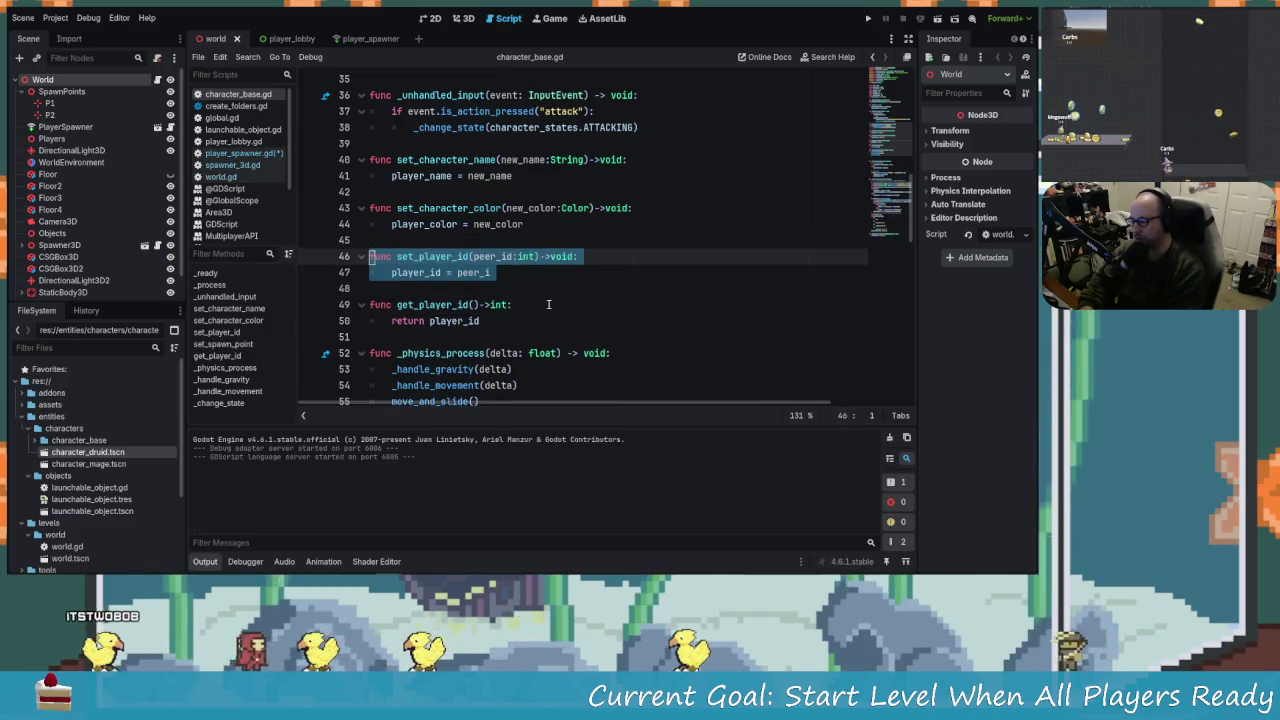
pyautogui.press('Up')
pyautogui.press('Up')
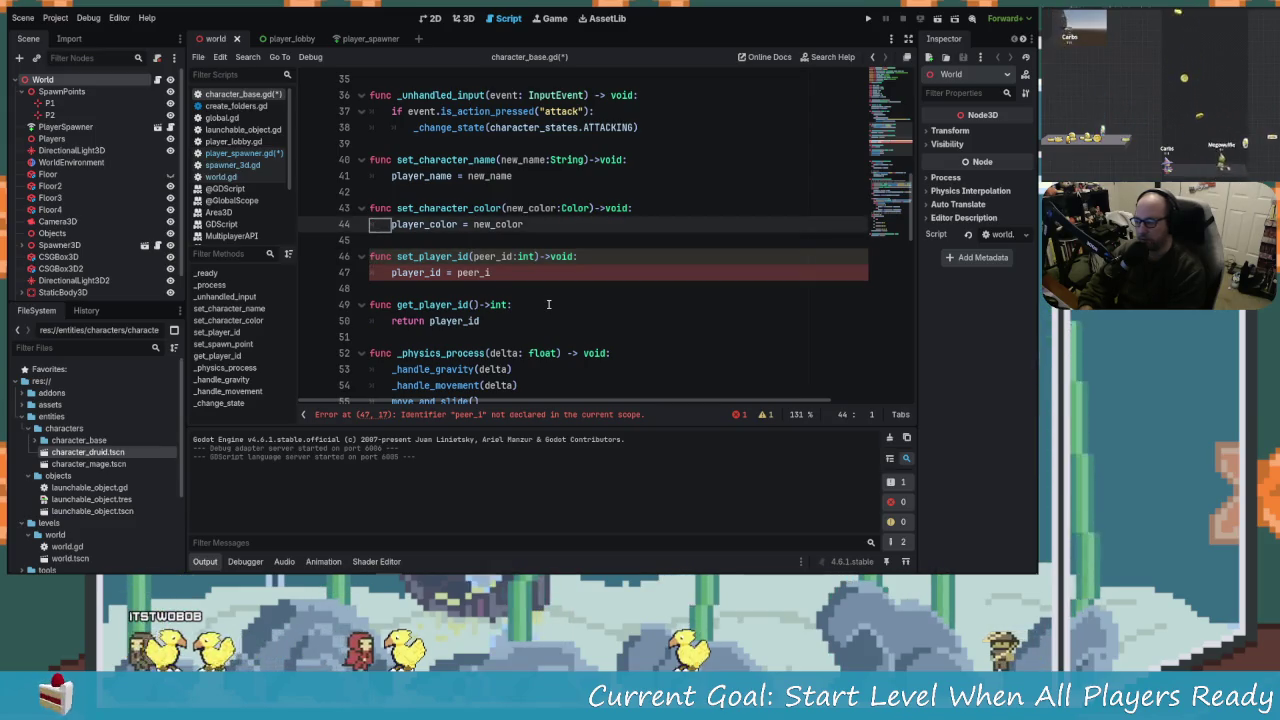
pyautogui.press('Down')
pyautogui.press('Down')
pyautogui.press('Down')
pyautogui.press('End')
pyautogui.write('d')
pyautogui.press('Return')
pyautogui.press('Up')
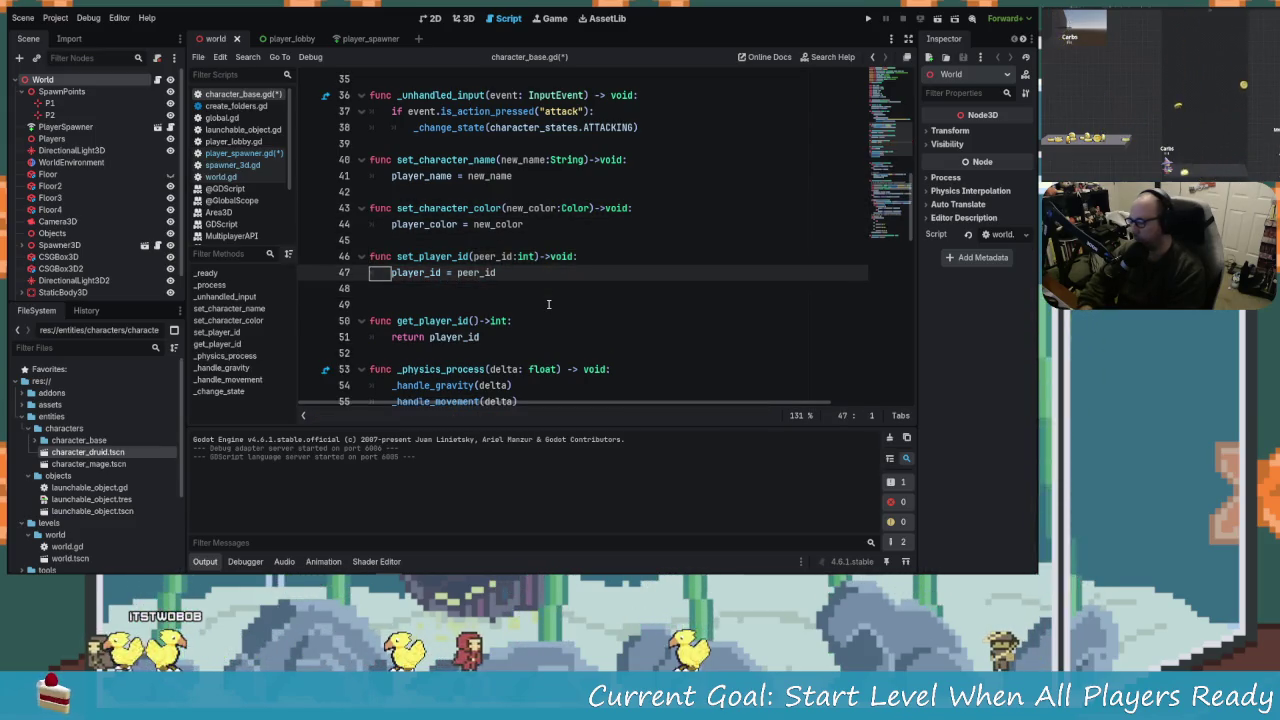
pyautogui.press('Up')
pyautogui.press('Up')
pyautogui.press('Up')
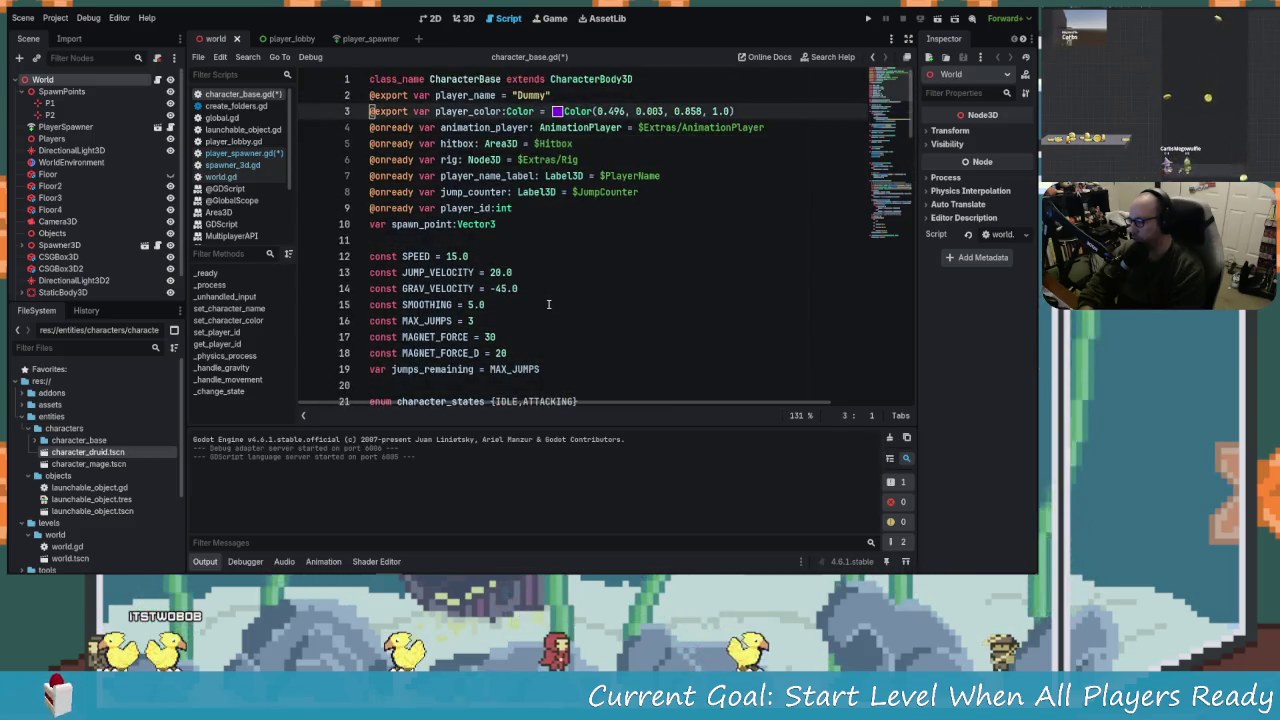
pyautogui.press('Down')
pyautogui.press('Down')
pyautogui.press('Down')
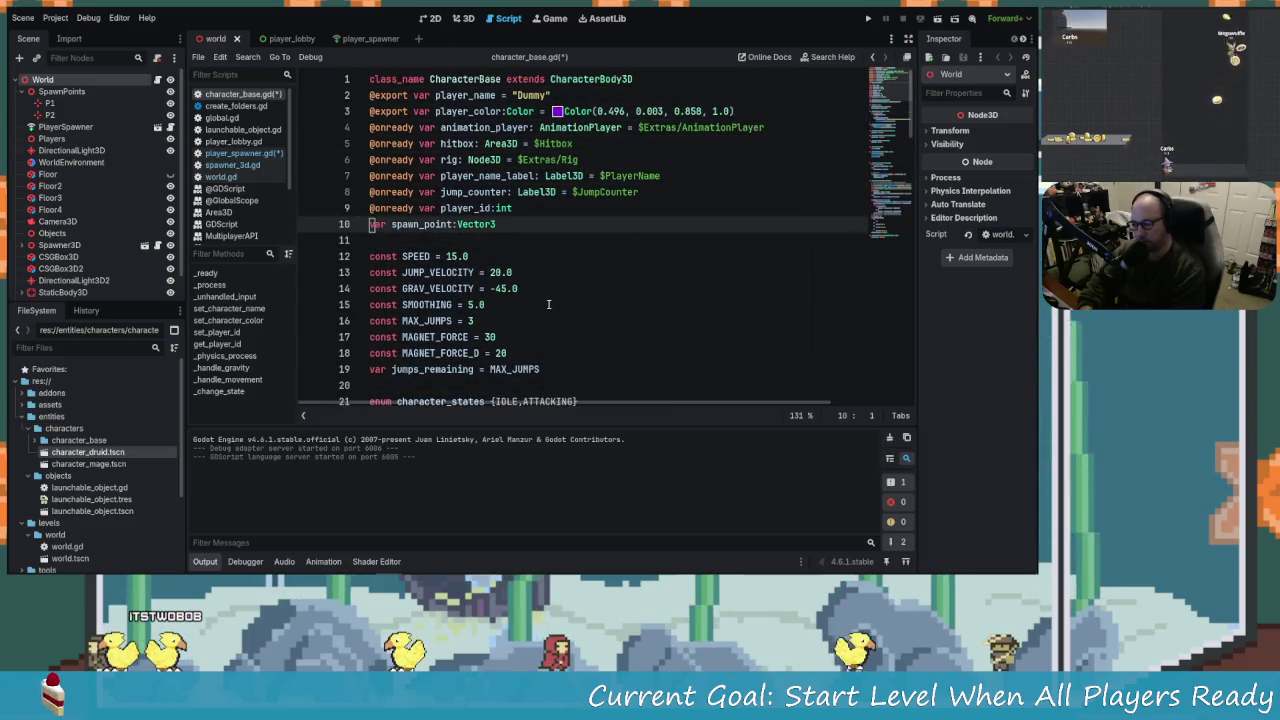
pyautogui.hotkey('ctrl', 'x')
pyautogui.press('Up')
pyautogui.hotkey('ctrl', 's')
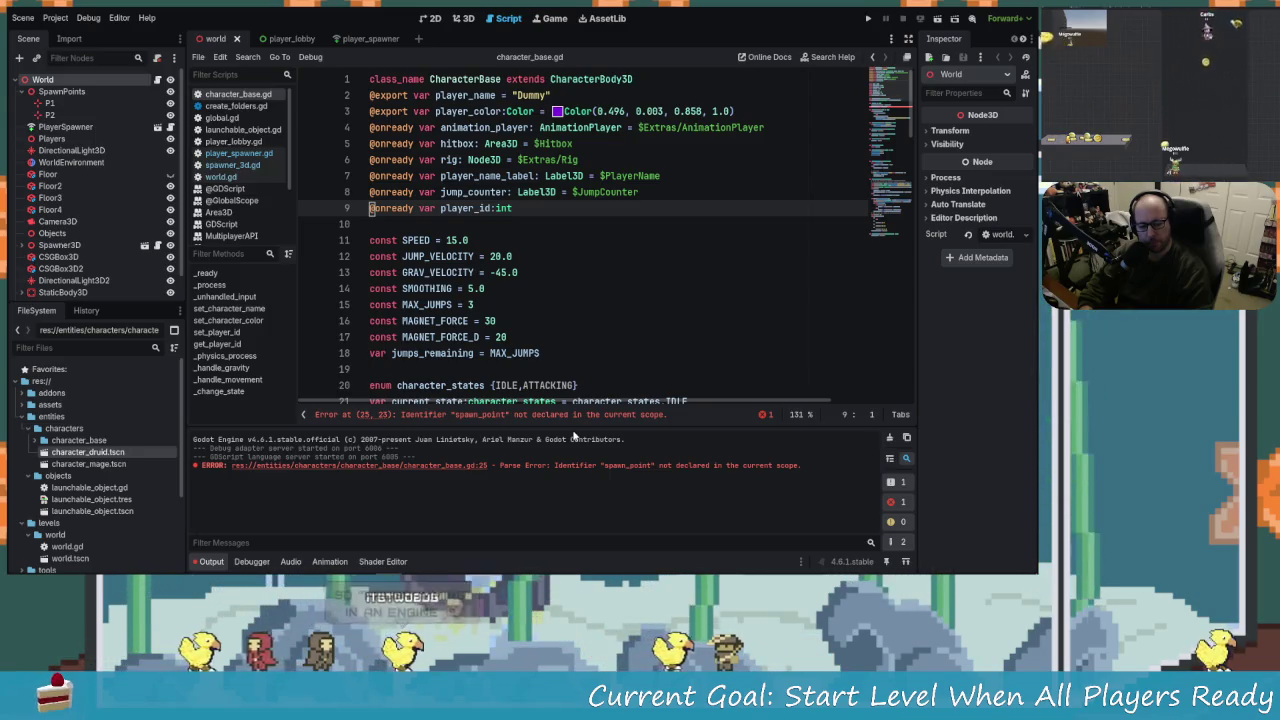
# Delete _ready's global_position = spawn_point line and return to player_spawner.gd.
pyautogui.scroll(-4, 531, 289)
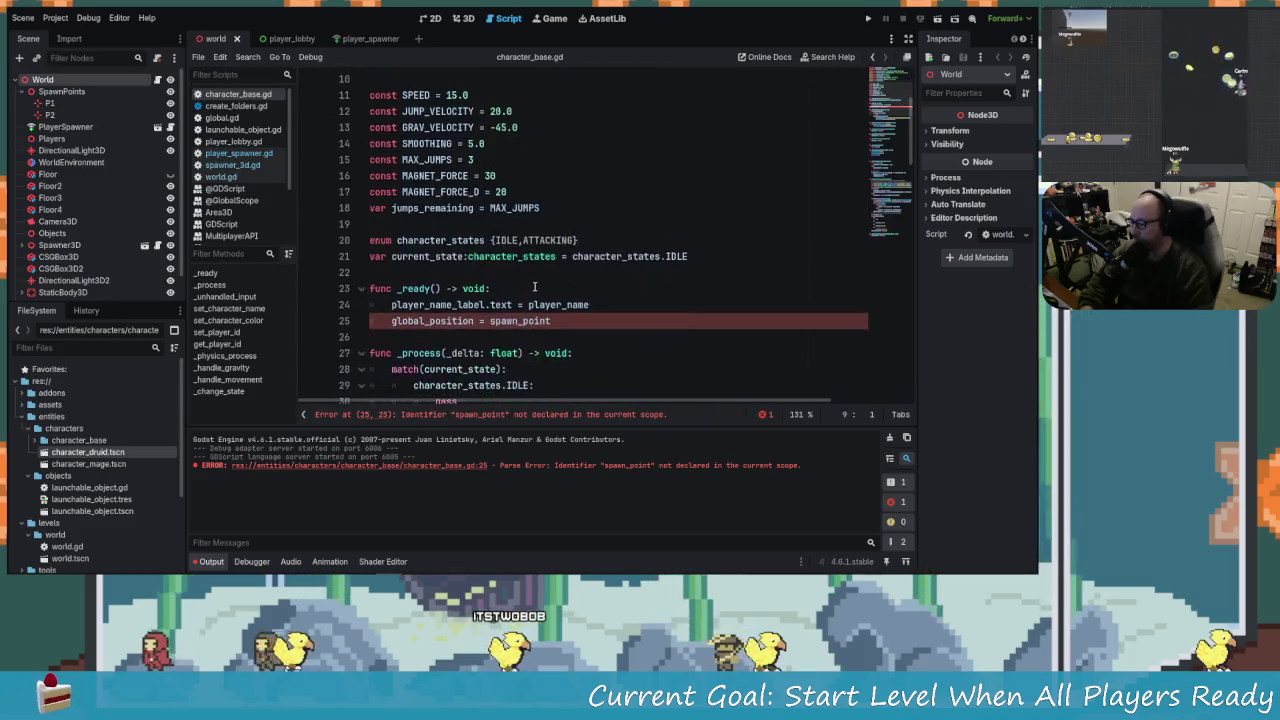
pyautogui.click(476, 272)
pyautogui.tripleClick(540, 272)
pyautogui.press('BackSpace')
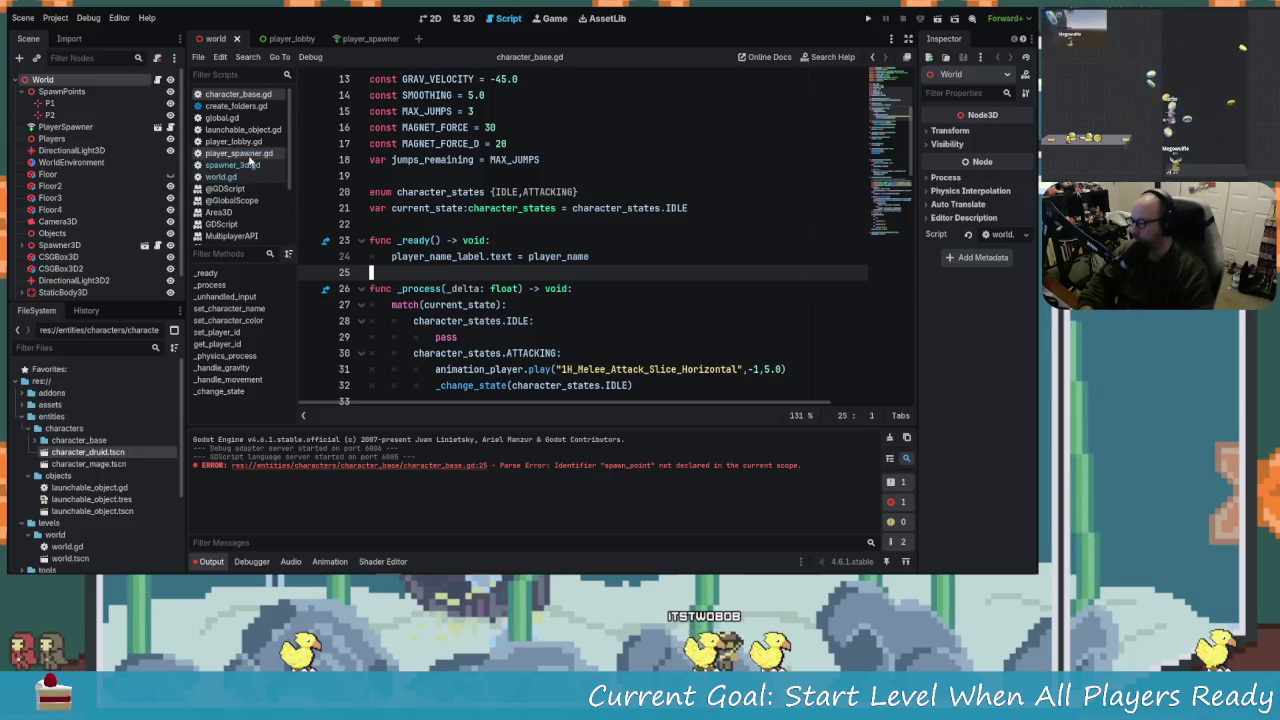
pyautogui.click(236, 153)
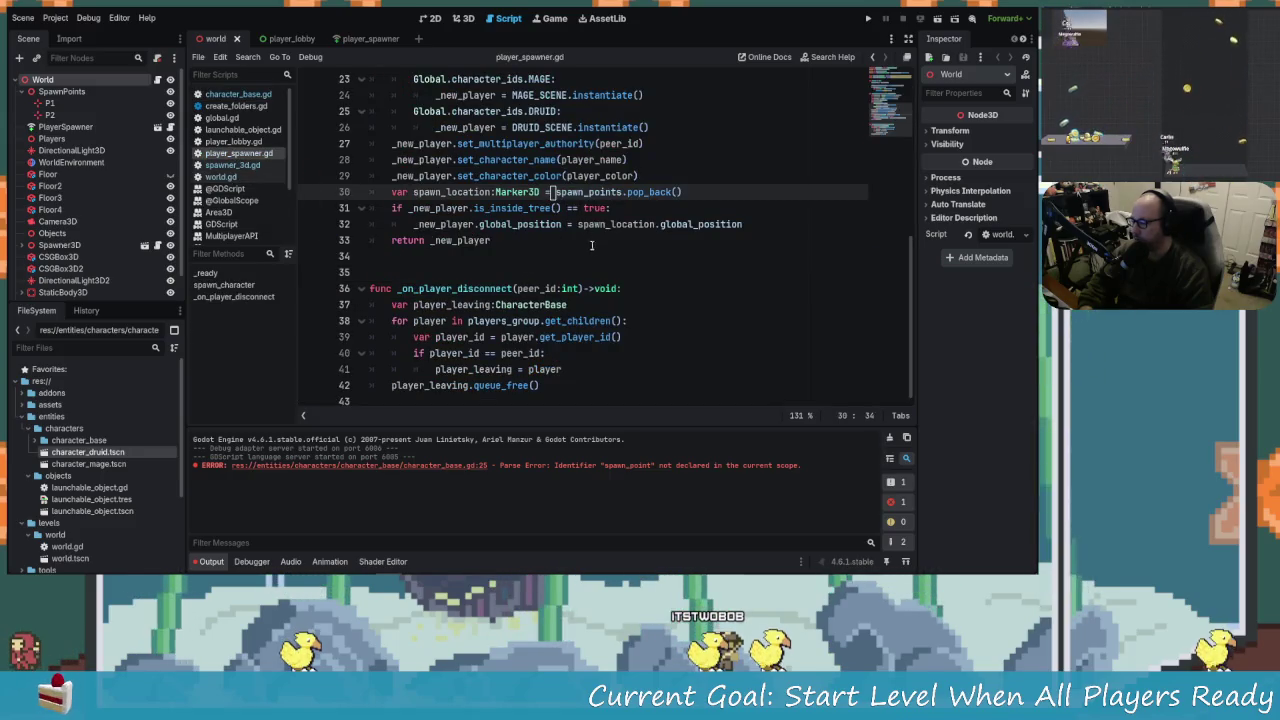
# Make line 21 assign MAGE_SCENE.instantiate() to _new_player.
pyautogui.press('Down')
pyautogui.press('Down')
pyautogui.press('Up')
pyautogui.press('Up')
pyautogui.press('Up')
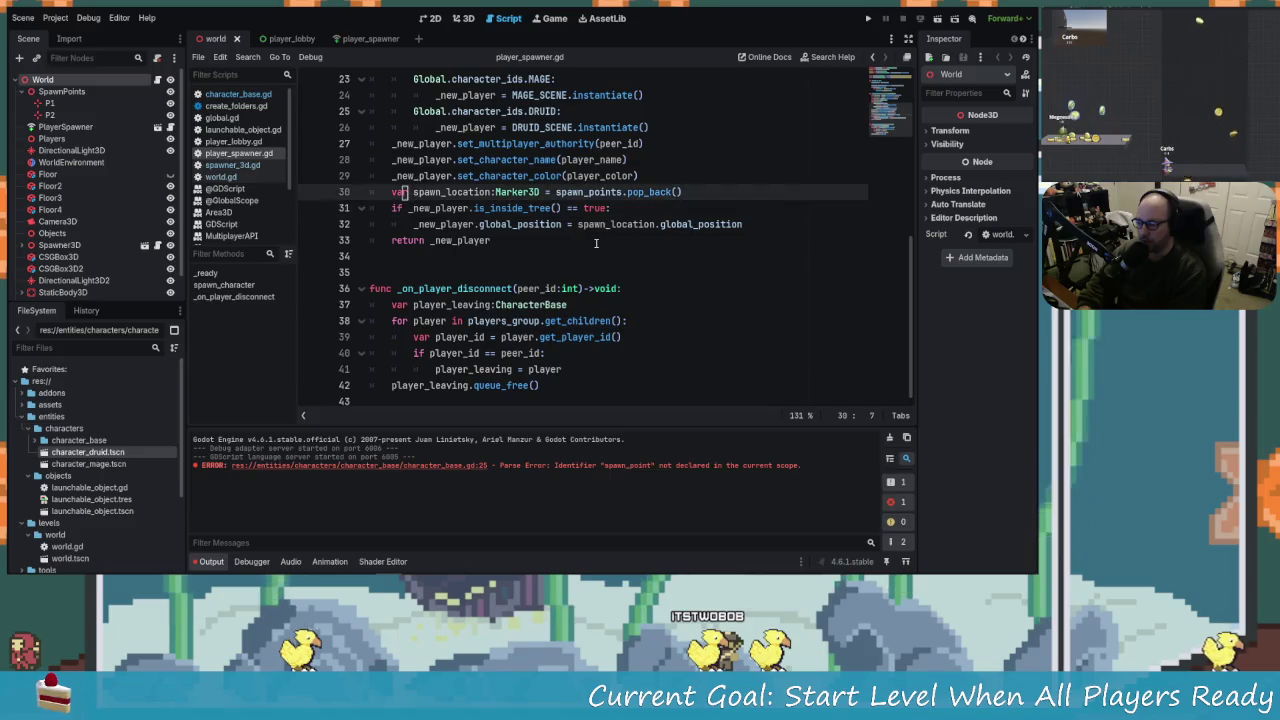
pyautogui.press('Down')
pyautogui.press('Down')
pyautogui.press('Down')
pyautogui.press('Up')
pyautogui.press('Up')
pyautogui.press('Right')
pyautogui.press('Right')
pyautogui.press('Right')
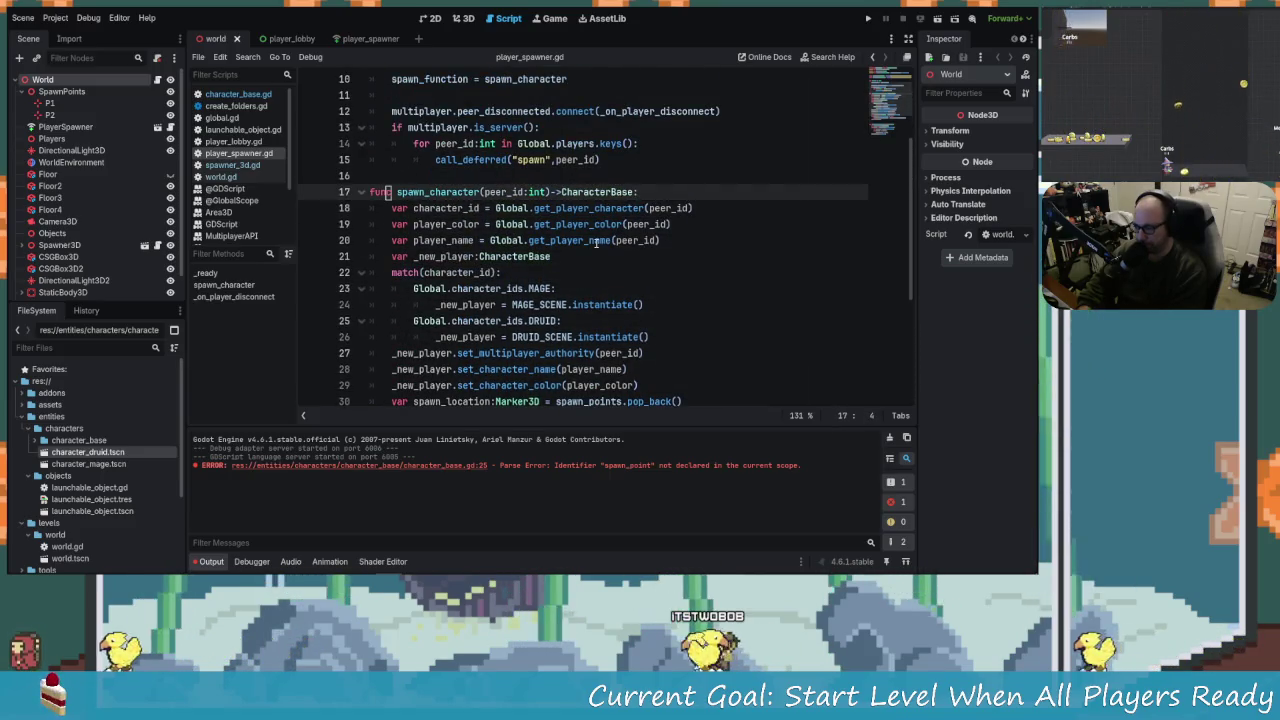
pyautogui.press('Down')
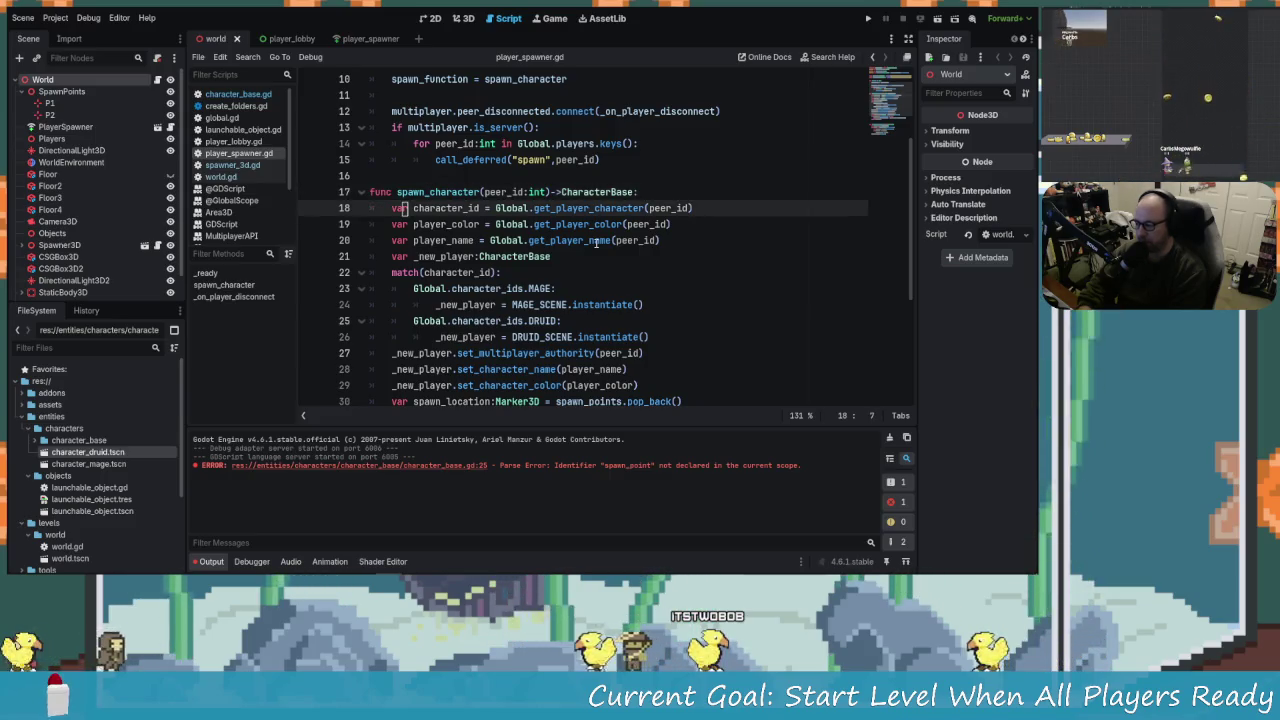
pyautogui.press('Down')
pyautogui.press('Down')
pyautogui.press('Down')
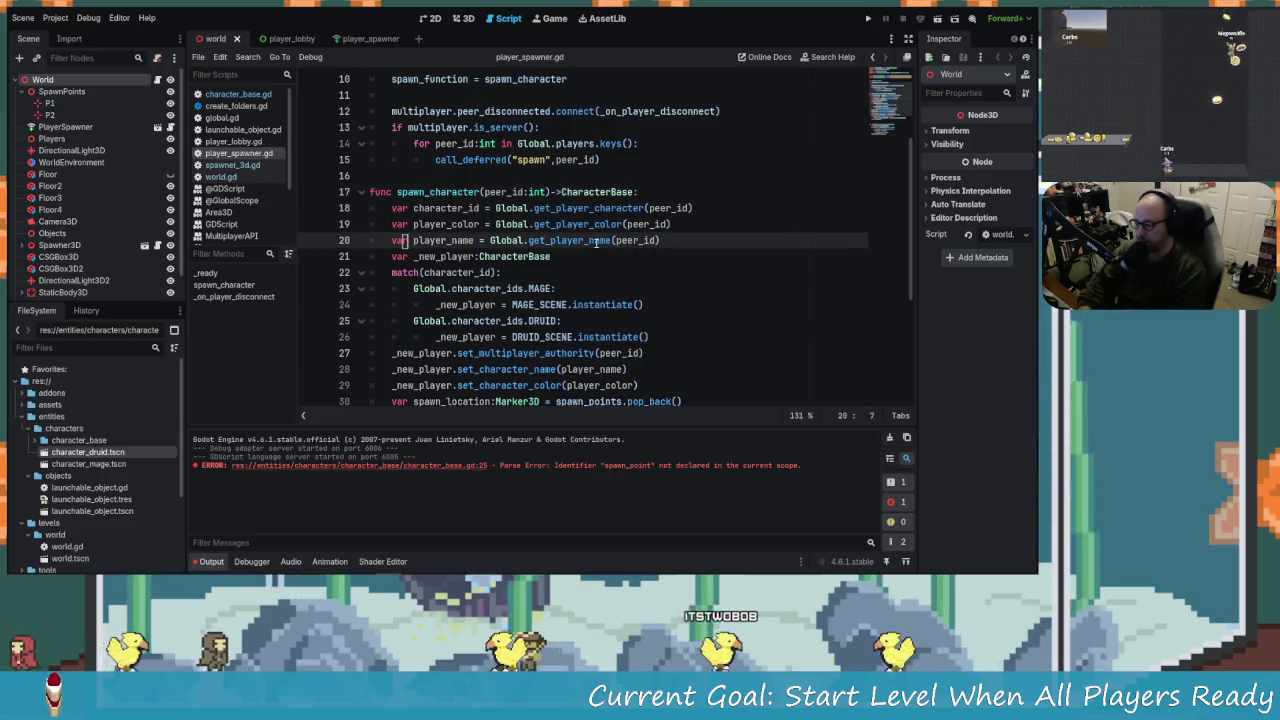
pyautogui.press('Down')
pyautogui.press('Down')
pyautogui.press('Down')
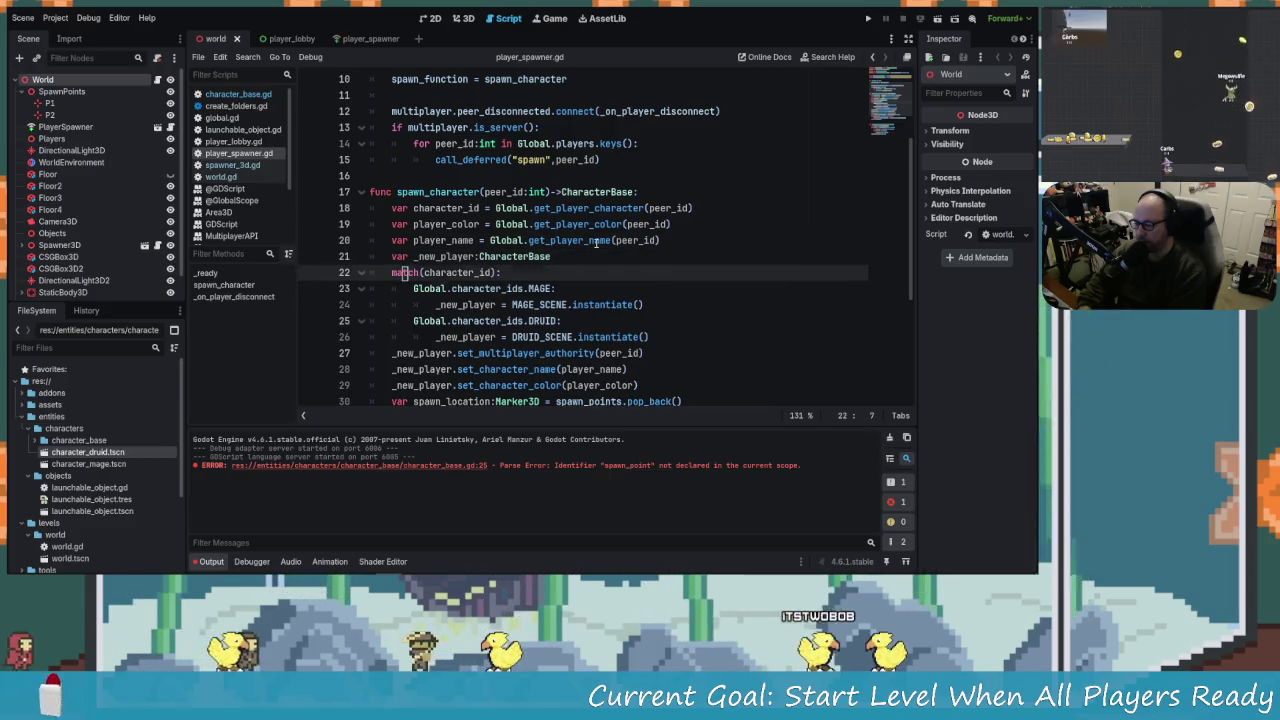
pyautogui.press('Up')
pyautogui.press('Up')
pyautogui.press('Up')
pyautogui.press('Up')
pyautogui.press('Up')
pyautogui.press('Up')
pyautogui.press('Down')
pyautogui.press('Down')
pyautogui.press('Down')
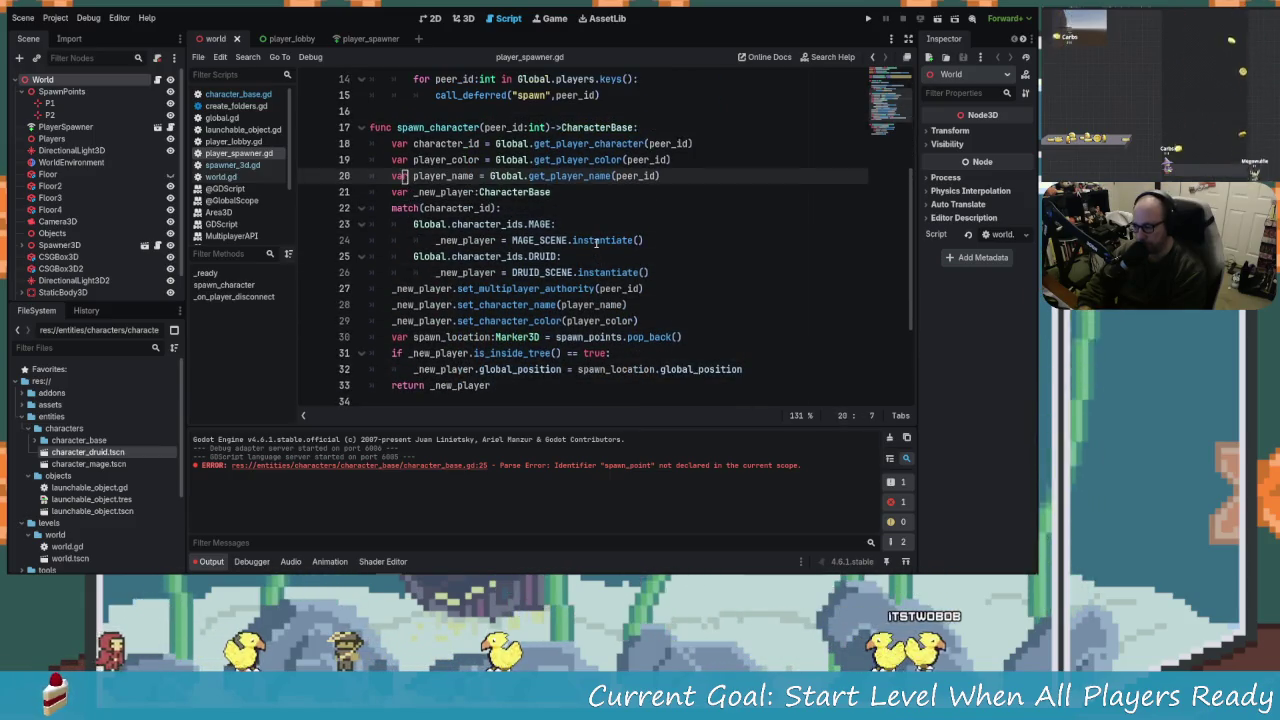
pyautogui.press('Up')
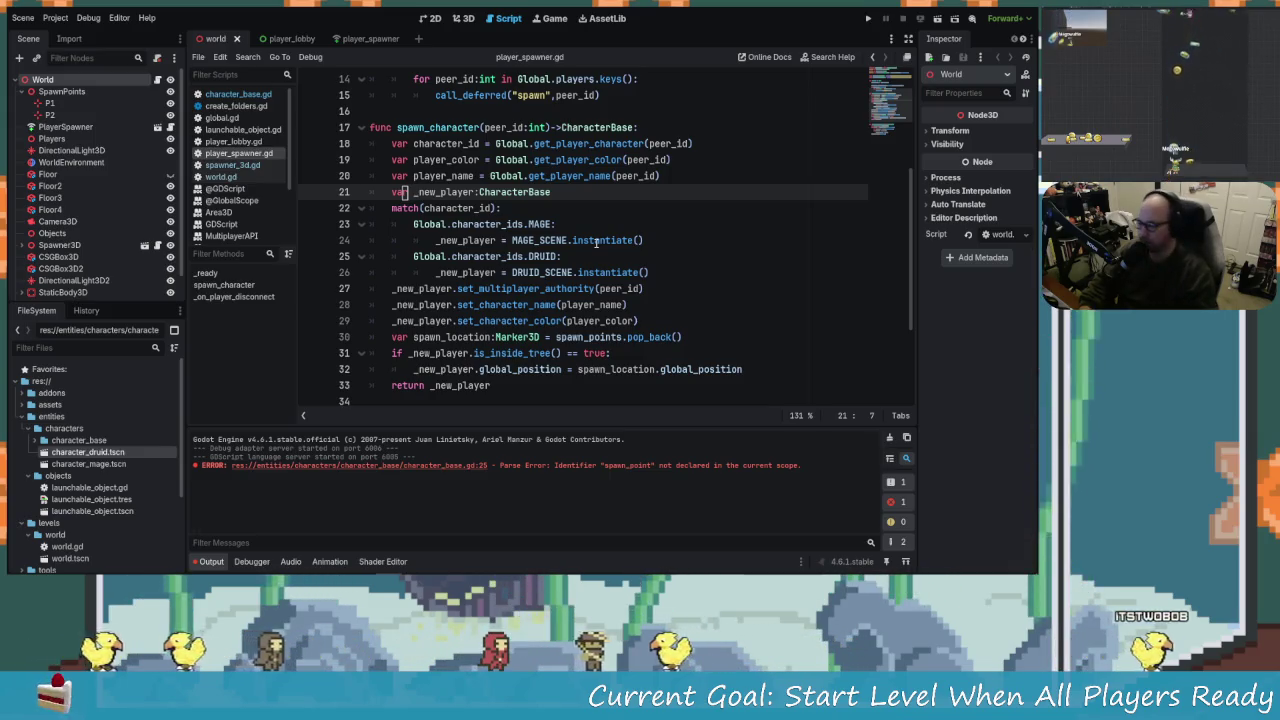
pyautogui.scroll(1, 501, 246)
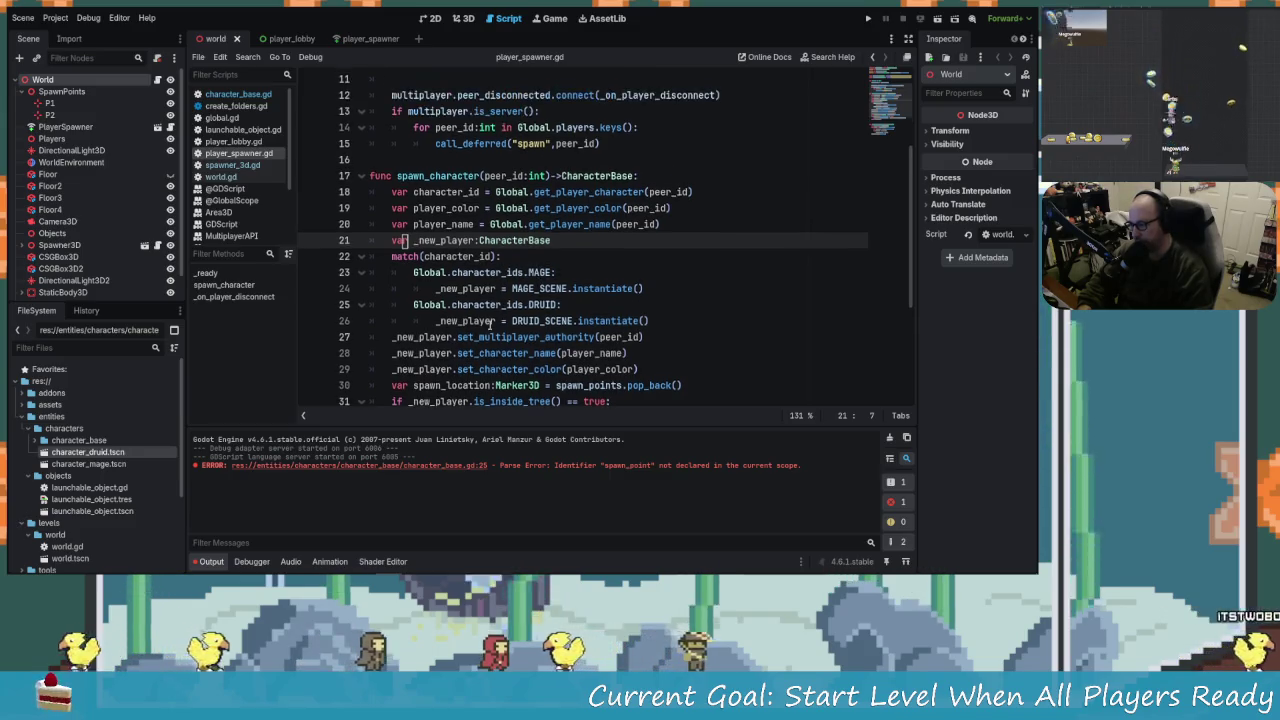
pyautogui.click(419, 256)
pyautogui.click(577, 240)
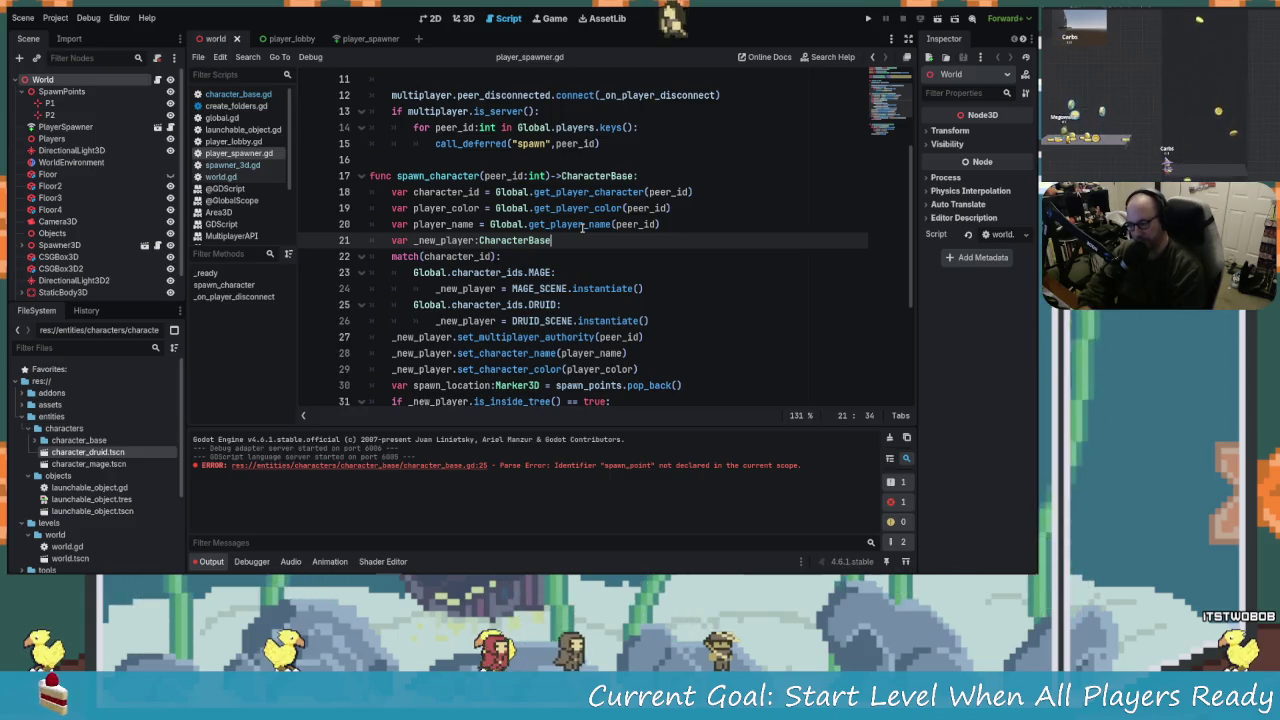
pyautogui.write(' =Mage')
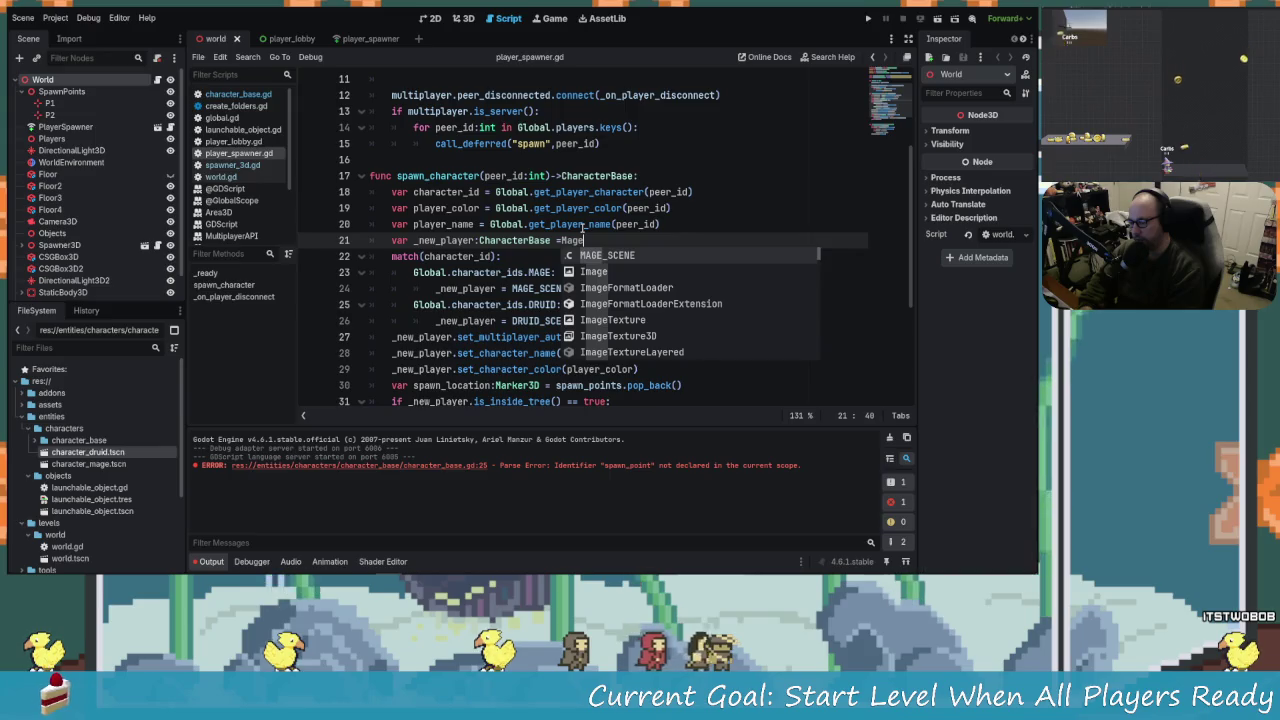
pyautogui.press('Return')
pyautogui.write('.in')
pyautogui.press('Return')
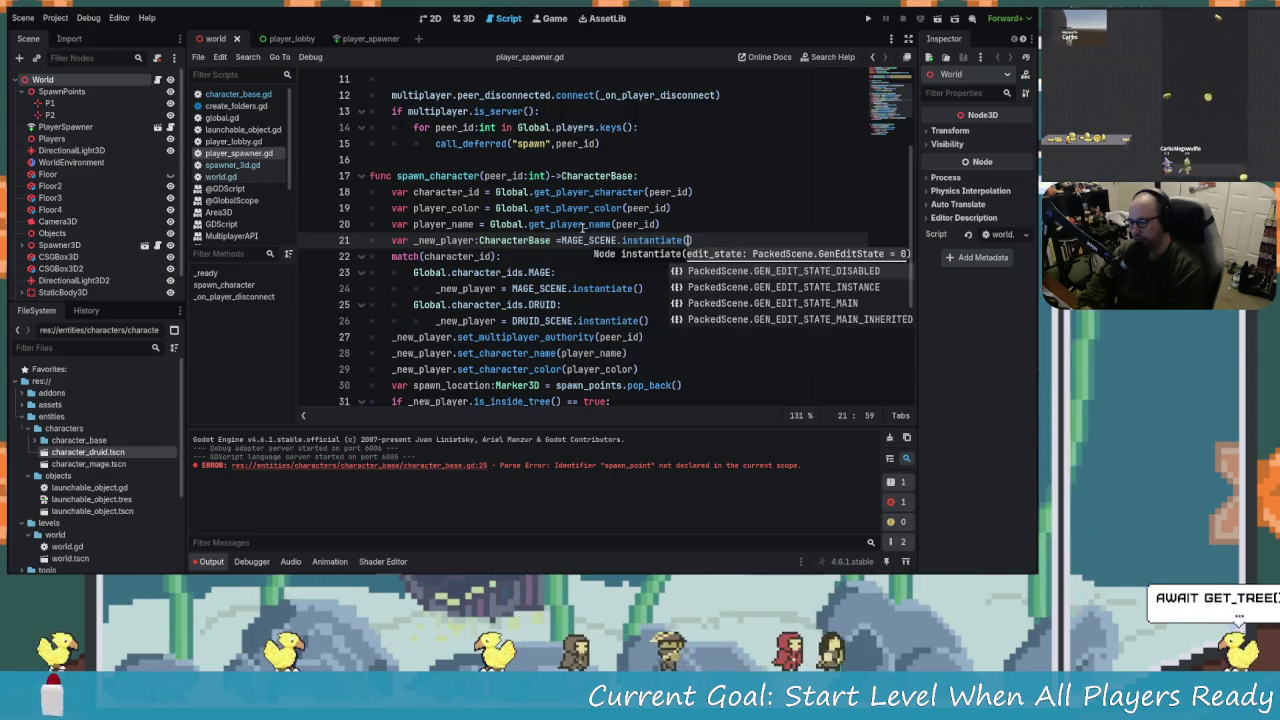
pyautogui.click(561, 240)
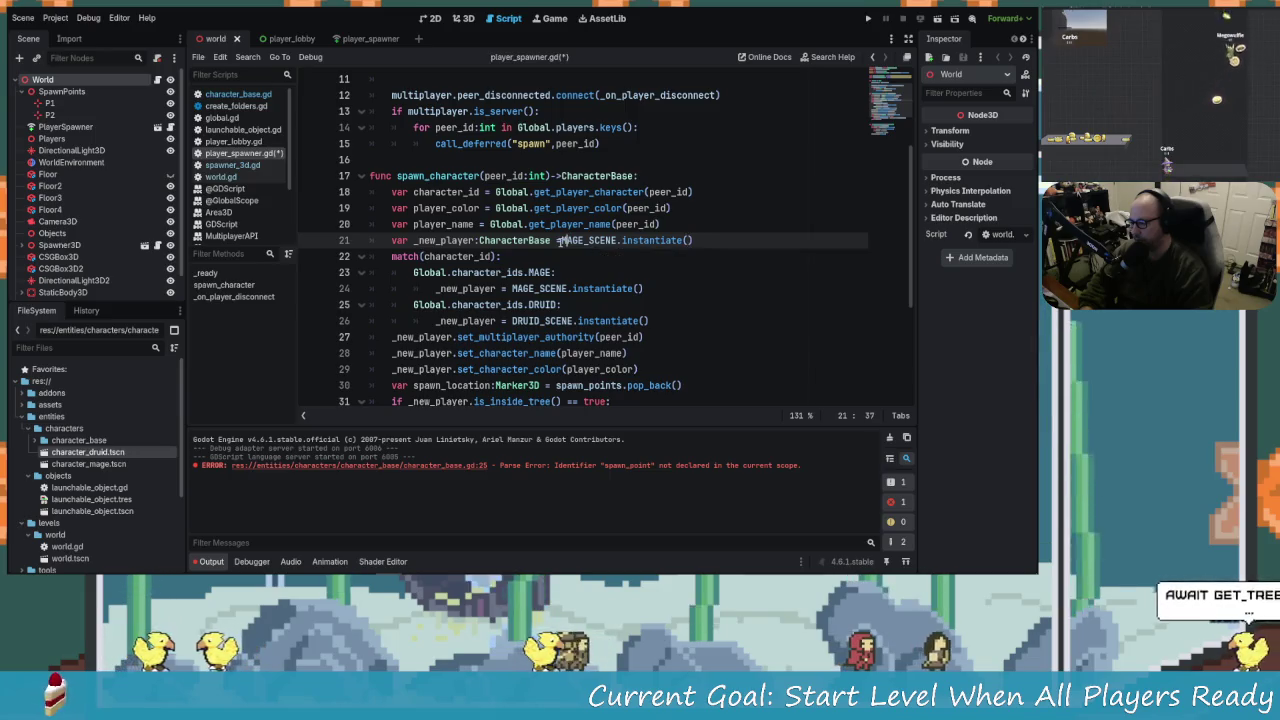
# Comment out the character match block on lines 22–26.
pyautogui.click(478, 272)
pyautogui.moveTo(380, 257); pyautogui.dragTo(610, 321)
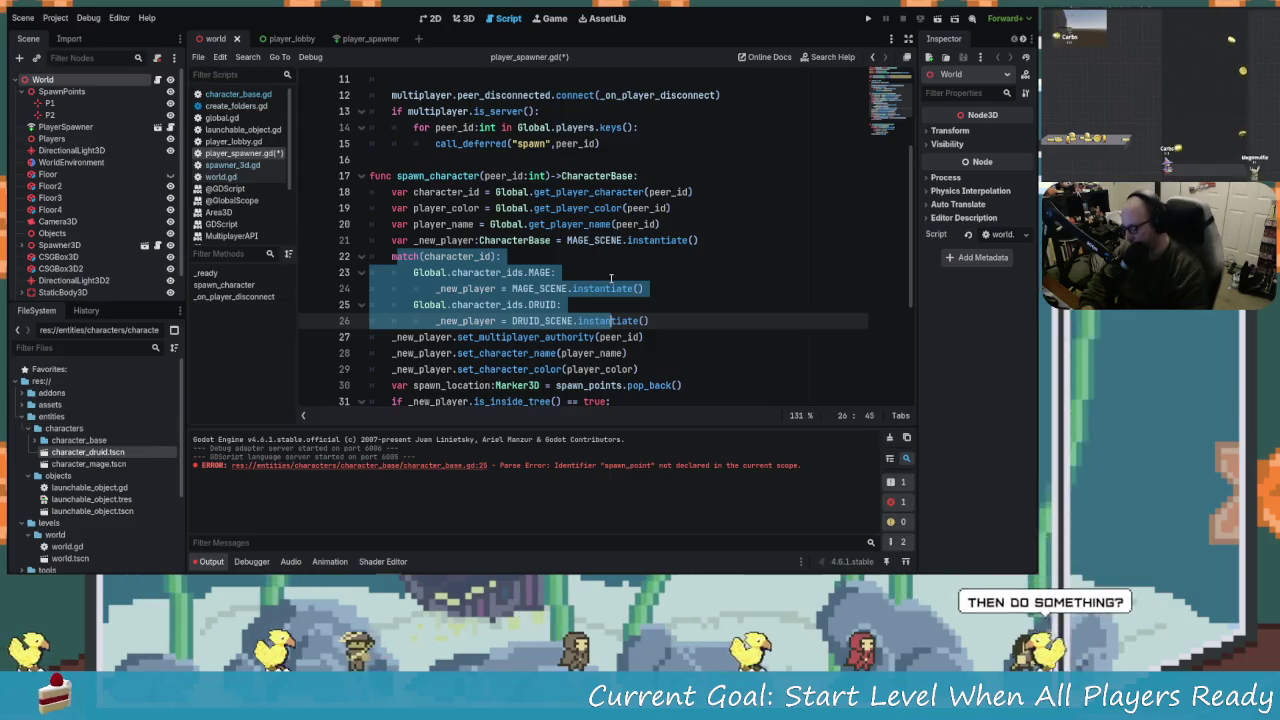
pyautogui.hotkey('ctrl', 'k')
pyautogui.press('Home')
# Remove the is_inside_tree check, unindent the global_position line, save, and run the project.
pyautogui.scroll(-1, 610, 279)
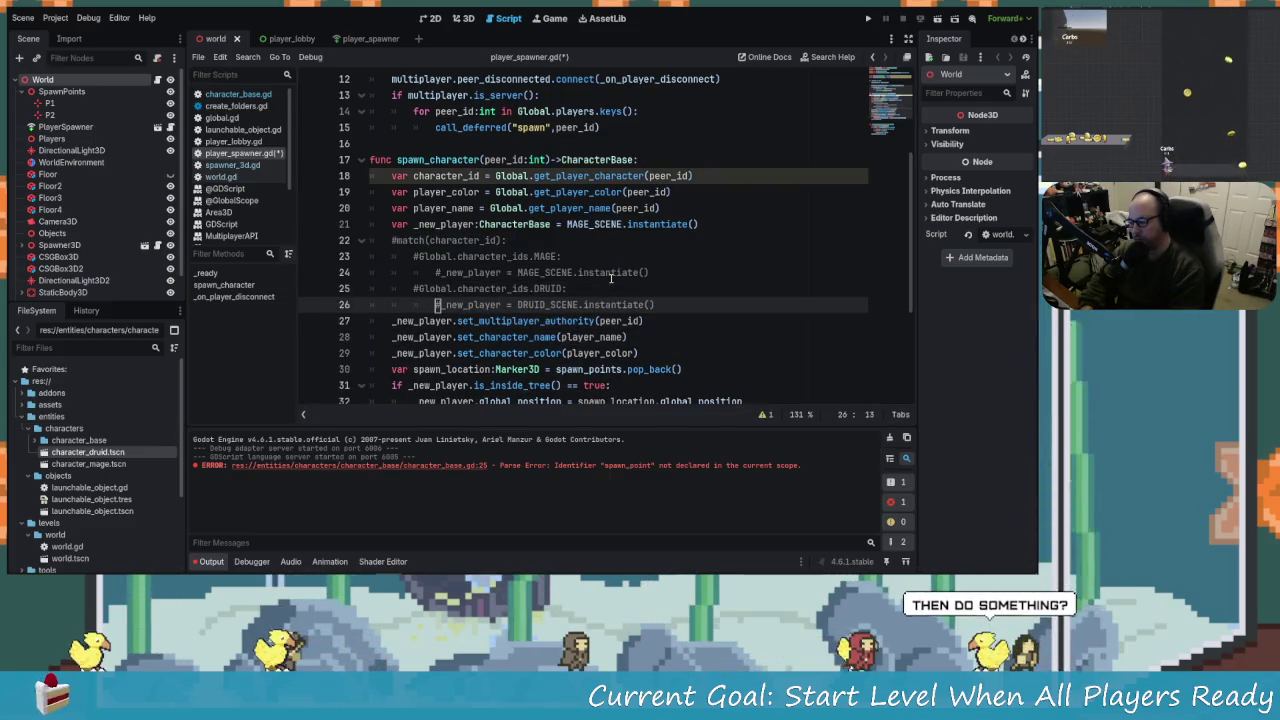
pyautogui.press('Down')
pyautogui.press('Down')
pyautogui.press('Down')
pyautogui.scroll(-1, 610, 279)
pyautogui.press('Home')
pyautogui.hotkey('shift', 'Down')
pyautogui.press('Delete')
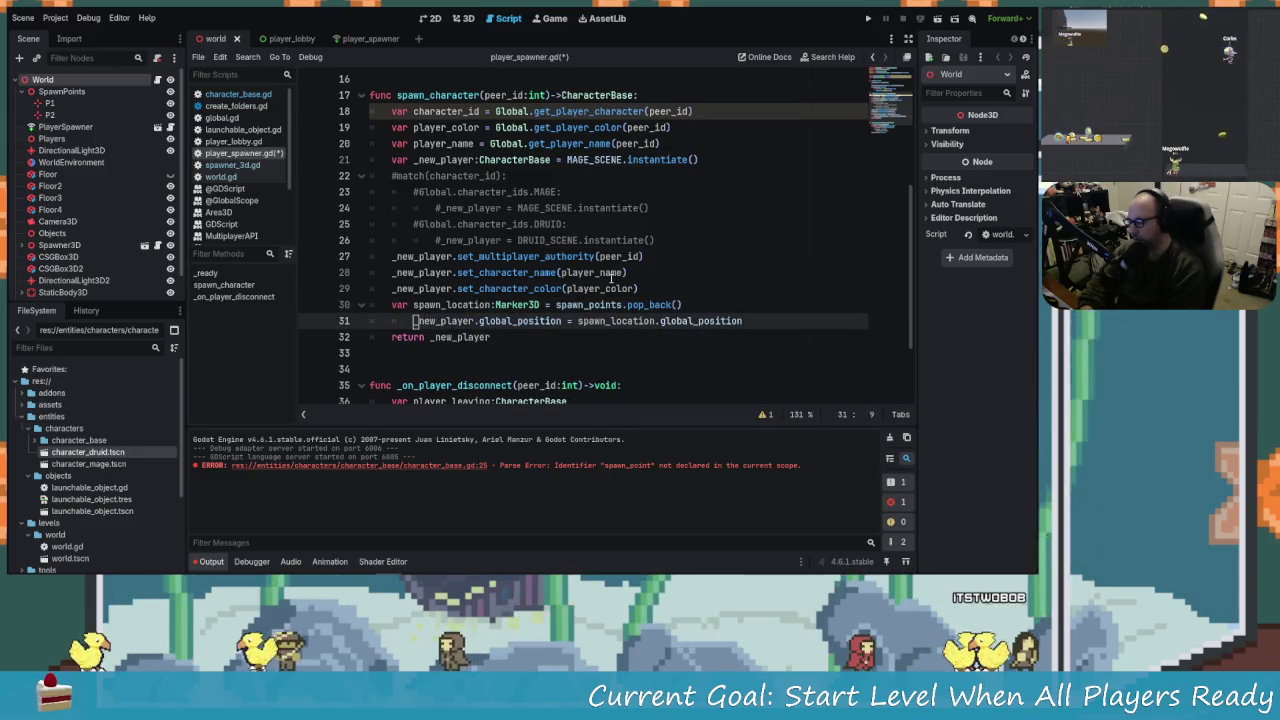
pyautogui.press('BackSpace')
pyautogui.hotkey('ctrl', 's')
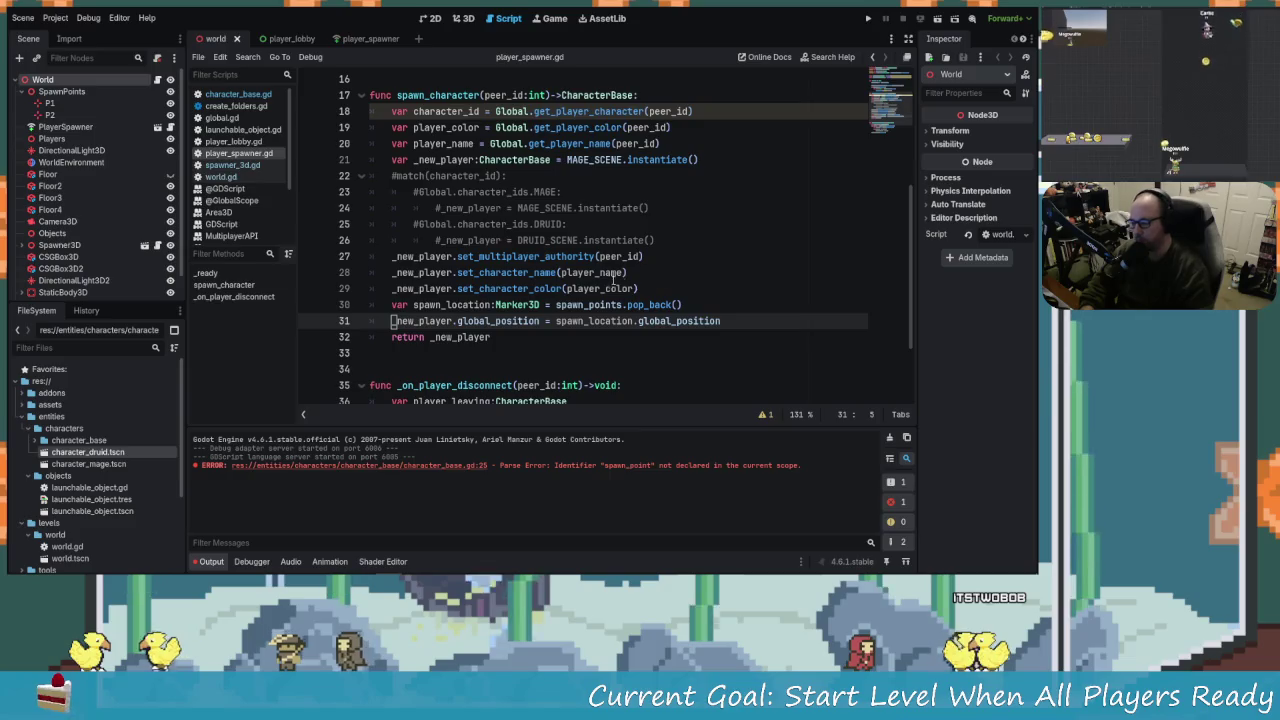
pyautogui.click(869, 20)
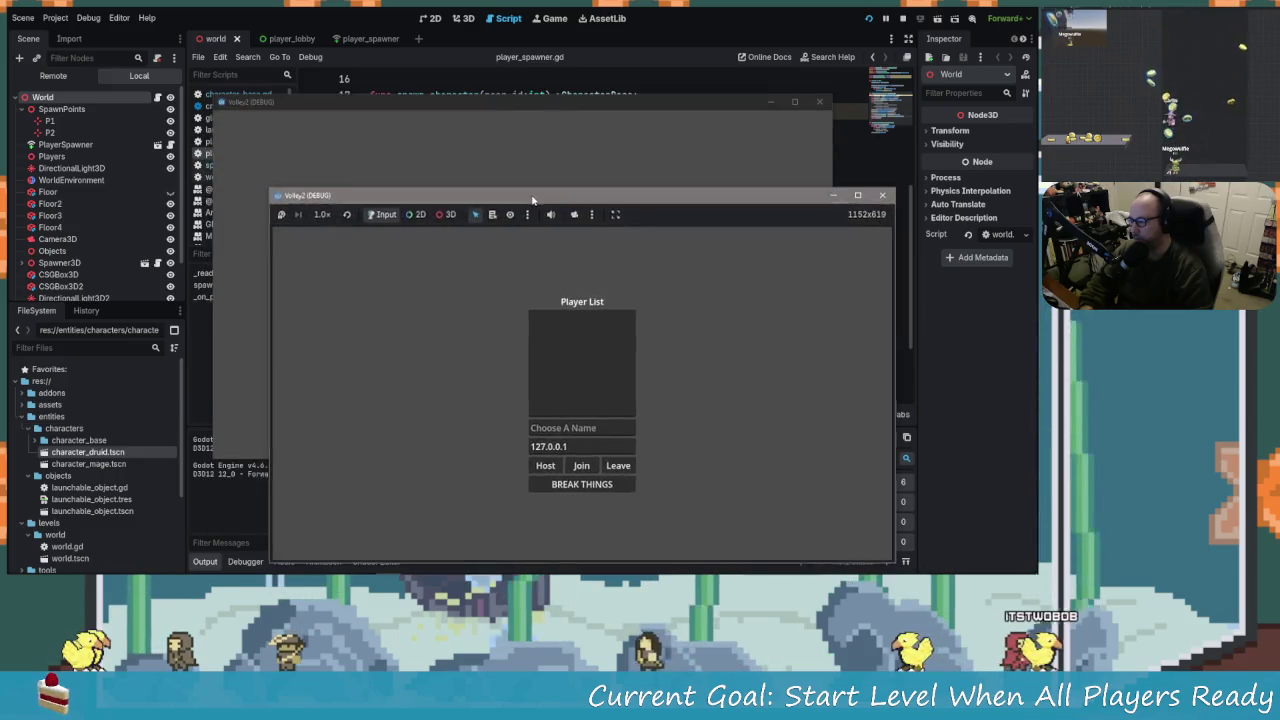
# Snap the two game windows side by side and enter the player names.
pyautogui.moveTo(507, 143)
pyautogui.mouseDown()
pyautogui.moveTo(850, 108)
pyautogui.moveTo(1030, 5)
pyautogui.mouseUp()
pyautogui.click(425, 105)
pyautogui.moveTo(425, 105)
pyautogui.mouseDown()
pyautogui.moveTo(200, 35)
pyautogui.moveTo(200, 20)
pyautogui.mouseUp()
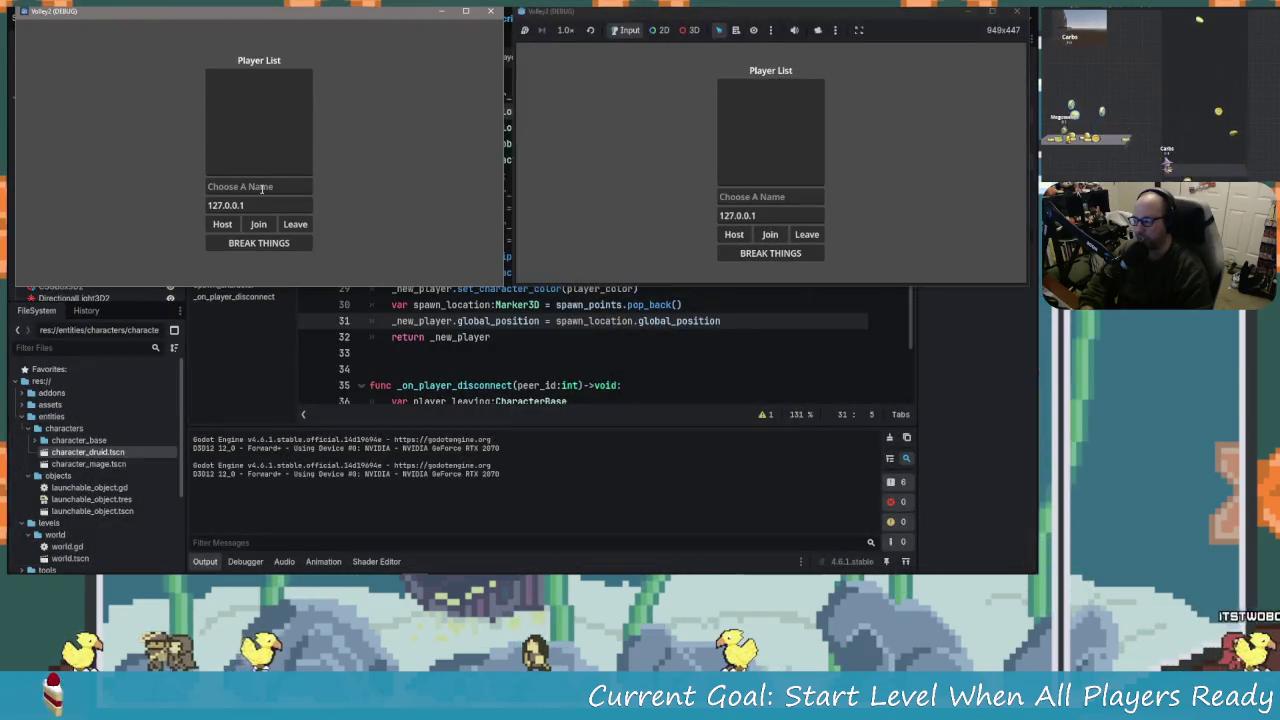
pyautogui.click(756, 197)
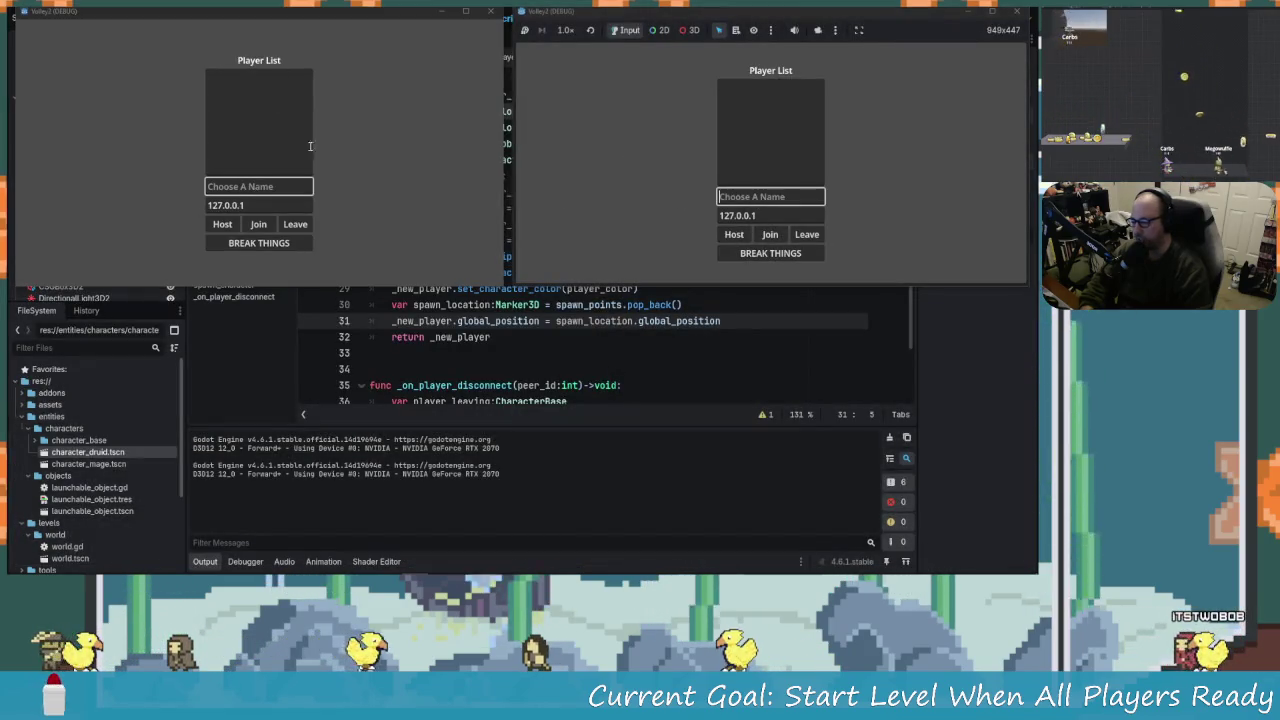
pyautogui.click(263, 187)
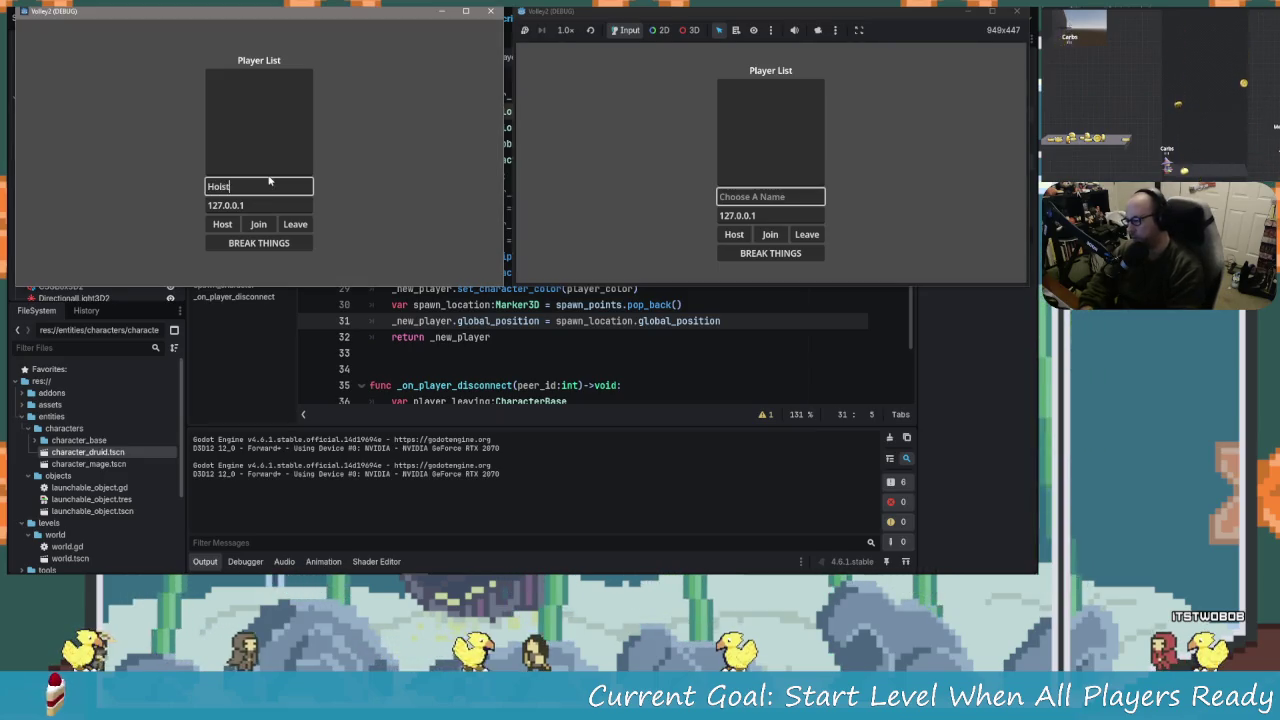
pyautogui.click(750, 196)
pyautogui.write('Client')
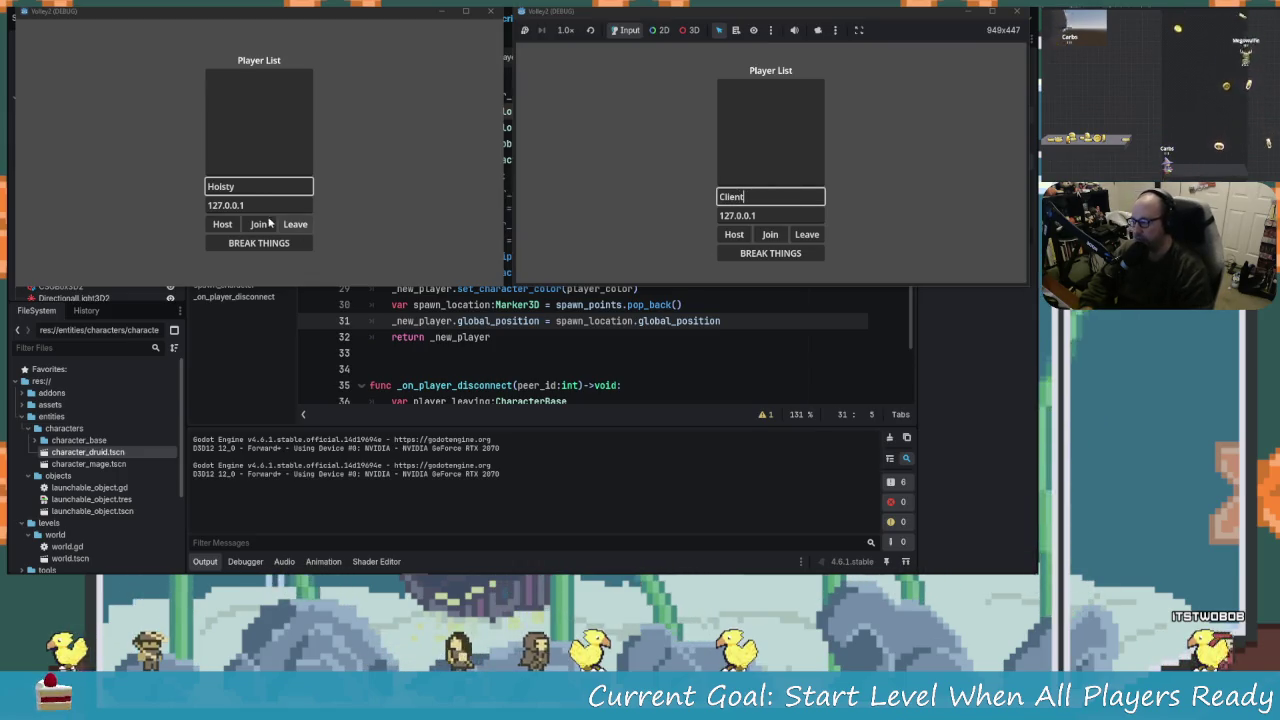
# Host from the first window, join from the second, start the level, and open the runtime errors.
pyautogui.click(222, 224)
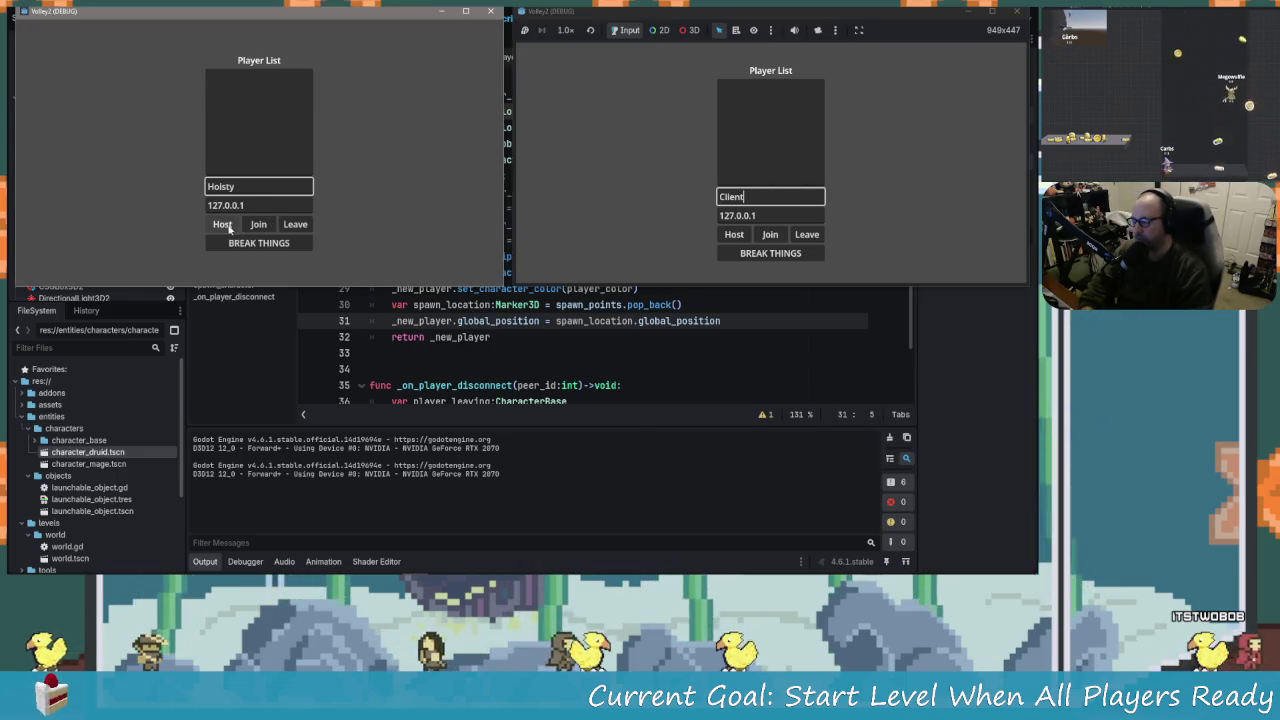
pyautogui.click(772, 236)
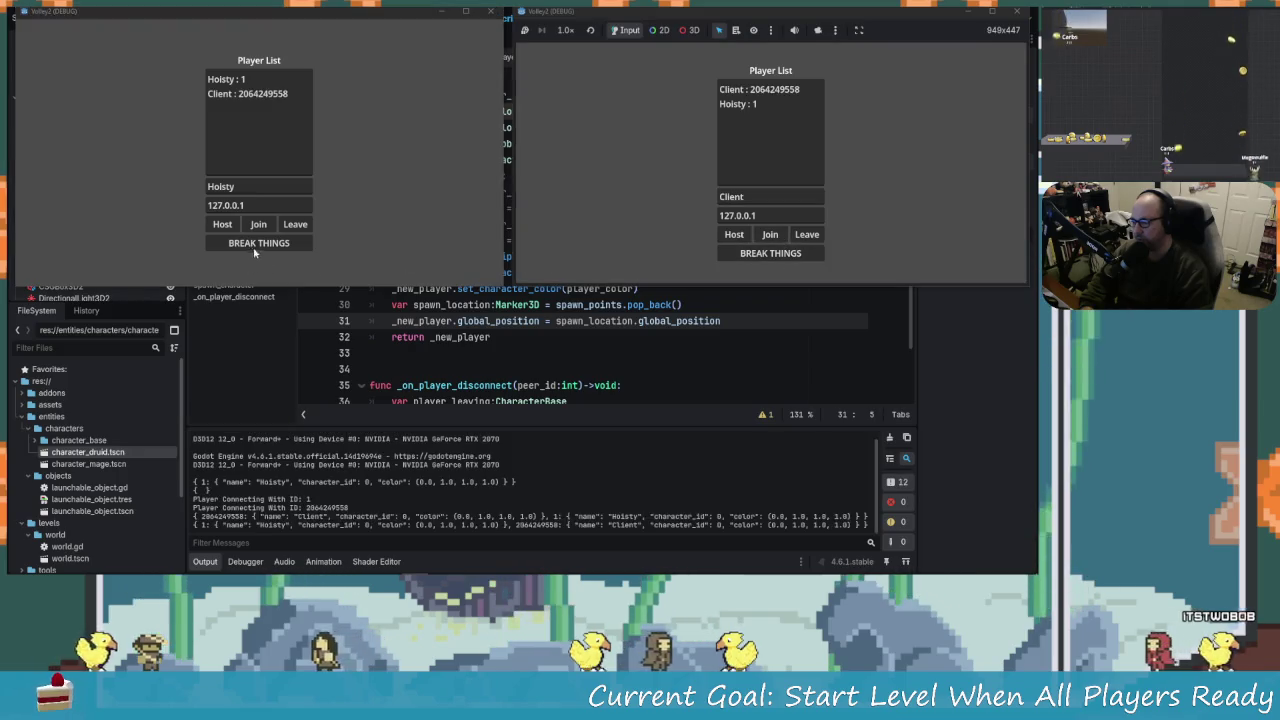
pyautogui.click(397, 250)
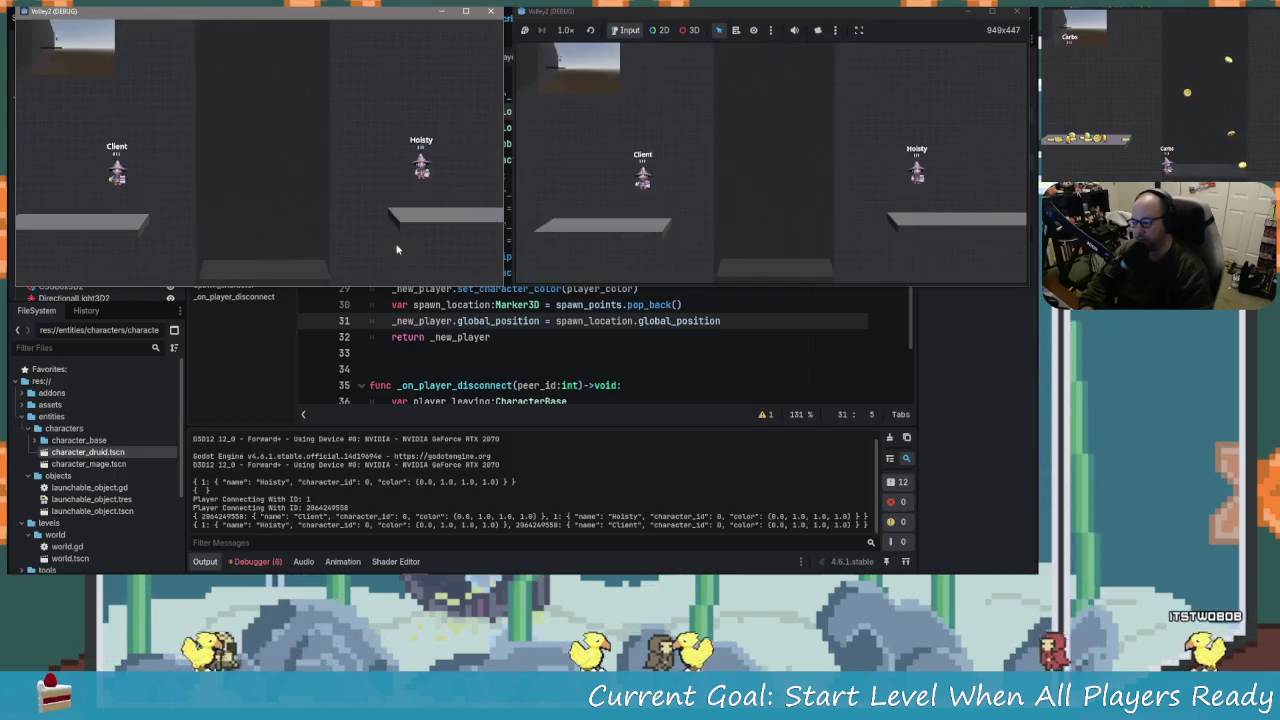
pyautogui.click(257, 561)
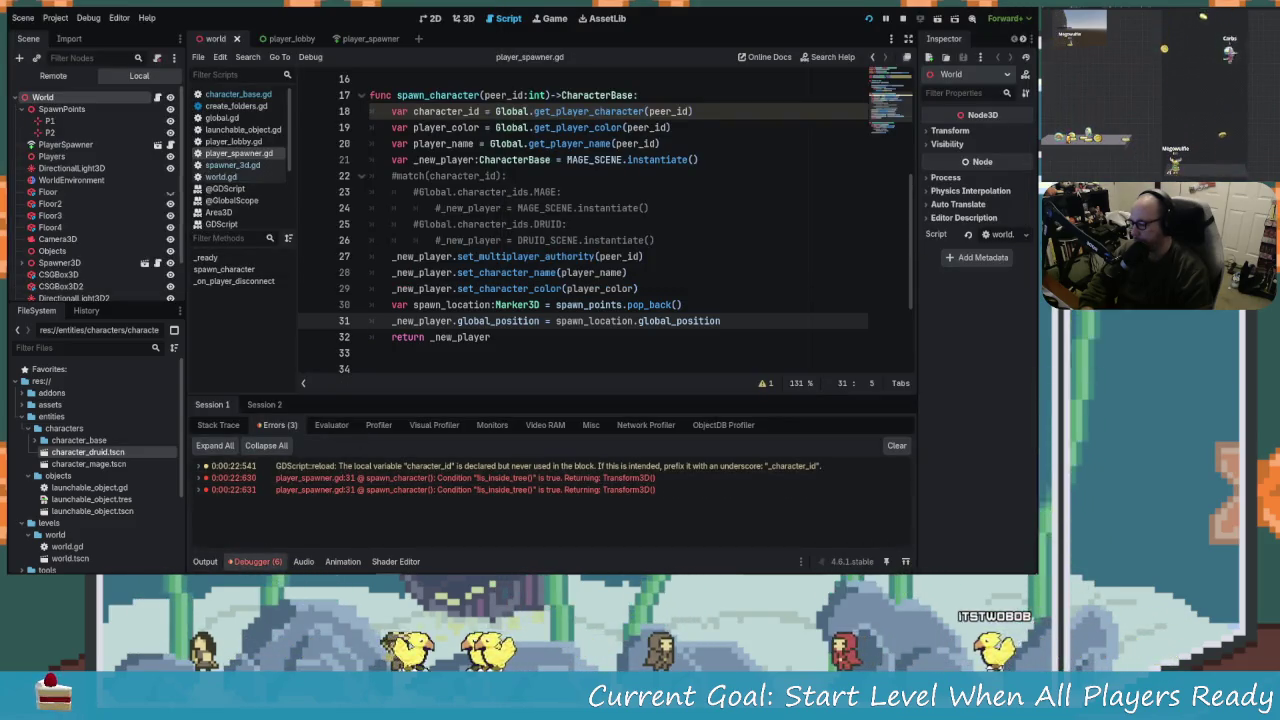
# Jump to the player_spawner.gd:31 error, expand its trace, and select spawn_location.global_position.
pyautogui.click(212, 478)
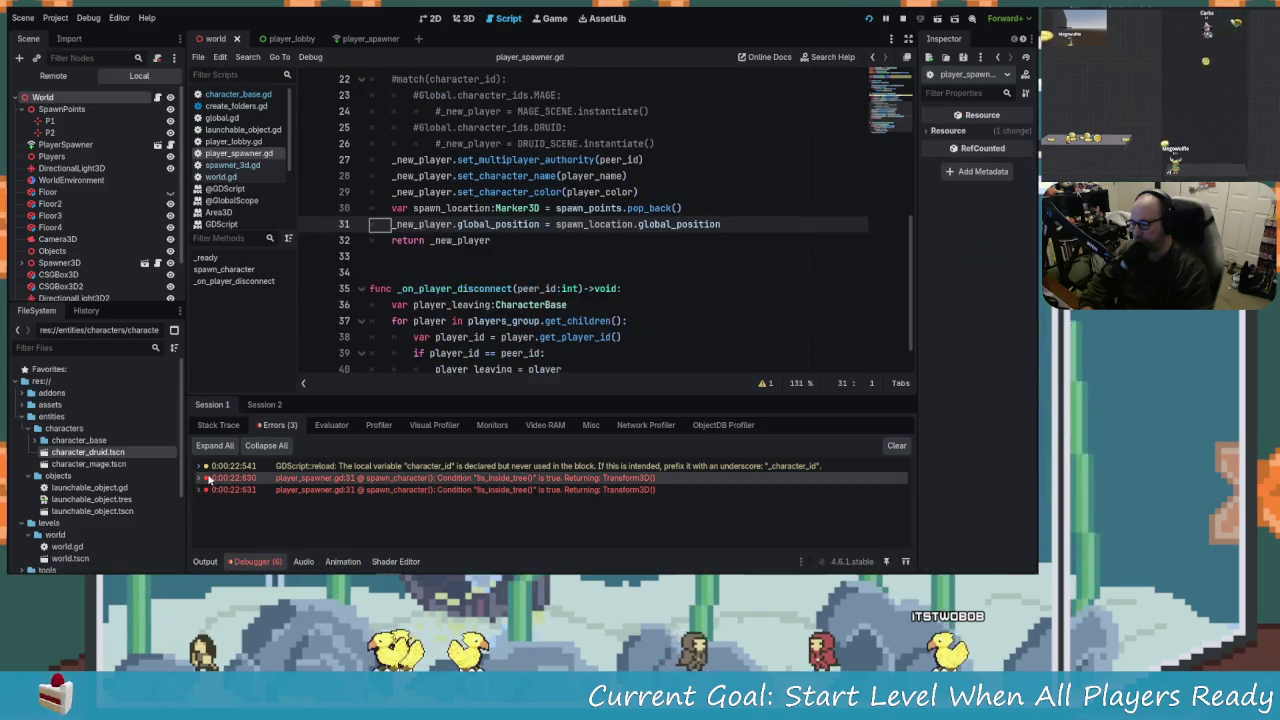
pyautogui.click(200, 478)
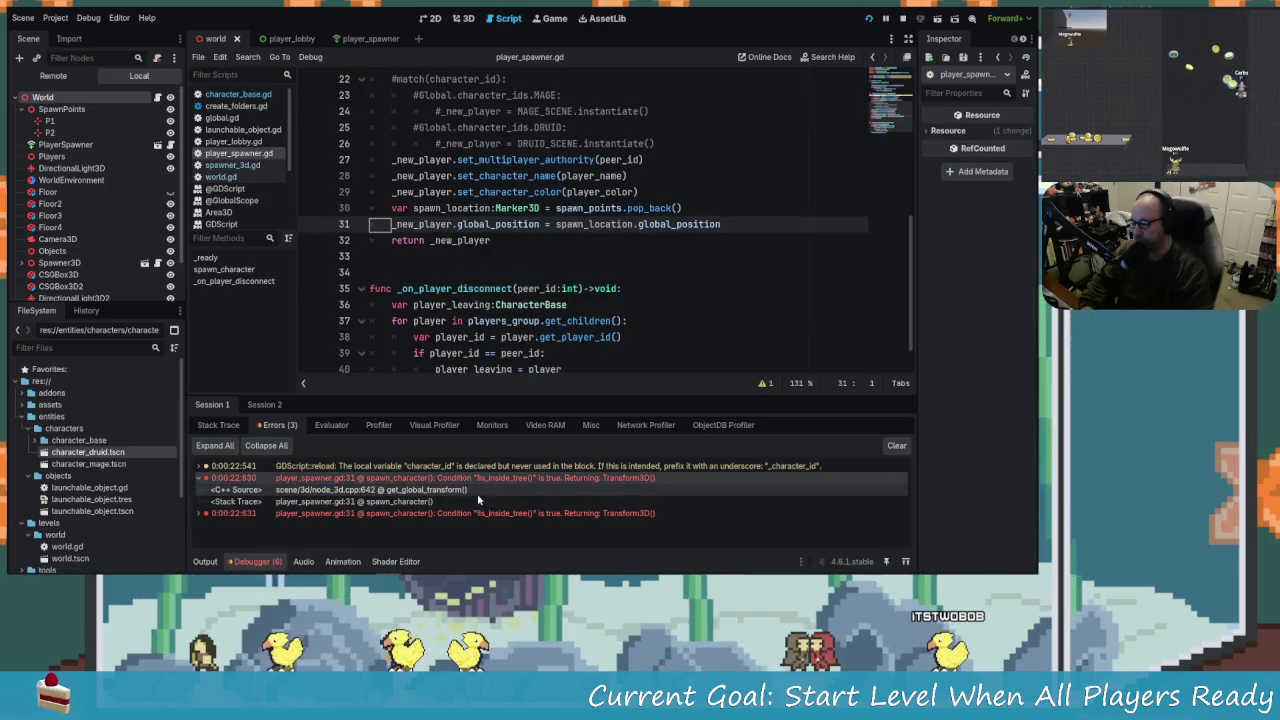
pyautogui.moveTo(416, 224)
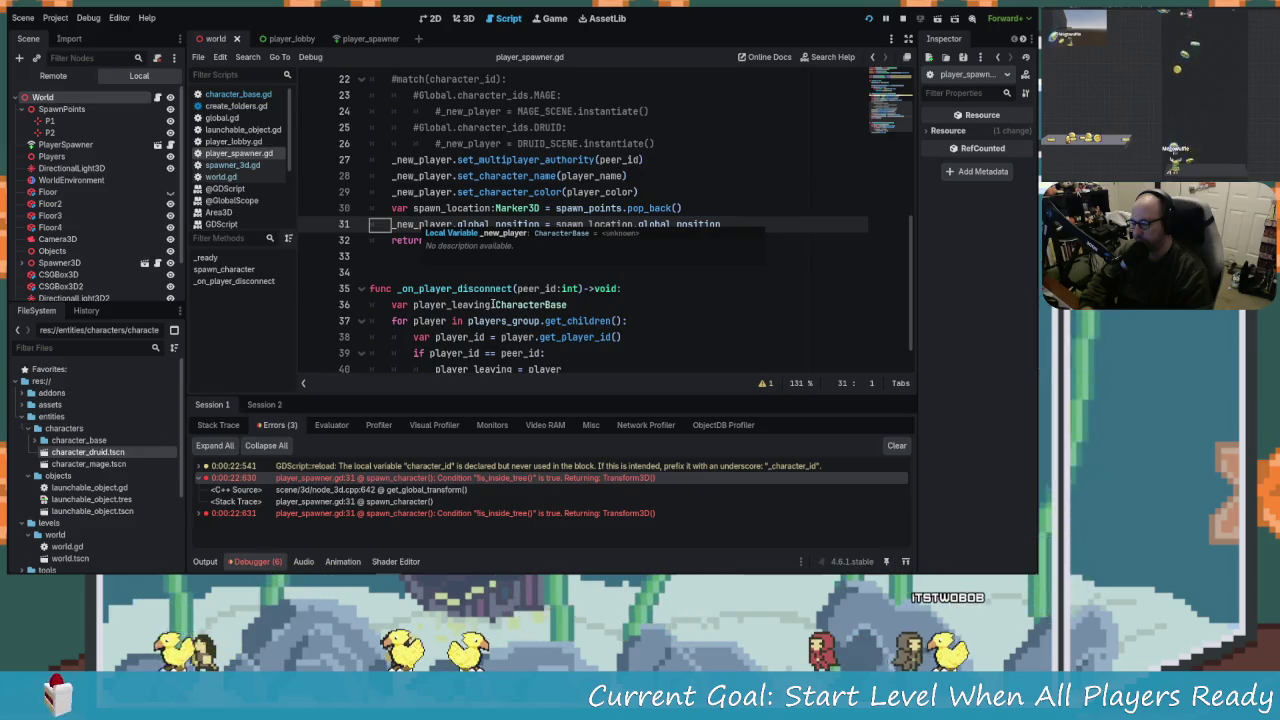
pyautogui.moveTo(604, 226)
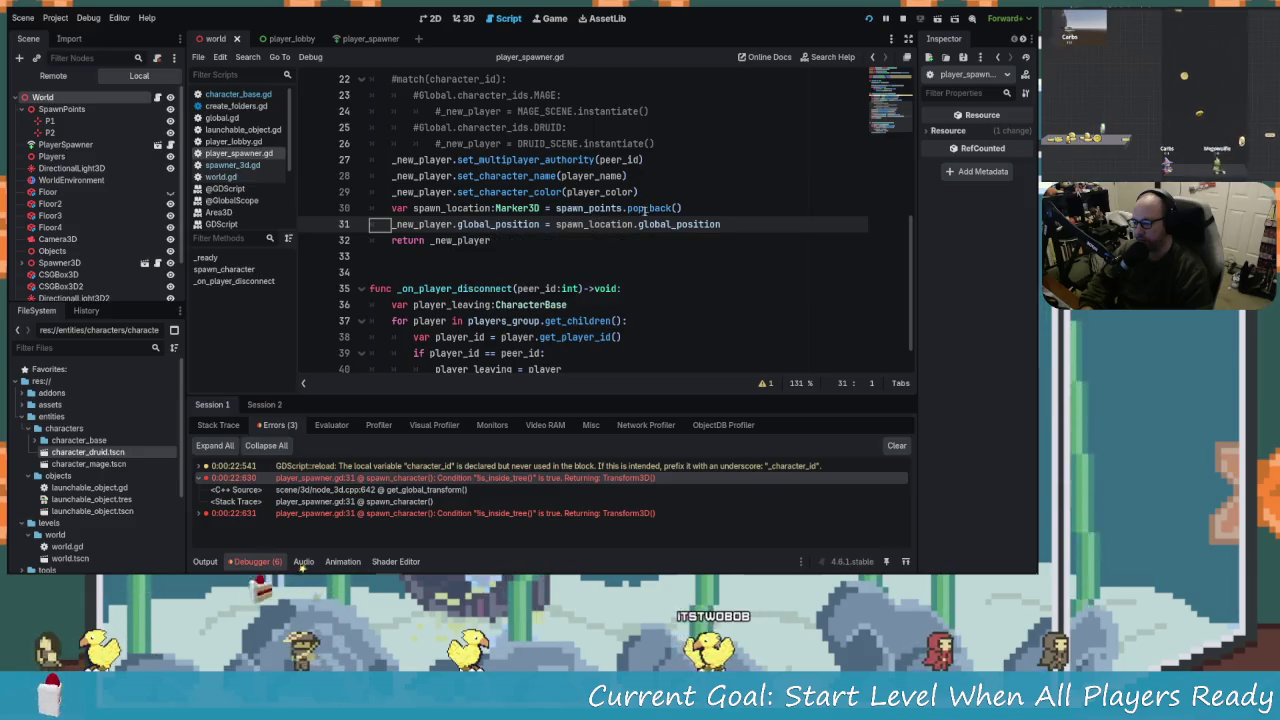
pyautogui.moveTo(554, 224); pyautogui.dragTo(746, 229)
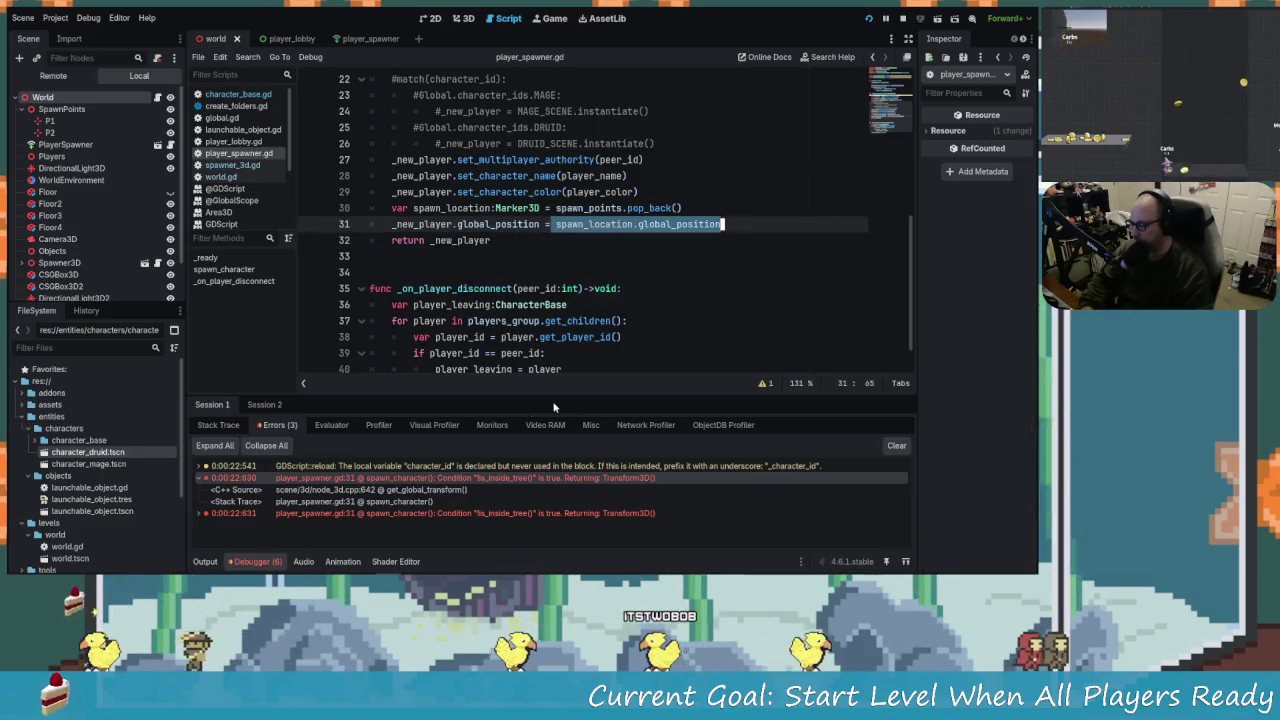
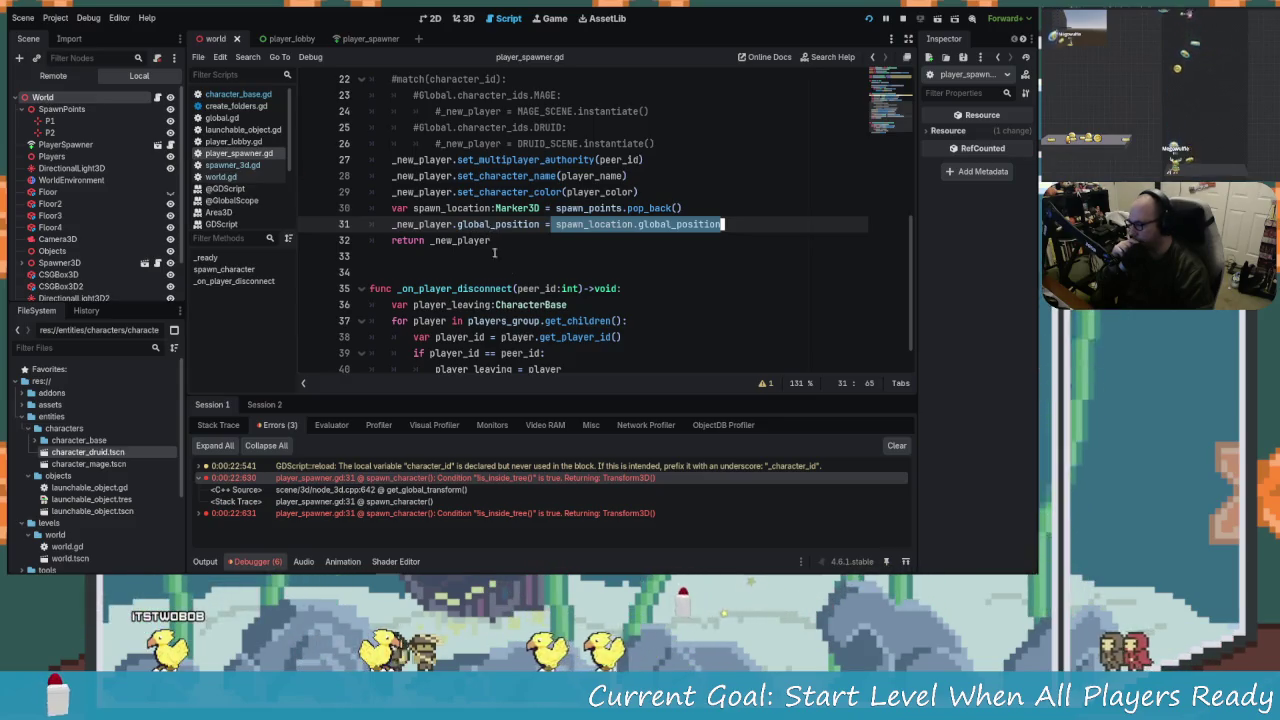
# Move the spawn_points_group export below players_group in player_spawner.gd and relaunch the game.
pyautogui.click(589, 214)
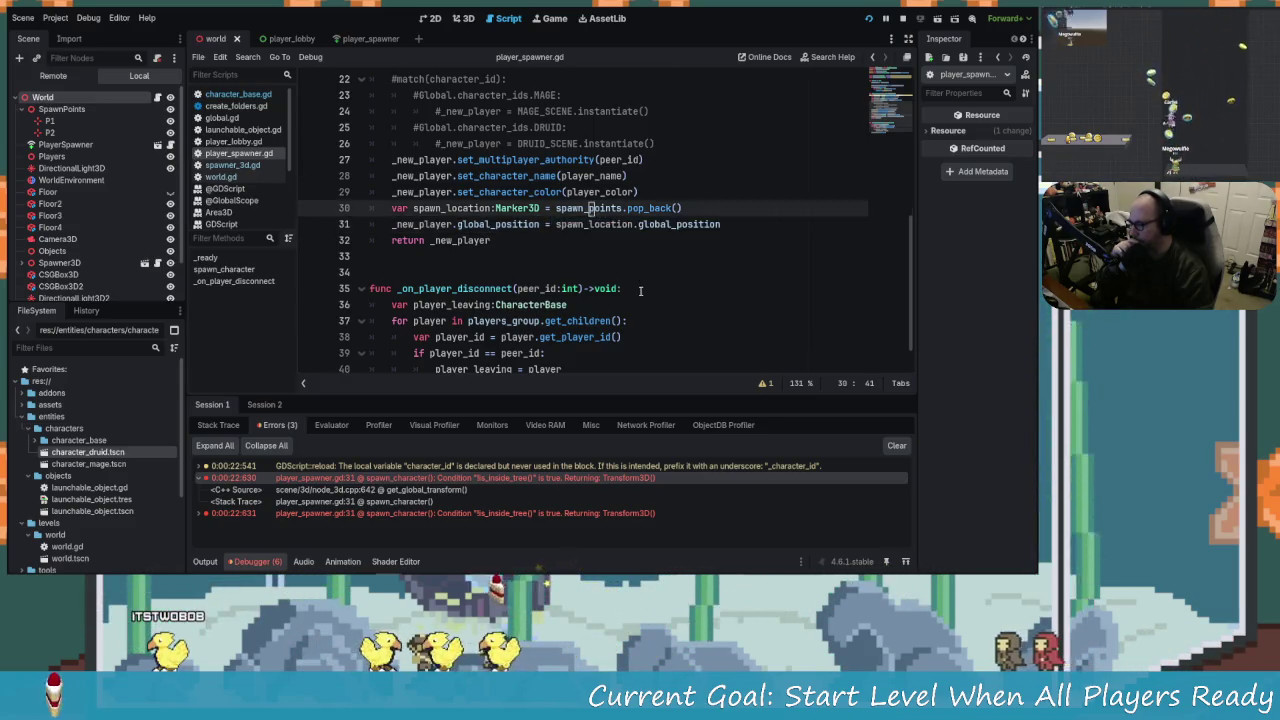
pyautogui.scroll(7, 500, 200)
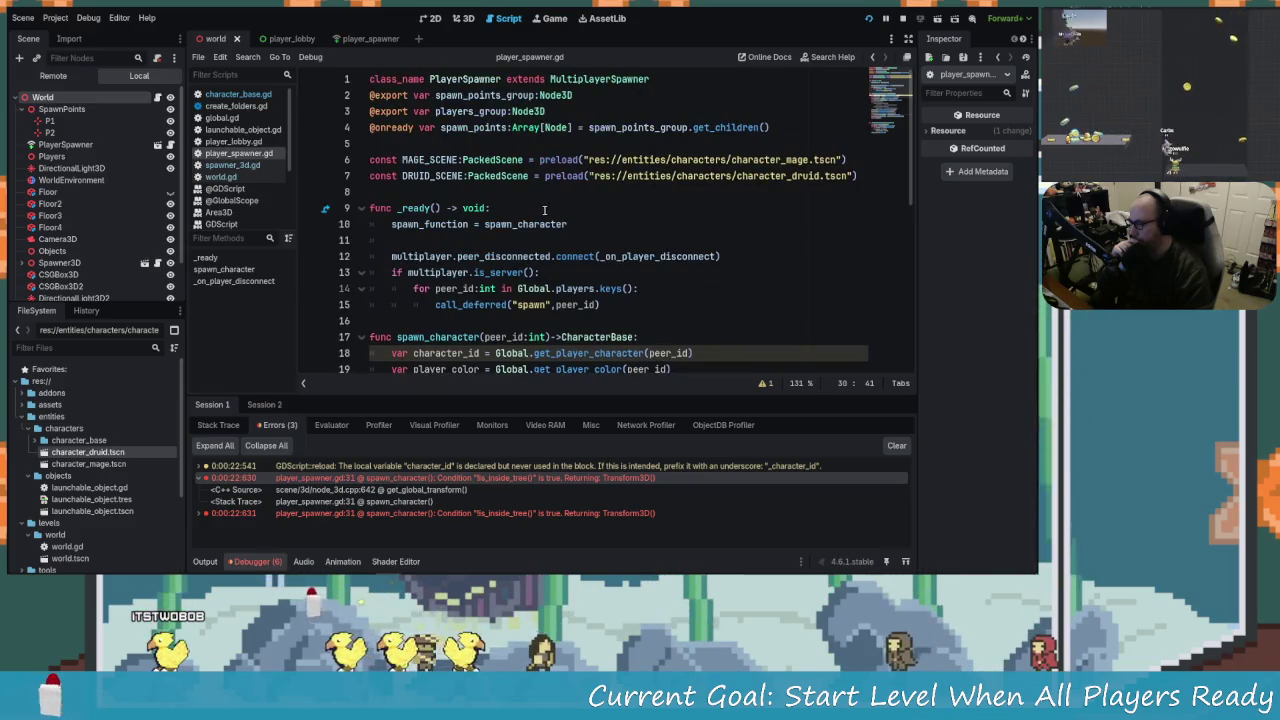
pyautogui.click(487, 96)
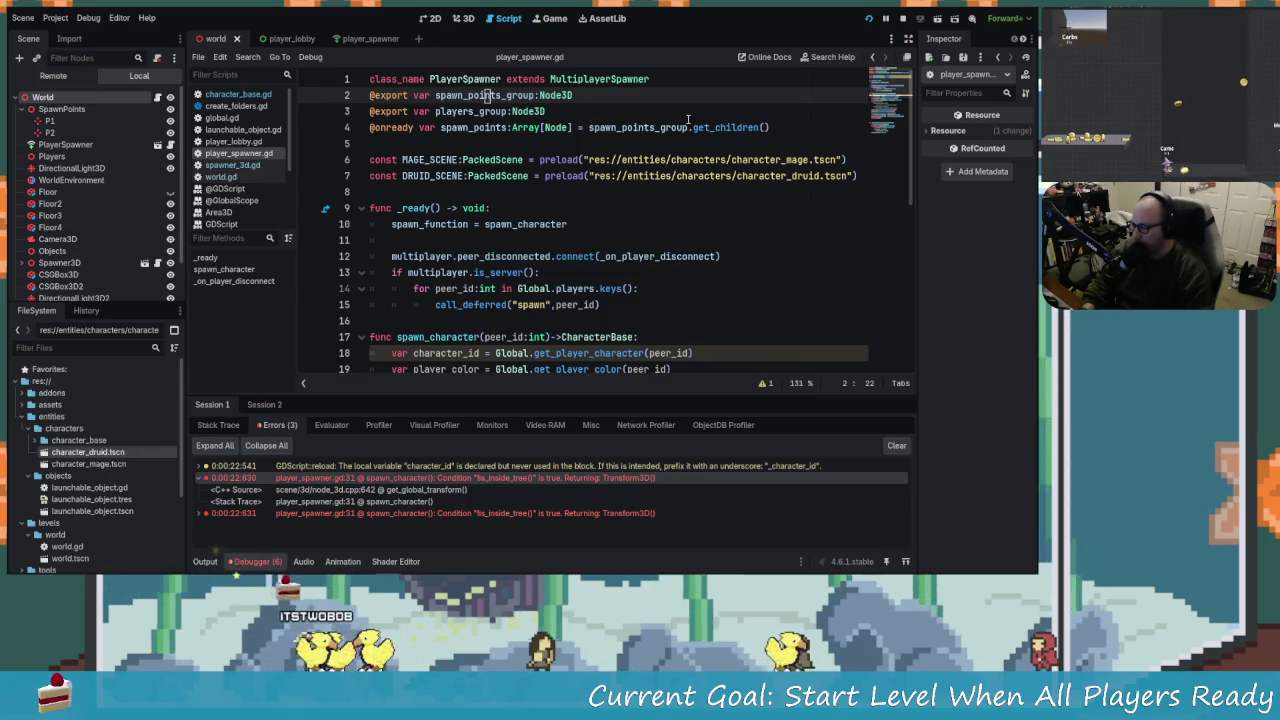
pyautogui.hotkey('alt', 'Down')
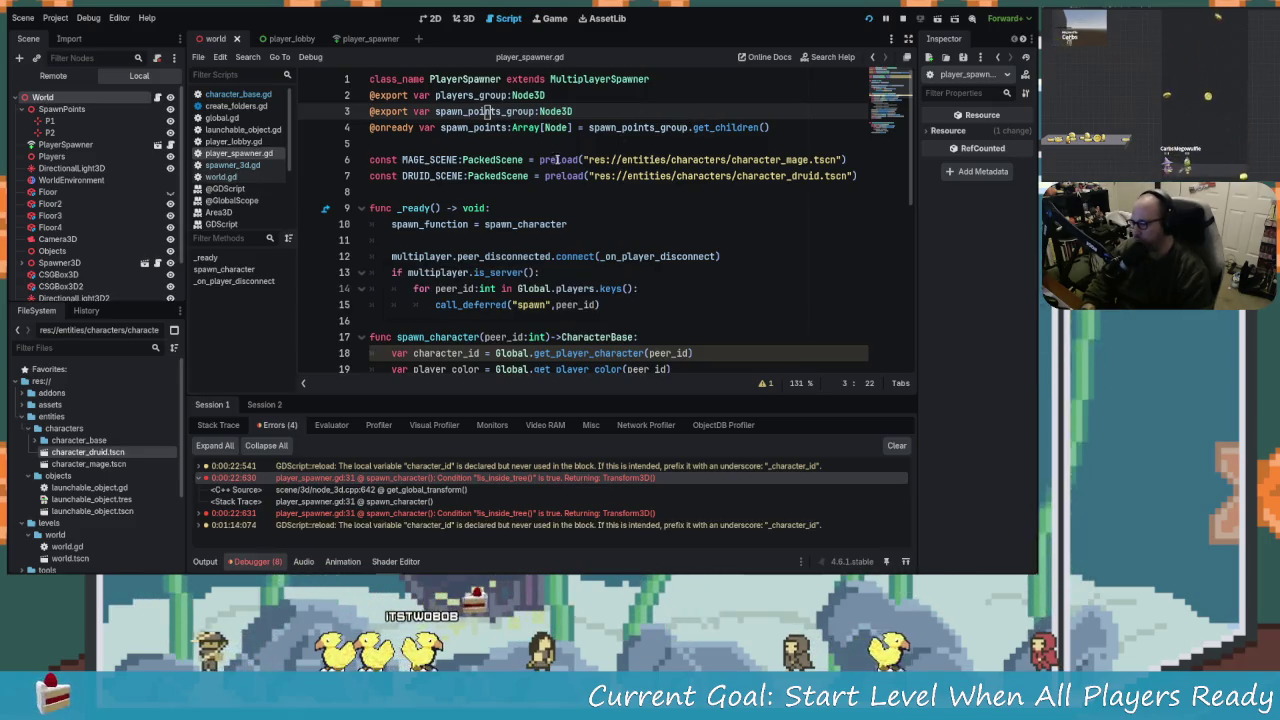
pyautogui.click(913, 18)
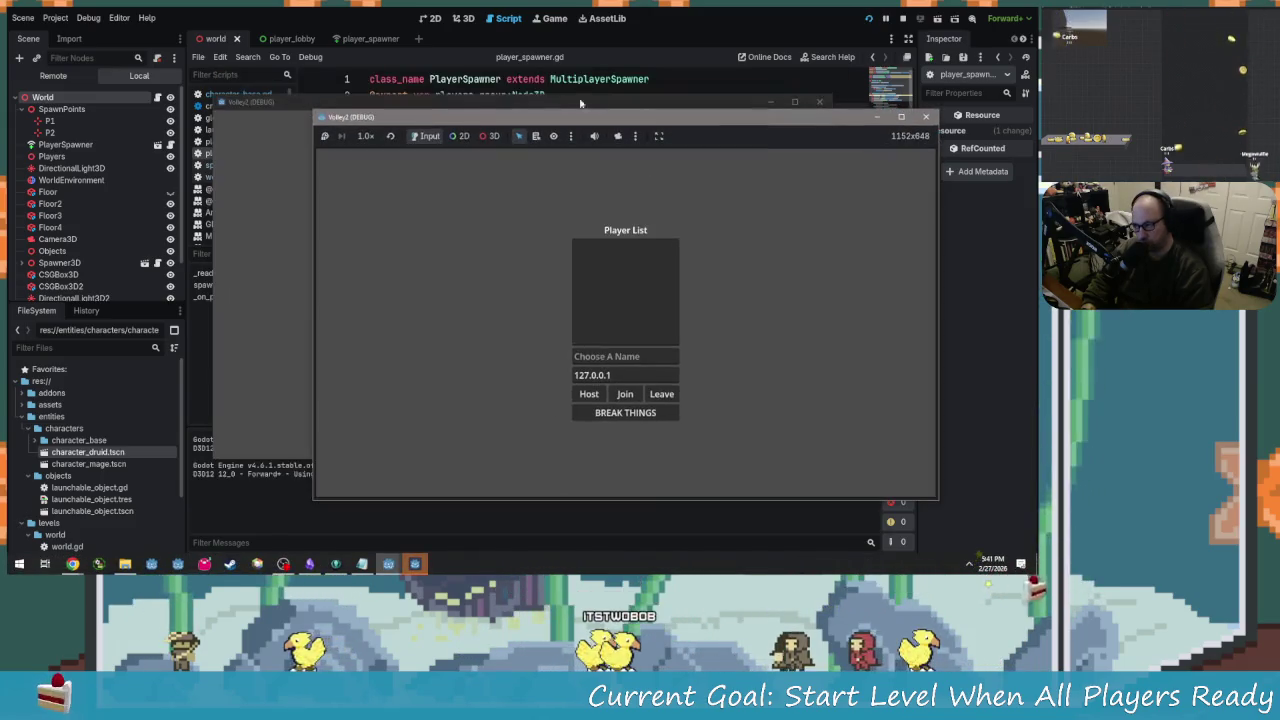
# Place the two game windows left and right, and host as Maybe.
pyautogui.moveTo(483, 100)
pyautogui.mouseDown()
pyautogui.moveTo(277, 49)
pyautogui.moveTo(267, 99)
pyautogui.mouseUp()
pyautogui.moveTo(671, 113)
pyautogui.mouseDown()
pyautogui.moveTo(747, 51)
pyautogui.moveTo(770, 60)
pyautogui.mouseUp()
pyautogui.click(275, 185)
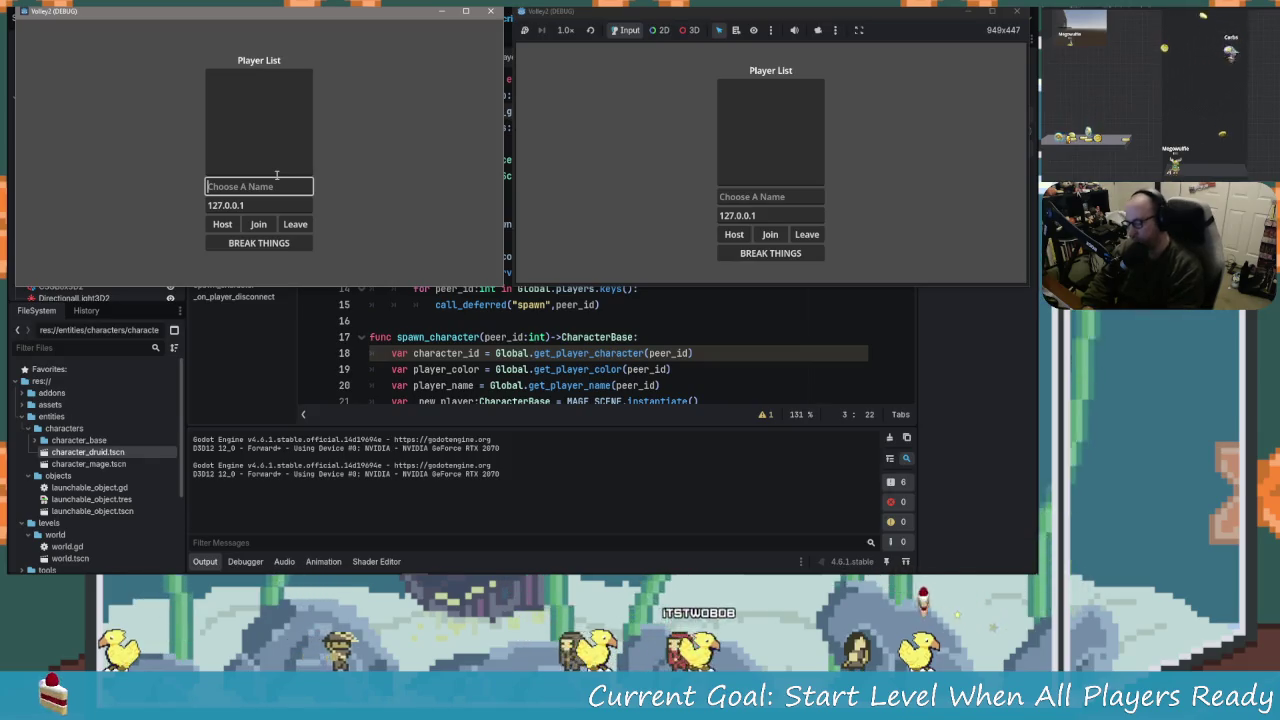
pyautogui.write('Maybe')
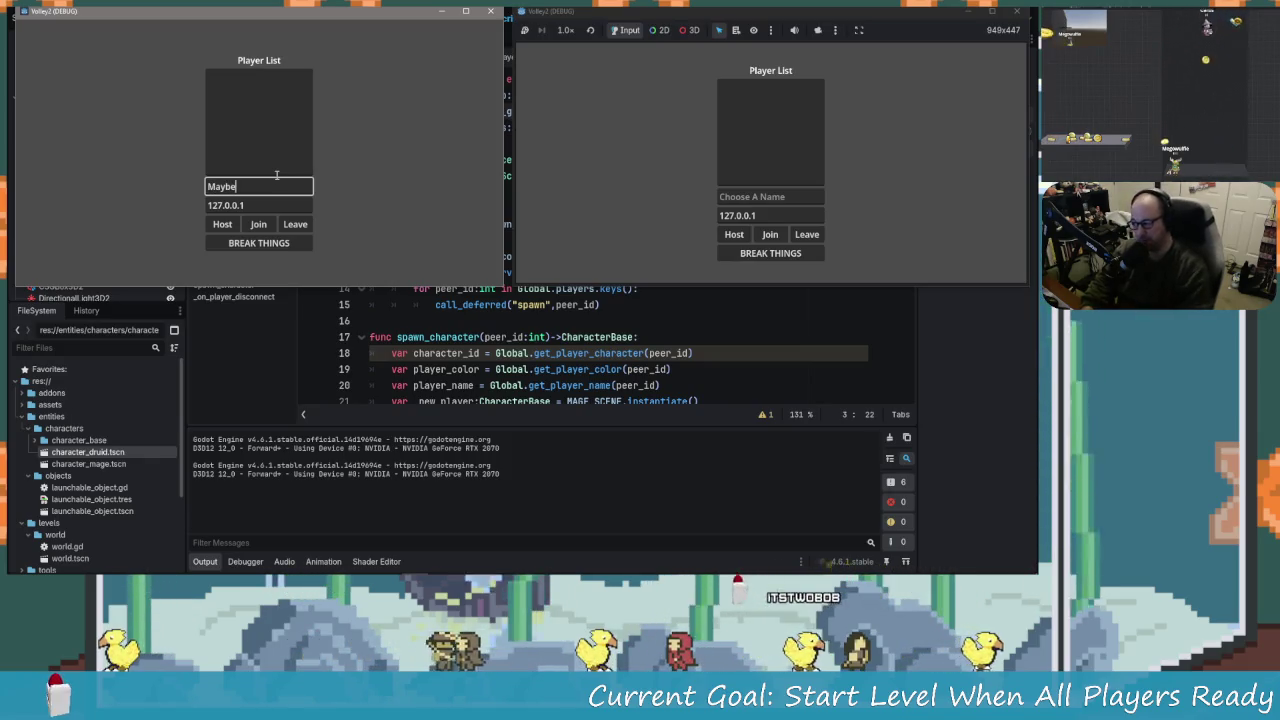
pyautogui.click(222, 224)
# Join as Not, start the match so both players spawn, and view the editor's errors.
pyautogui.click(738, 198)
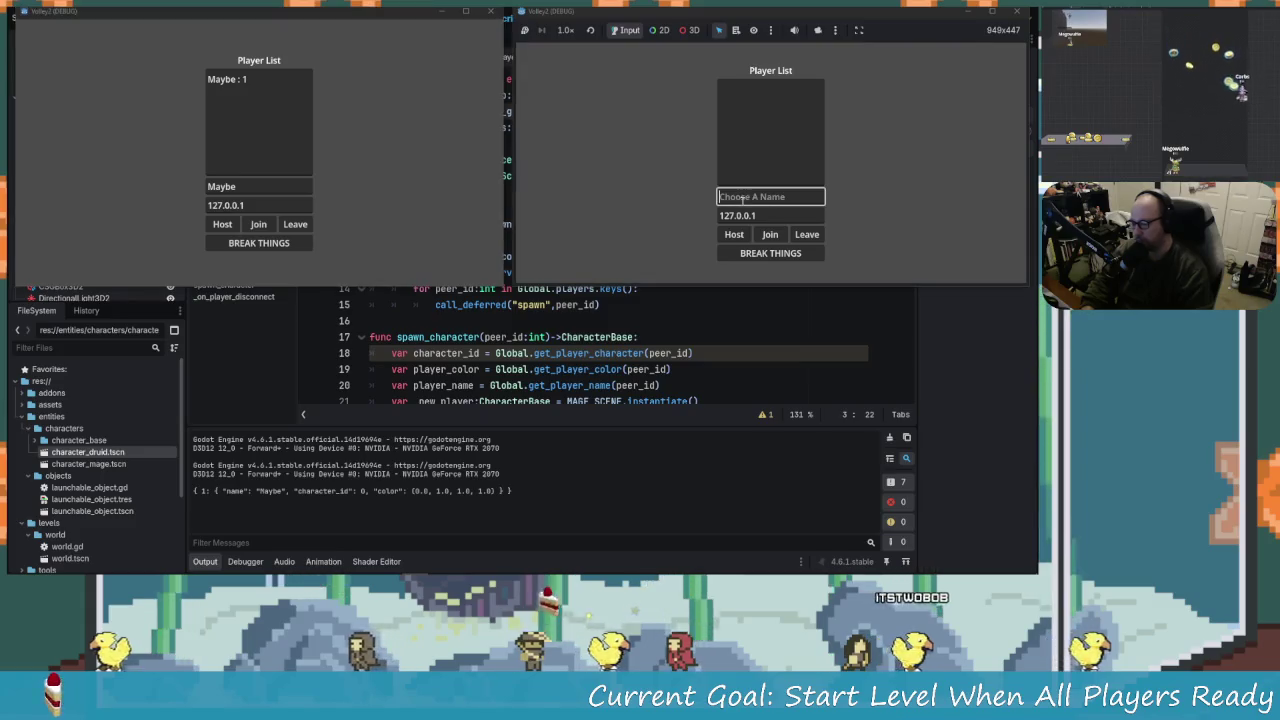
pyautogui.write('Not')
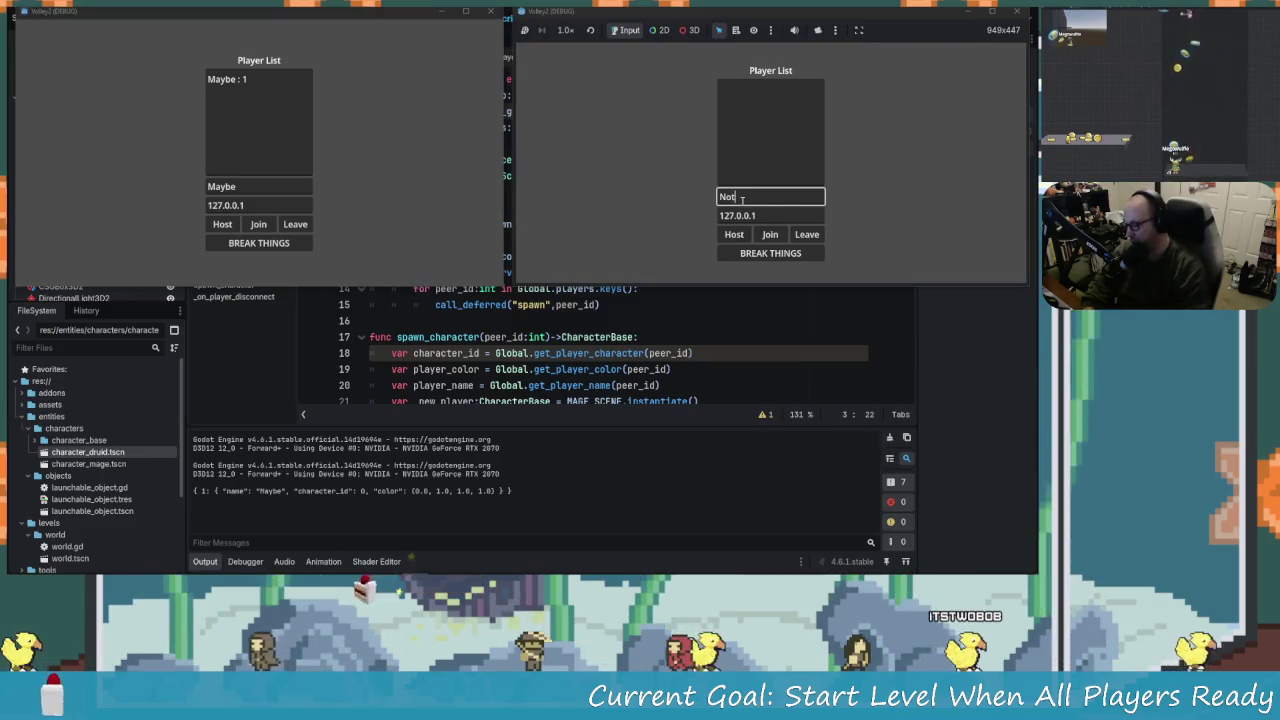
pyautogui.click(769, 234)
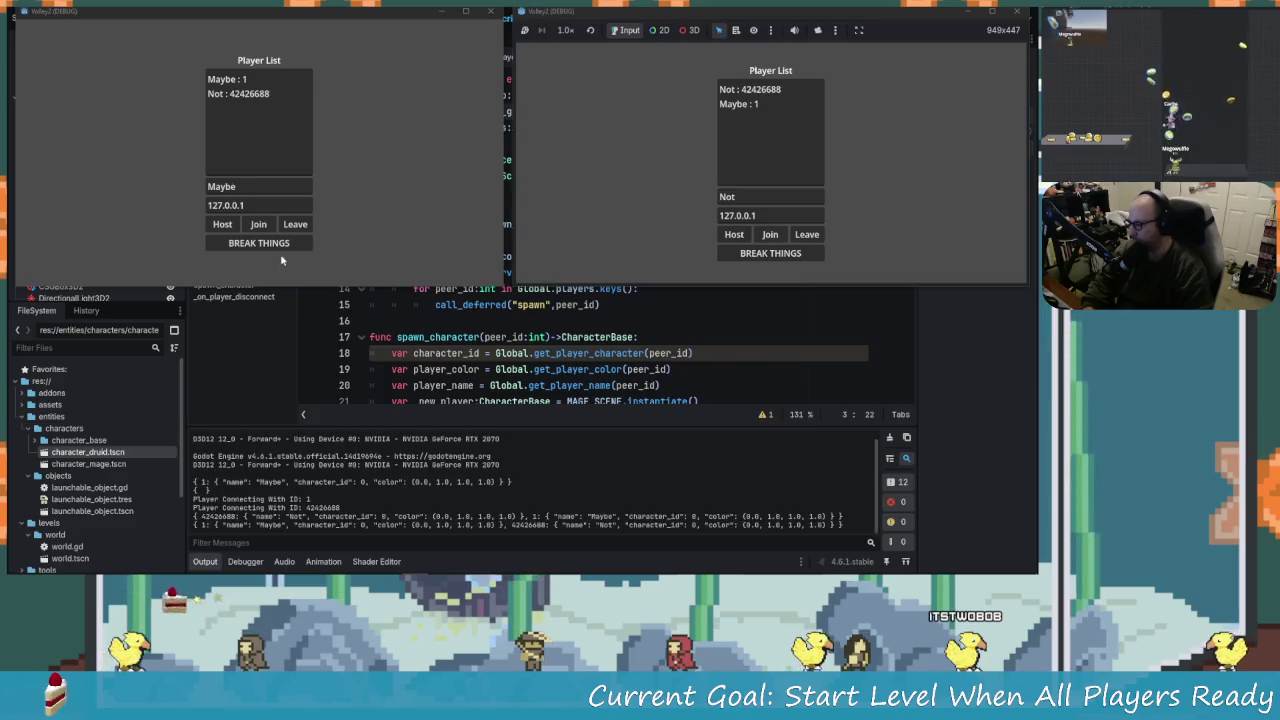
pyautogui.click(266, 245)
pyautogui.click(266, 245)
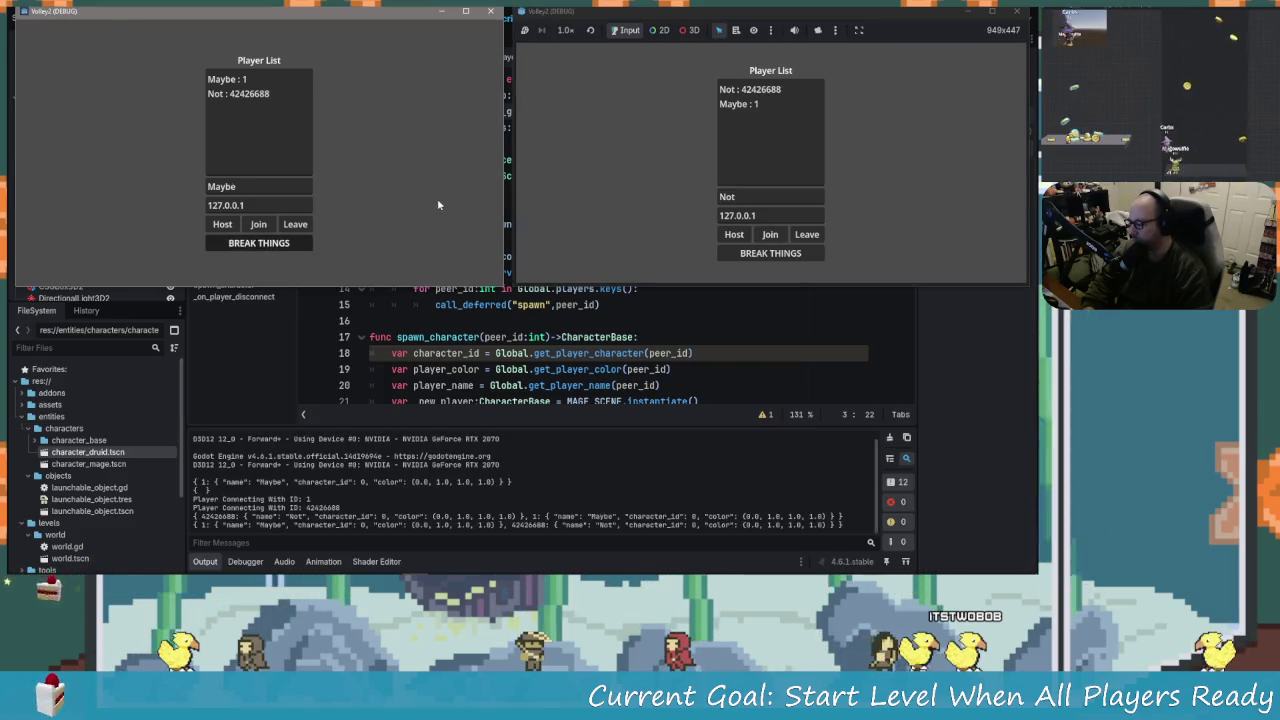
pyautogui.click(254, 561)
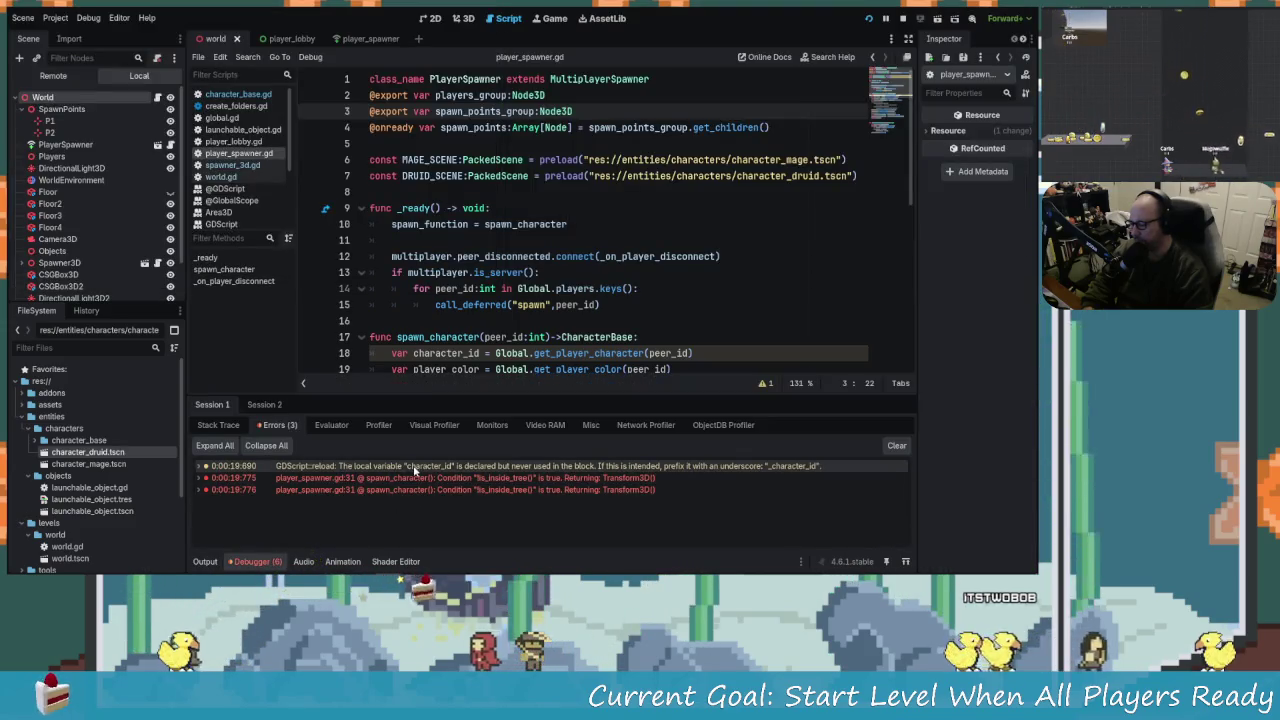
# Jump to line 31 from the is_inside_tree error and expand its stack trace.
pyautogui.moveTo(684, 480)
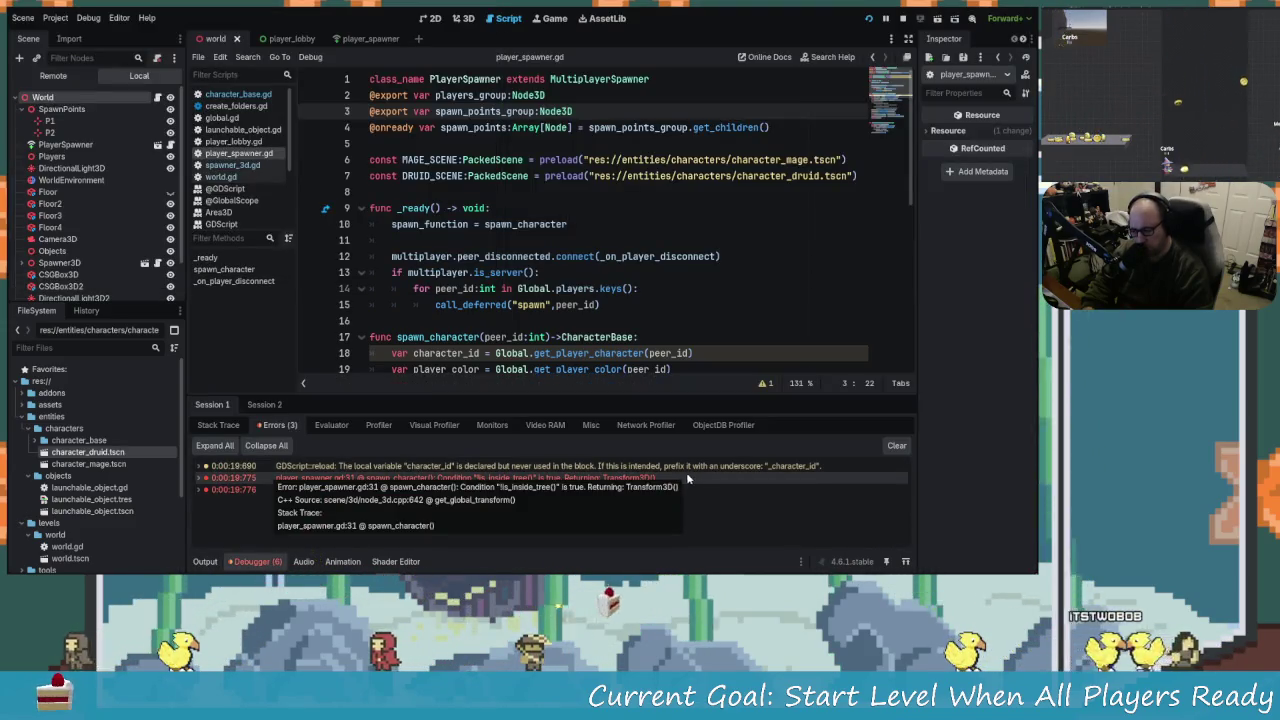
pyautogui.scroll(-2, 477, 262)
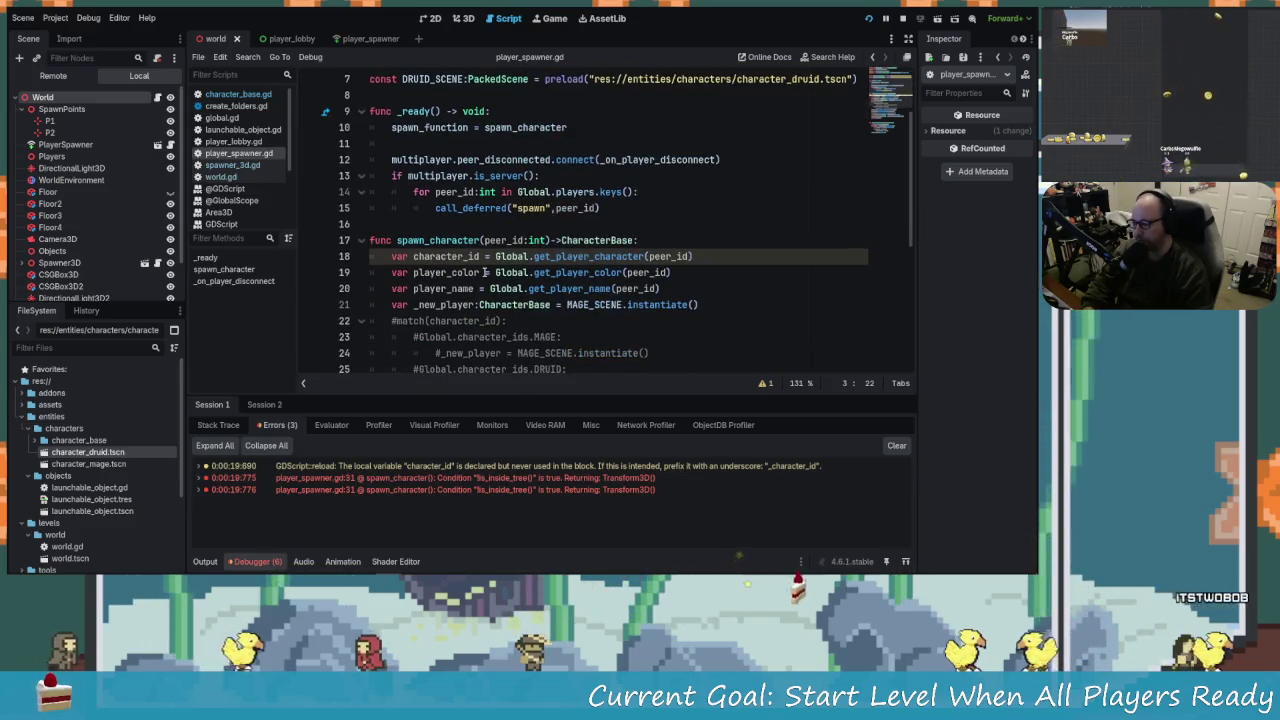
pyautogui.scroll(-1, 478, 260)
pyautogui.scroll(-2, 478, 260)
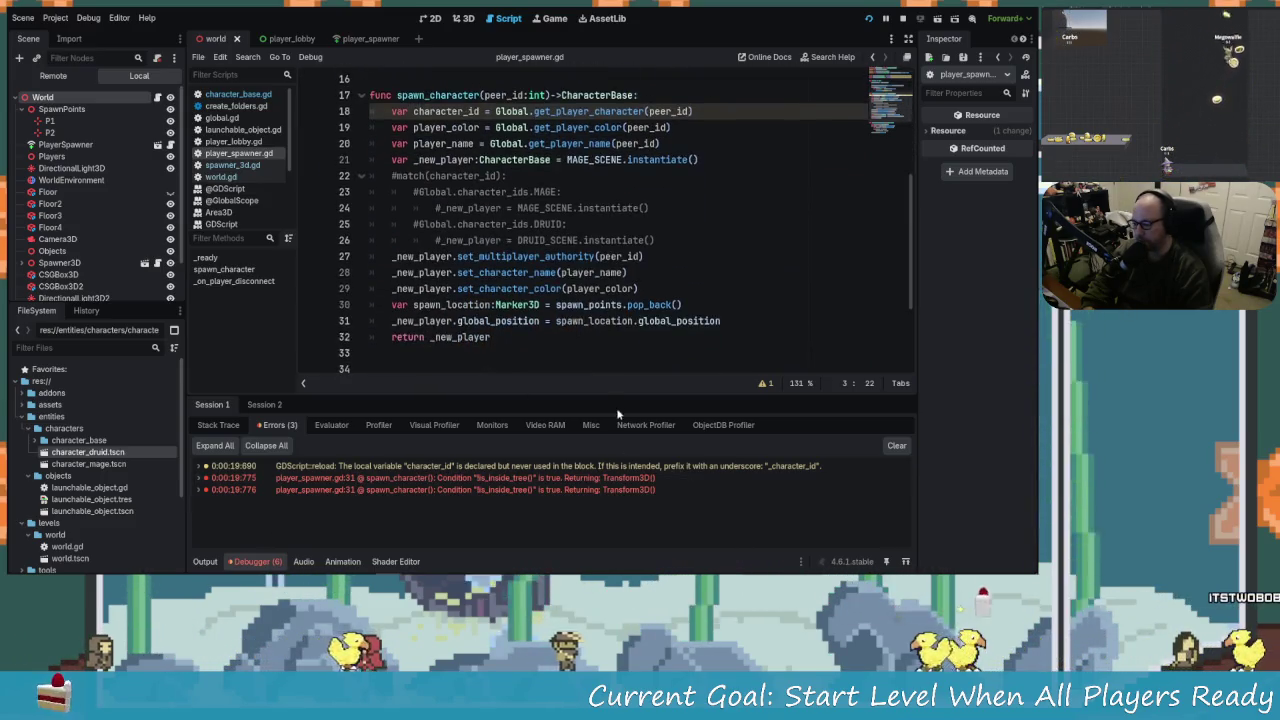
pyautogui.moveTo(650, 467)
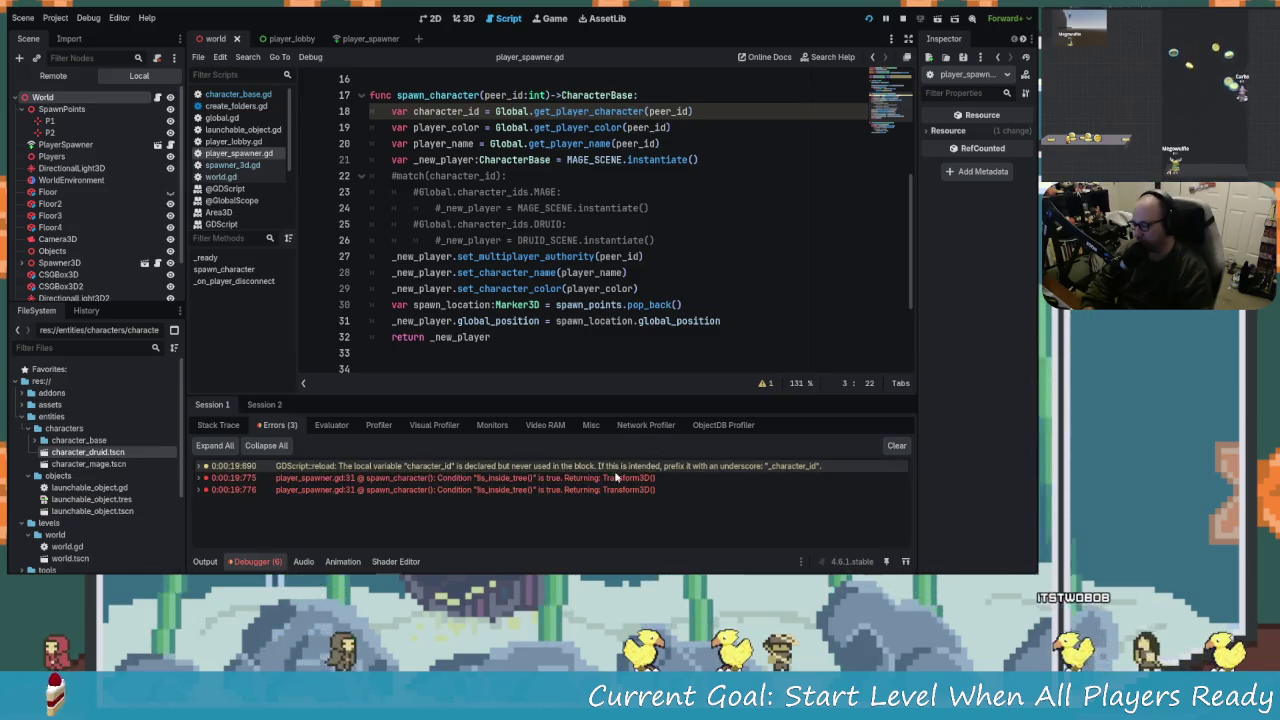
pyautogui.click(240, 478)
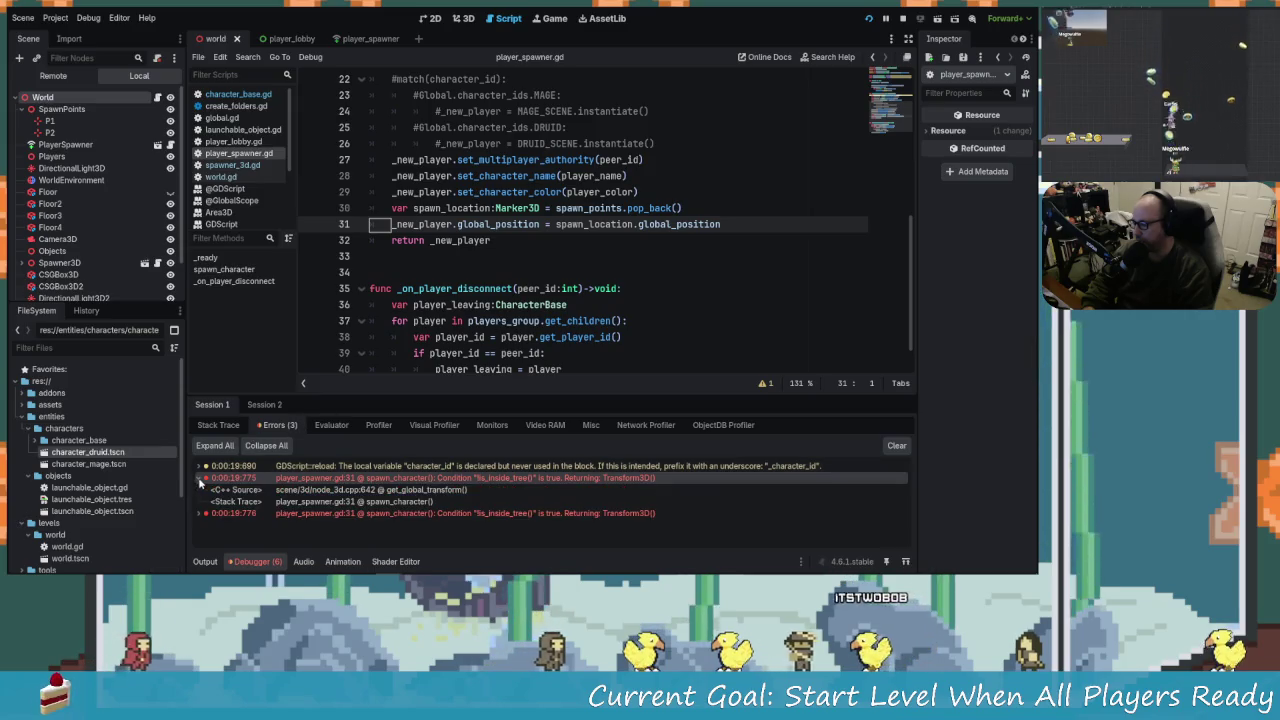
pyautogui.click(201, 478)
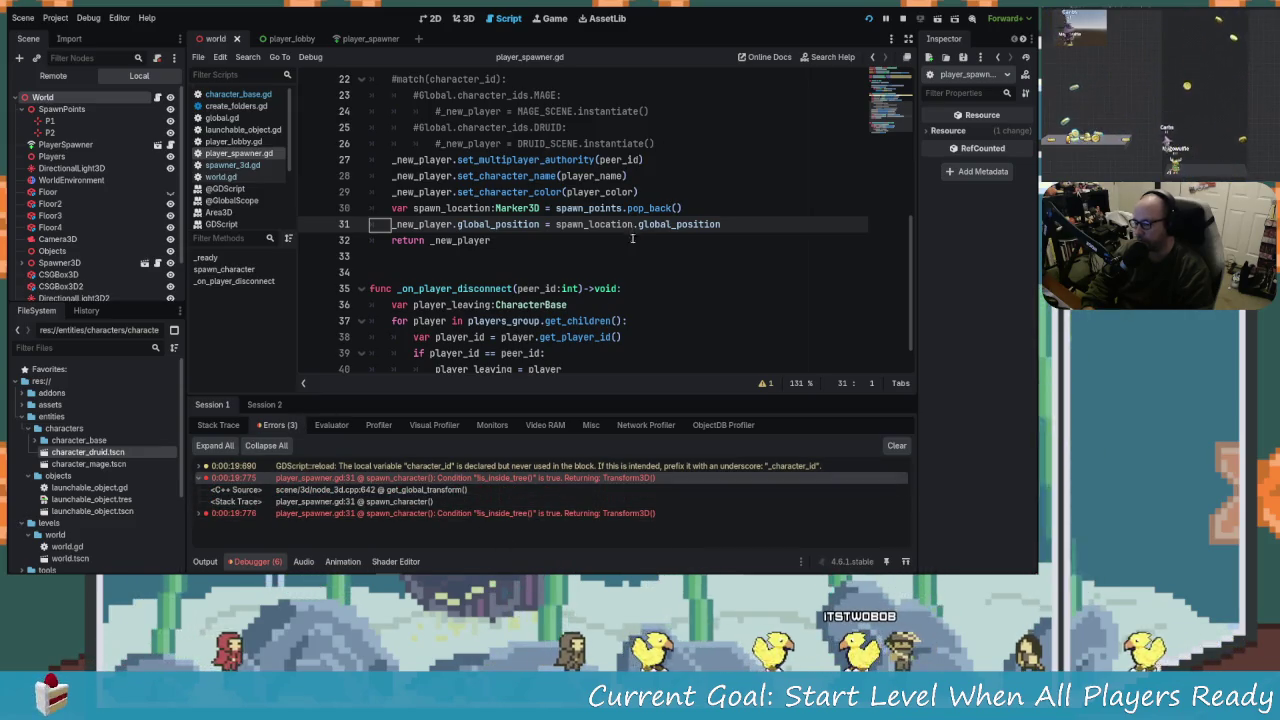
# Inspect the global_position assignment on line 31 of player_spawner.gd.
pyautogui.scroll(2, 524, 318)
pyautogui.scroll(-1, 524, 318)
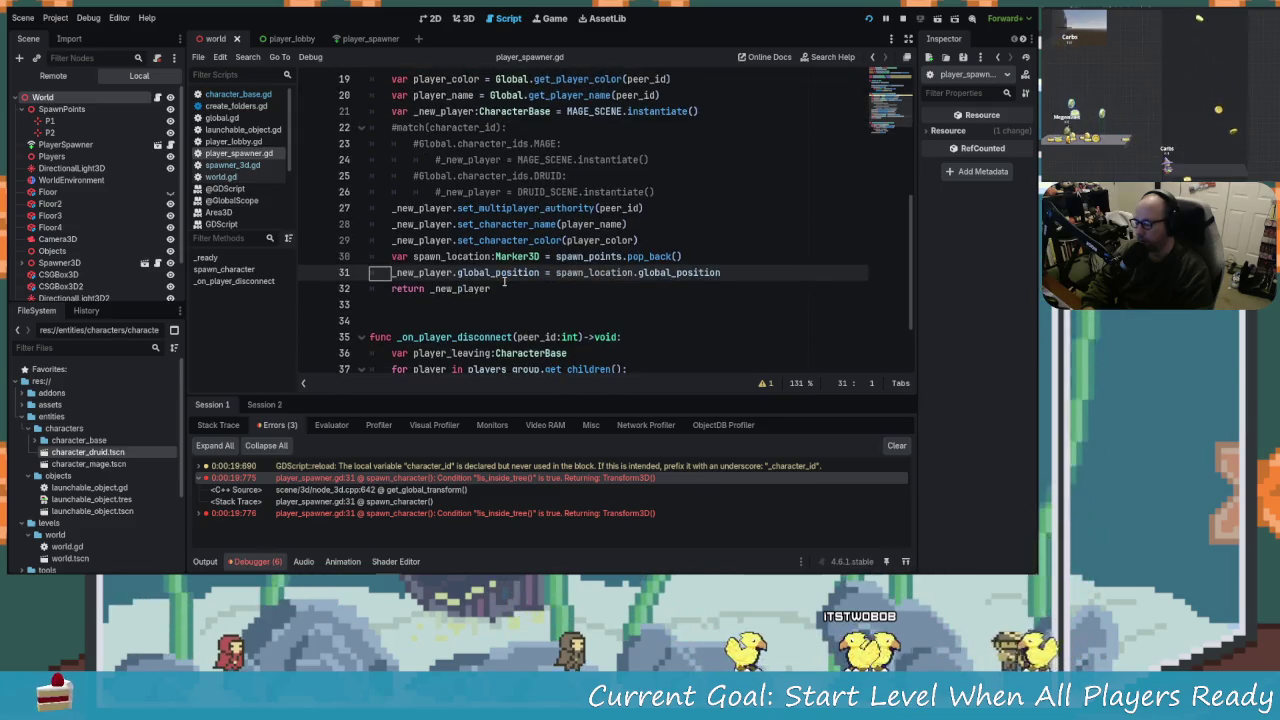
pyautogui.click(497, 273)
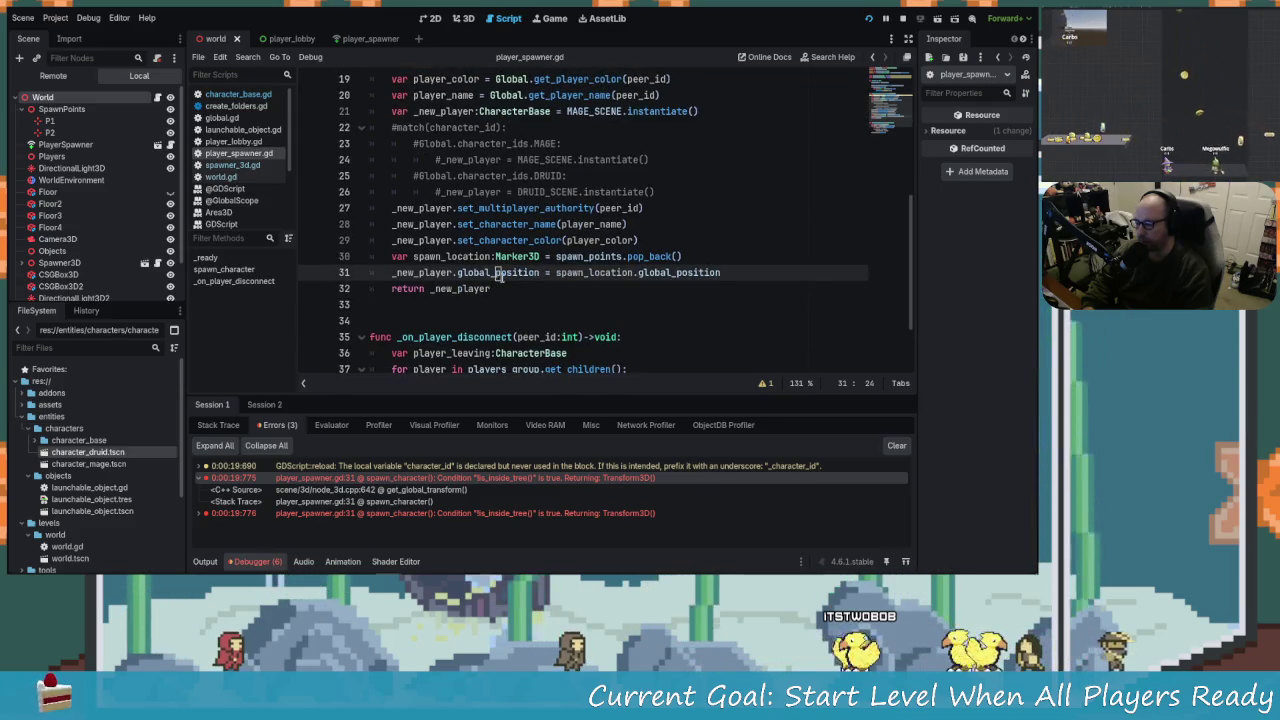
pyautogui.scroll(1, 532, 300)
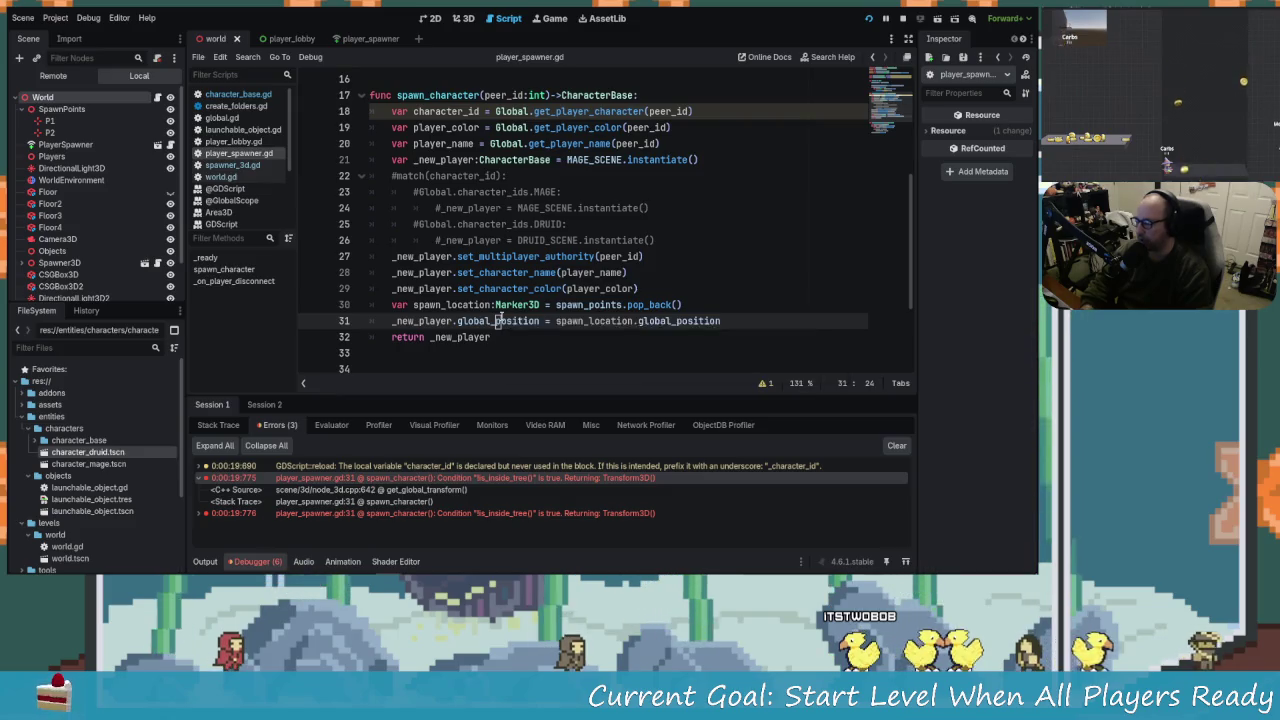
pyautogui.hotkey('alt', 'Tab')
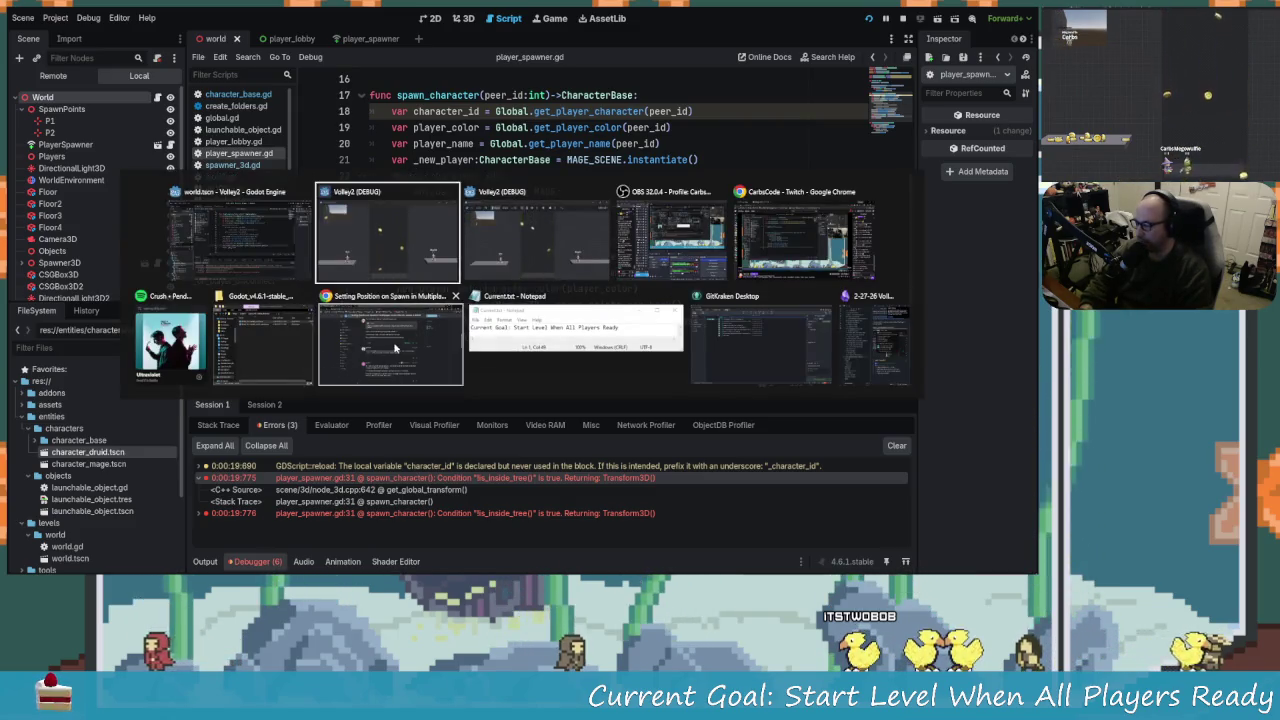
# Read the spawn code in the GitHub reference player_spawner.gd, then return to the Godot script.
pyautogui.hotkey('alt', 'Tab')
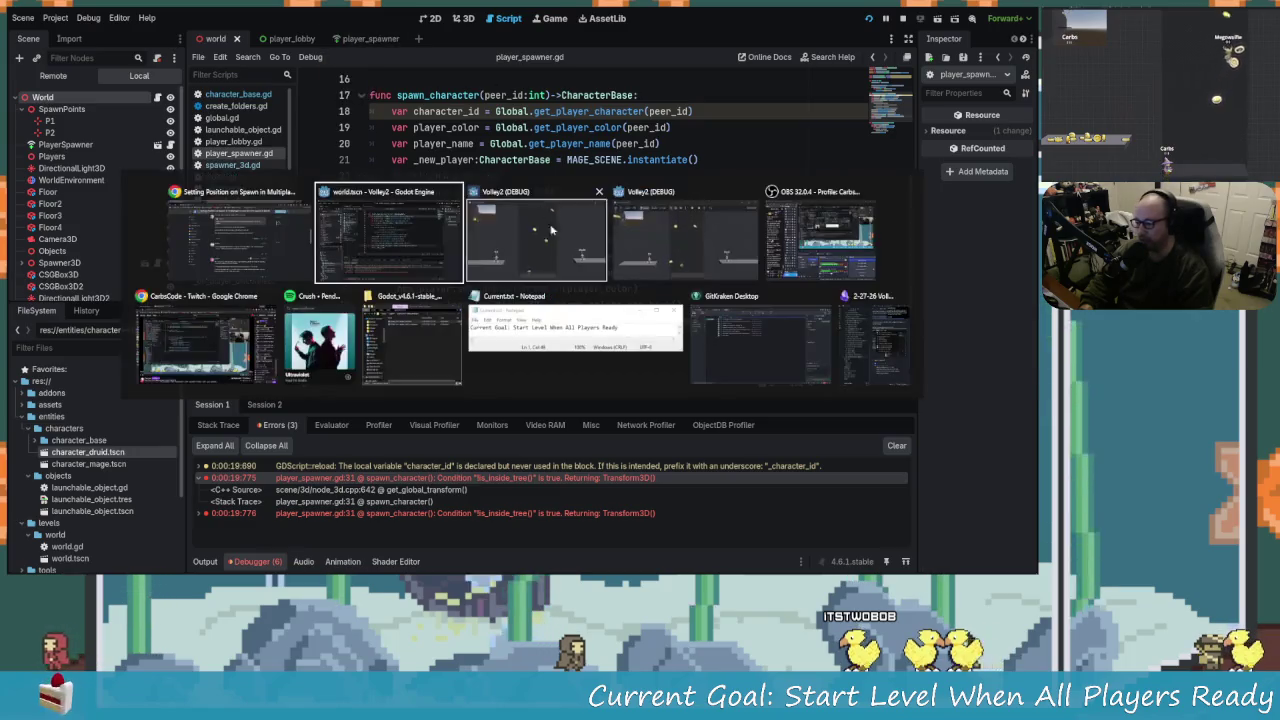
pyautogui.click(207, 343)
pyautogui.click(82, 8)
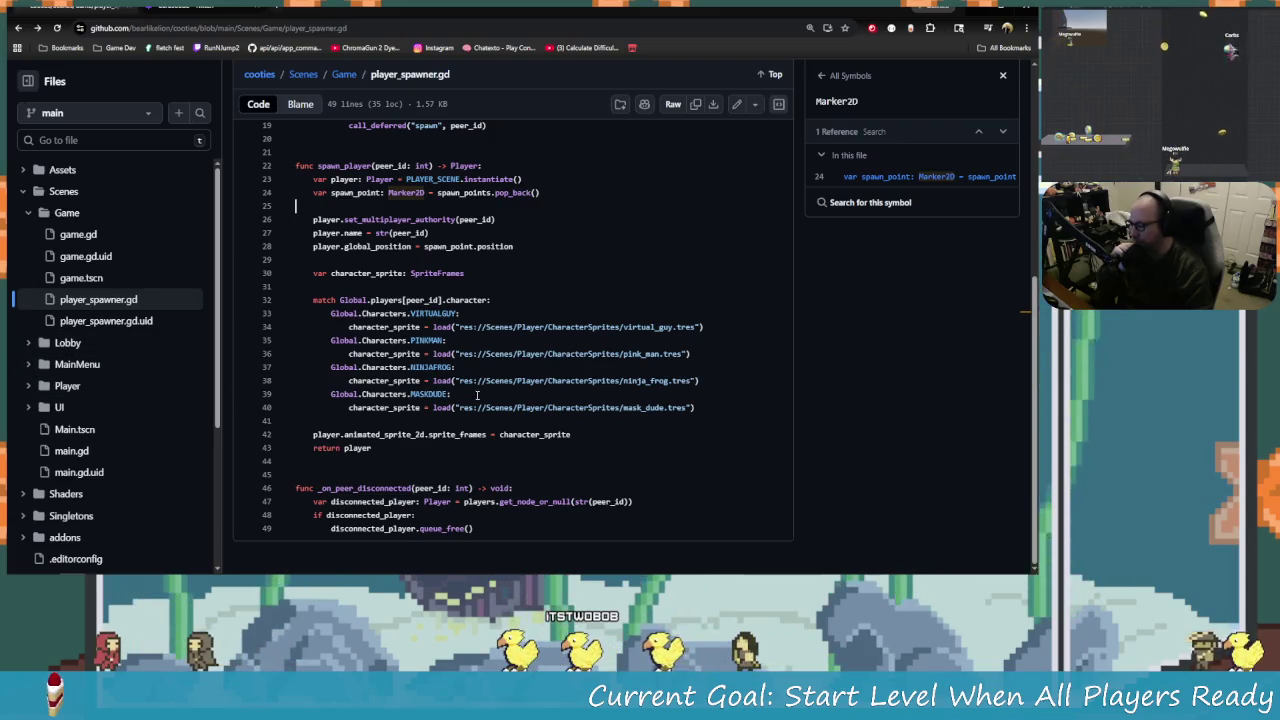
pyautogui.scroll(2, 560, 455)
pyautogui.scroll(-2, 480, 410)
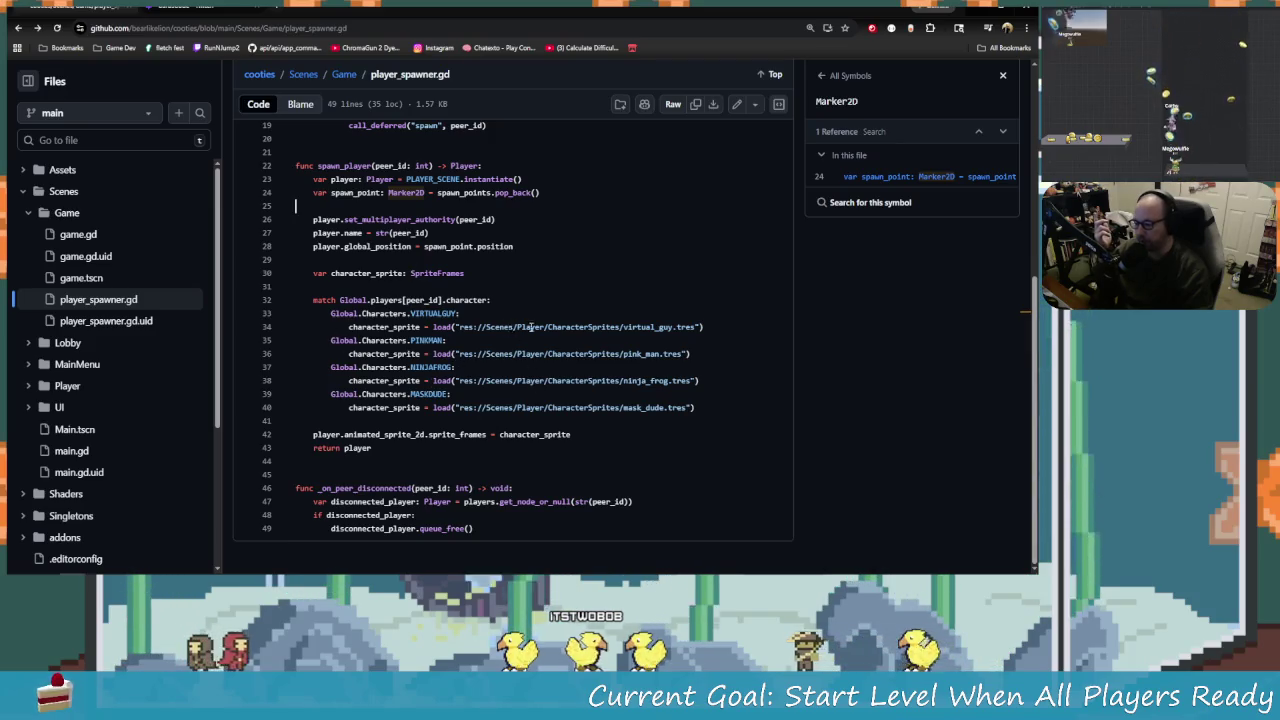
pyautogui.click(634, 343)
pyautogui.scroll(1, 469, 315)
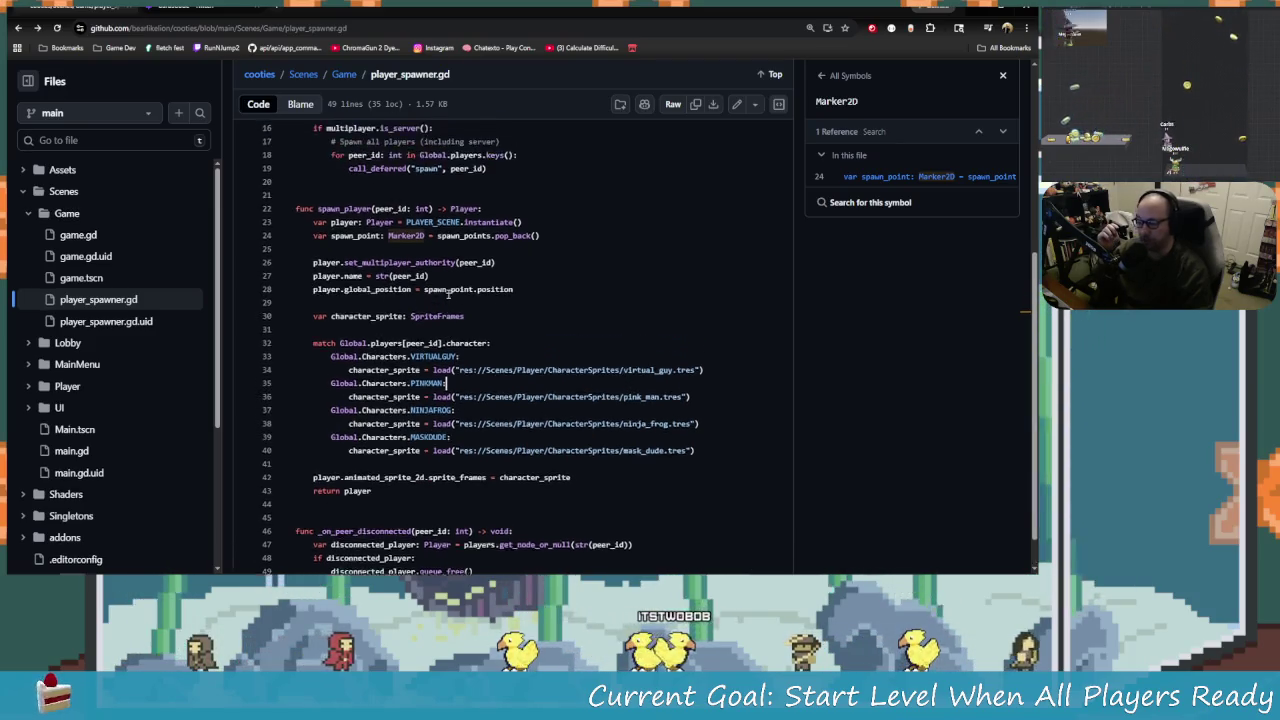
pyautogui.scroll(1, 462, 330)
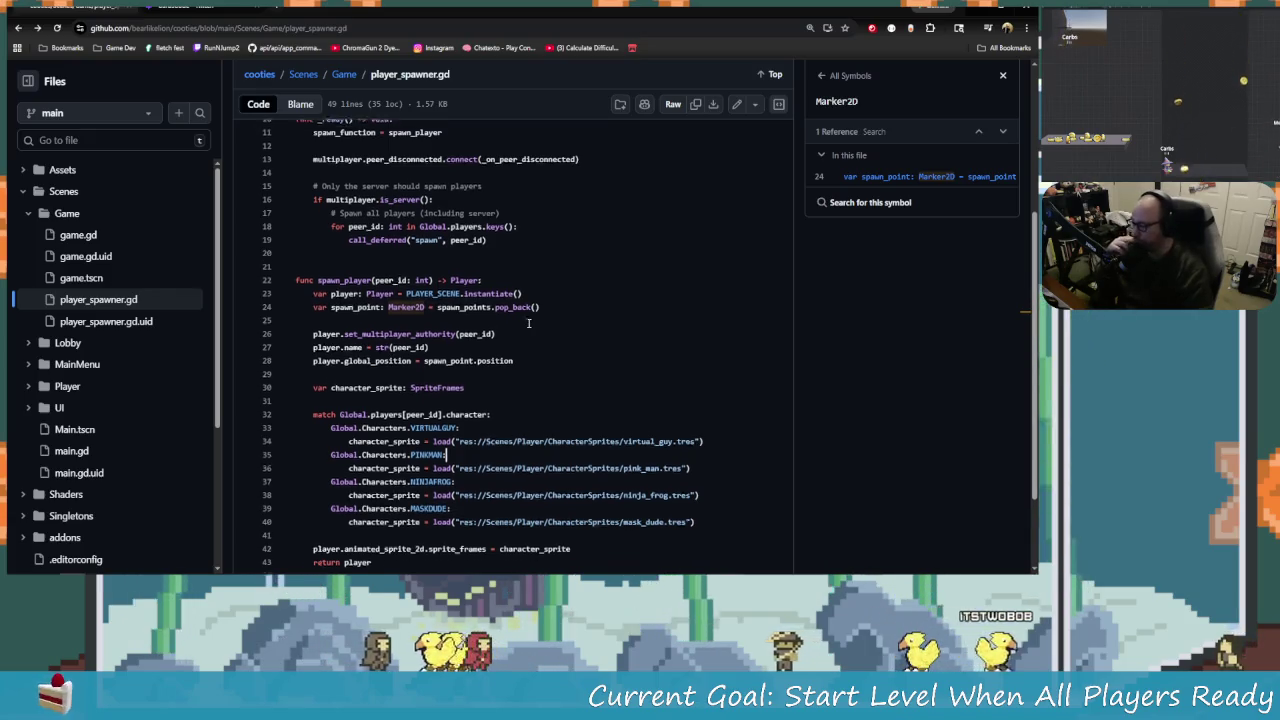
pyautogui.scroll(3, 580, 355)
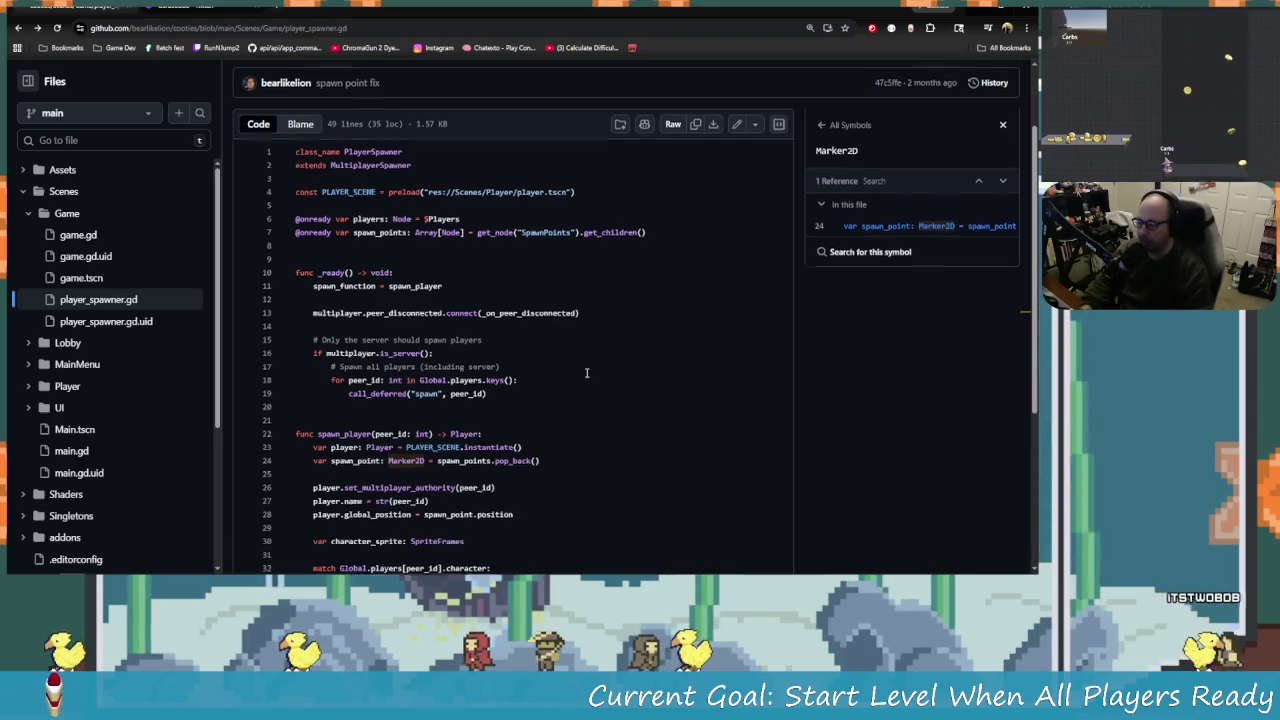
pyautogui.scroll(-2, 440, 335)
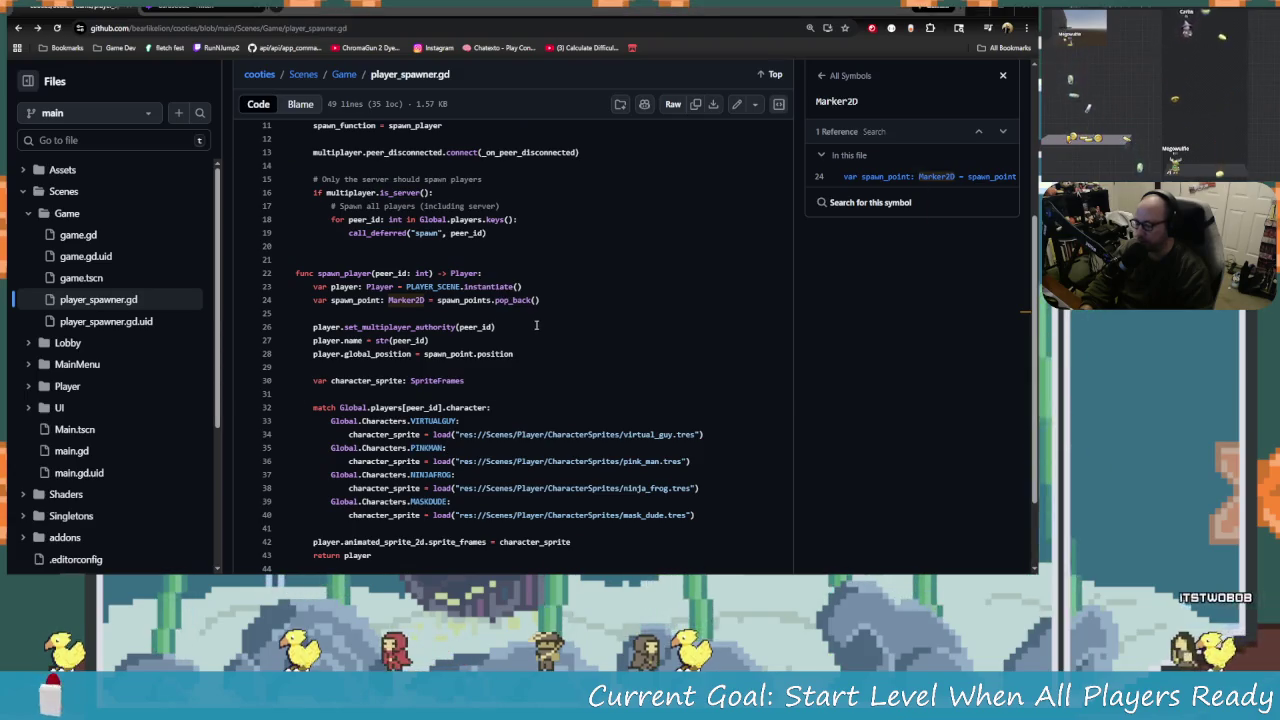
pyautogui.hotkey('alt', 'Tab')
pyautogui.scroll(1, 612, 203)
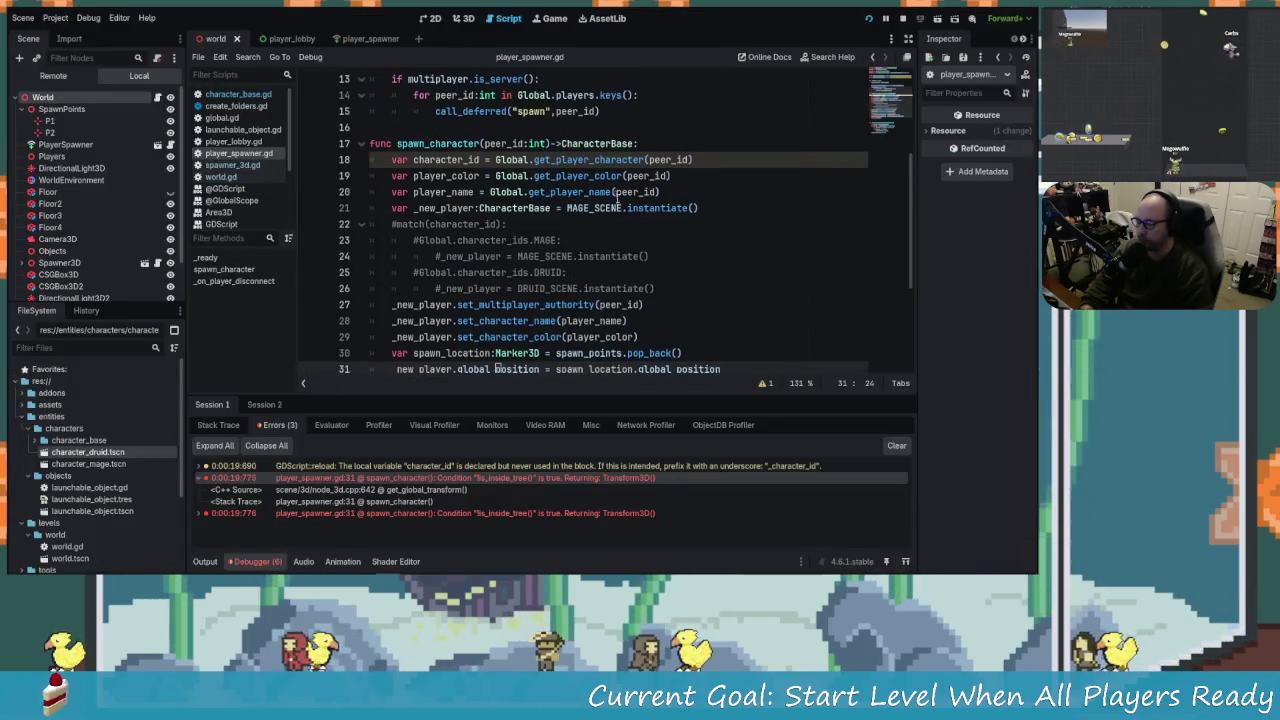
# Select the spawn_points assignment on line 4 and compare it with the GitHub reference.
pyautogui.click(615, 205)
pyautogui.scroll(4, 635, 286)
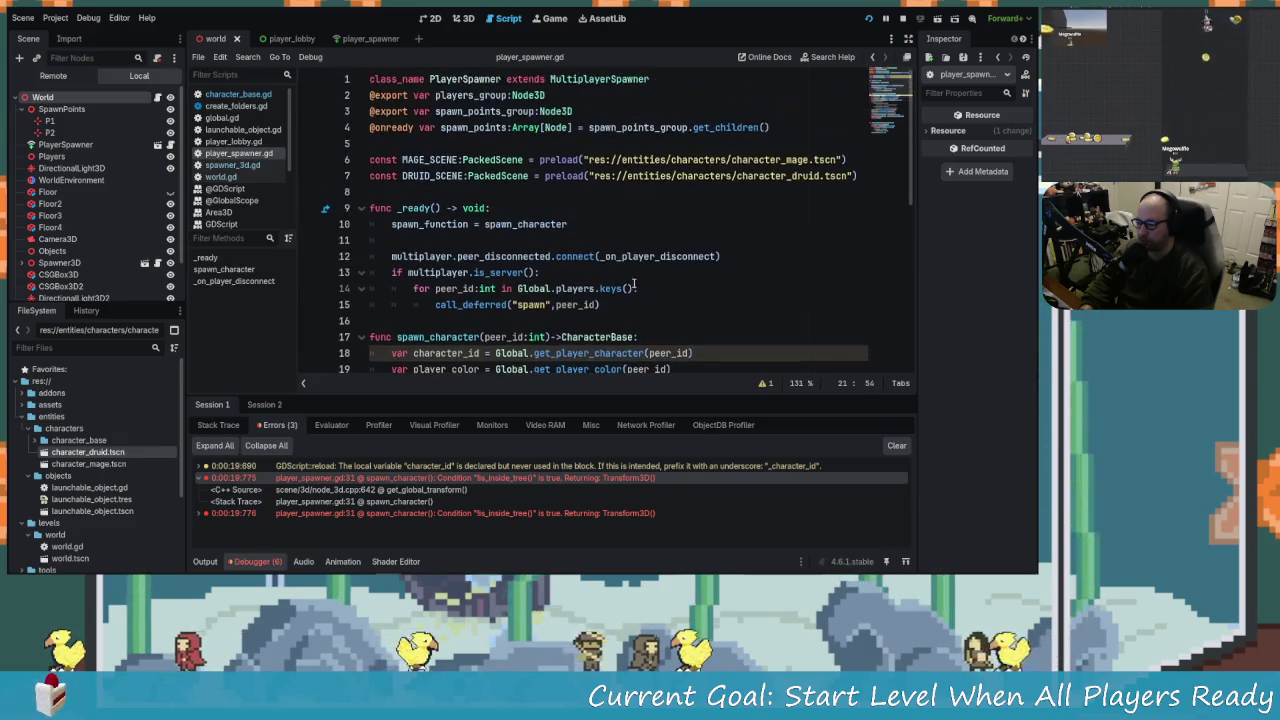
pyautogui.scroll(-7, 466, 150)
pyautogui.scroll(7, 593, 257)
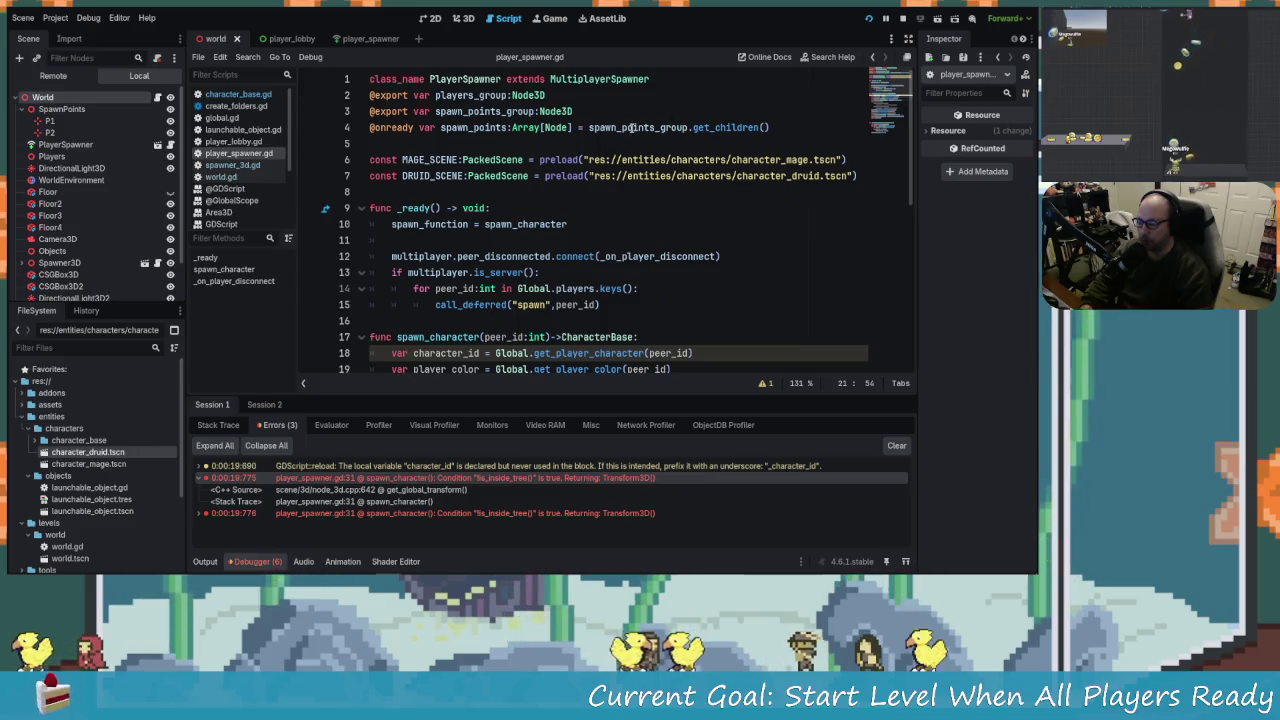
pyautogui.click(633, 127)
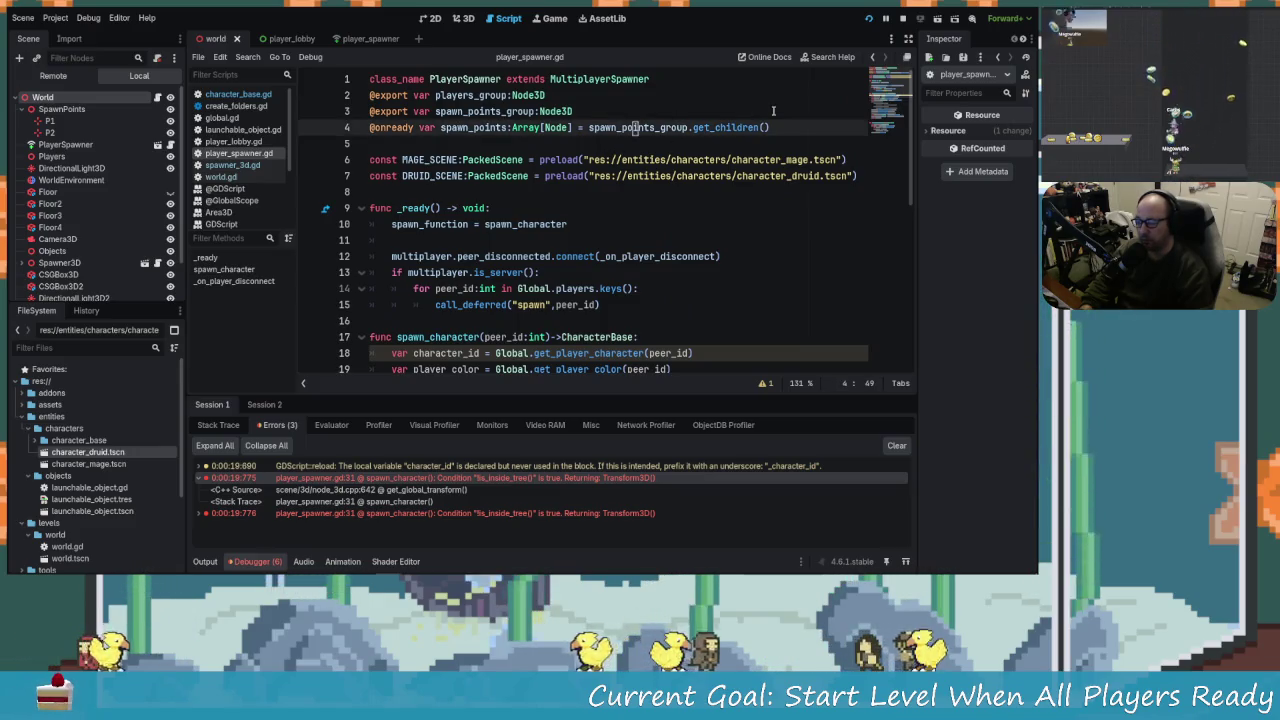
pyautogui.moveTo(773, 127); pyautogui.dragTo(537, 127)
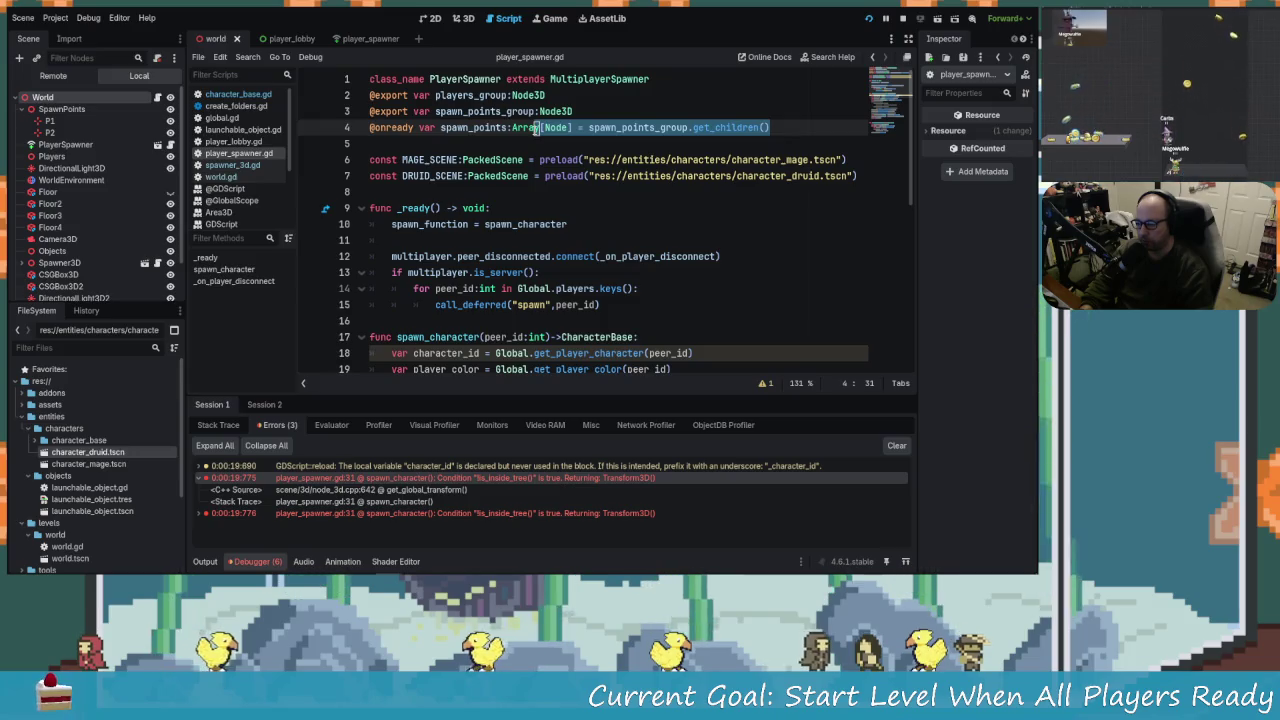
pyautogui.click(614, 127)
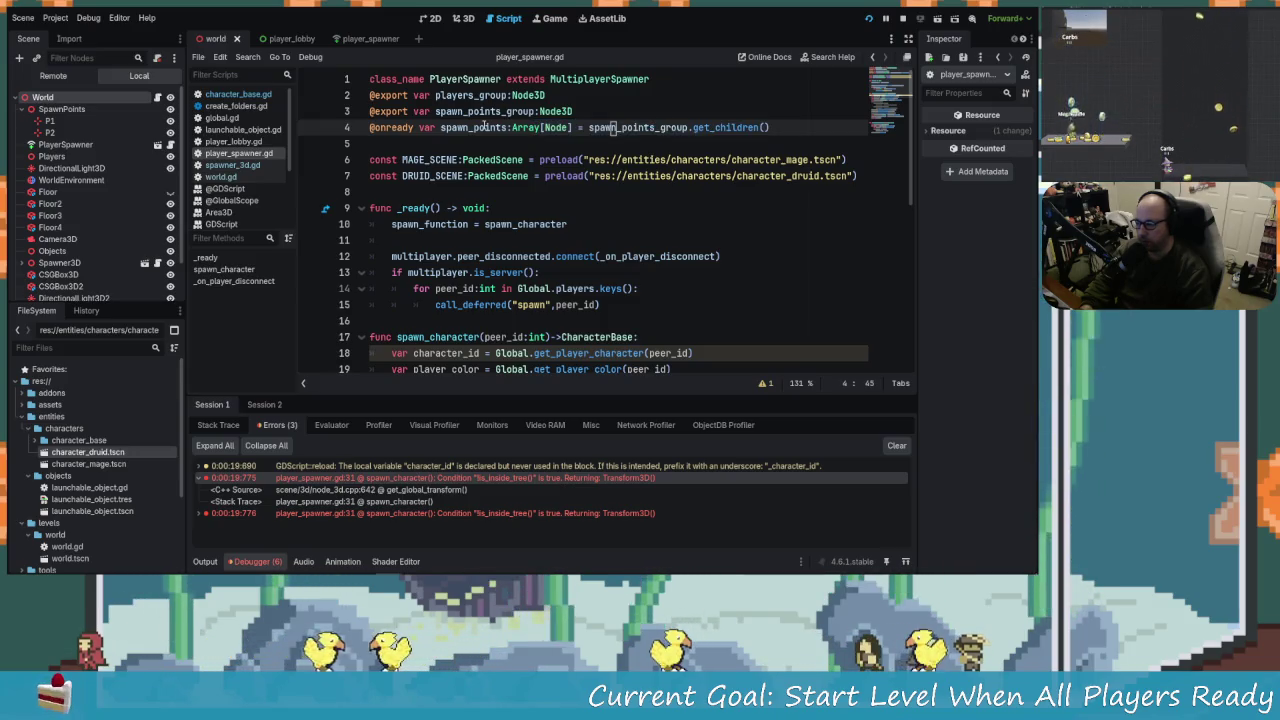
pyautogui.hotkey('alt', 'Tab')
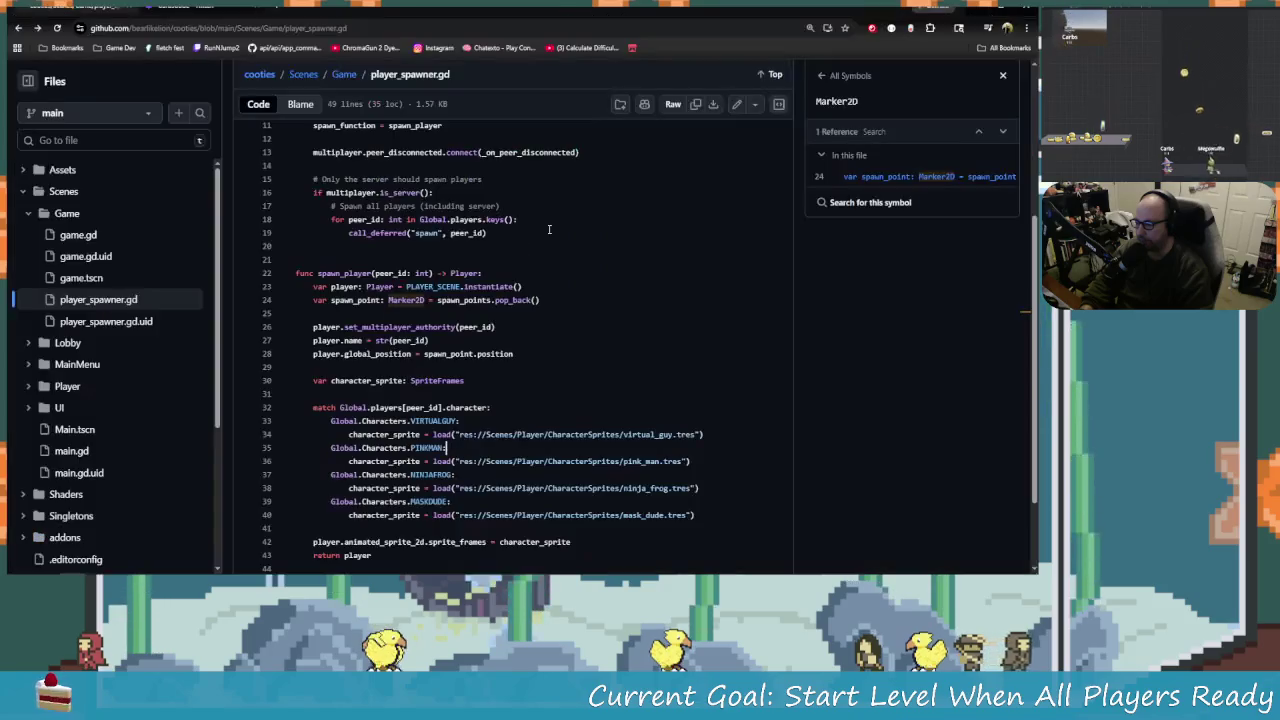
pyautogui.scroll(5, 582, 333)
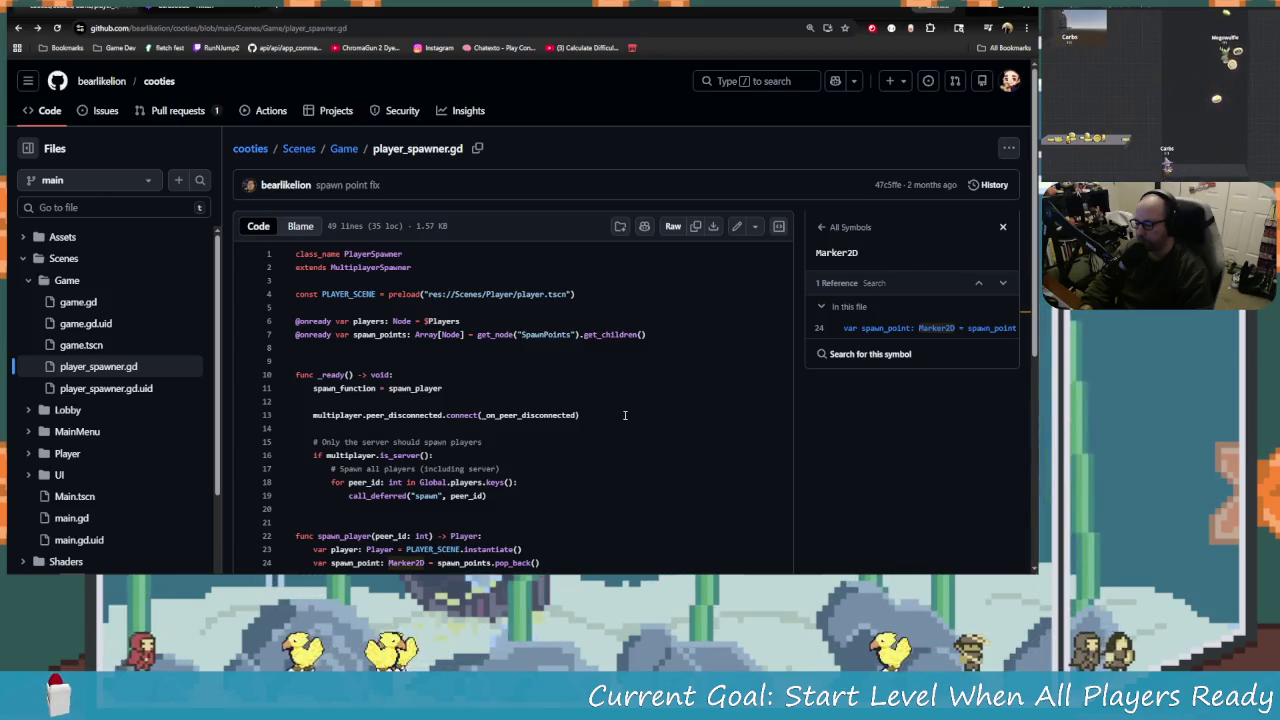
pyautogui.hotkey('alt', 'Tab')
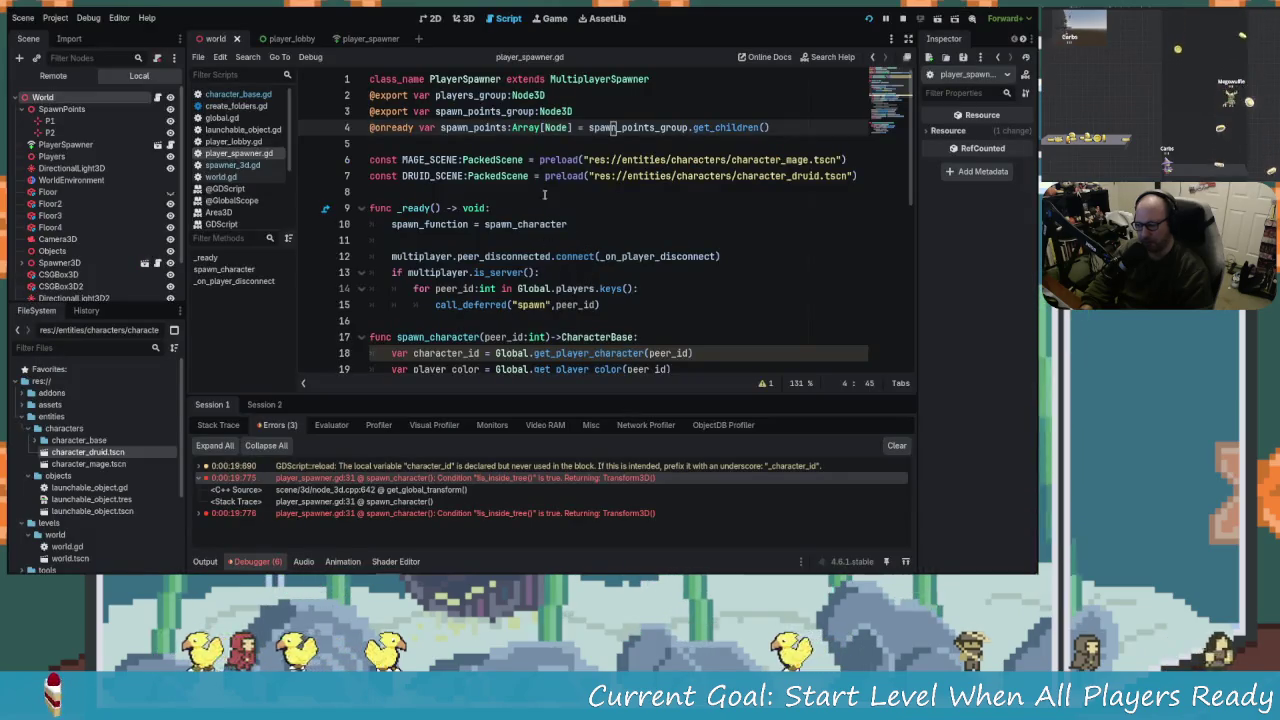
# Begin replacing spawn_points_group with get_node, rechecking the GitHub code.
pyautogui.click(680, 127)
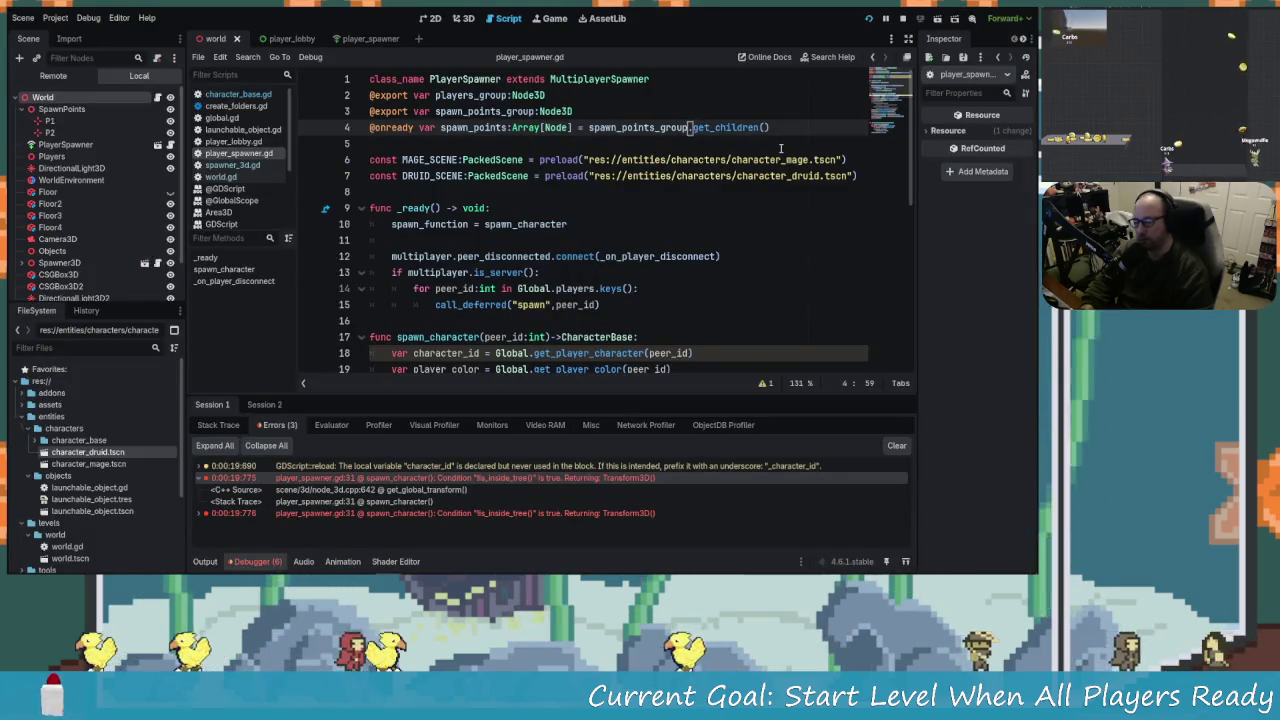
pyautogui.hotkey('ctrl', 'Left')
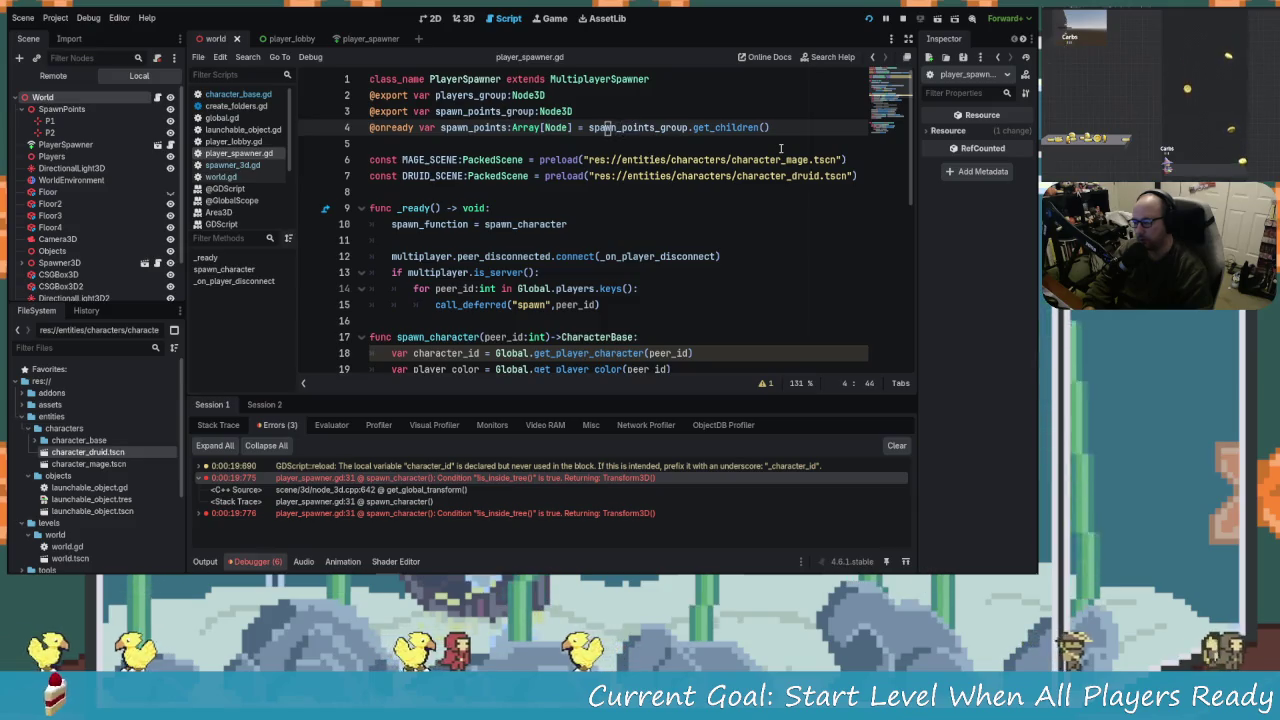
pyautogui.write('get')
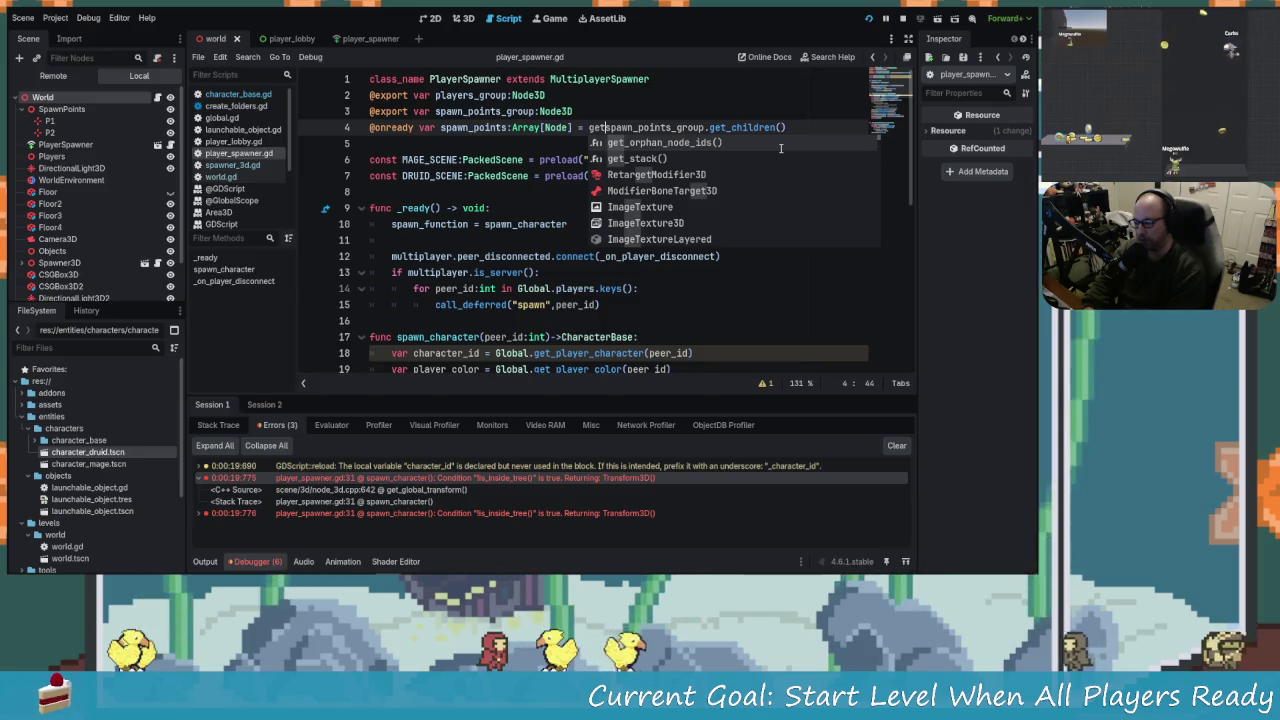
pyautogui.write('node')
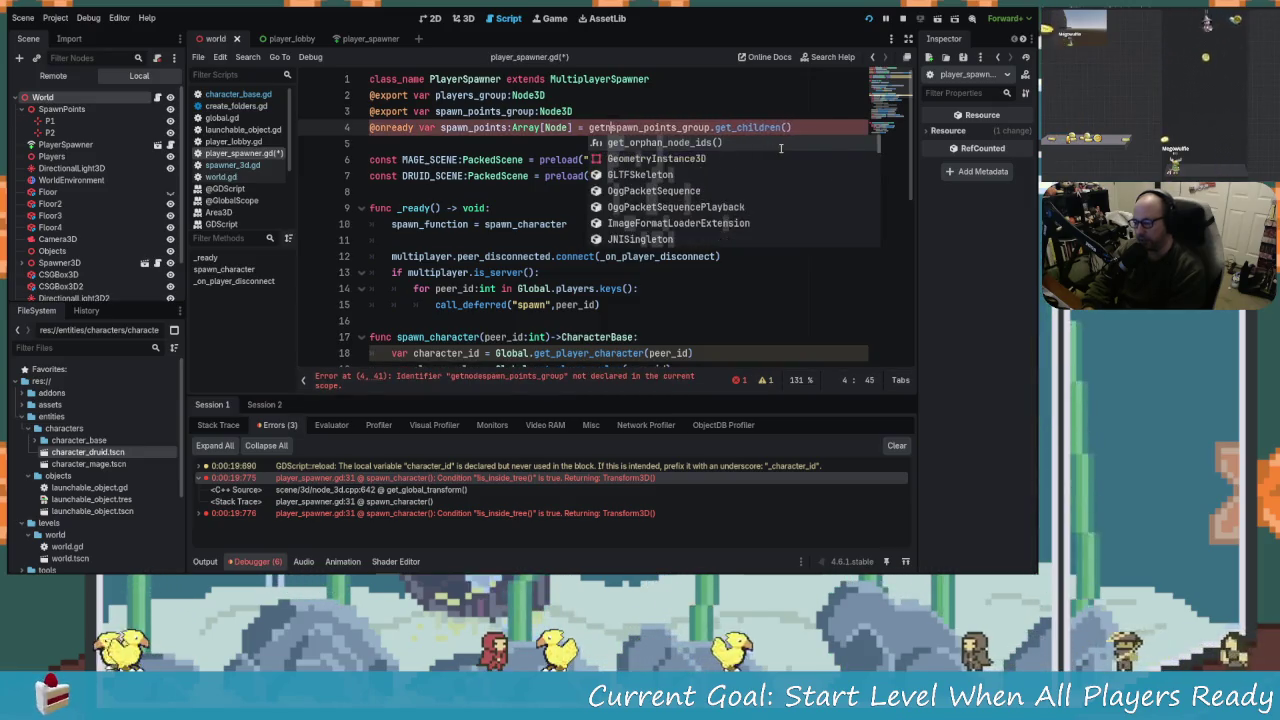
pyautogui.press('BackSpace')
pyautogui.write('_nod')
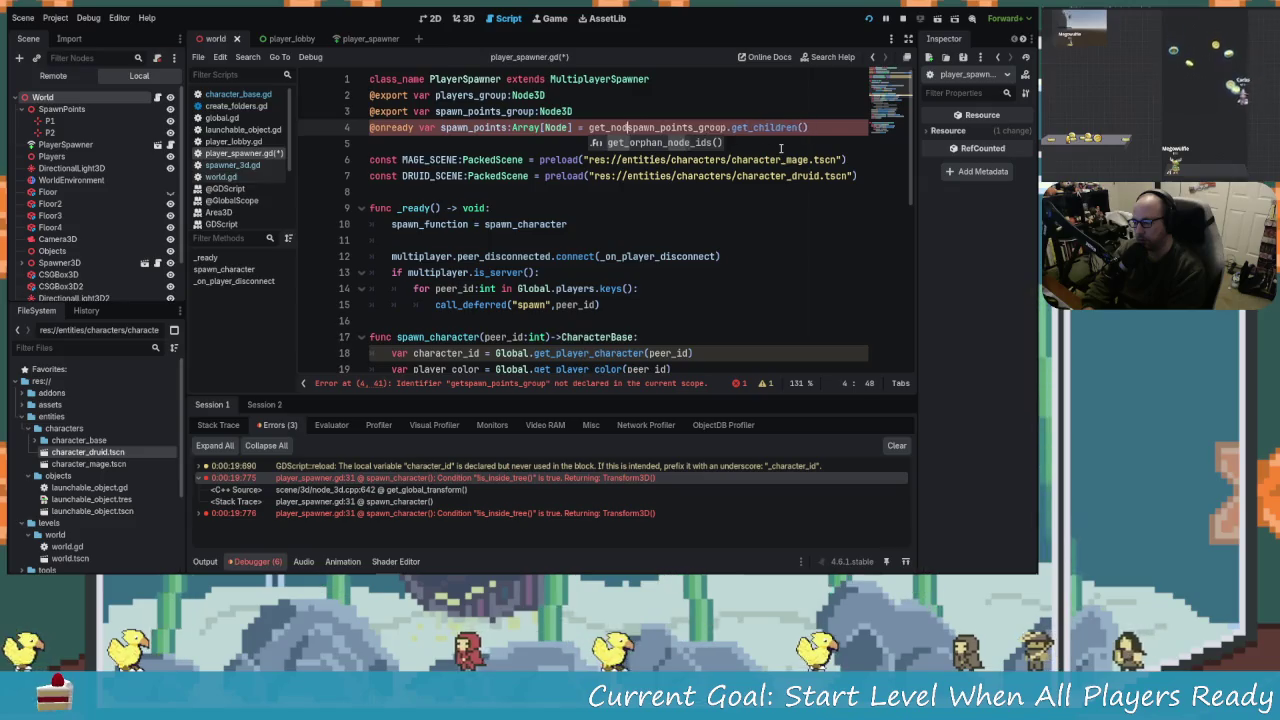
pyautogui.press('BackSpace')
pyautogui.press('BackSpace')
pyautogui.press('BackSpace')
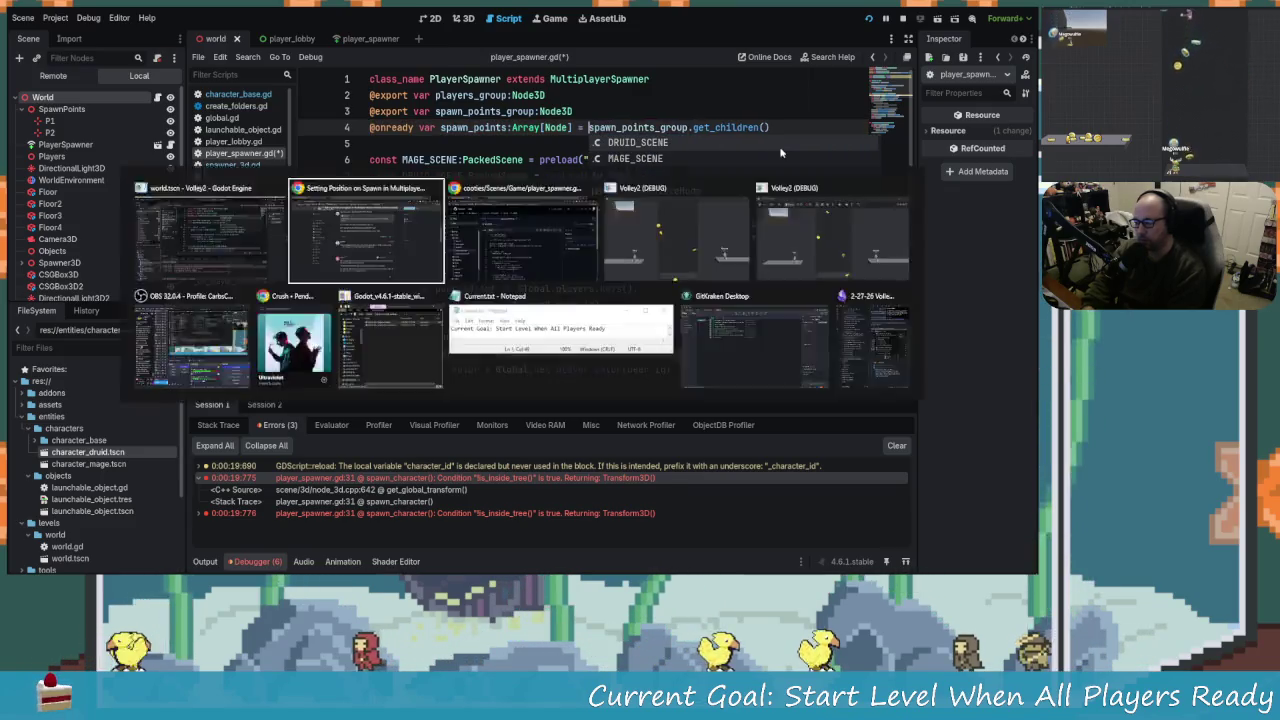
pyautogui.hotkey('alt', 'Tab')
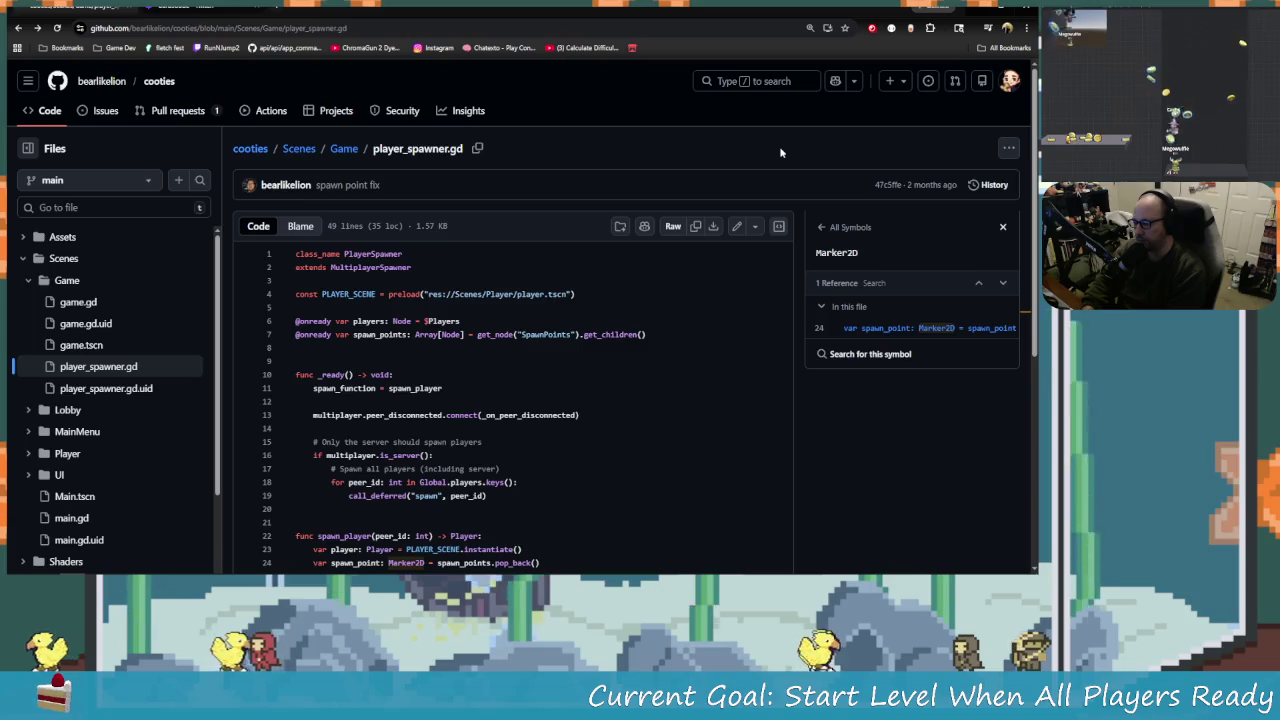
pyautogui.hotkey('alt', 'Tab')
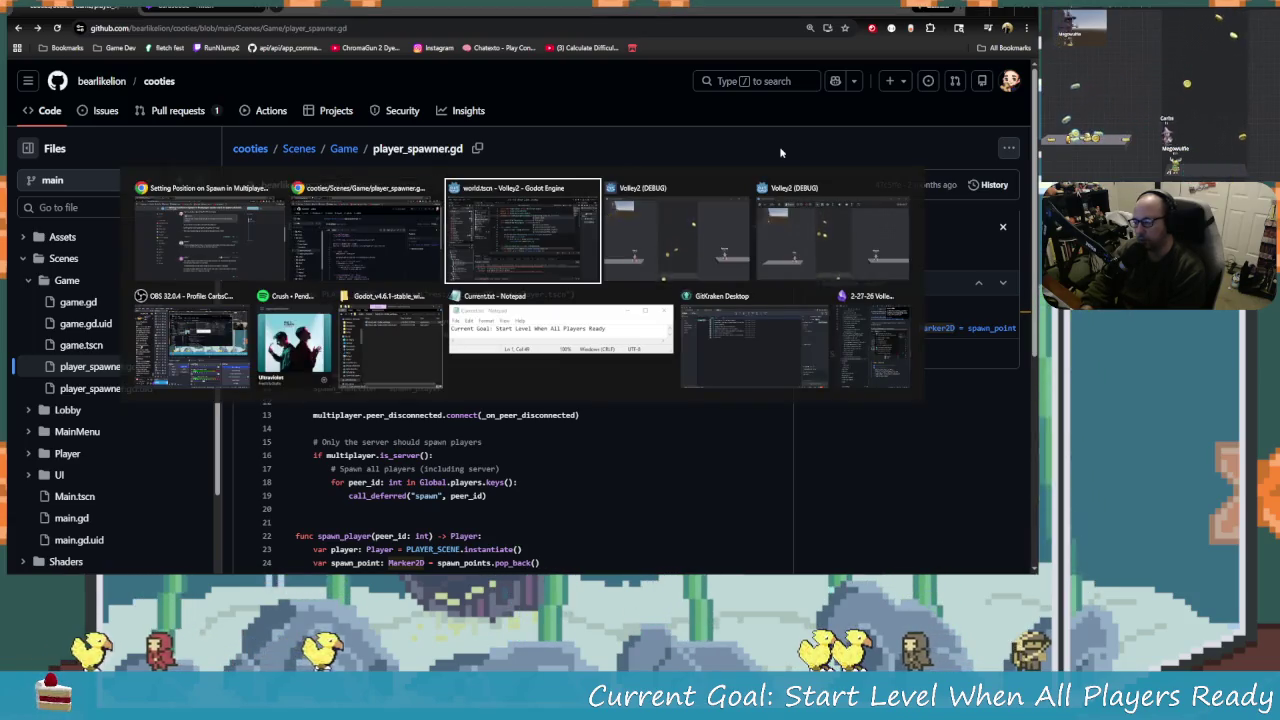
# Complete line 4 as get_node("SpawnPoints").get_children() and save player_spawner.gd.
pyautogui.write('get_node')
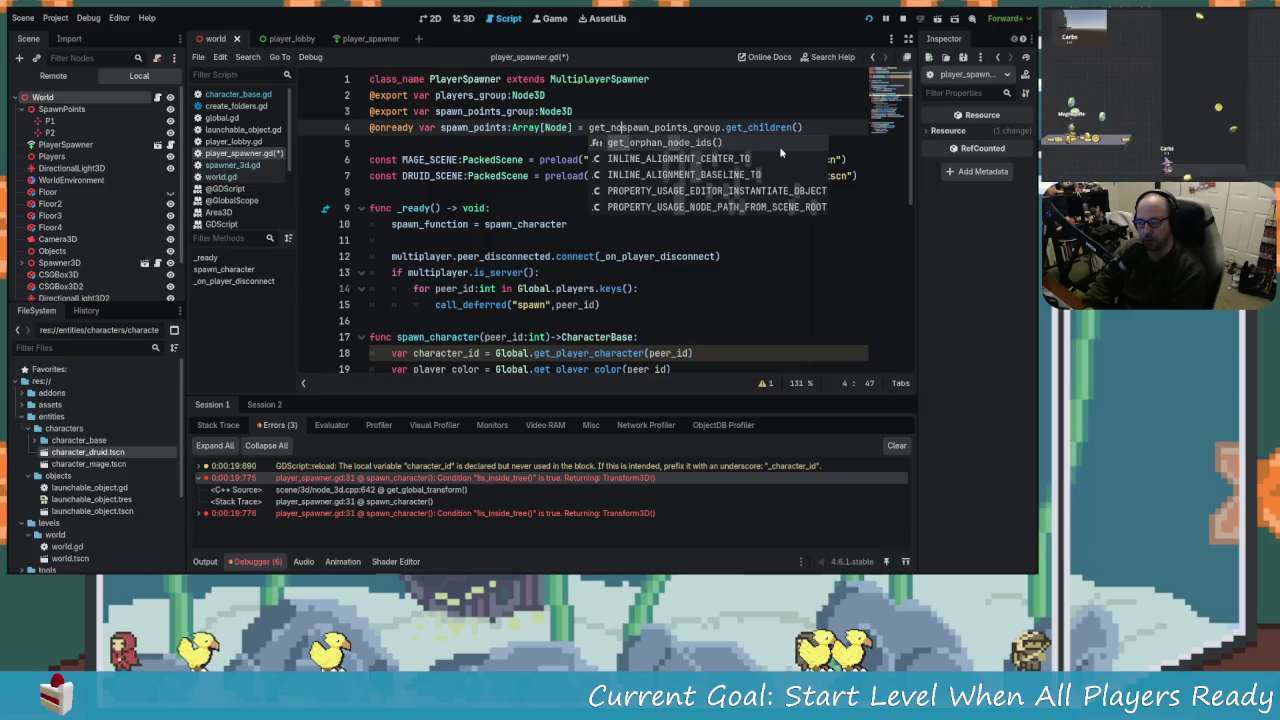
pyautogui.write('(')
pyautogui.press('Right')
pyautogui.press('Right')
pyautogui.press('Right')
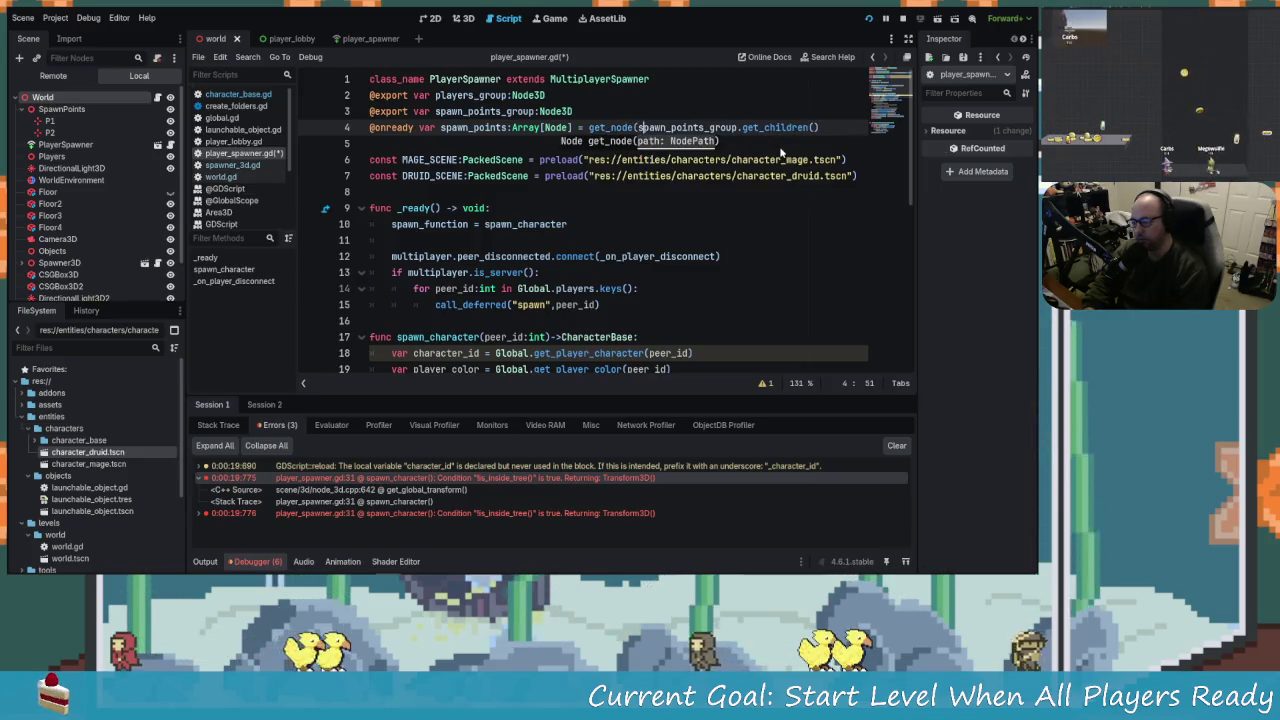
pyautogui.write(')')
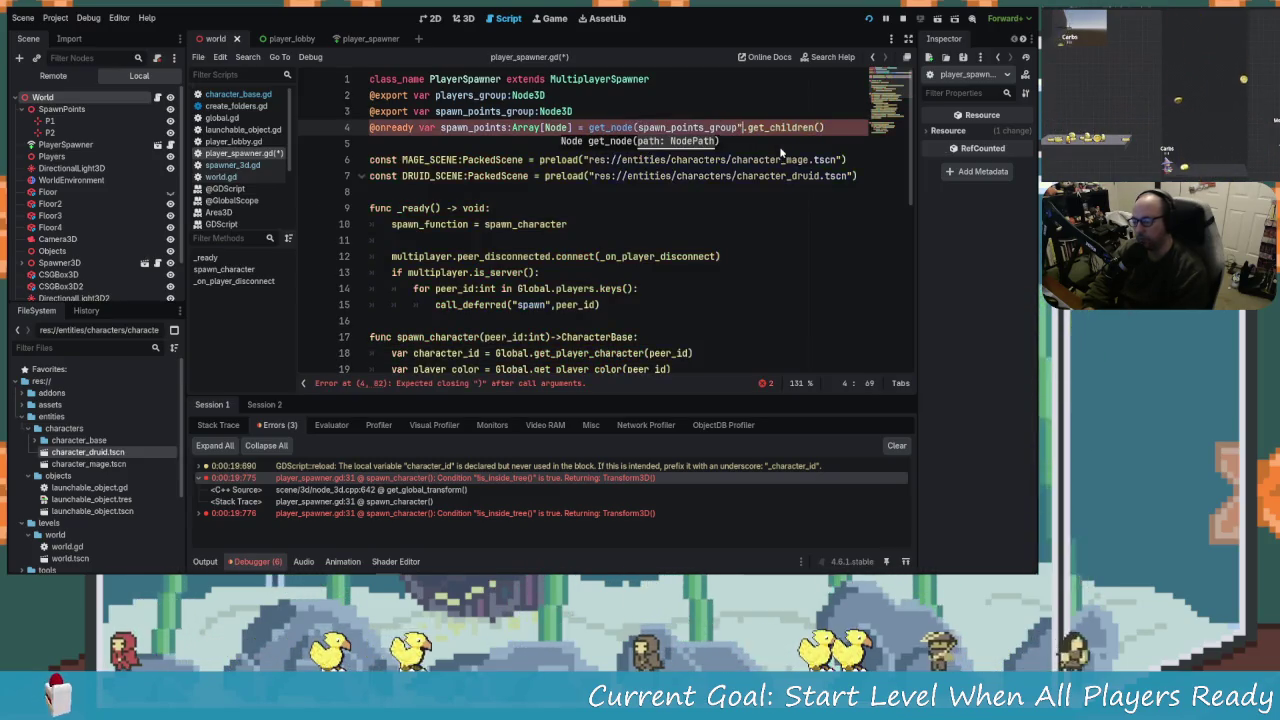
pyautogui.hotkey('ctrl', 'Left')
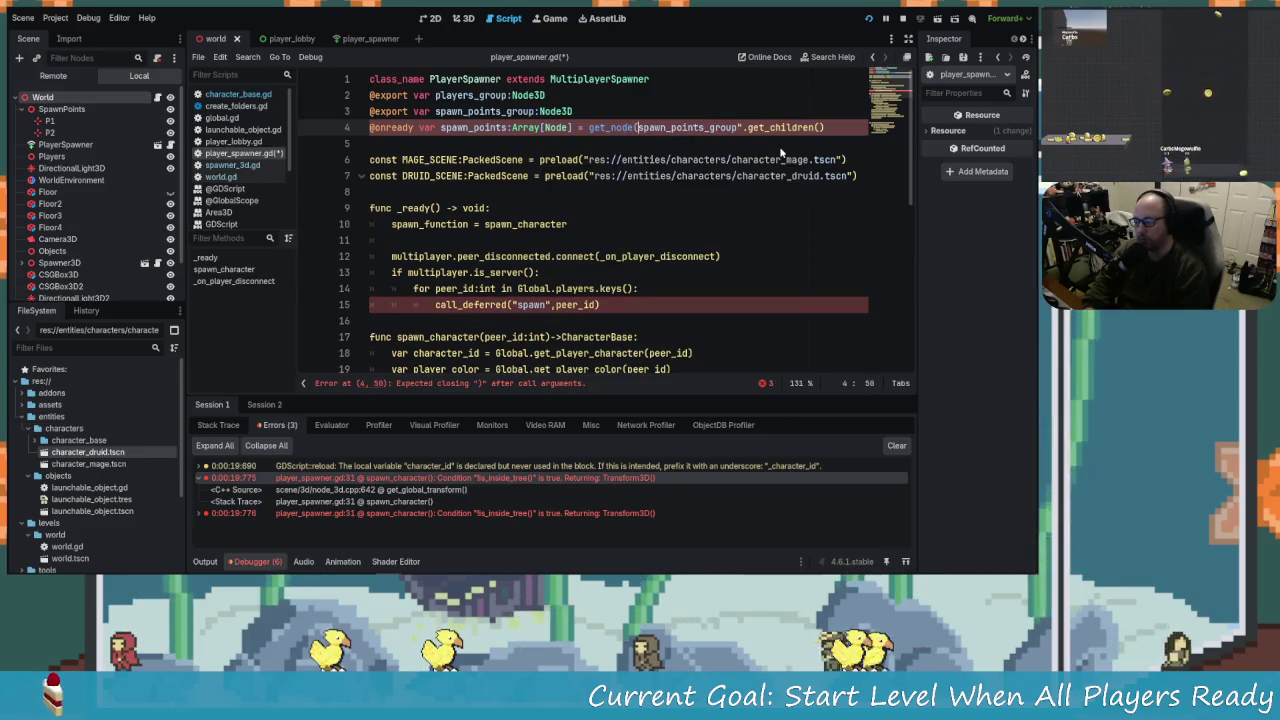
pyautogui.write('"')
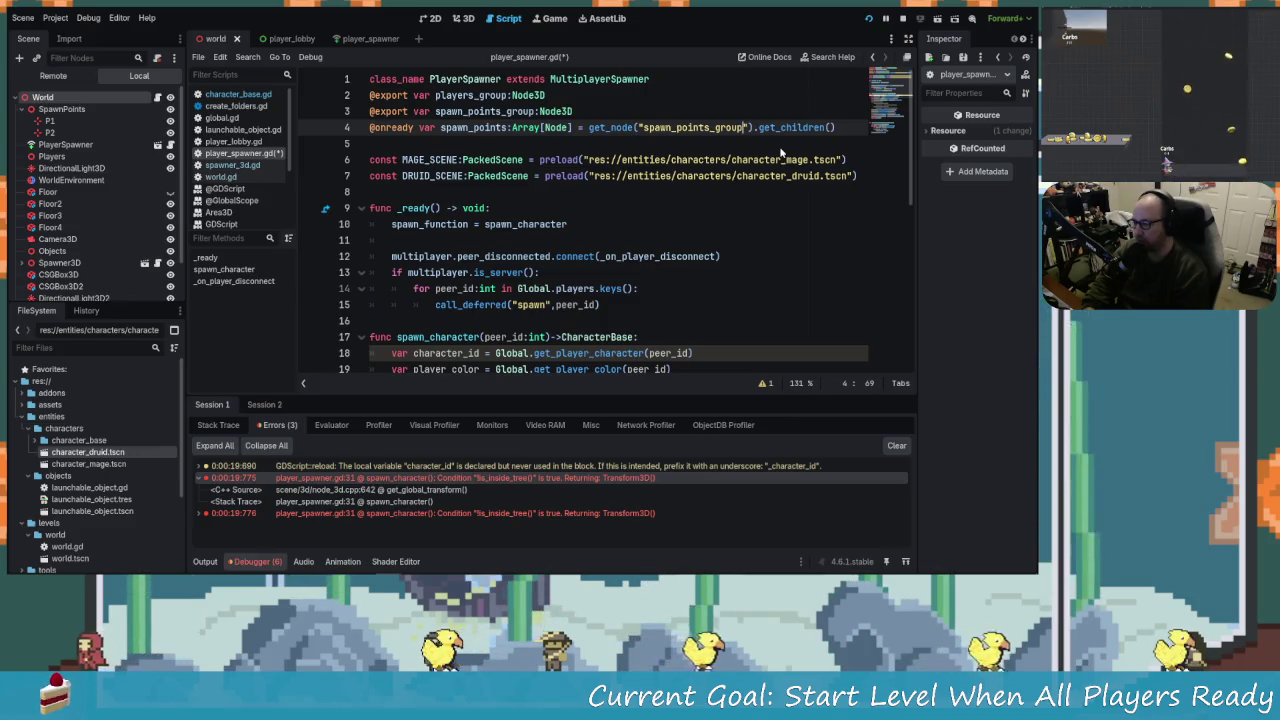
pyautogui.press('BackSpace')
pyautogui.press('BackSpace')
pyautogui.press('BackSpace')
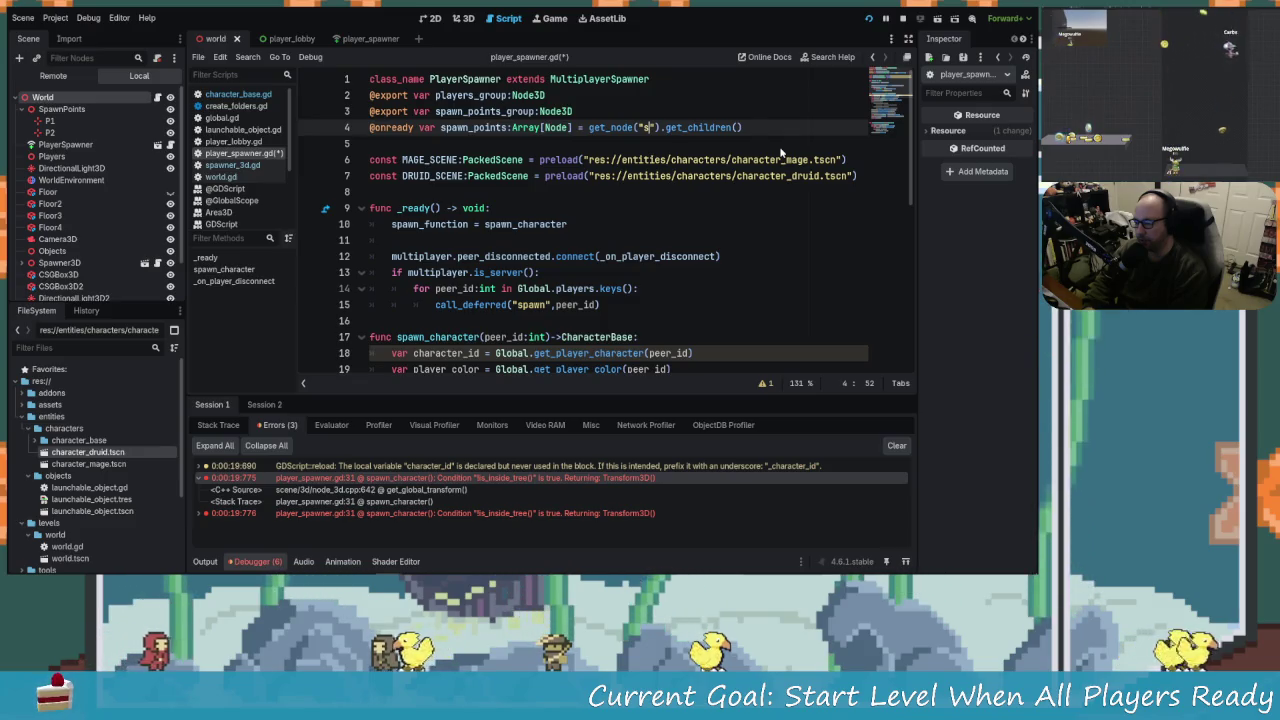
pyautogui.press('BackSpace')
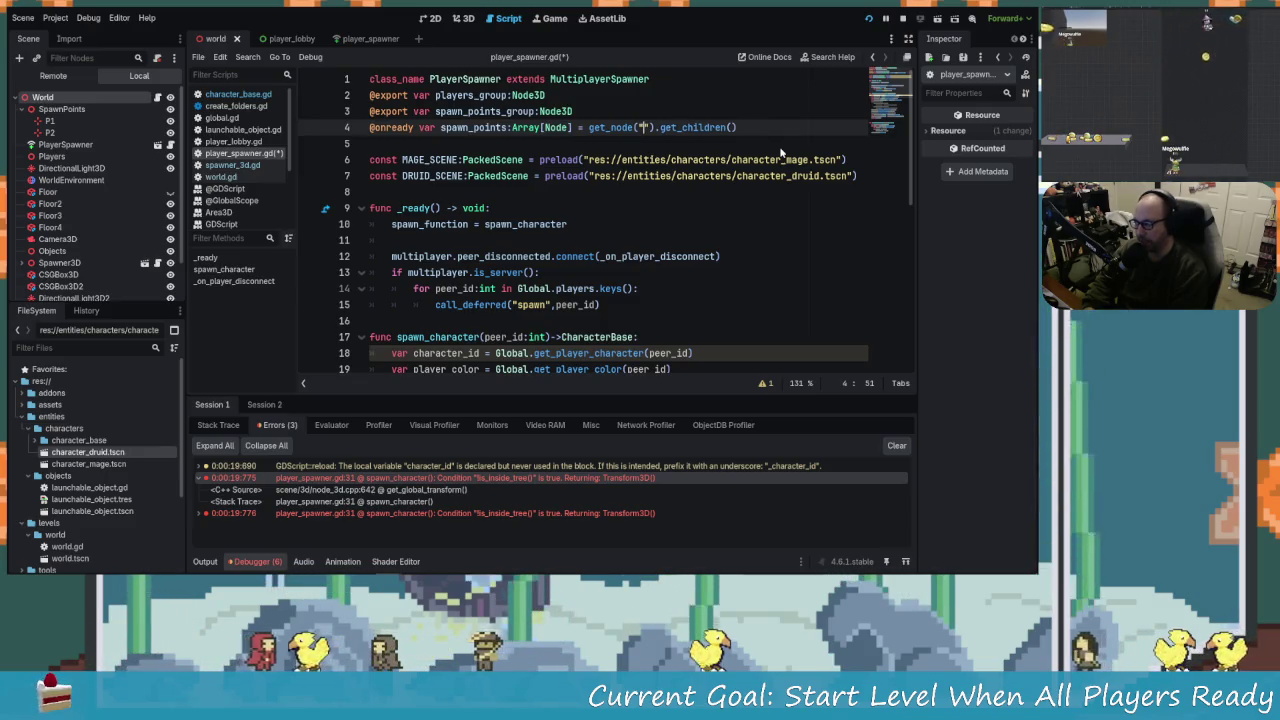
pyautogui.write('Spawn_')
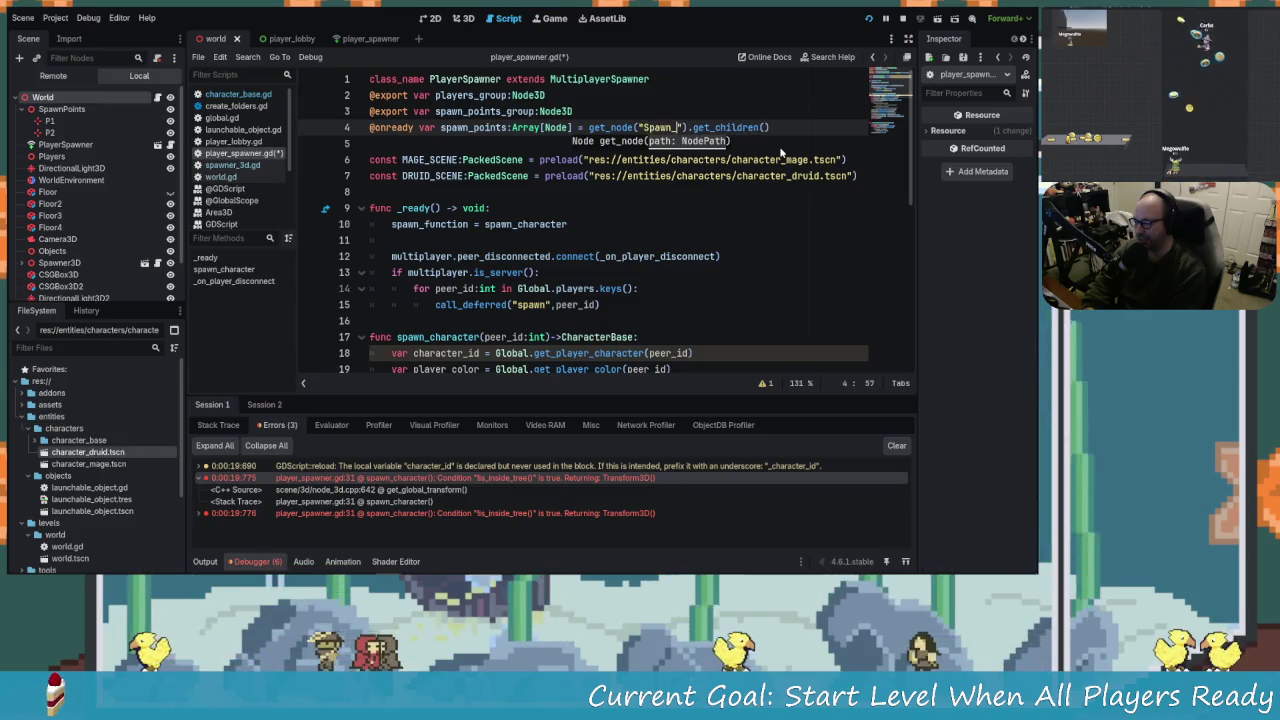
pyautogui.press('BackSpace')
pyautogui.write('Points')
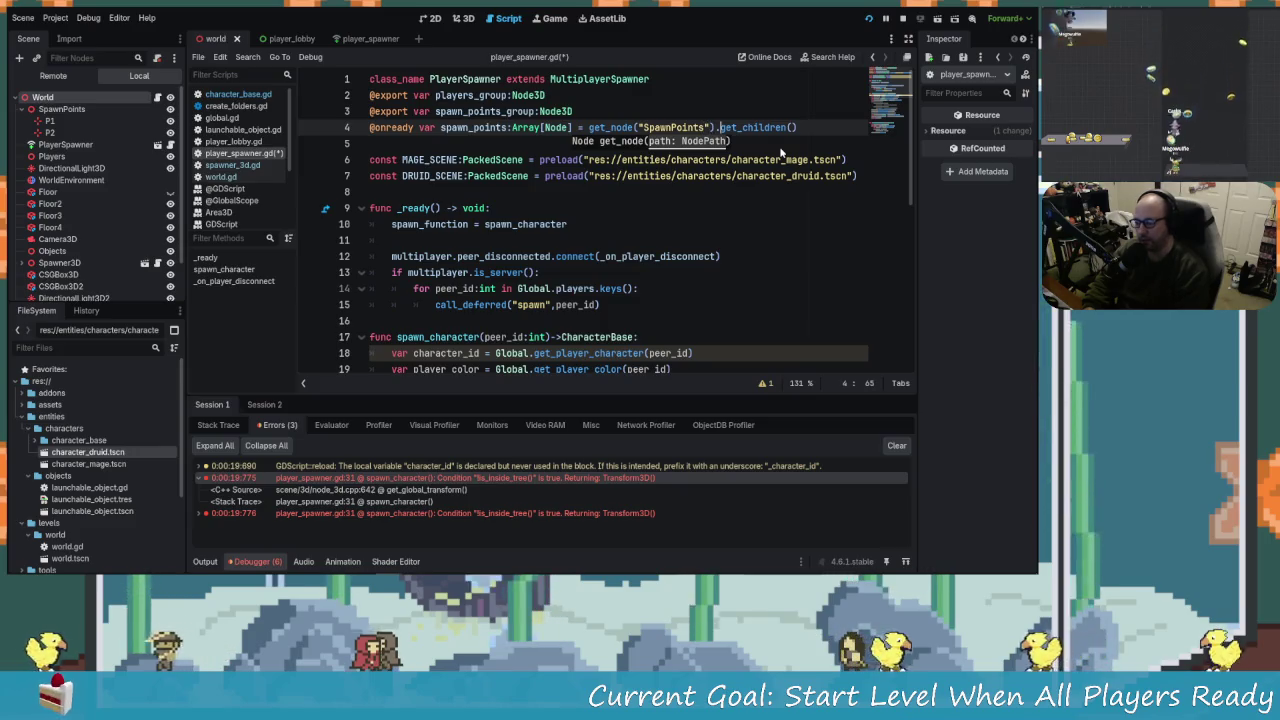
pyautogui.click(578, 224)
pyautogui.hotkey('ctrl', 's')
pyautogui.scroll(-7, 578, 233)
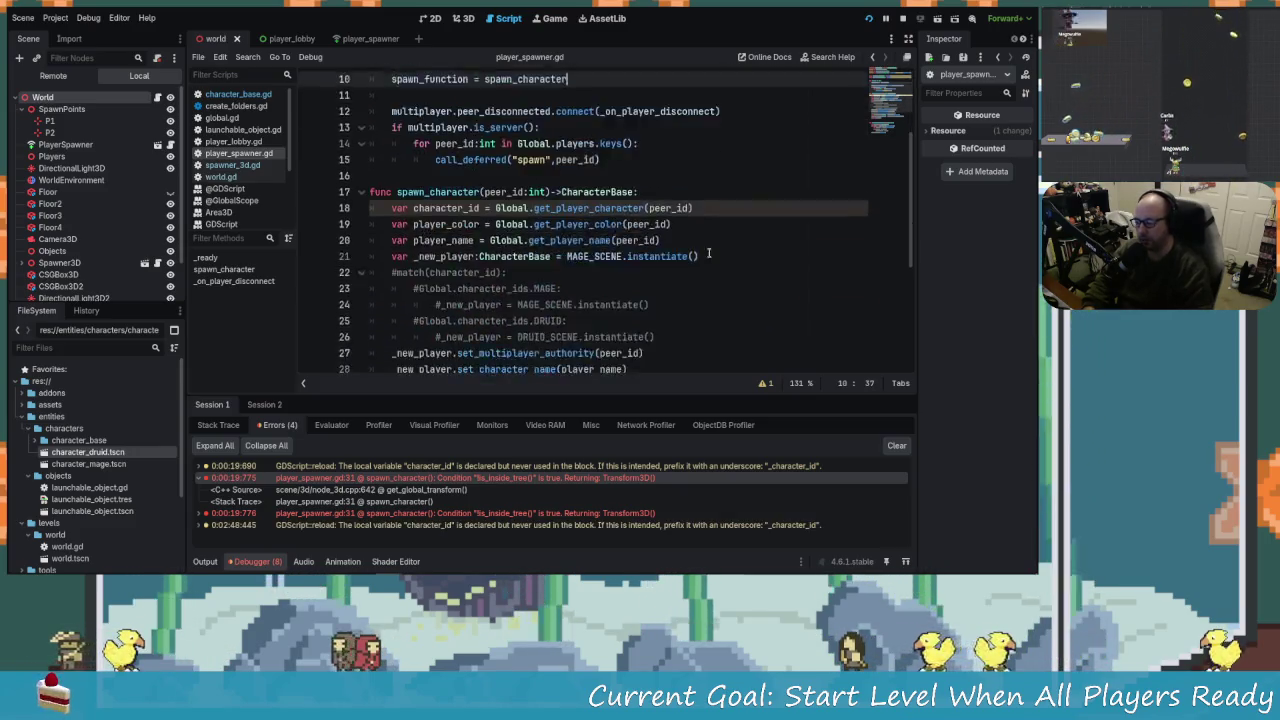
# Run the project and place the two game windows on the left and right halves.
pyautogui.scroll(1, 610, 240)
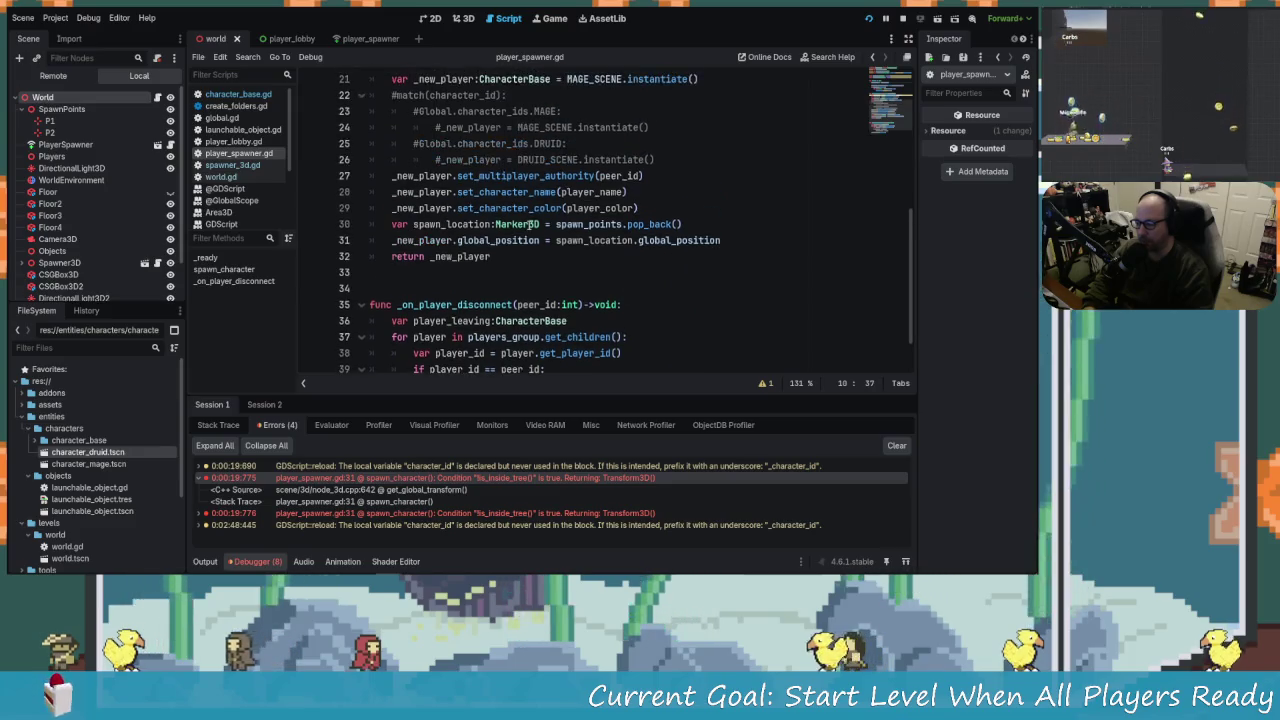
pyautogui.click(640, 255)
pyautogui.click(667, 241)
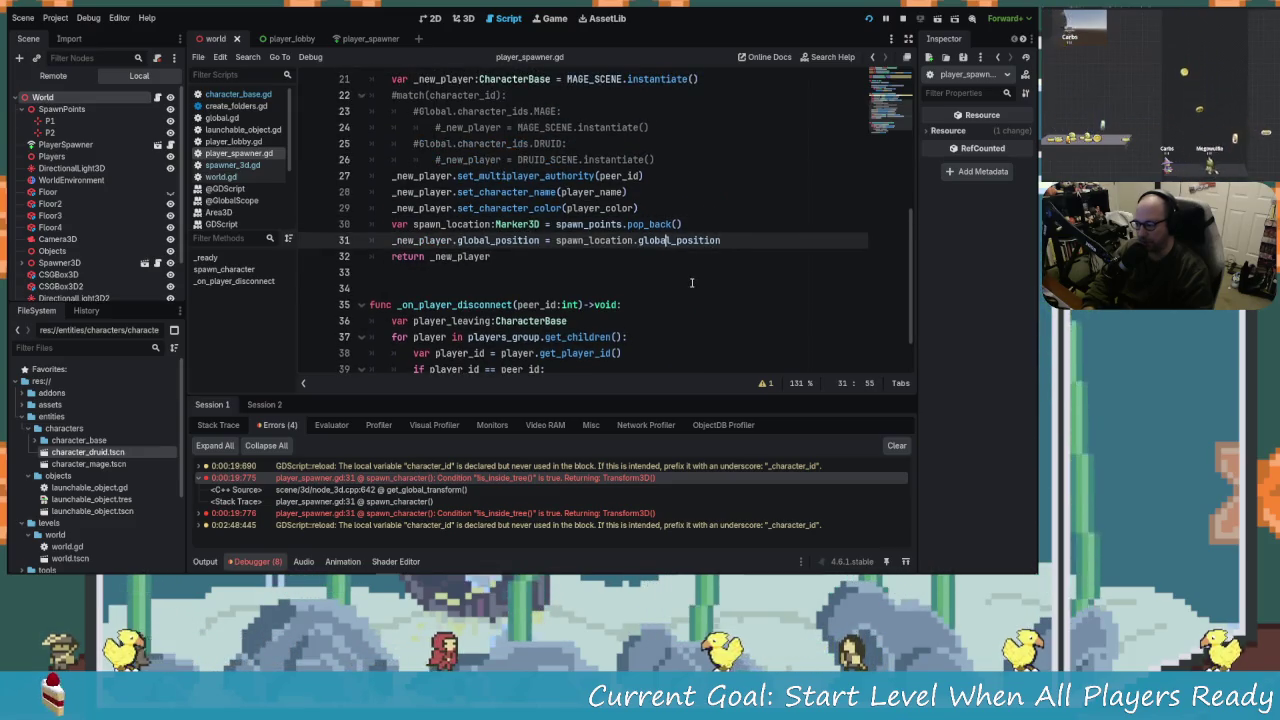
pyautogui.click(869, 18)
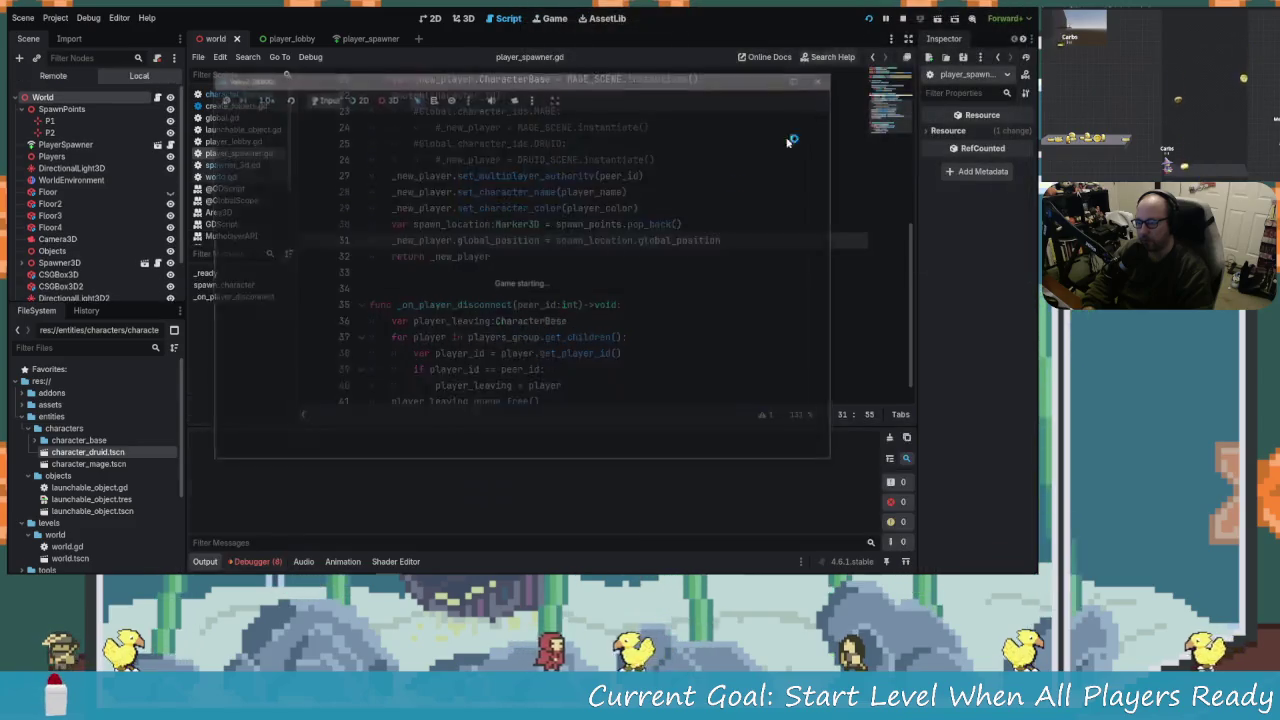
pyautogui.moveTo(541, 87)
pyautogui.mouseDown()
pyautogui.moveTo(330, 86)
pyautogui.moveTo(10, 8)
pyautogui.mouseUp()
pyautogui.moveTo(654, 102)
pyautogui.mouseDown()
pyautogui.moveTo(840, 35)
pyautogui.moveTo(790, 30)
pyautogui.mouseUp()
# Host the game in the left window as Thing.
pyautogui.click(296, 197)
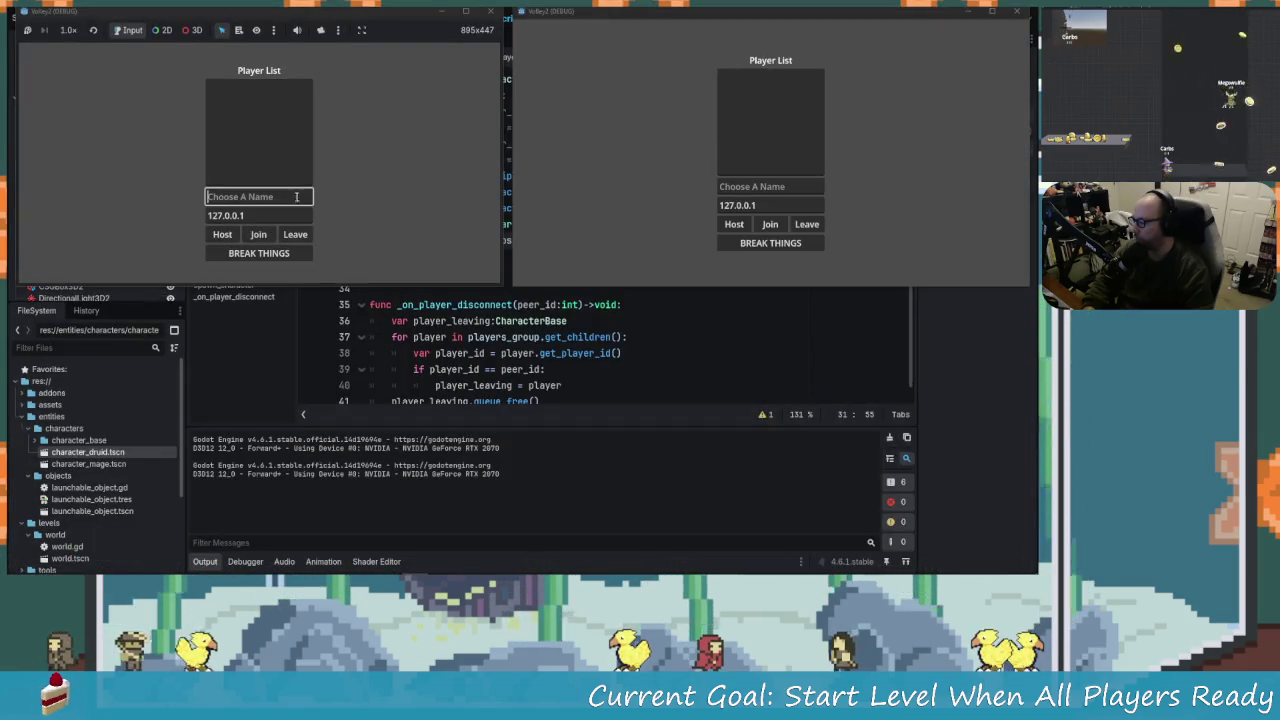
pyautogui.write('Thing')
pyautogui.press('Tab')
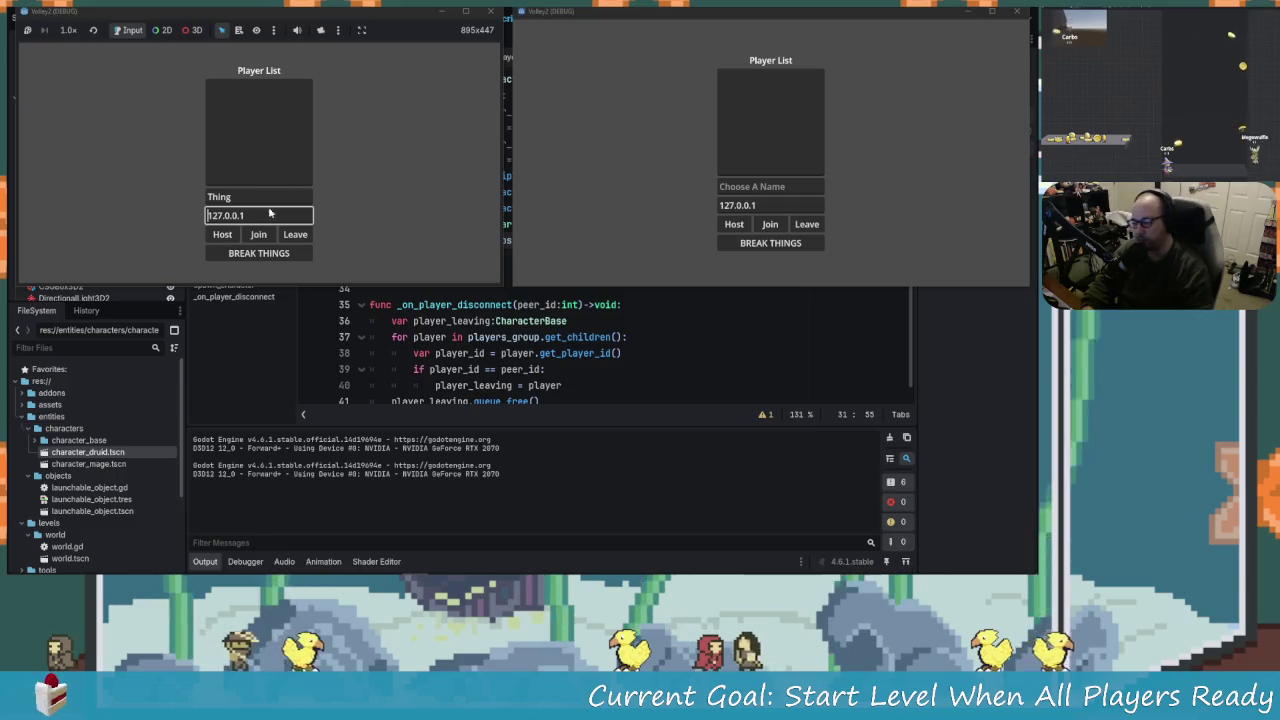
pyautogui.click(225, 235)
pyautogui.click(225, 235)
# Join the hosted game from the right window as Stuff.
pyautogui.click(766, 187)
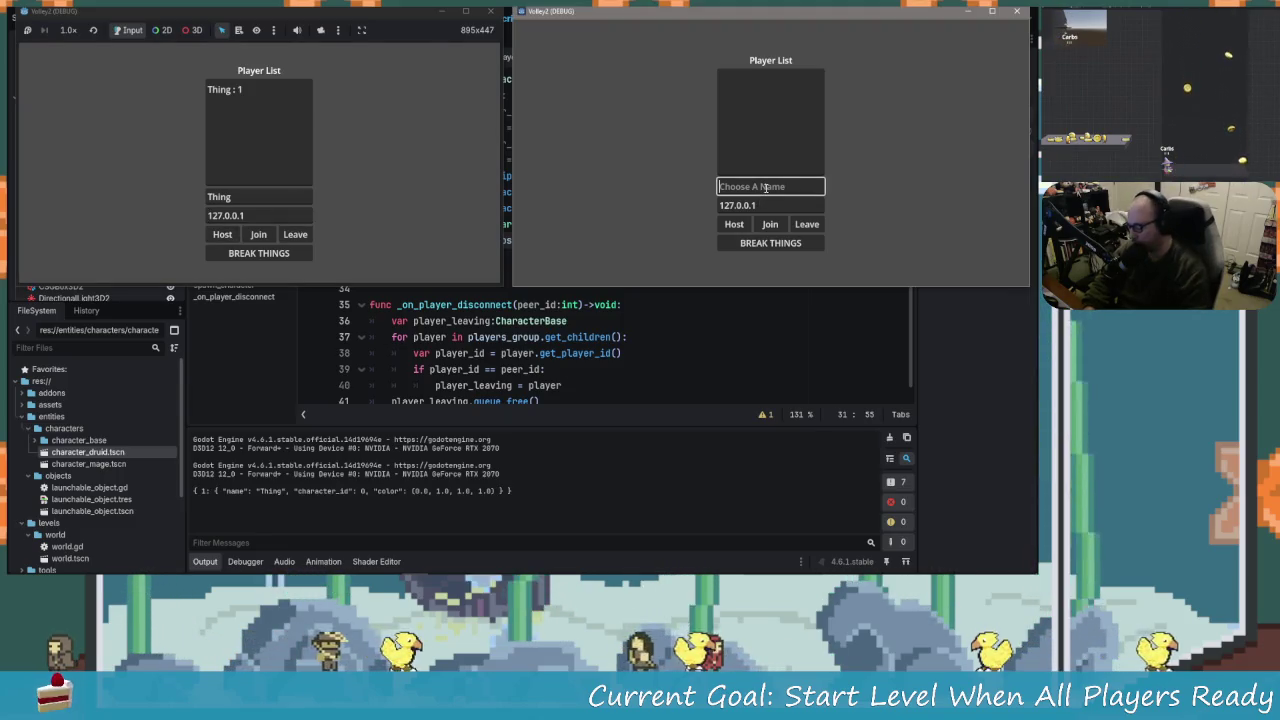
pyautogui.write('Stuff')
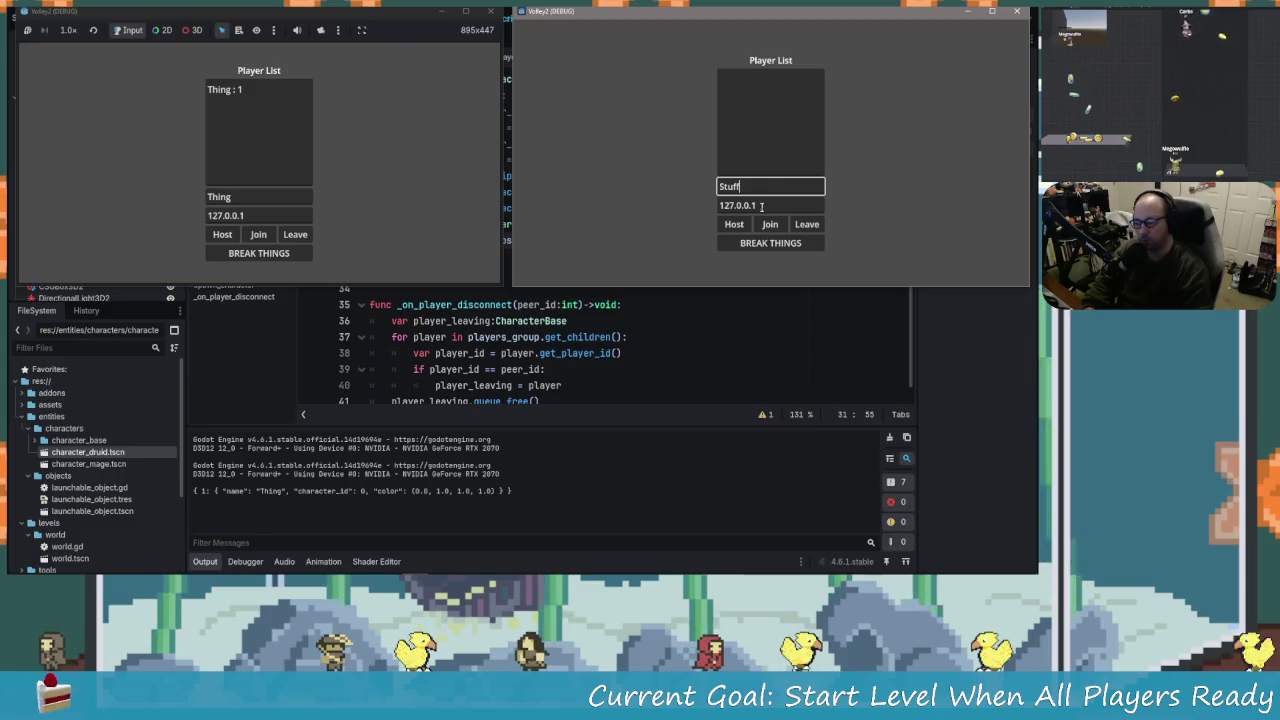
pyautogui.click(770, 224)
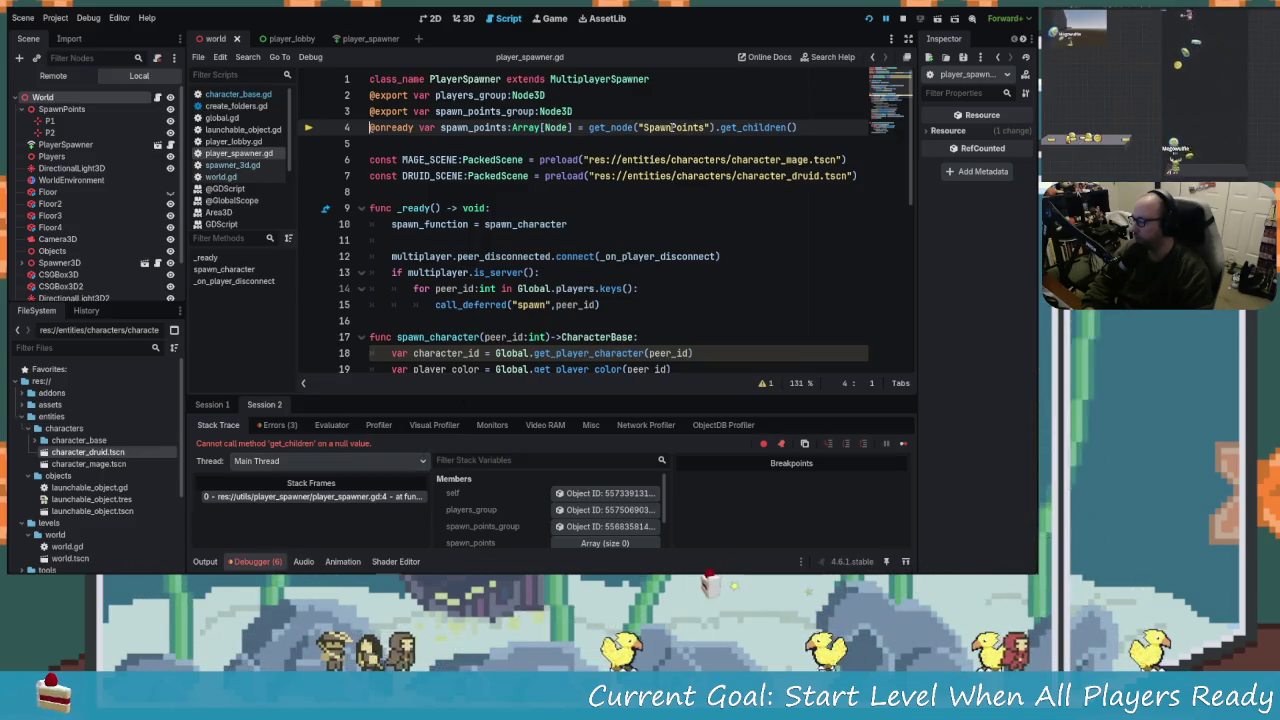
# Inspect the PlayerSpawner node's properties in a widened Inspector.
pyautogui.moveTo(626, 127)
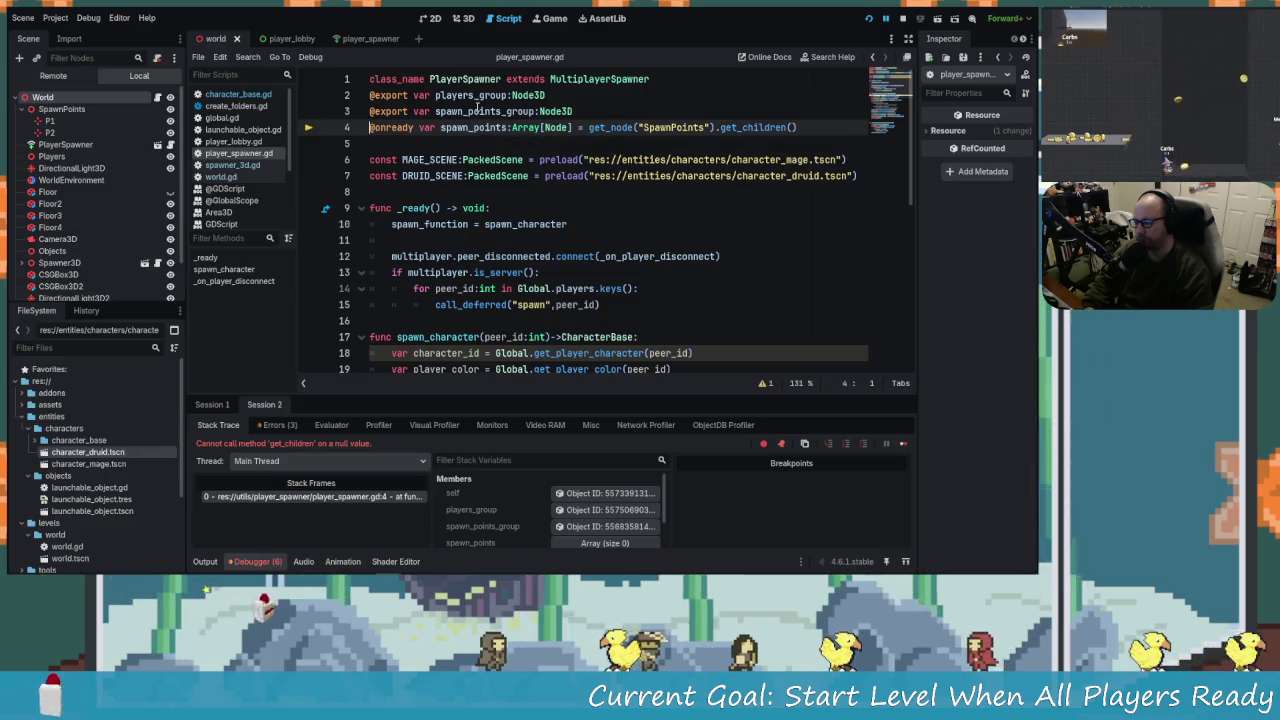
pyautogui.moveTo(497, 130)
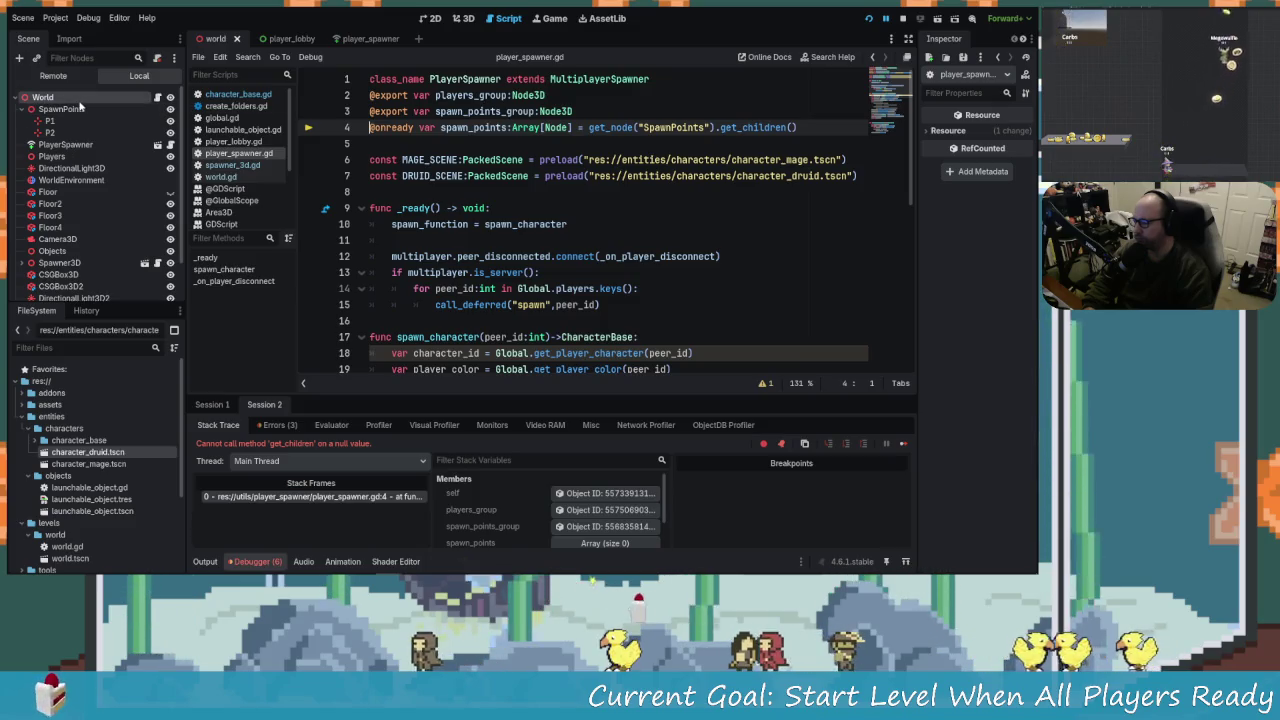
pyautogui.click(65, 145)
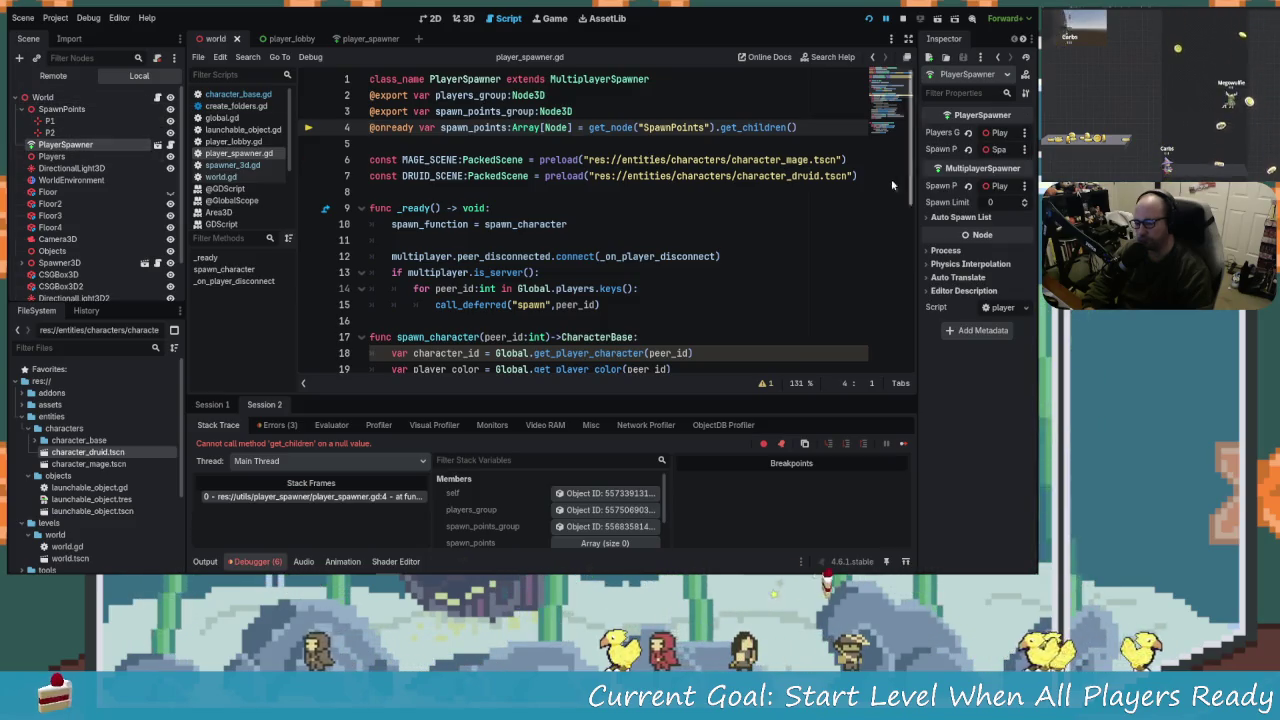
pyautogui.moveTo(918, 180)
pyautogui.mouseDown()
pyautogui.moveTo(763, 149)
pyautogui.moveTo(829, 198)
pyautogui.moveTo(881, 206)
pyautogui.mouseUp()
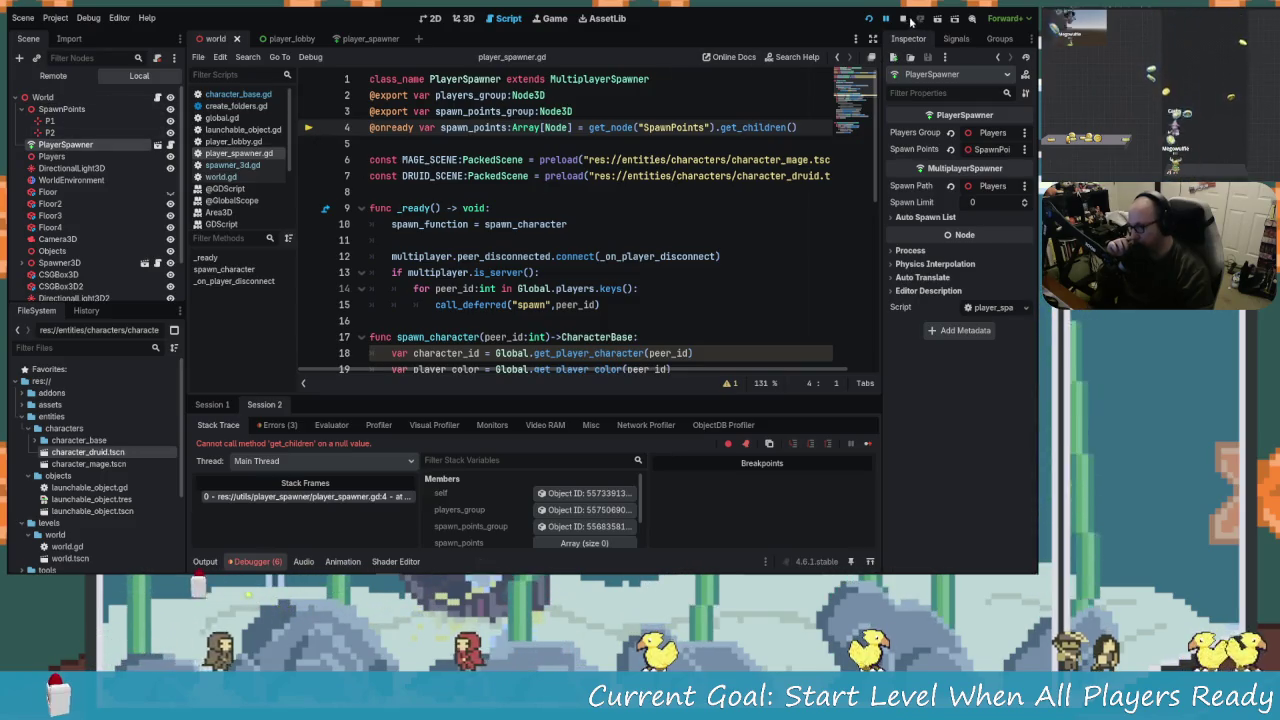
# Stop the game and move SpawnPoints below PlayerSpawner in the scene tree.
pyautogui.press('F8')
pyautogui.moveTo(60, 91)
pyautogui.mouseDown()
pyautogui.moveTo(72, 145)
pyautogui.moveTo(33, 98)
pyautogui.mouseUp()
pyautogui.click(21, 104)
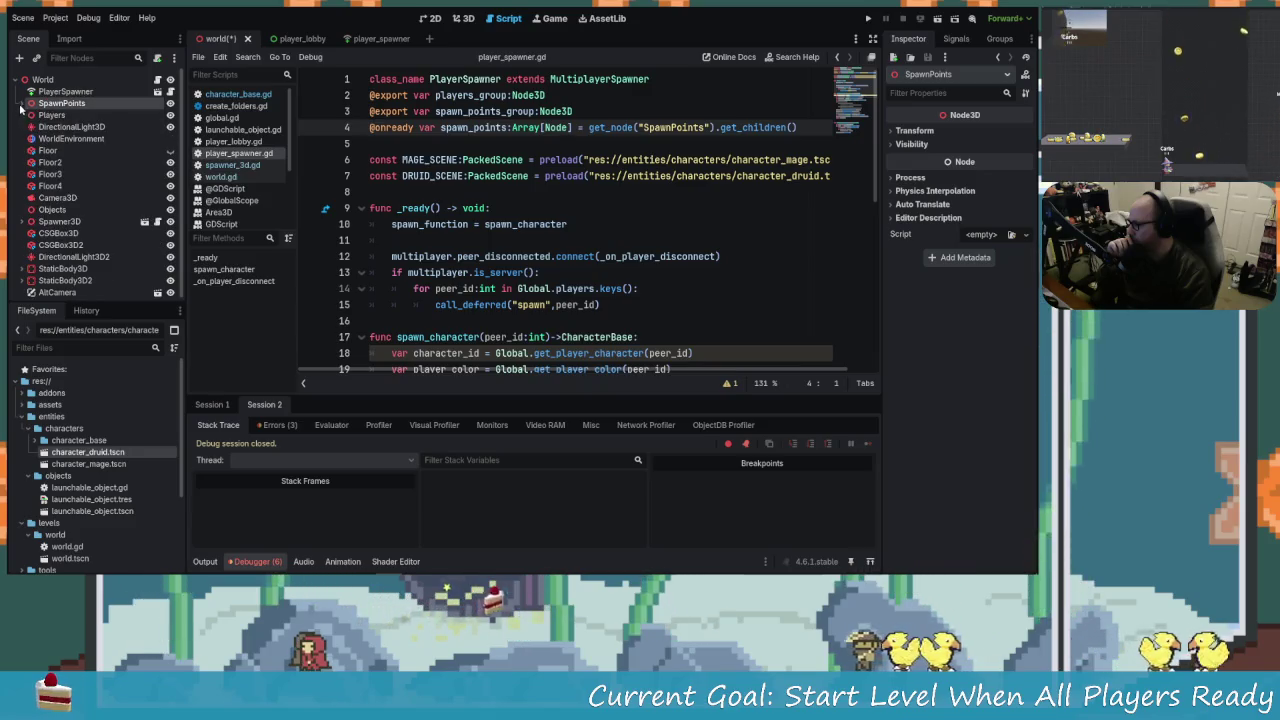
# Relaunch the game, host as Hm, join as YARP, and start the level.
pyautogui.click(868, 19)
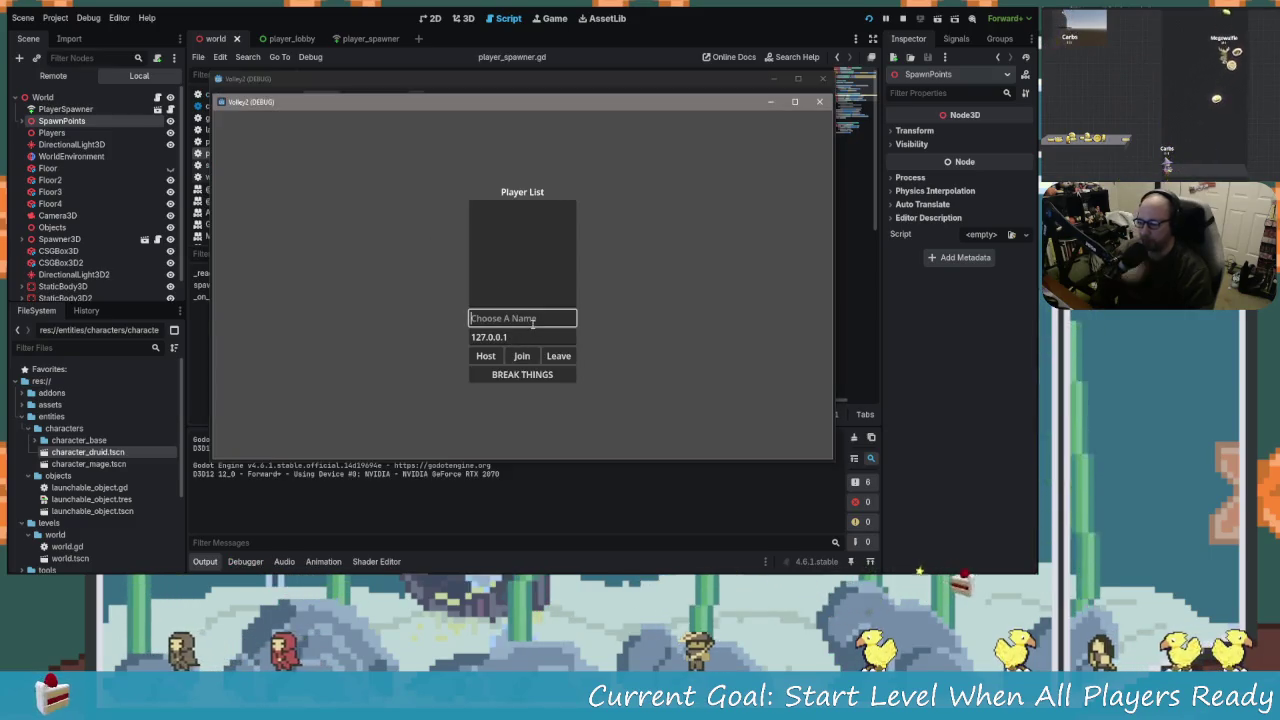
pyautogui.write('Hm')
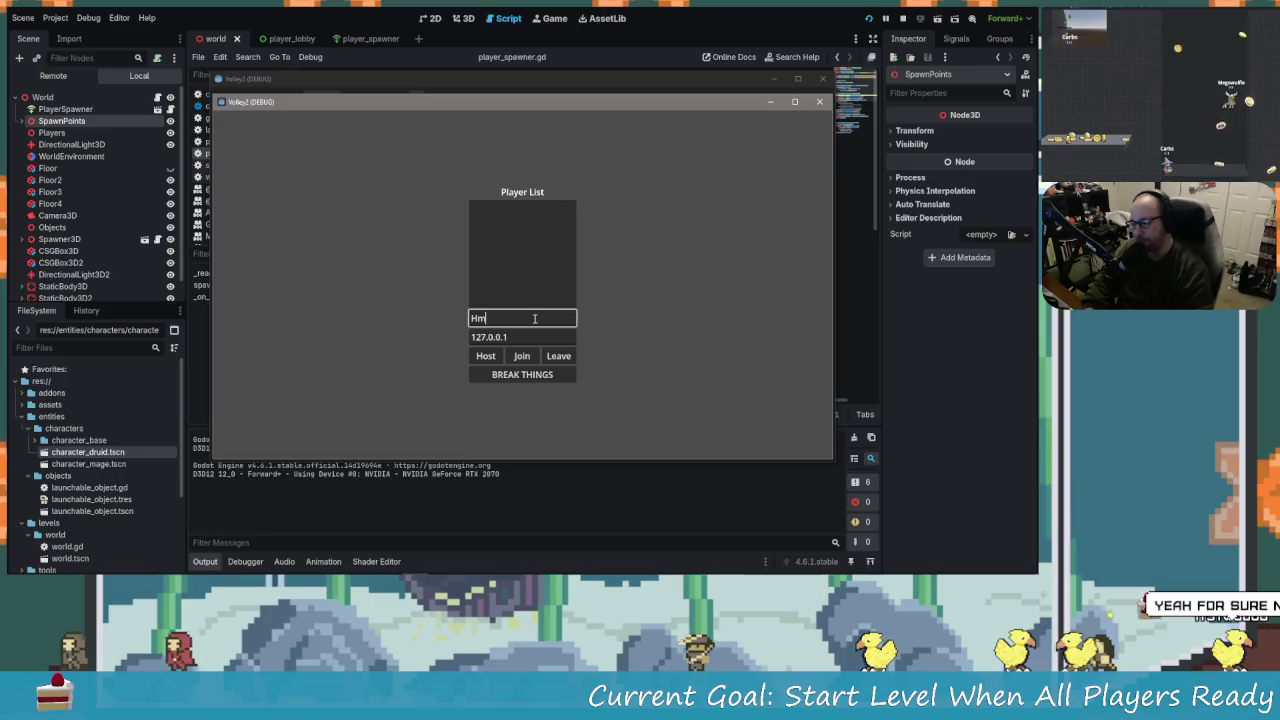
pyautogui.click(485, 356)
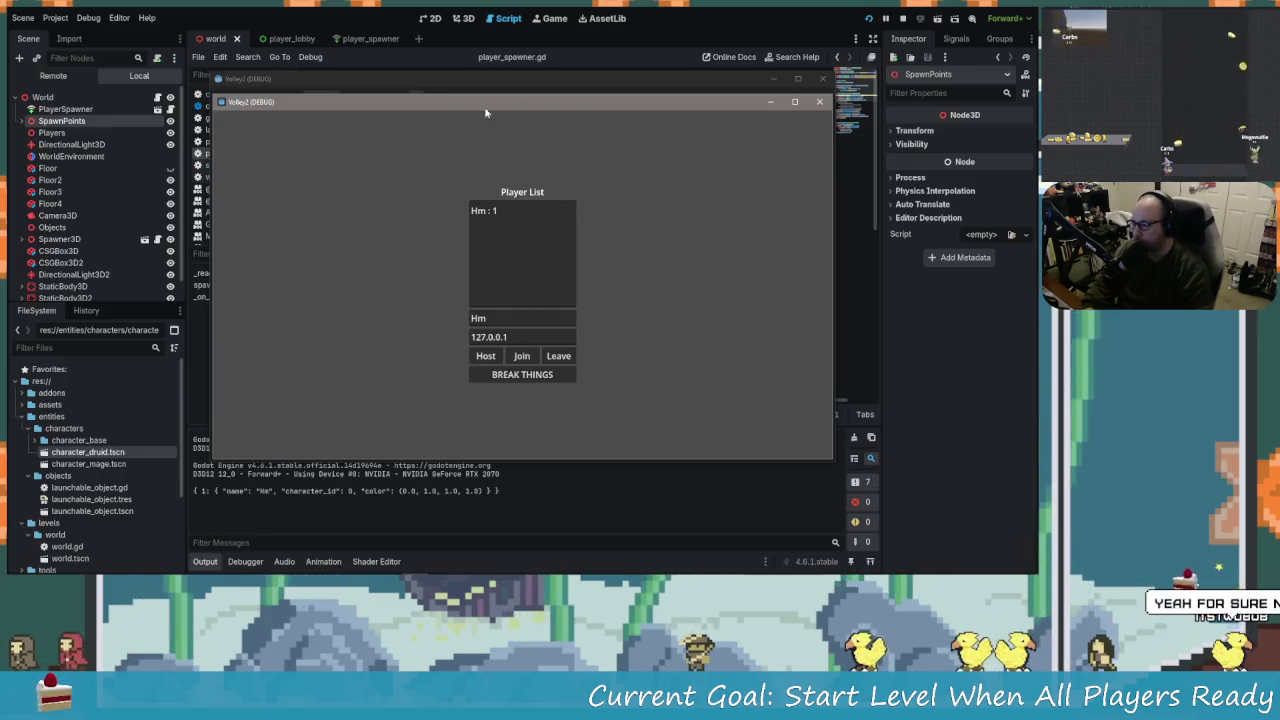
pyautogui.moveTo(365, 110); pyautogui.dragTo(280, 124)
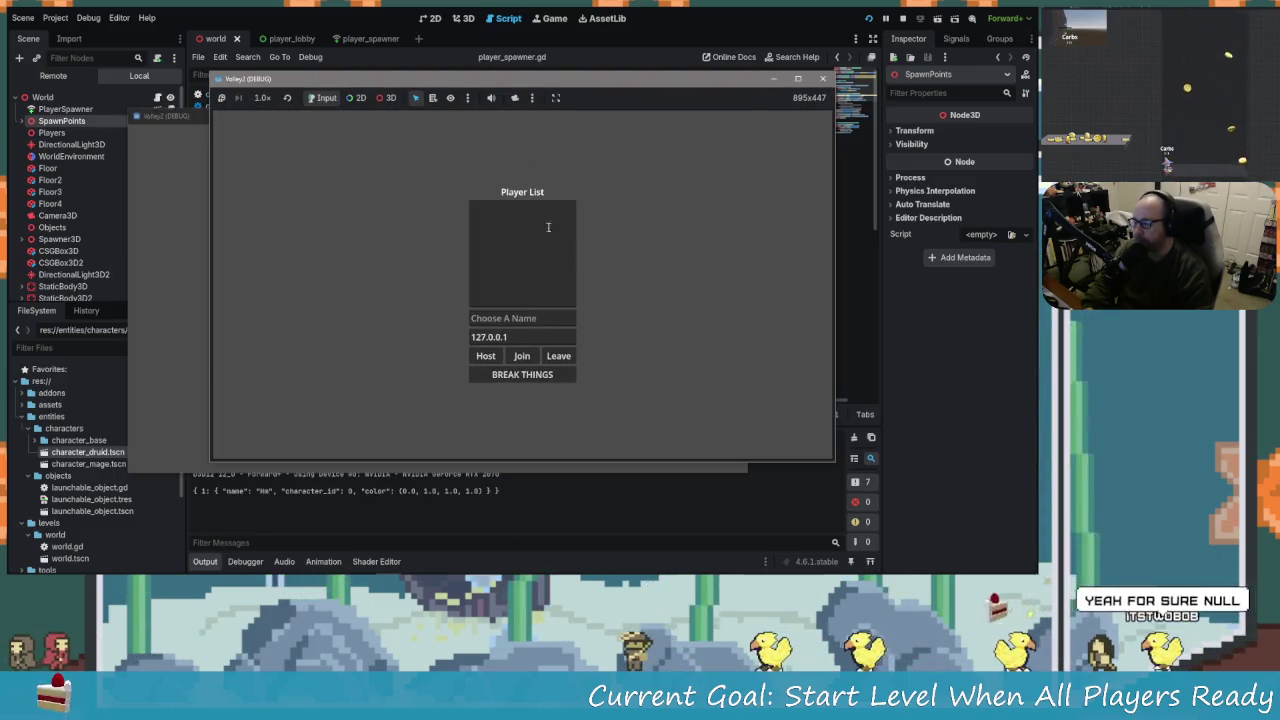
pyautogui.click(524, 318)
pyautogui.write('Y')
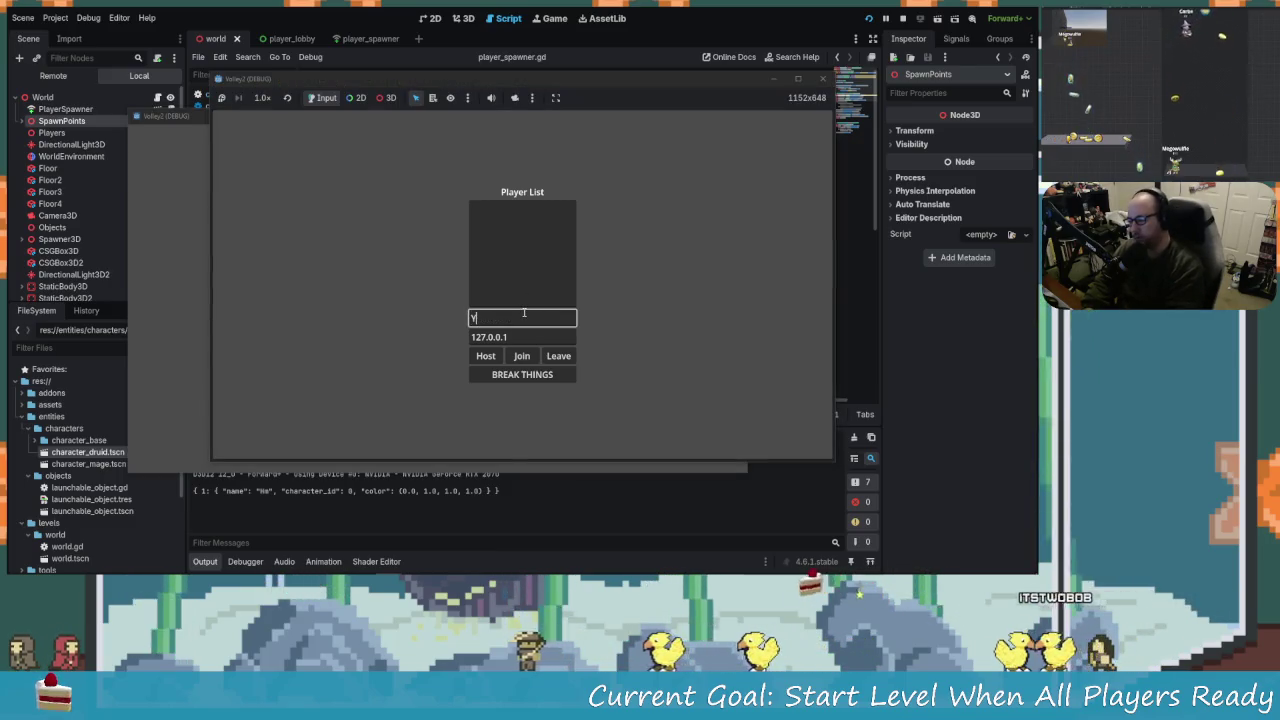
pyautogui.write('ARP')
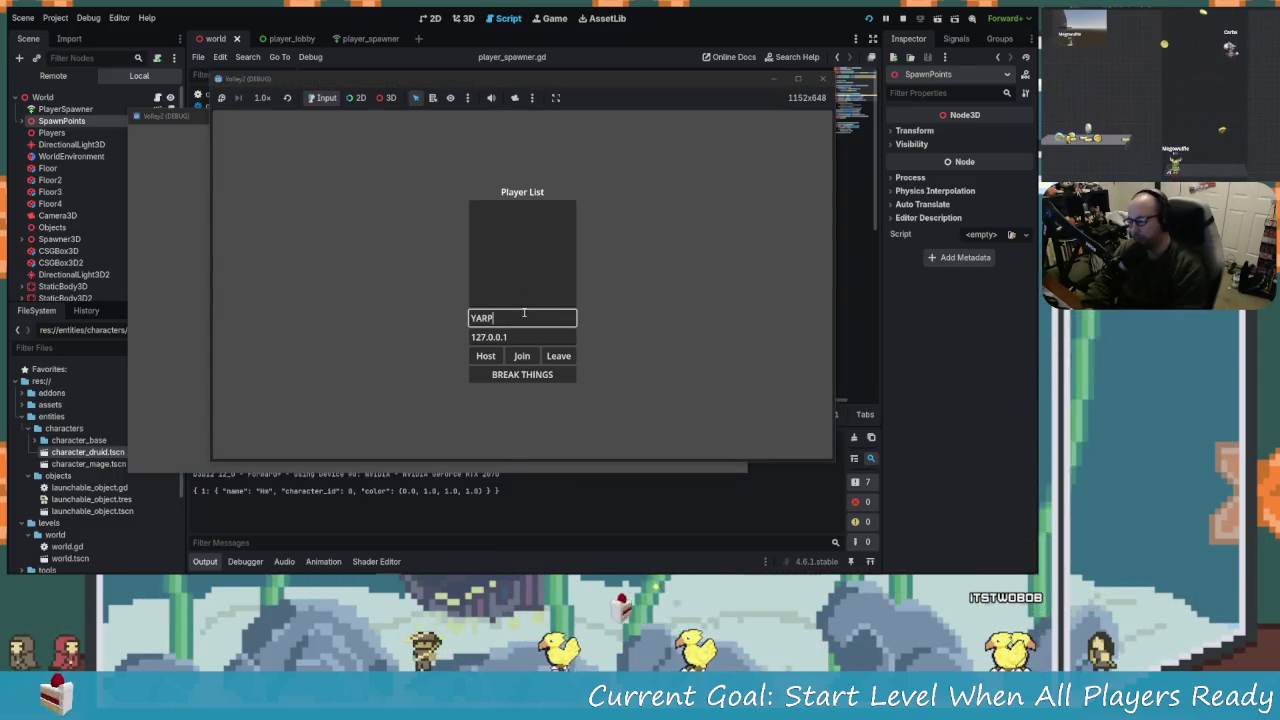
pyautogui.click(522, 356)
pyautogui.click(197, 326)
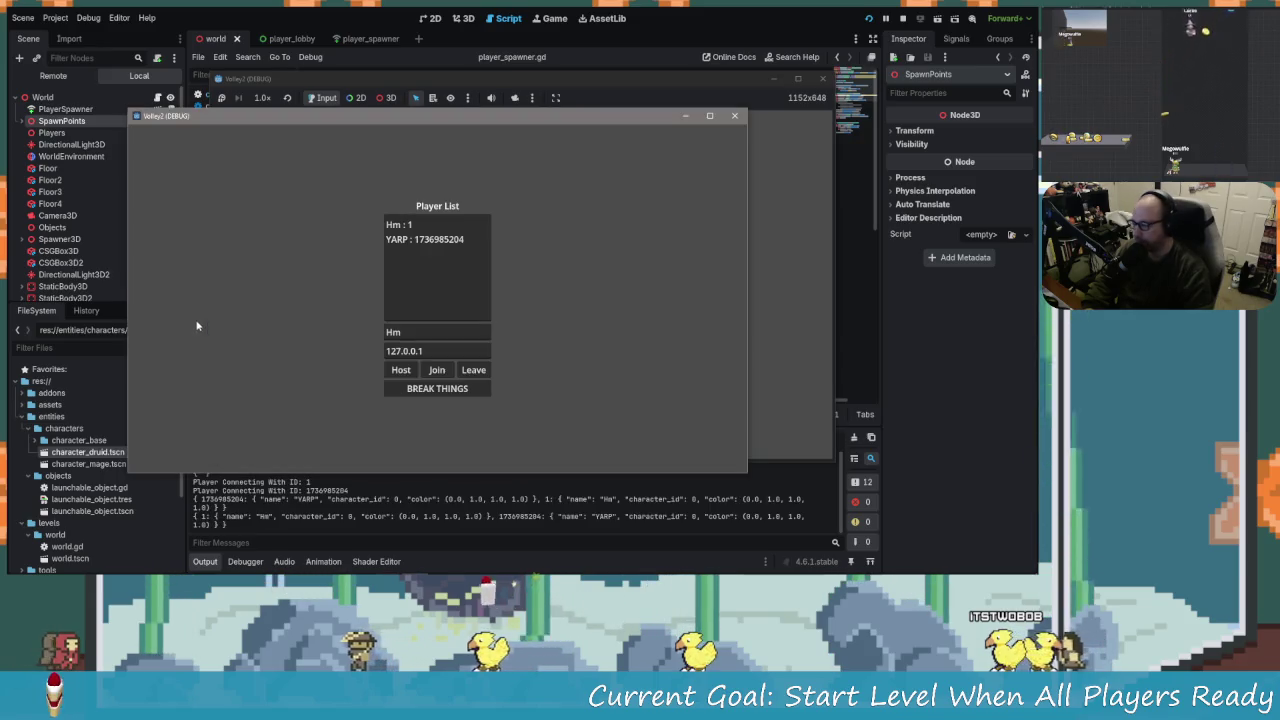
pyautogui.click(471, 389)
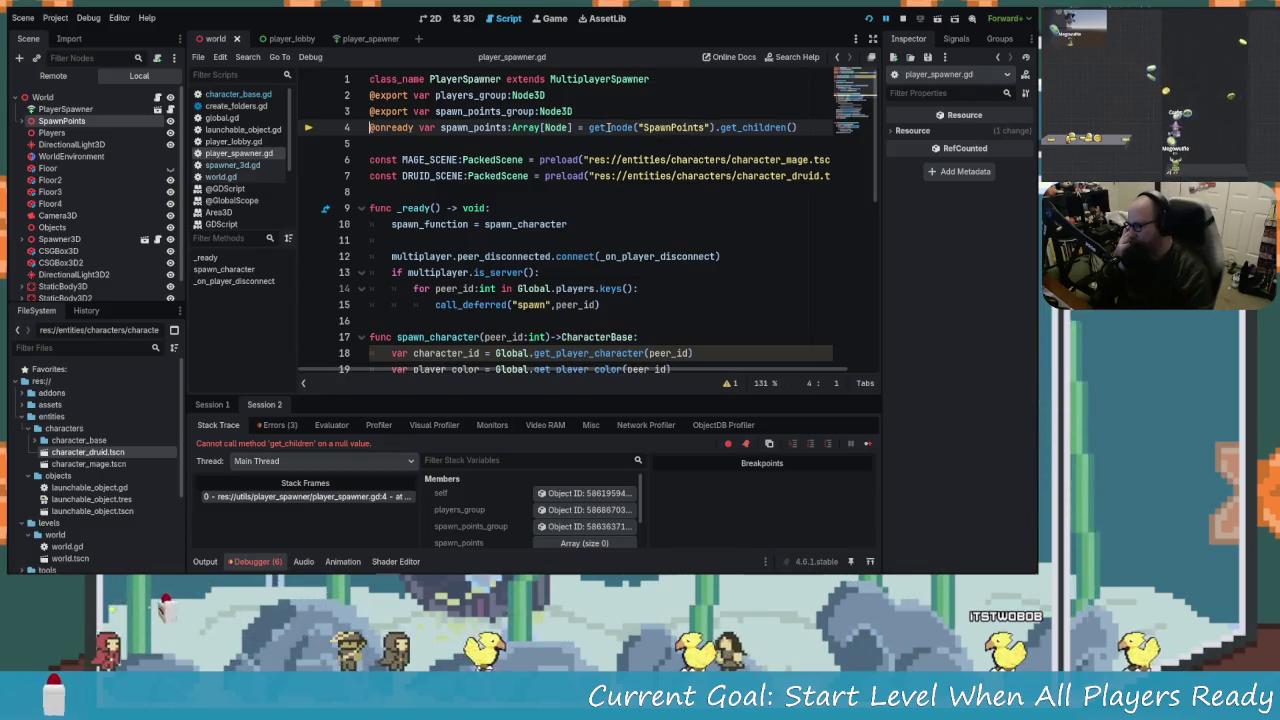
# Bring the GitHub reference player_spawner.gd to the front.
pyautogui.moveTo(608, 127)
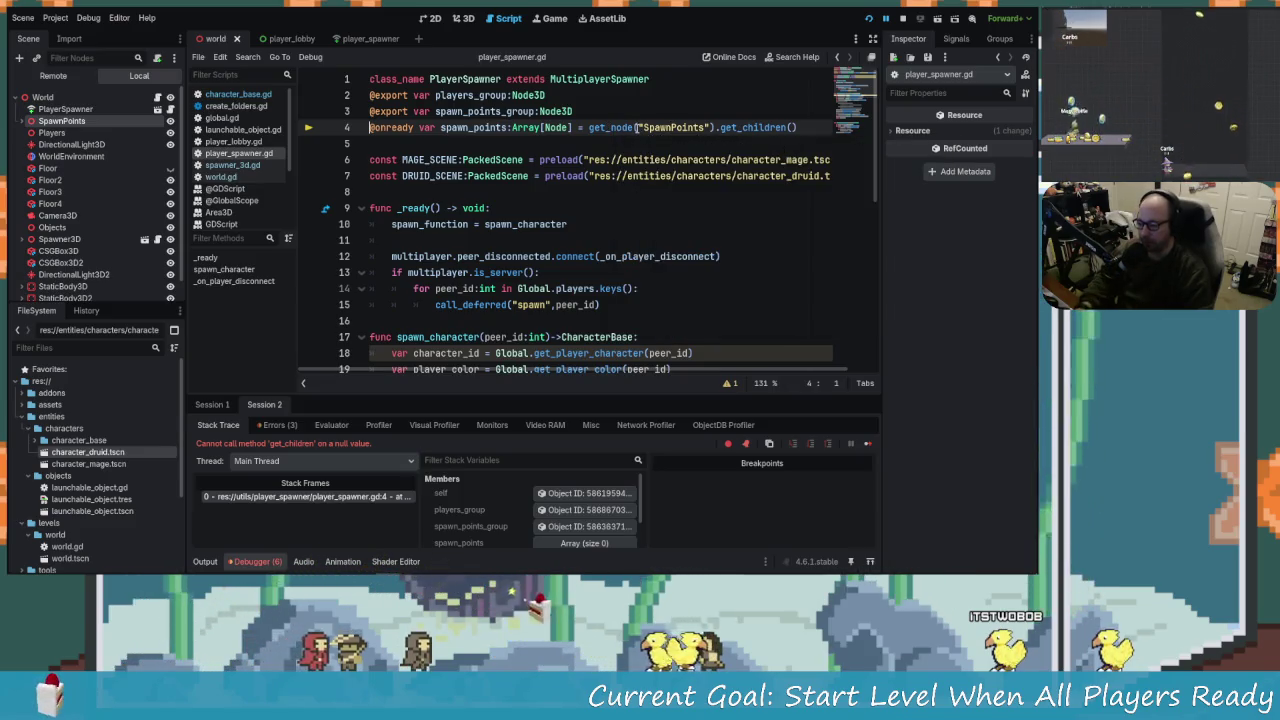
pyautogui.hotkey('alt', 'Tab')
pyautogui.press('Tab')
pyautogui.press('Tab')
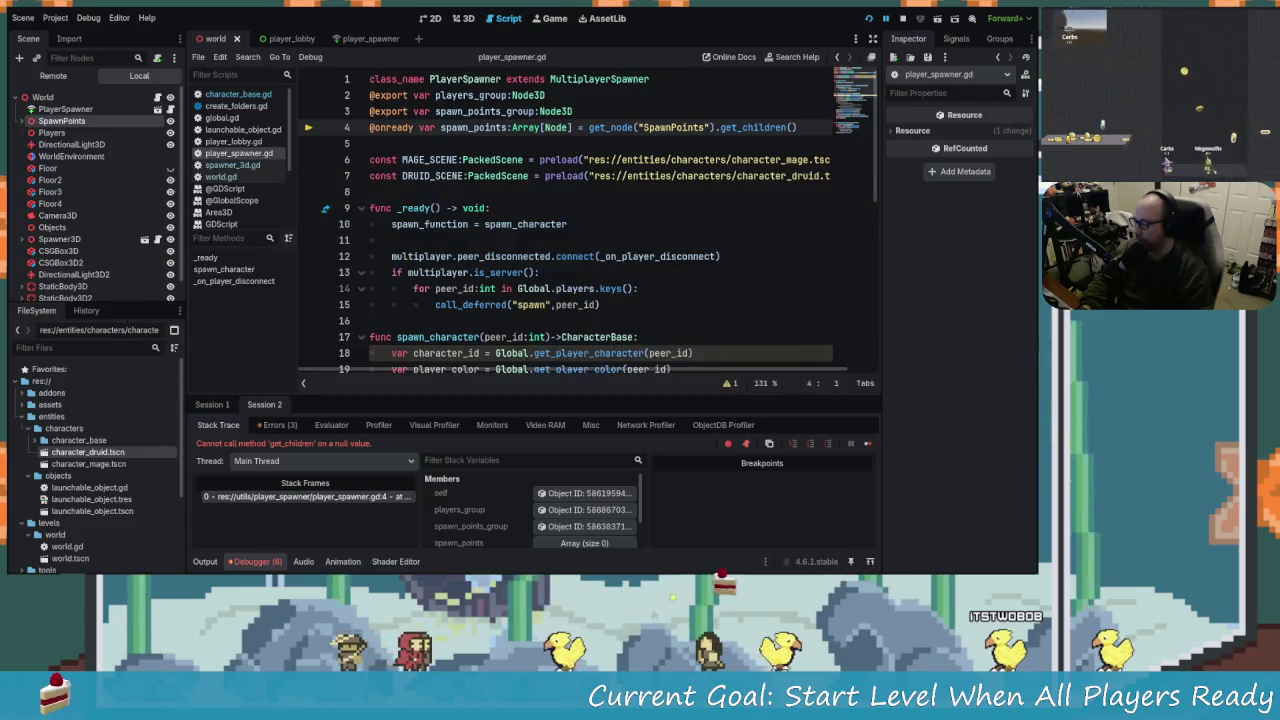
pyautogui.hotkey('alt', 'Tab')
pyautogui.press('Tab')
pyautogui.press('Tab')
pyautogui.press('Tab')
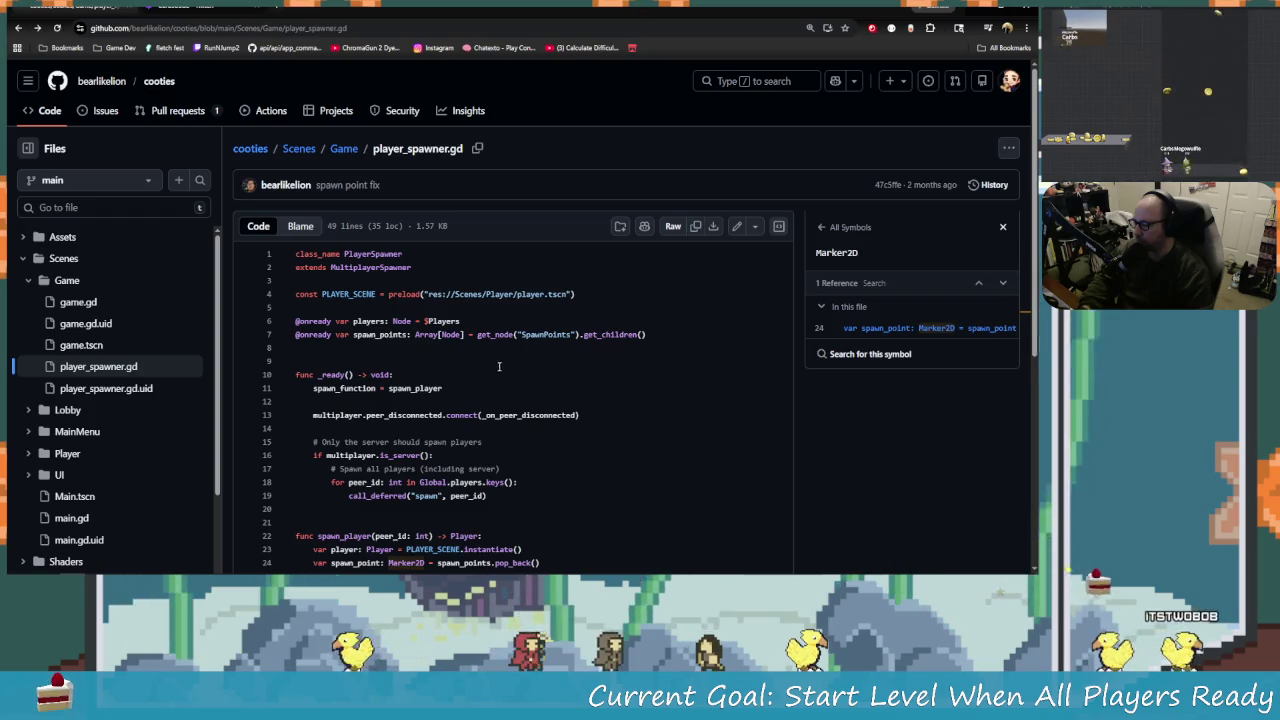
# Examine the SpawnPoints path on line 7 of the GitHub reference.
pyautogui.click(541, 334)
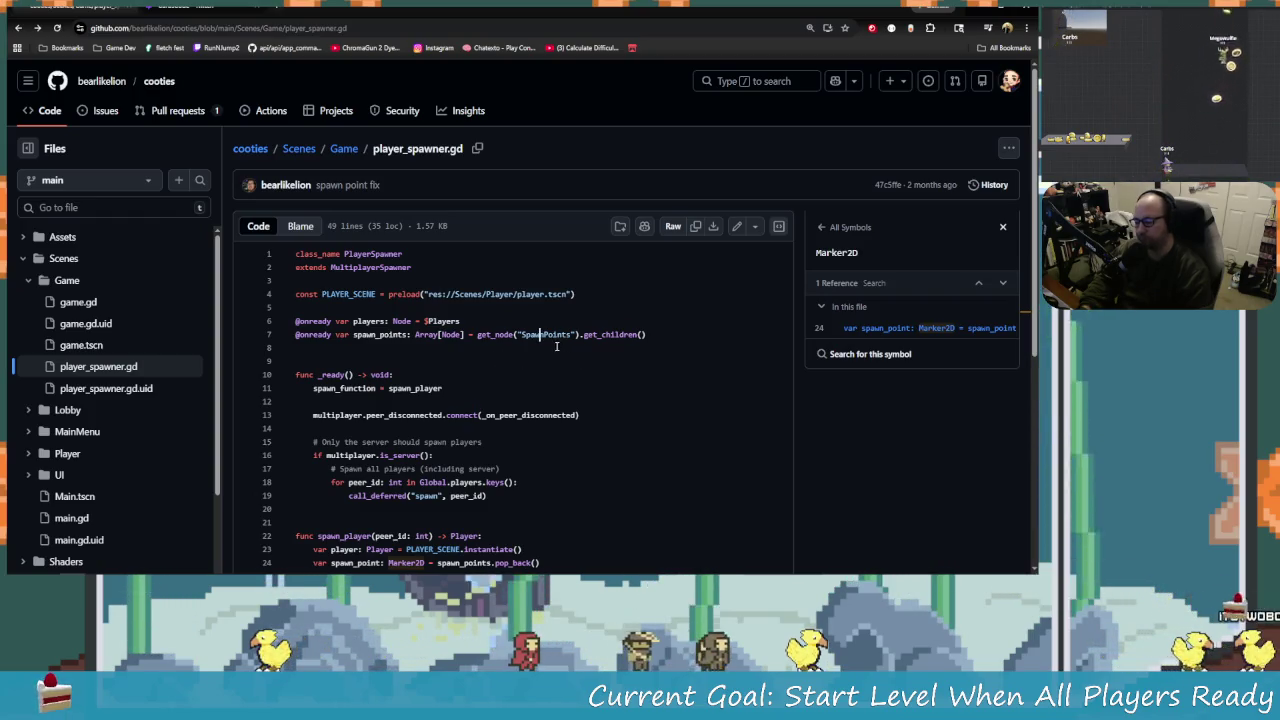
pyautogui.doubleClick(549, 334)
pyautogui.click(549, 334)
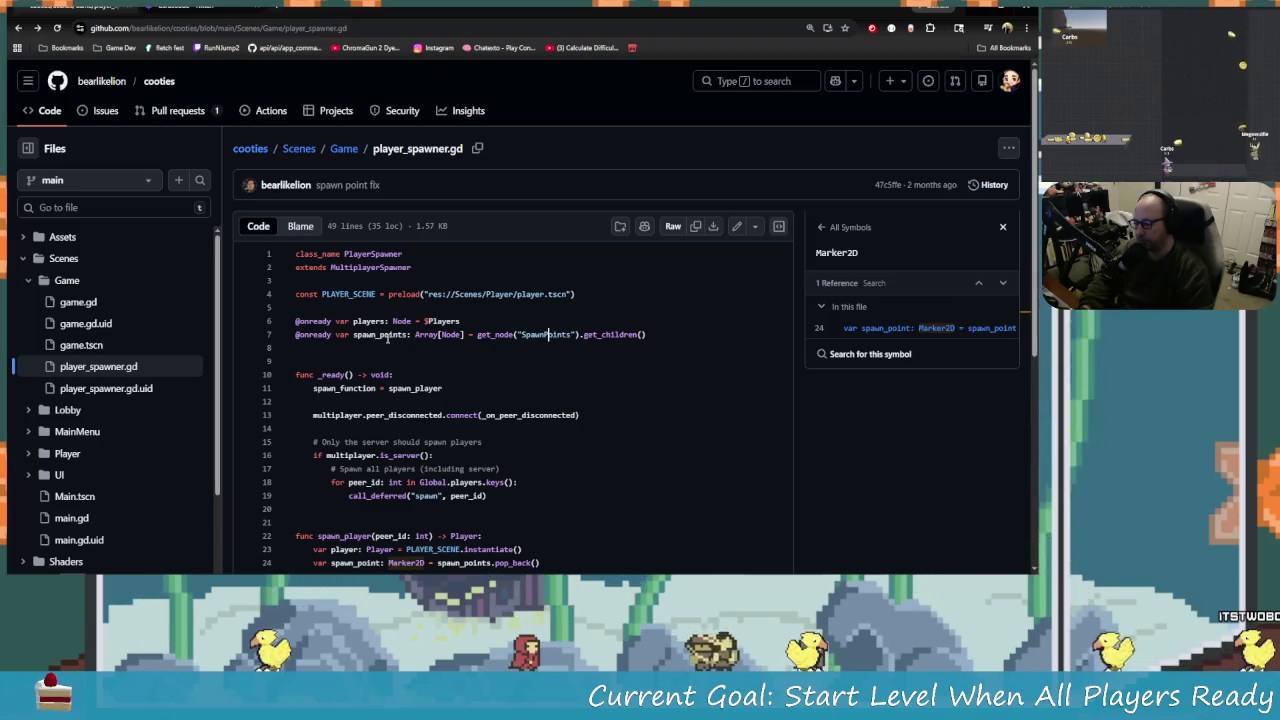
# Compare the reference and the Godot script, ending in the Godot editor.
pyautogui.hotkey('alt', 'Tab')
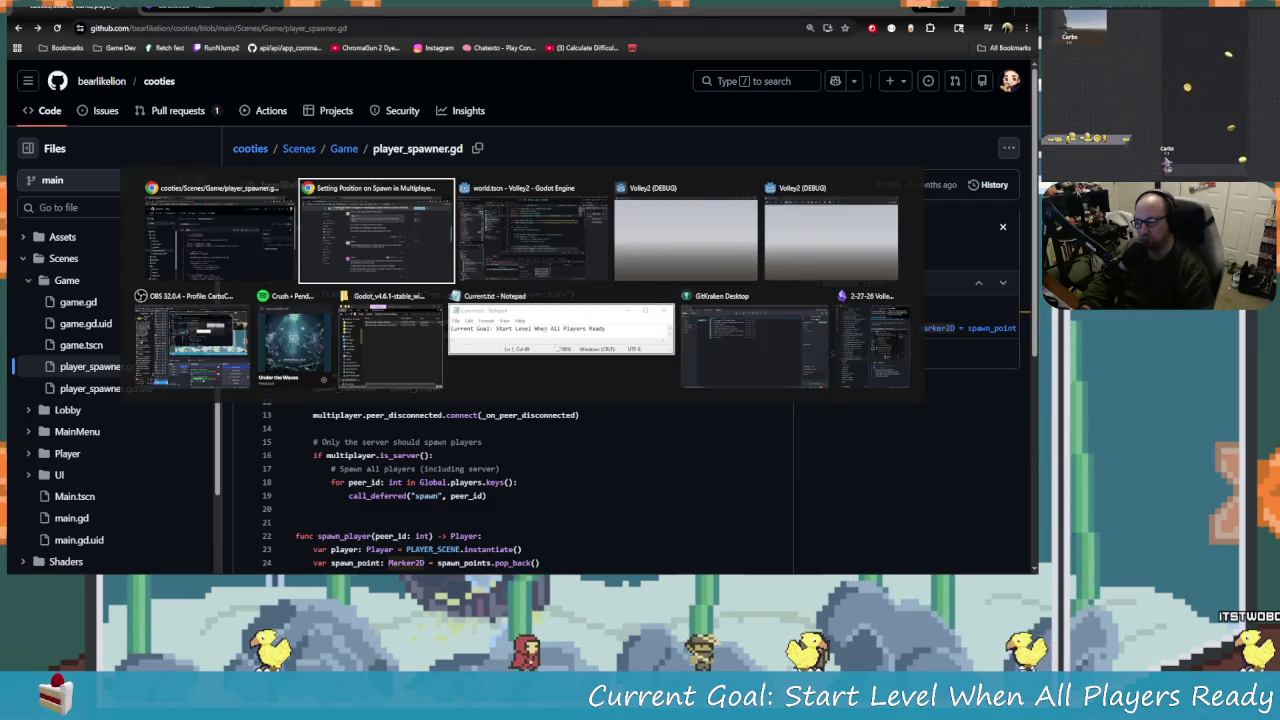
pyautogui.click(484, 256)
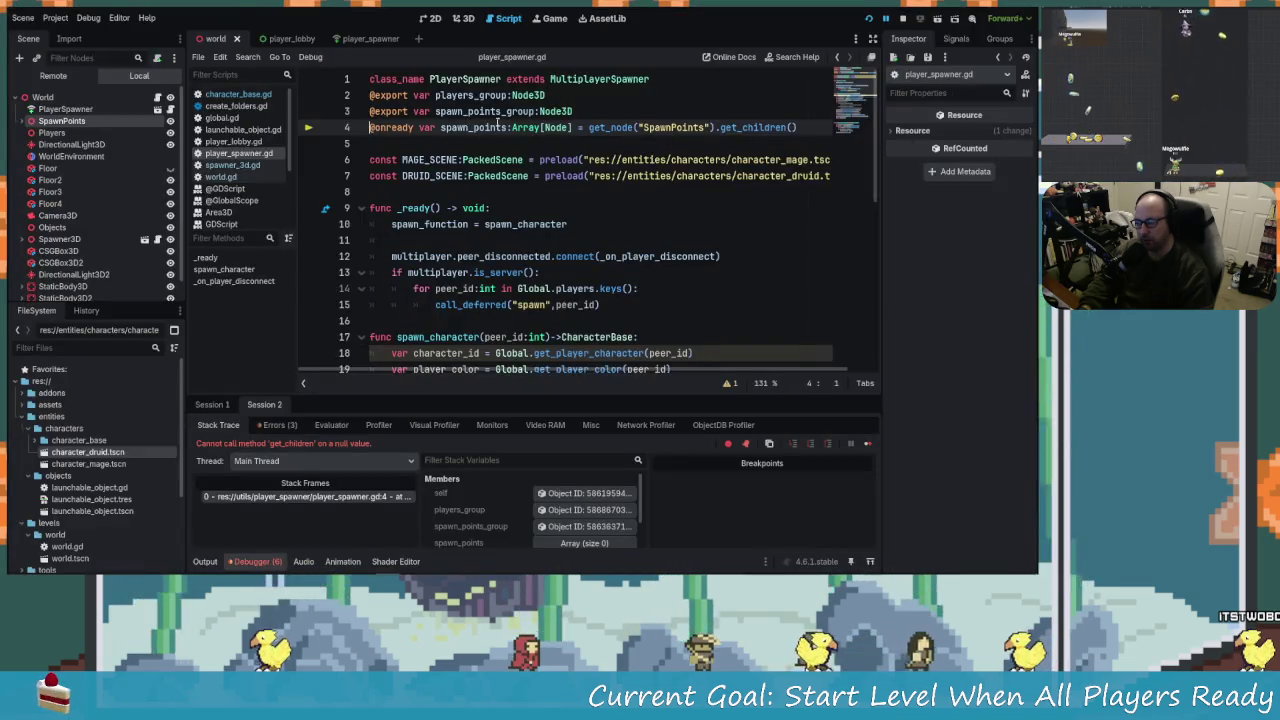
pyautogui.hotkey('alt', 'Tab')
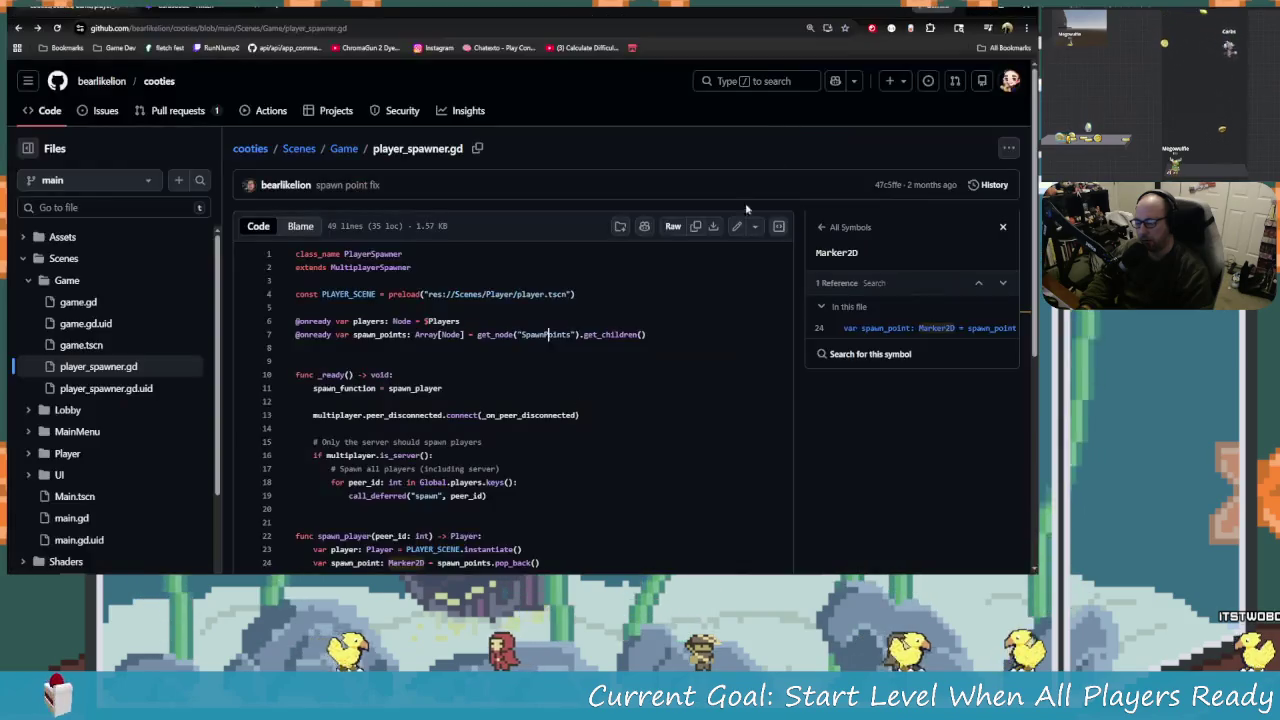
pyautogui.hotkey('alt', 'Tab')
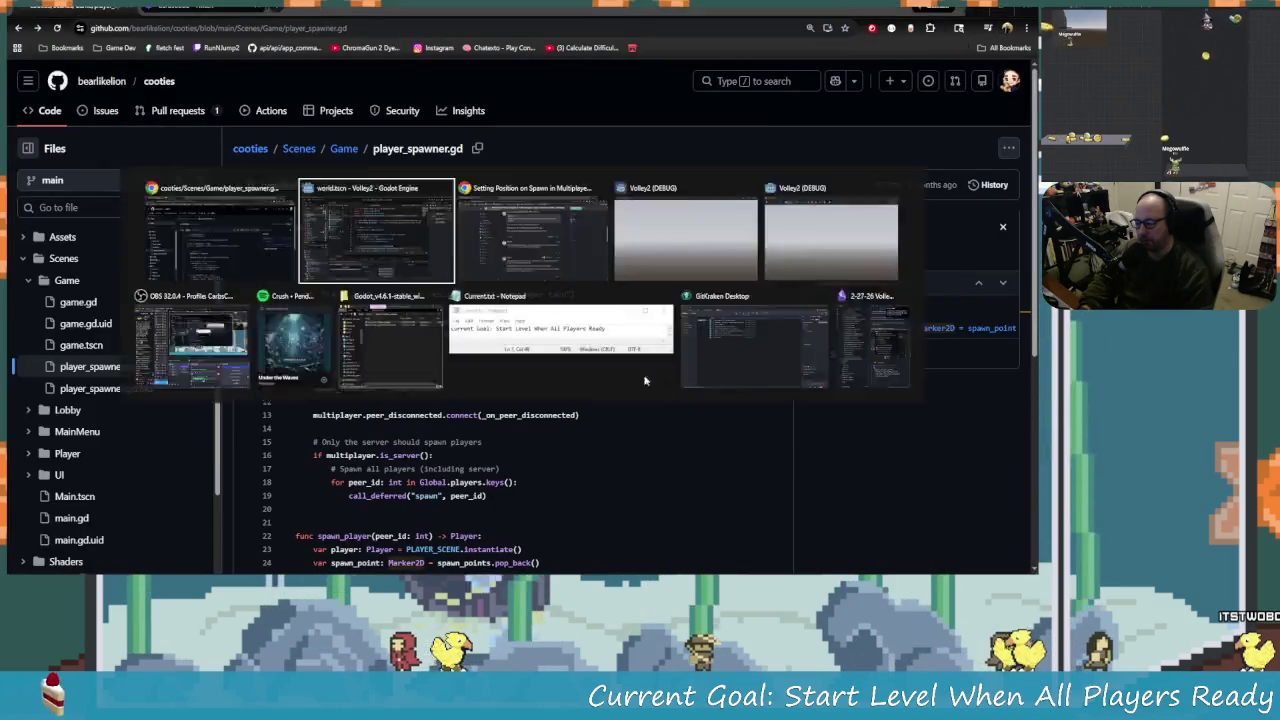
pyautogui.hotkey('alt', 'Tab')
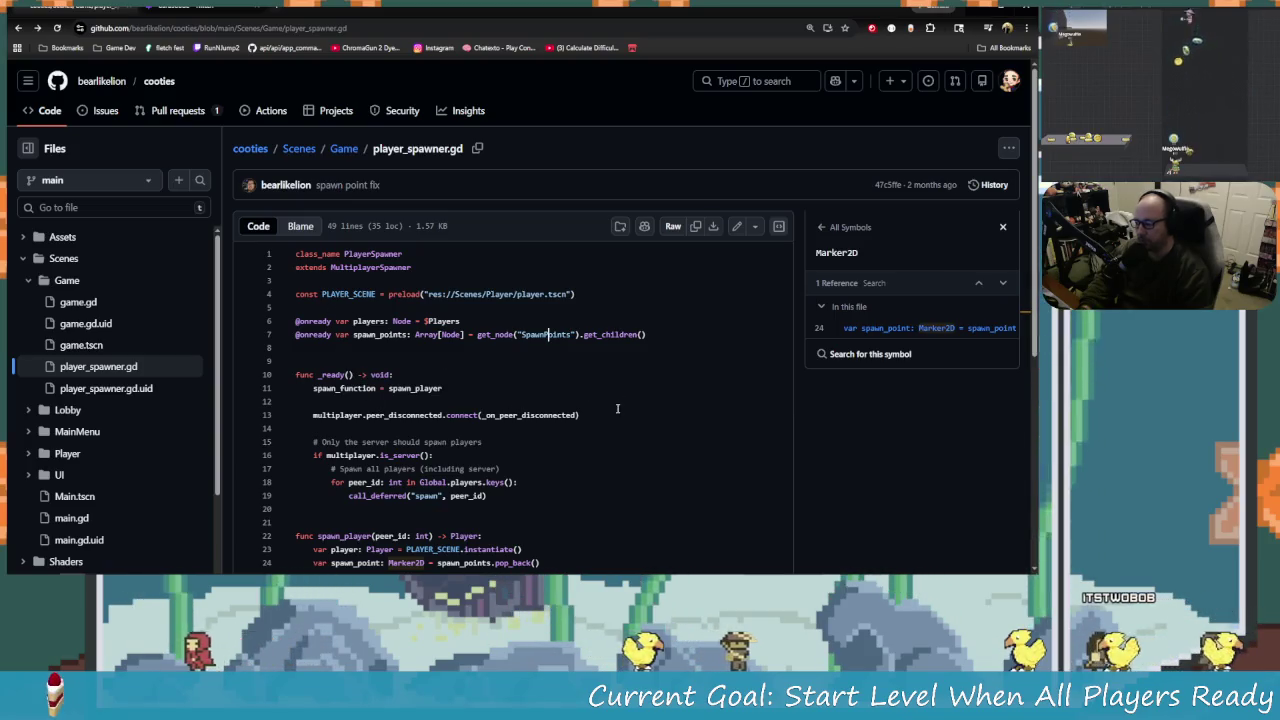
pyautogui.hotkey('alt', 'Tab')
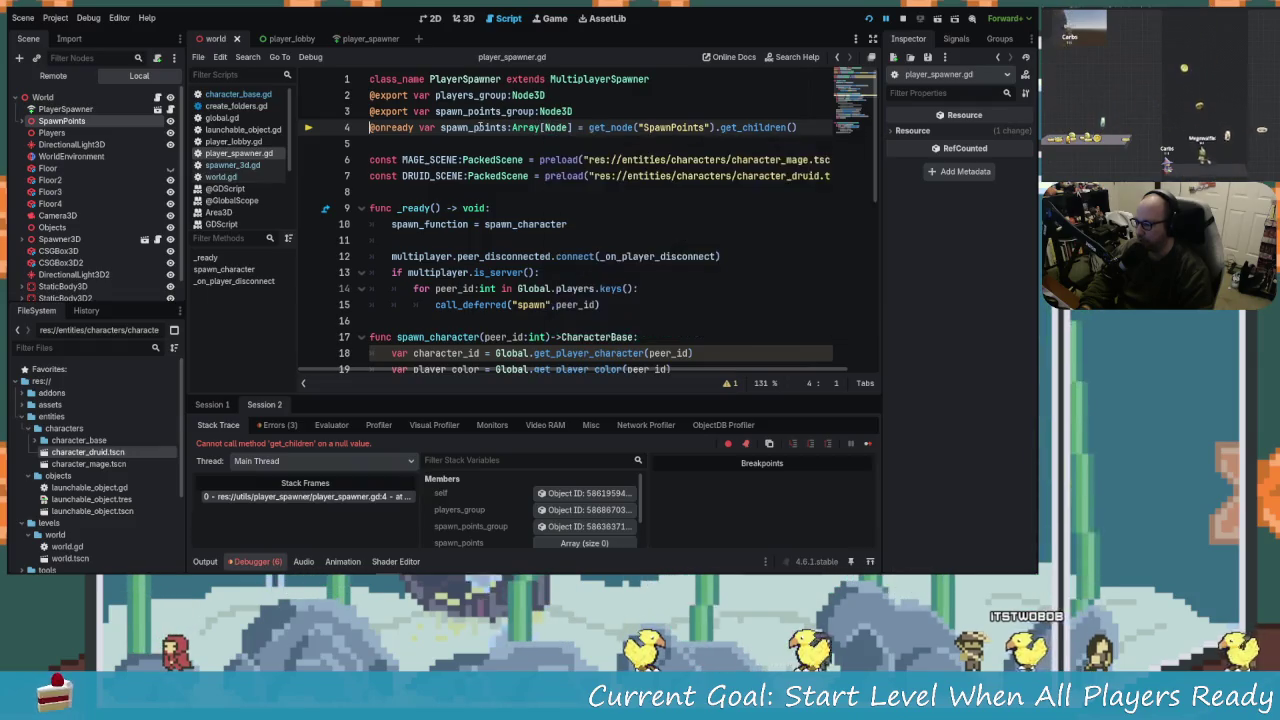
# Confirm spawn_points is empty in the paused debugger, then switch to the GitHub reference.
pyautogui.moveTo(476, 127)
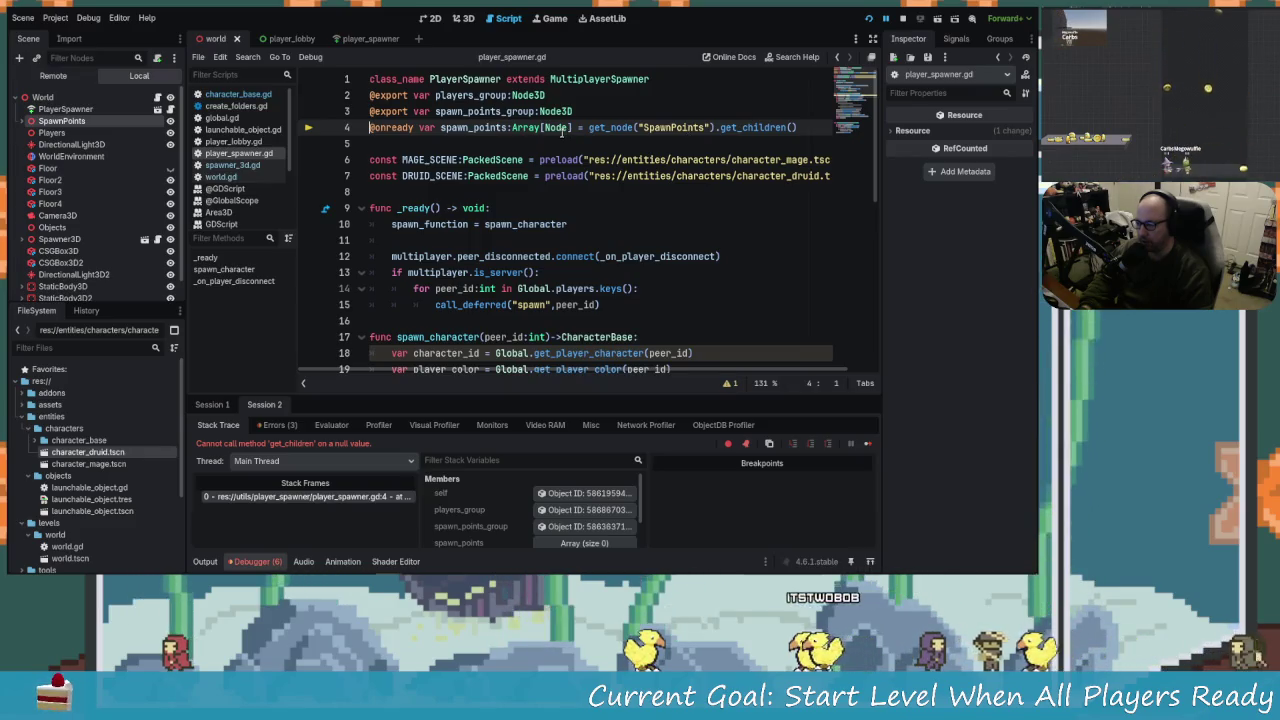
pyautogui.moveTo(551, 129)
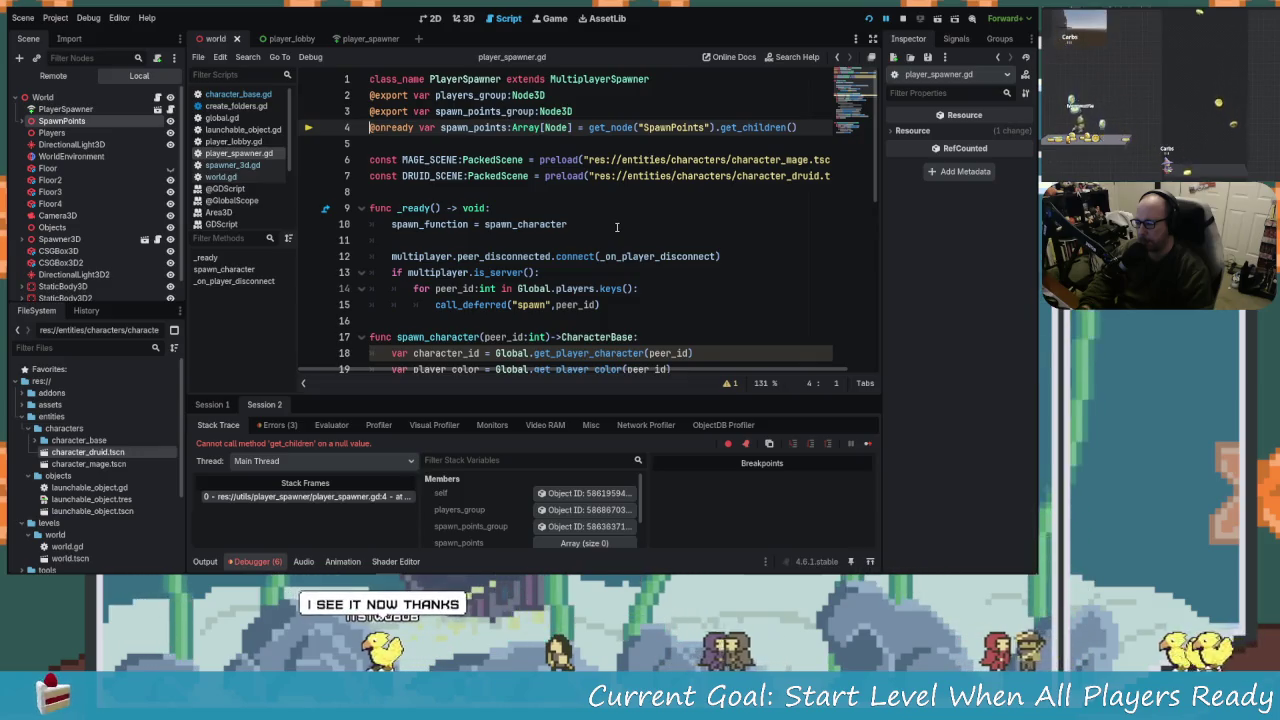
pyautogui.click(642, 127)
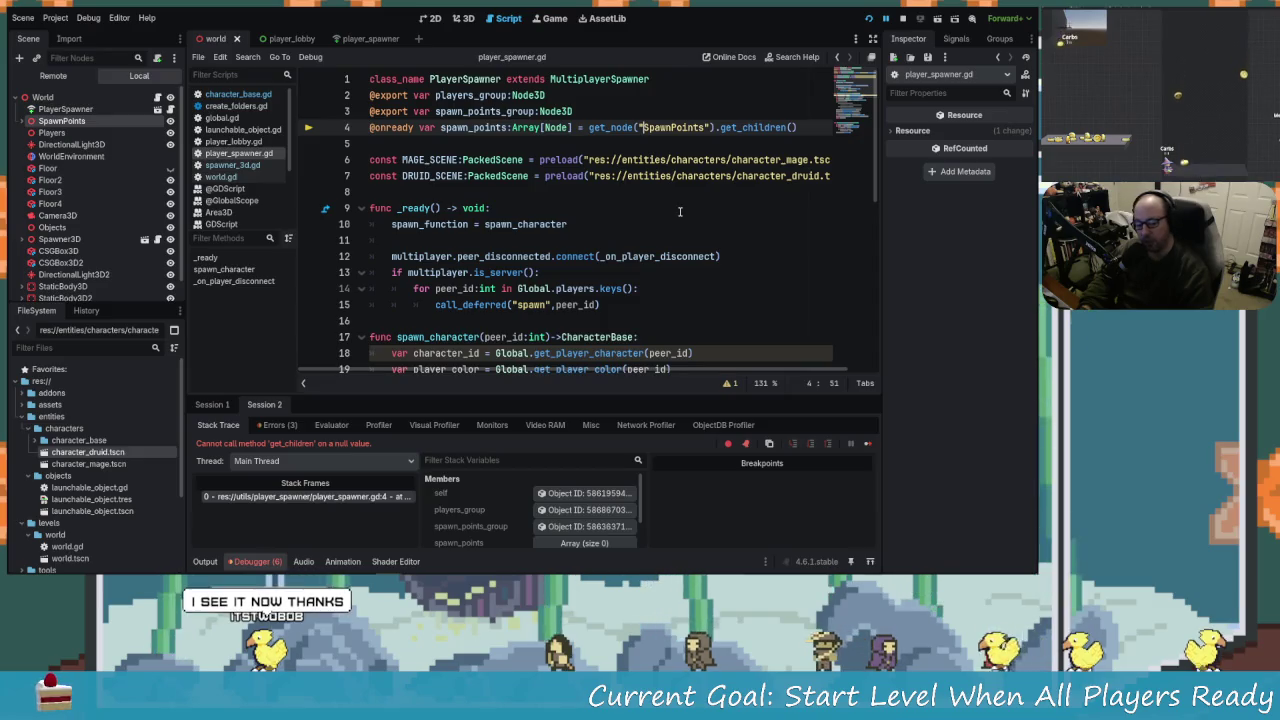
pyautogui.hotkey('alt', 'Tab')
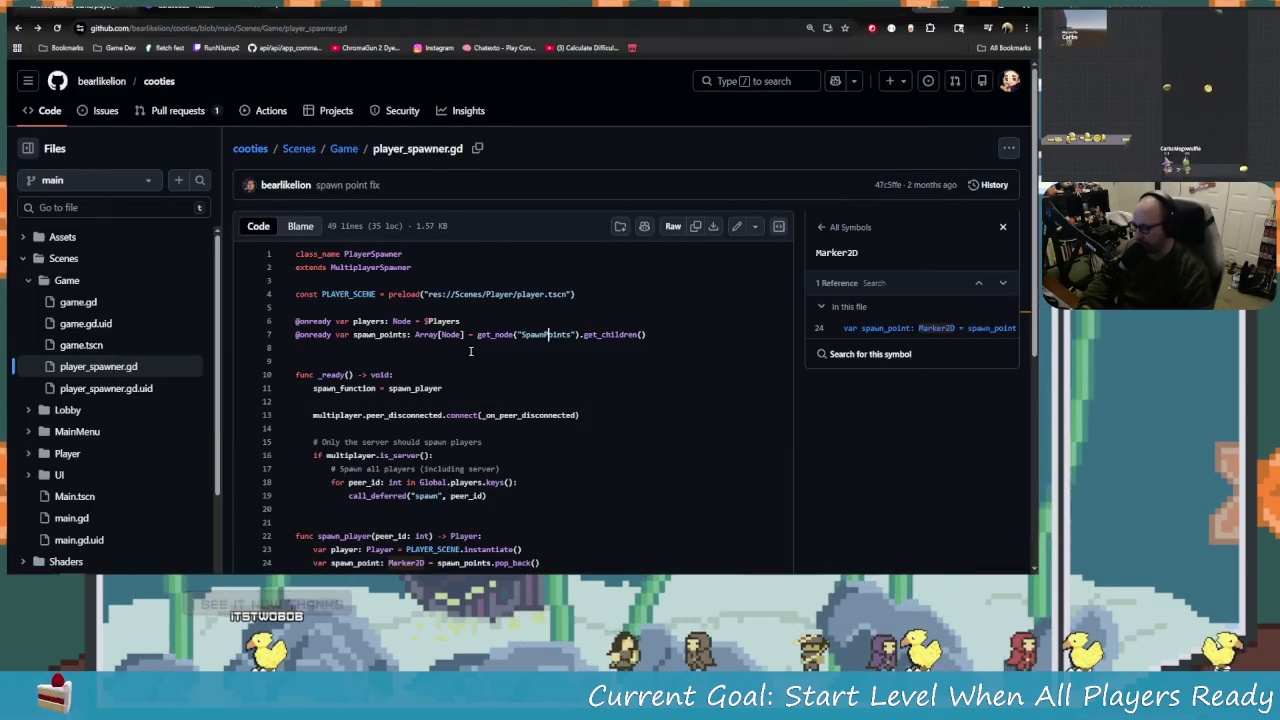
# Clear the symbol highlight on line 7 of the GitHub code view.
pyautogui.scroll(-2, 463, 291)
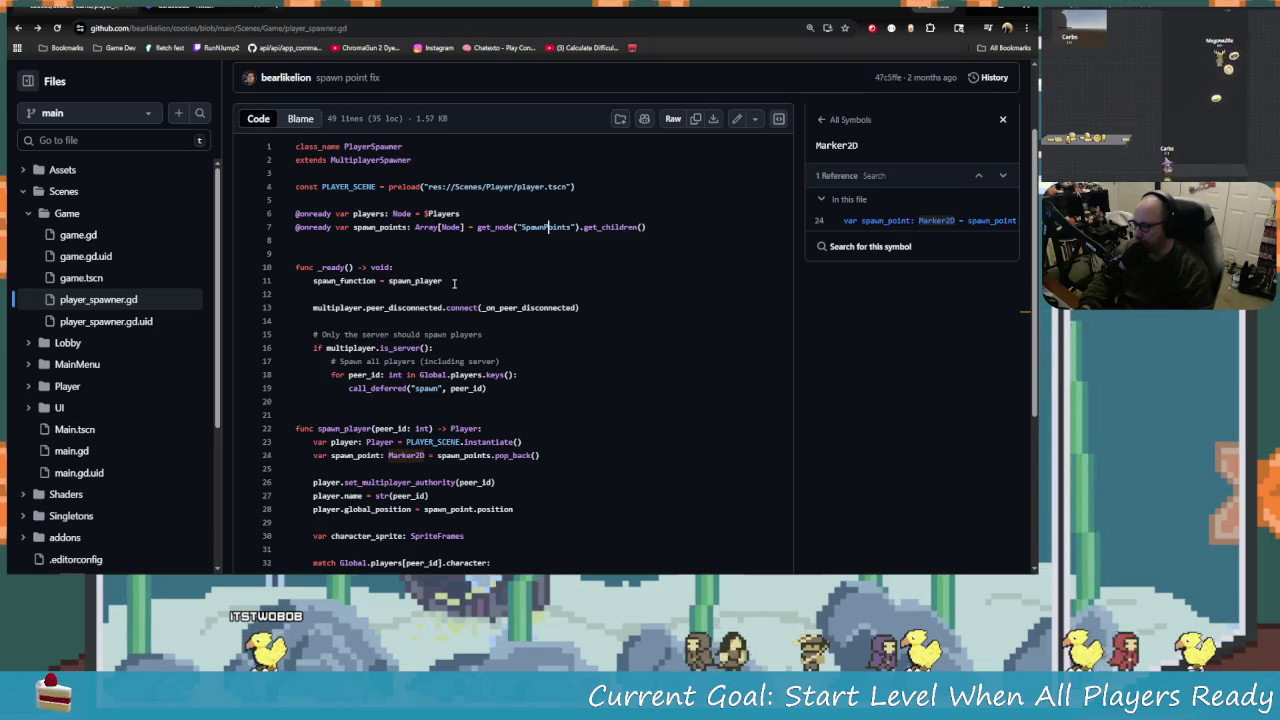
pyautogui.scroll(1, 455, 283)
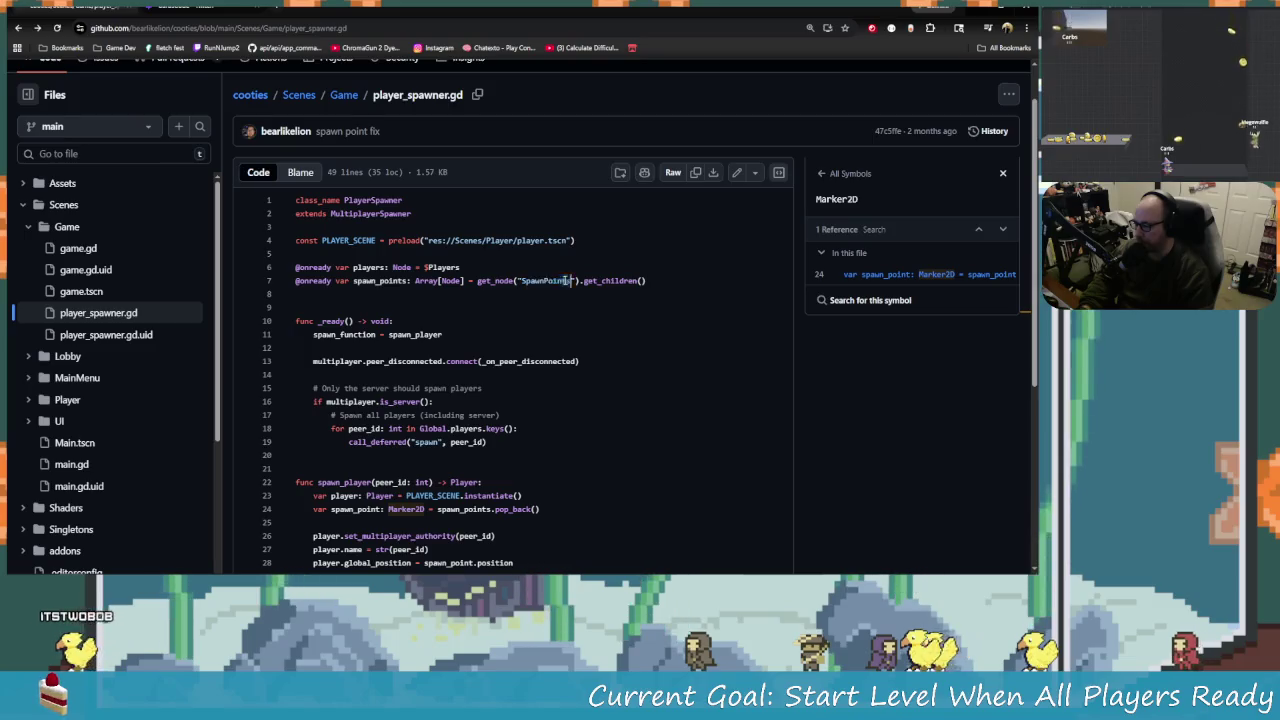
pyautogui.click(568, 281)
pyautogui.scroll(-1, 447, 299)
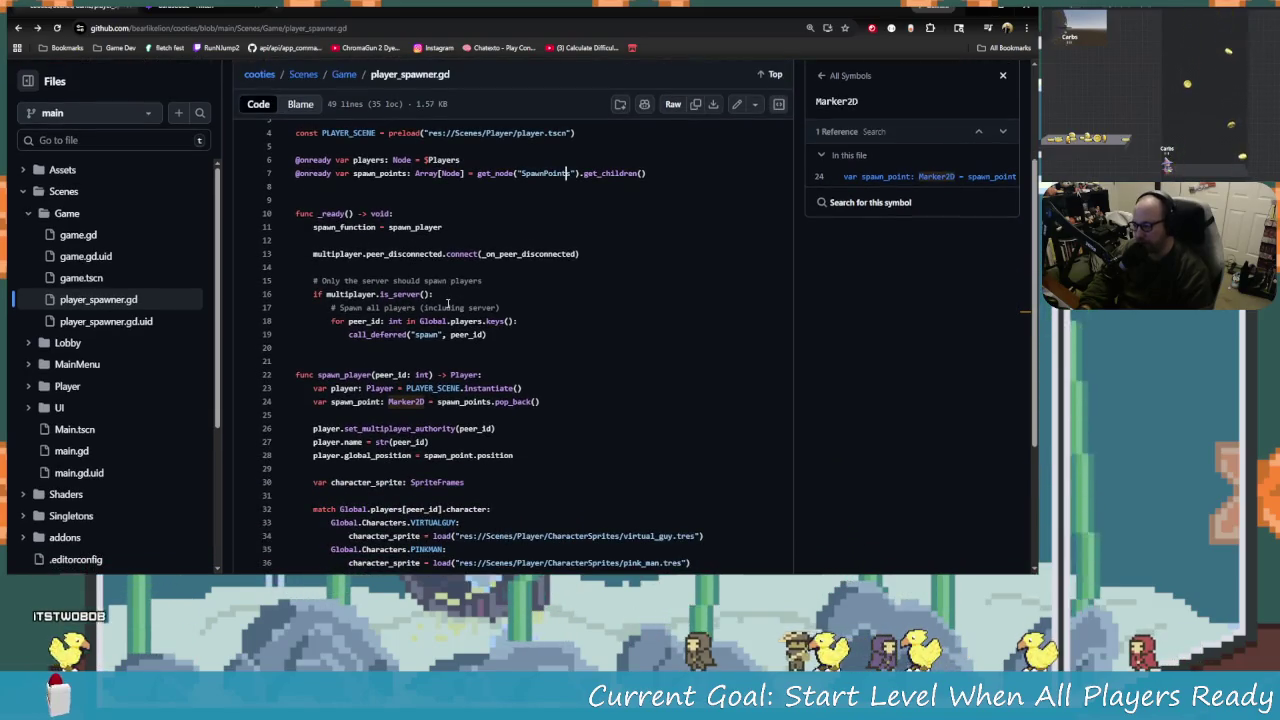
pyautogui.scroll(1, 447, 299)
# In the reference game.tscn, search 'SpawnPoint' and confirm its parent is PlayerSpawner.
pyautogui.click(80, 291)
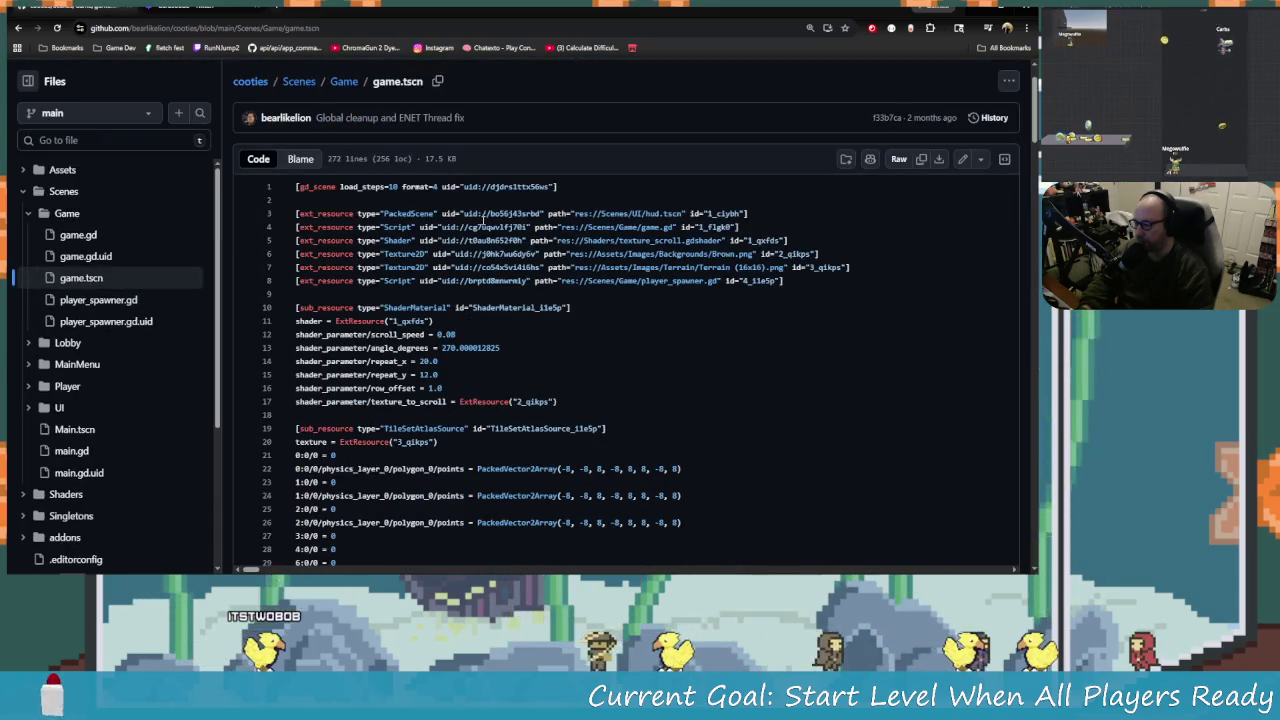
pyautogui.scroll(-10, 492, 432)
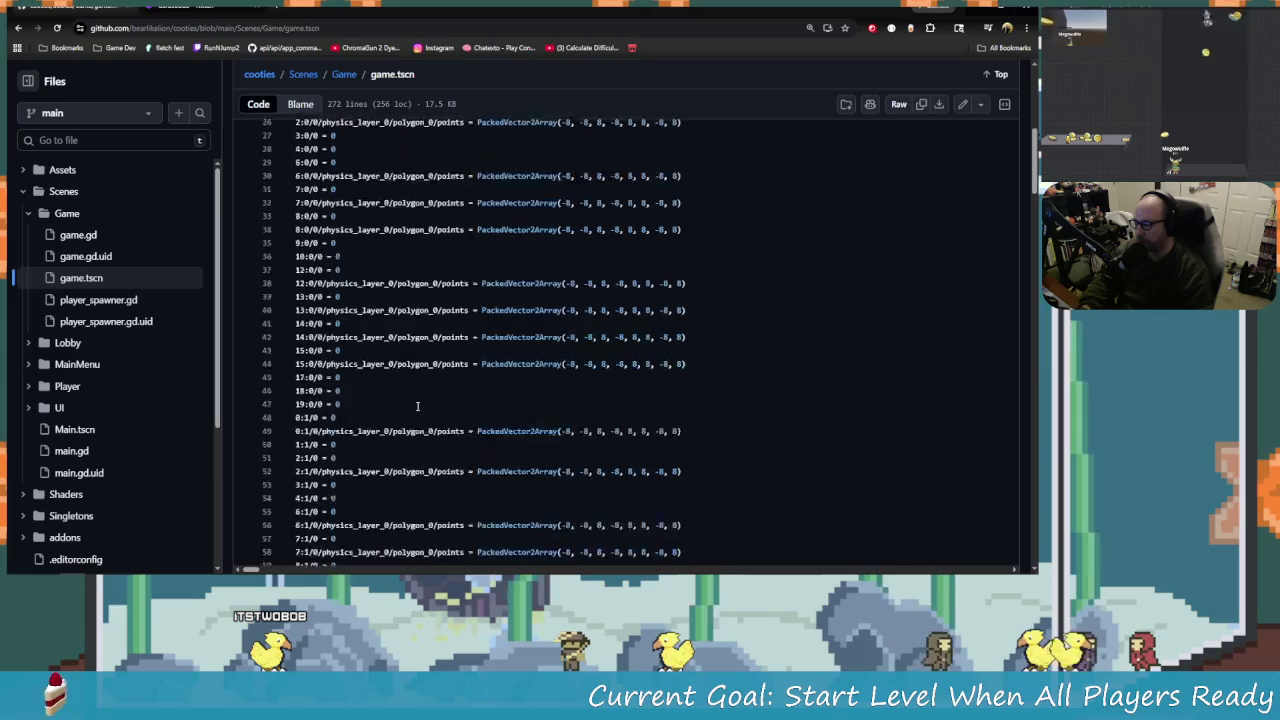
pyautogui.scroll(-5, 400, 330)
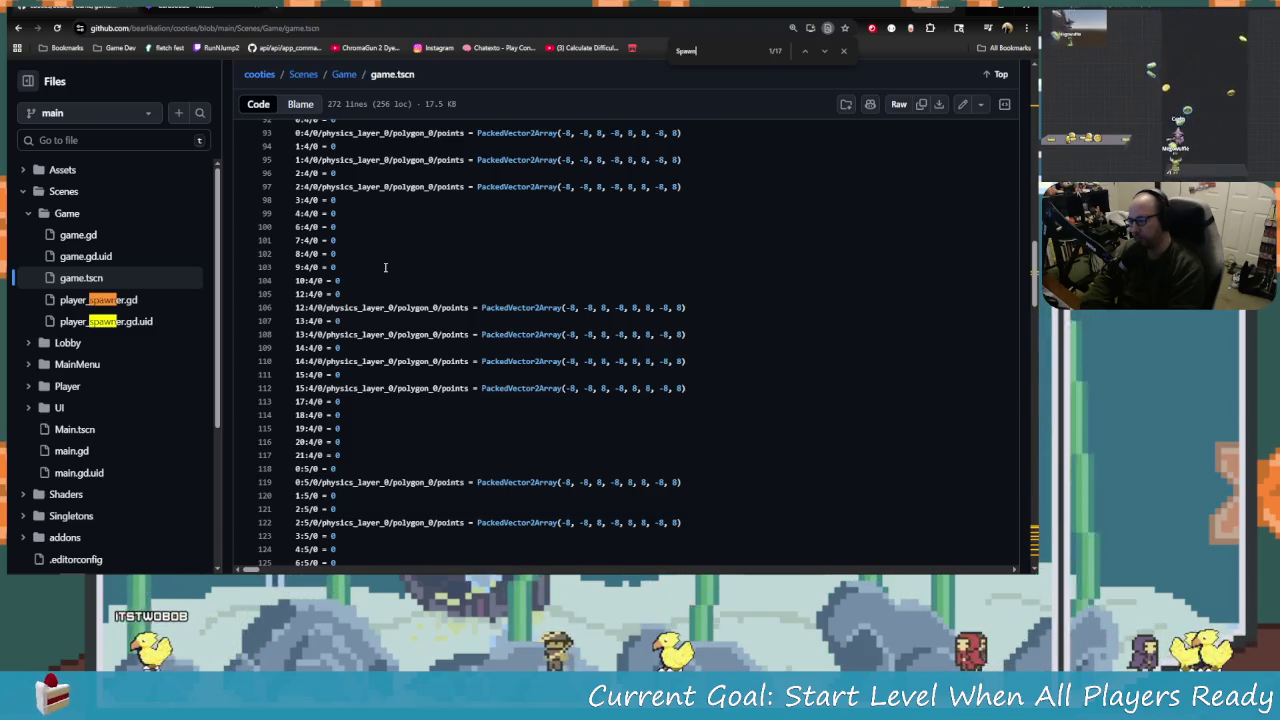
pyautogui.write('SpawnP')
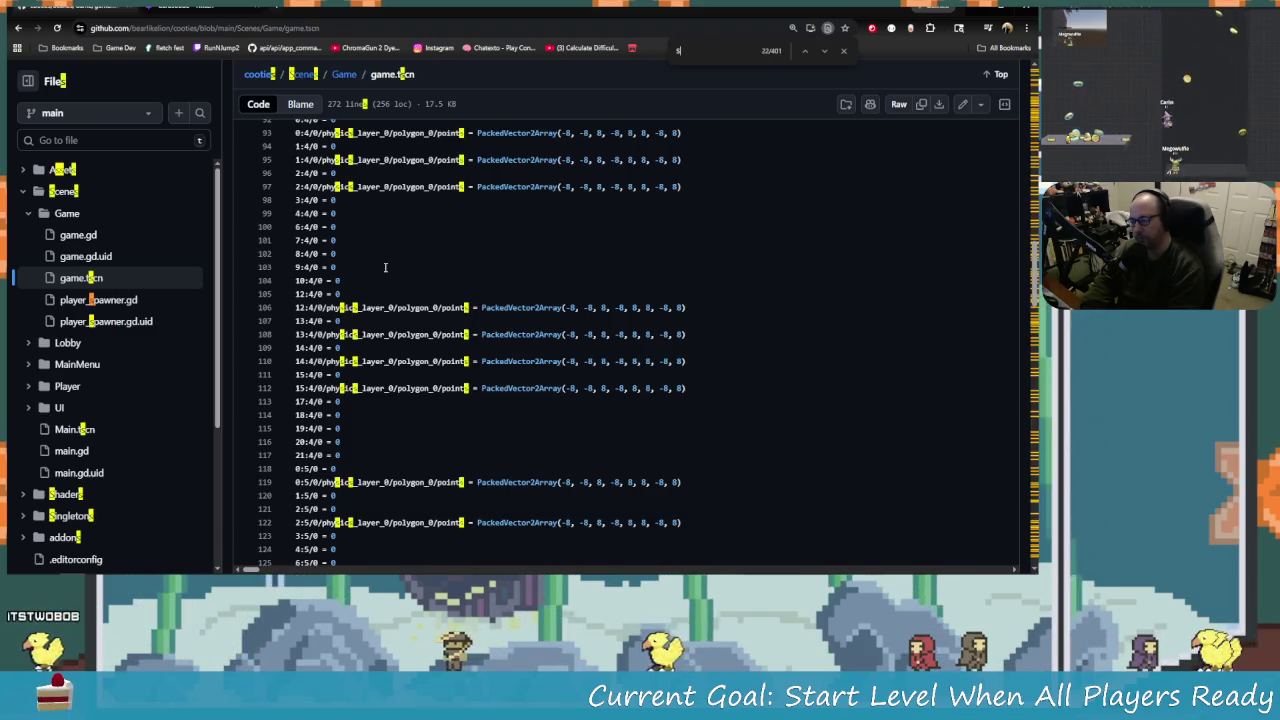
pyautogui.write('oint')
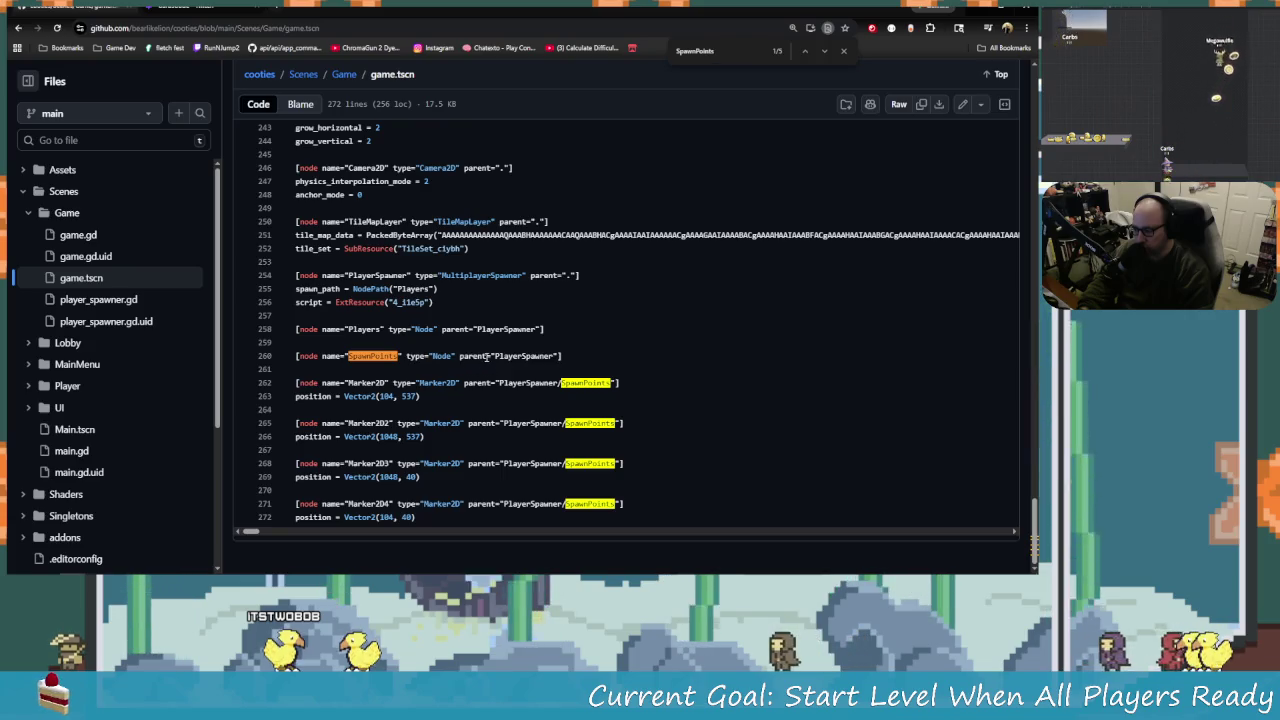
pyautogui.moveTo(490, 357); pyautogui.dragTo(559, 366)
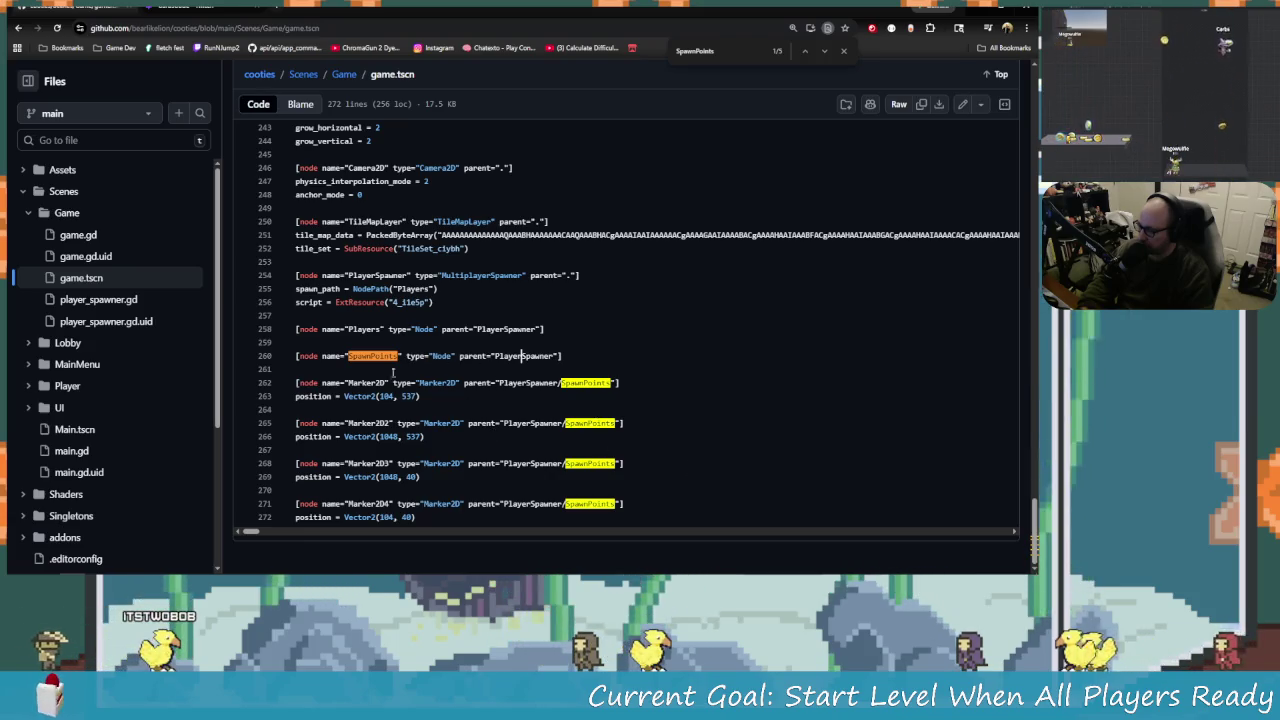
pyautogui.hotkey('alt', 'Tab')
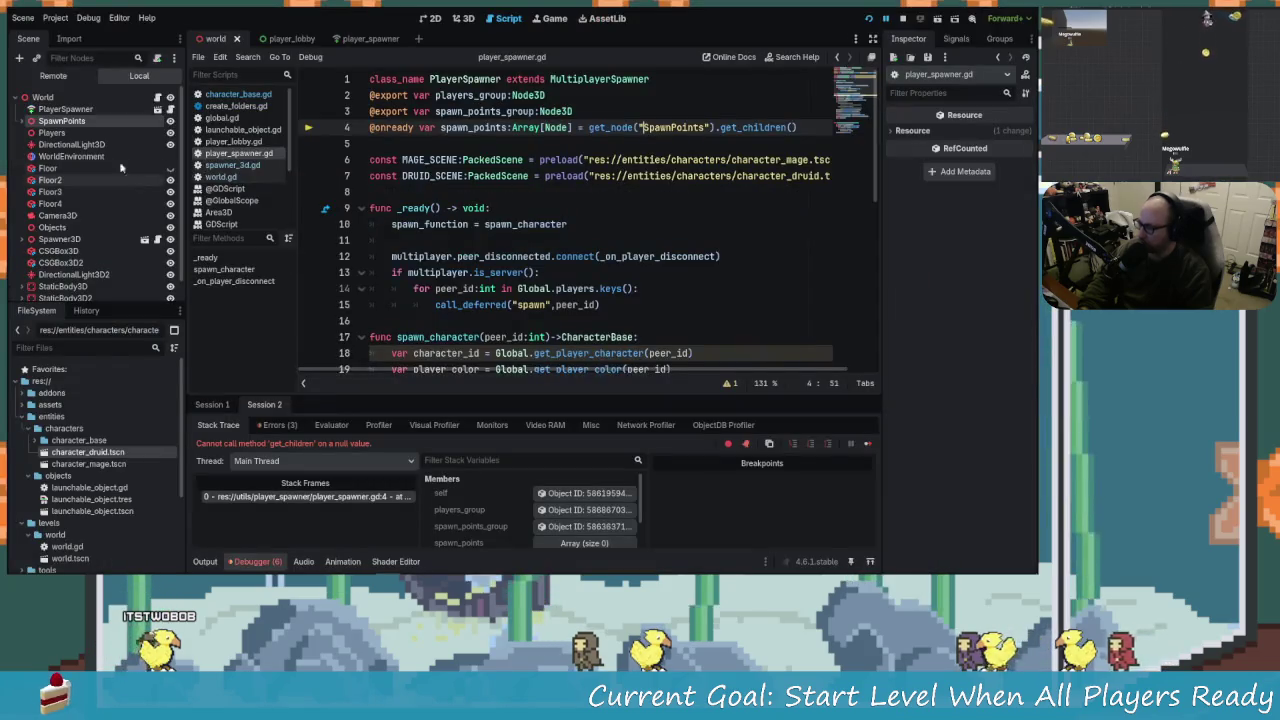
# Drag SpawnPoints under PlayerSpawner in the Scene dock and select PlayerSpawner to check it.
pyautogui.click(58, 121)
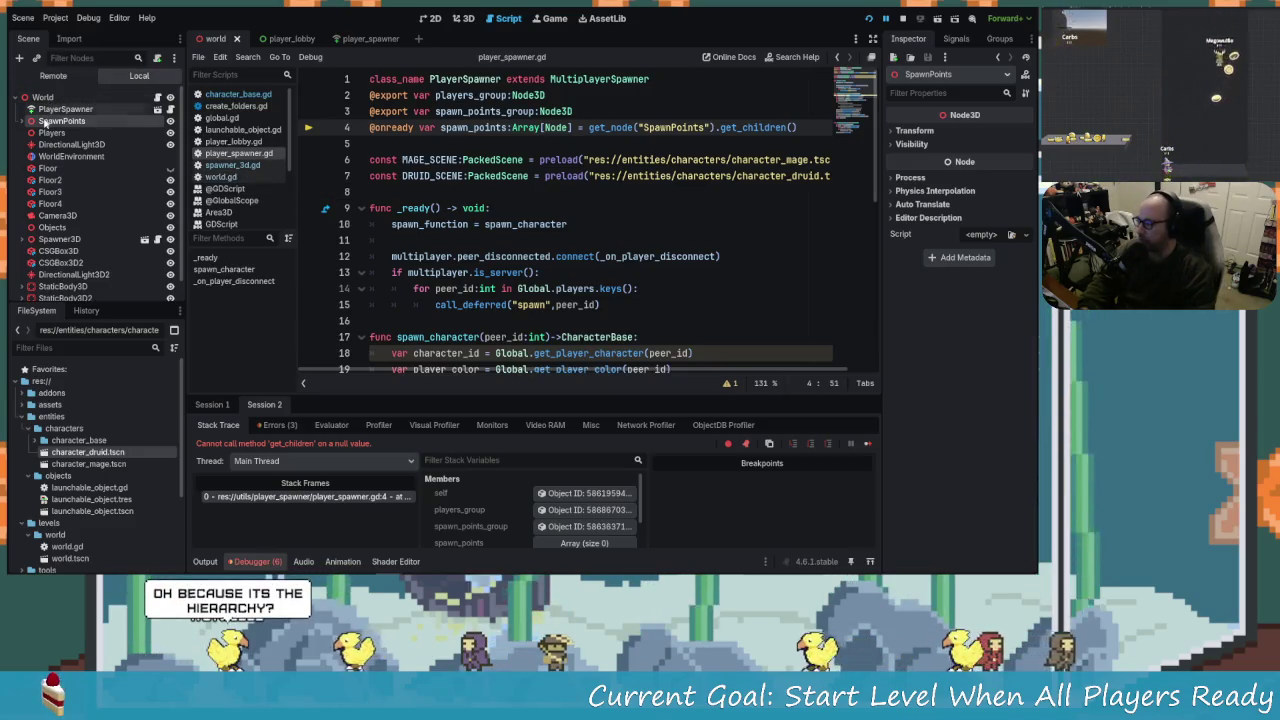
pyautogui.moveTo(45, 121)
pyautogui.mouseDown()
pyautogui.moveTo(60, 109)
pyautogui.moveTo(66, 127)
pyautogui.moveTo(57, 118)
pyautogui.mouseUp()
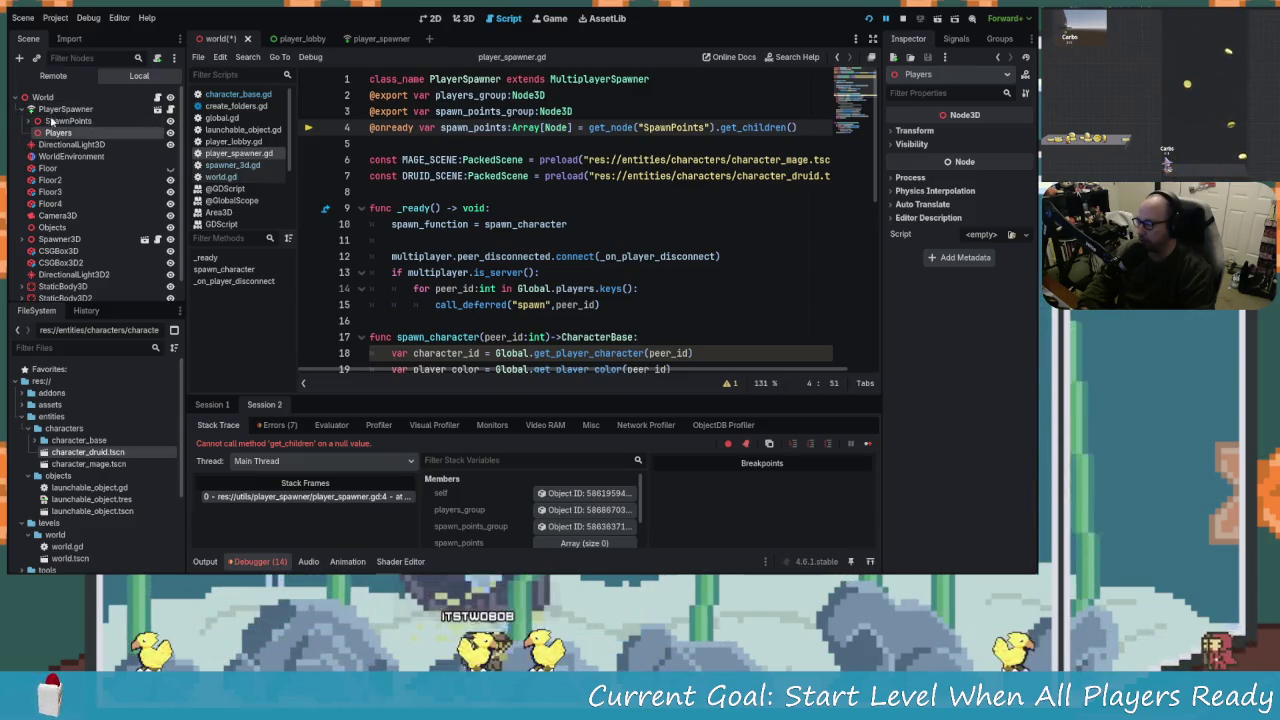
pyautogui.click(62, 109)
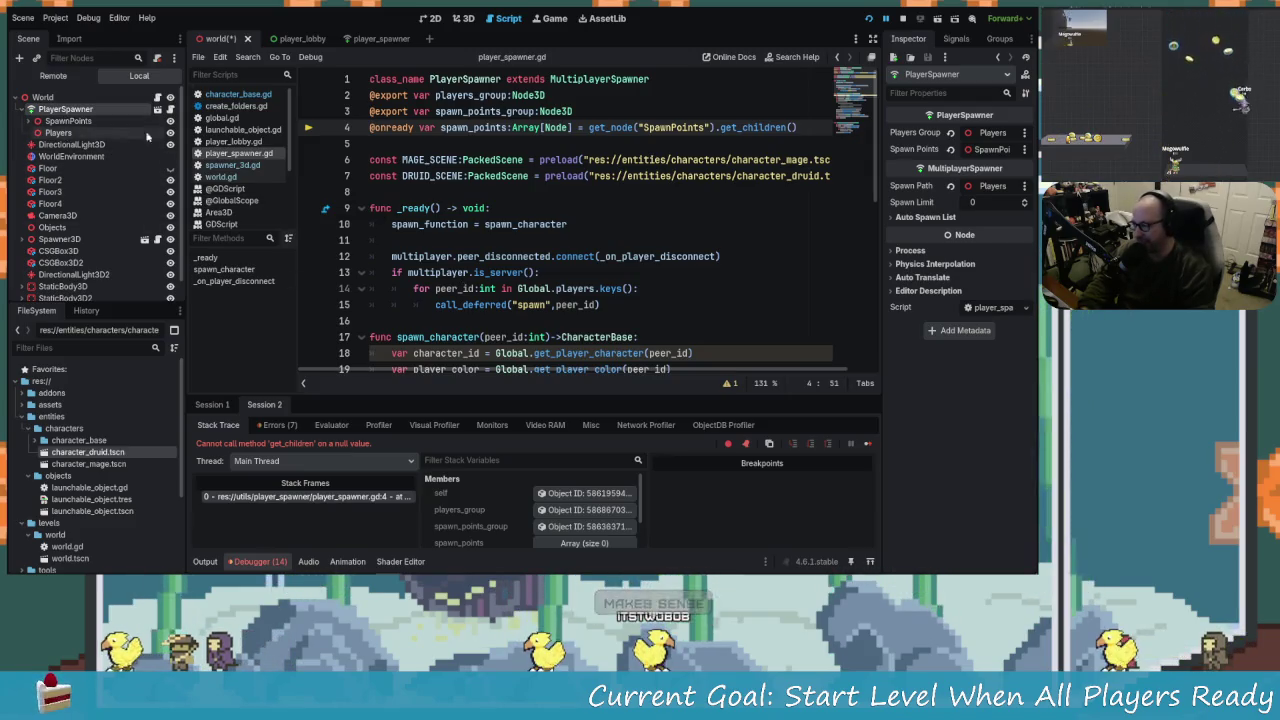
# Place the caret in player_spawner.gd on empty line 16, then at the end of line 3.
pyautogui.click(639, 318)
pyautogui.scroll(-2, 638, 320)
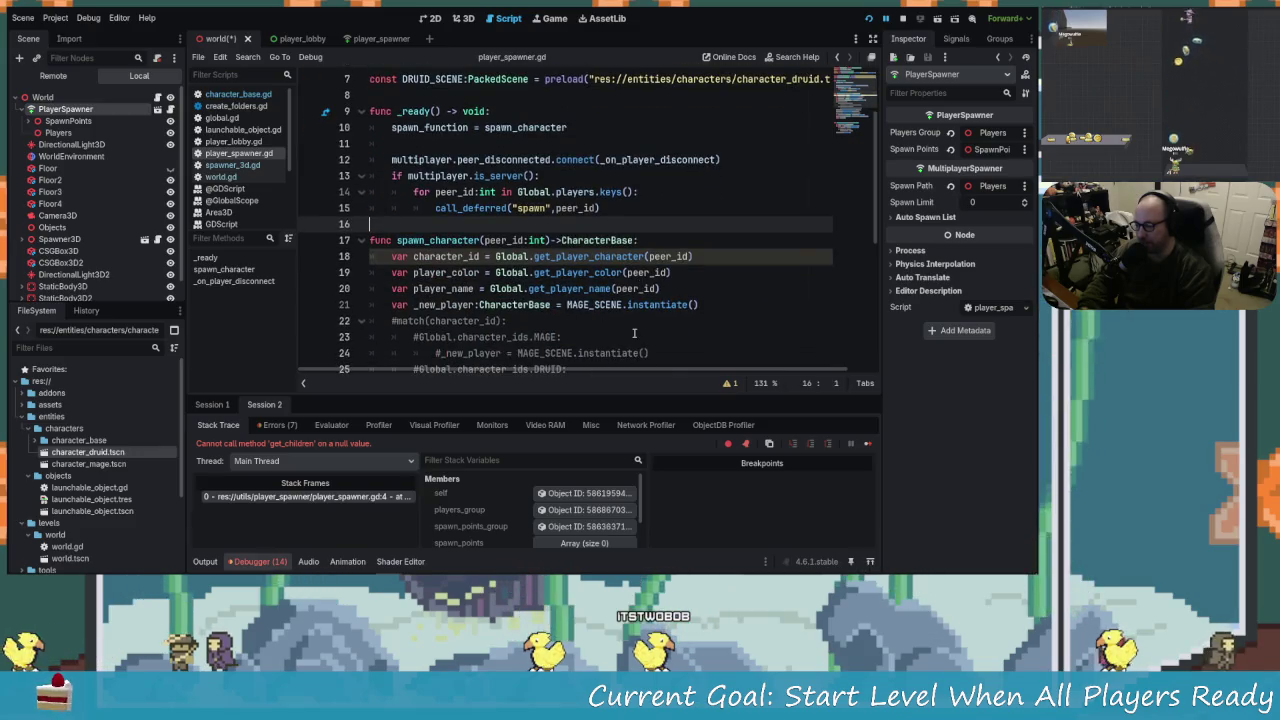
pyautogui.scroll(2, 598, 319)
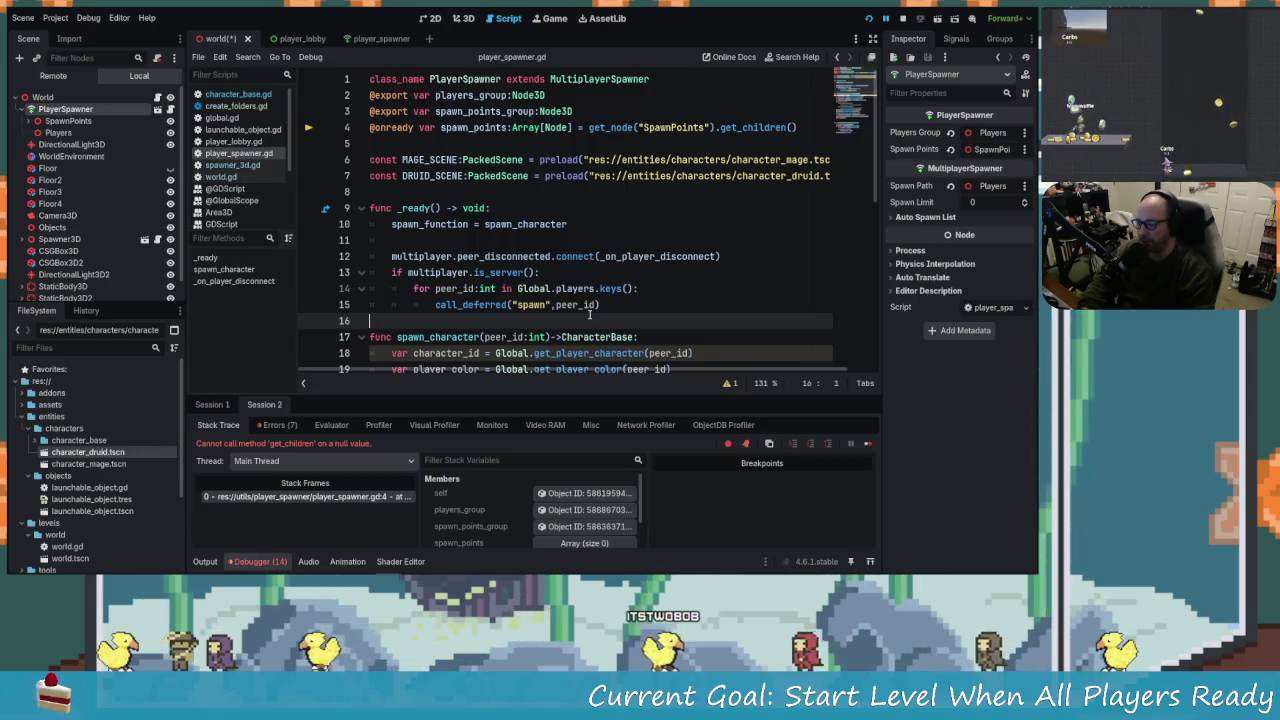
pyautogui.click(722, 116)
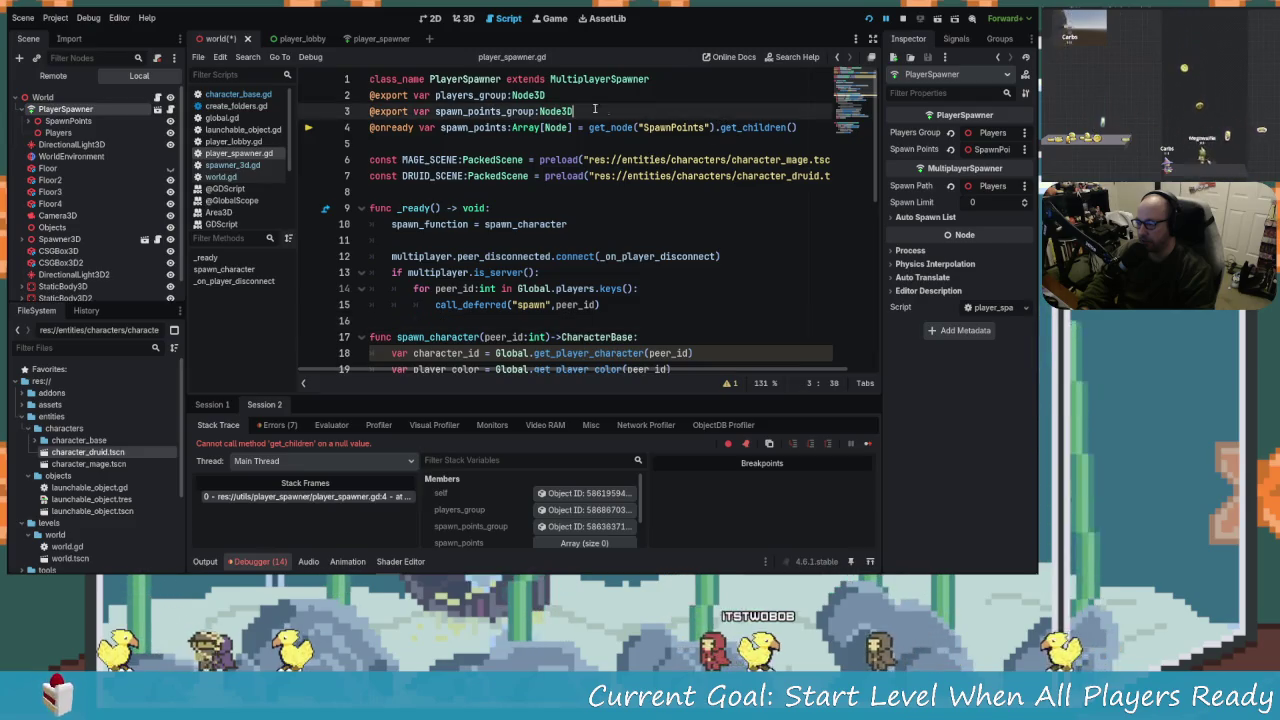
# Save the world scene and rewrite line 4 to take spawn points from spawn_points_group.
pyautogui.click(712, 127)
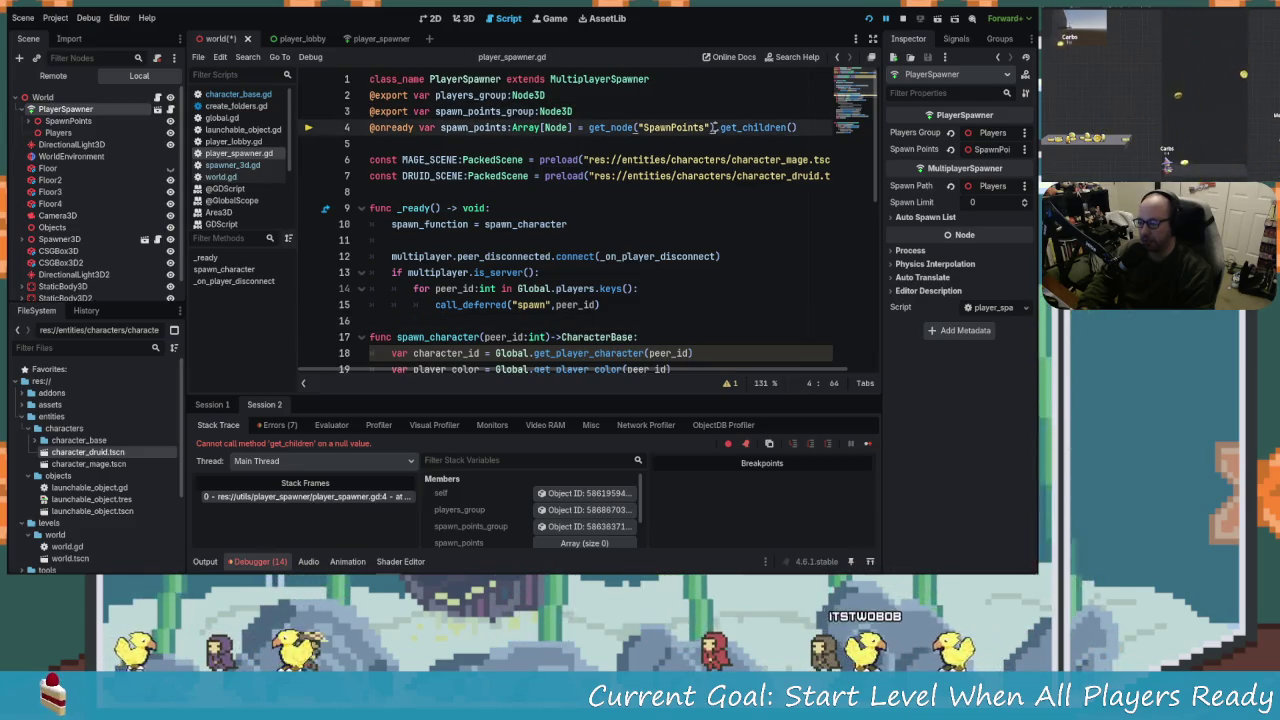
pyautogui.hotkey('ctrl', 's')
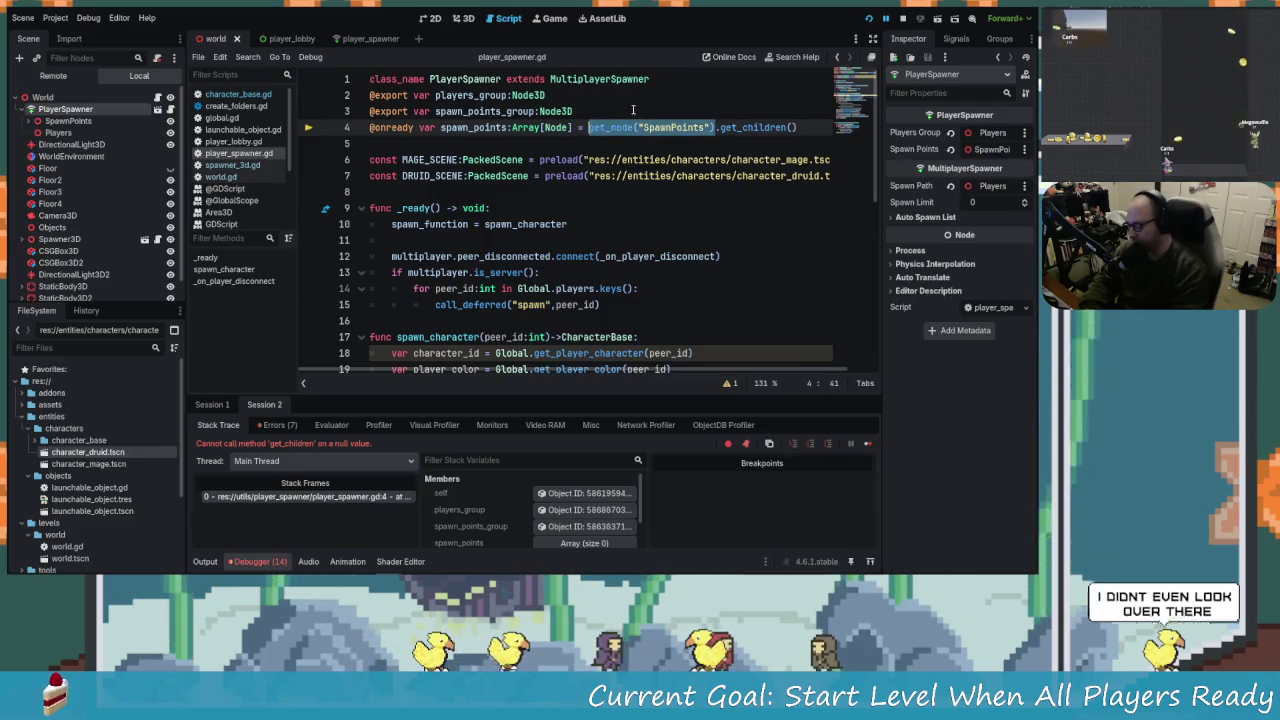
pyautogui.press('BackSpace')
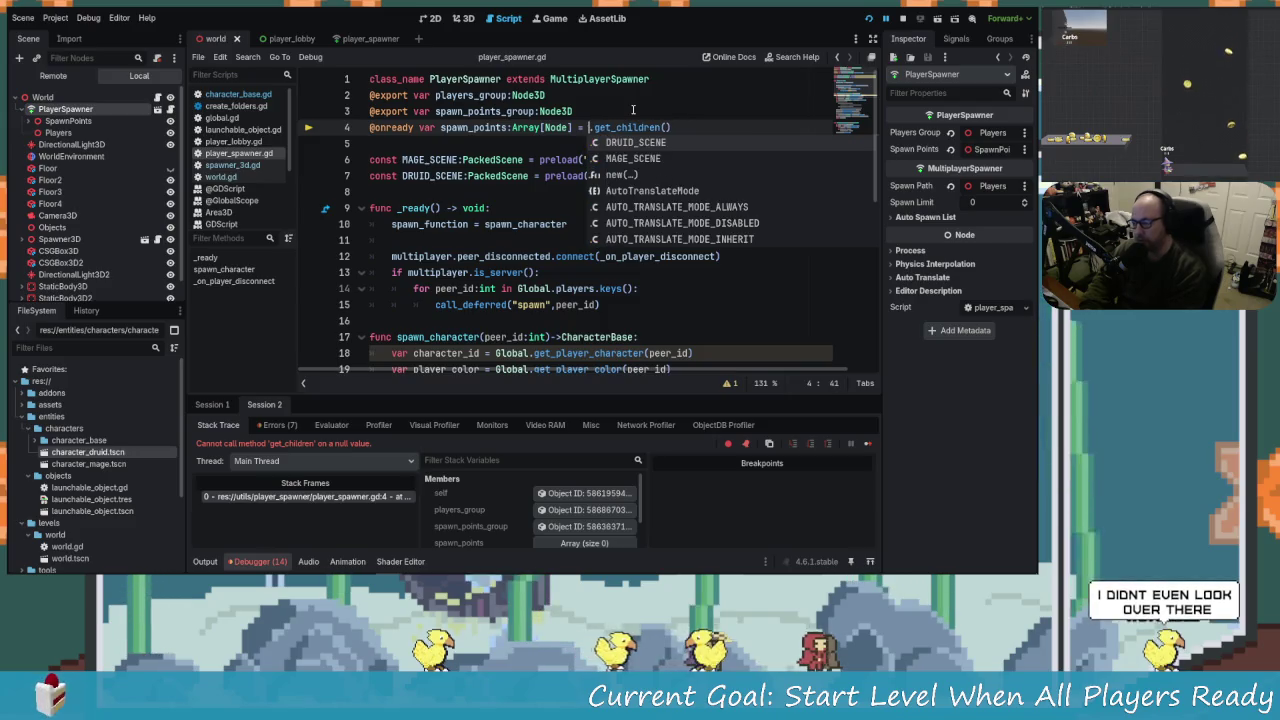
pyautogui.write('s')
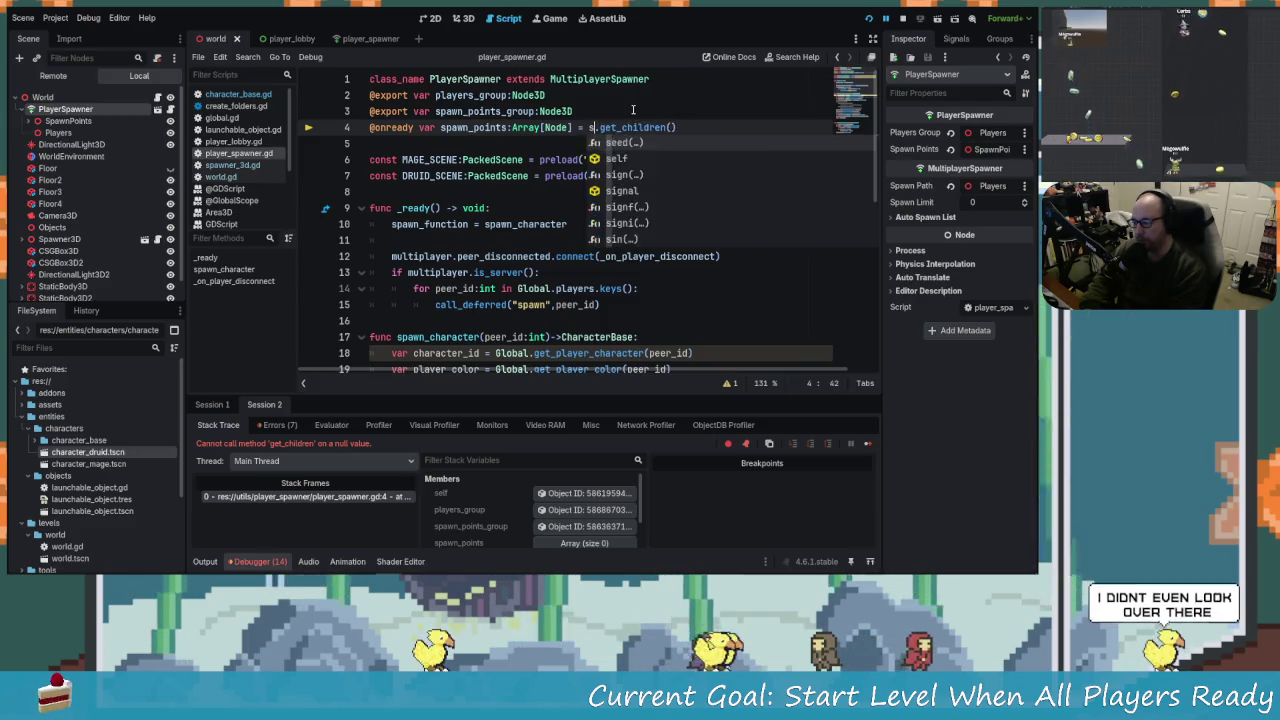
pyautogui.press('BackSpace')
pyautogui.write('s')
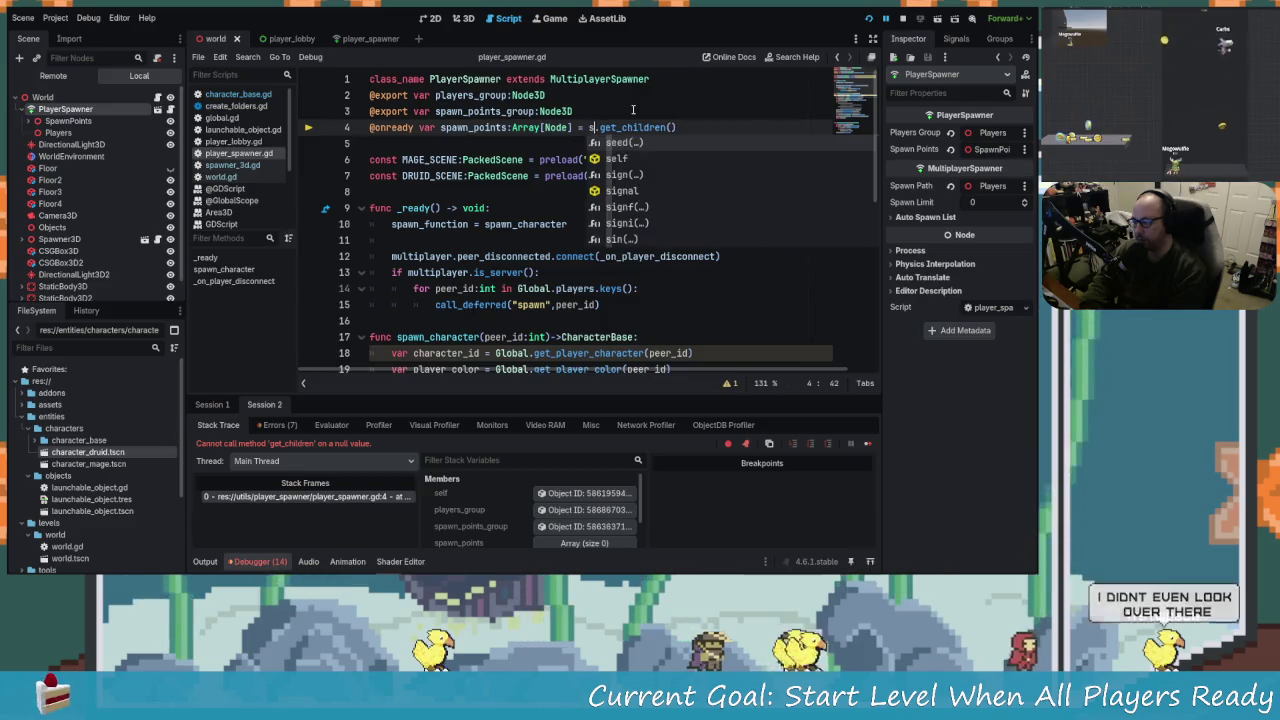
pyautogui.press('BackSpace')
pyautogui.write('spawn')
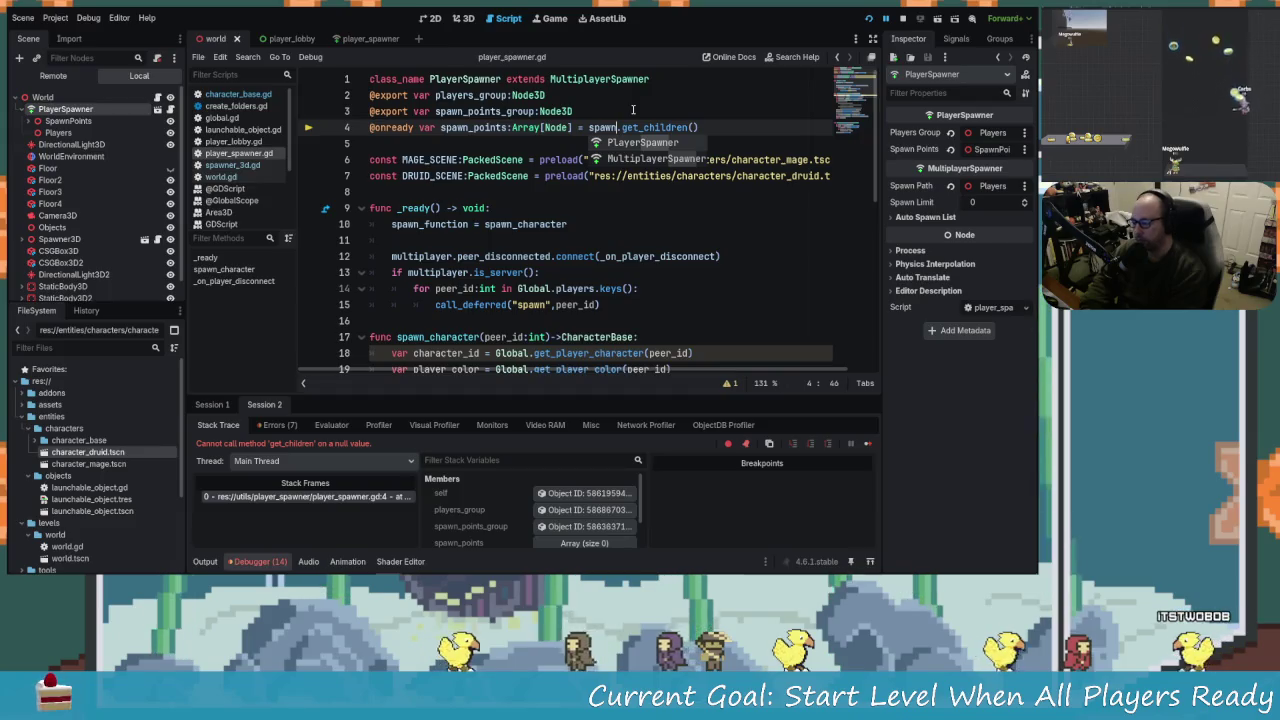
pyautogui.write('_points')
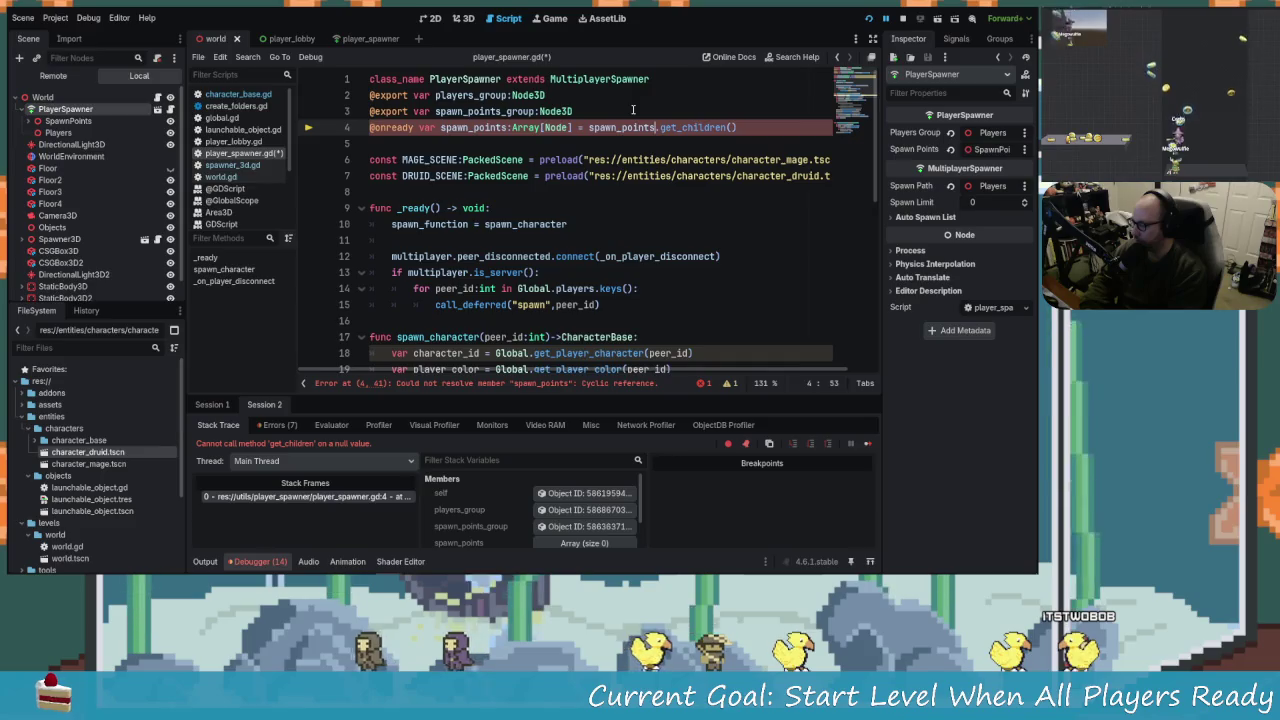
pyautogui.write('_group')
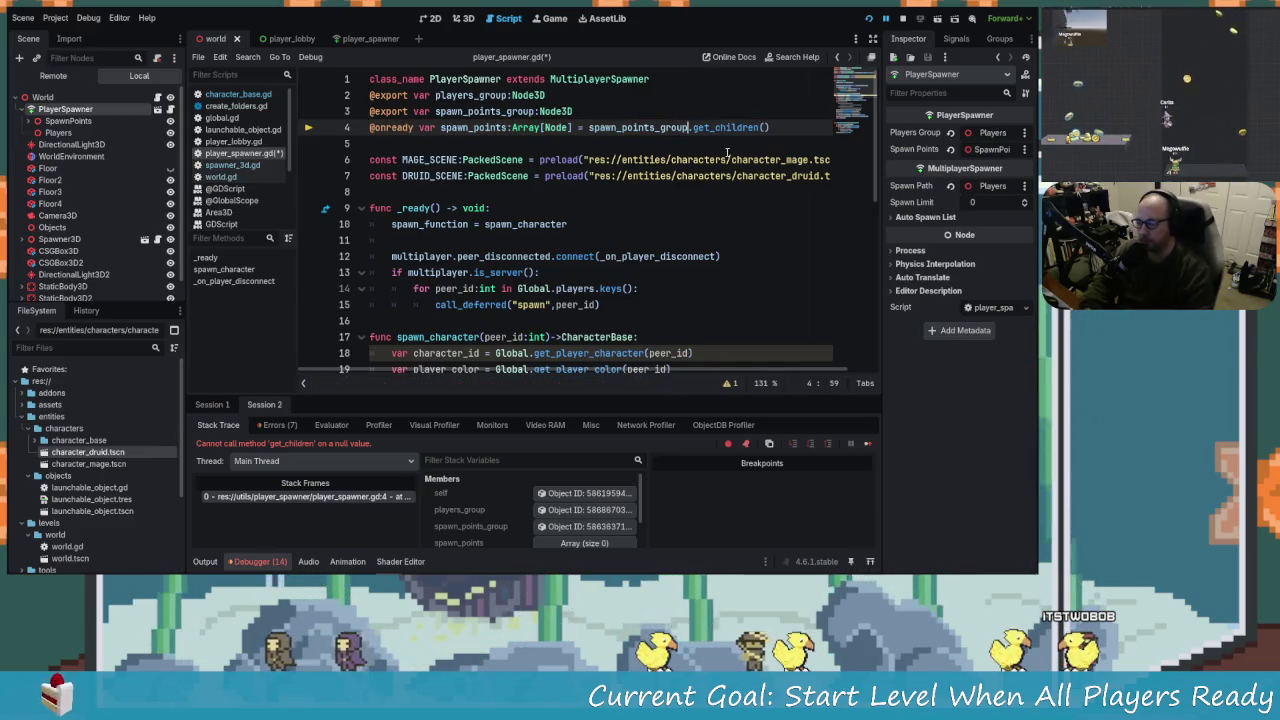
# Save player_spawner.gd and relaunch the game with F5.
pyautogui.click(727, 149)
pyautogui.hotkey('ctrl', 's')
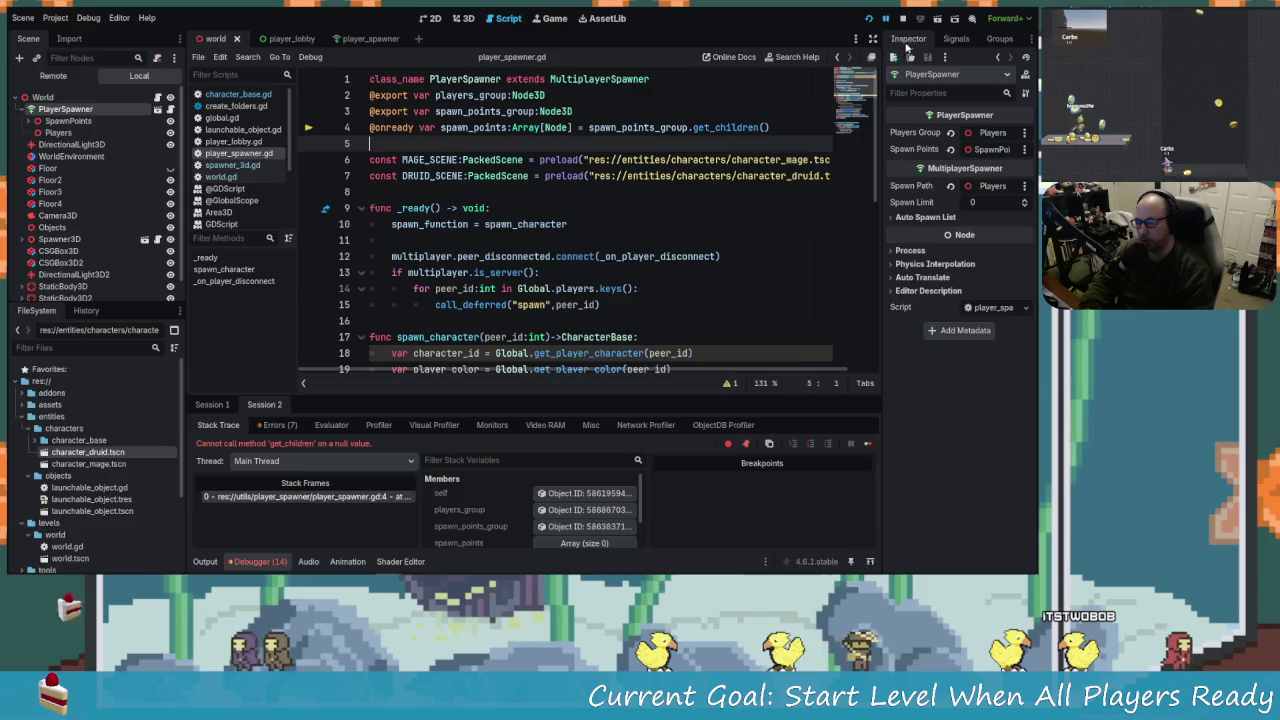
pyautogui.press('F5')
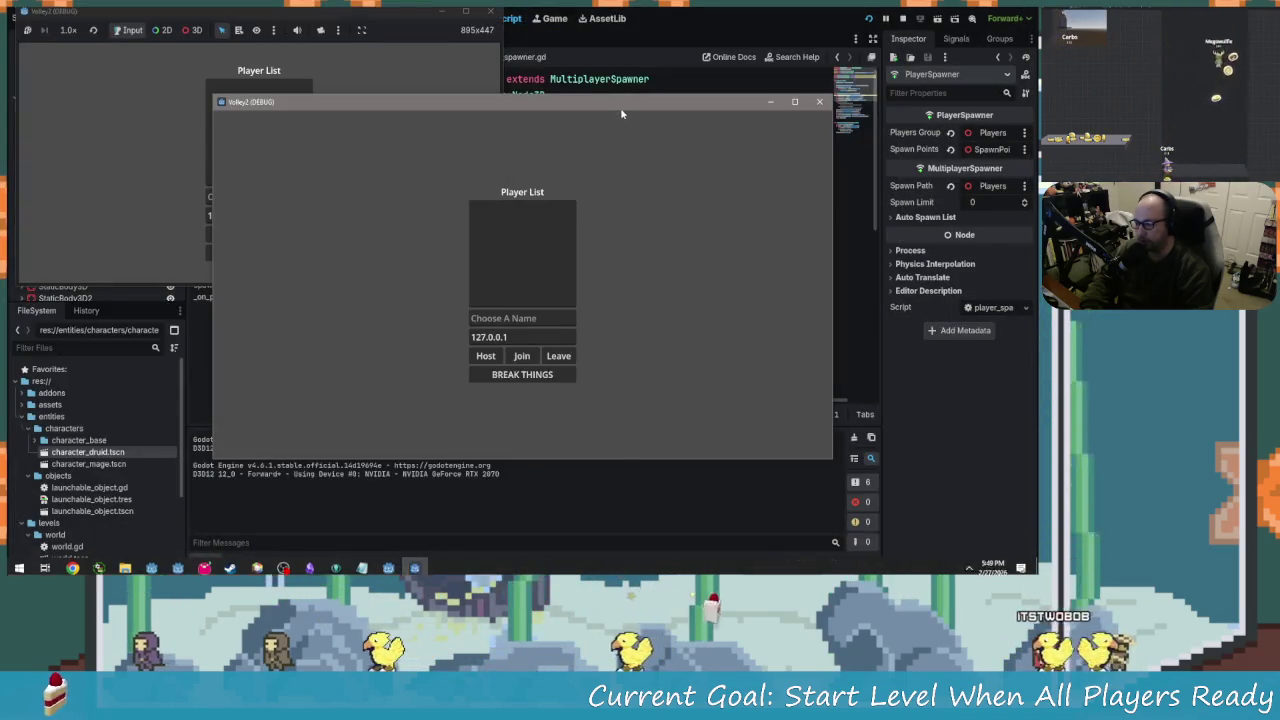
# Tile the second game window top-right and enter the names PERHAPS EVEEN and ERROR GOIN?
pyautogui.moveTo(621, 113); pyautogui.dragTo(809, 66)
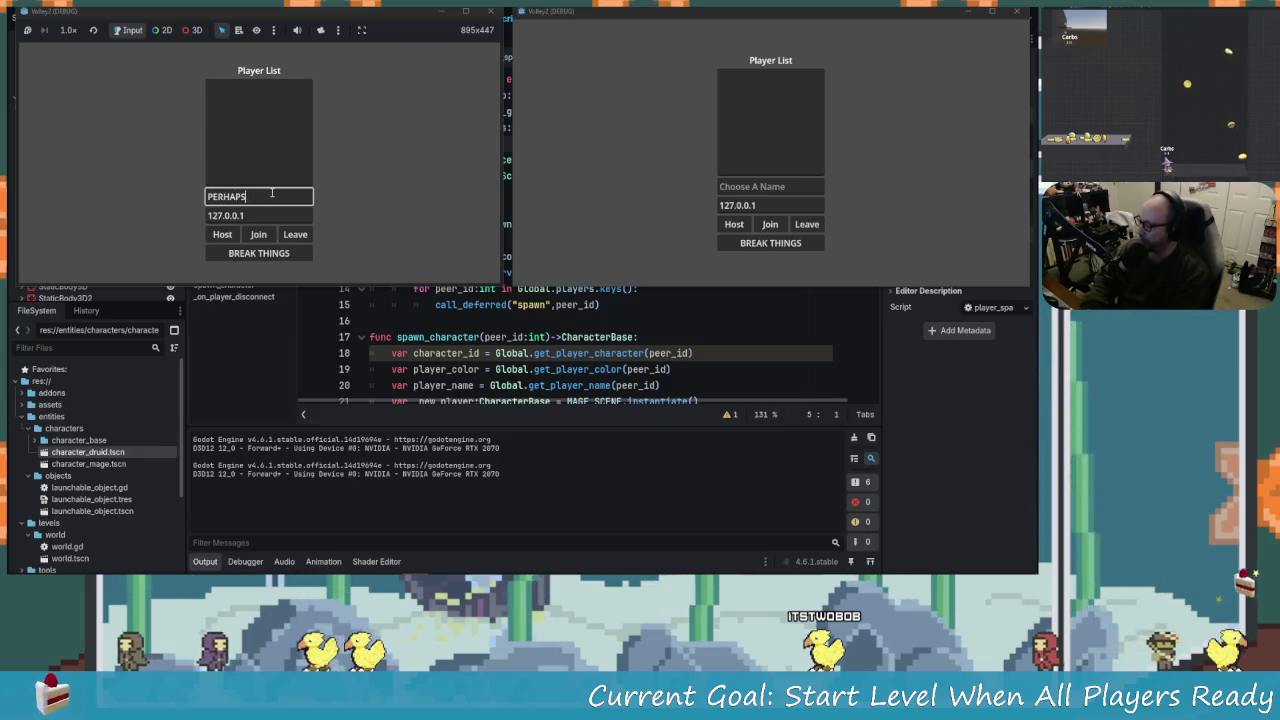
pyautogui.write(' EVEEN')
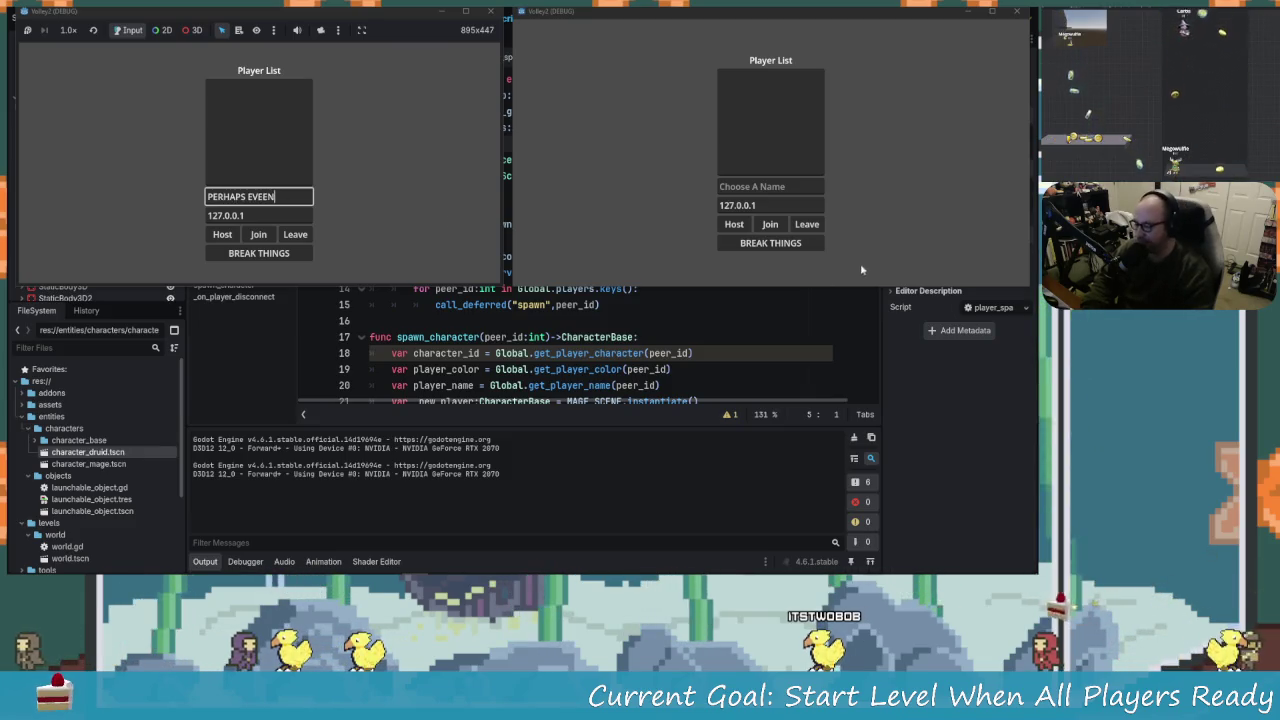
pyautogui.click(780, 187)
pyautogui.write('ERRO')
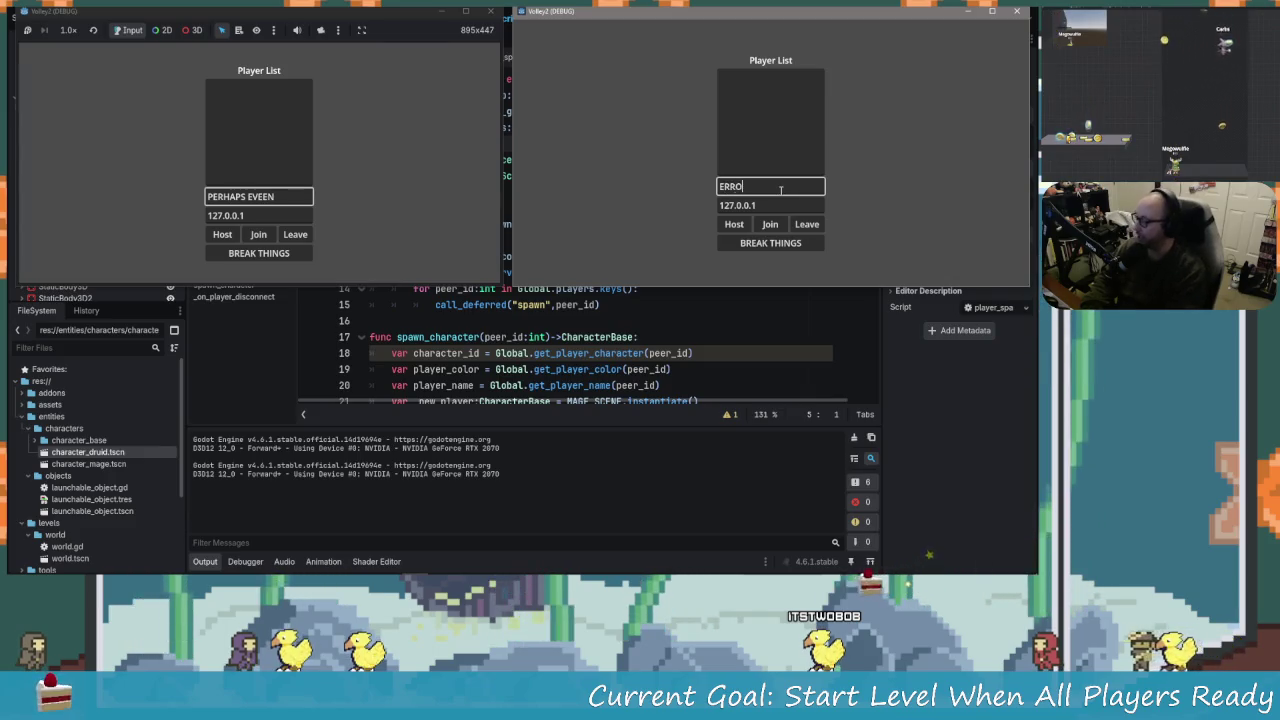
pyautogui.write('R')
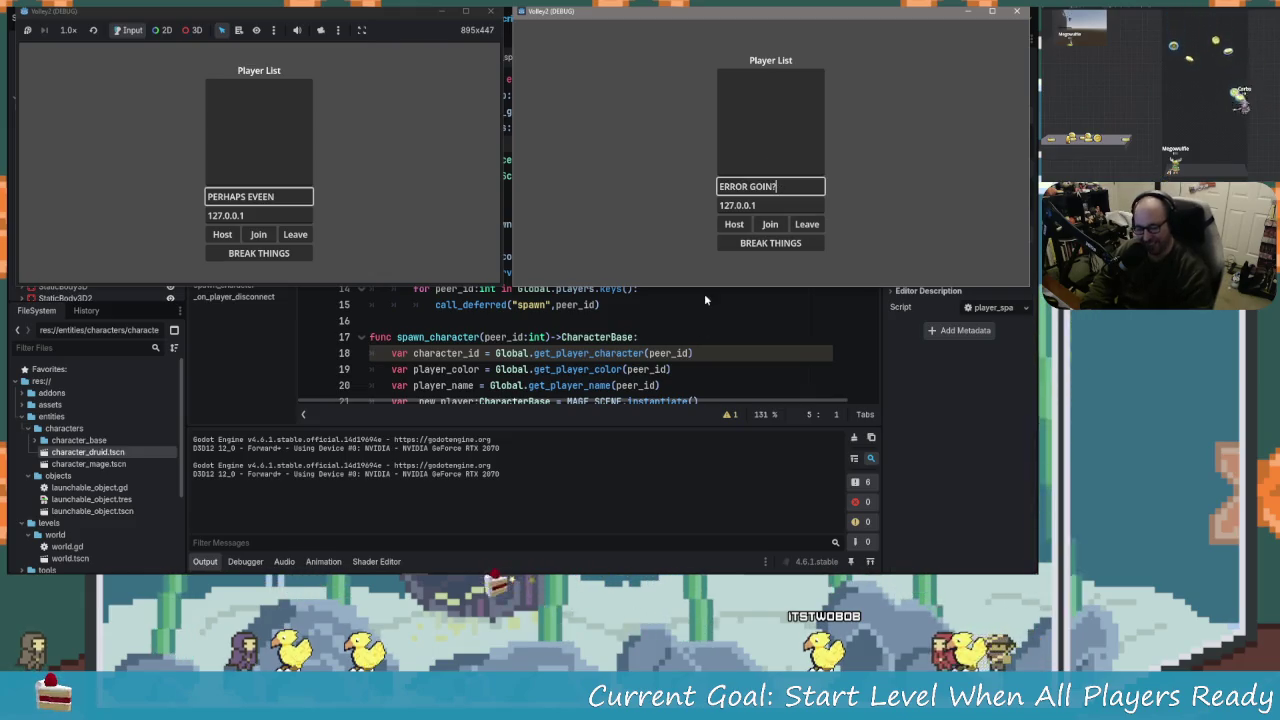
# Host as PERHAPS EVEEN, join as ERROR GOIN?, start the match, and show the debugger errors.
pyautogui.click(222, 234)
pyautogui.click(788, 232)
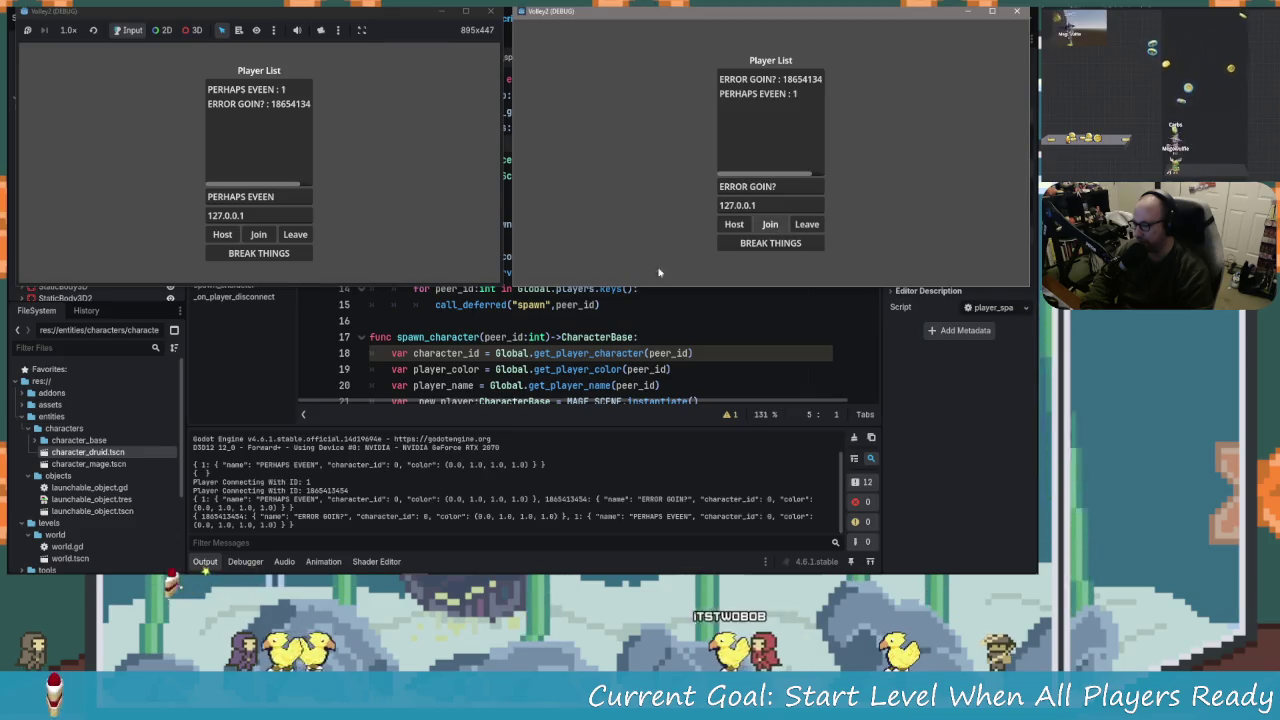
pyautogui.click(246, 258)
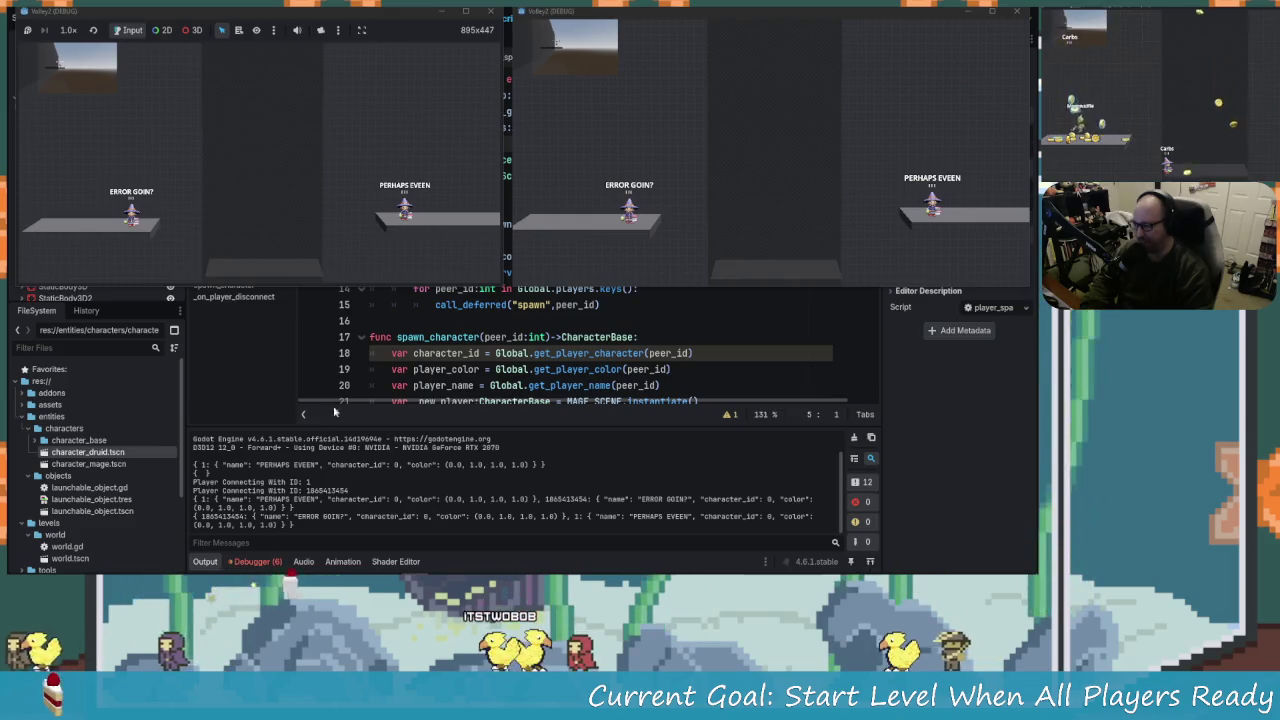
pyautogui.click(258, 561)
pyautogui.click(281, 425)
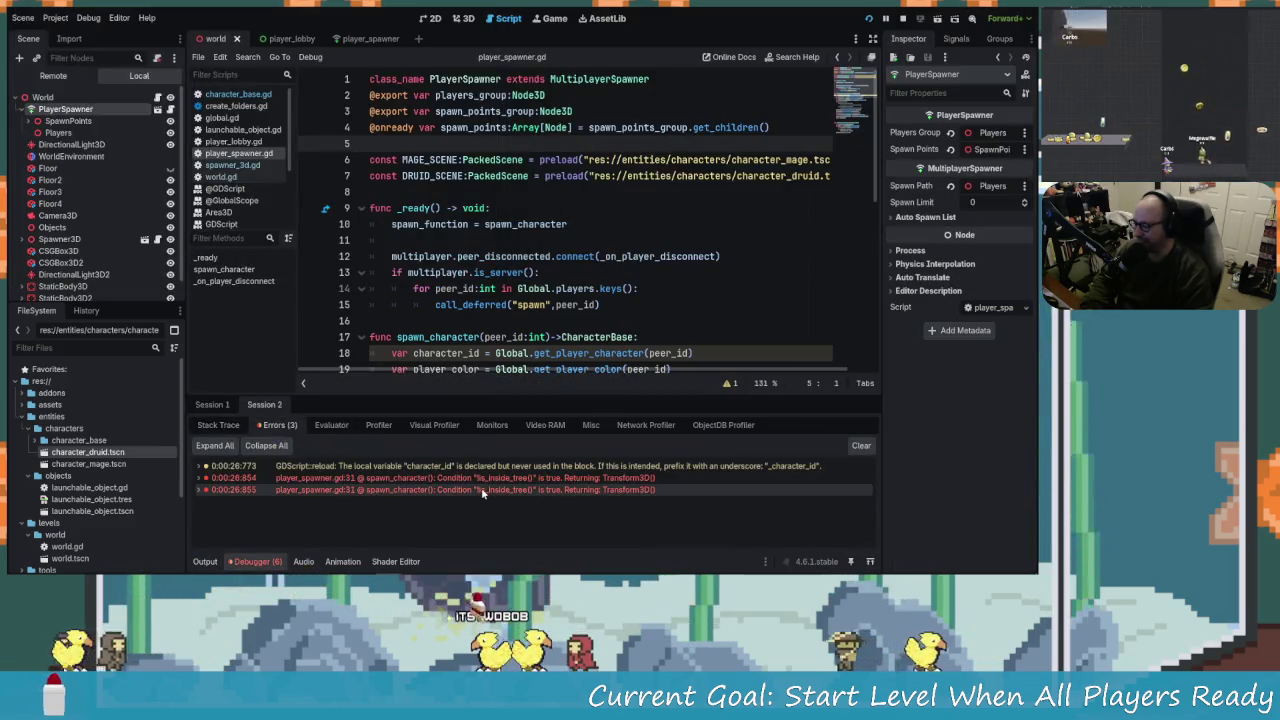
# Jump from the player_spawner.gd:31 error to the global_position assignment on line 31.
pyautogui.moveTo(562, 470)
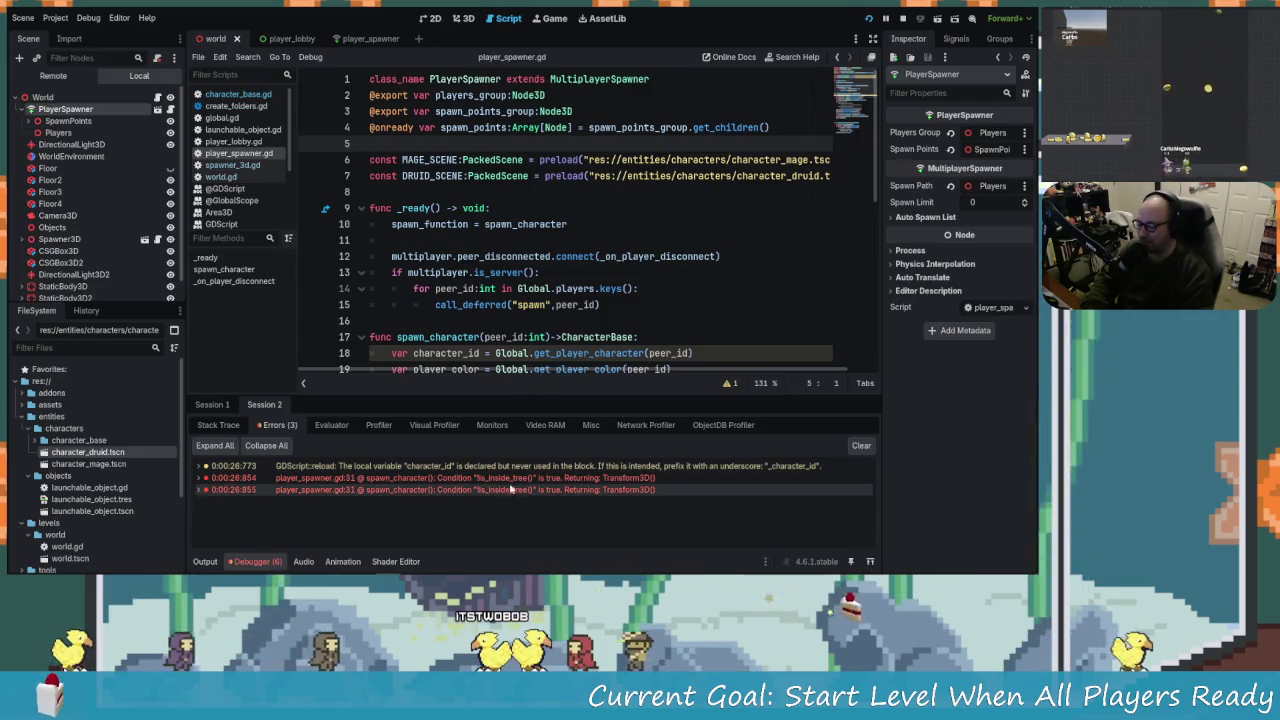
pyautogui.doubleClick(581, 481)
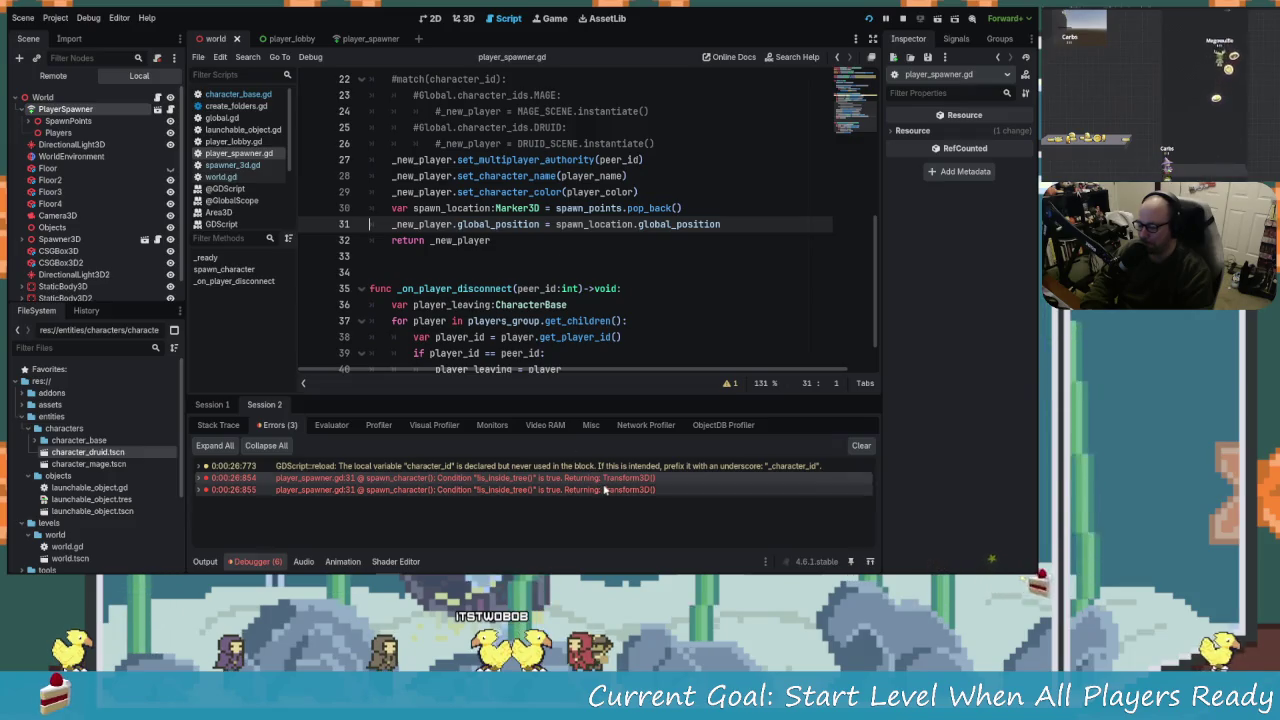
pyautogui.click(467, 226)
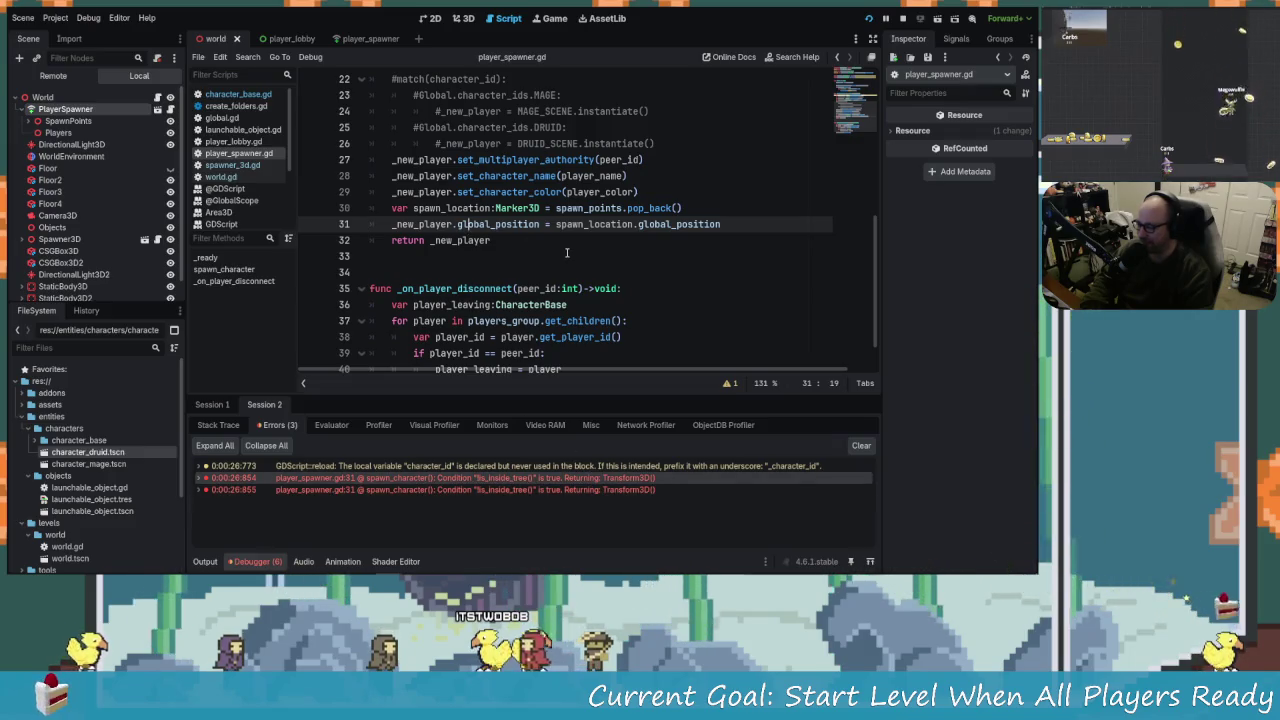
pyautogui.scroll(7, 560, 250)
pyautogui.scroll(-4, 576, 257)
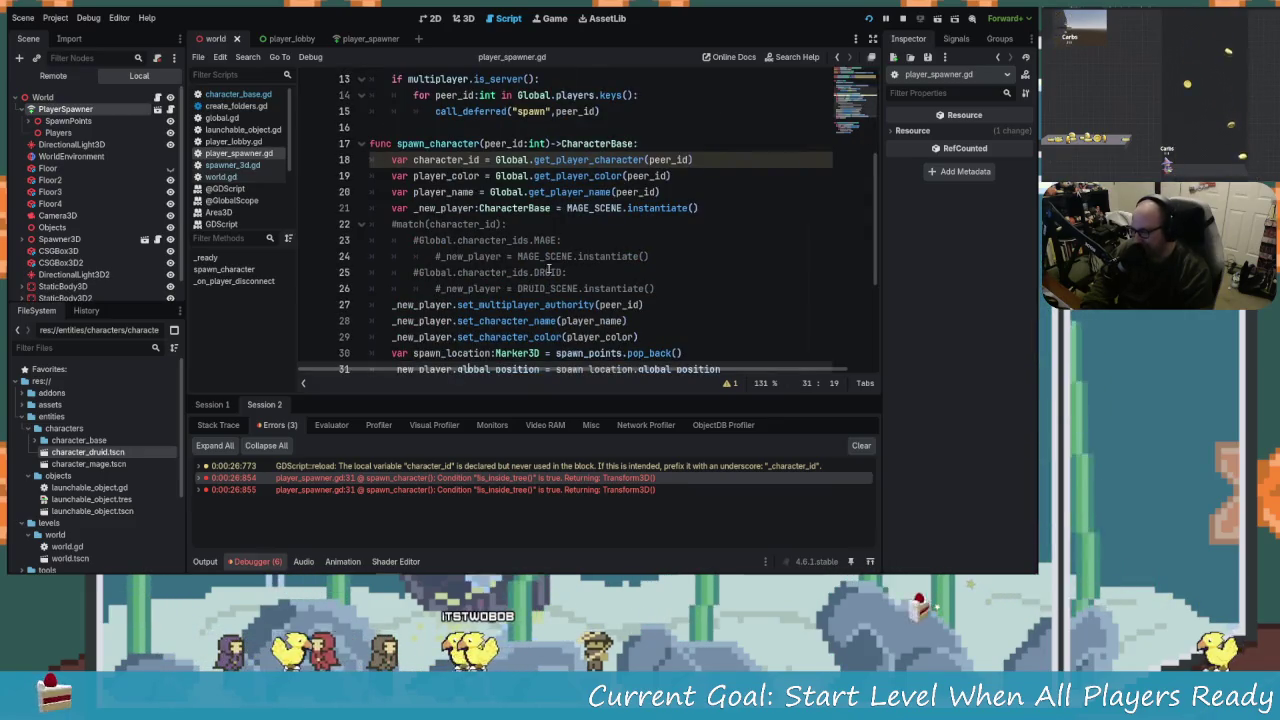
# Check the running game, then view the reference game.tscn spawn points on GitHub and return.
pyautogui.press('F5')
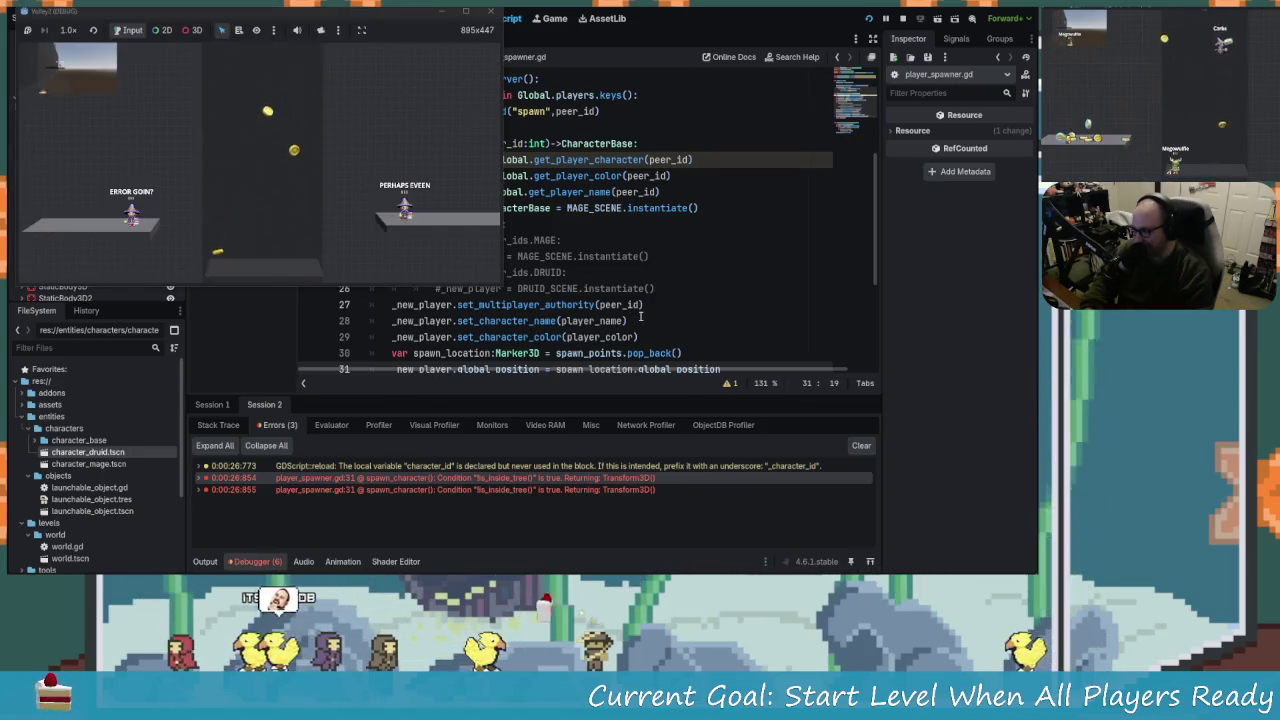
pyautogui.hotkey('alt', 'Tab')
pyautogui.click(713, 260)
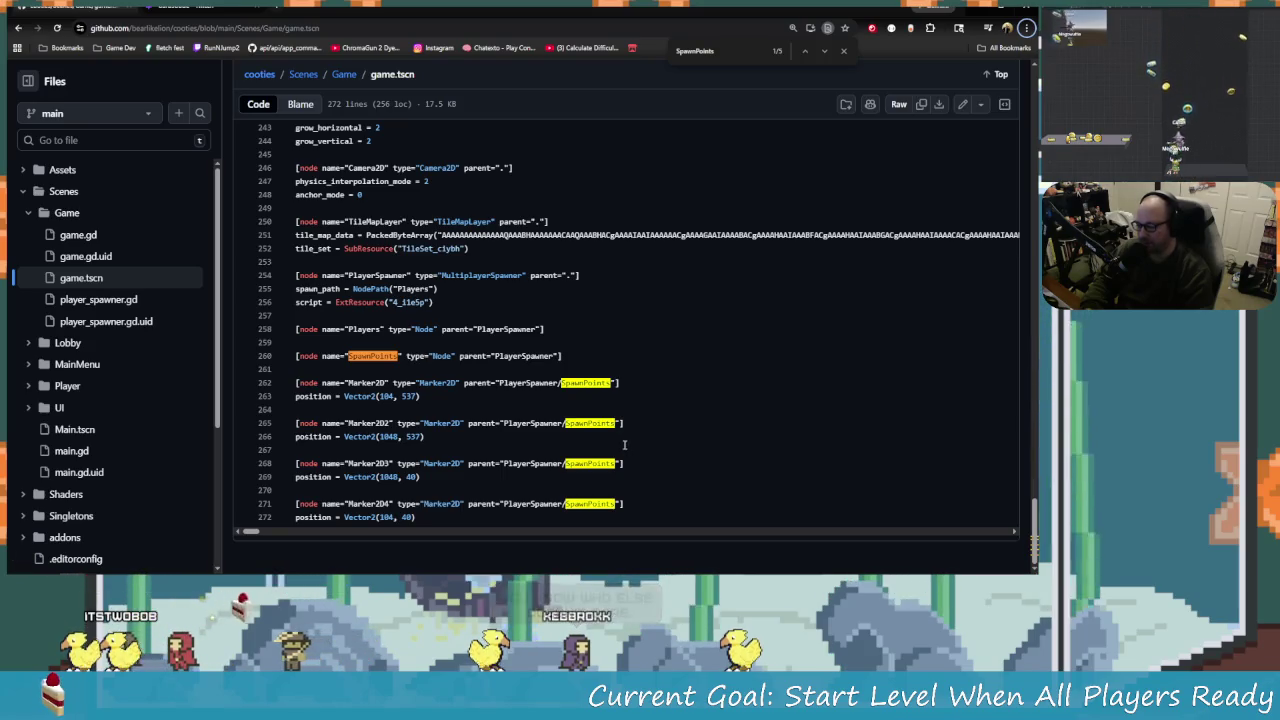
pyautogui.hotkey('alt', 'Tab')
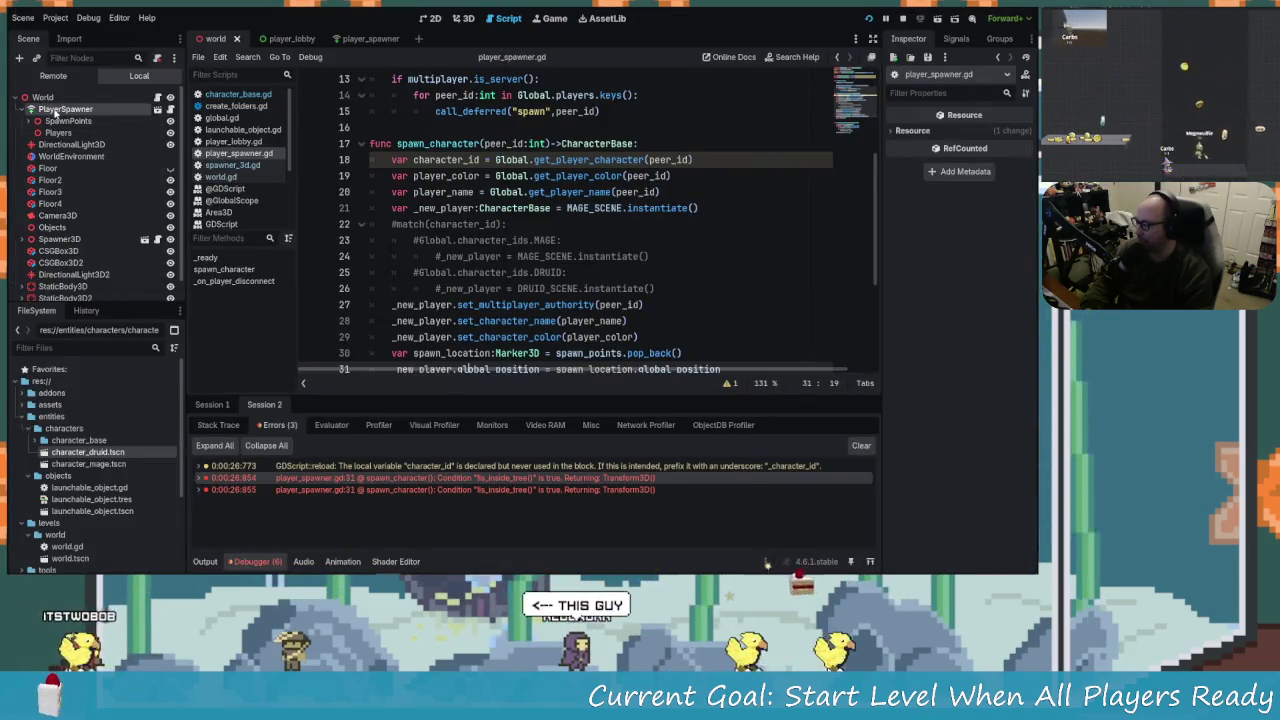
# Move SpawnPoints below Players under PlayerSpawner and stop the debug session.
pyautogui.click(60, 109)
pyautogui.moveTo(62, 121)
pyautogui.mouseDown()
pyautogui.moveTo(60, 143)
pyautogui.moveTo(60, 121)
pyautogui.mouseUp()
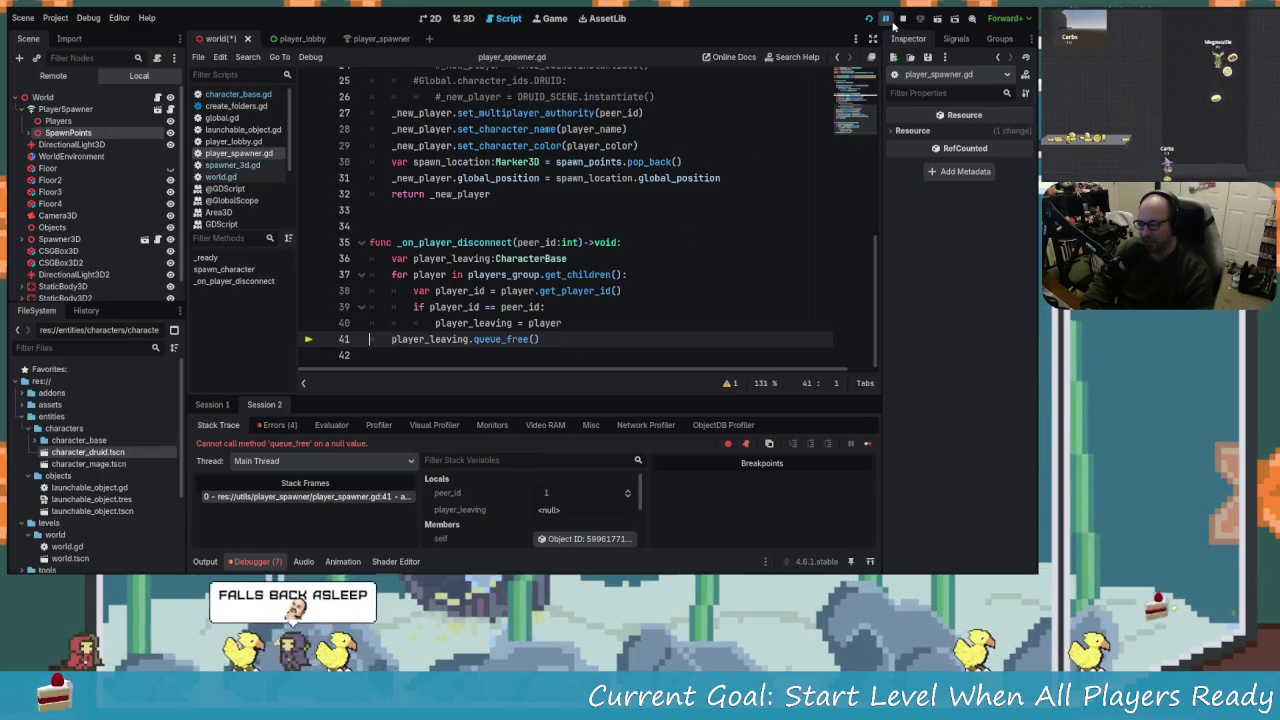
pyautogui.click(895, 22)
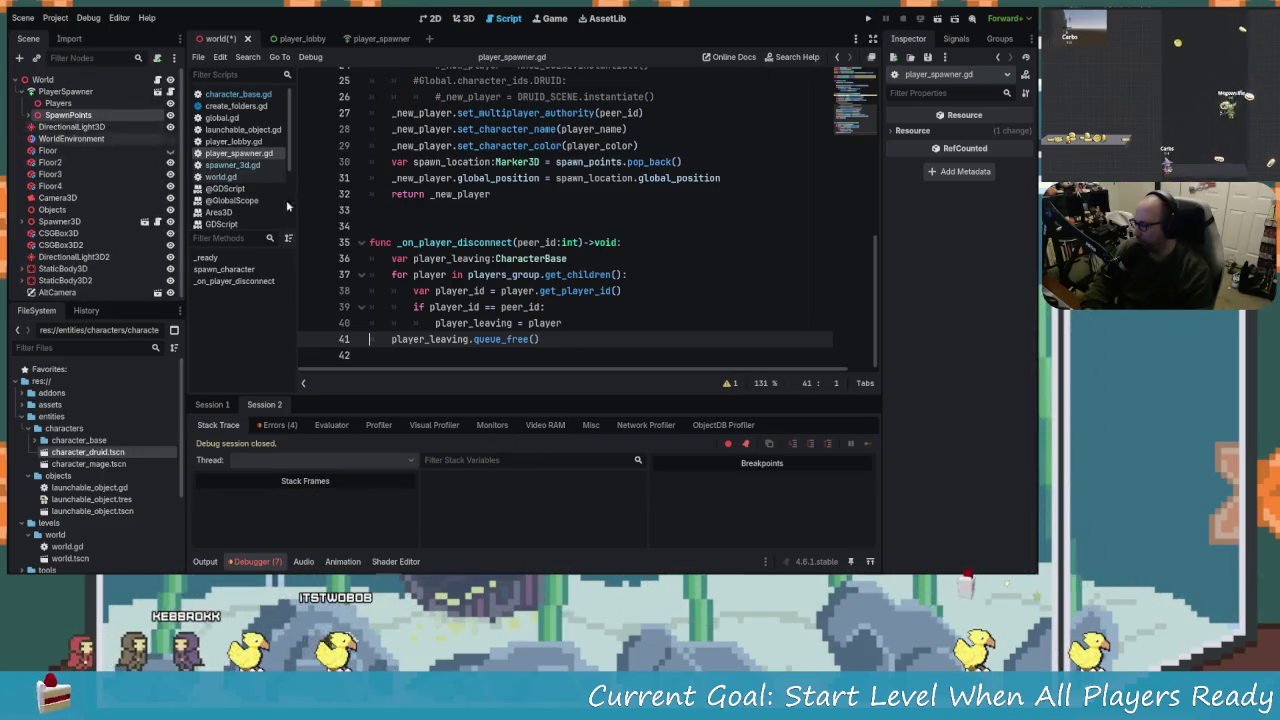
# Compare the PlayerSpawner, Players and SpawnPoints node order in the GitHub game.tscn.
pyautogui.hotkey('alt', 'Tab')
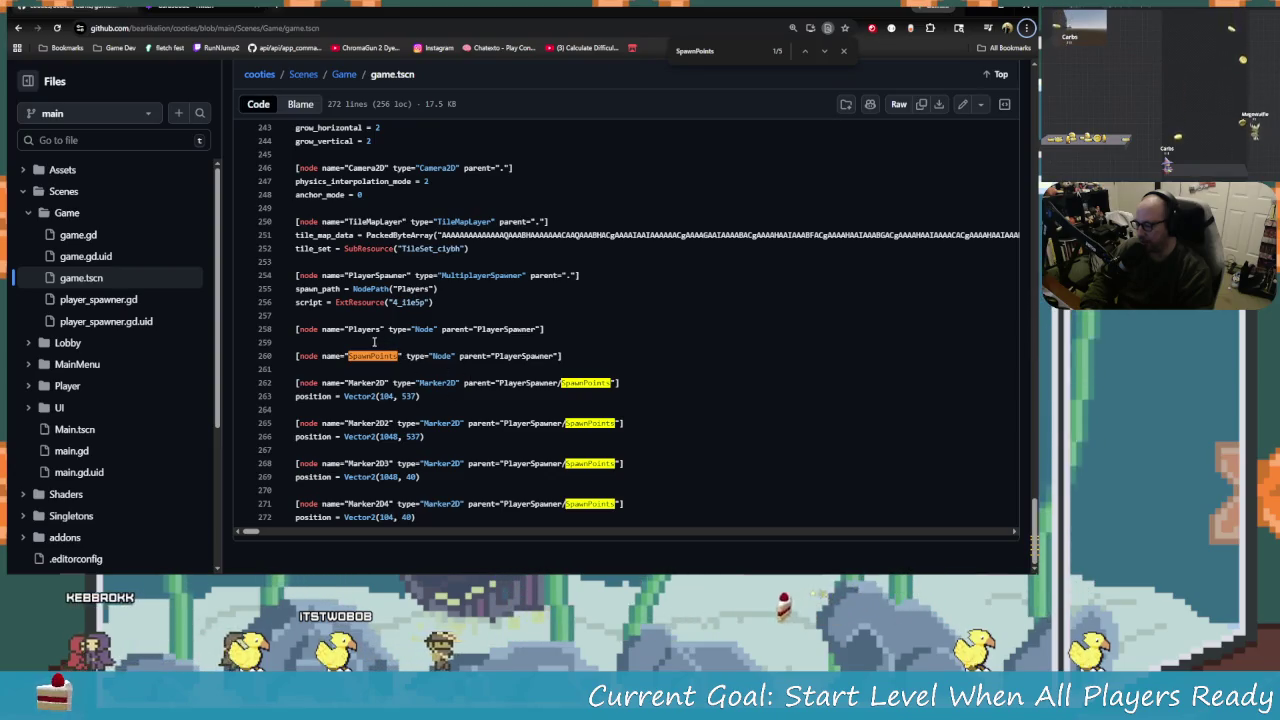
pyautogui.doubleClick(355, 357)
pyautogui.click(409, 372)
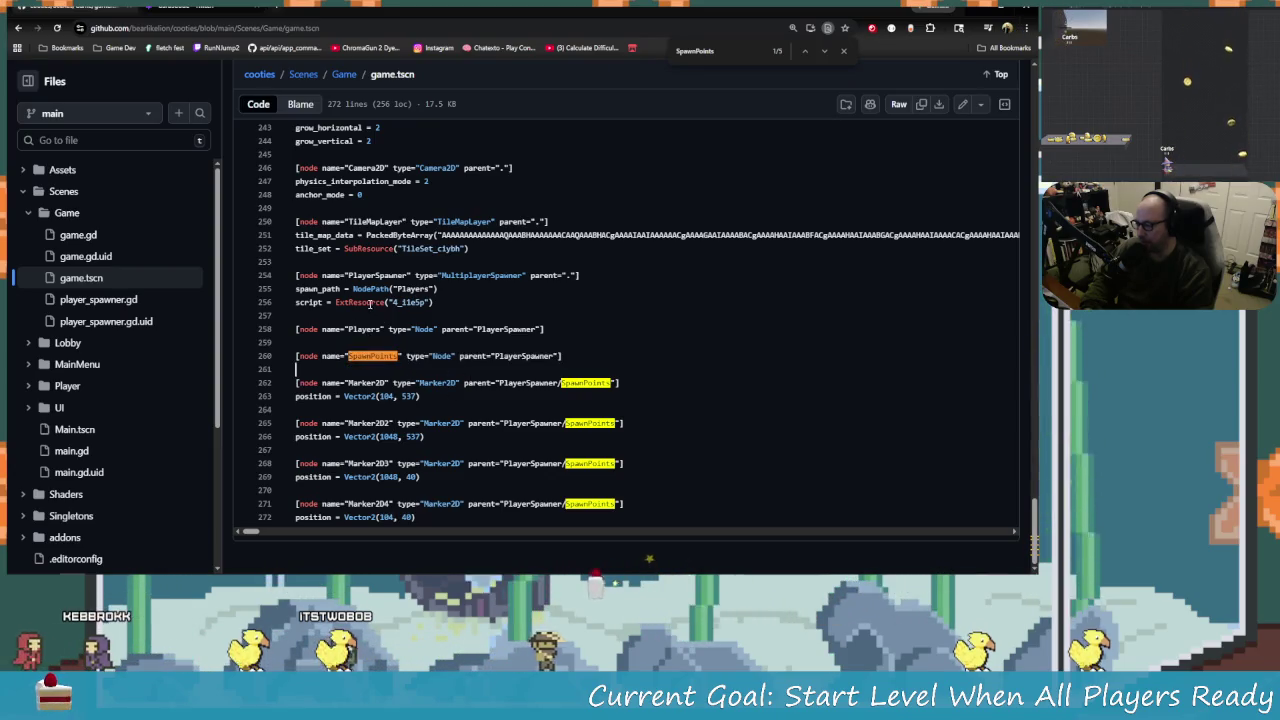
pyautogui.doubleClick(355, 277)
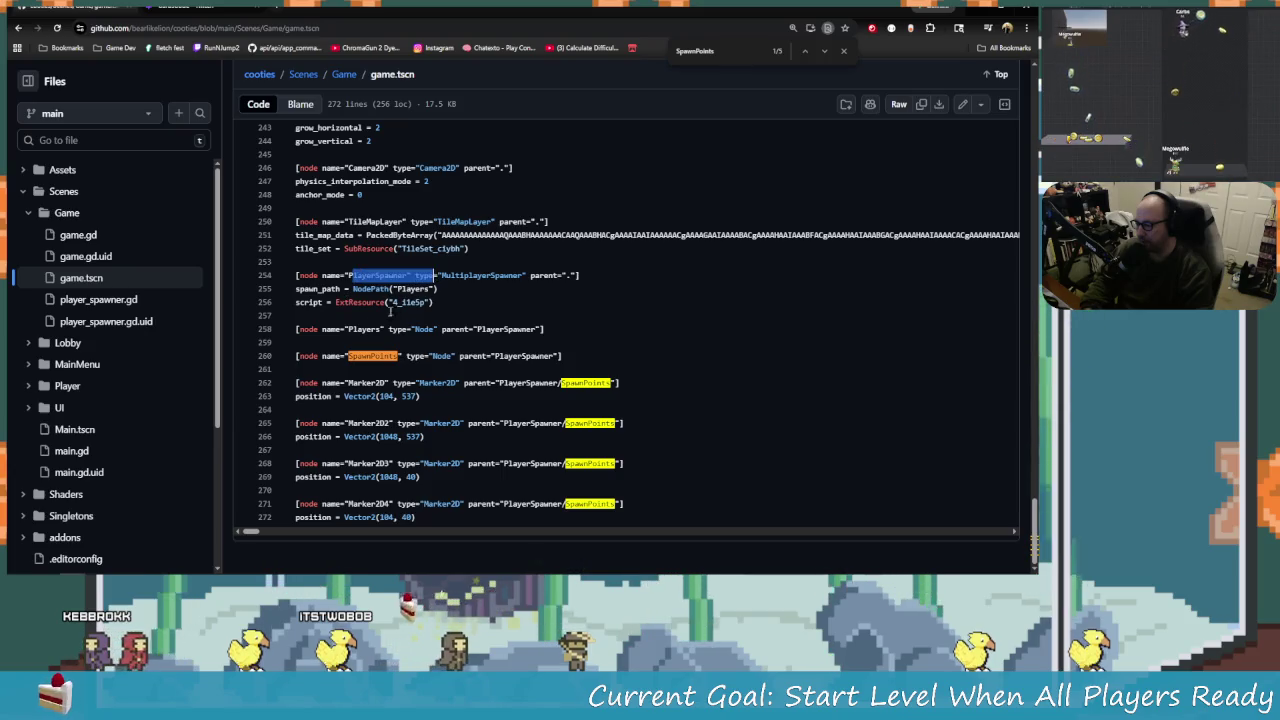
pyautogui.doubleClick(355, 329)
pyautogui.doubleClick(358, 358)
pyautogui.hotkey('alt', 'Tab')
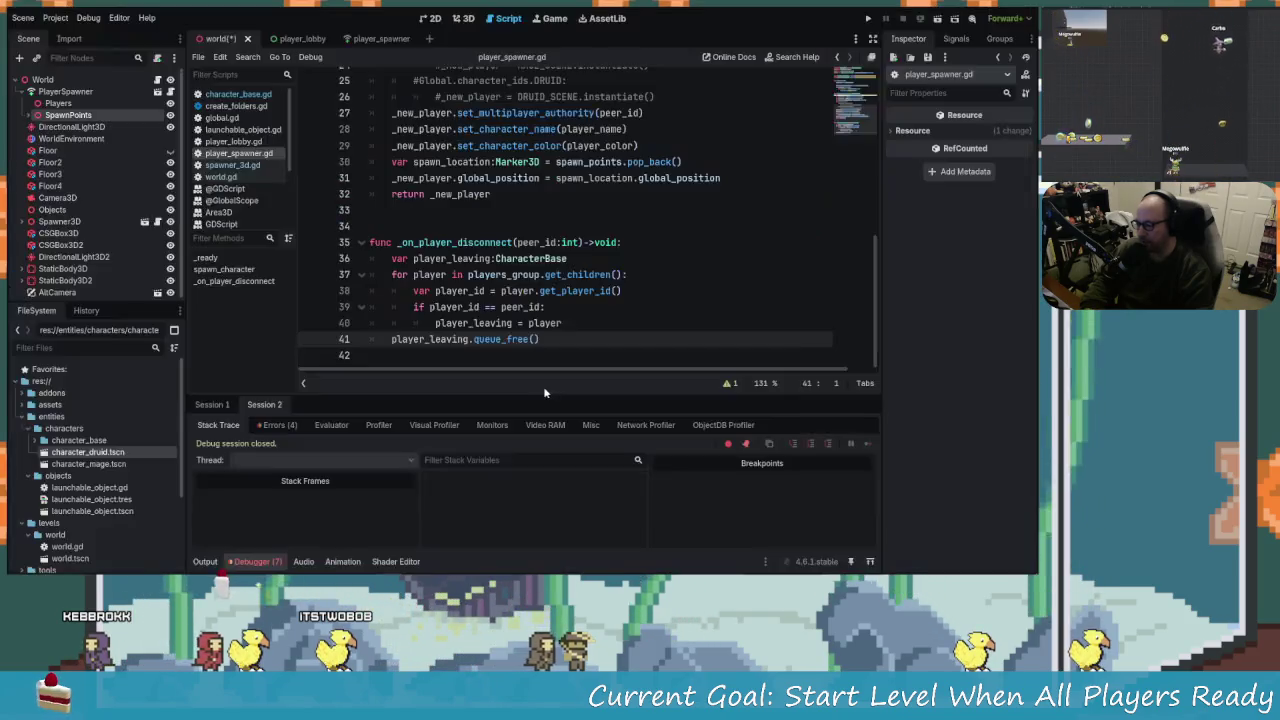
# Review the spawn_points declaration on line 4 and relaunch the game.
pyautogui.click(400, 210)
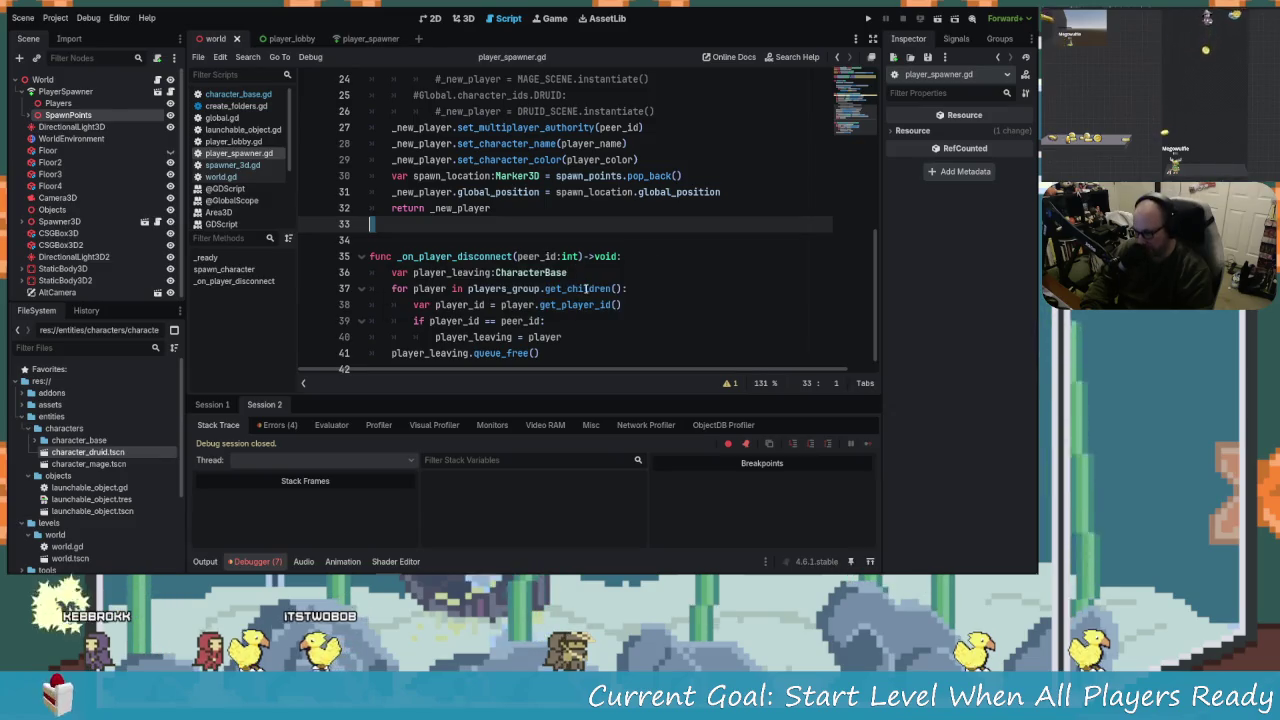
pyautogui.scroll(3, 635, 340)
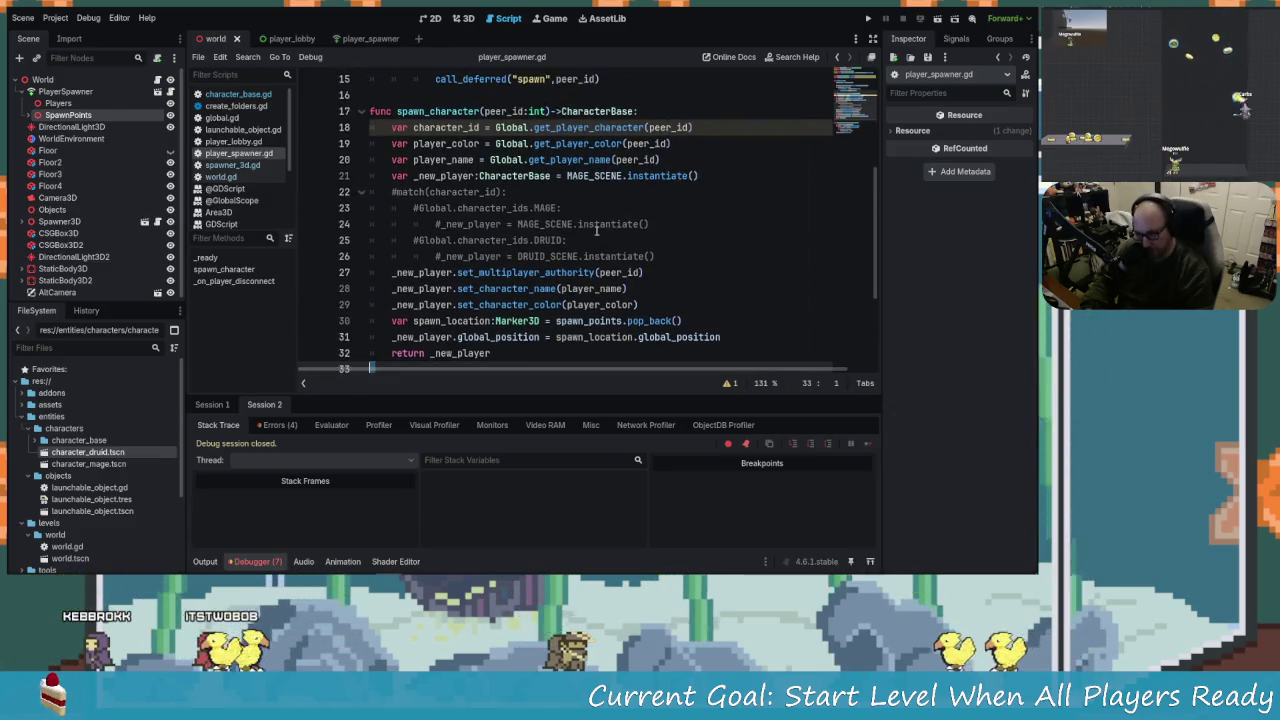
pyautogui.scroll(5, 600, 250)
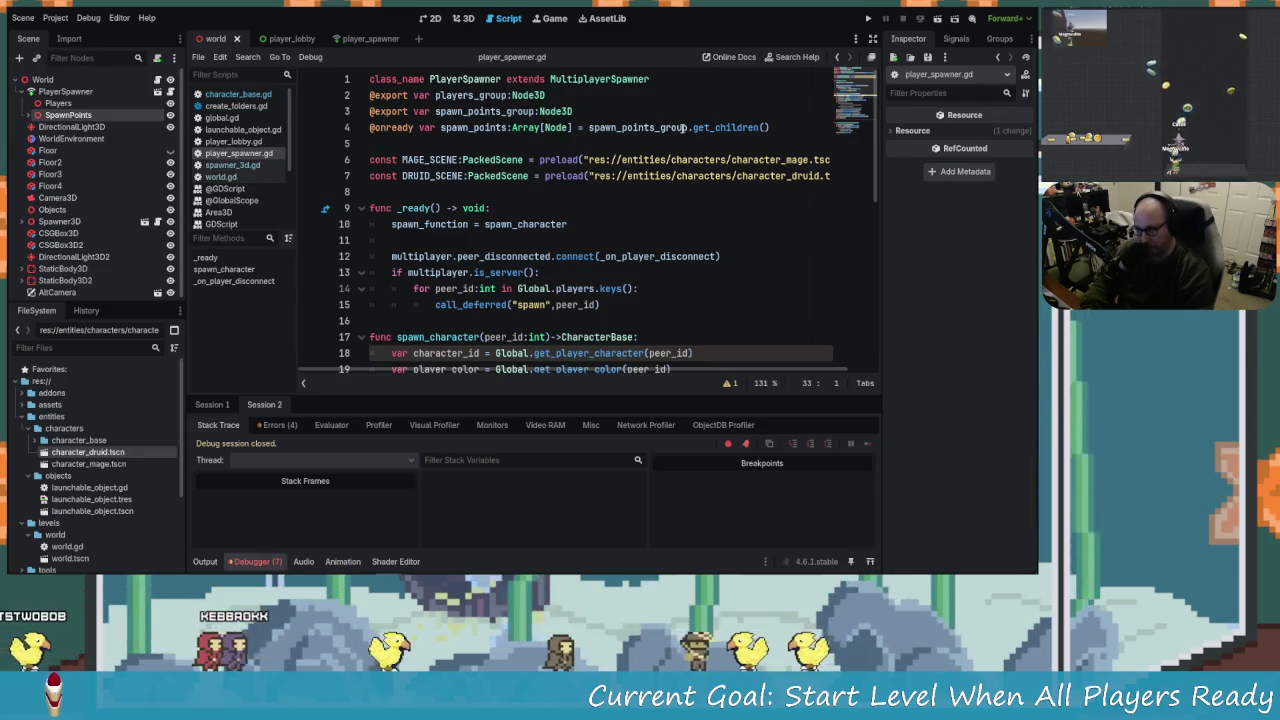
pyautogui.moveTo(573, 127); pyautogui.dragTo(660, 121)
pyautogui.press('F5')
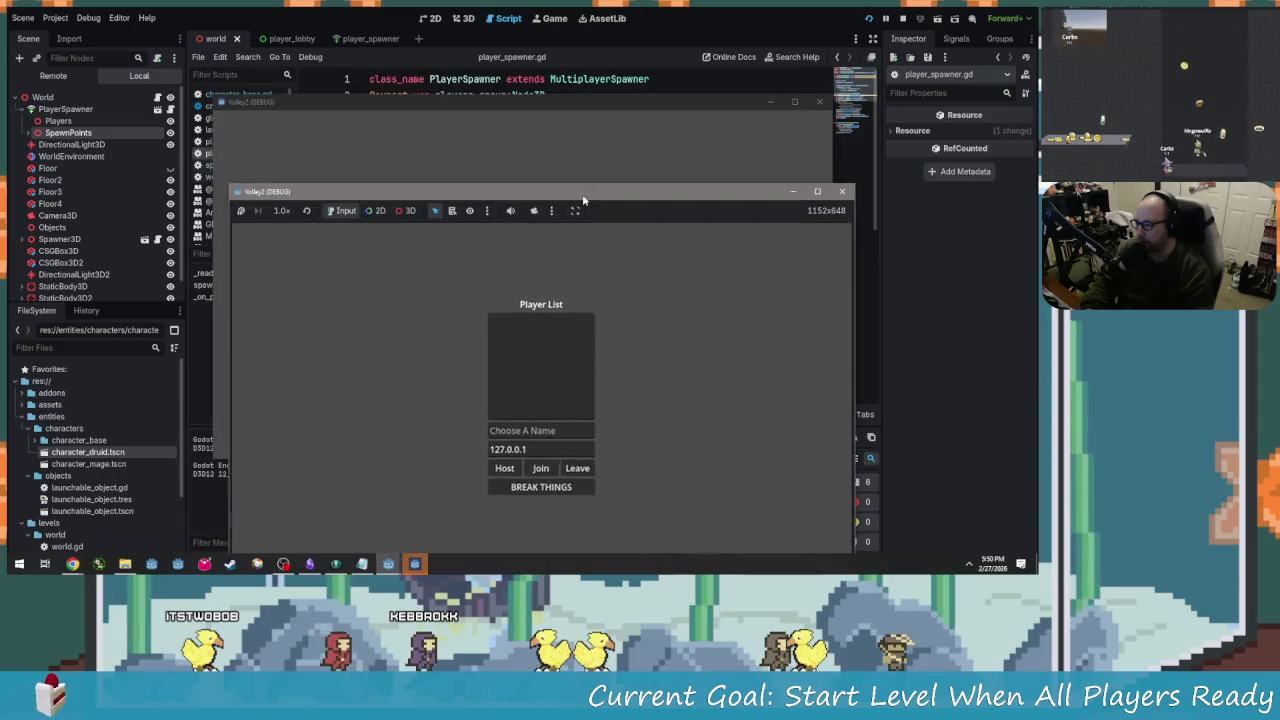
# Host a game as ME? in one window and join as You? from the second instance.
pyautogui.moveTo(585, 199); pyautogui.dragTo(560, 84)
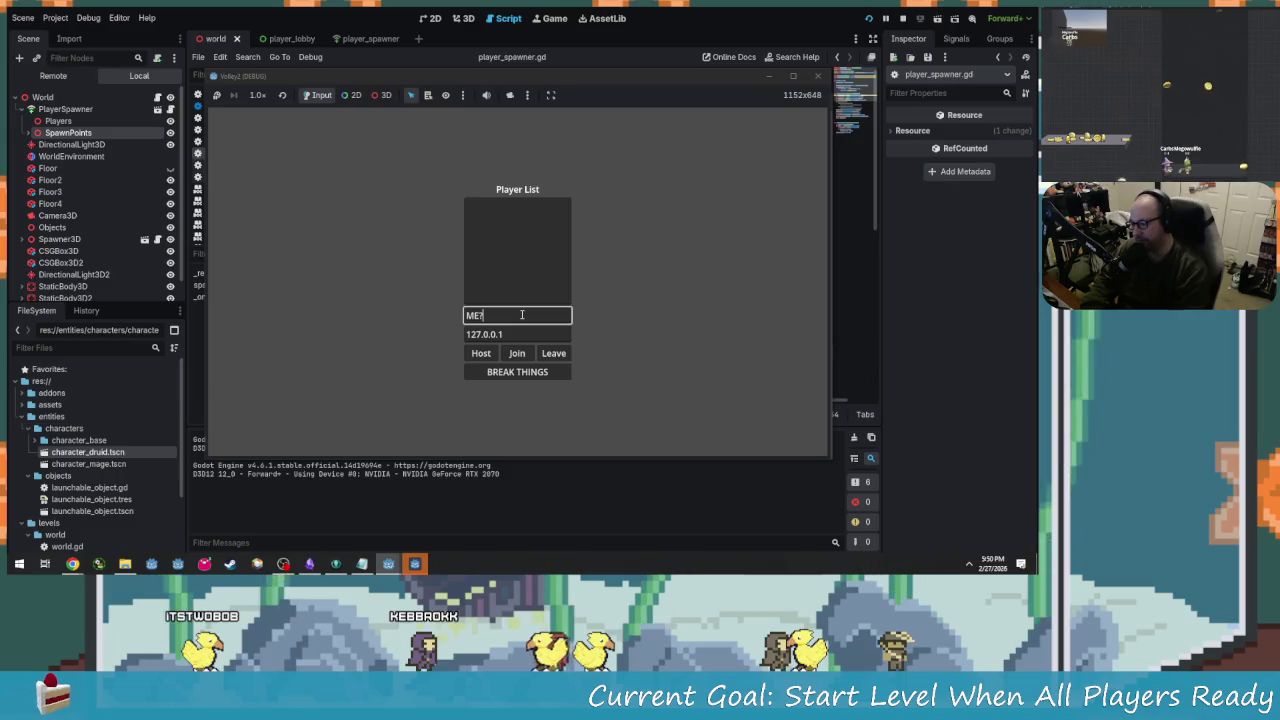
pyautogui.click(478, 353)
pyautogui.click(543, 57)
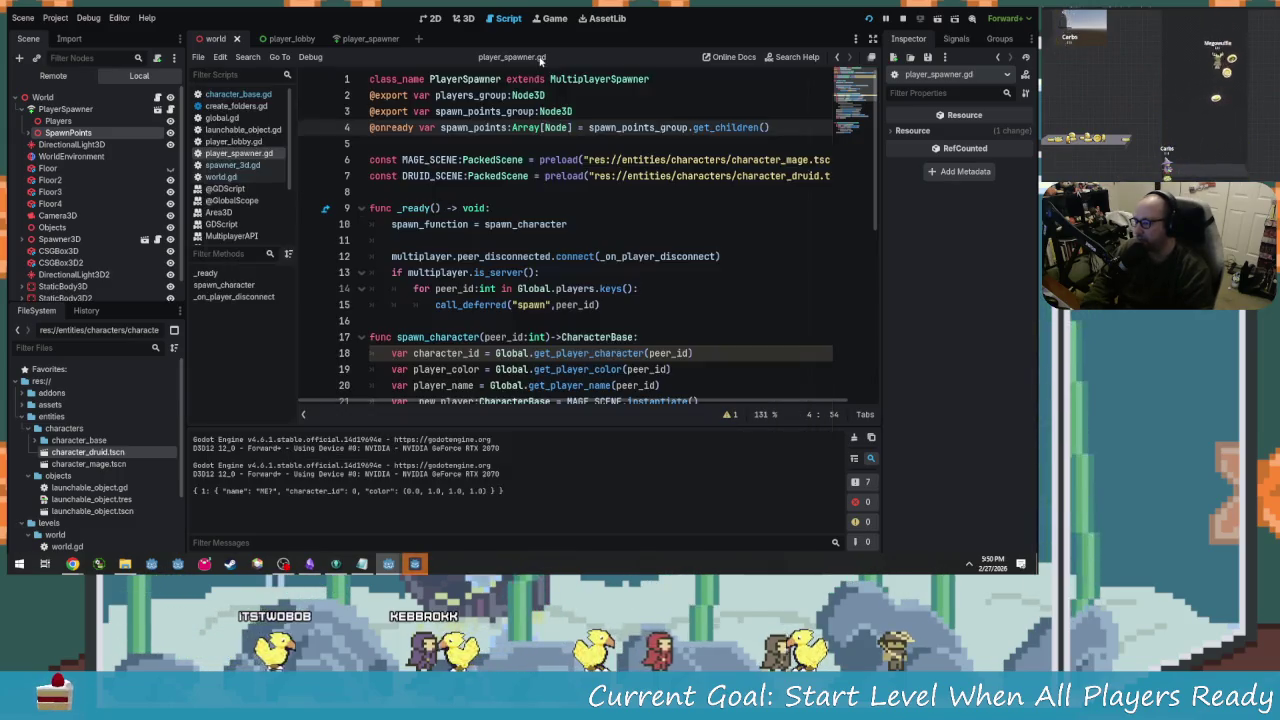
pyautogui.hotkey('alt', 'Tab')
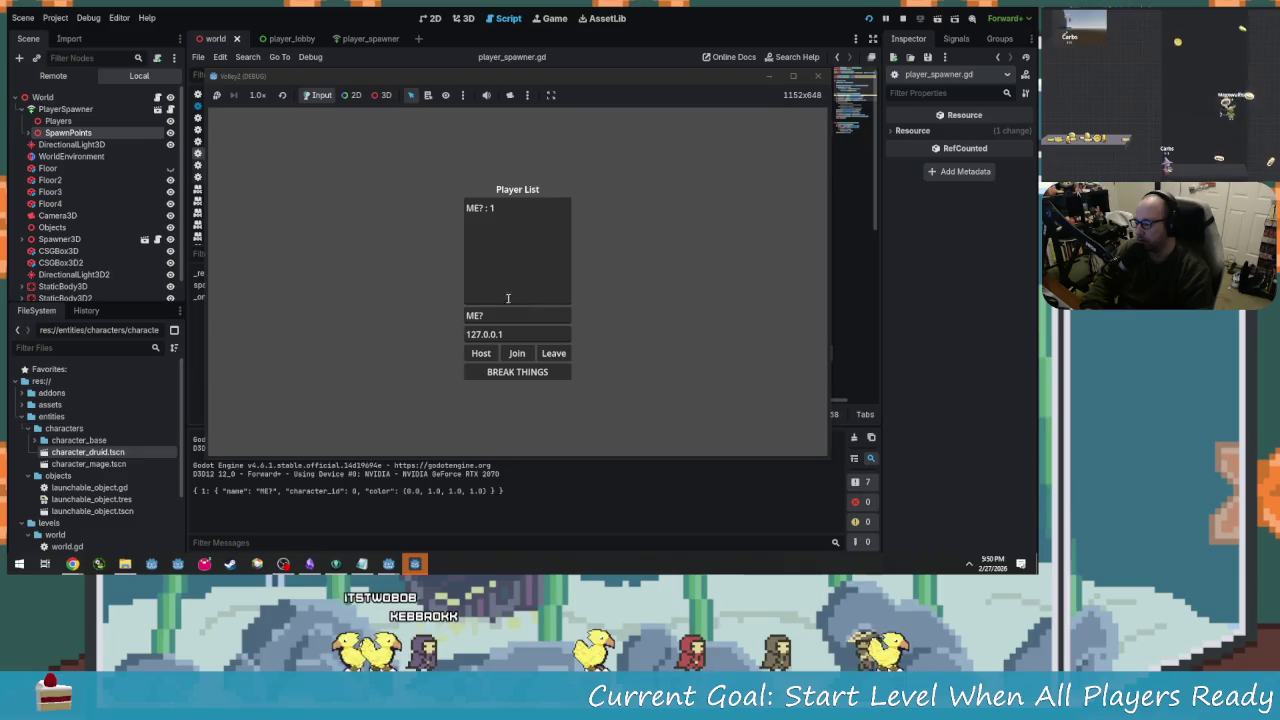
pyautogui.hotkey('alt', 'Tab')
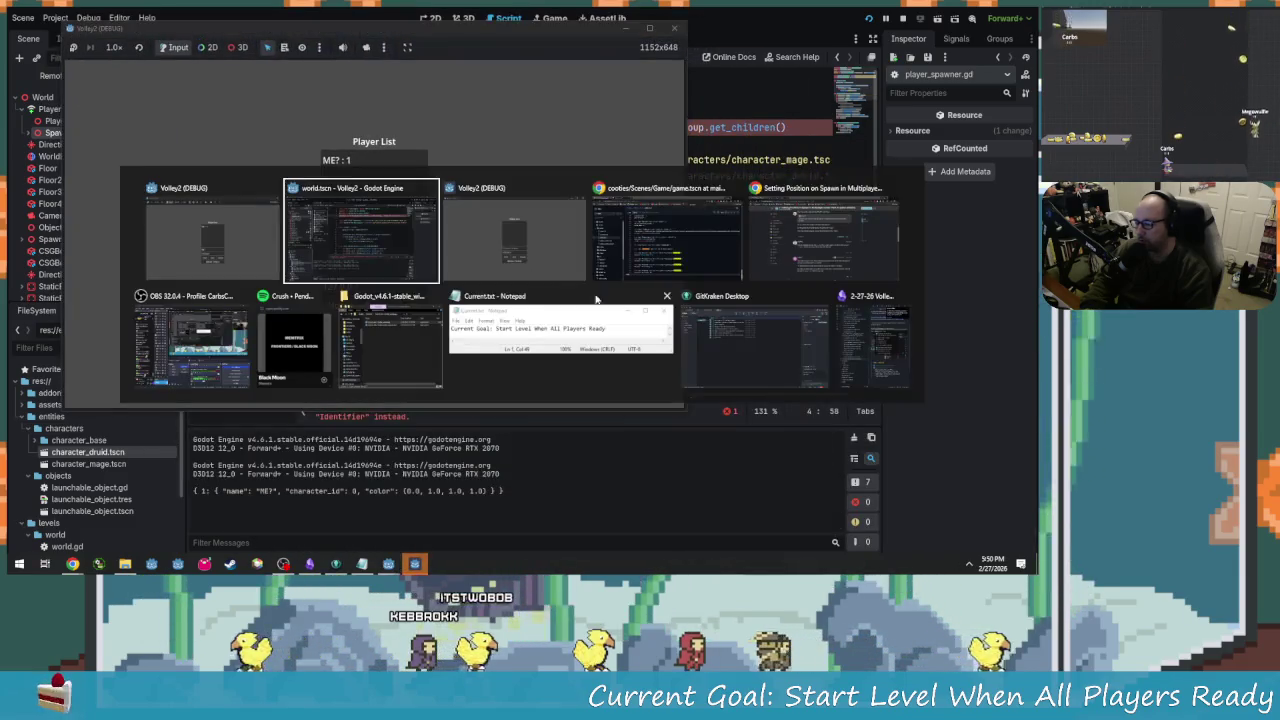
pyautogui.click(512, 234)
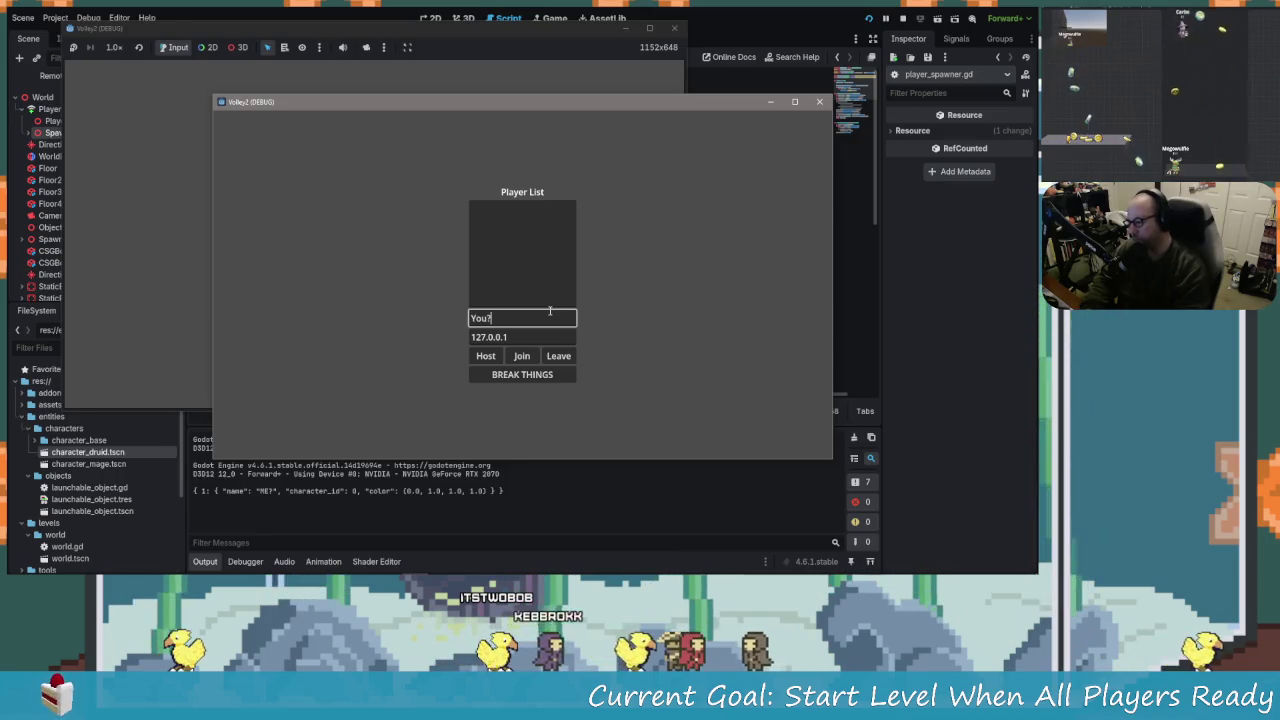
pyautogui.click(516, 360)
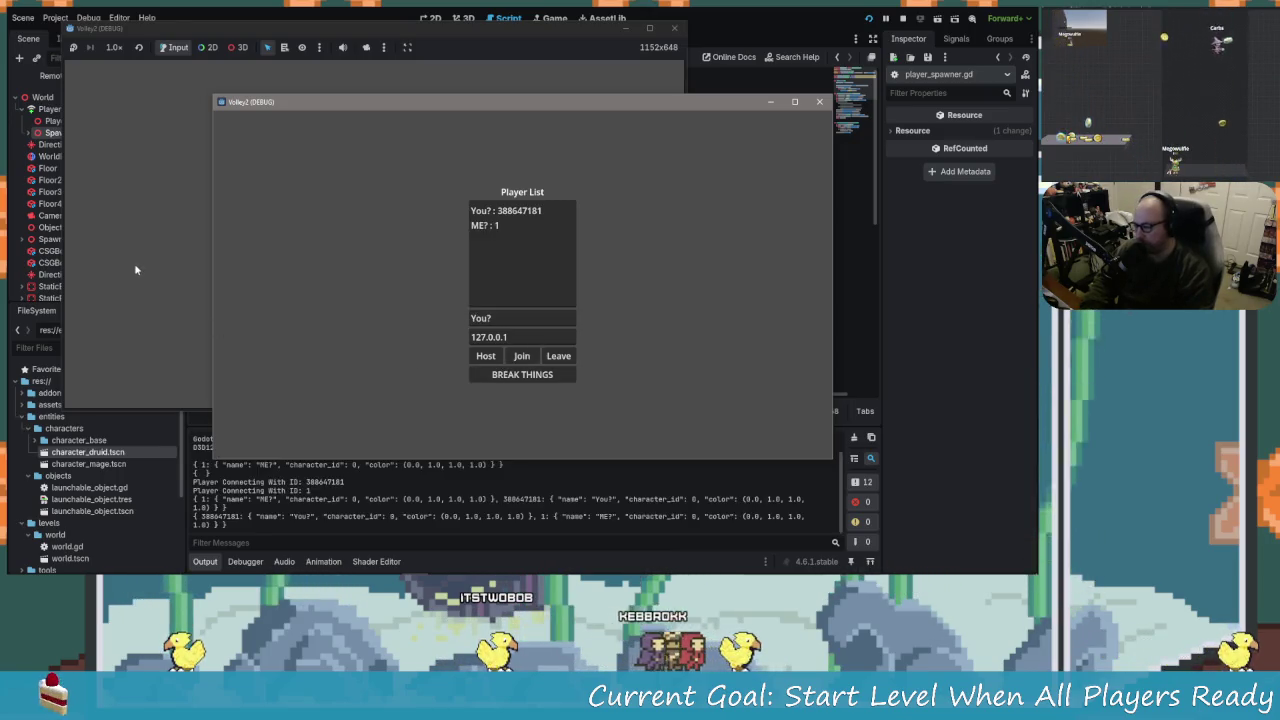
pyautogui.click(134, 271)
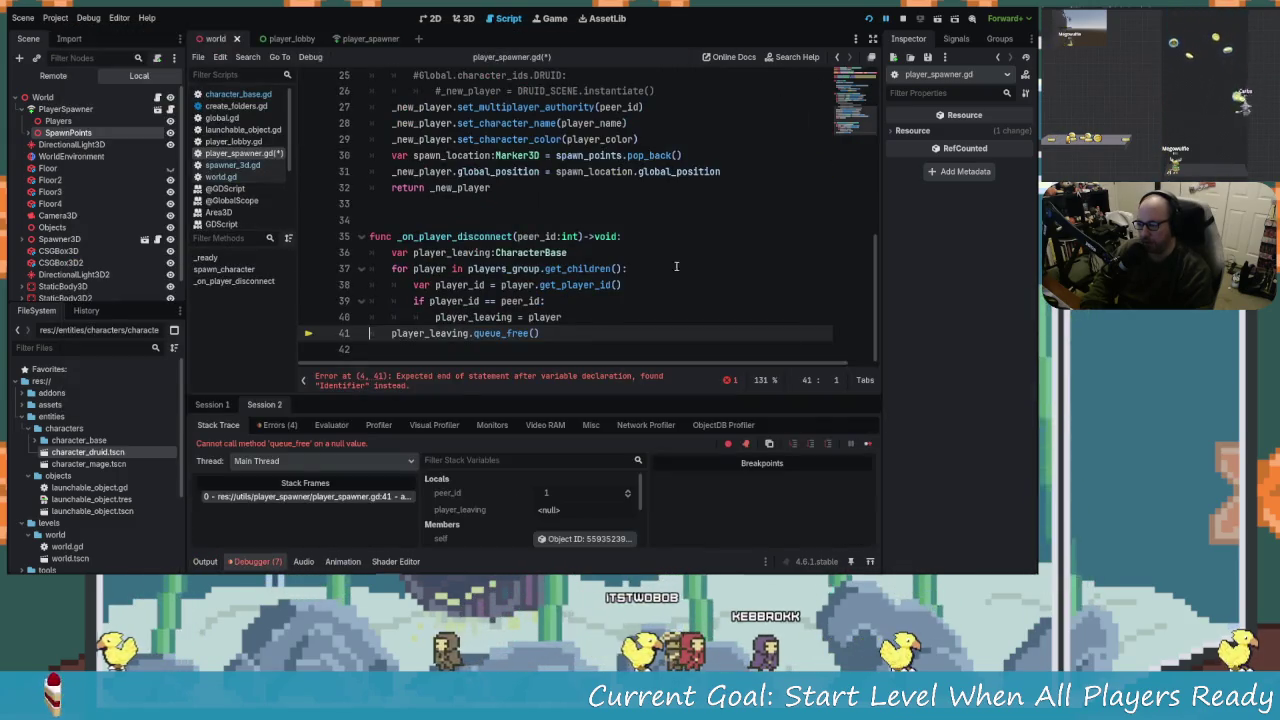
# Replace line 4's broken group reference with get_node("SpawnPoints") and rerun the project.
pyautogui.scroll(8, 685, 207)
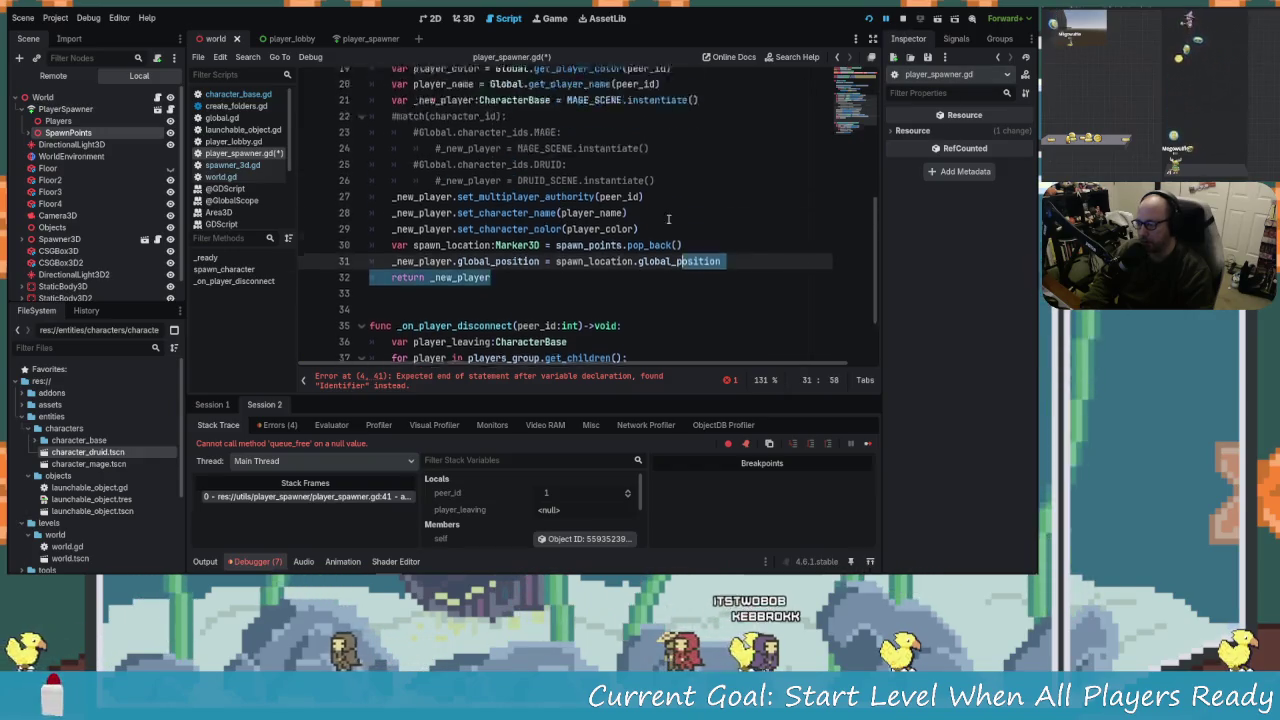
pyautogui.click(655, 127)
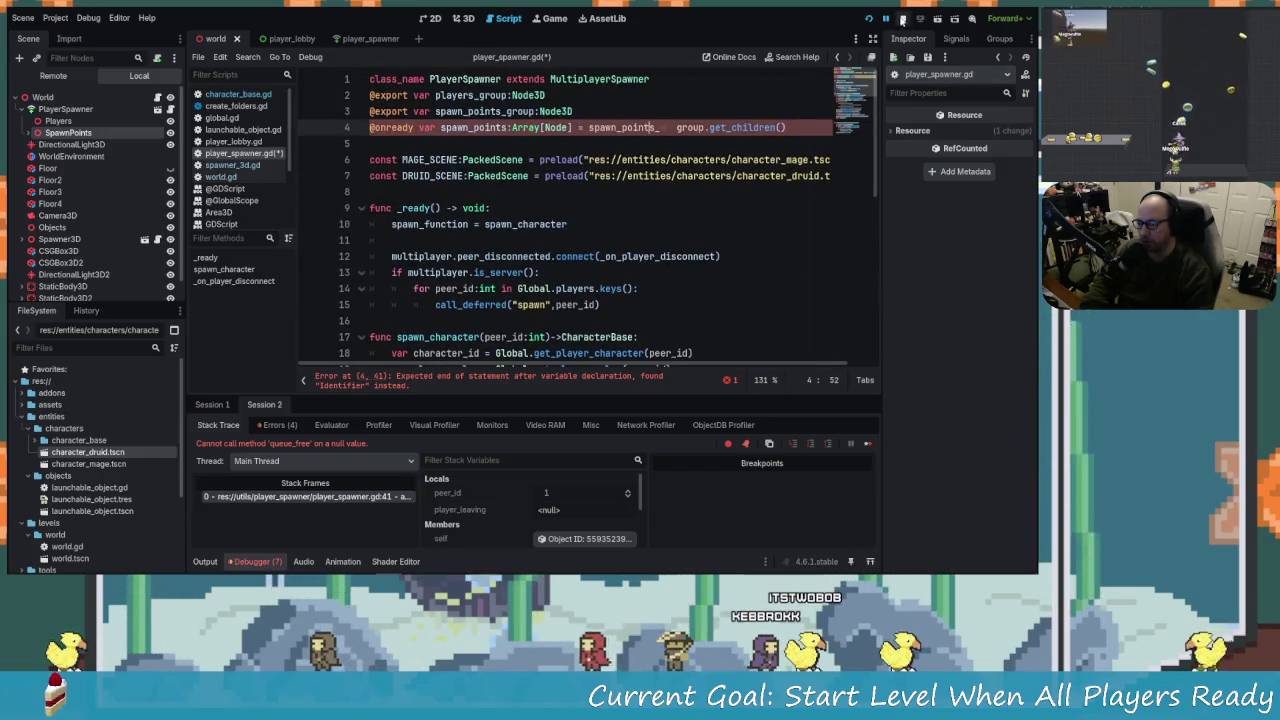
pyautogui.press('Delete')
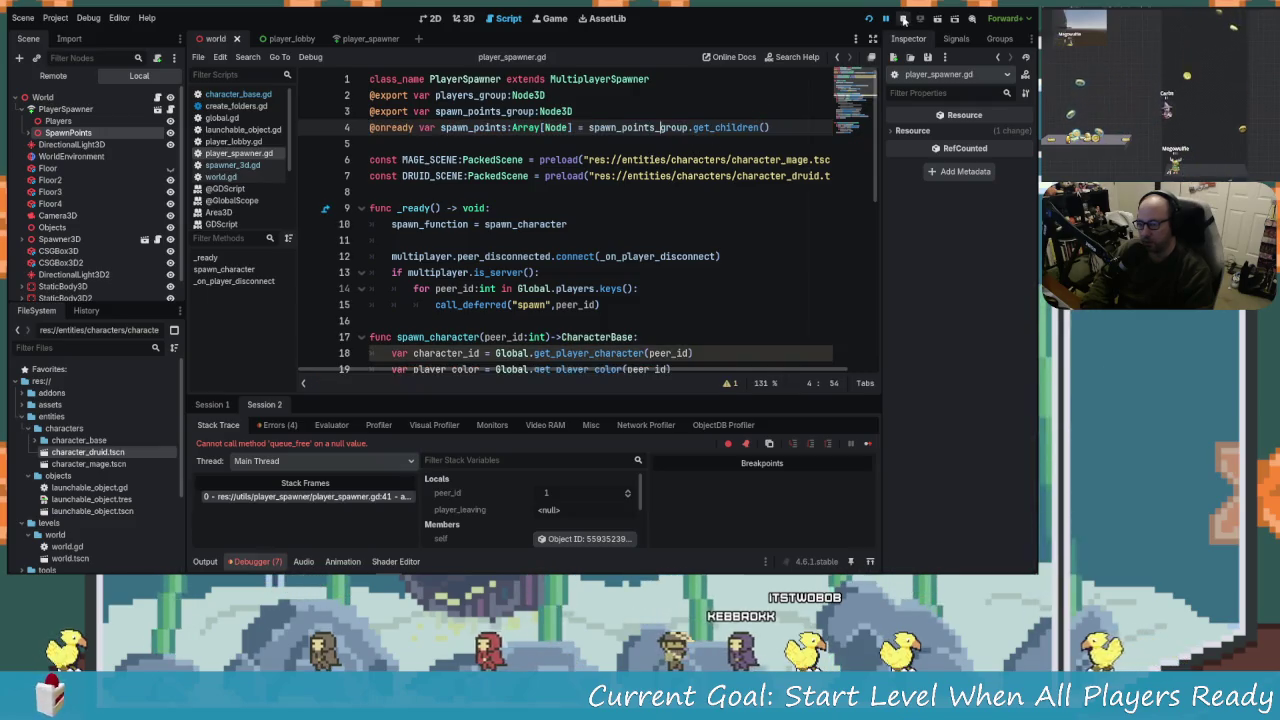
pyautogui.hotkey('ctrl', 'shift', 'Right')
pyautogui.press('Delete')
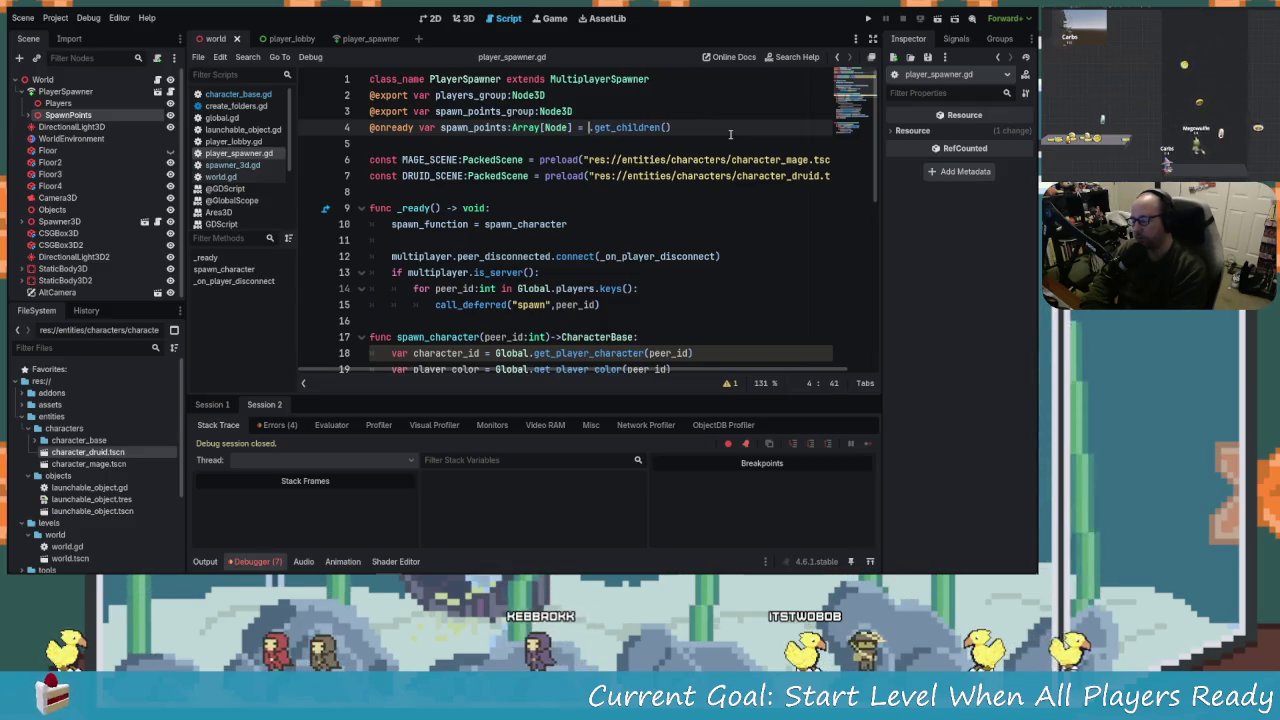
pyautogui.write('get_no')
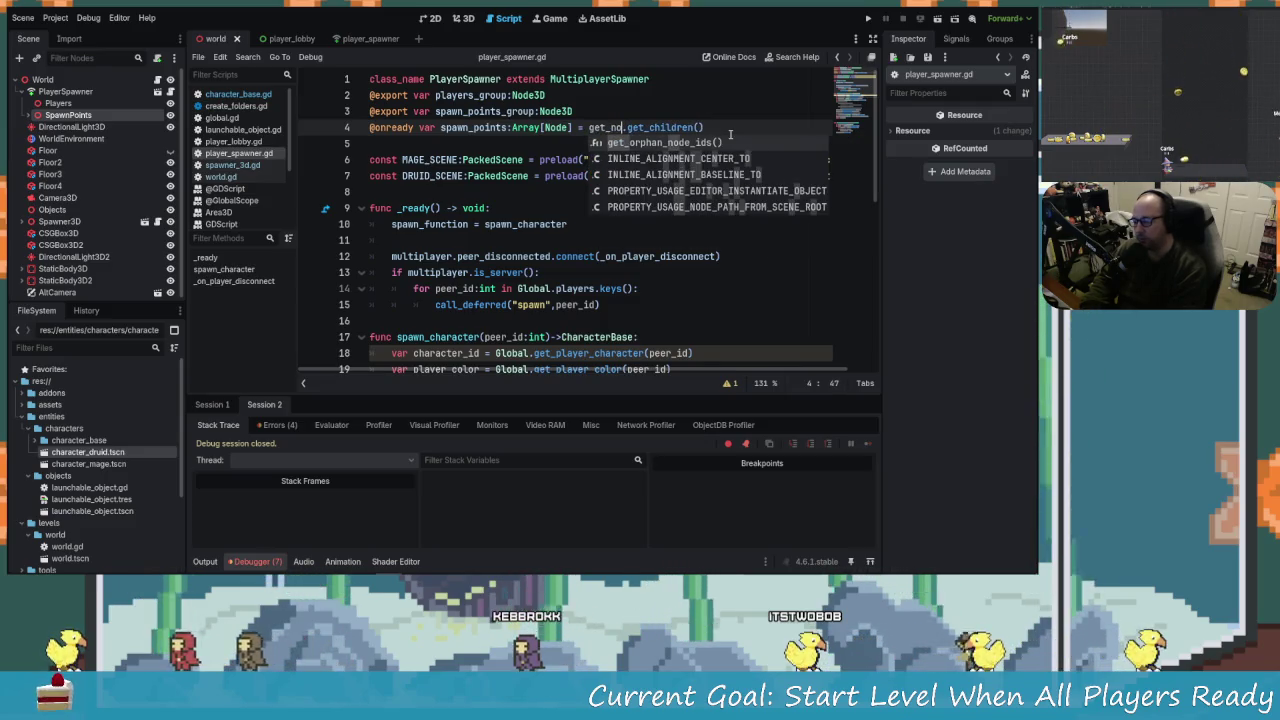
pyautogui.write('de("')
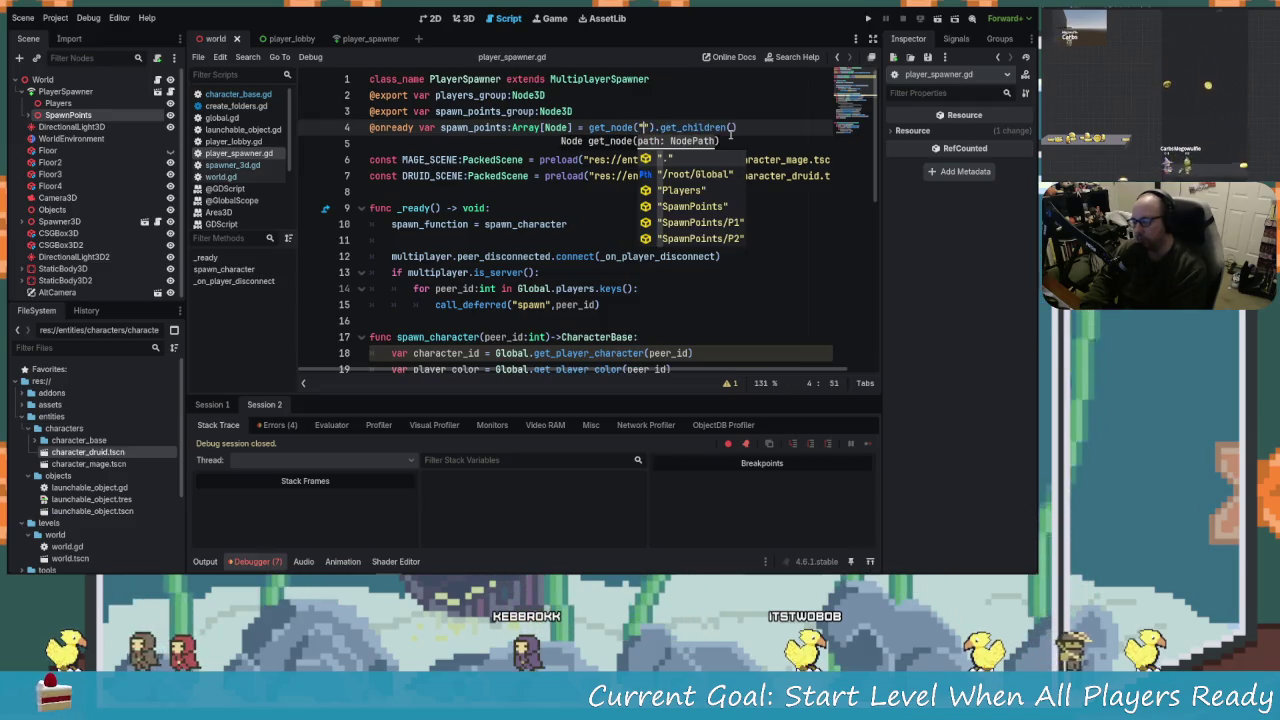
pyautogui.write('Sp')
pyautogui.press('Return')
pyautogui.click(757, 127)
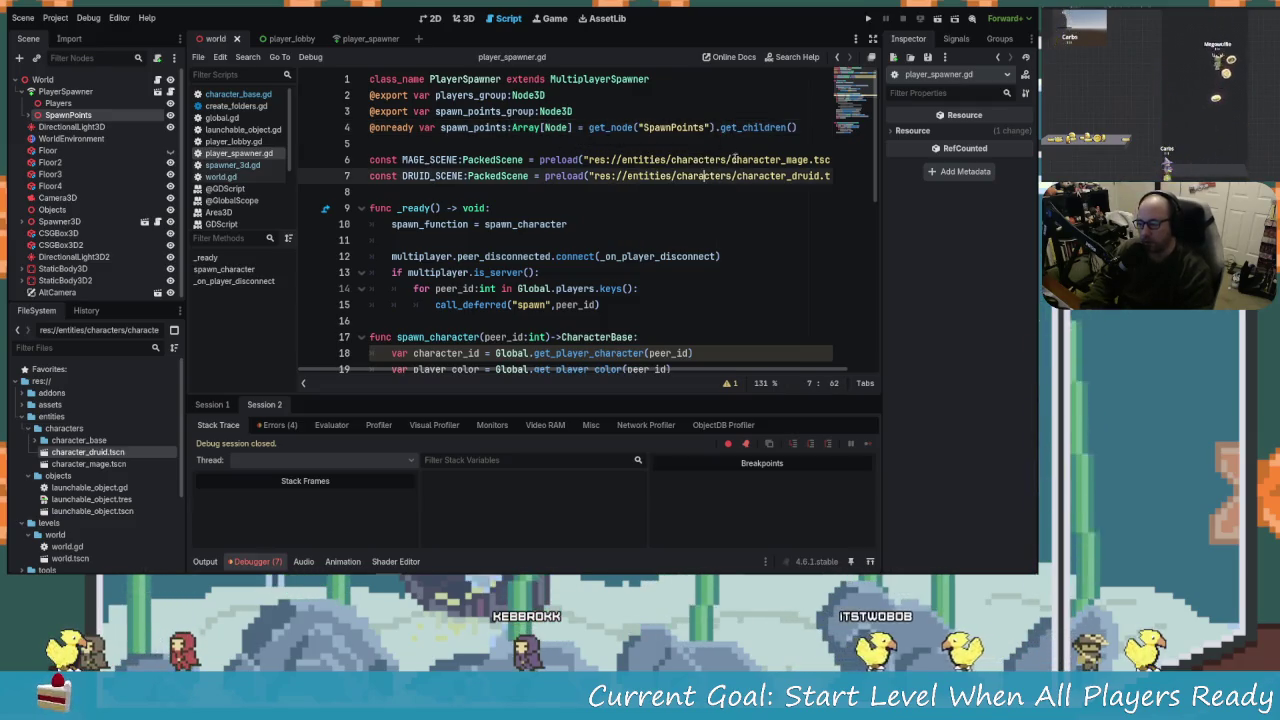
pyautogui.click(870, 17)
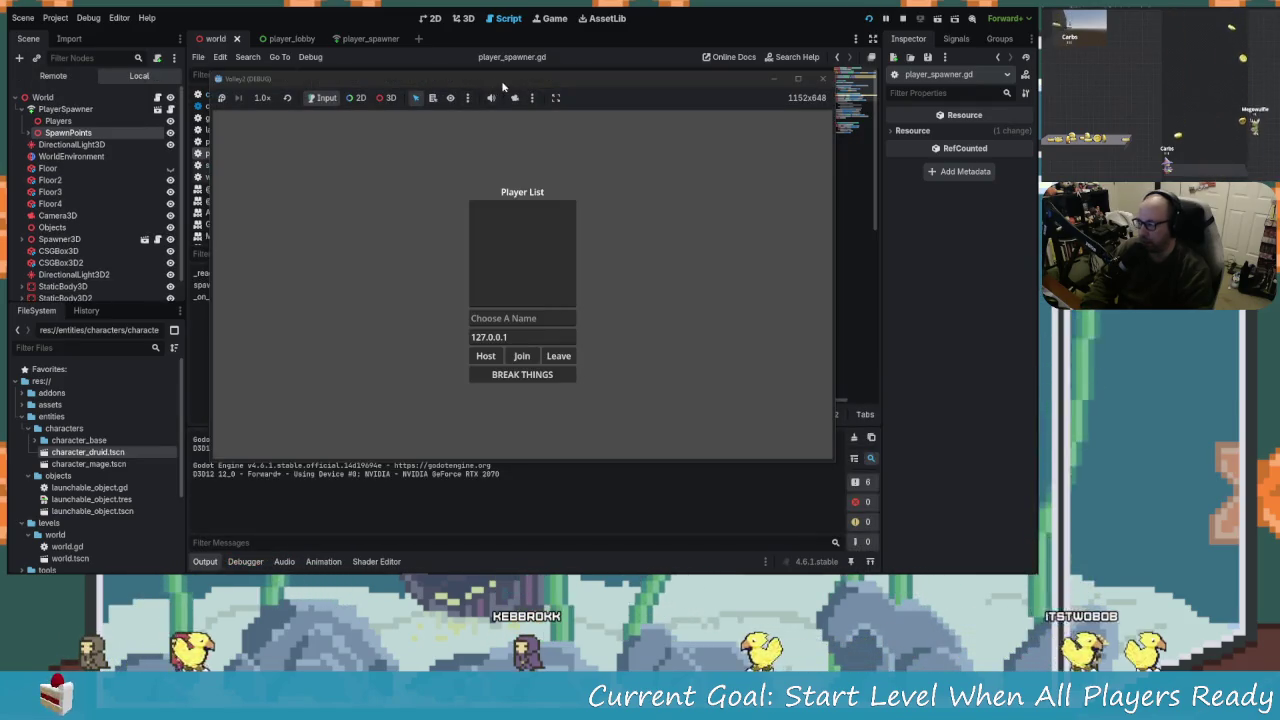
# Tile both game windows side by side and enter the names WORKED? and NOPE!
pyautogui.moveTo(531, 186)
pyautogui.mouseDown()
pyautogui.moveTo(429, 194)
pyautogui.moveTo(280, 86)
pyautogui.moveTo(410, 124)
pyautogui.mouseUp()
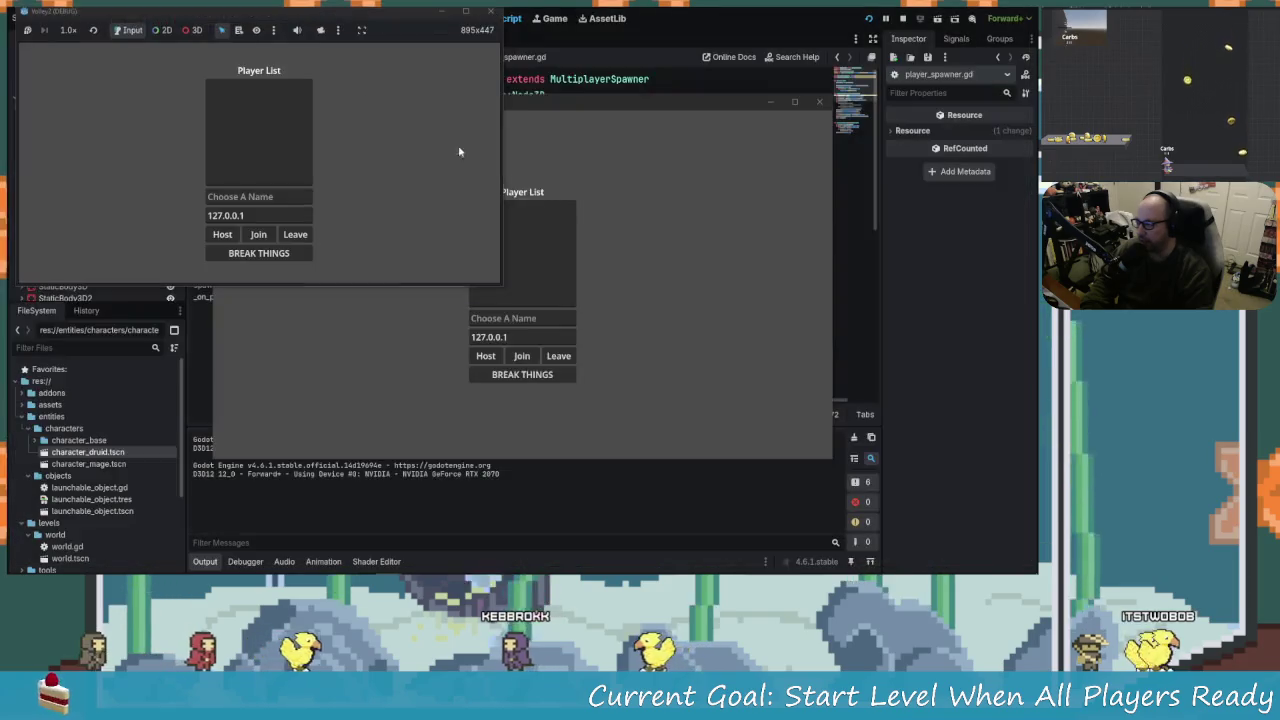
pyautogui.moveTo(626, 100); pyautogui.dragTo(1030, 8)
pyautogui.click(309, 196)
pyautogui.write('WORKED?')
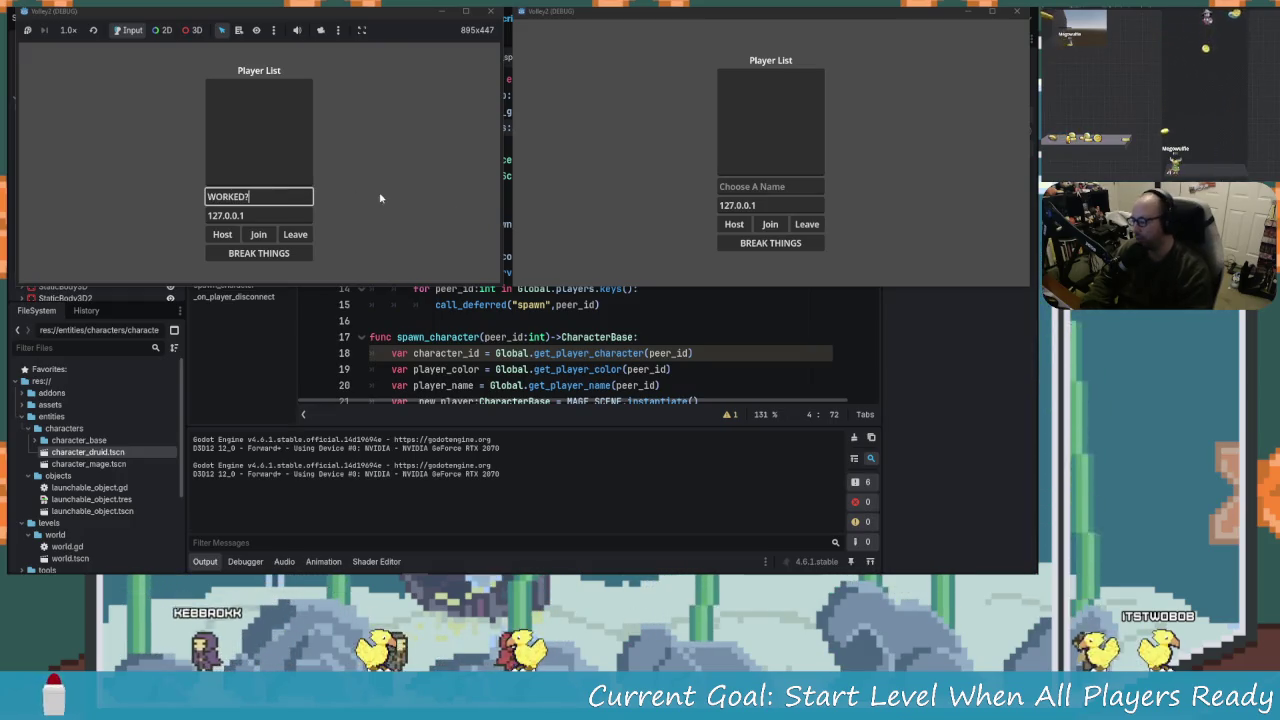
pyautogui.click(791, 182)
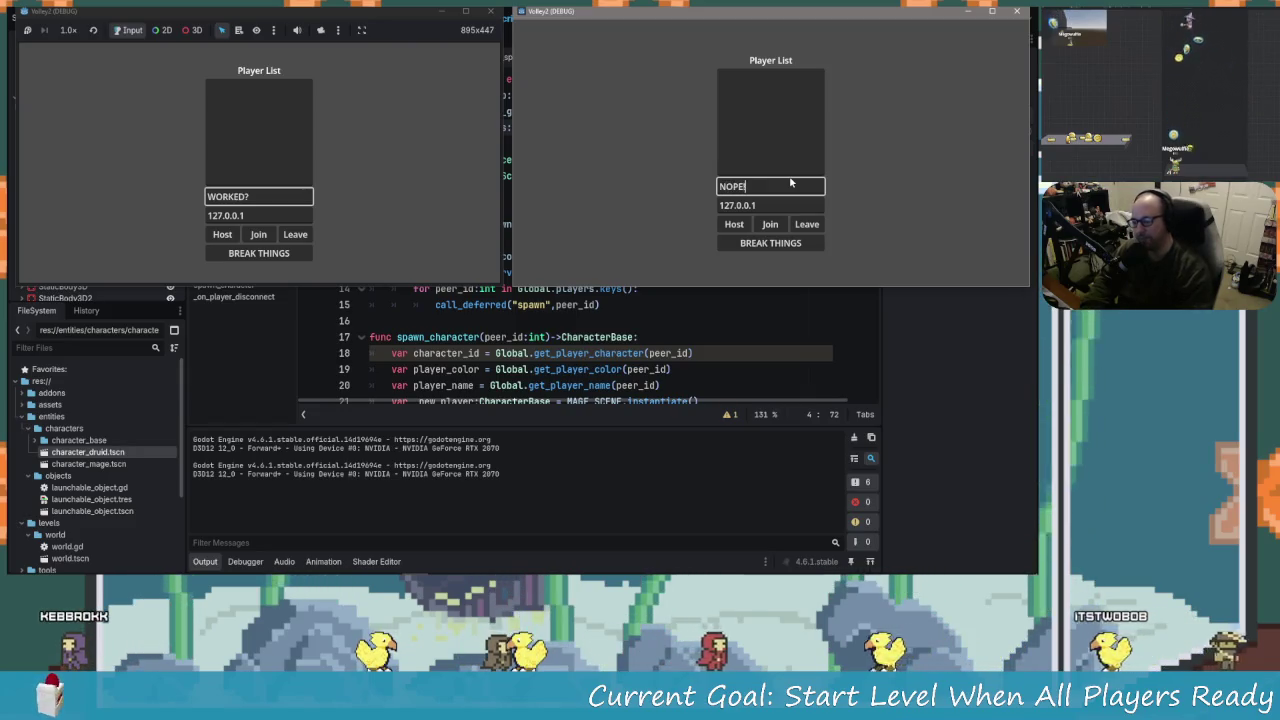
pyautogui.write('!')
# Host as WORKED?, join as NOPE!, start the level, then stop the game with F8.
pyautogui.click(222, 234)
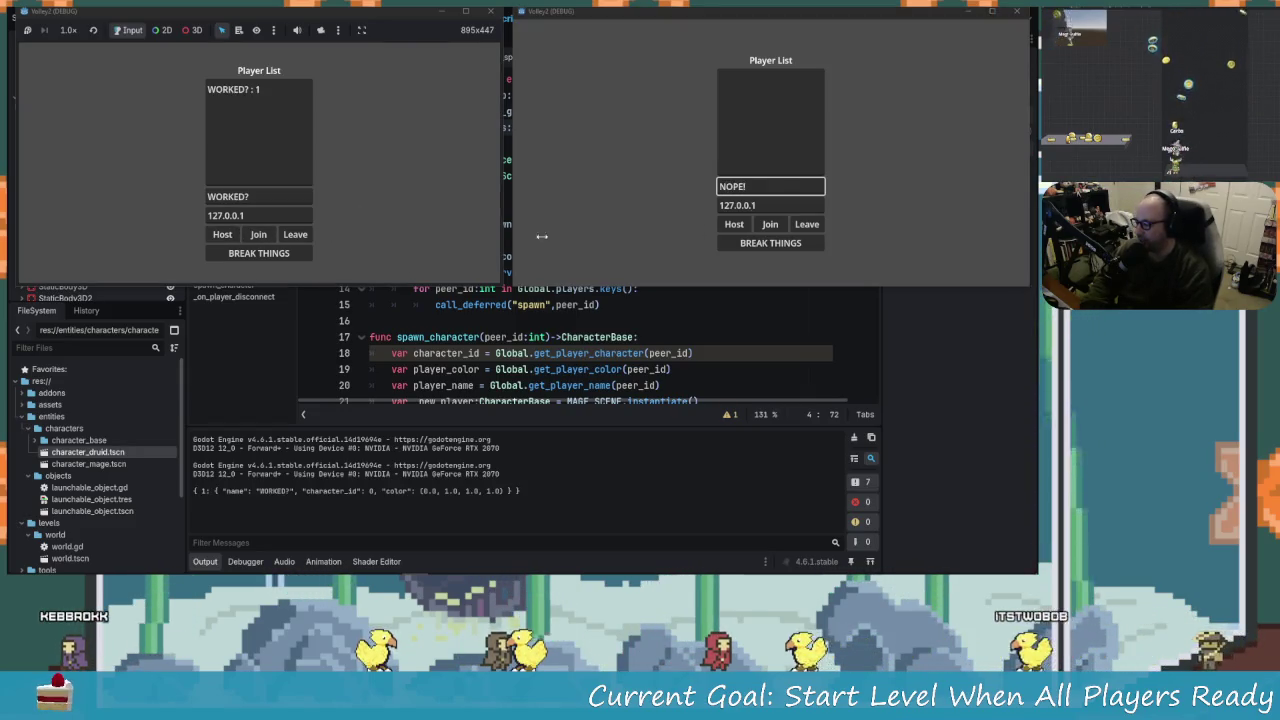
pyautogui.click(770, 224)
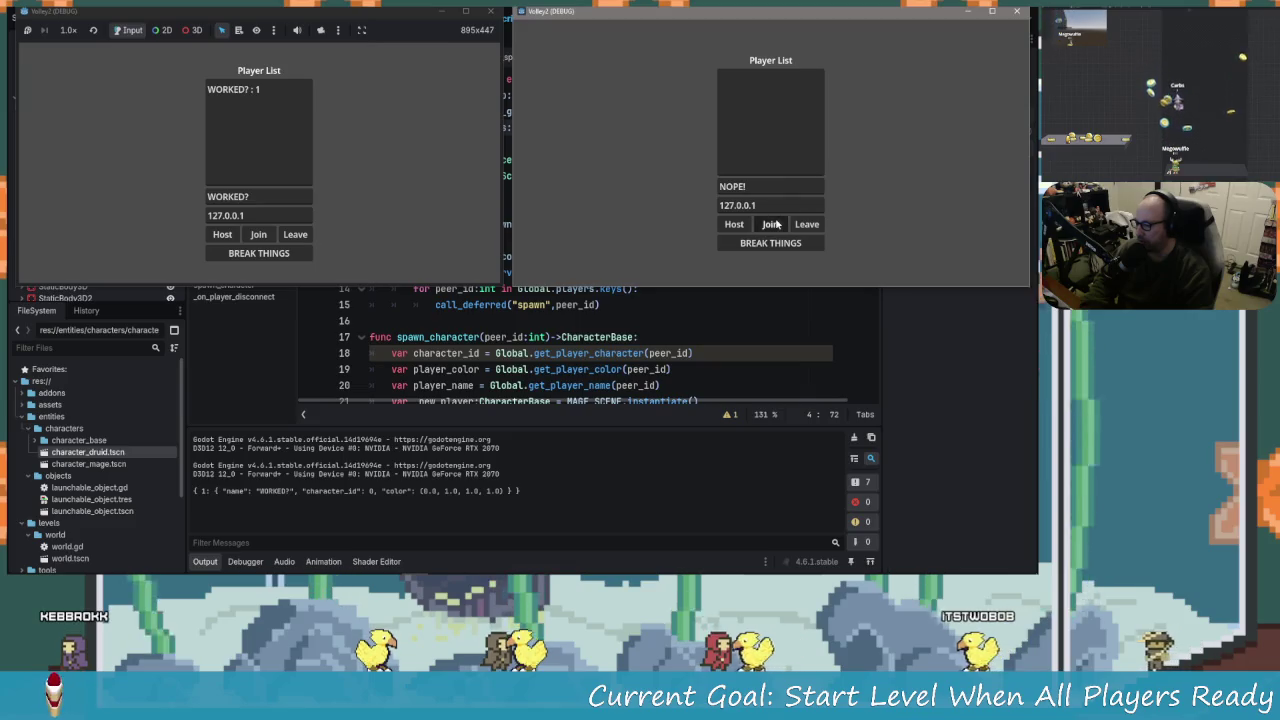
pyautogui.click(258, 253)
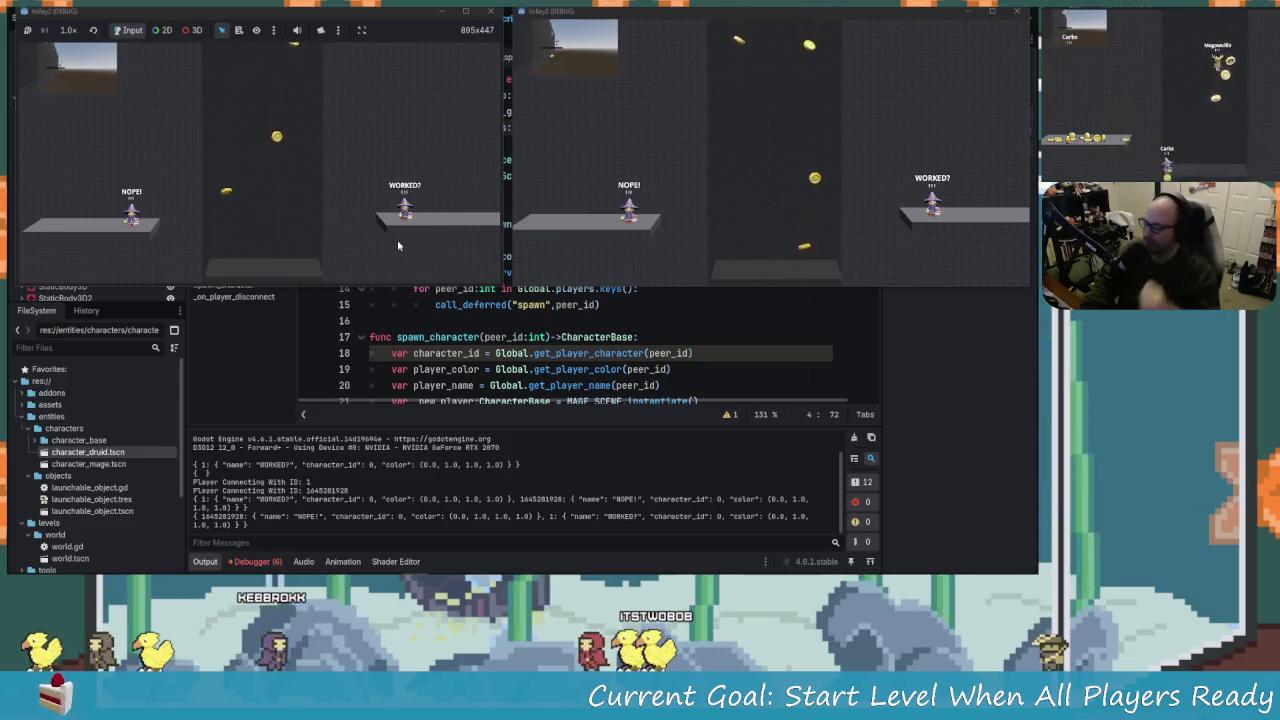
pyautogui.press('F8')
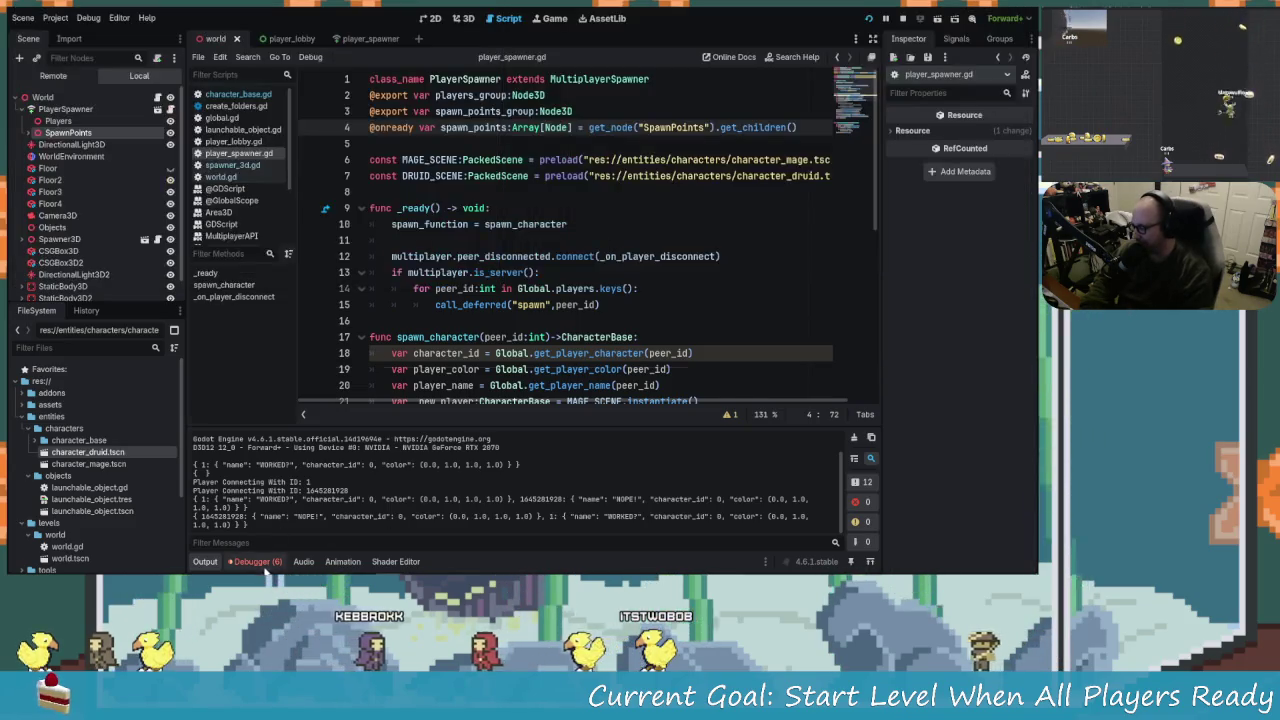
# Trace an is_inside_tree error to line 31's global_position assignment, then bring up game.tscn on GitHub.
pyautogui.click(255, 561)
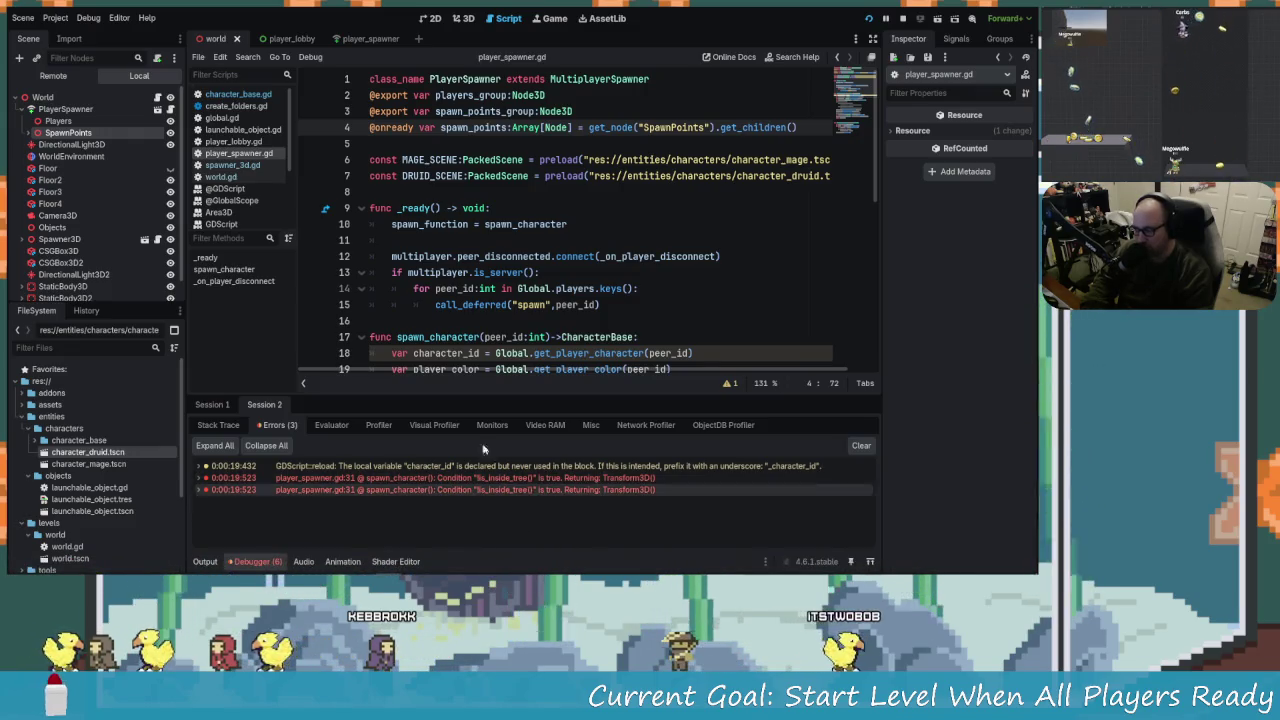
pyautogui.moveTo(529, 306)
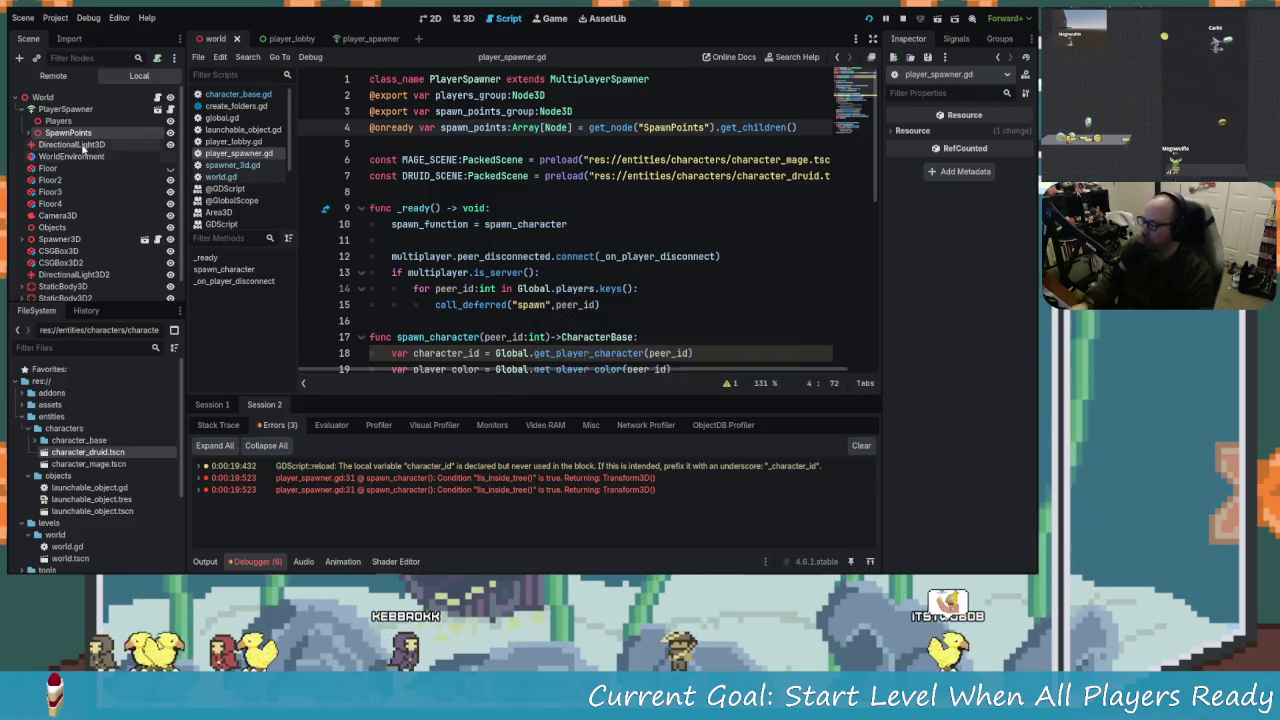
pyautogui.click(548, 256)
pyautogui.scroll(-1, 683, 325)
pyautogui.scroll(-1, 683, 325)
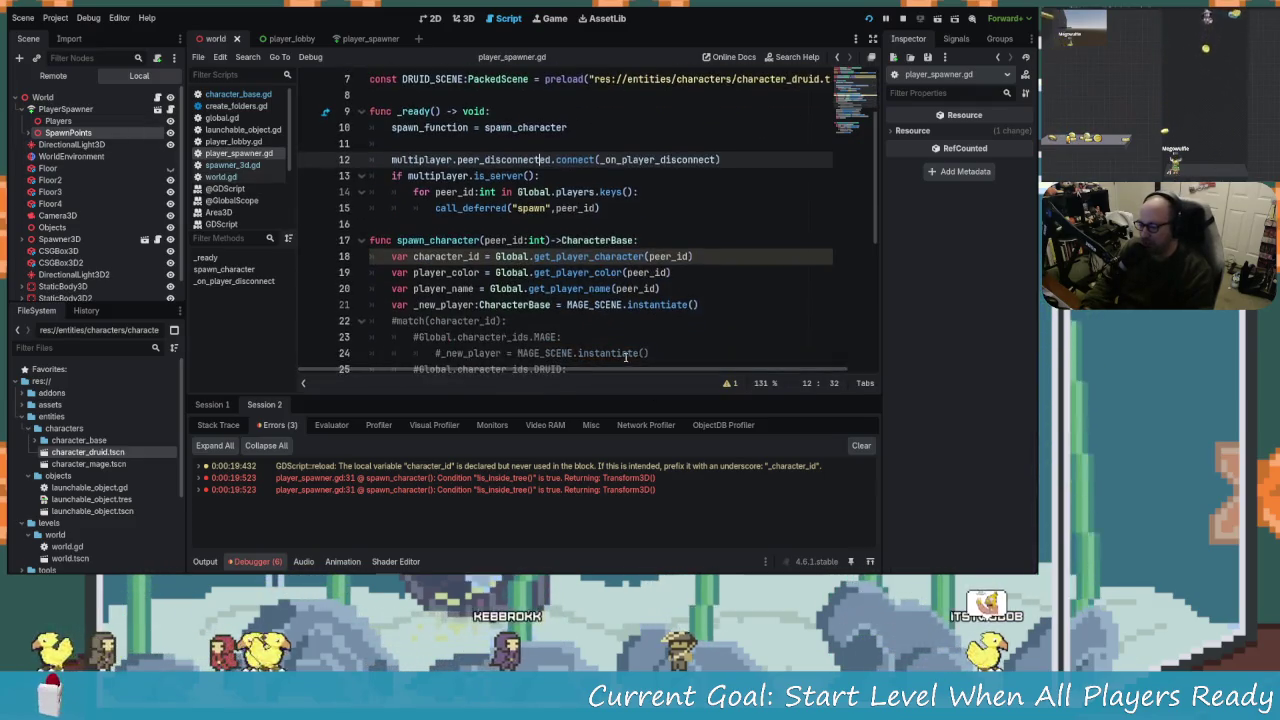
pyautogui.scroll(-3, 606, 298)
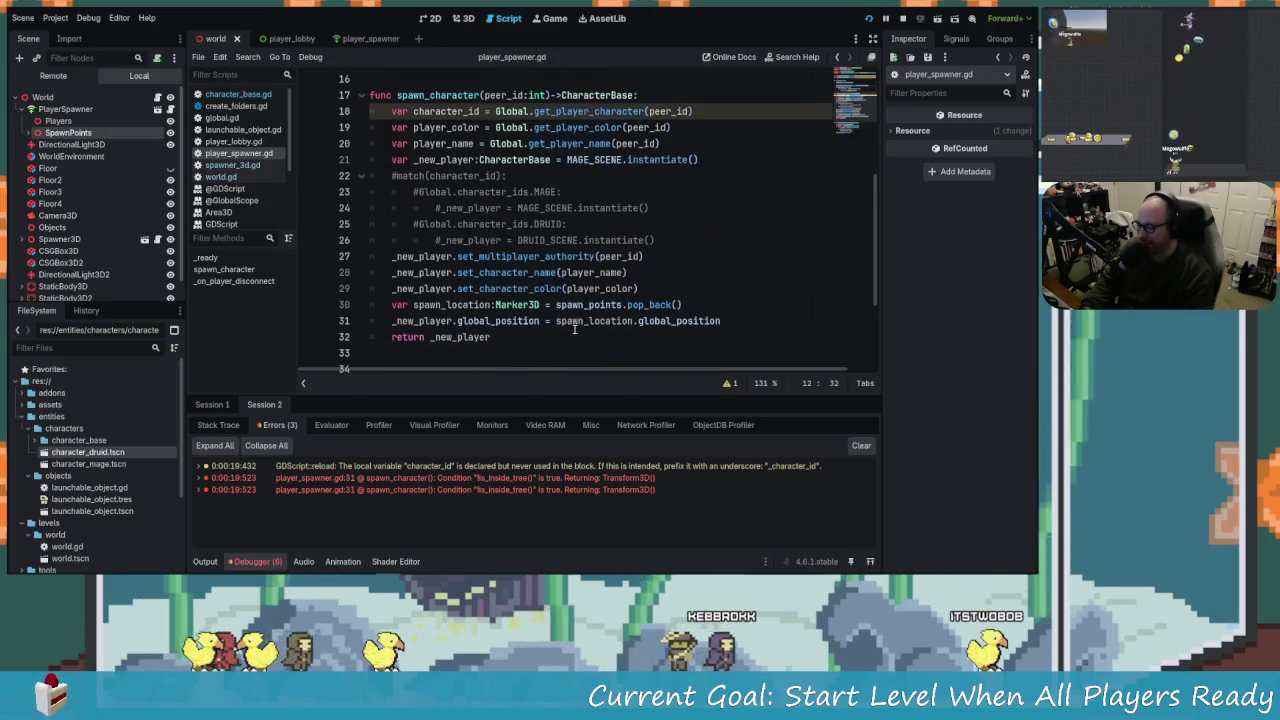
pyautogui.click(598, 478)
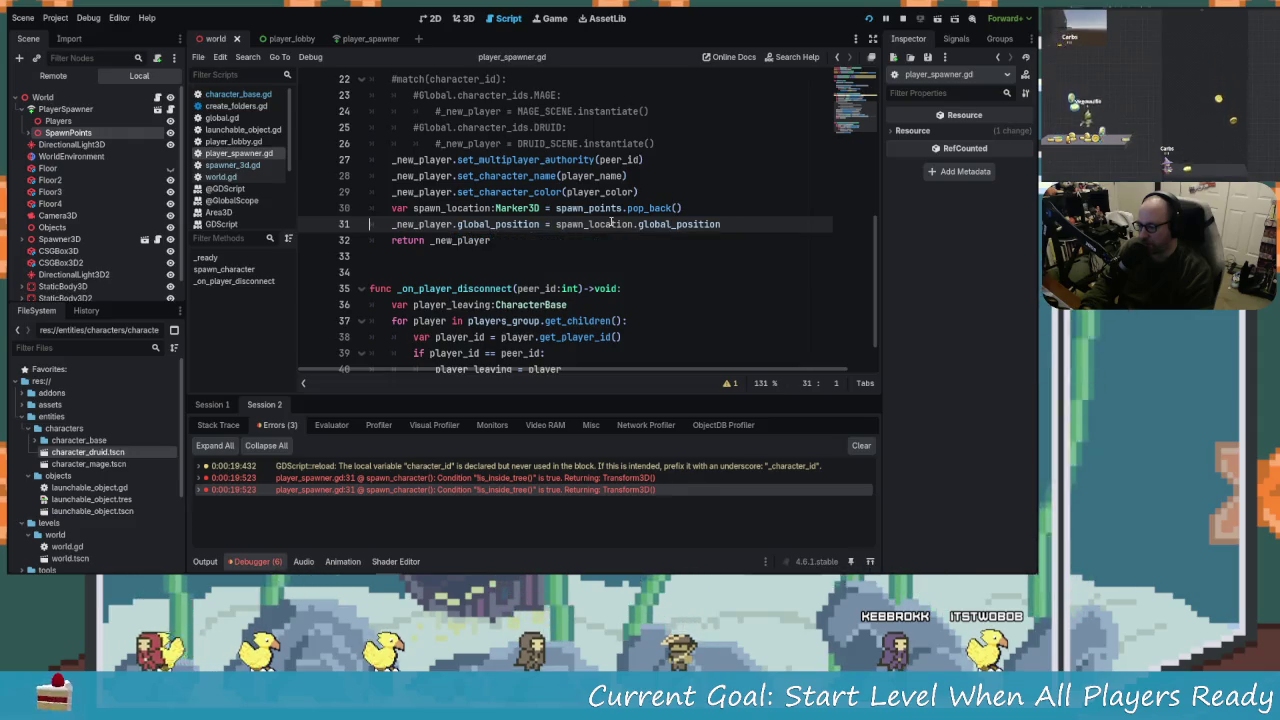
pyautogui.hotkey('alt', 'Tab')
pyautogui.press('Tab')
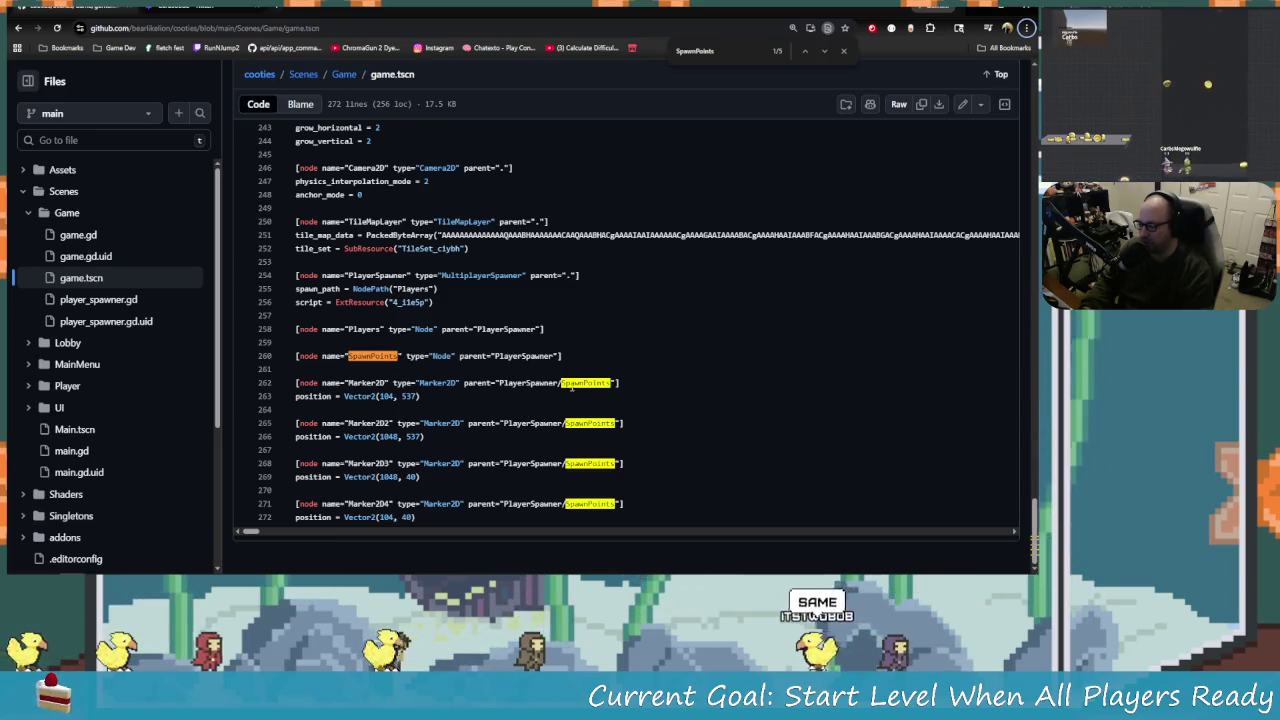
# Inspect the Players node and the four Marker2D spawn points in game.tscn, then return to Godot.
pyautogui.doubleClick(380, 332)
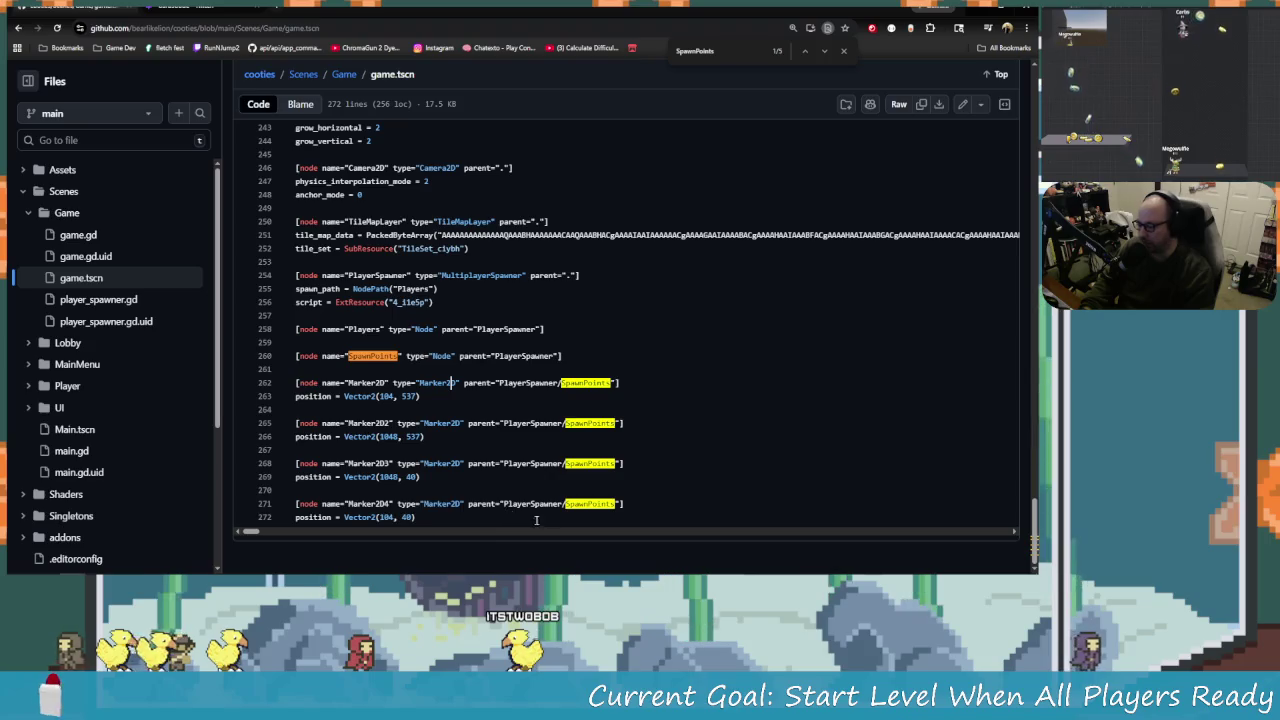
pyautogui.moveTo(627, 505)
pyautogui.mouseDown()
pyautogui.moveTo(300, 400)
pyautogui.moveTo(296, 380)
pyautogui.mouseUp()
pyautogui.click(349, 330)
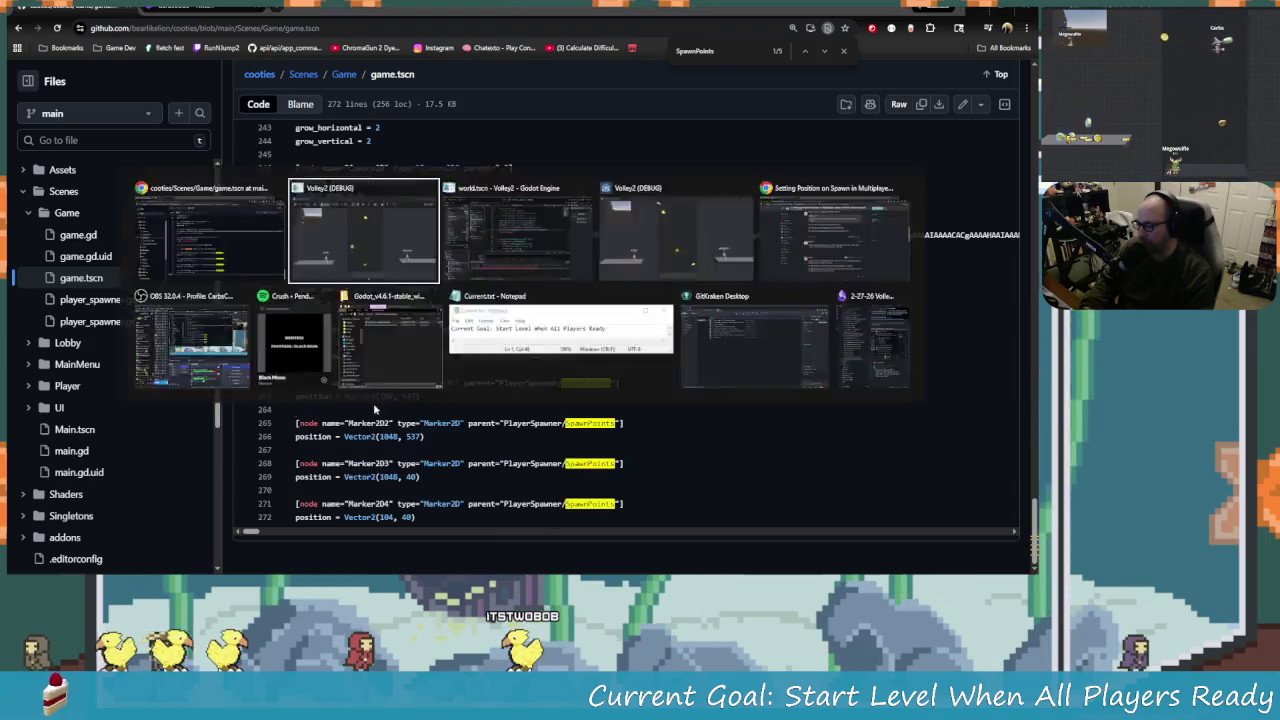
pyautogui.hotkey('alt', 'Tab')
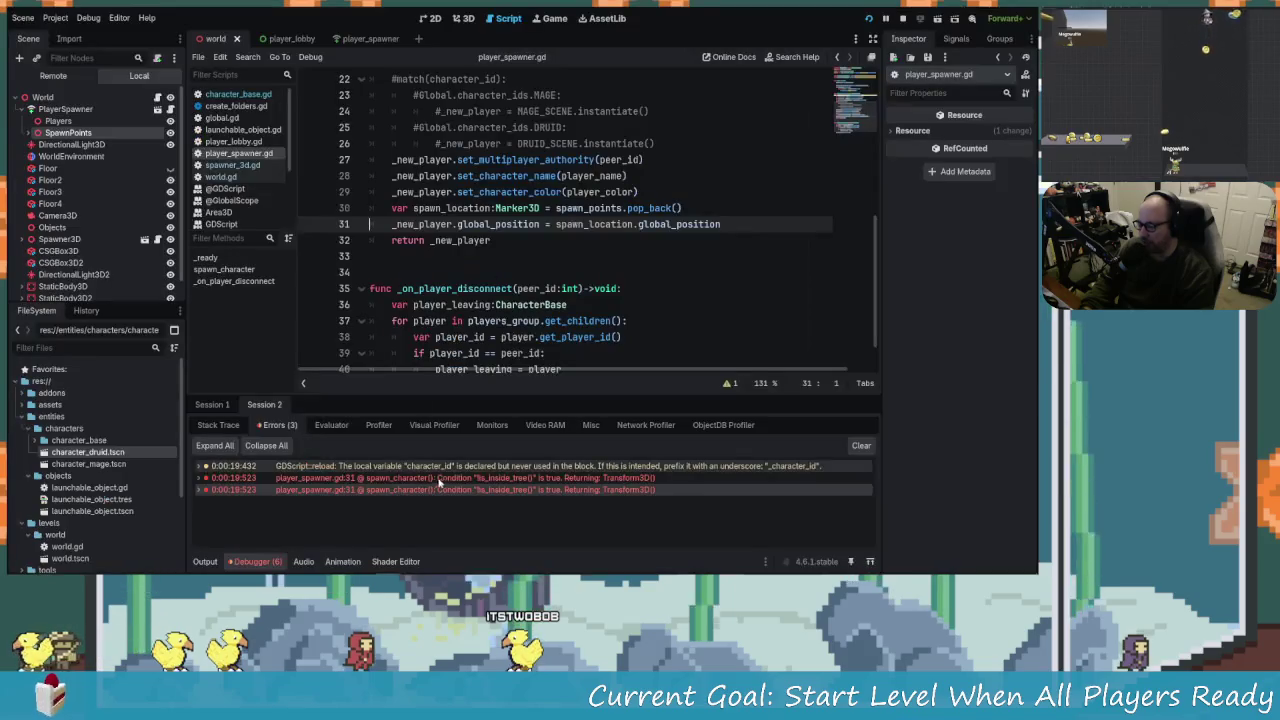
# Correct 'pposition' to spawn_location.position on line 31, save, and relaunch the game.
pyautogui.moveTo(557, 228)
pyautogui.mouseDown()
pyautogui.moveTo(738, 235)
pyautogui.moveTo(722, 226)
pyautogui.mouseUp()
pyautogui.click(676, 224)
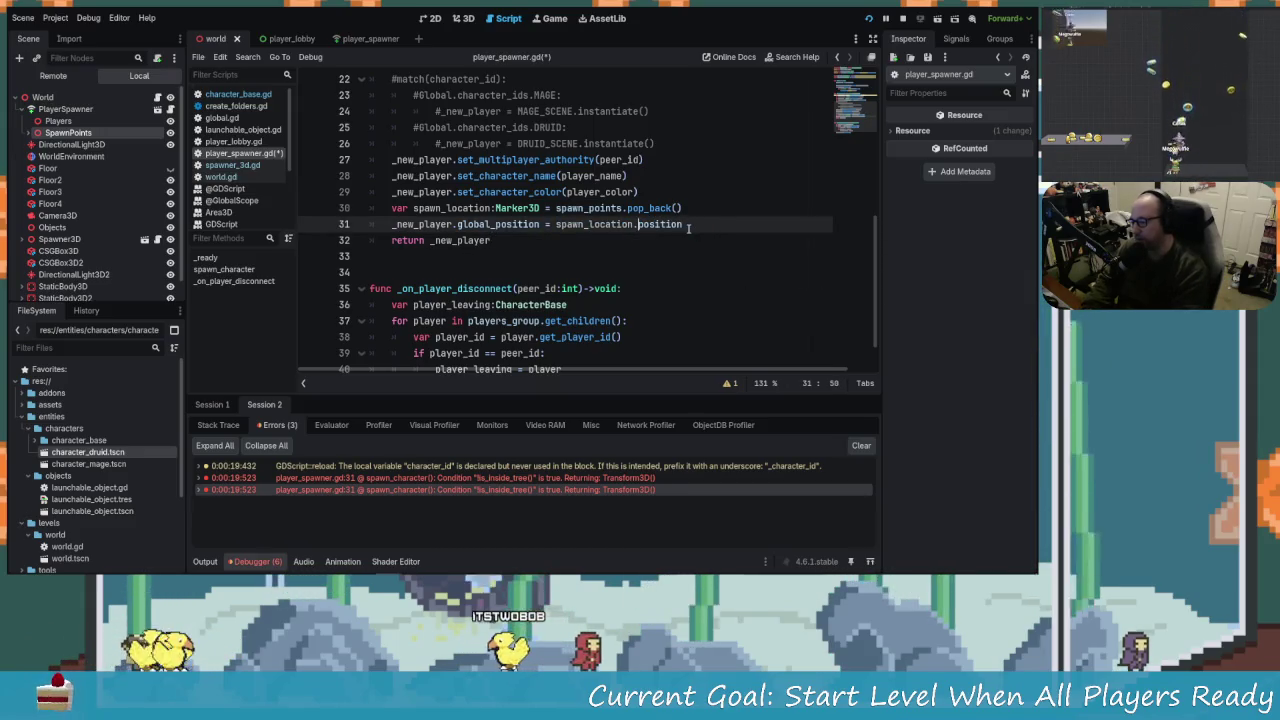
pyautogui.write('p')
pyautogui.press('BackSpace')
pyautogui.hotkey('ctrl', 's')
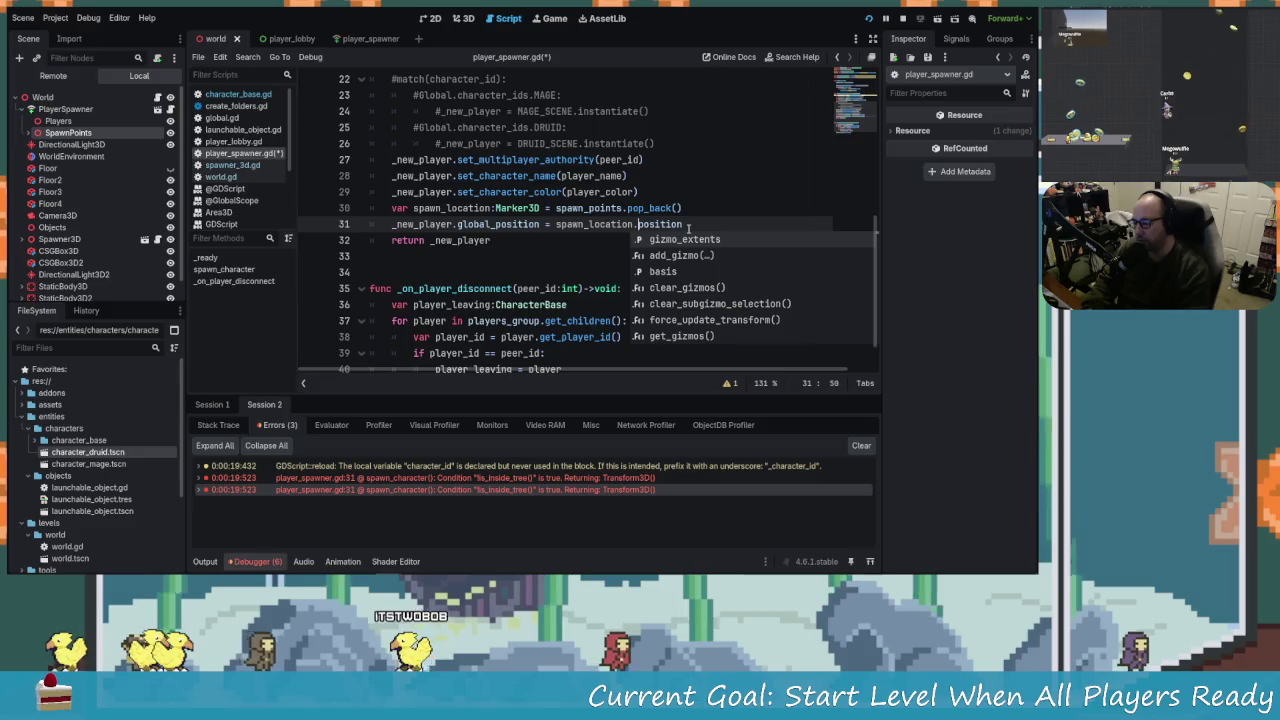
pyautogui.click(557, 224)
pyautogui.click(869, 19)
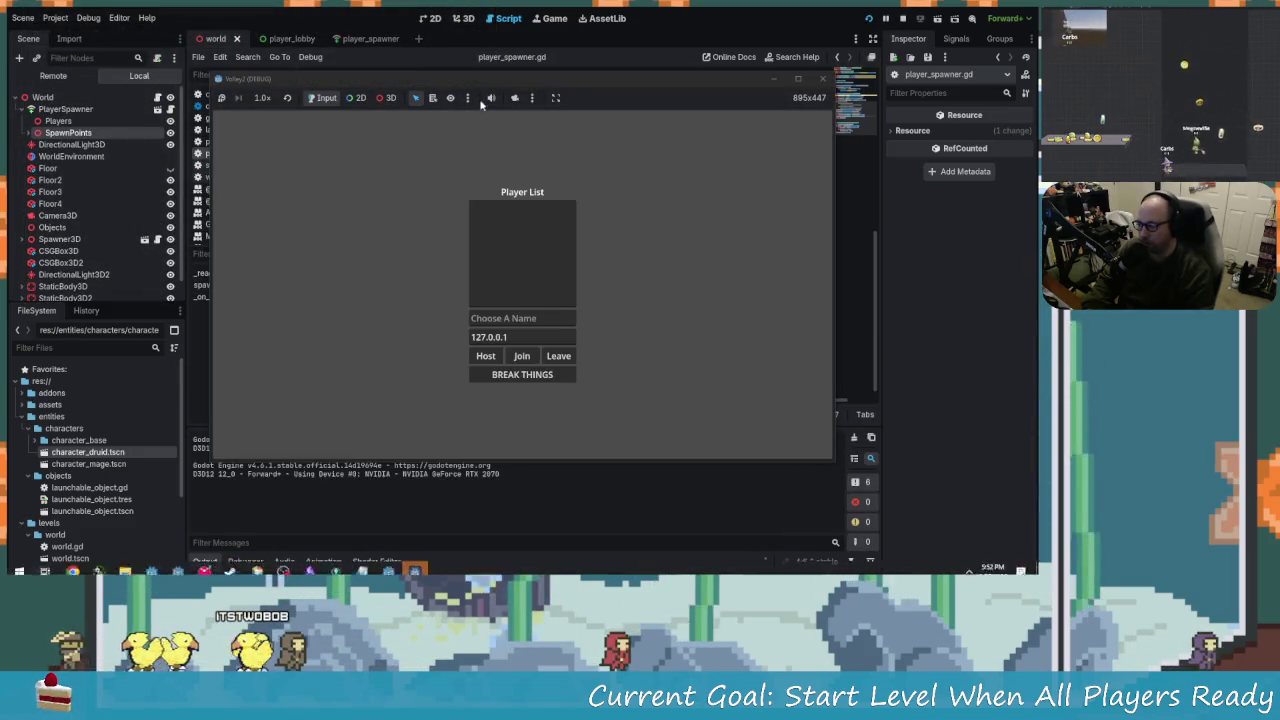
# Host as UGHHHH, join as KEBB, start the level, then show the debugger errors.
pyautogui.click(508, 350)
pyautogui.write('UGHHHH')
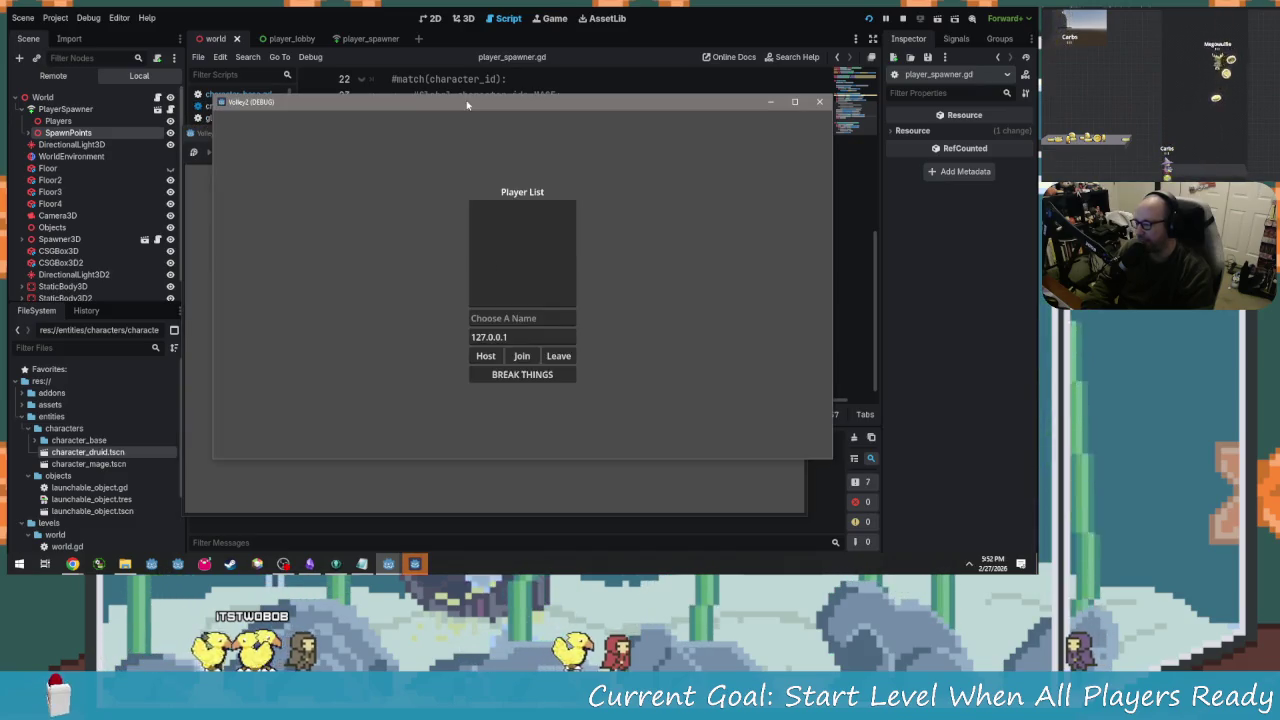
pyautogui.write('KEBB')
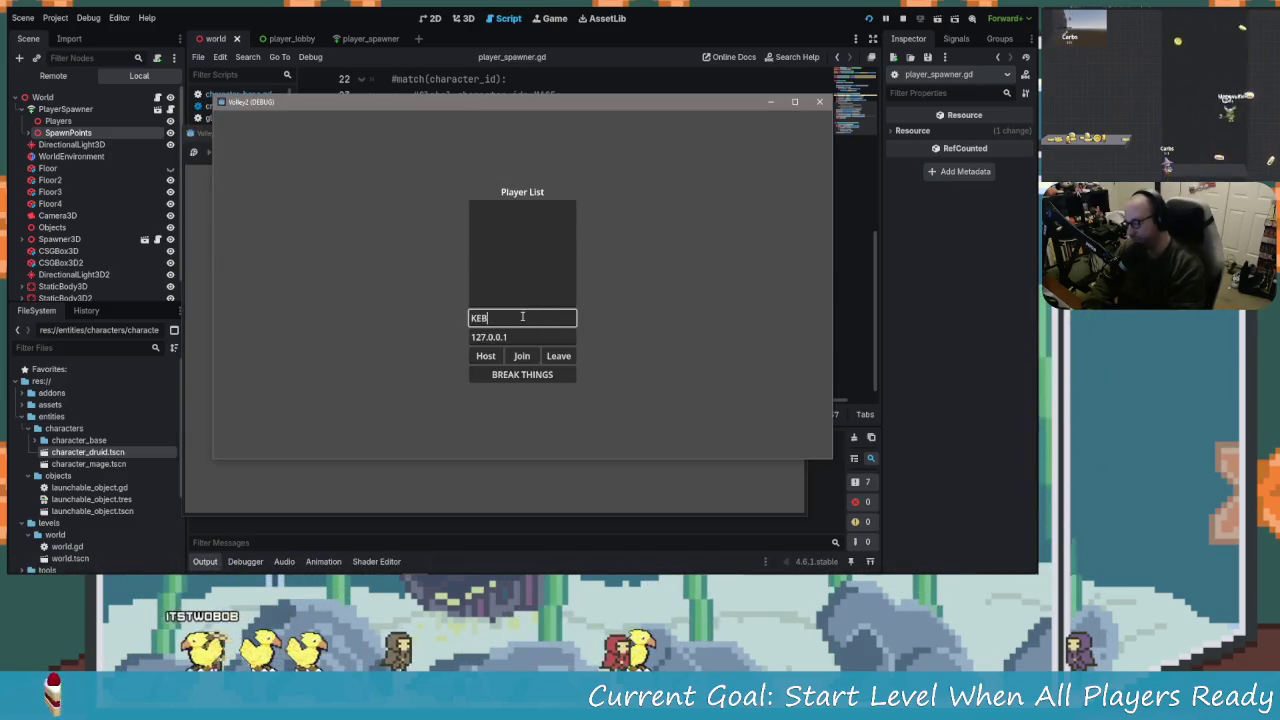
pyautogui.click(522, 356)
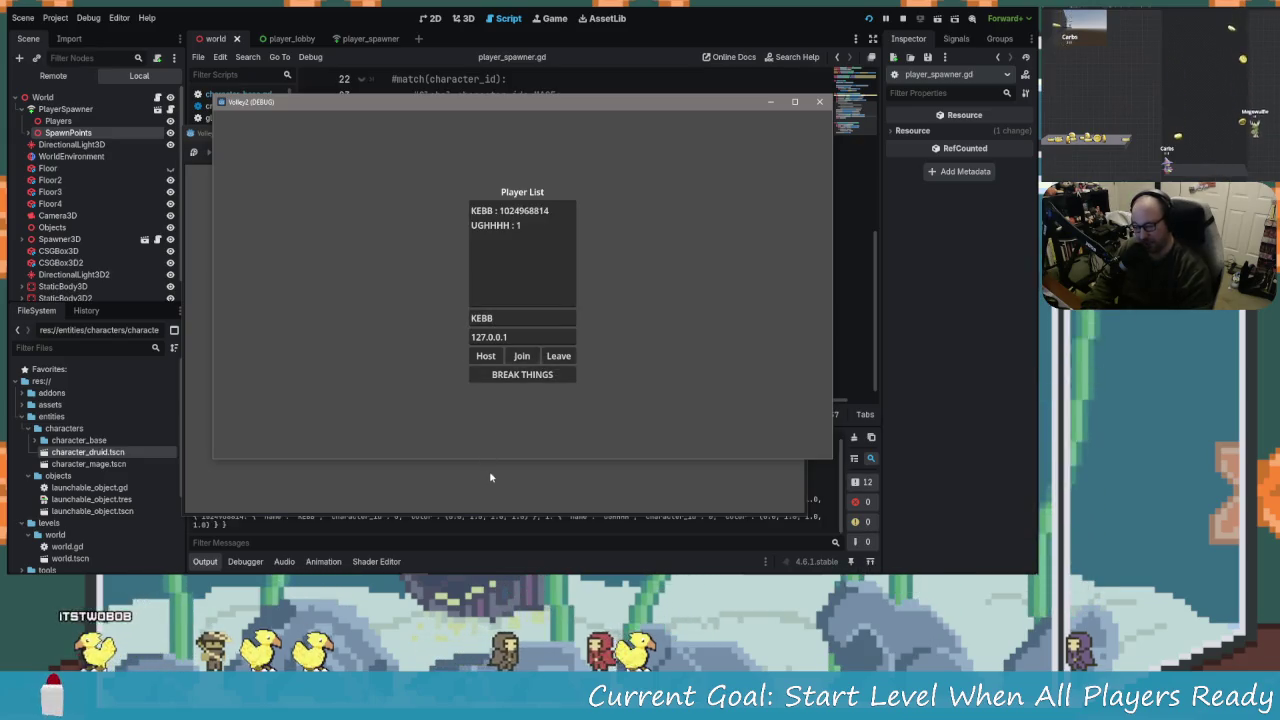
pyautogui.click(488, 467)
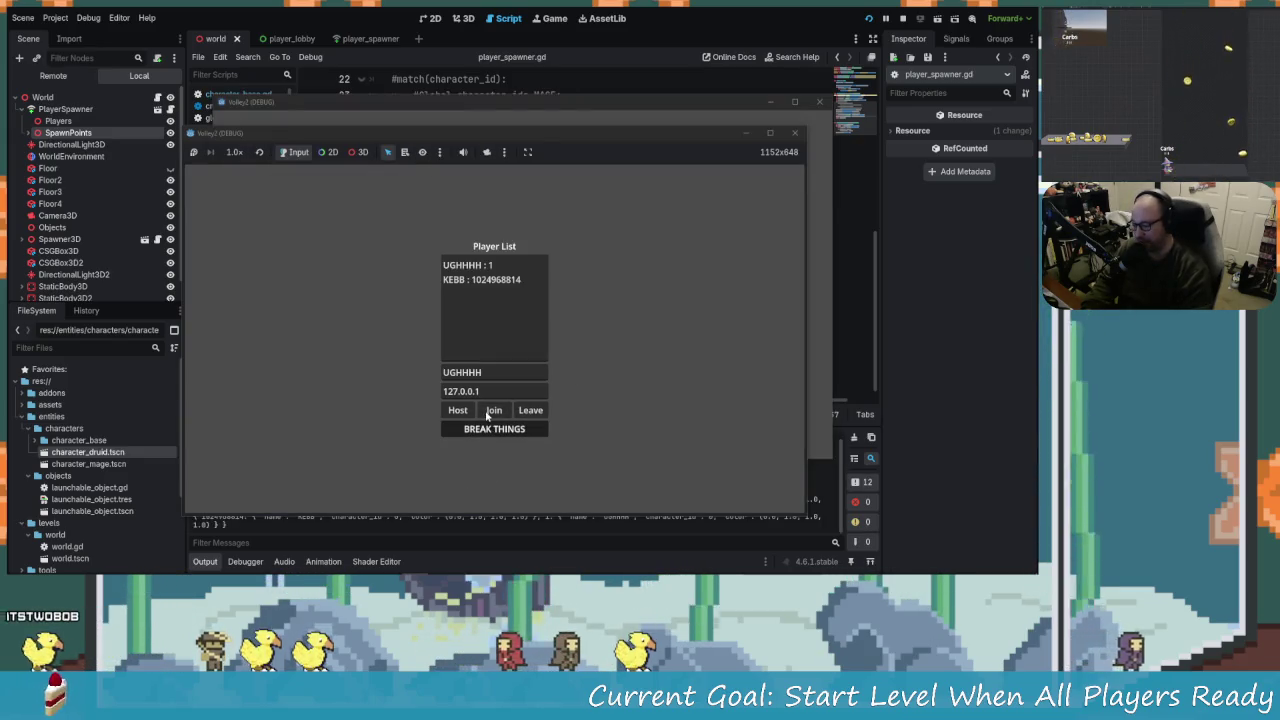
pyautogui.click(487, 415)
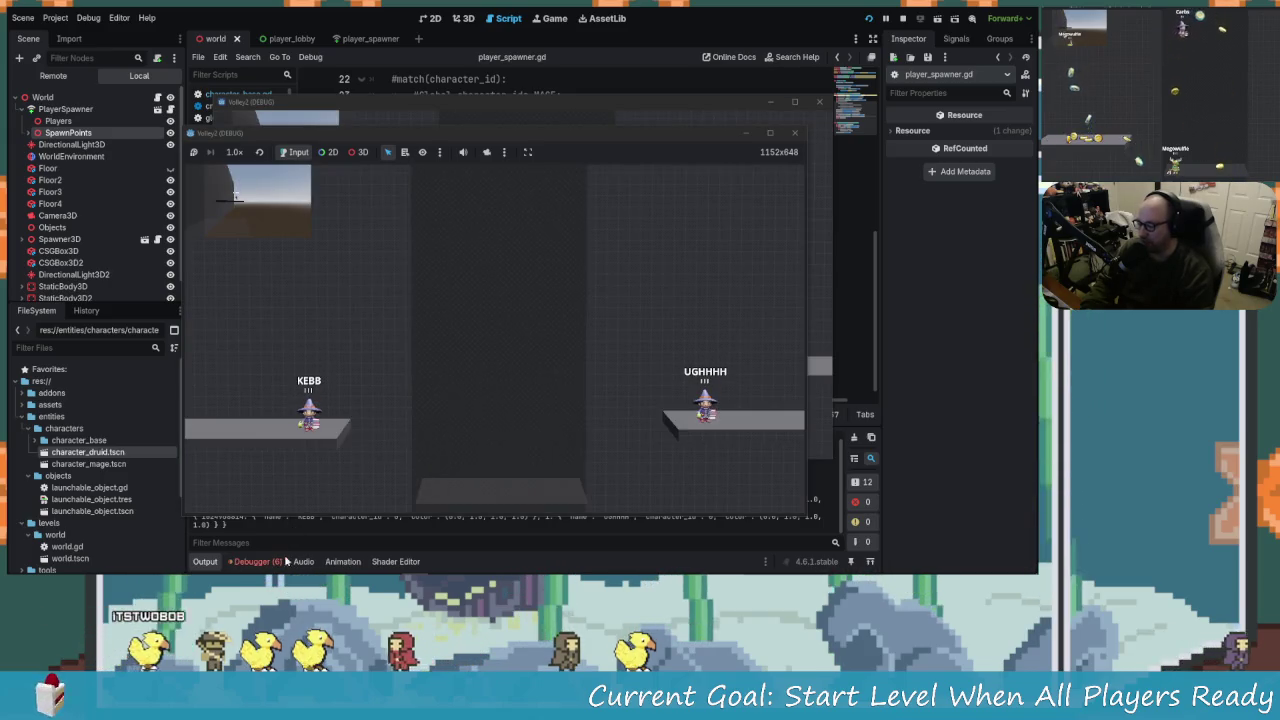
pyautogui.click(280, 561)
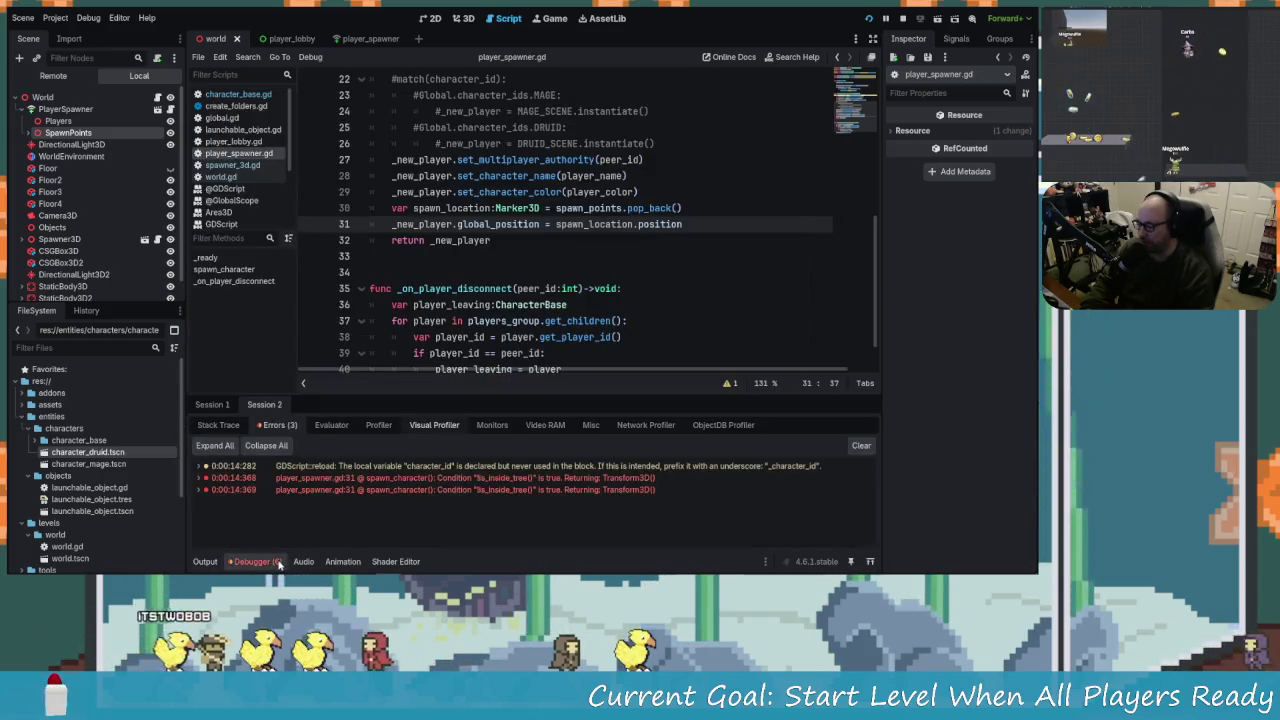
# Inspect the PlayerSpawner and Players nodes and the player_spawner and player_lobby scenes.
pyautogui.click(562, 477)
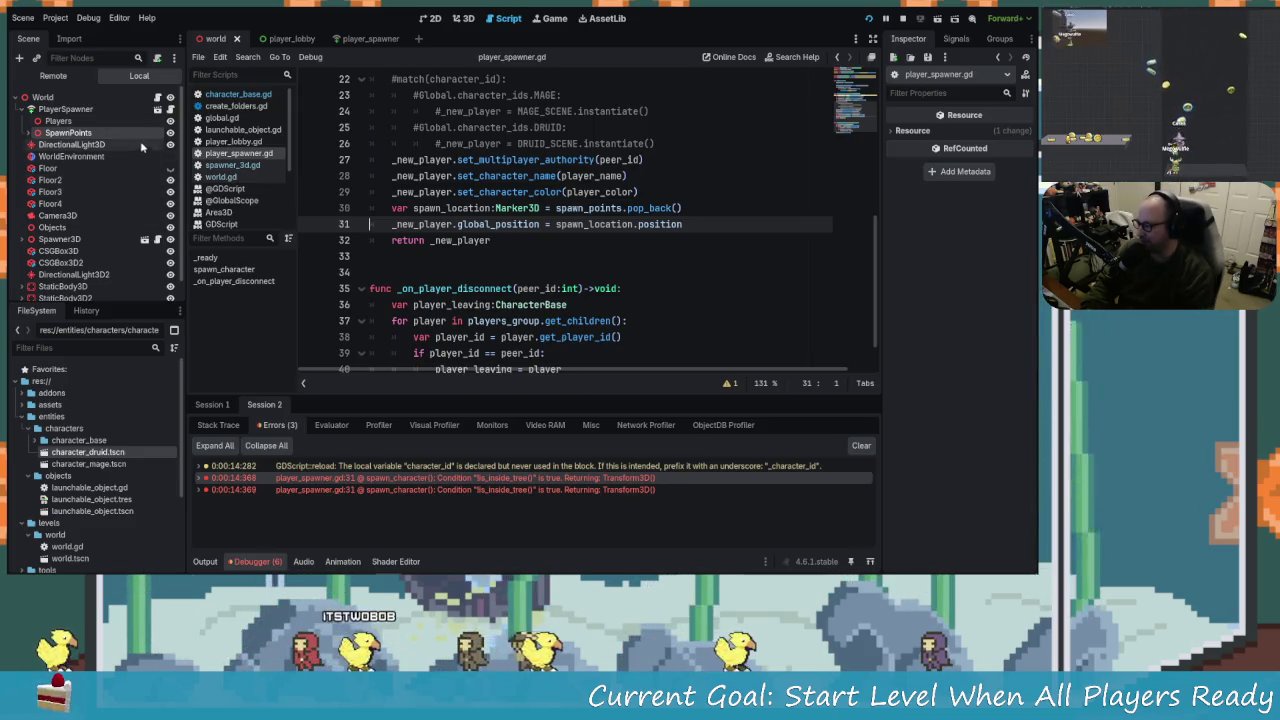
pyautogui.click(66, 109)
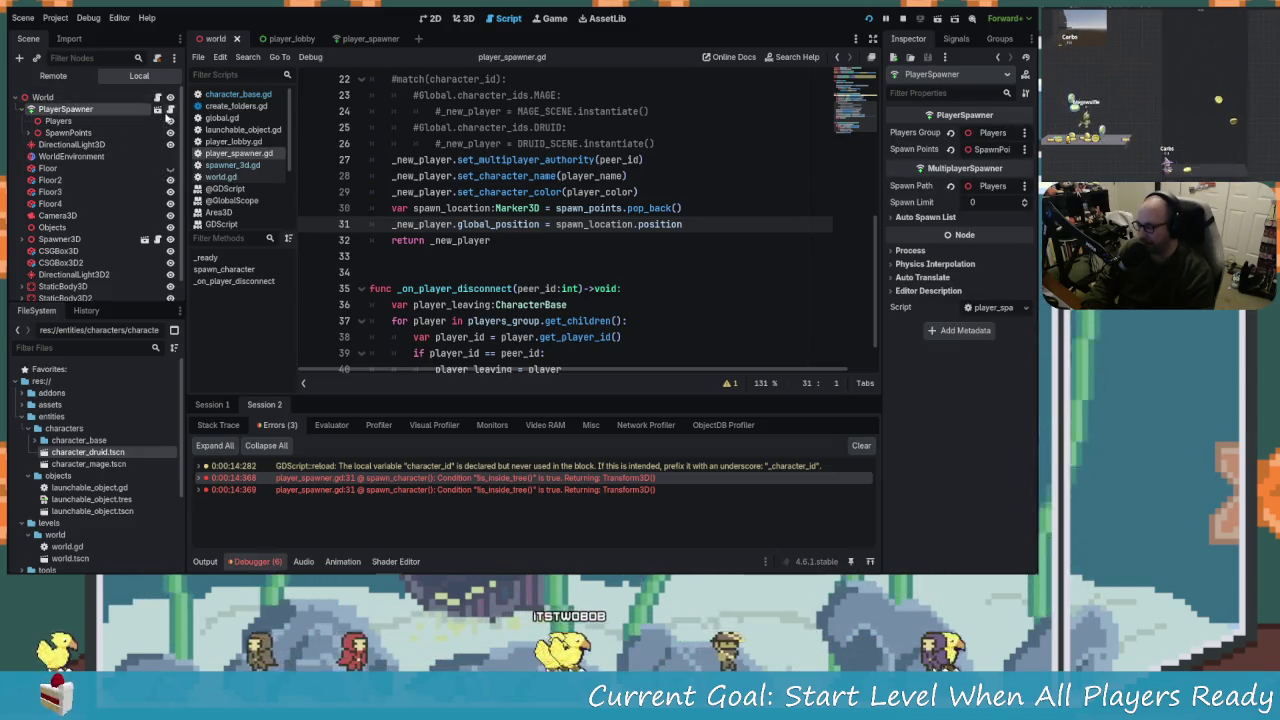
pyautogui.click(60, 121)
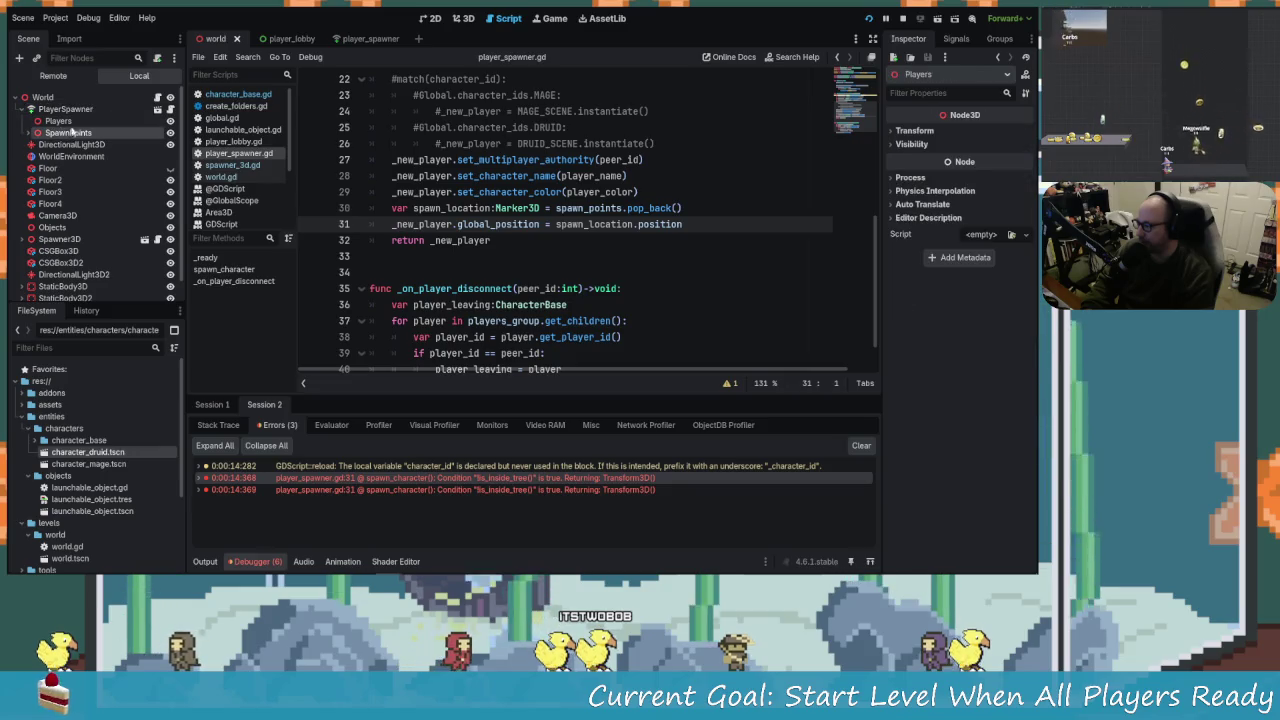
pyautogui.click(158, 107)
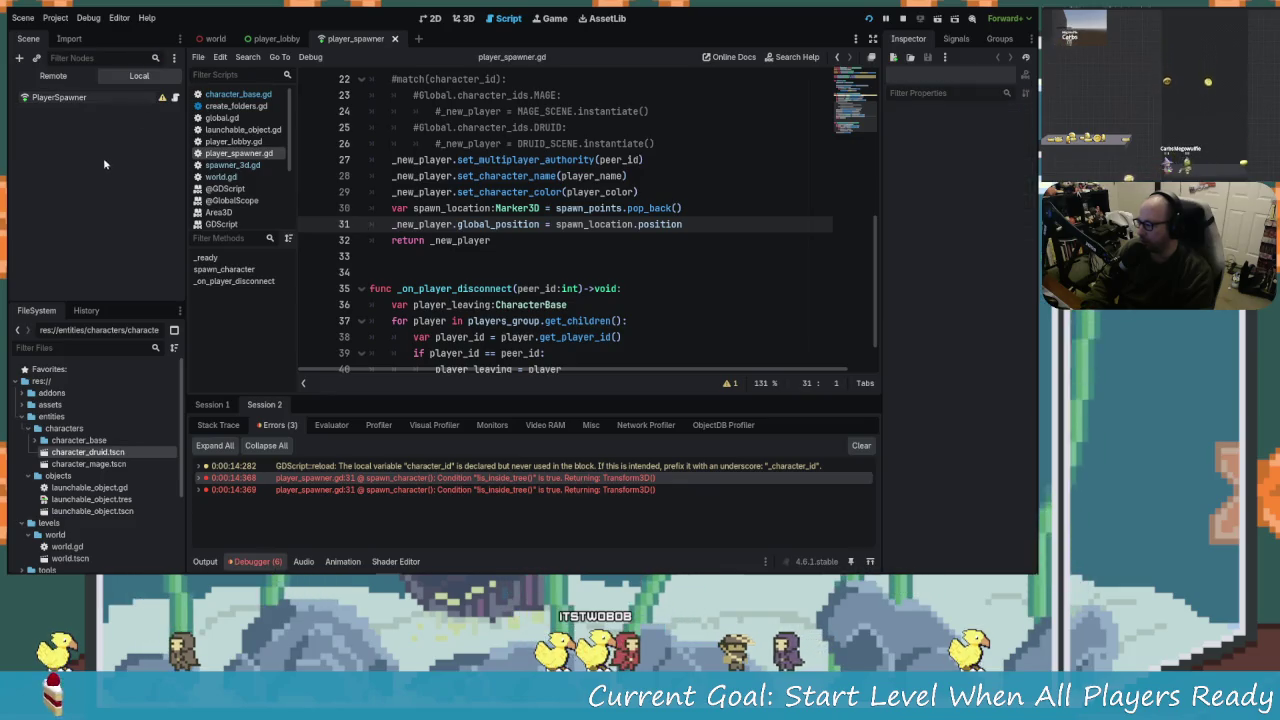
pyautogui.click(276, 38)
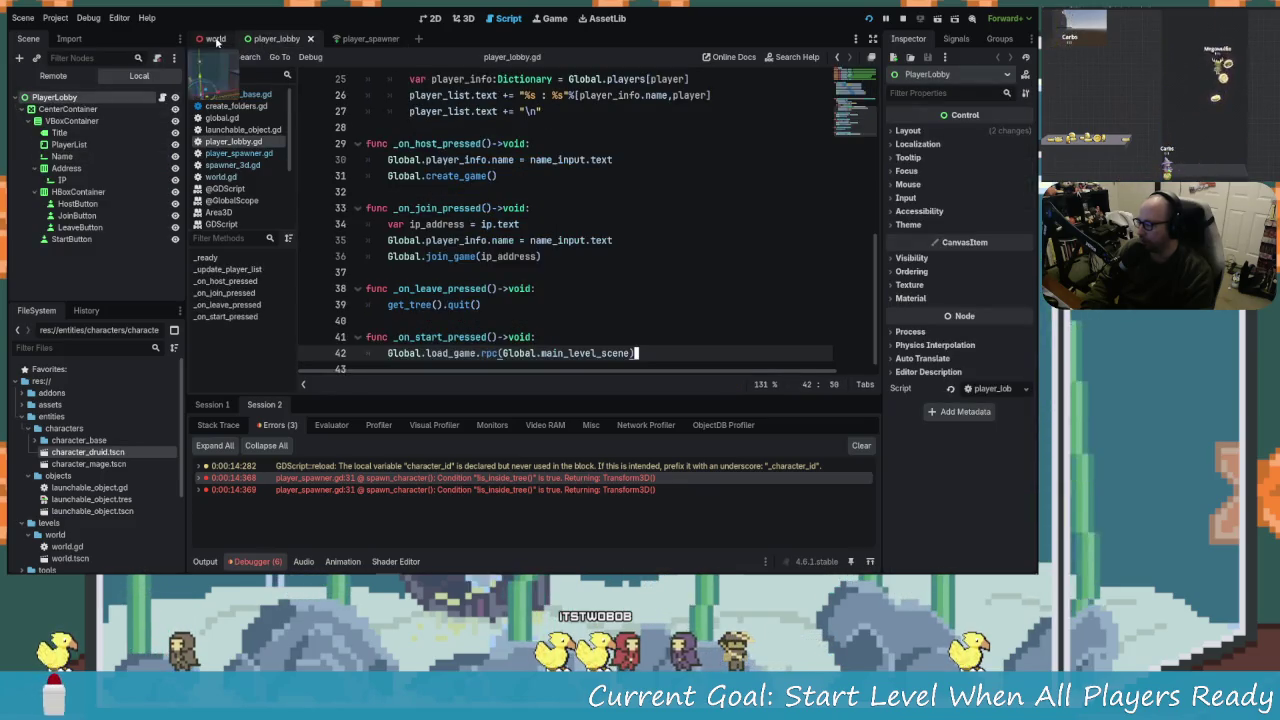
pyautogui.hotkey('ctrl', 'shift', 'Tab')
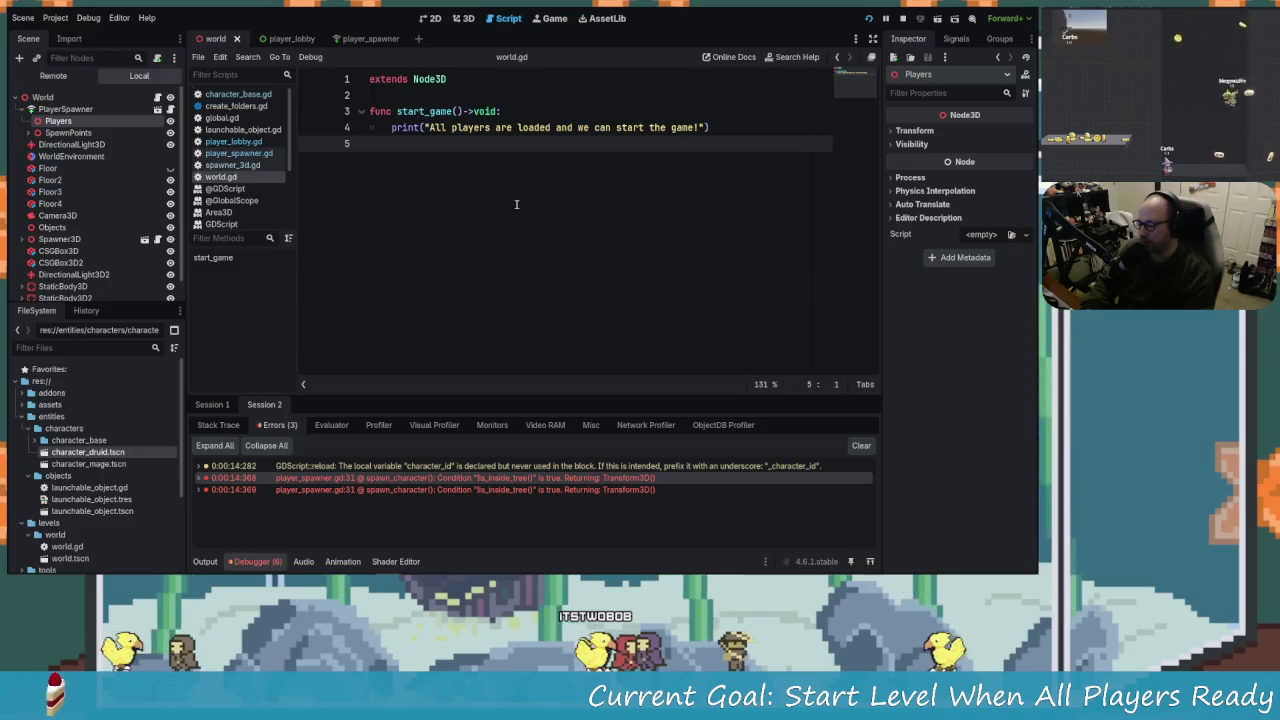
# Expand the first is_inside_tree error at line 31 and open its C++ source on GitHub.
pyautogui.click(640, 489)
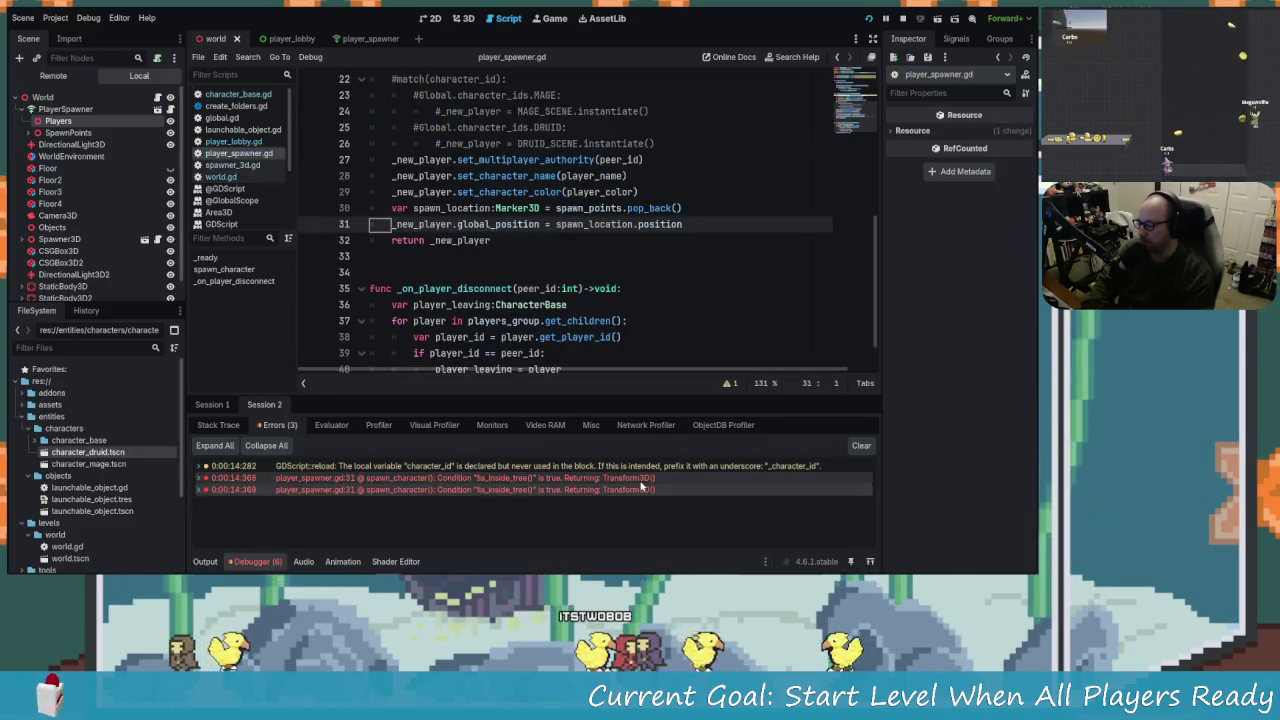
pyautogui.click(450, 272)
pyautogui.click(433, 224)
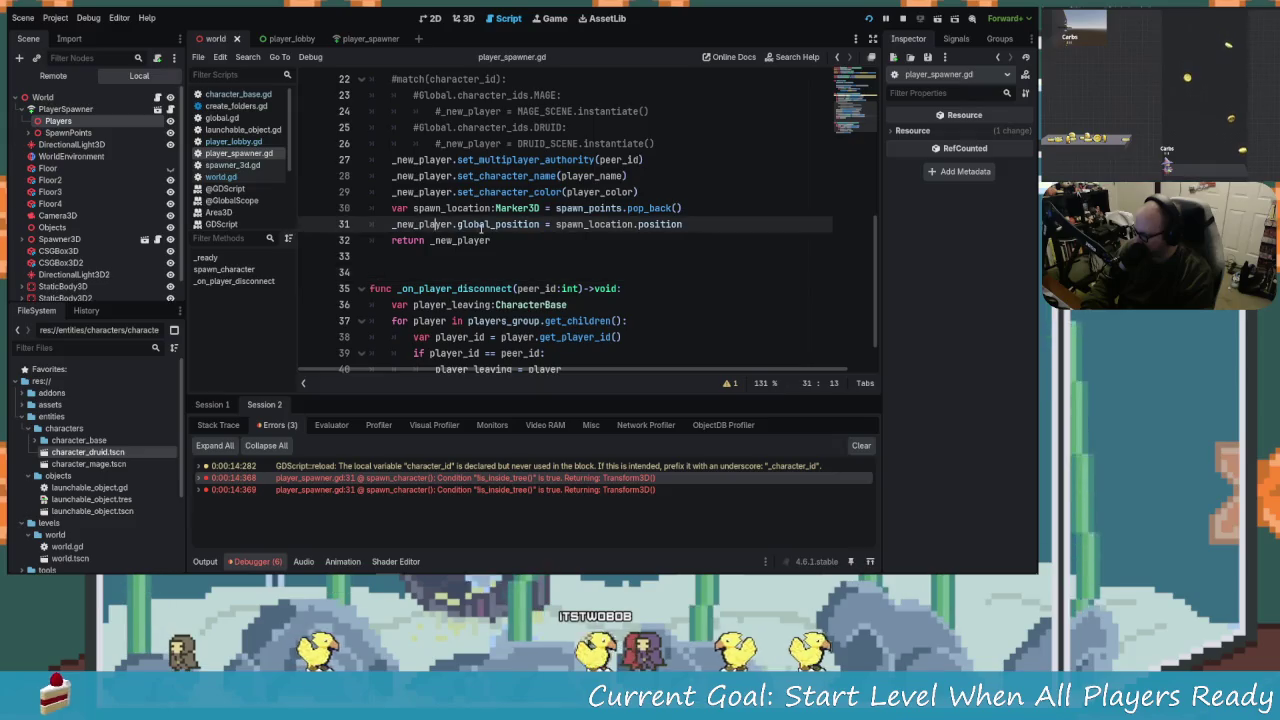
pyautogui.rightClick(548, 479)
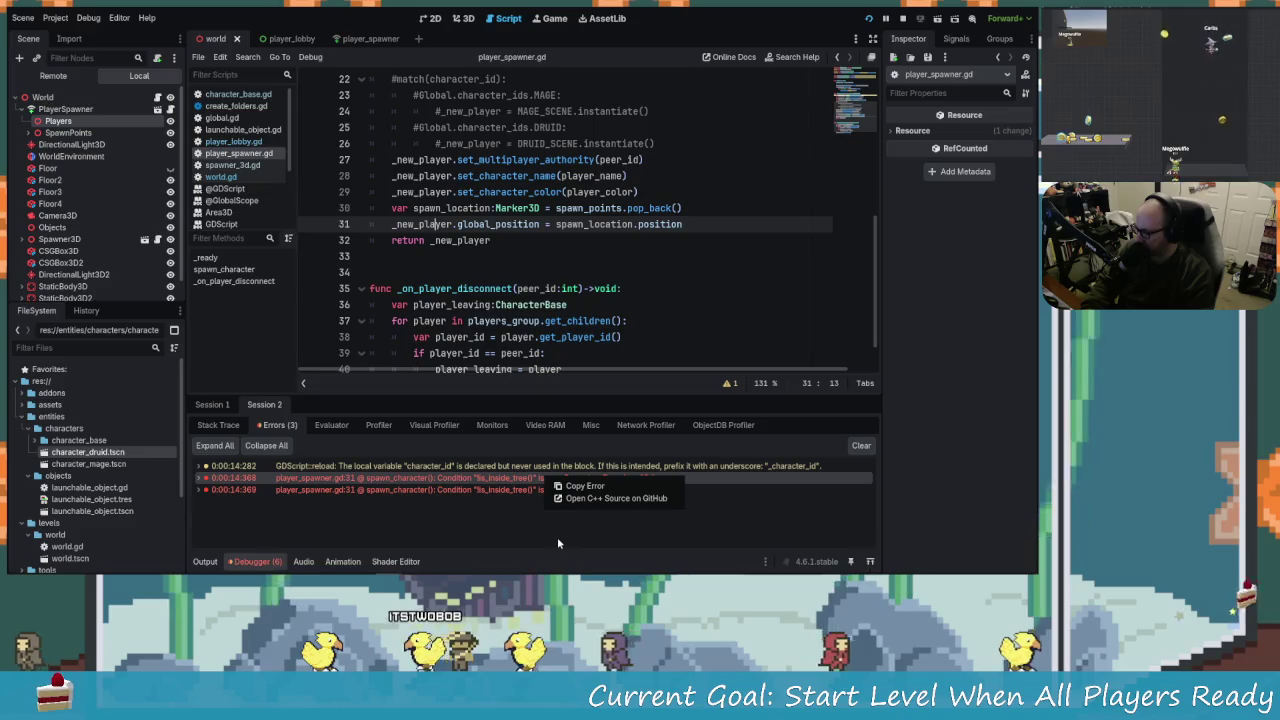
pyautogui.click(322, 472)
pyautogui.doubleClick(393, 479)
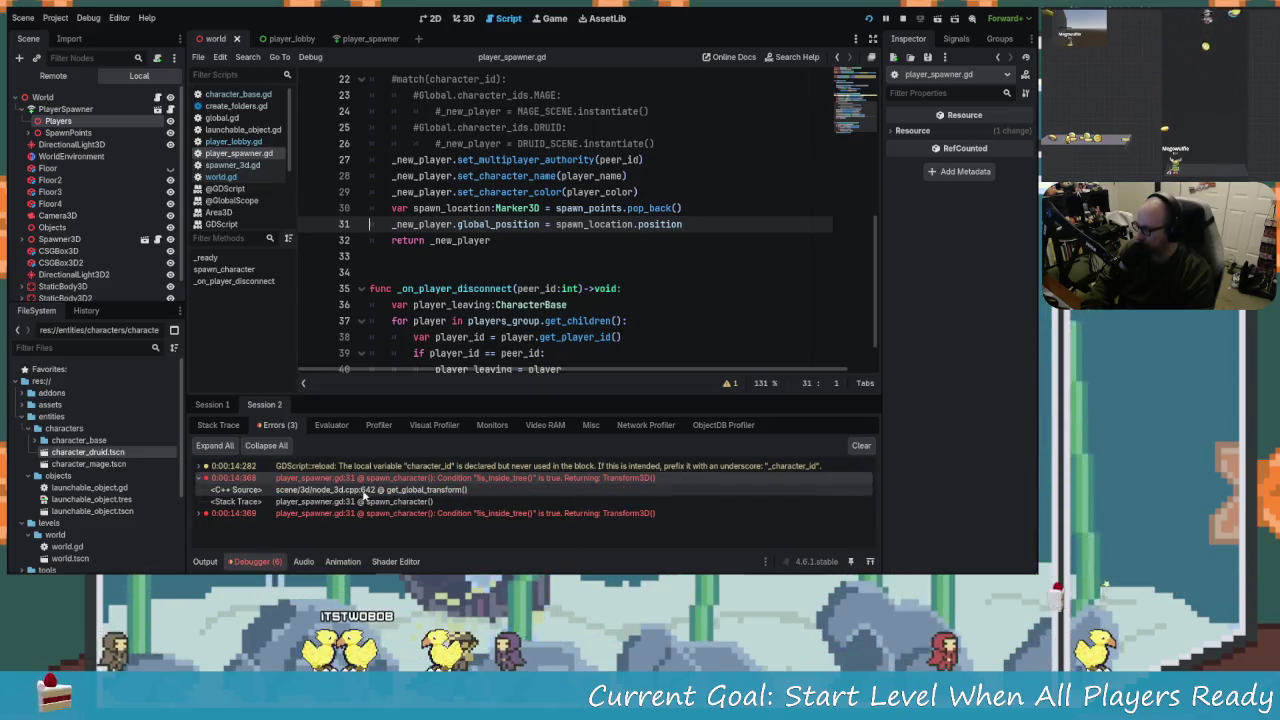
pyautogui.rightClick(393, 479)
pyautogui.click(460, 499)
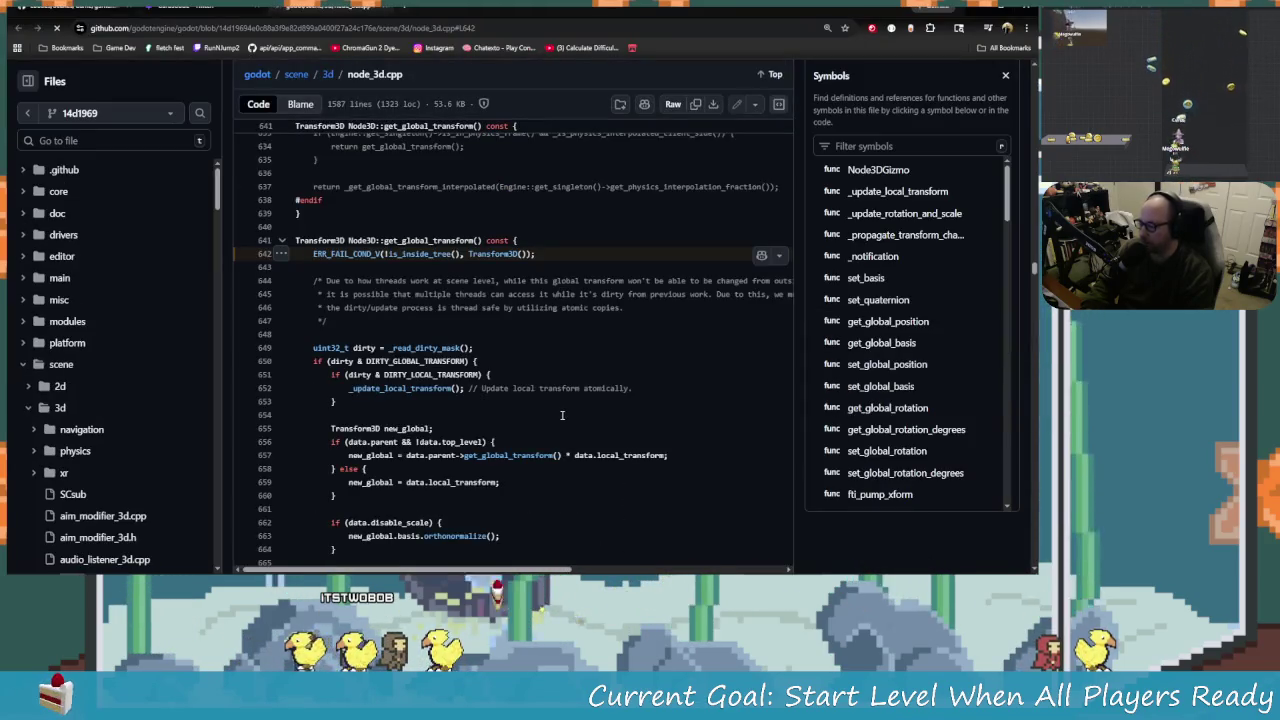
# Read the is_inside_tree check around node_3d.cpp line 642, then return to player_spawner.gd line 31.
pyautogui.hscroll(1, 388, 253)
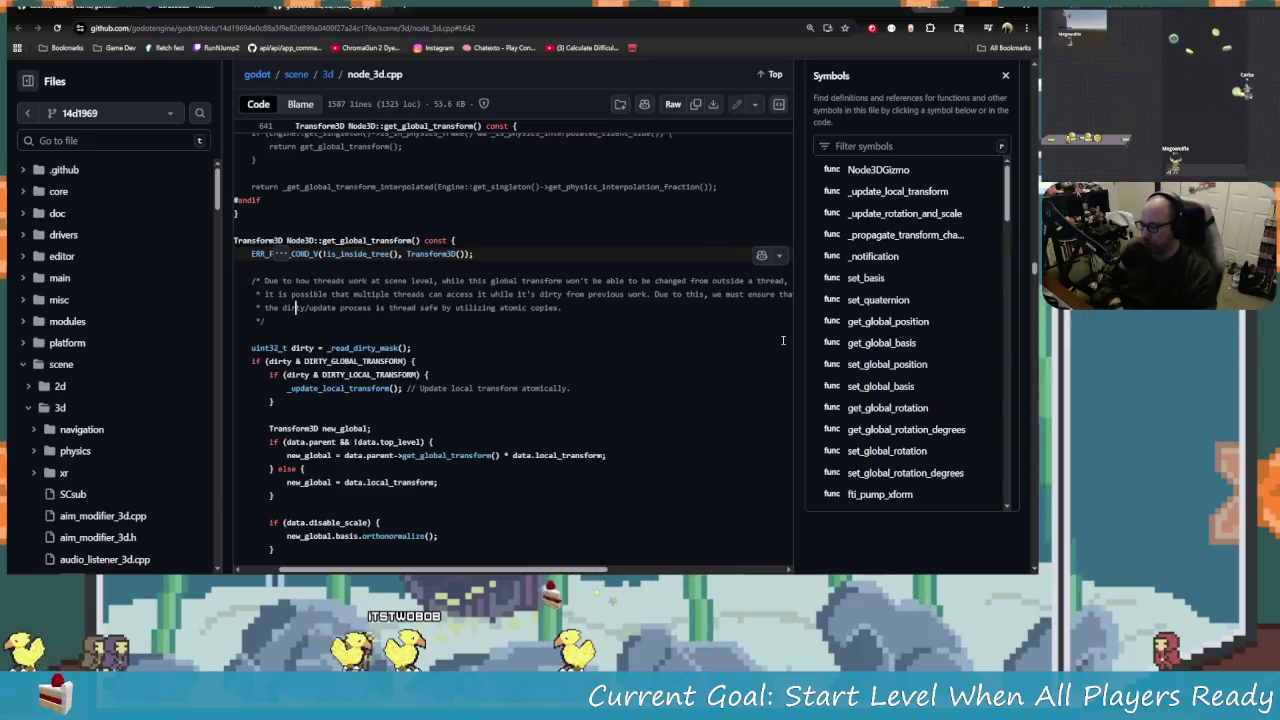
pyautogui.hotkey('ctrl', 'Right')
pyautogui.hotkey('ctrl', 'Right')
pyautogui.hotkey('ctrl', 'Right')
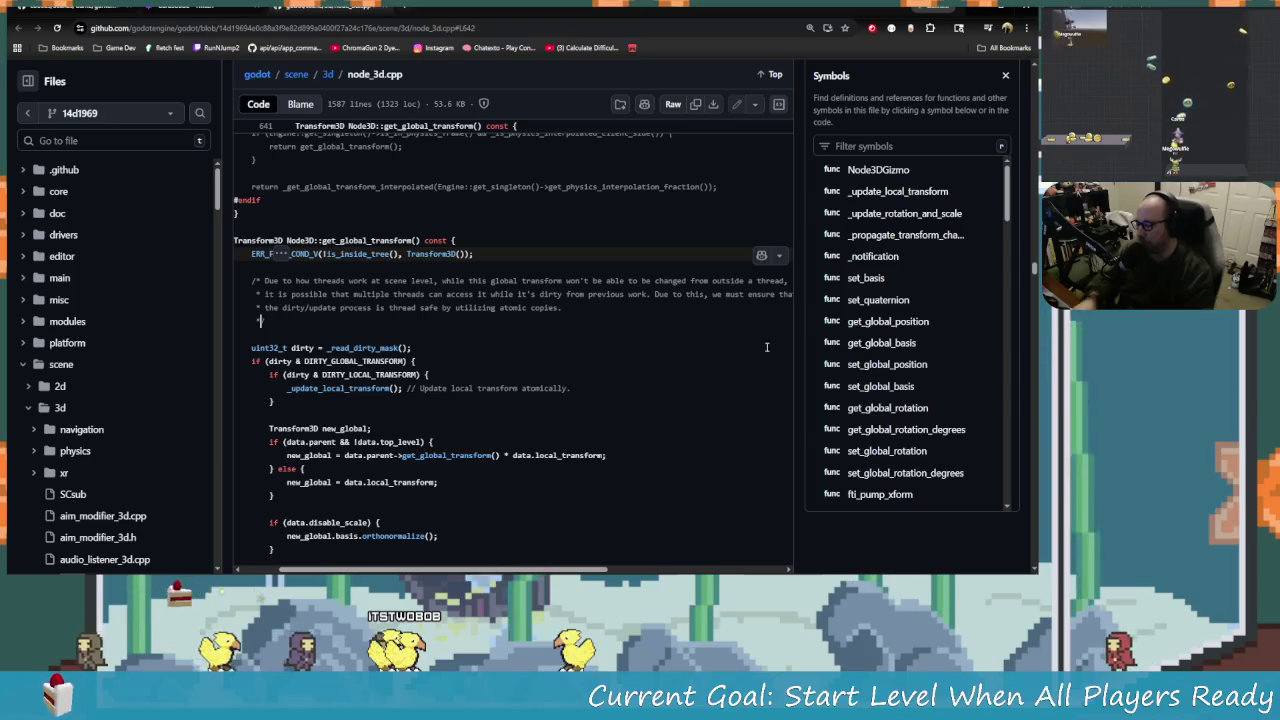
pyautogui.write('/')
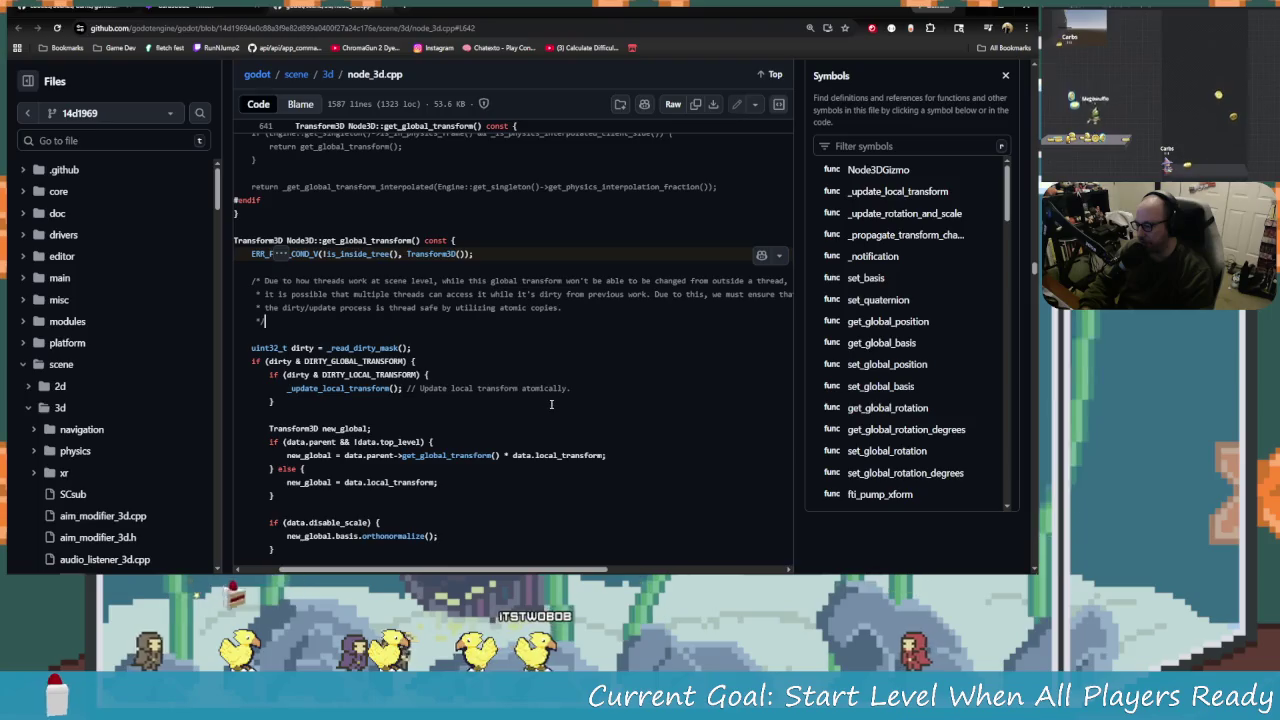
pyautogui.scroll(-1, 600, 420)
pyautogui.scroll(2, 631, 453)
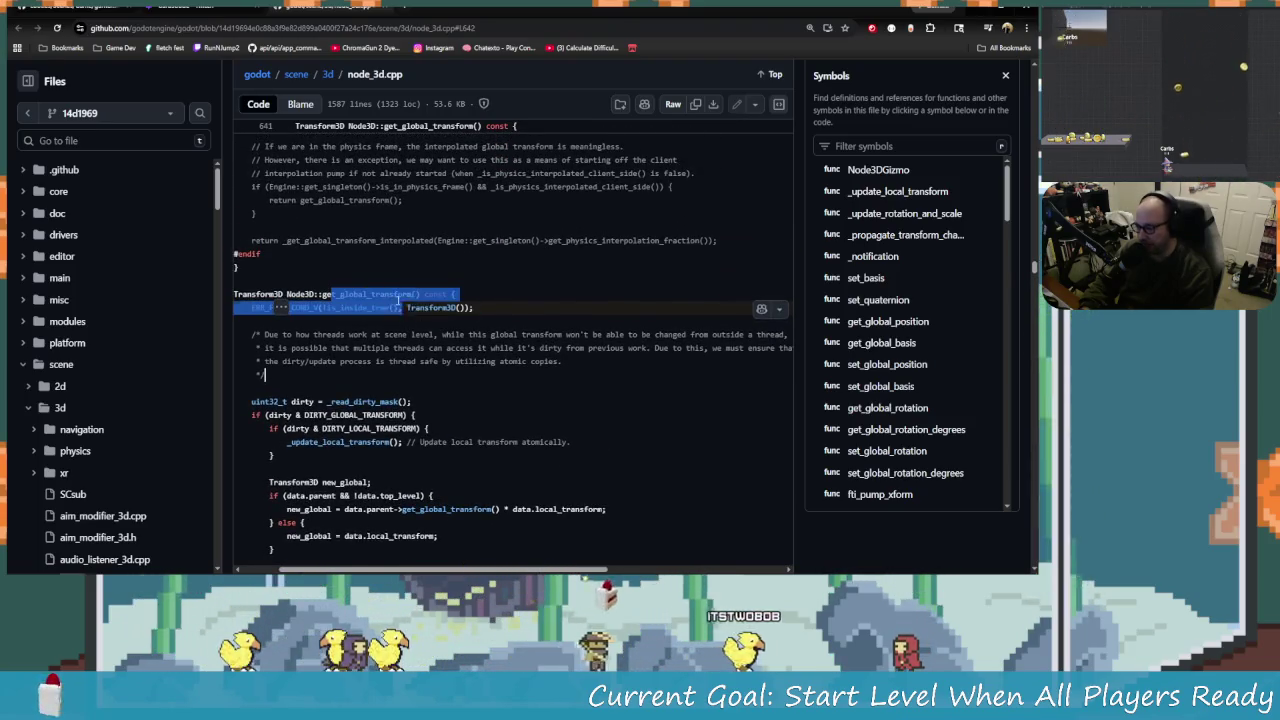
pyautogui.hotkey('alt', 'Tab')
pyautogui.click(539, 224)
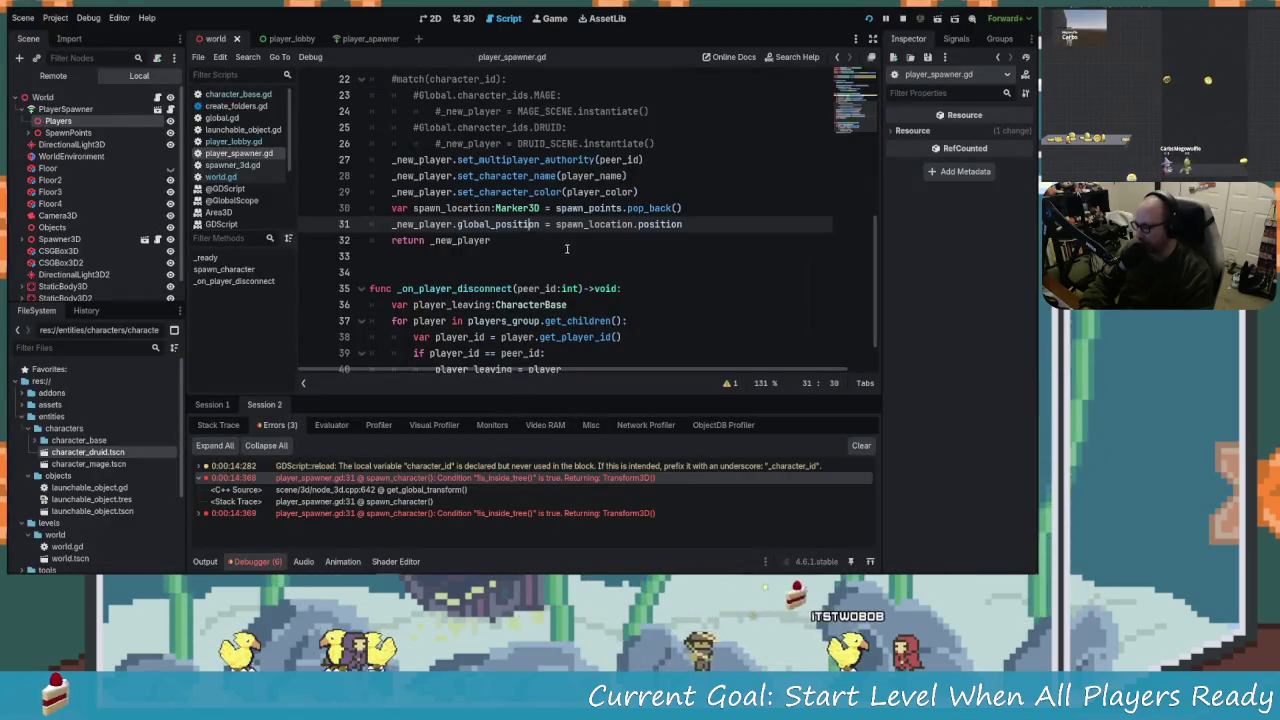
pyautogui.press('Right')
pyautogui.press('Right')
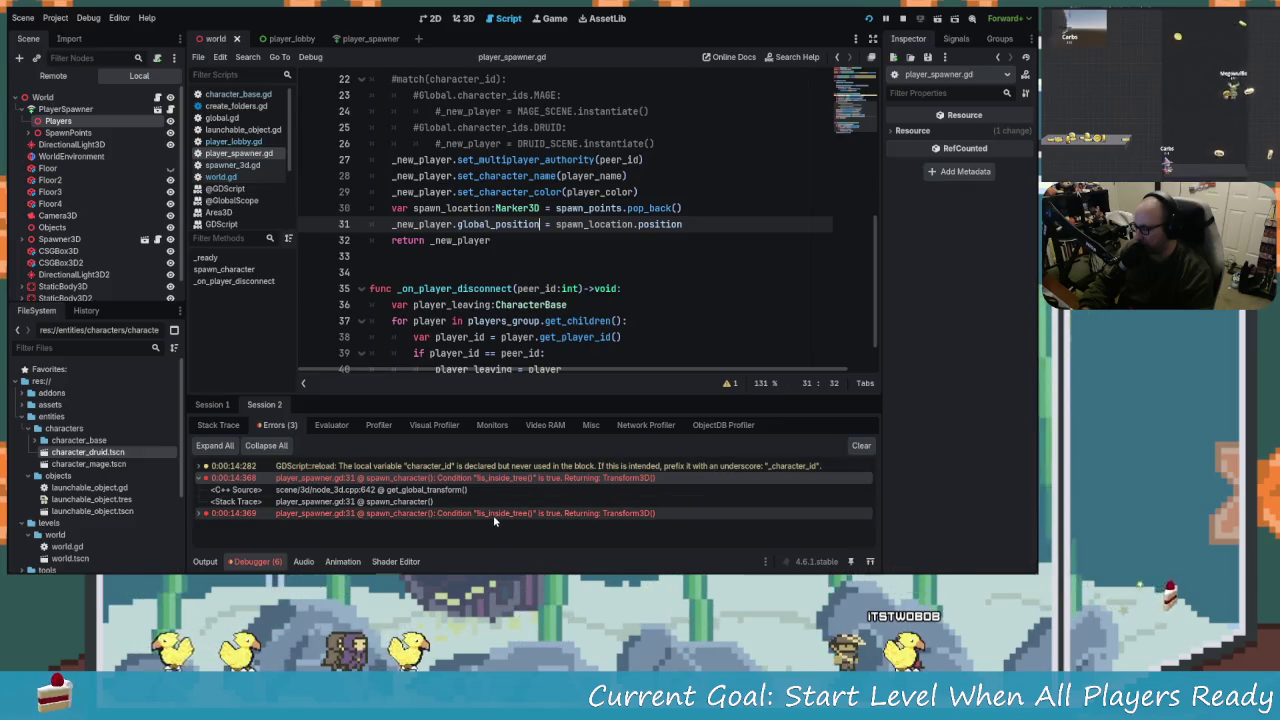
pyautogui.click(255, 513)
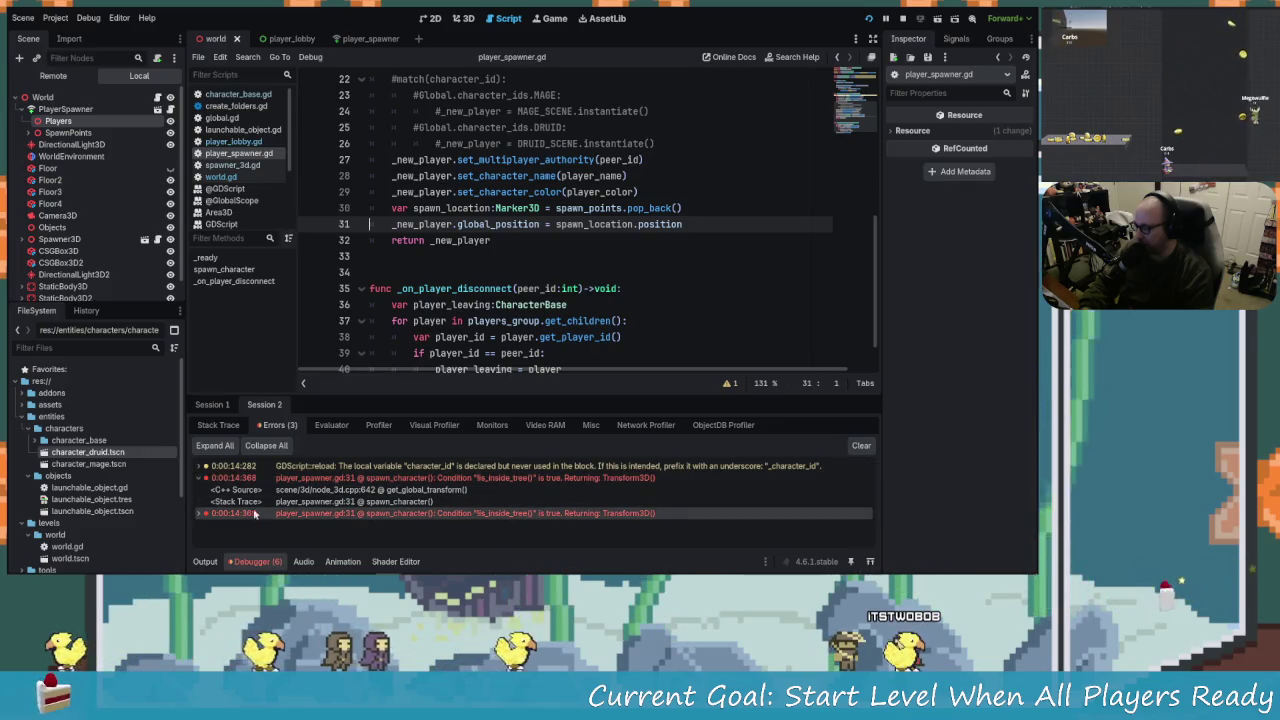
pyautogui.doubleClick(523, 225)
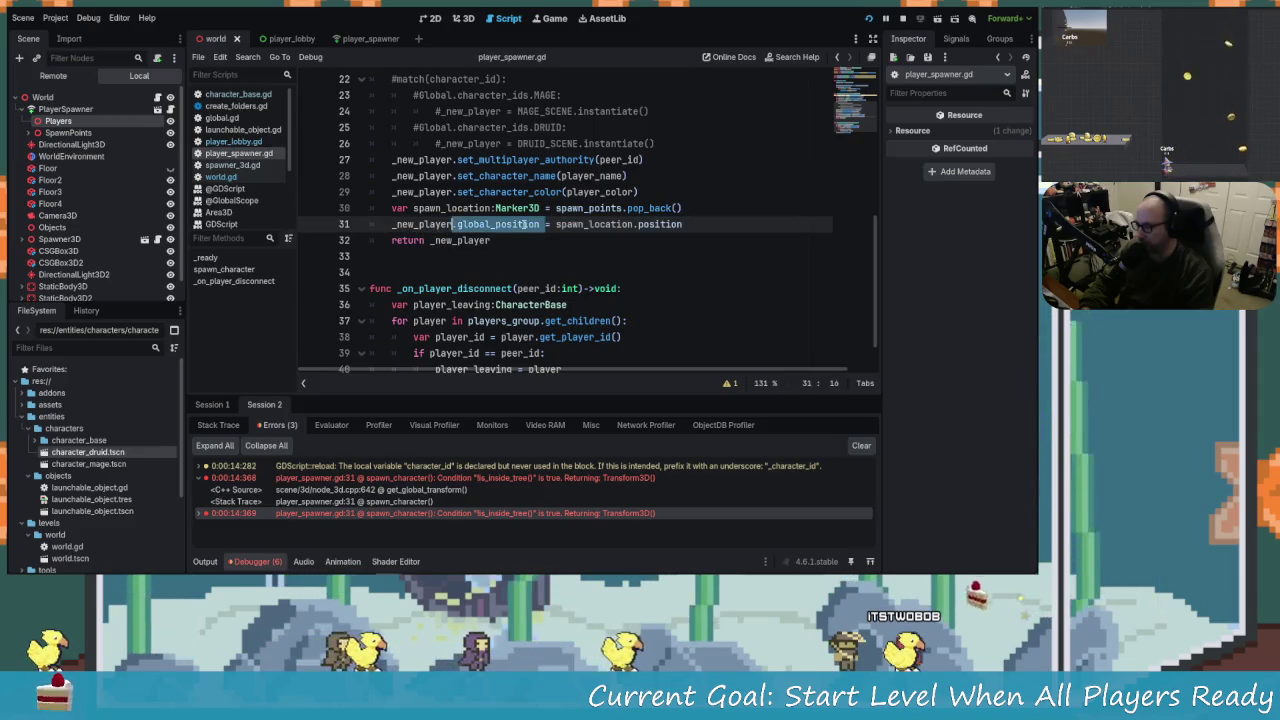
pyautogui.click(637, 225)
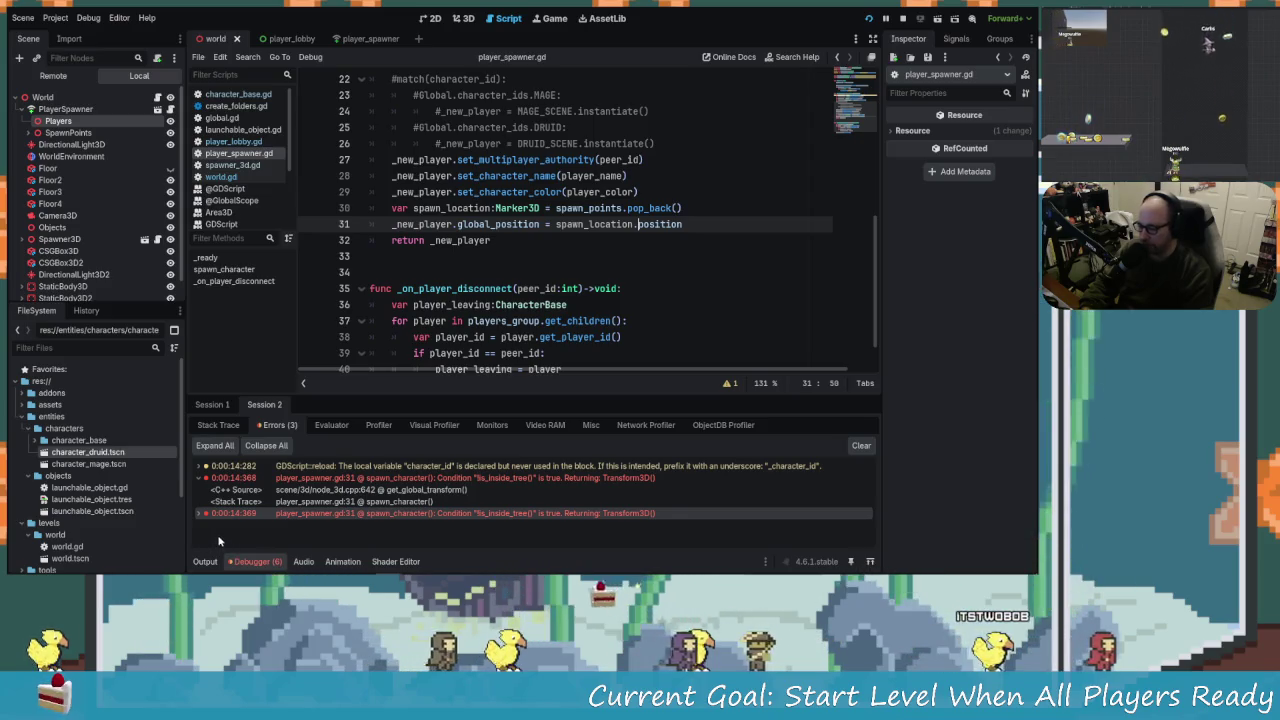
pyautogui.click(200, 513)
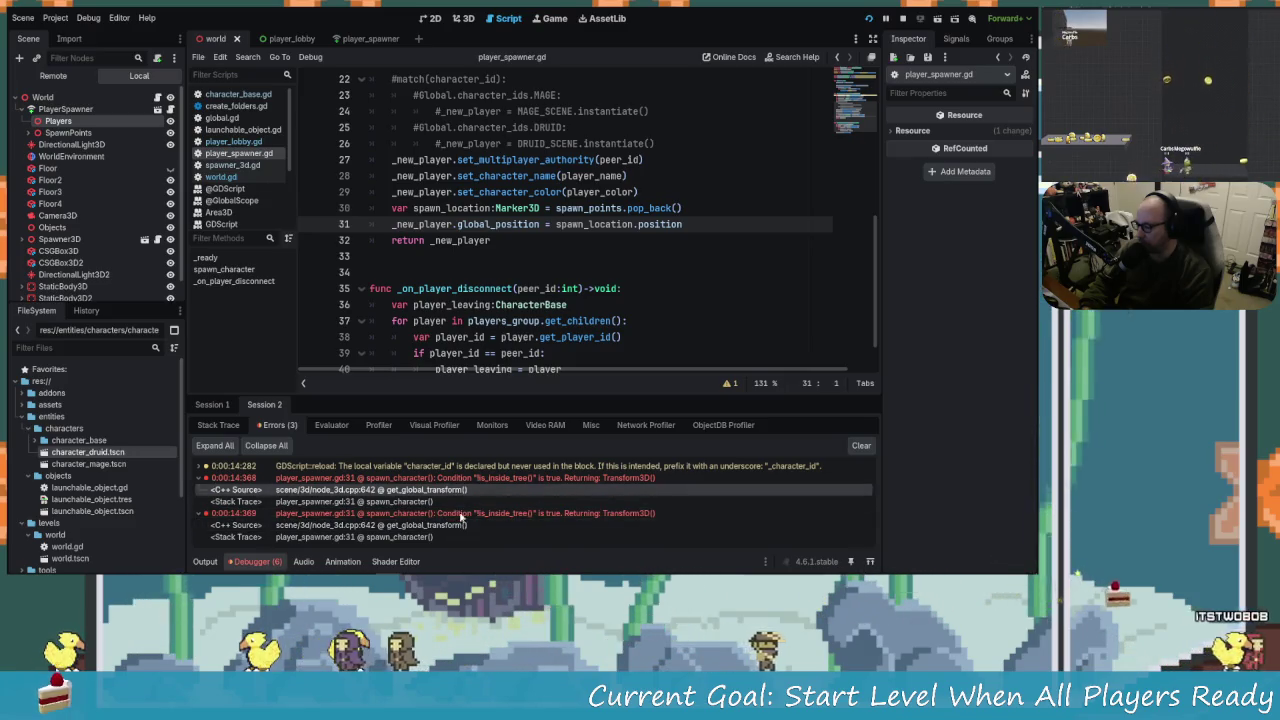
pyautogui.doubleClick(498, 492)
pyautogui.moveTo(447, 348); pyautogui.dragTo(473, 361)
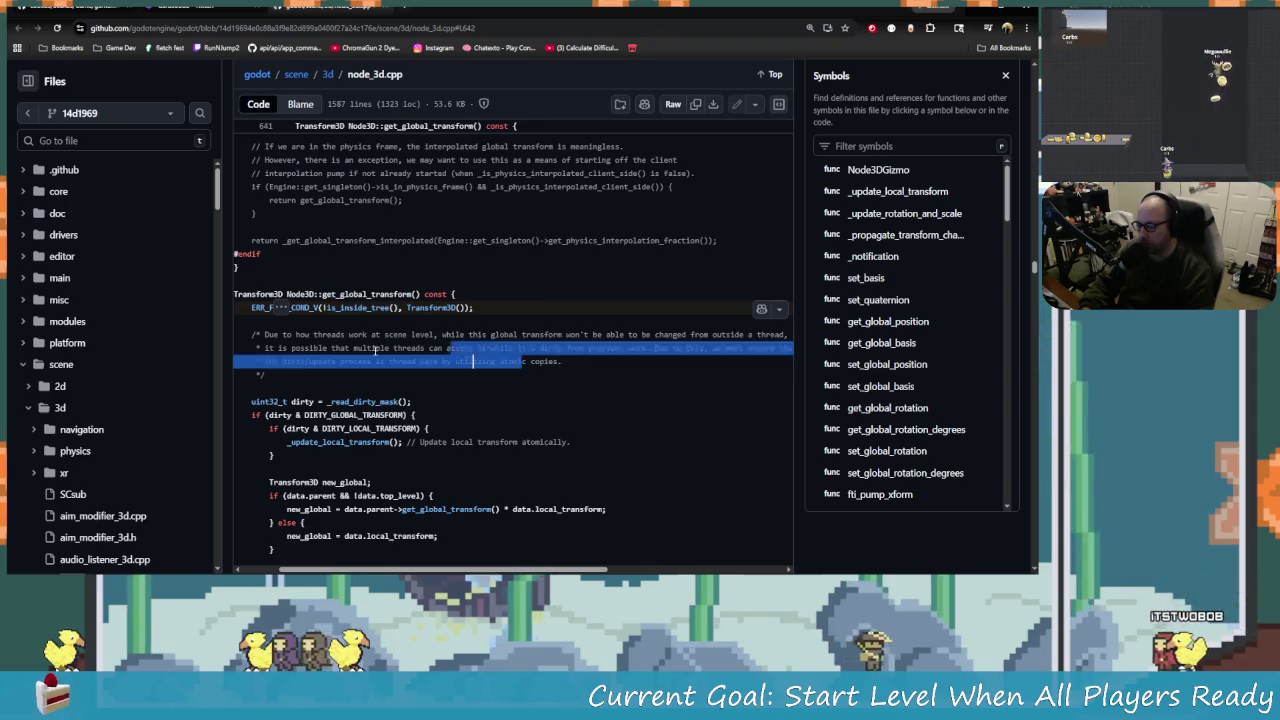
pyautogui.click(435, 360)
pyautogui.hotkey('alt', 'Tab')
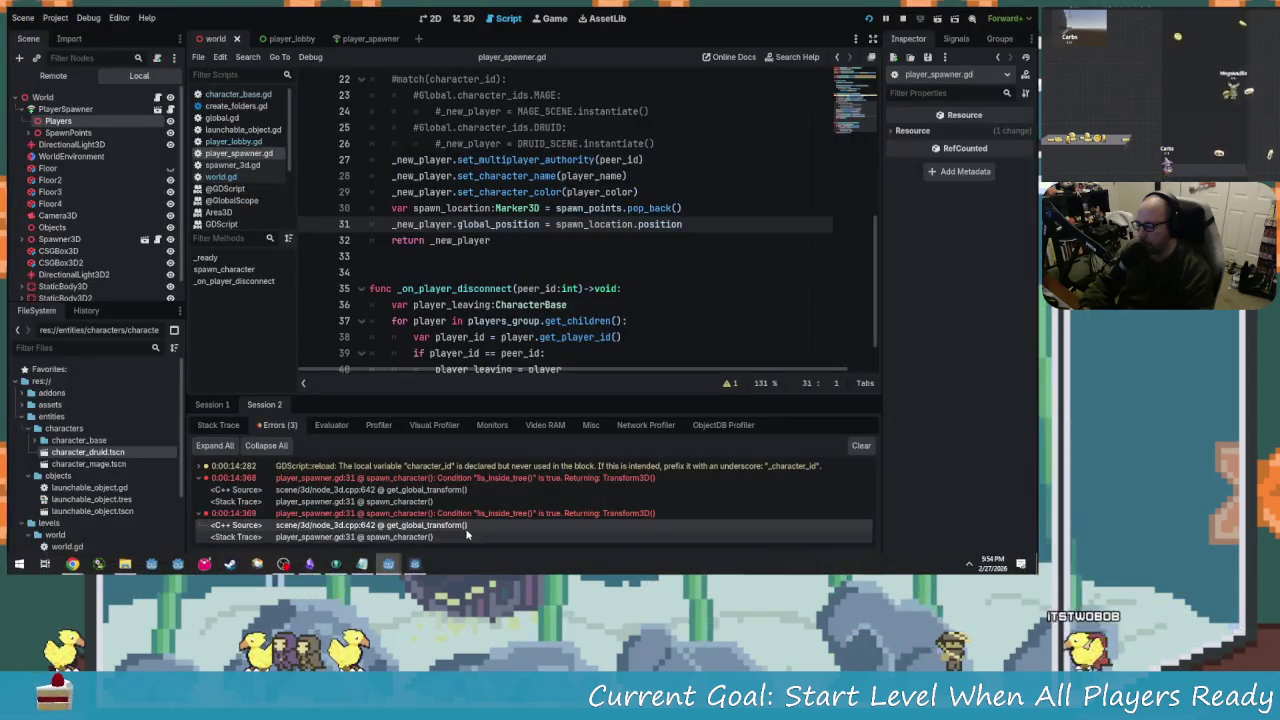
pyautogui.click(357, 538)
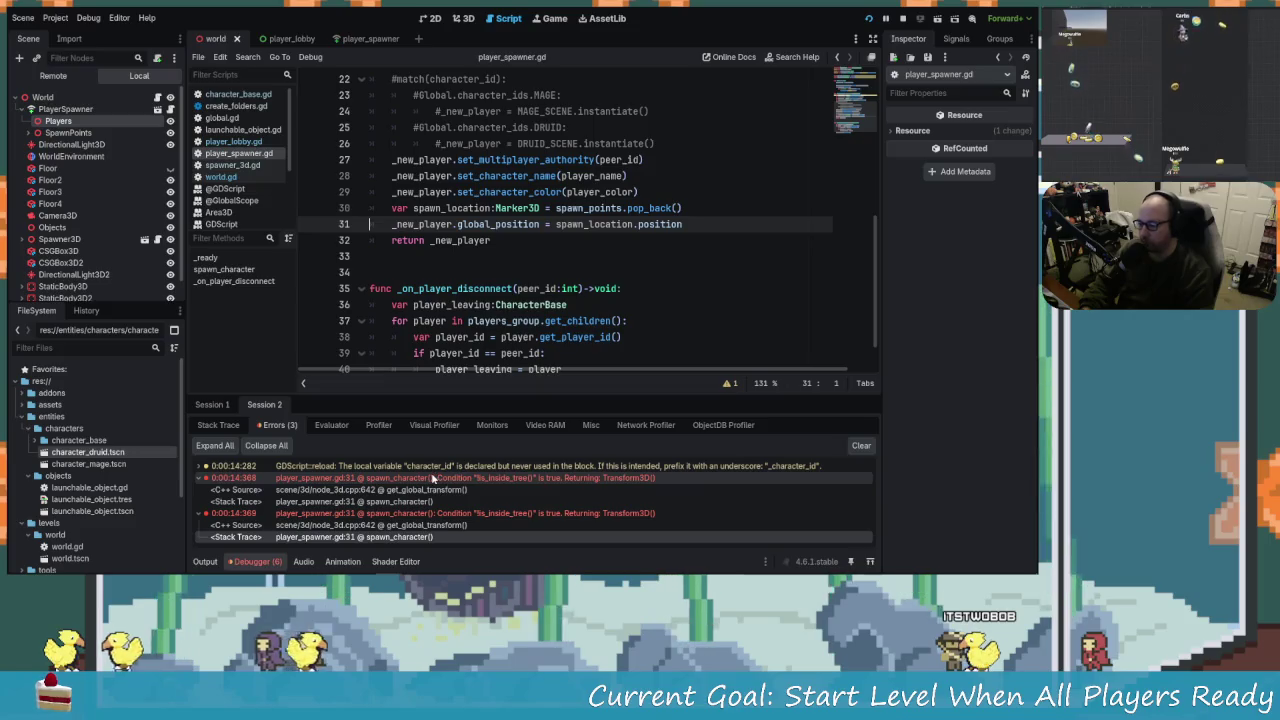
# Insert a new line 31 beginning 'var pos =', clearing the mistyped characters.
pyautogui.click(687, 208)
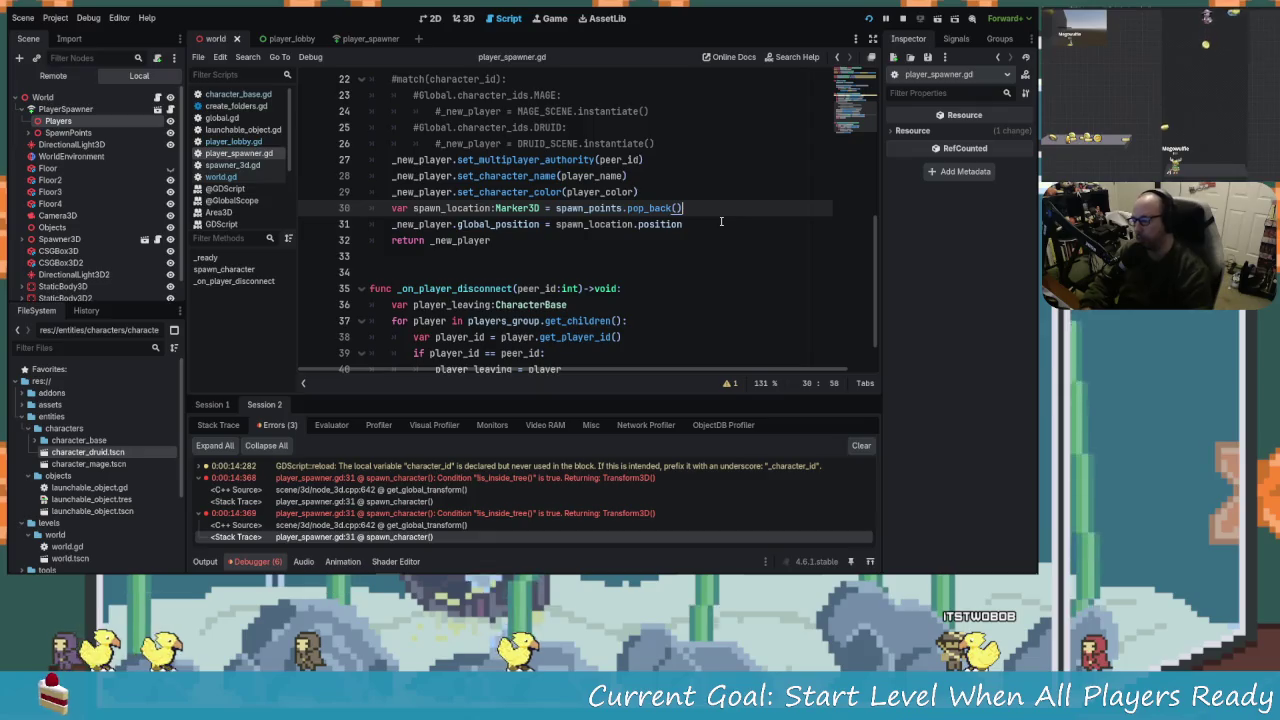
pyautogui.press('Return')
pyautogui.press('BackSpace')
pyautogui.press('BackSpace')
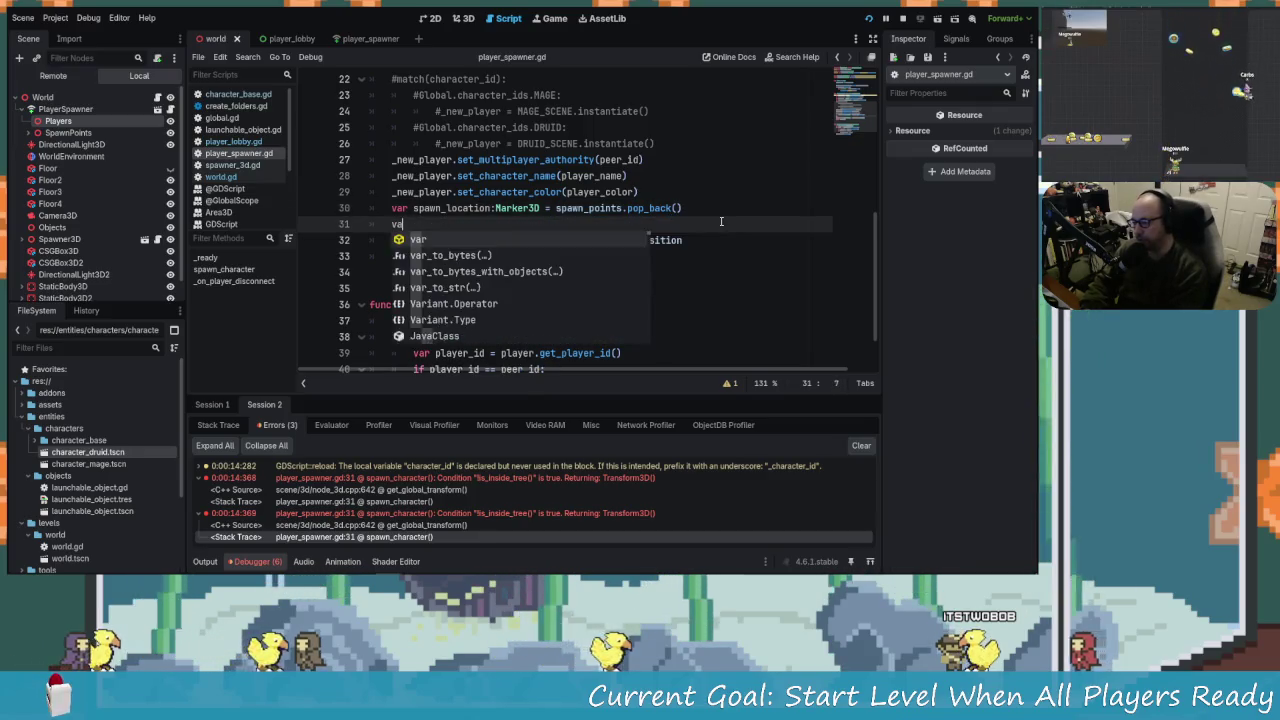
pyautogui.write('r pos =')
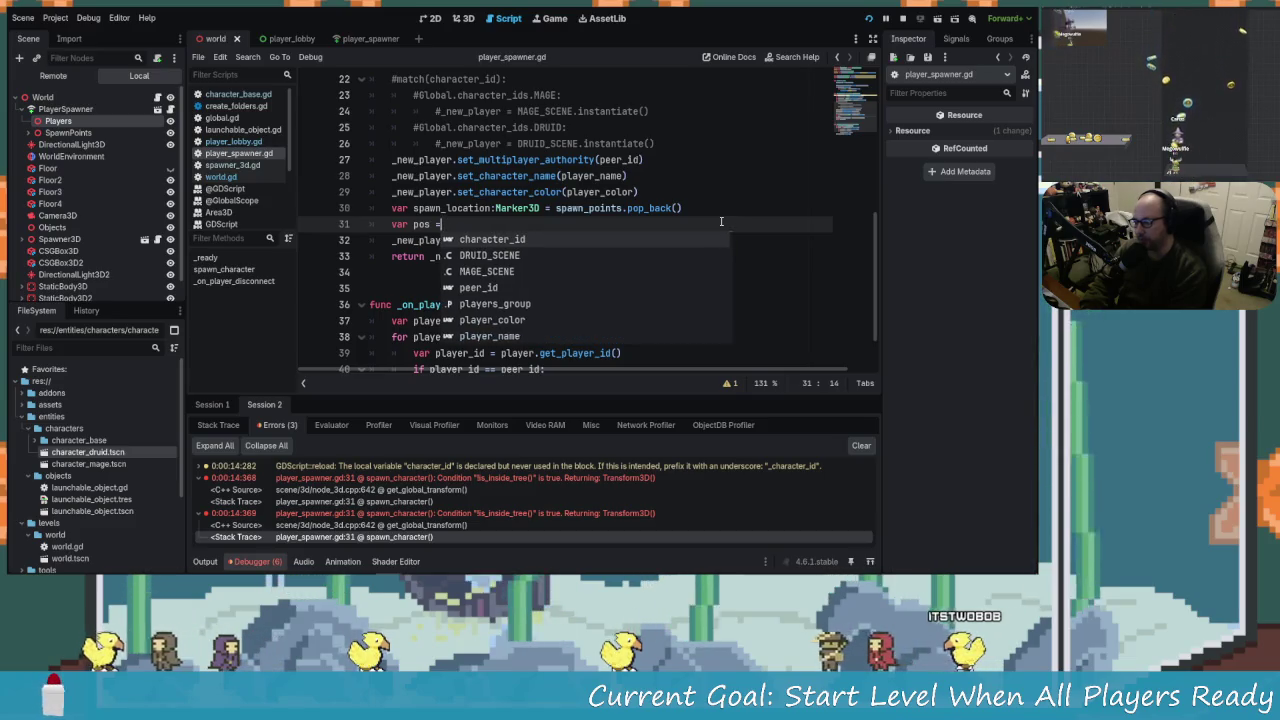
pyautogui.press('Escape')
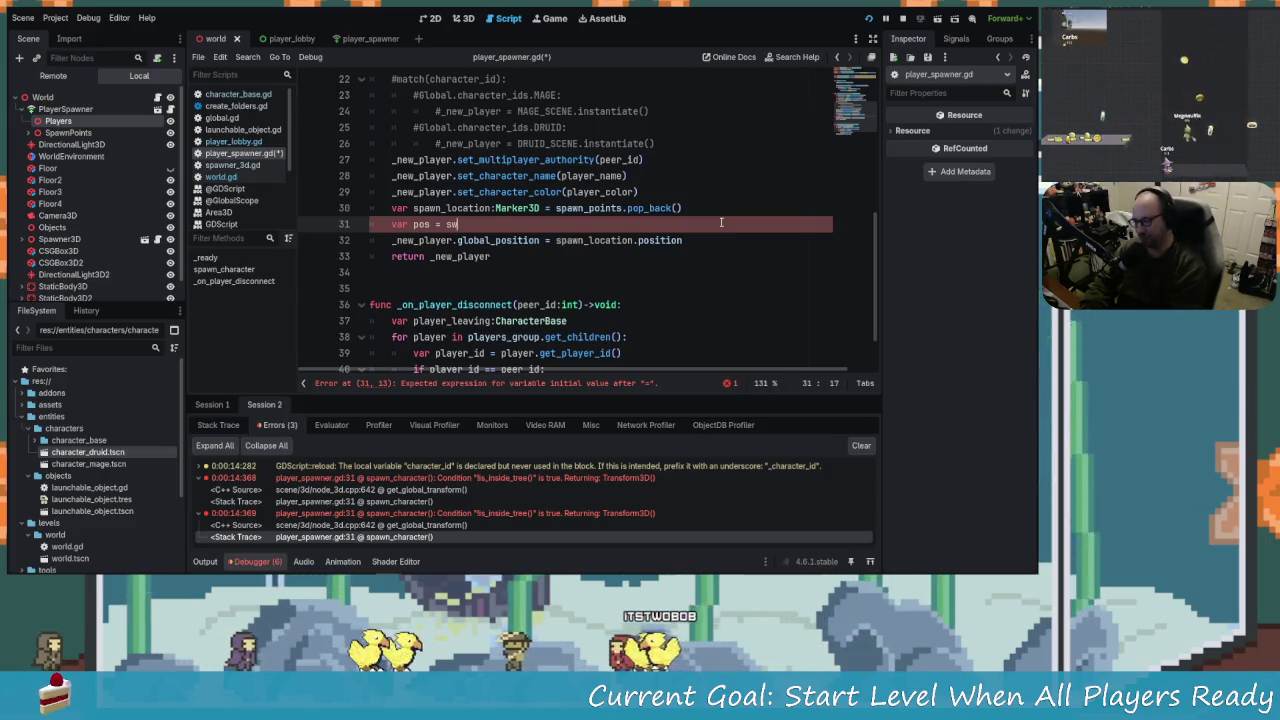
pyautogui.press('BackSpace')
pyautogui.press('BackSpace')
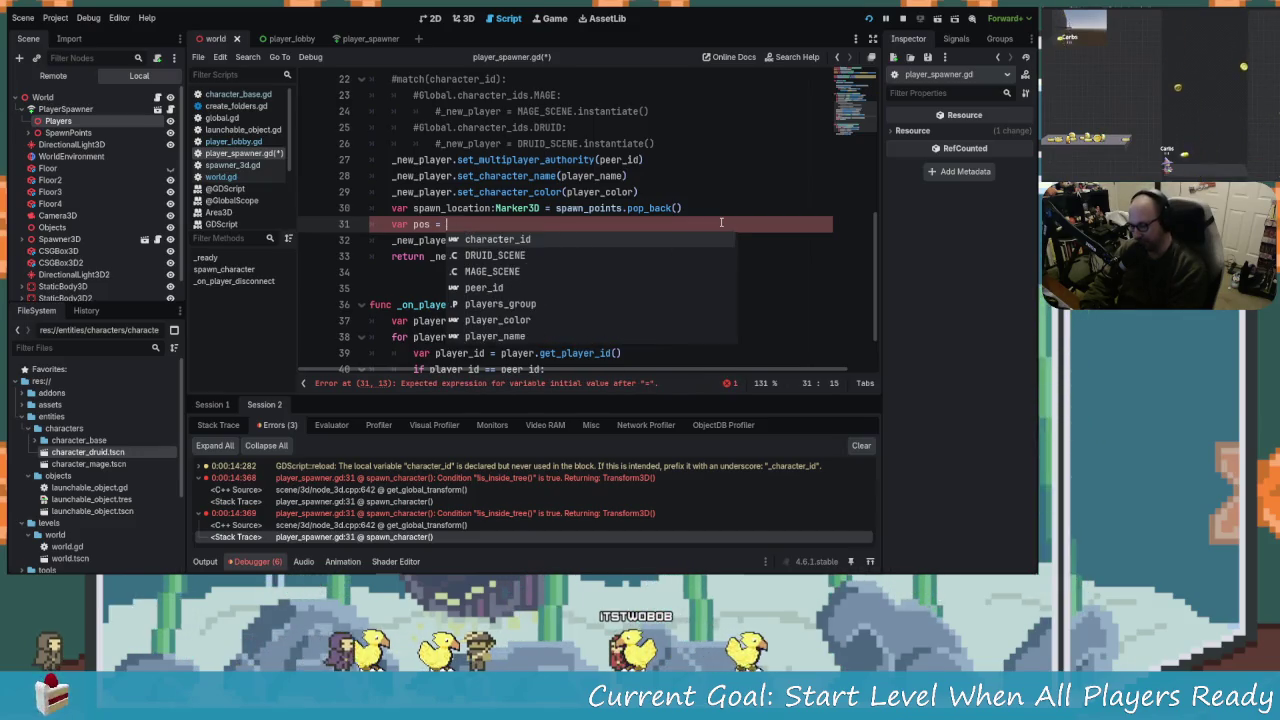
pyautogui.press('Escape')
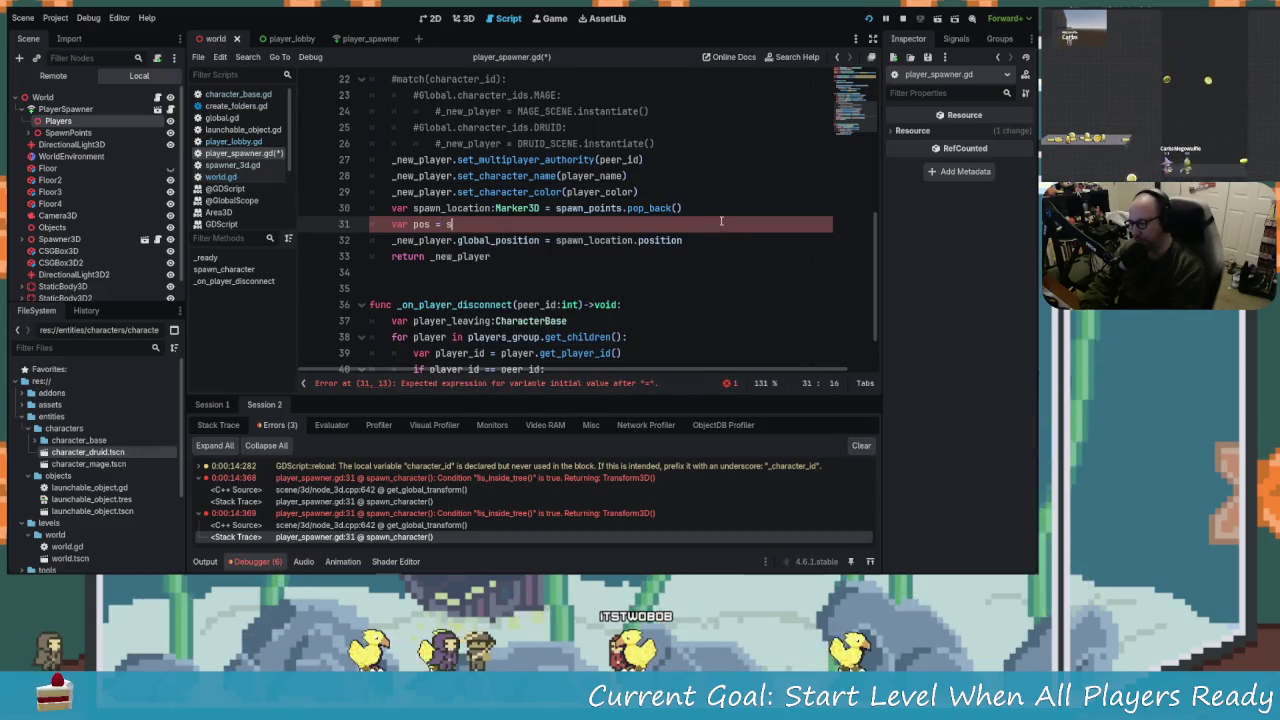
pyautogui.write('wap')
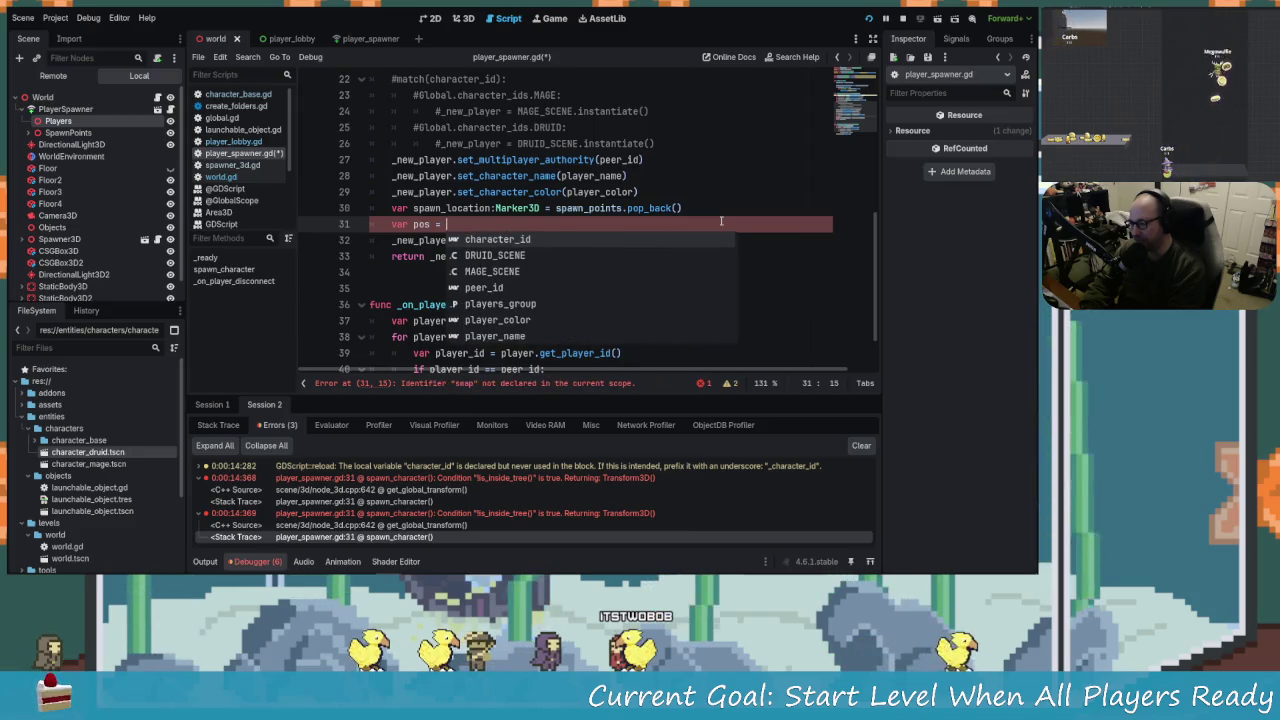
pyautogui.press('BackSpace')
pyautogui.press('BackSpace')
pyautogui.press('BackSpace')
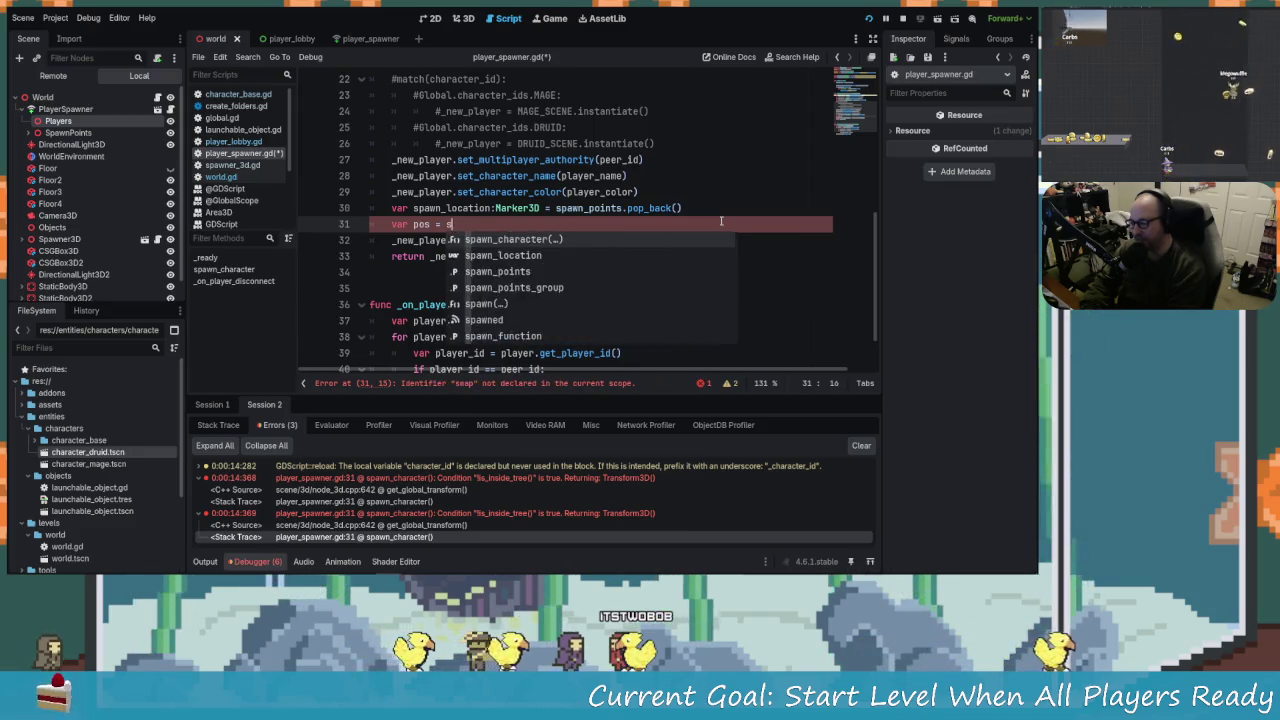
# Complete it as spawn_location.global_position, check global_position's documentation, and save.
pyautogui.write('spa')
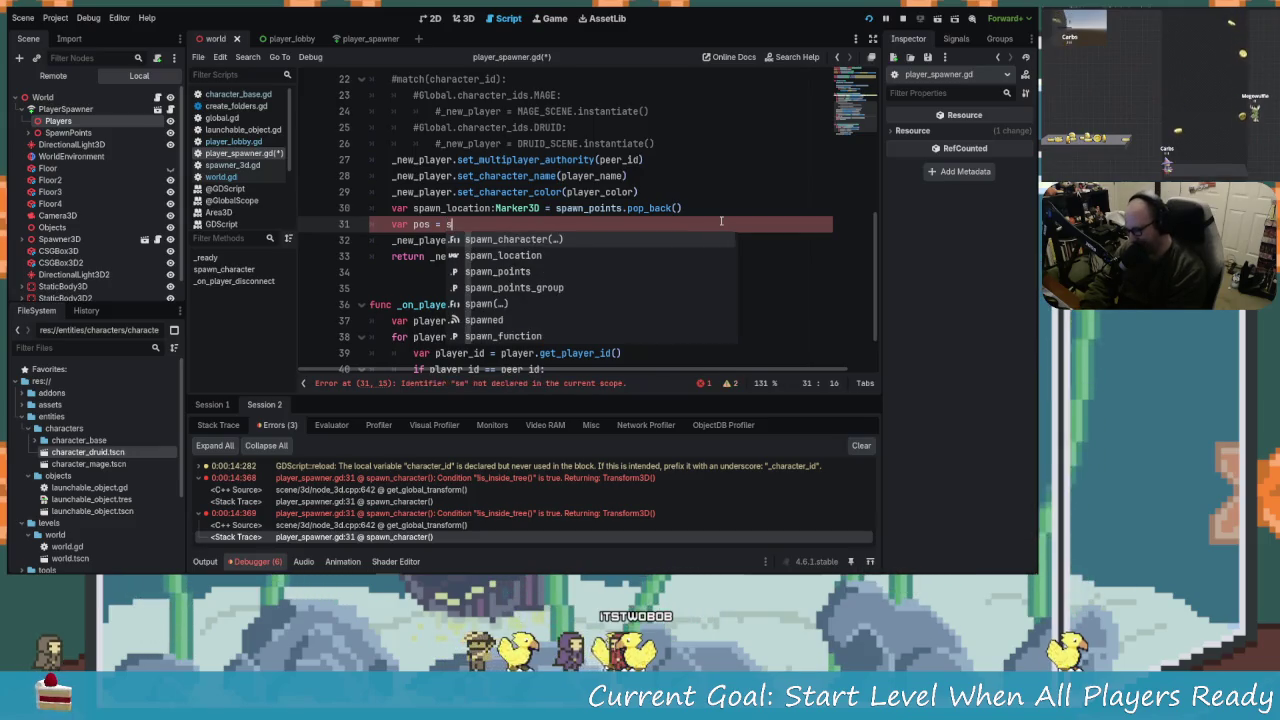
pyautogui.write('wn')
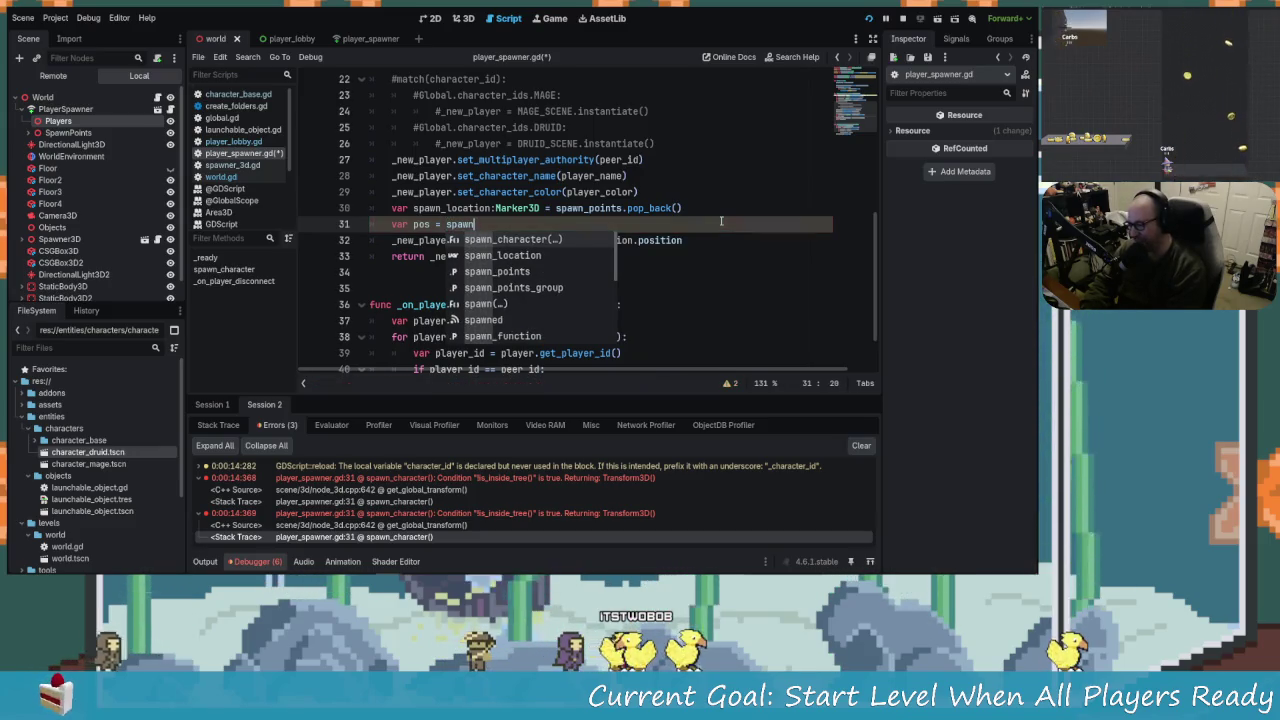
pyautogui.press('Down')
pyautogui.press('Return')
pyautogui.write('.gl')
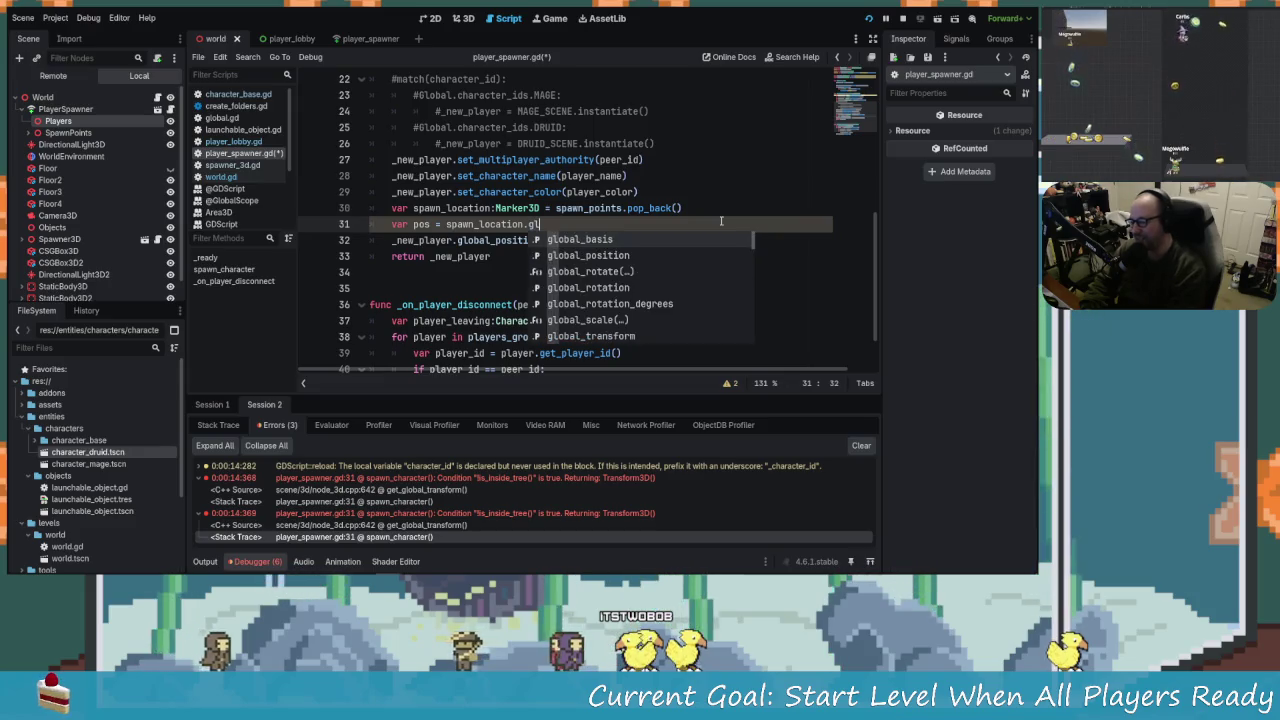
pyautogui.press('Down')
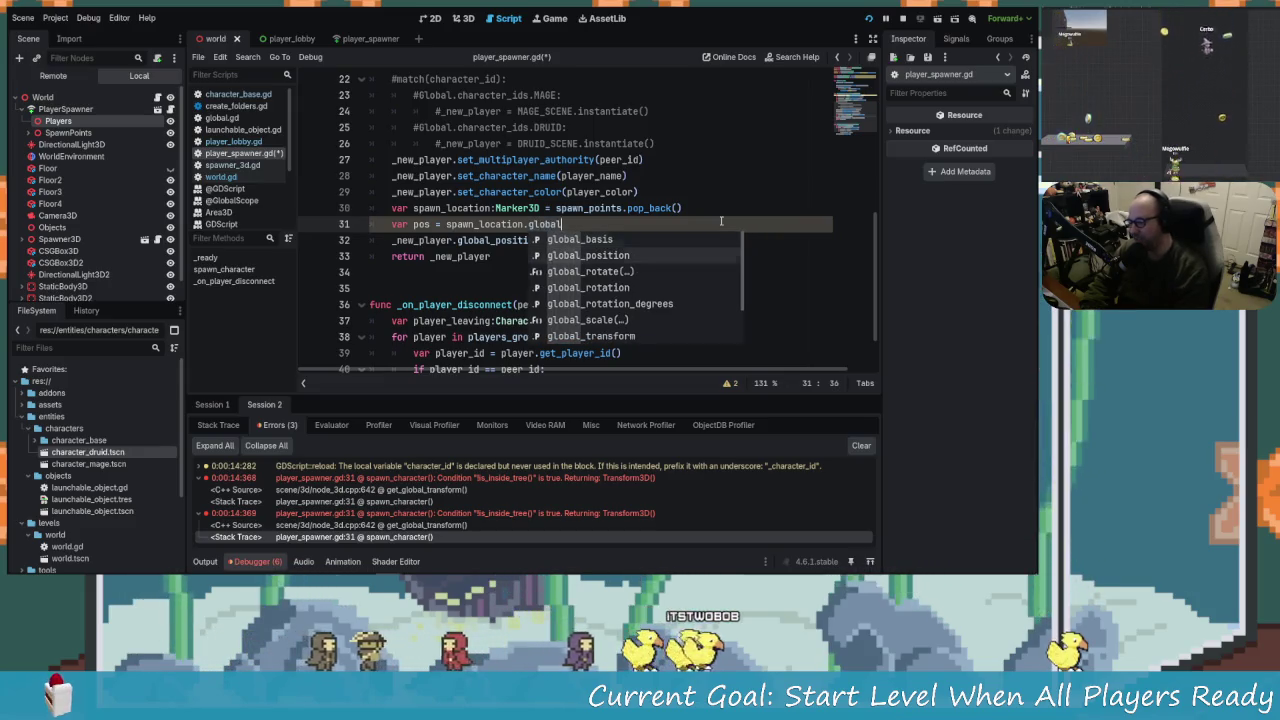
pyautogui.press('Return')
pyautogui.hotkey('ctrl', 'shift', 'Left')
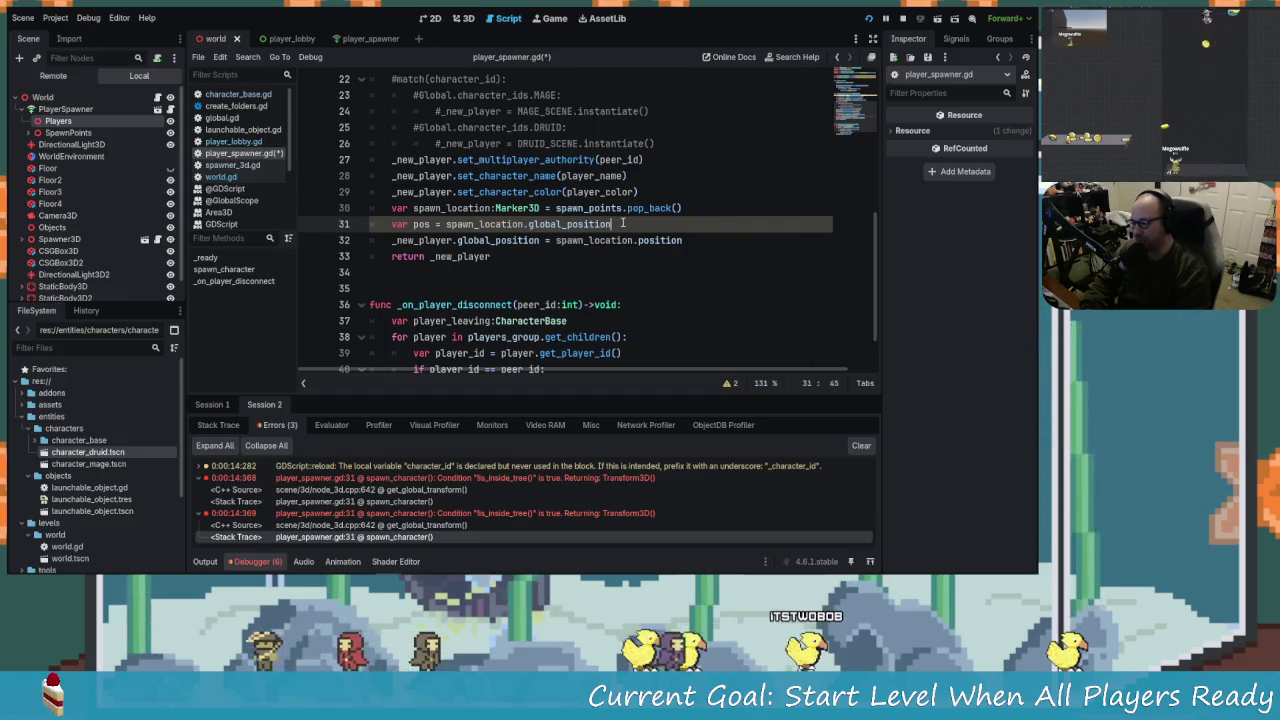
pyautogui.moveTo(545, 224)
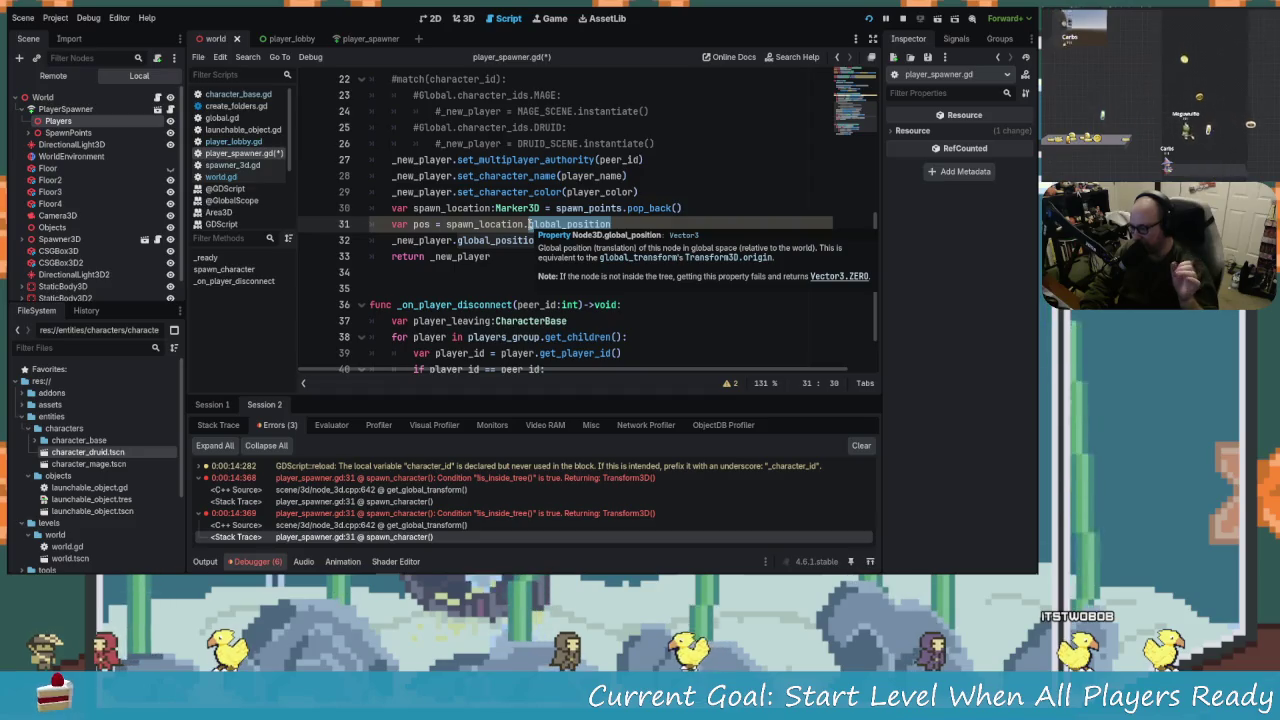
pyautogui.hotkey('ctrl', 's')
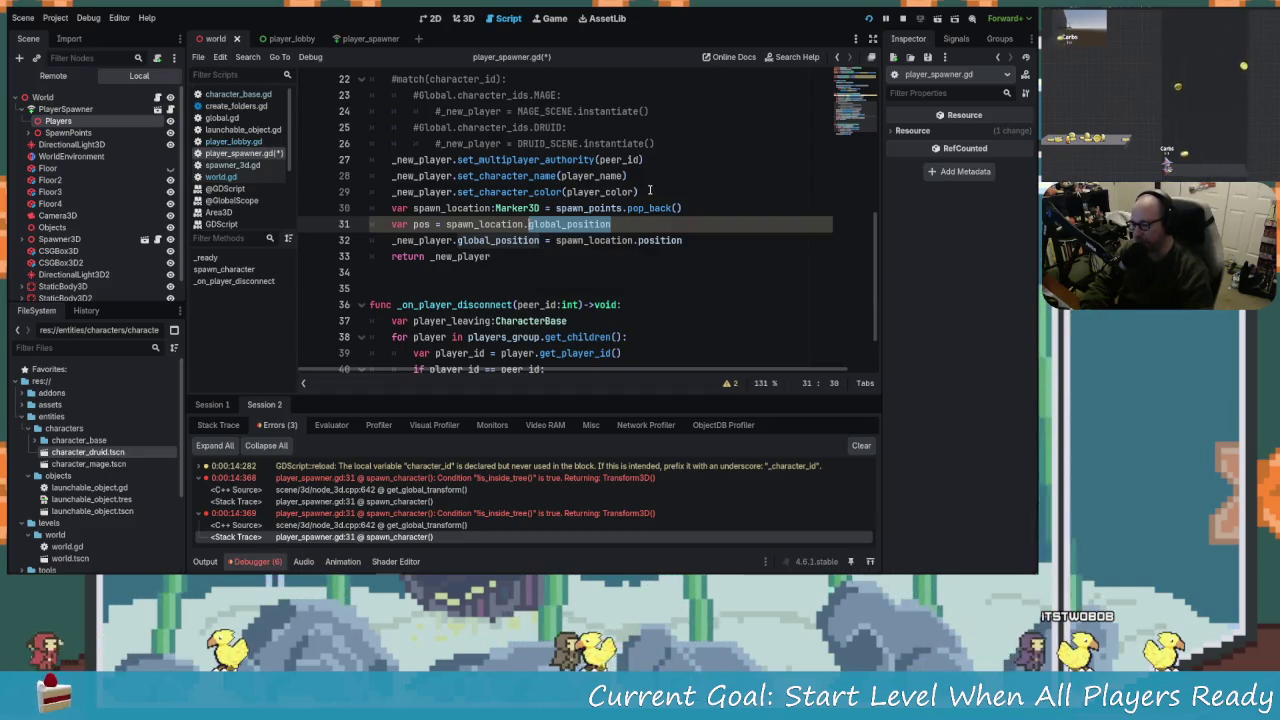
# Set _new_player.global_position to pos on line 32, save, and run the project.
pyautogui.click(637, 225)
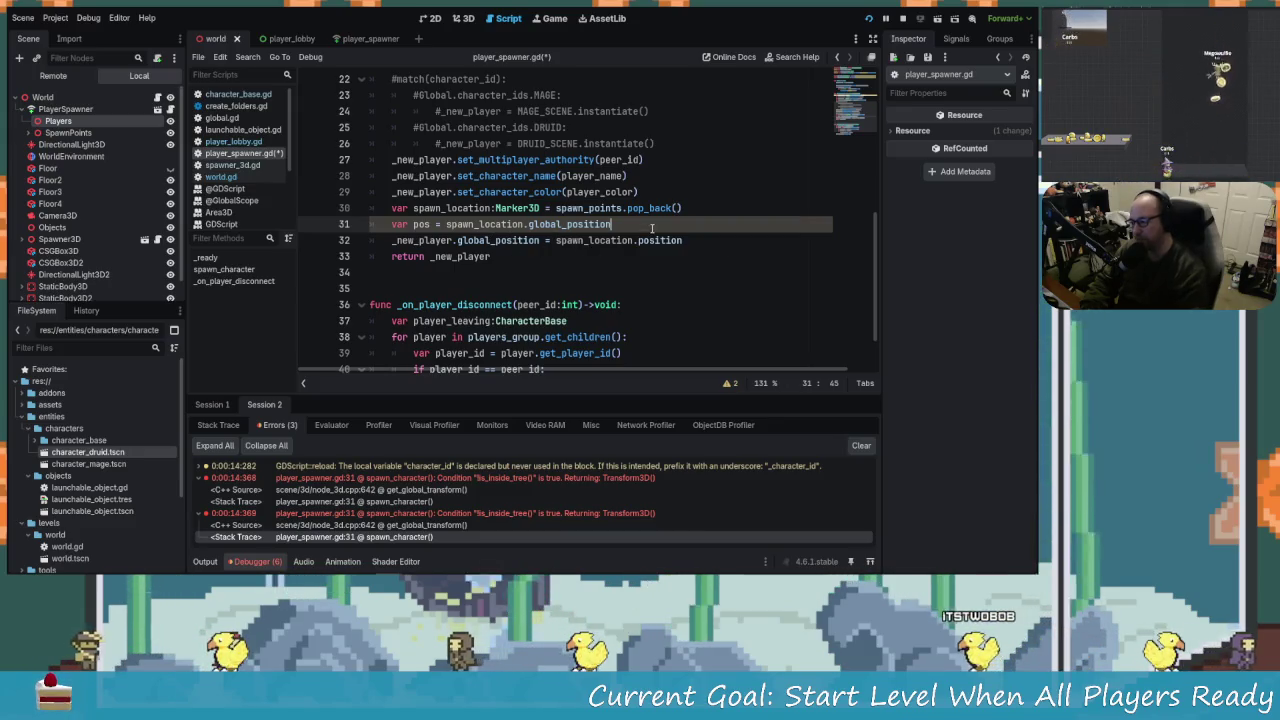
pyautogui.press('Down')
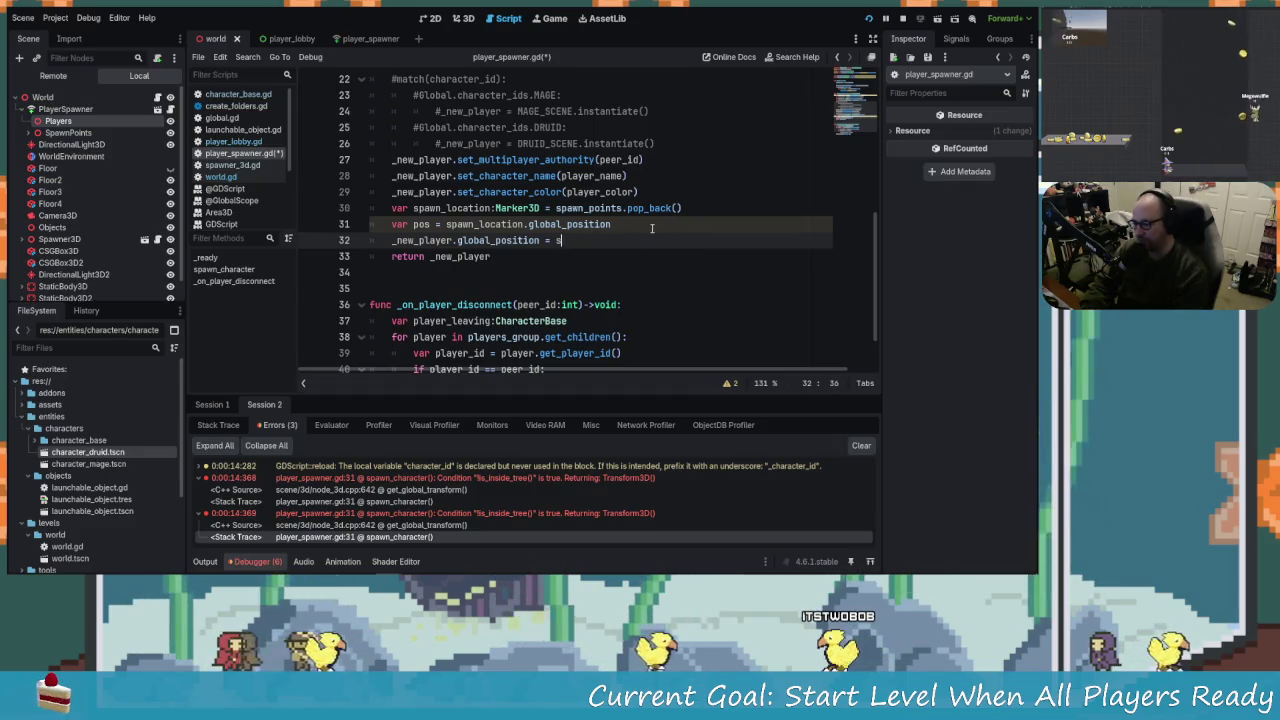
pyautogui.write('pos')
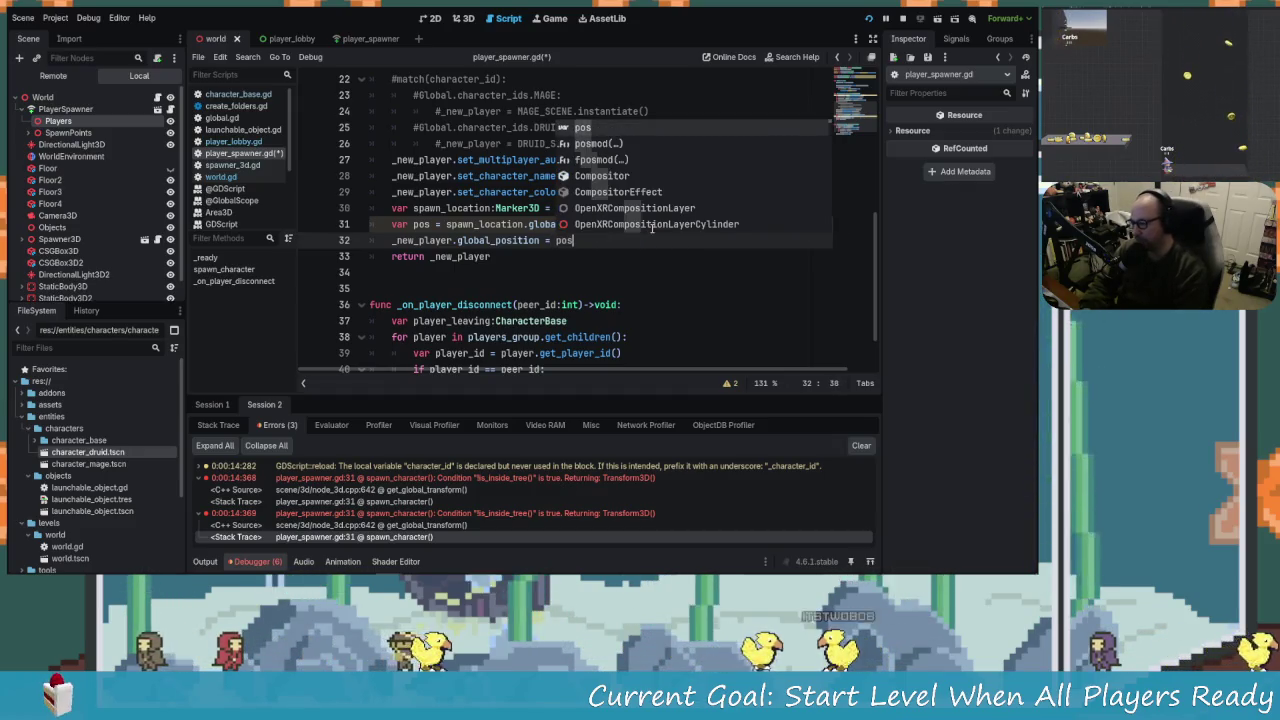
pyautogui.click(615, 224)
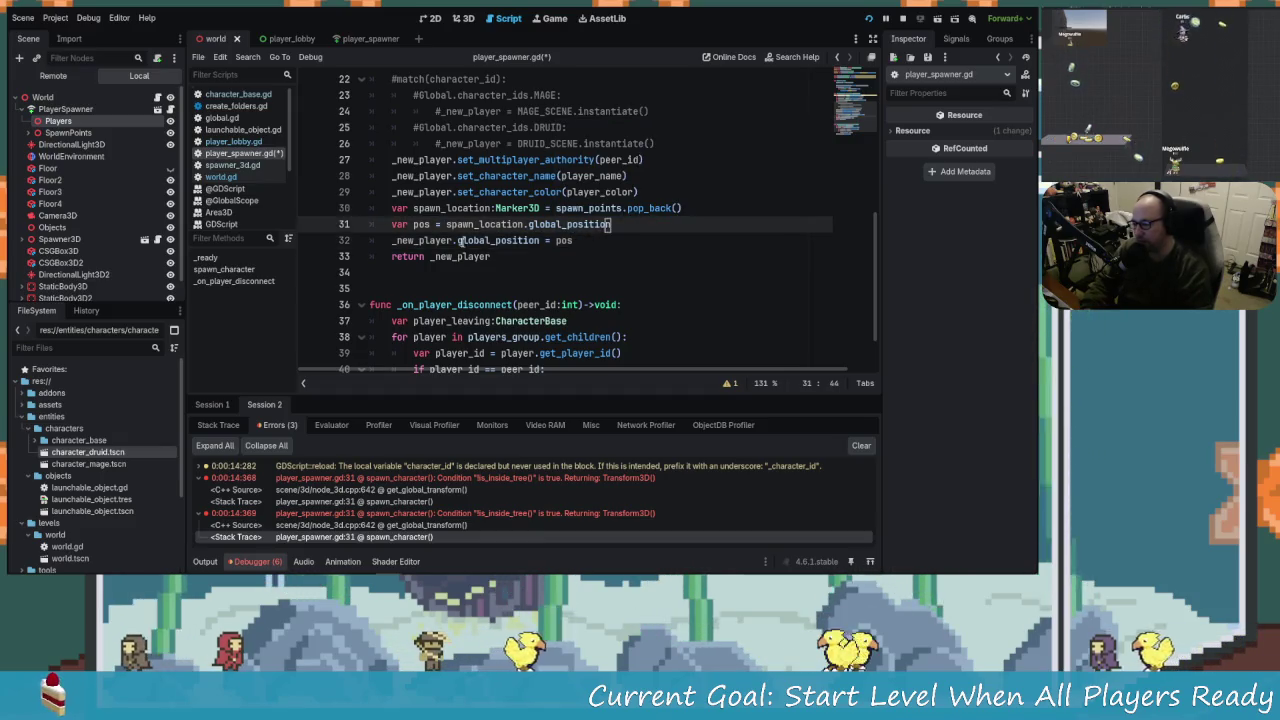
pyautogui.hotkey('ctrl', 's')
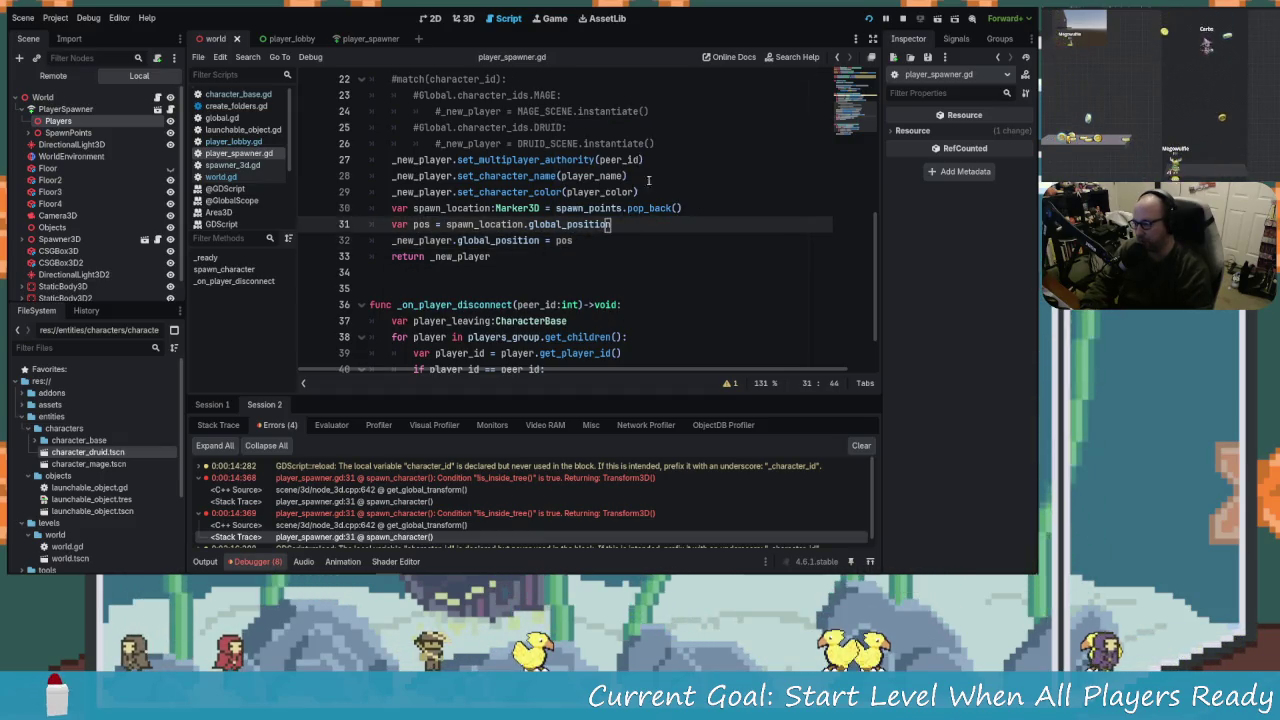
pyautogui.click(868, 18)
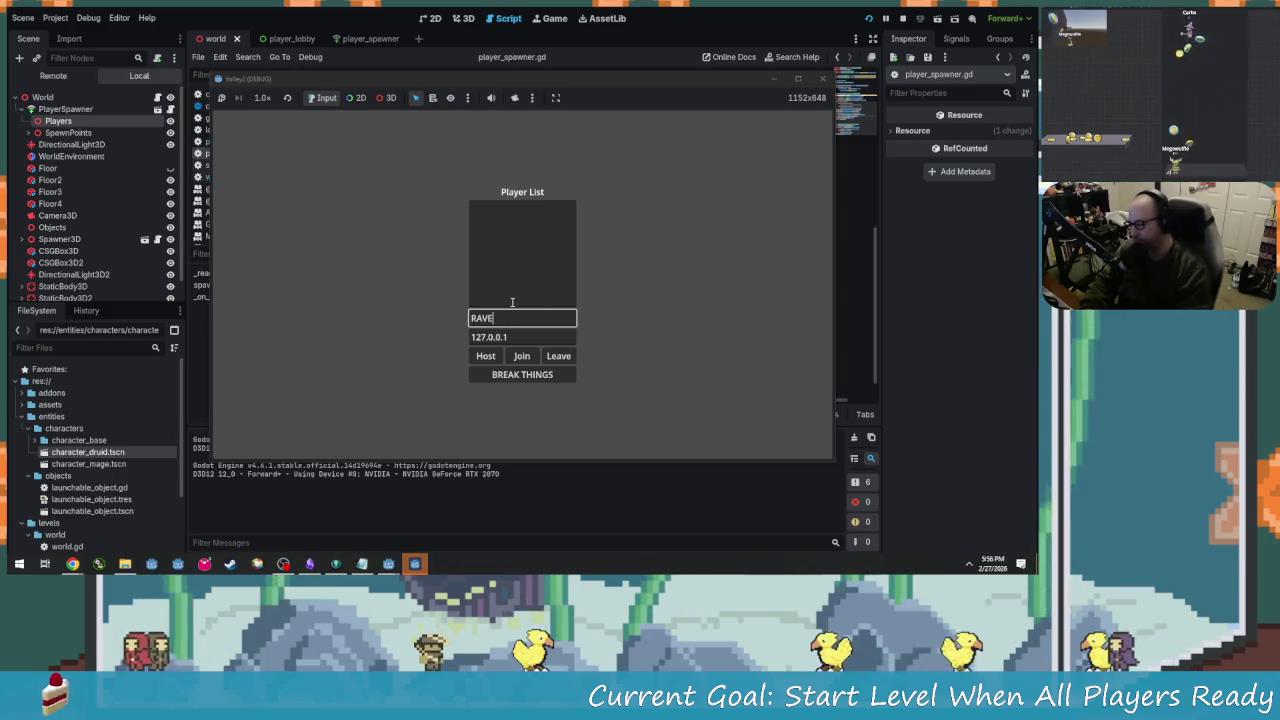
# Host as RAVE and join the second game window as LIFE.
pyautogui.click(491, 355)
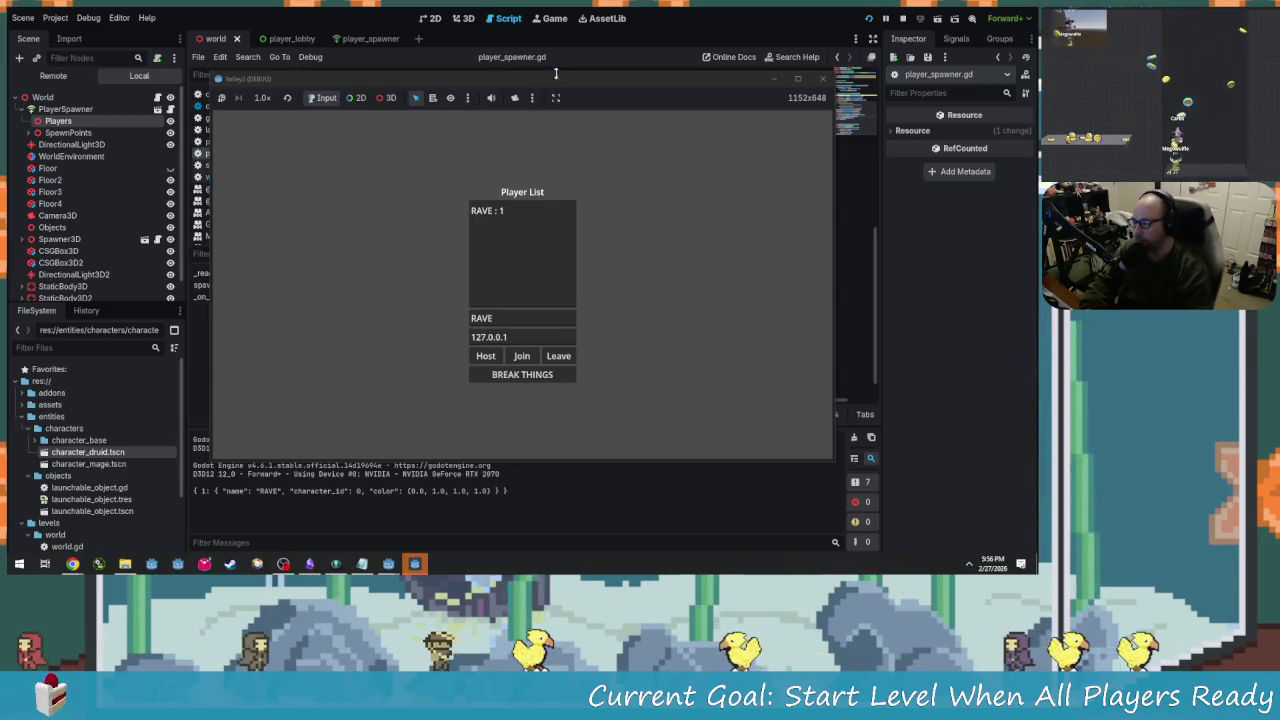
pyautogui.moveTo(556, 73)
pyautogui.mouseDown()
pyautogui.moveTo(367, 95)
pyautogui.moveTo(250, 50)
pyautogui.mouseUp()
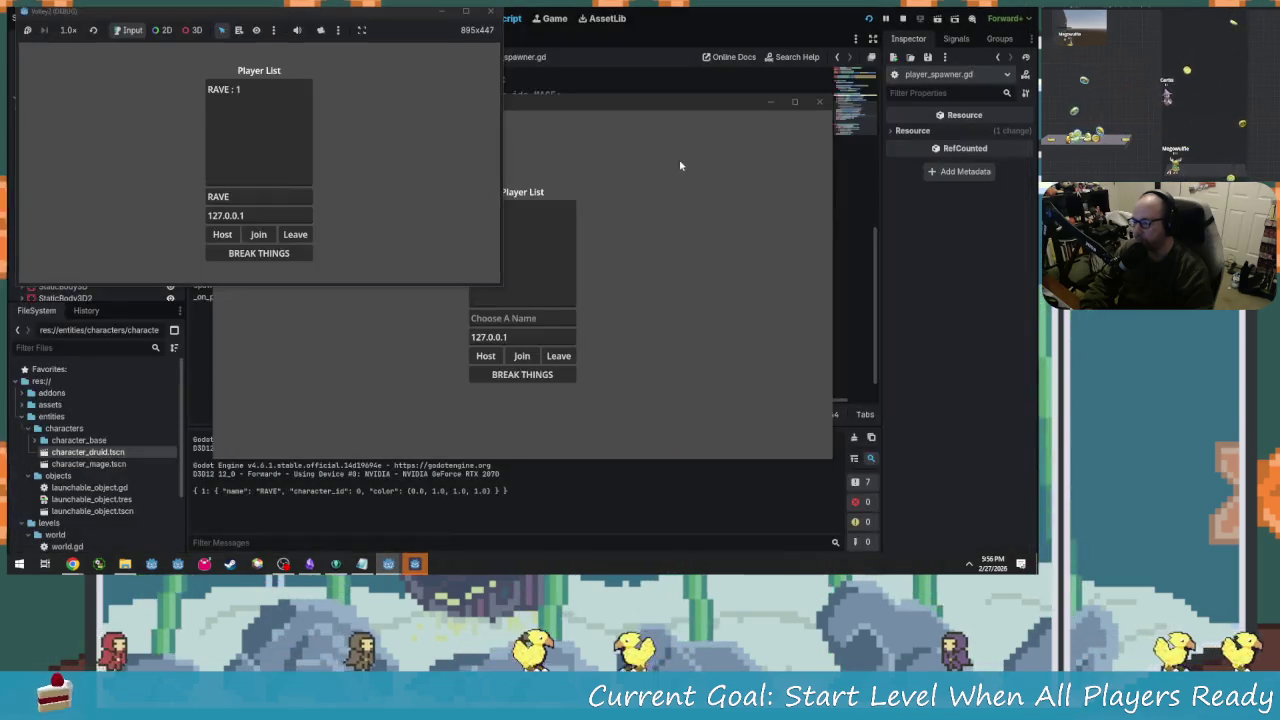
pyautogui.click(576, 194)
pyautogui.click(515, 317)
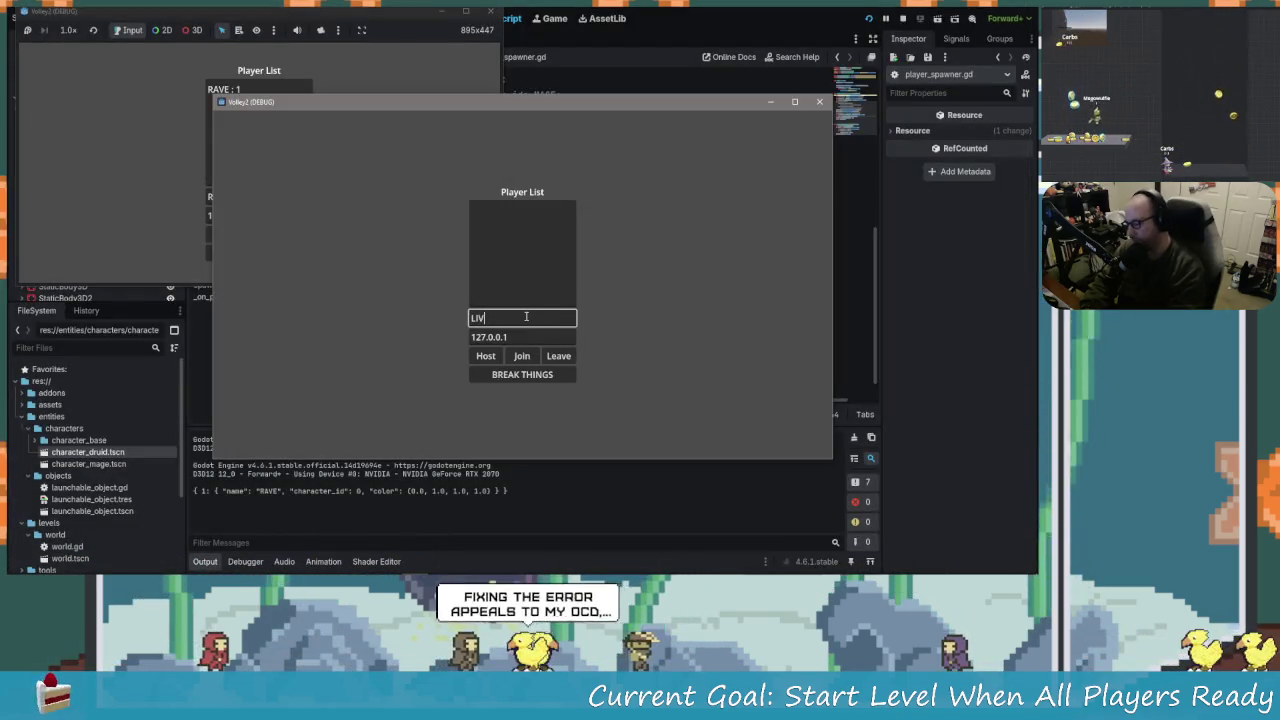
pyautogui.write('E')
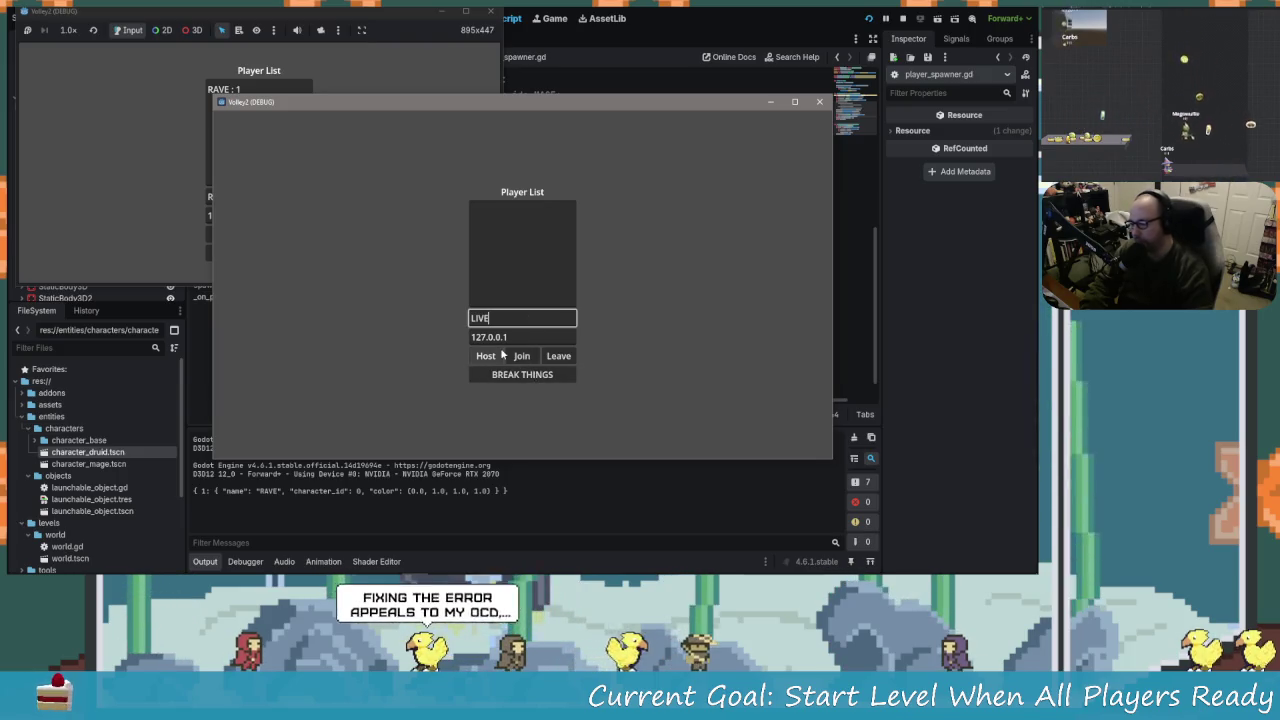
pyautogui.press('BackSpace')
pyautogui.press('BackSpace')
pyautogui.write('FE')
pyautogui.click(516, 354)
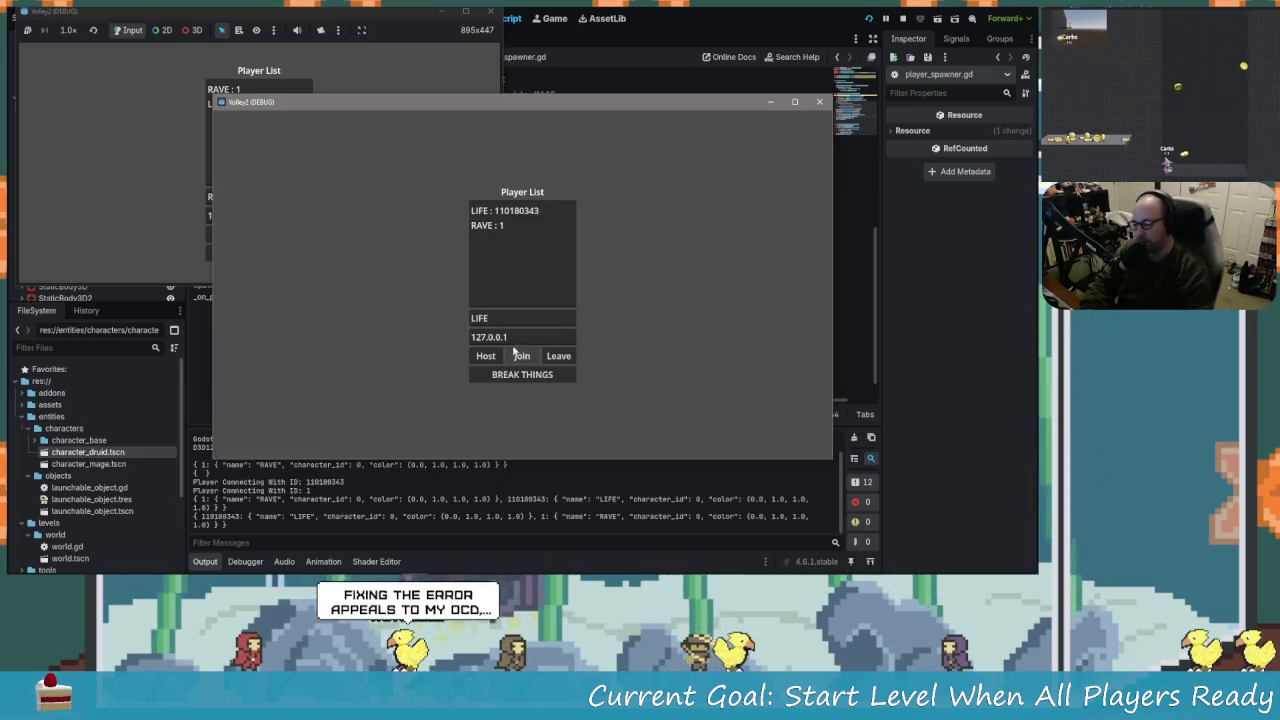
# Start the level from the RAVE host window, then show the debugger's error list.
pyautogui.click(205, 265)
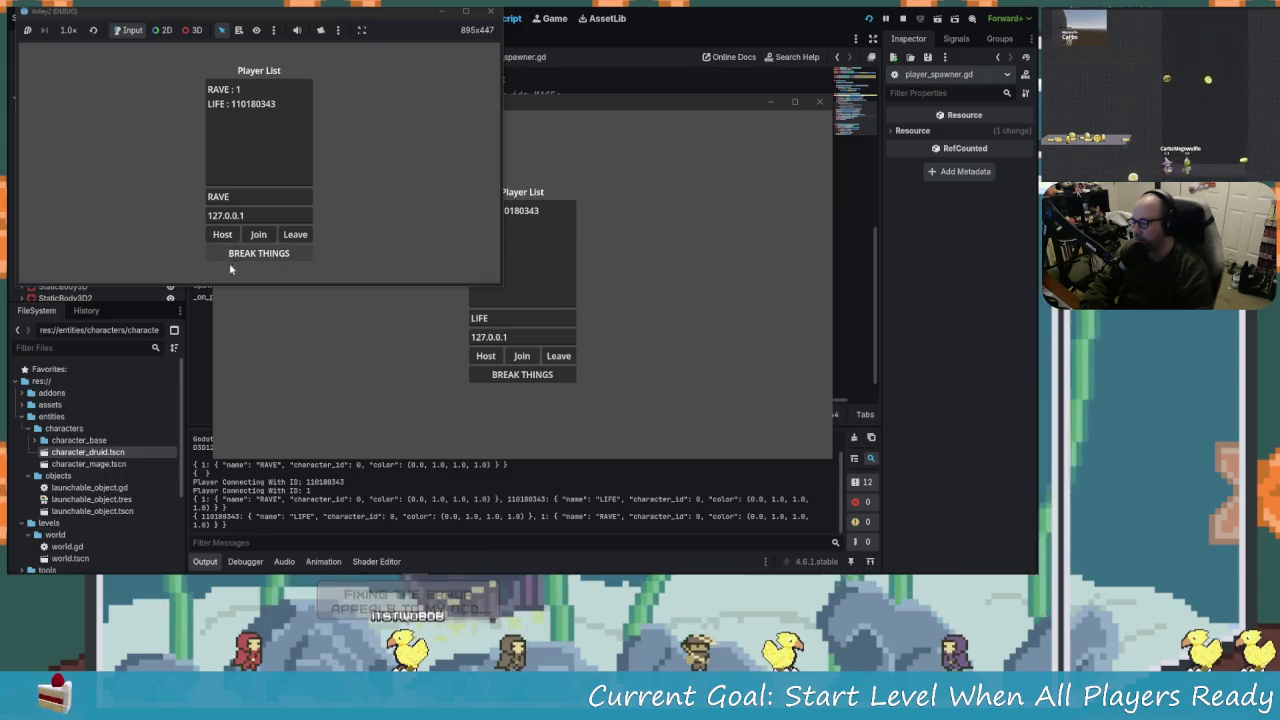
pyautogui.click(240, 258)
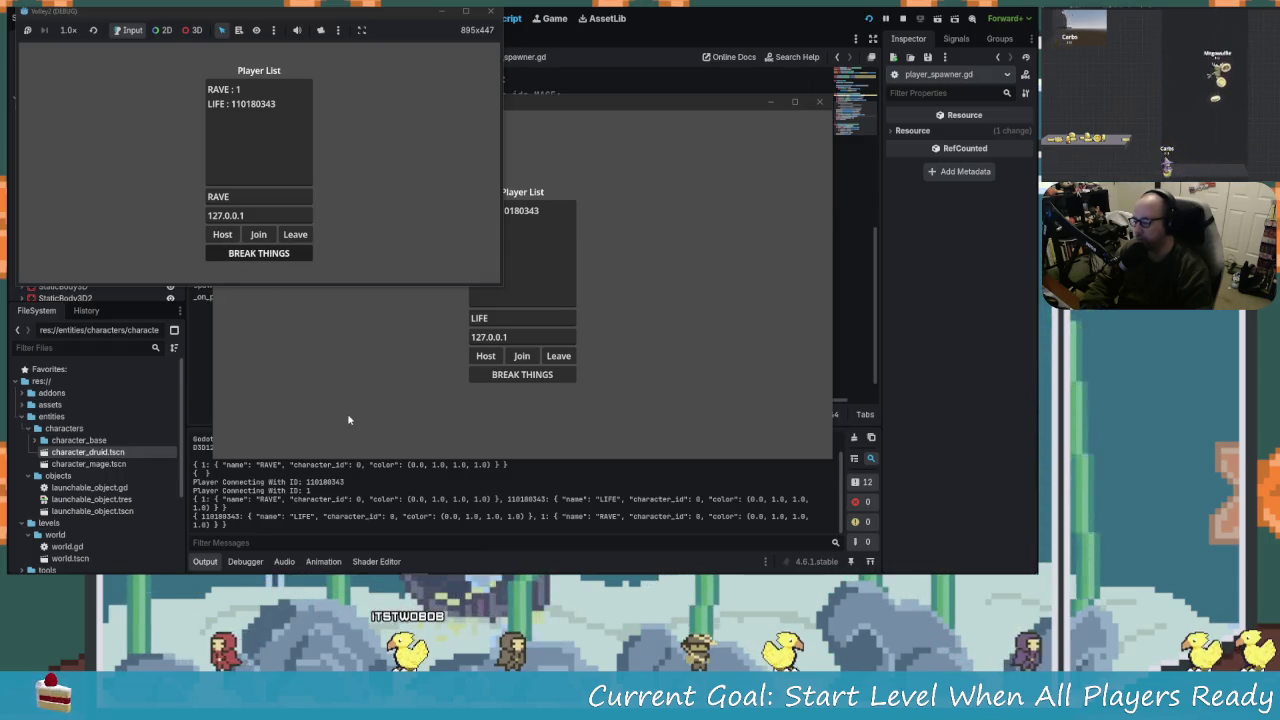
pyautogui.click(262, 549)
pyautogui.click(250, 561)
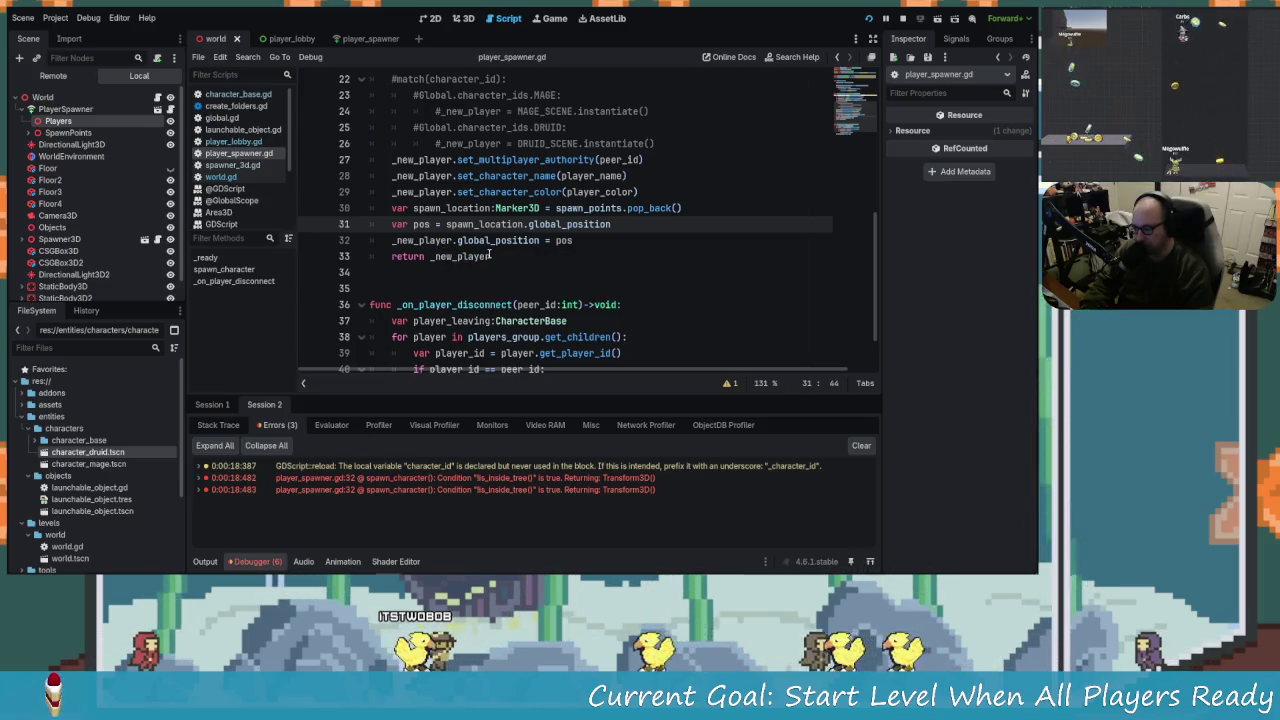
# Expand the first two is_inside_tree errors and trace them to line 32.
pyautogui.click(463, 240)
pyautogui.click(480, 256)
pyautogui.click(463, 240)
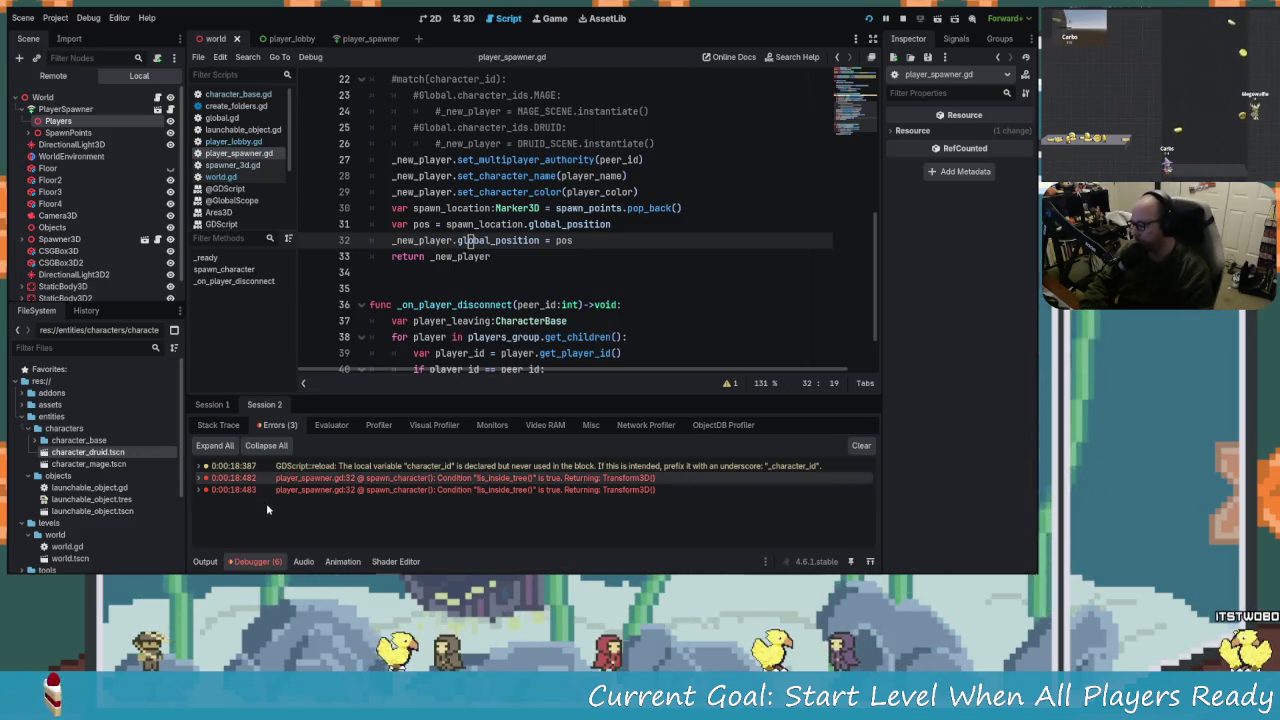
pyautogui.click(241, 489)
pyautogui.click(200, 477)
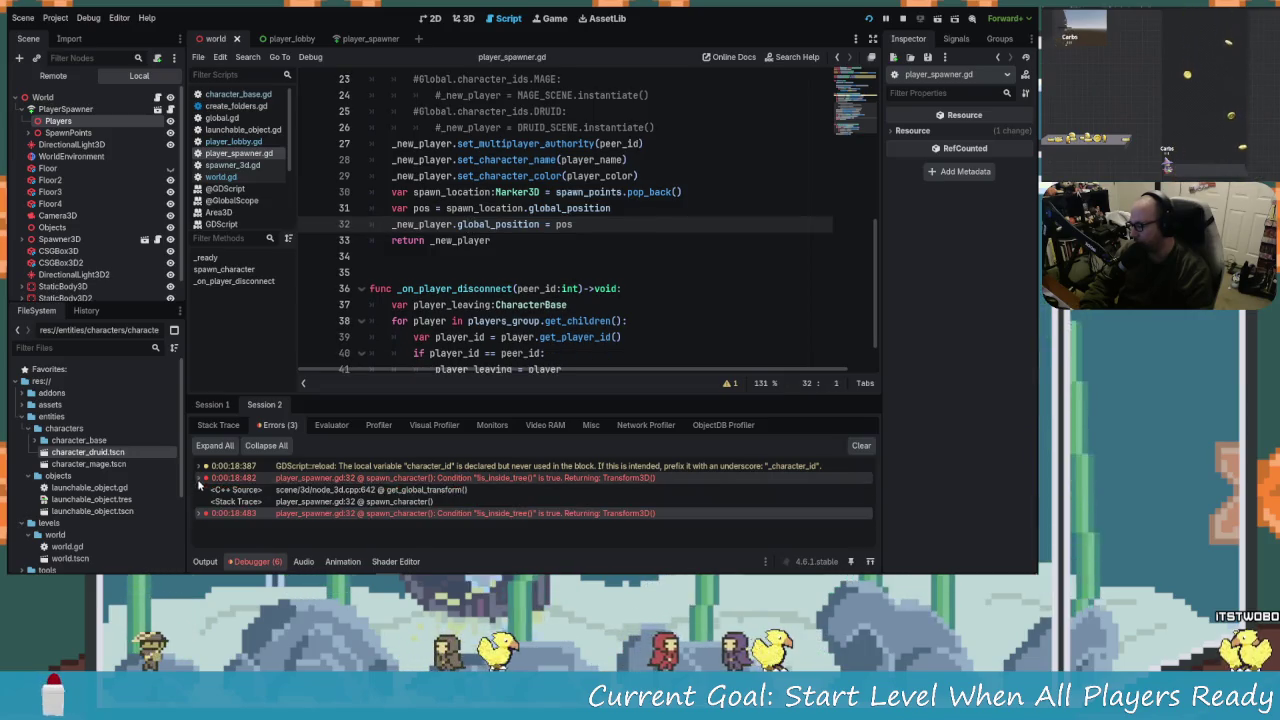
pyautogui.click(200, 514)
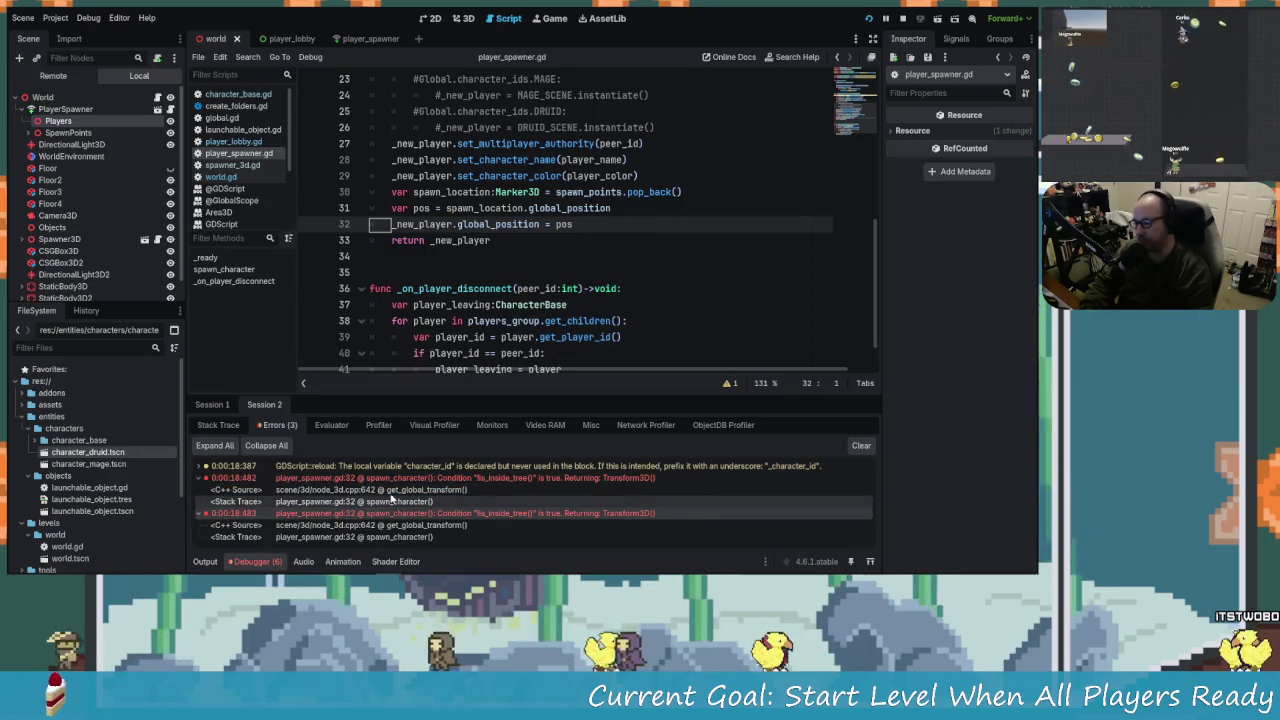
pyautogui.click(474, 493)
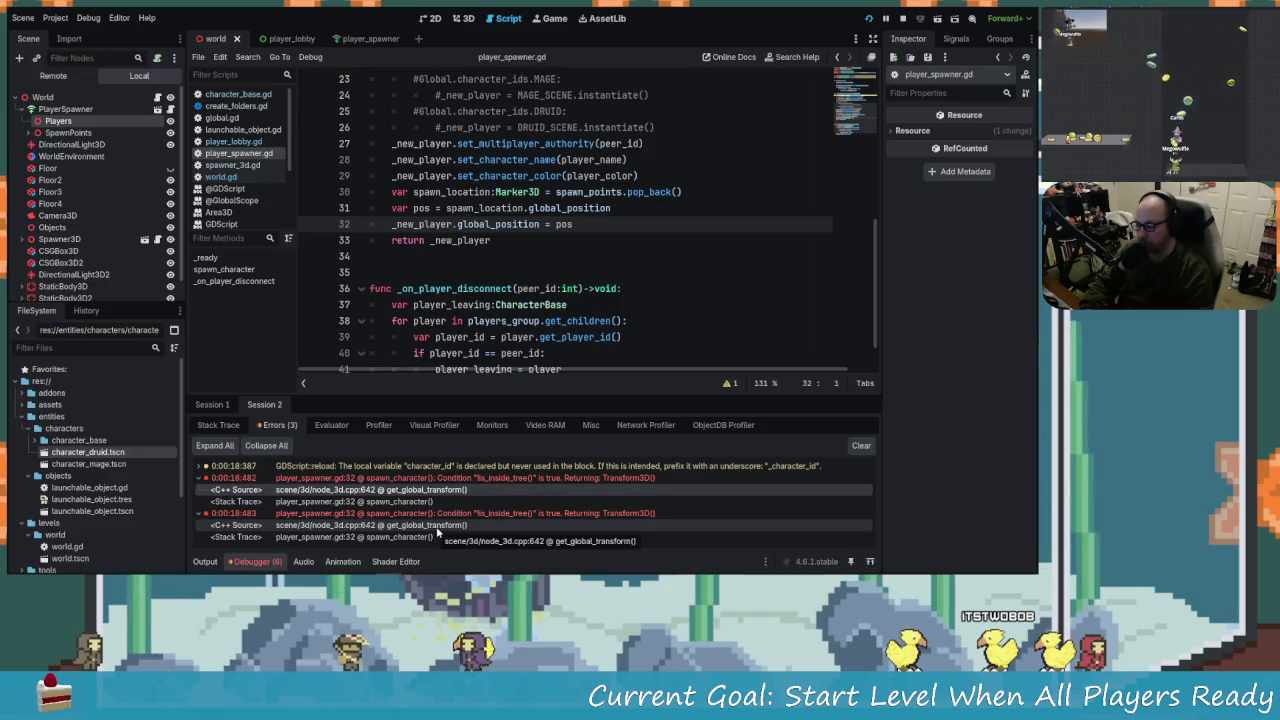
# Expand all errors in the first session, then bring up GitHub's node_3d.cpp.
pyautogui.click(218, 425)
pyautogui.click(265, 426)
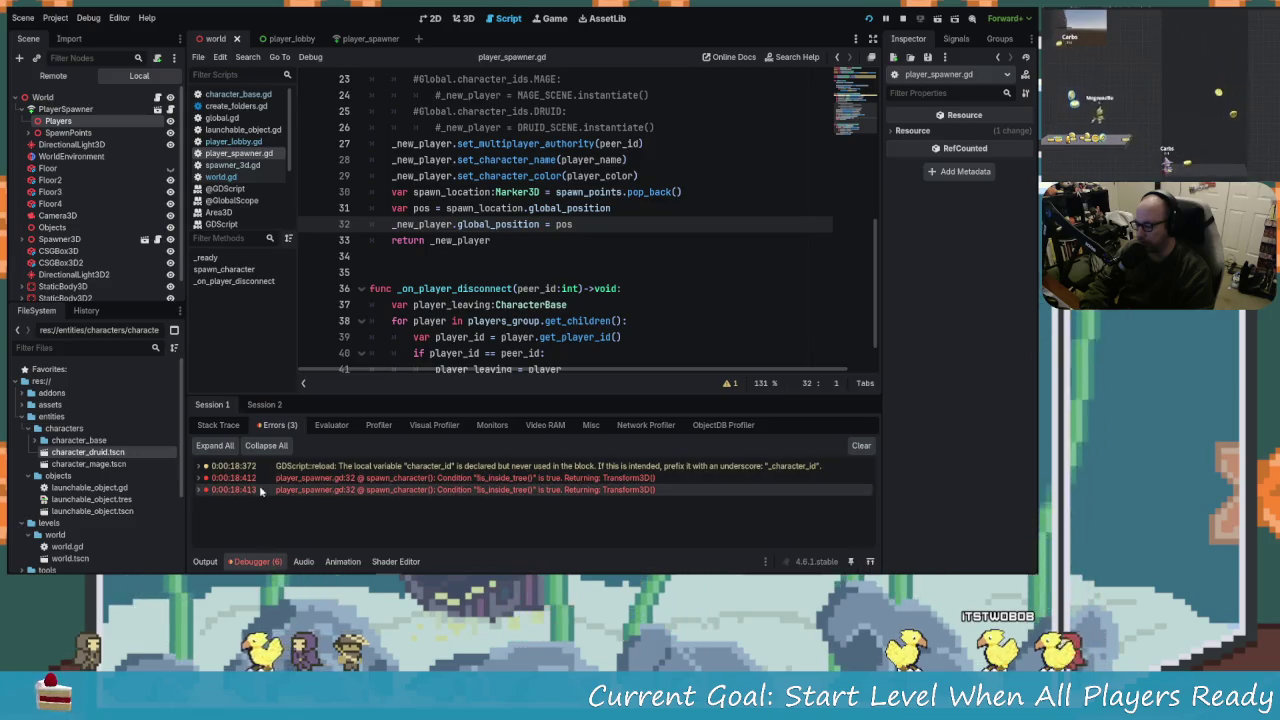
pyautogui.click(218, 446)
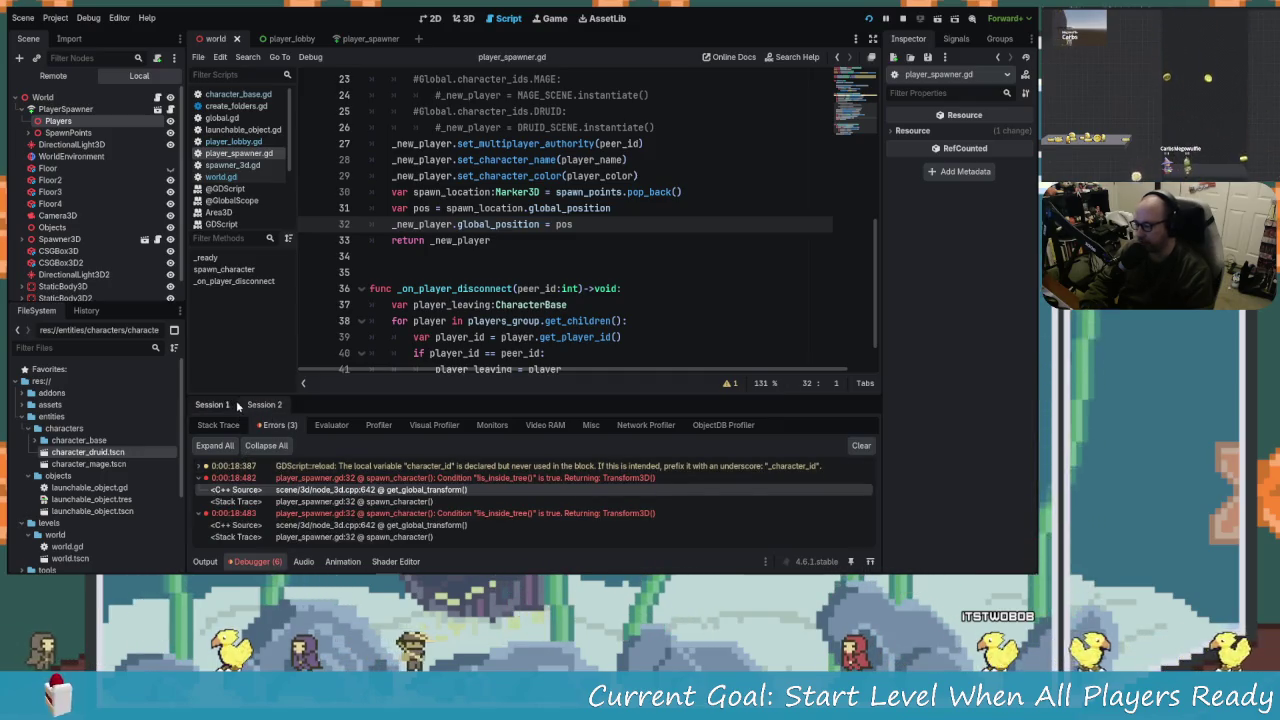
pyautogui.click(565, 271)
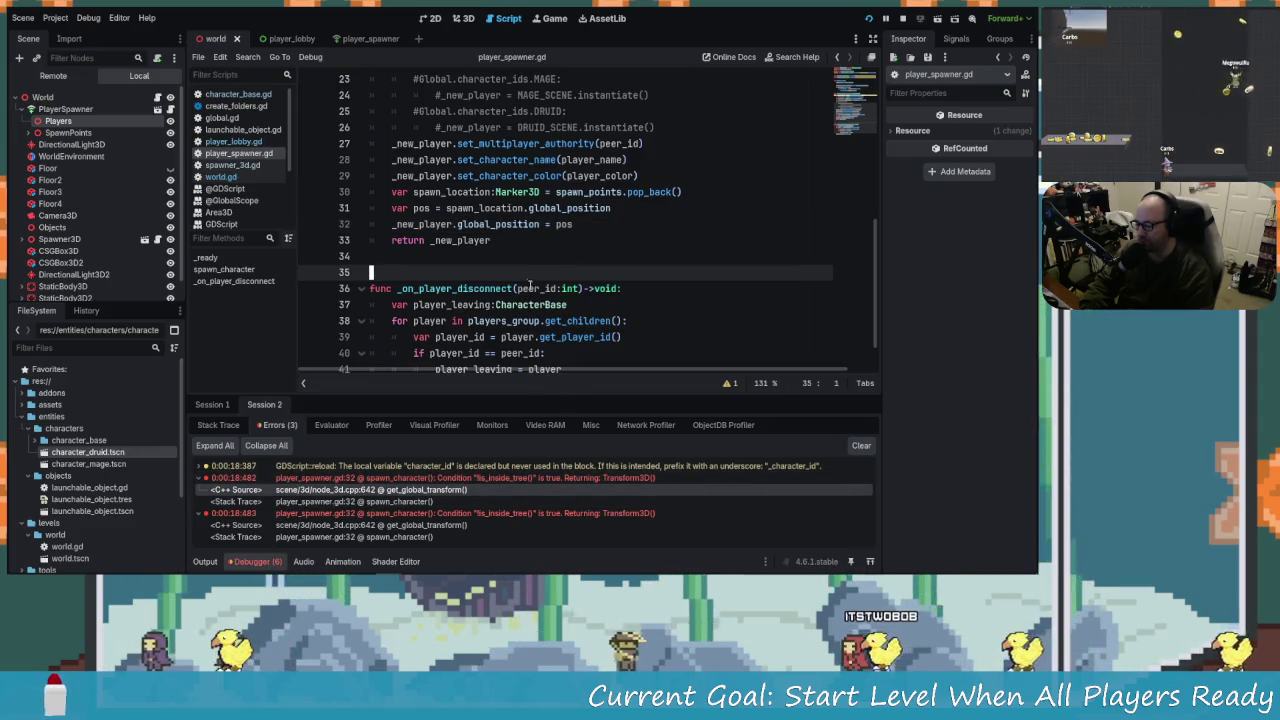
pyautogui.scroll(1, 503, 244)
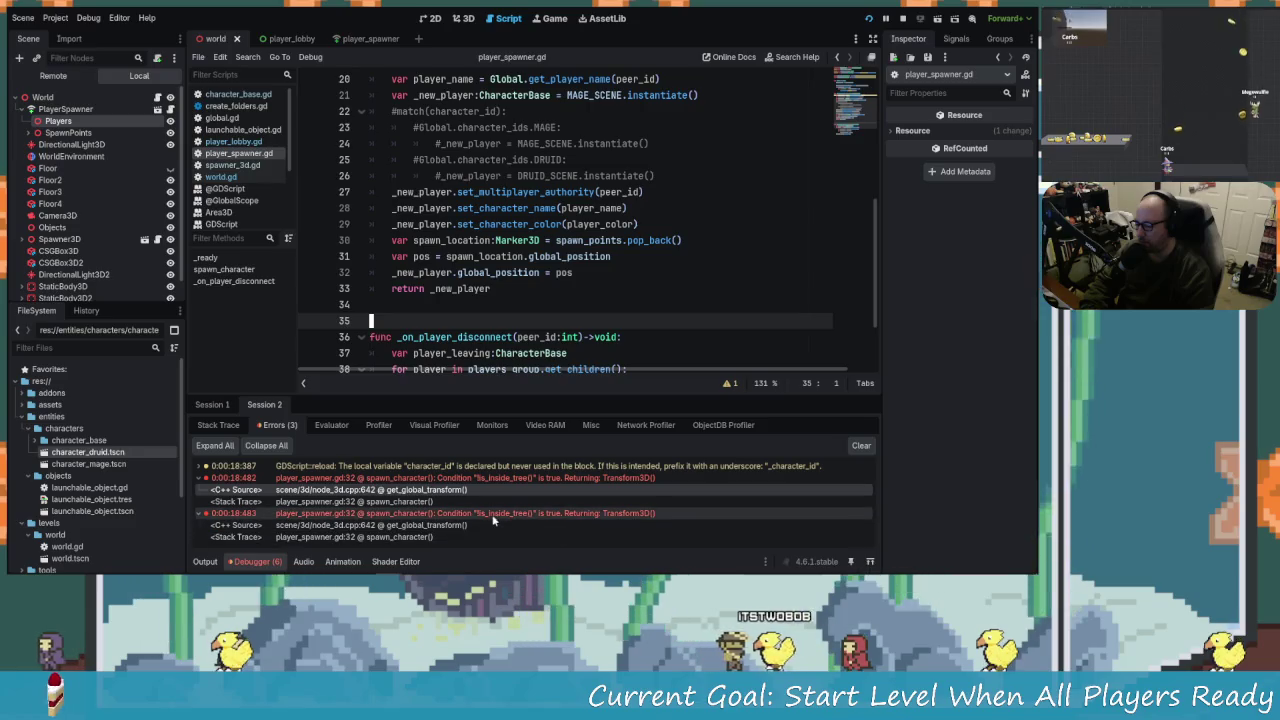
pyautogui.hotkey('alt', 'Tab')
pyautogui.hotkey('alt', 'Tab')
pyautogui.click(621, 262)
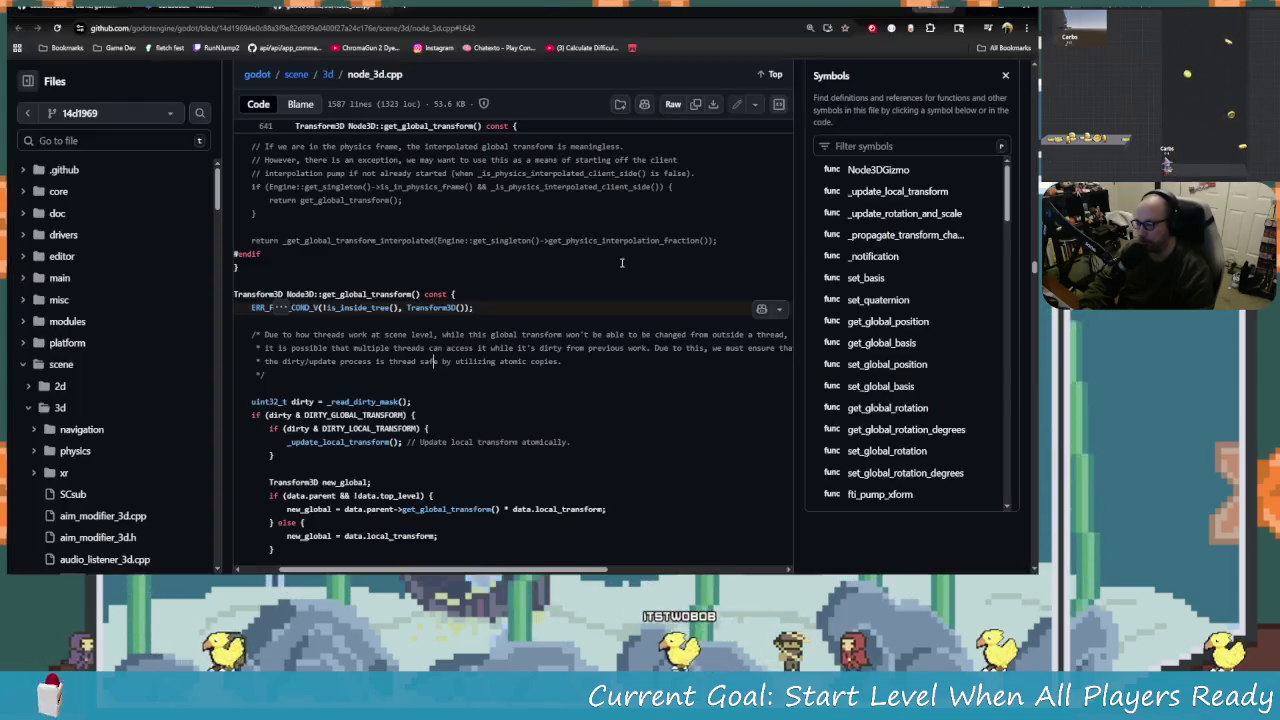
# Review get_global_transform's is_inside_tree check in node_3d.cpp and look up its references.
pyautogui.scroll(-3, 476, 420)
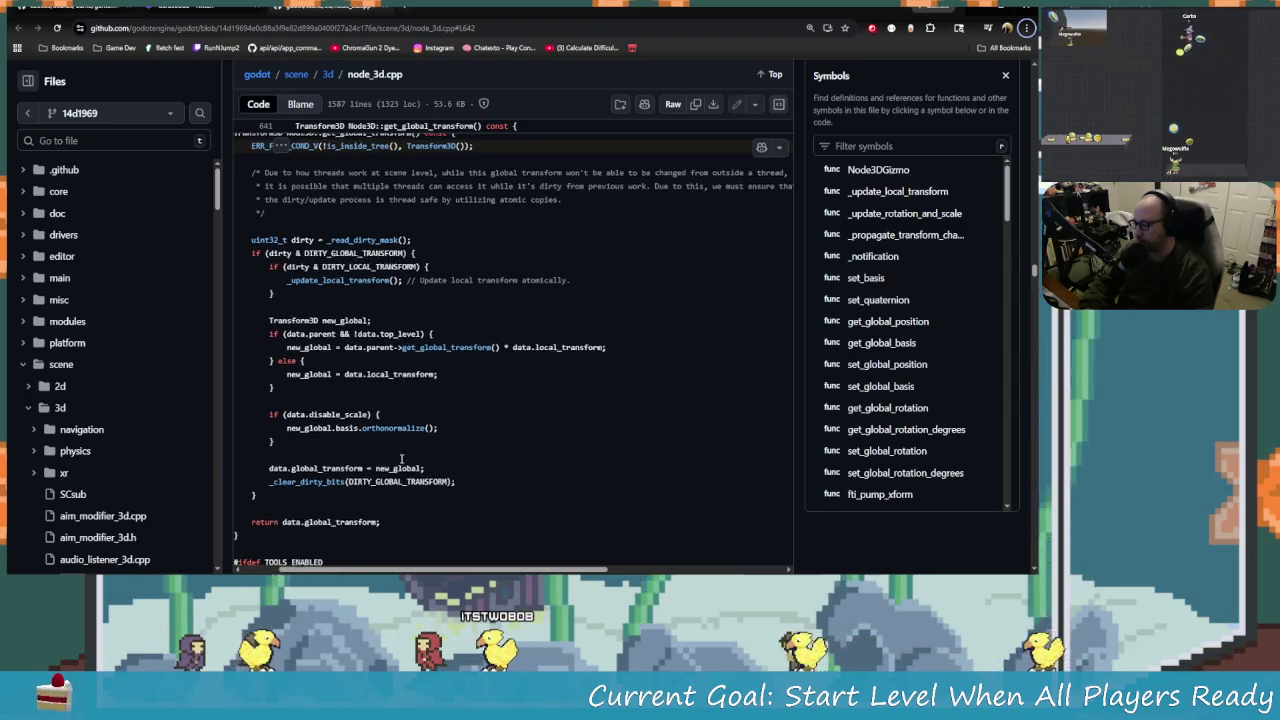
pyautogui.scroll(-2, 460, 485)
pyautogui.scroll(5, 460, 485)
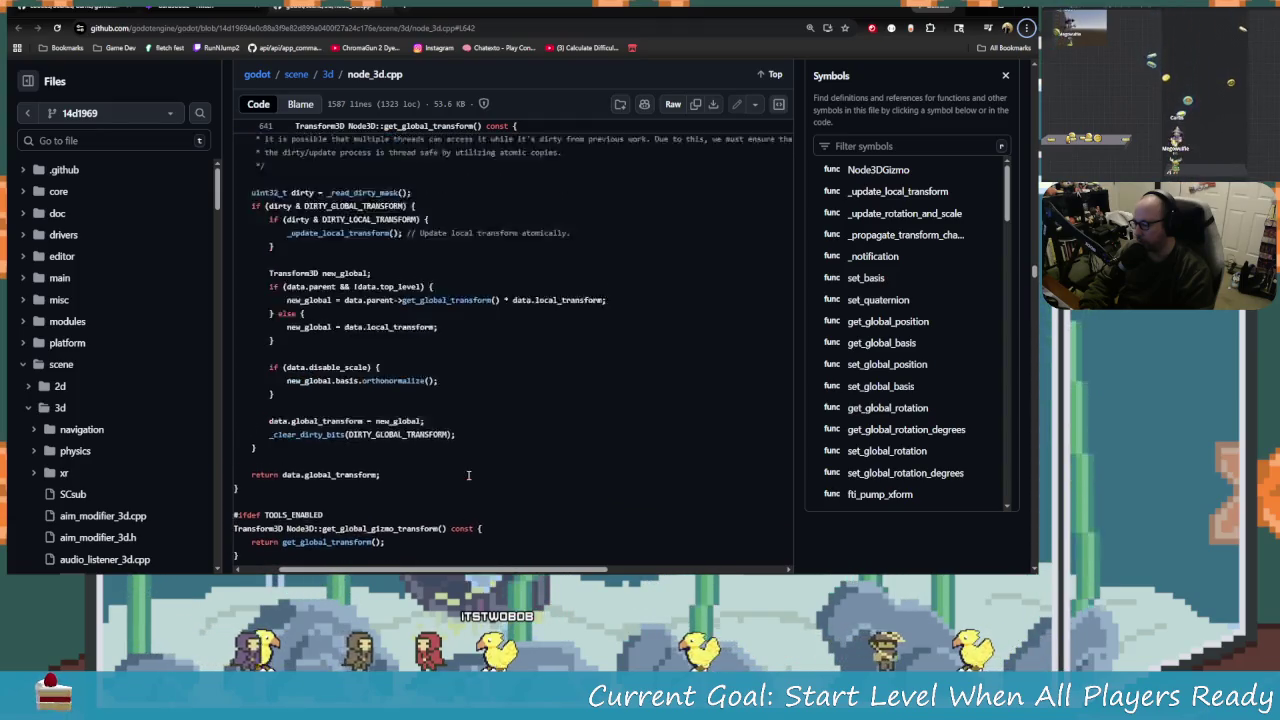
pyautogui.scroll(2, 467, 477)
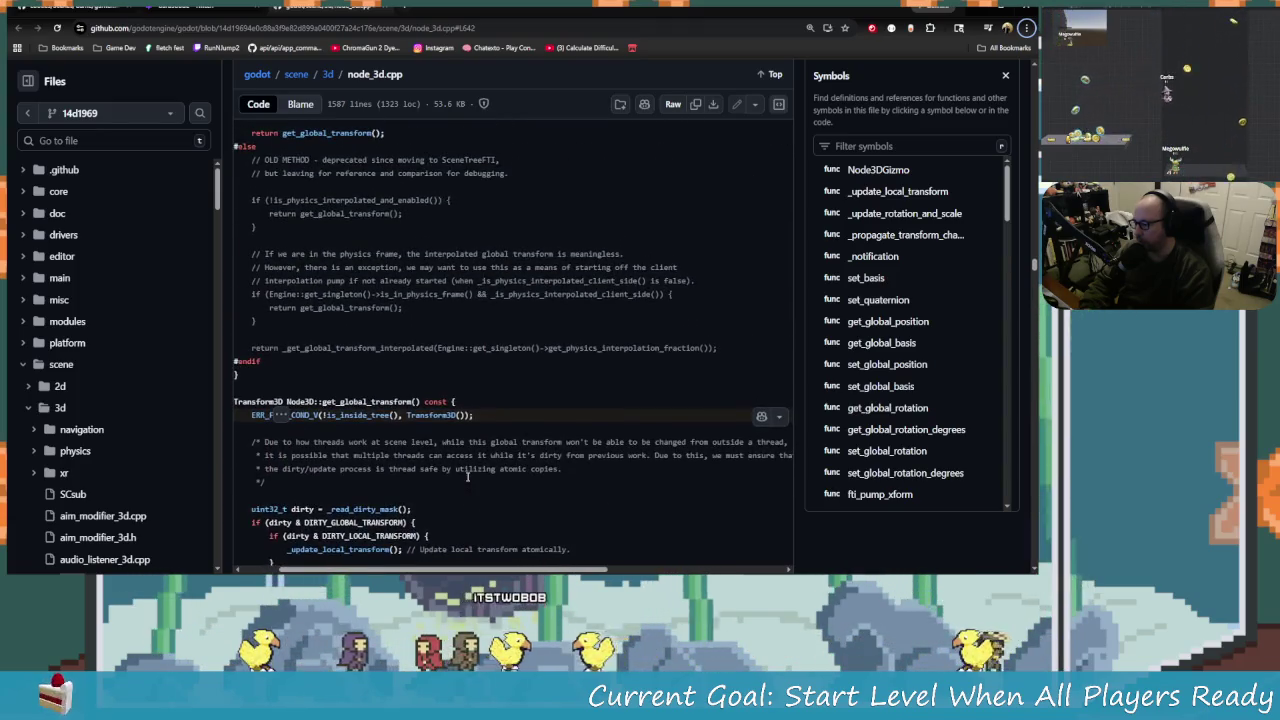
pyautogui.scroll(1, 467, 477)
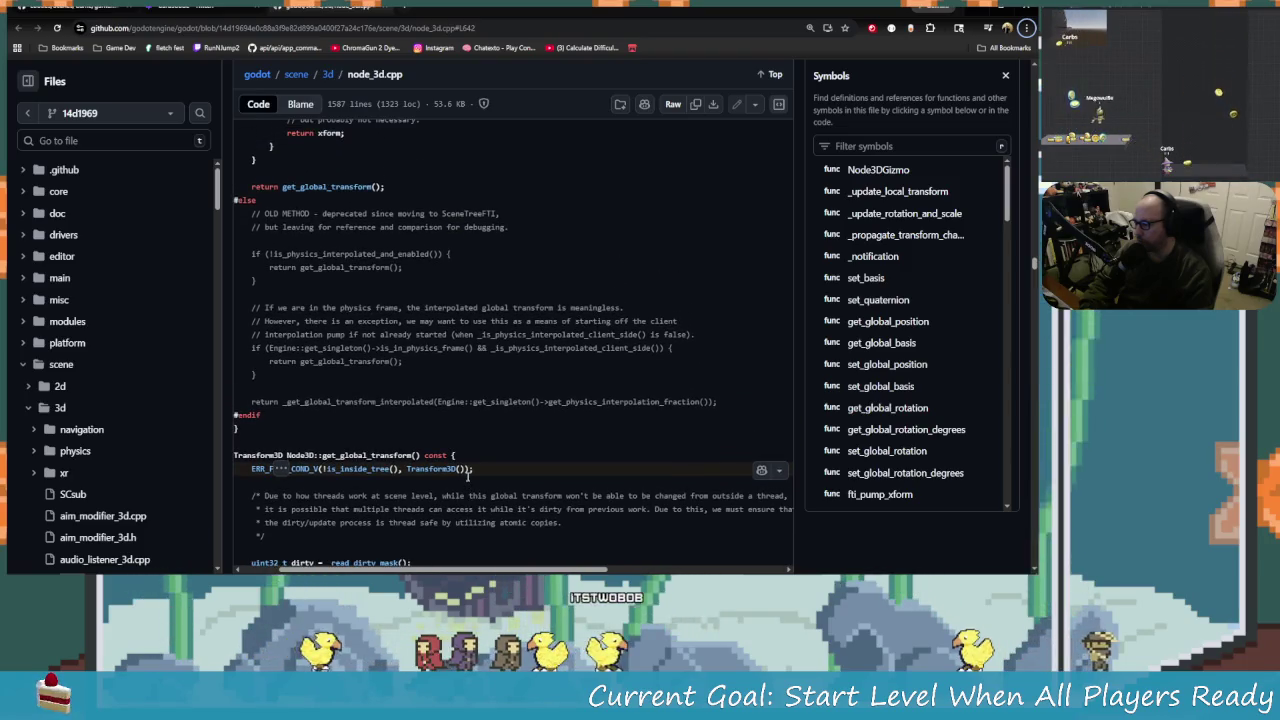
pyautogui.scroll(3, 467, 477)
pyautogui.scroll(10, 470, 480)
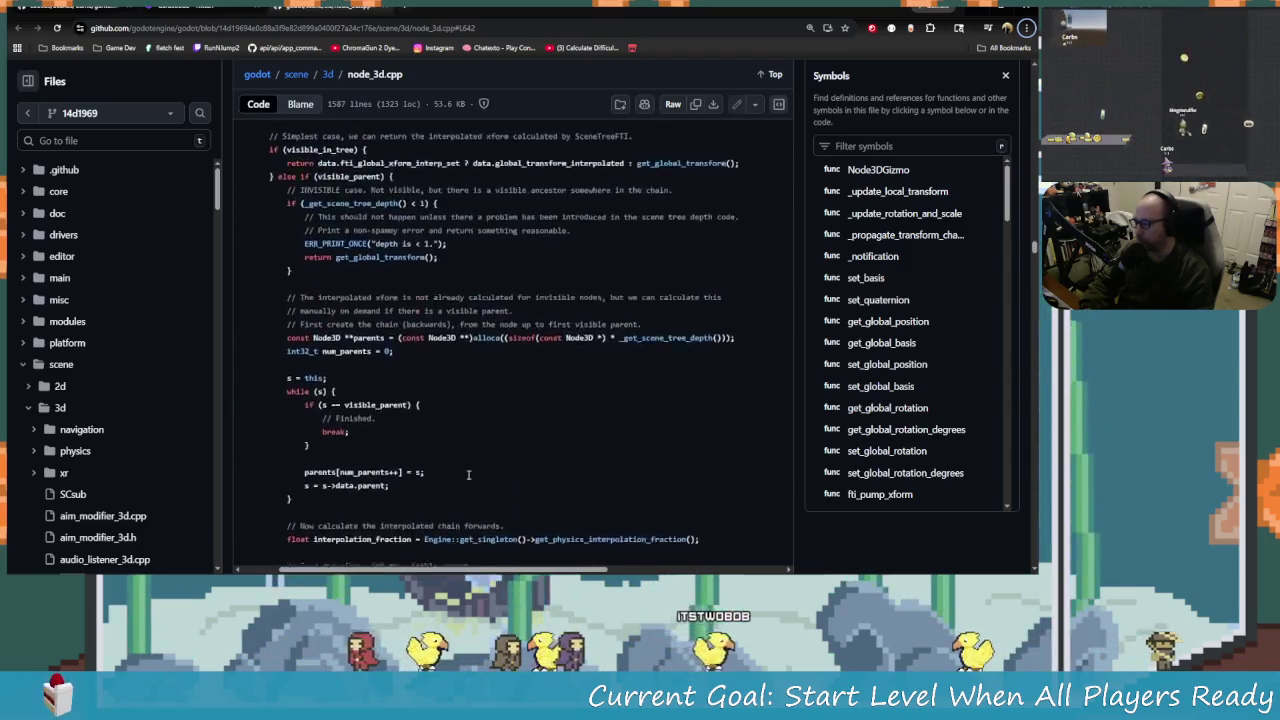
pyautogui.scroll(5, 478, 483)
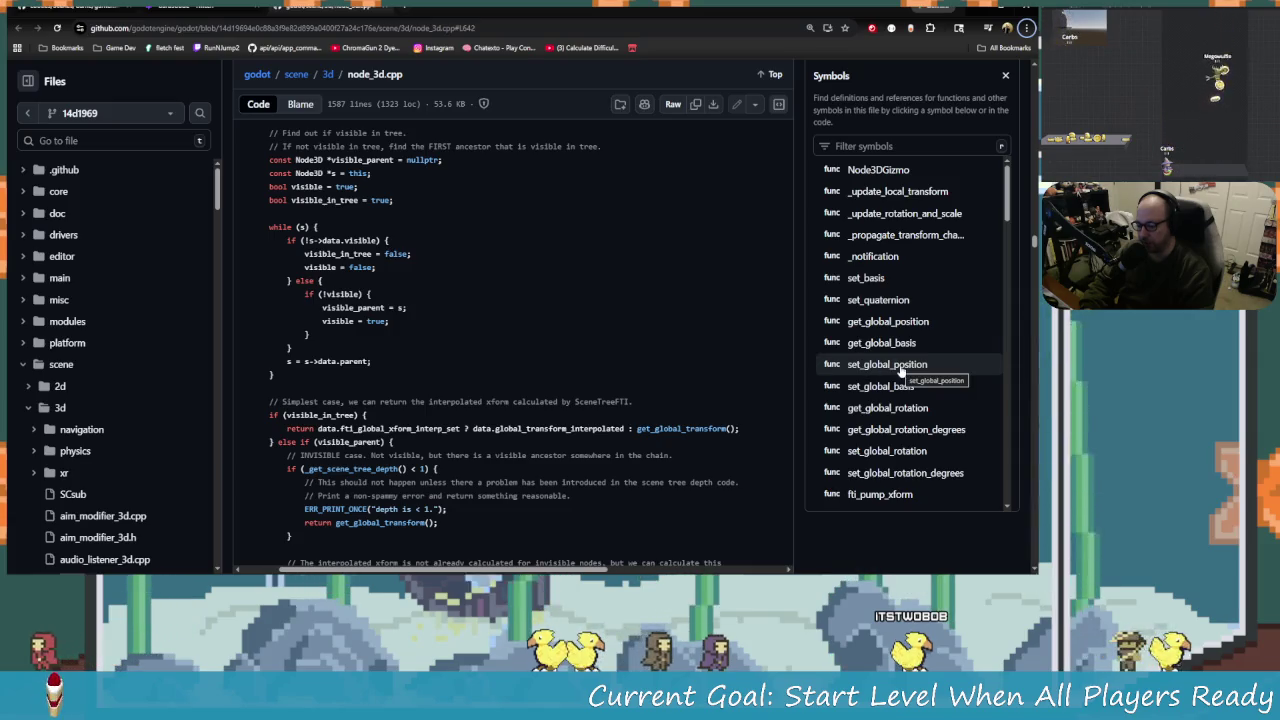
pyautogui.scroll(-5, 405, 428)
pyautogui.scroll(-5, 405, 428)
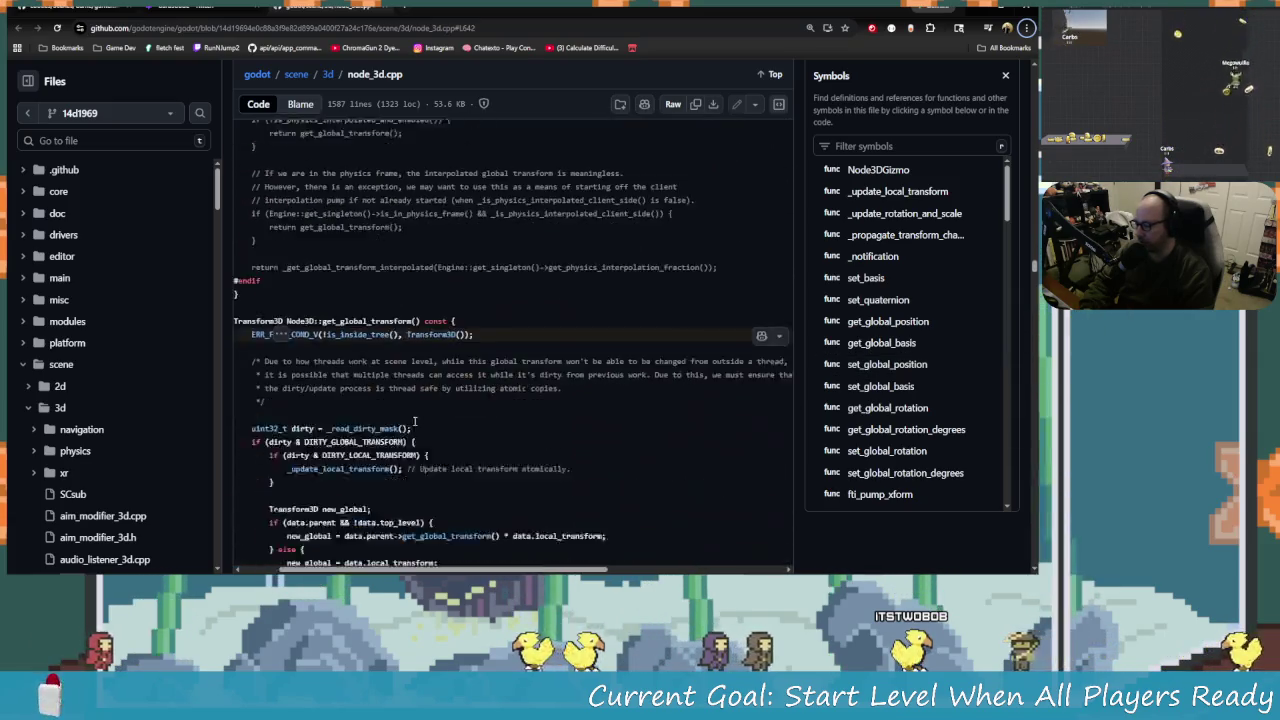
pyautogui.click(342, 241)
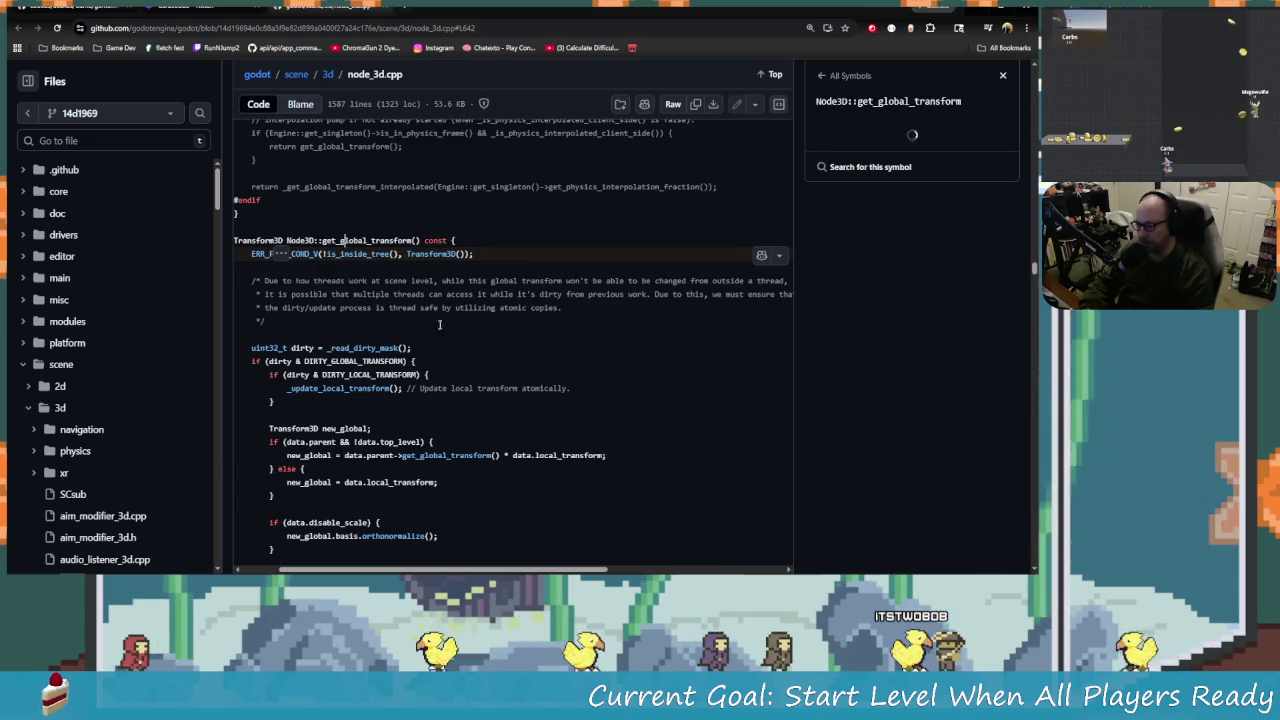
# Return to Godot and view the global_position documentation on line 32.
pyautogui.hotkey('alt', 'Tab')
pyautogui.hotkey('alt', 'Tab')
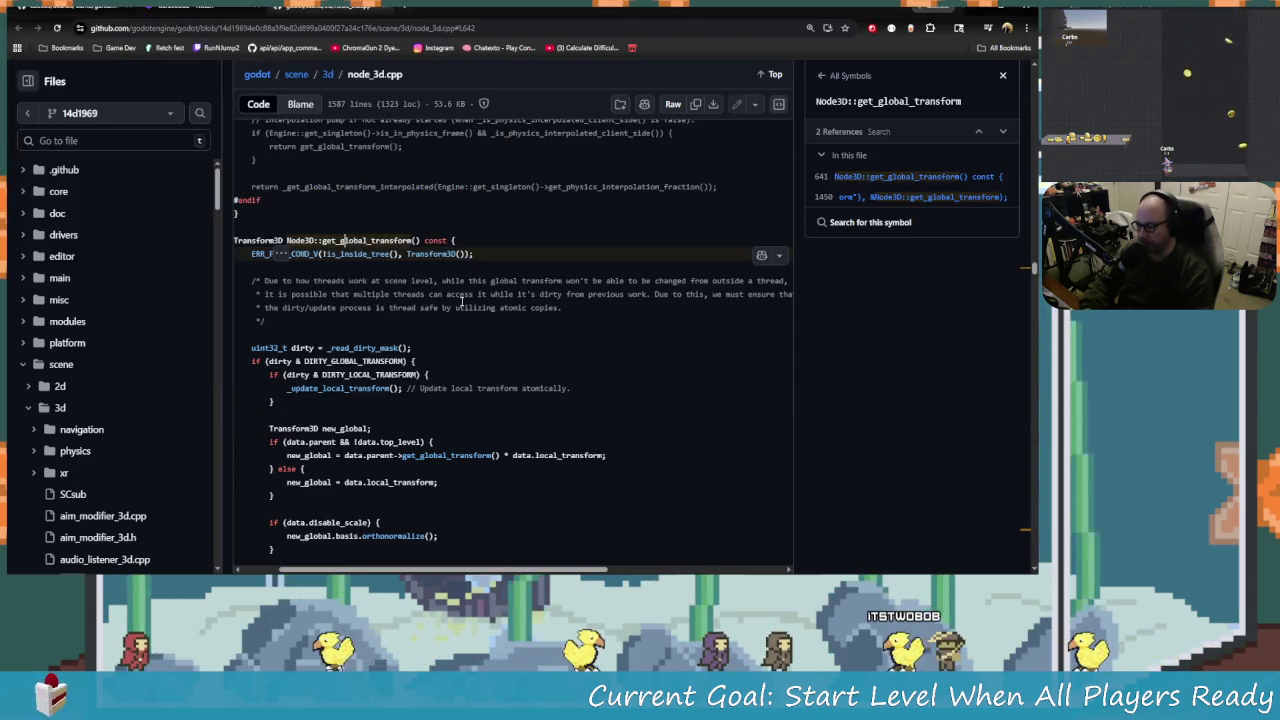
pyautogui.scroll(1, 470, 340)
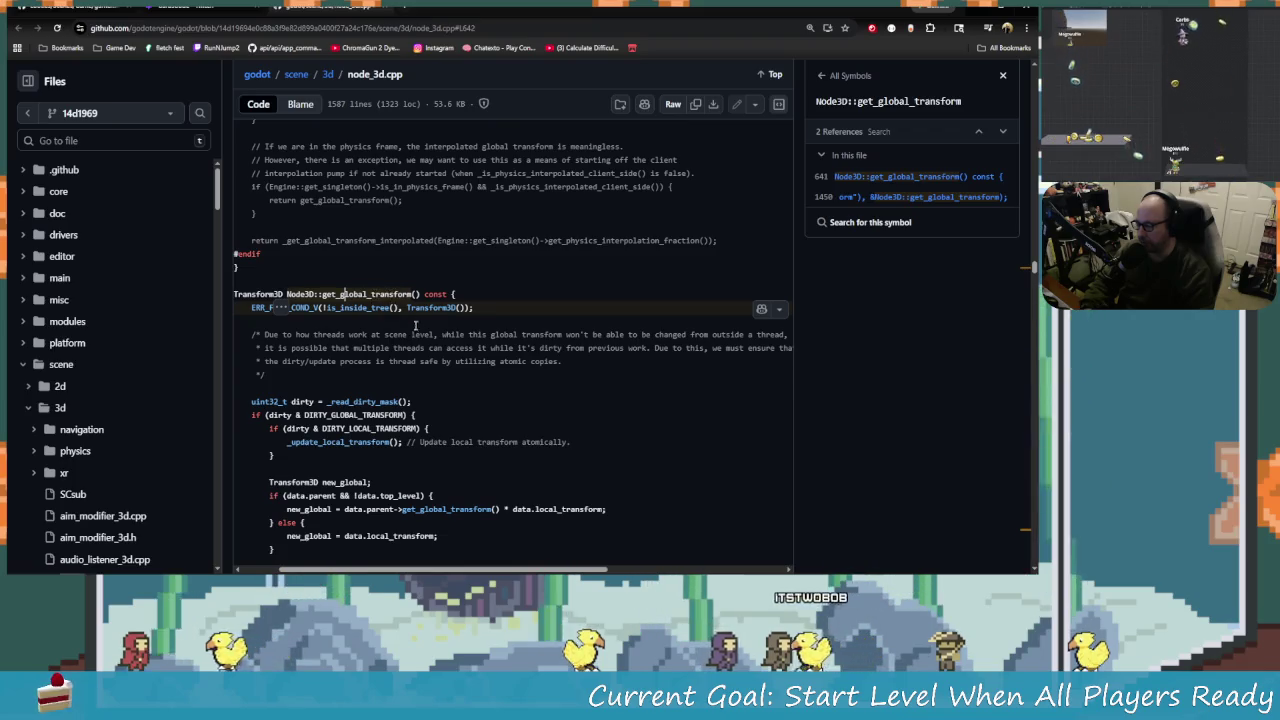
pyautogui.click(385, 316)
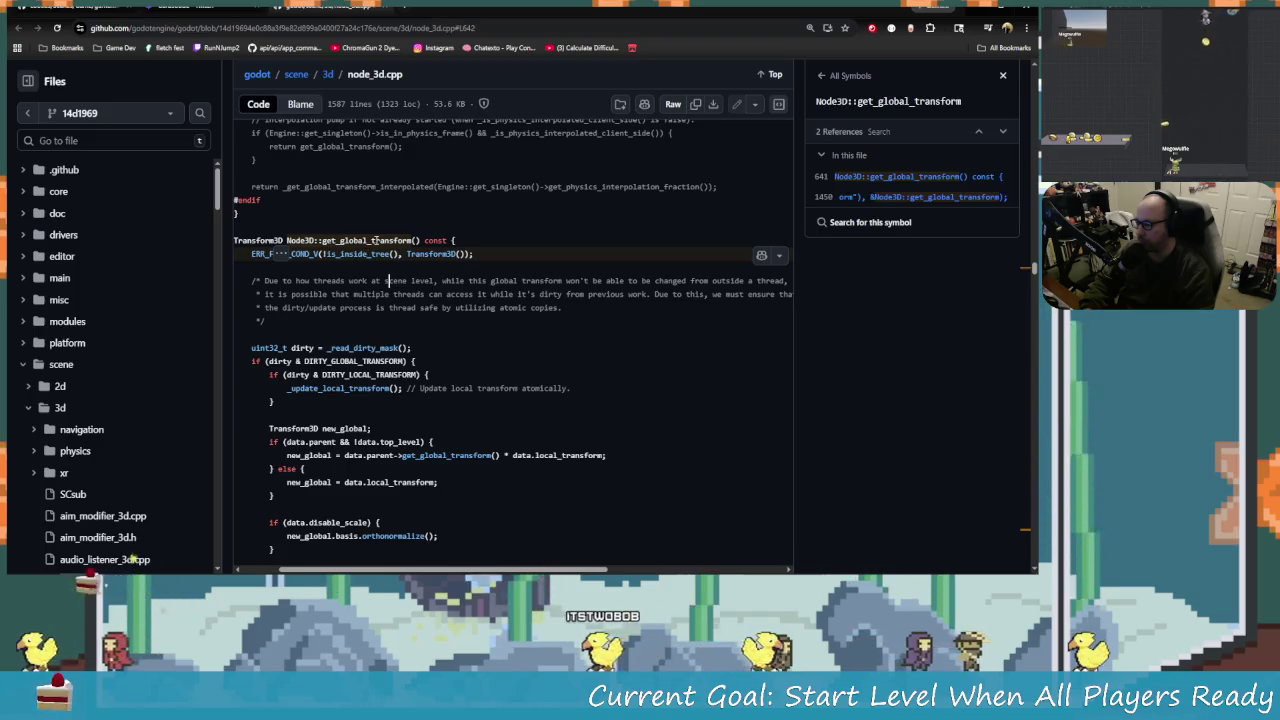
pyautogui.hotkey('alt', 'Tab')
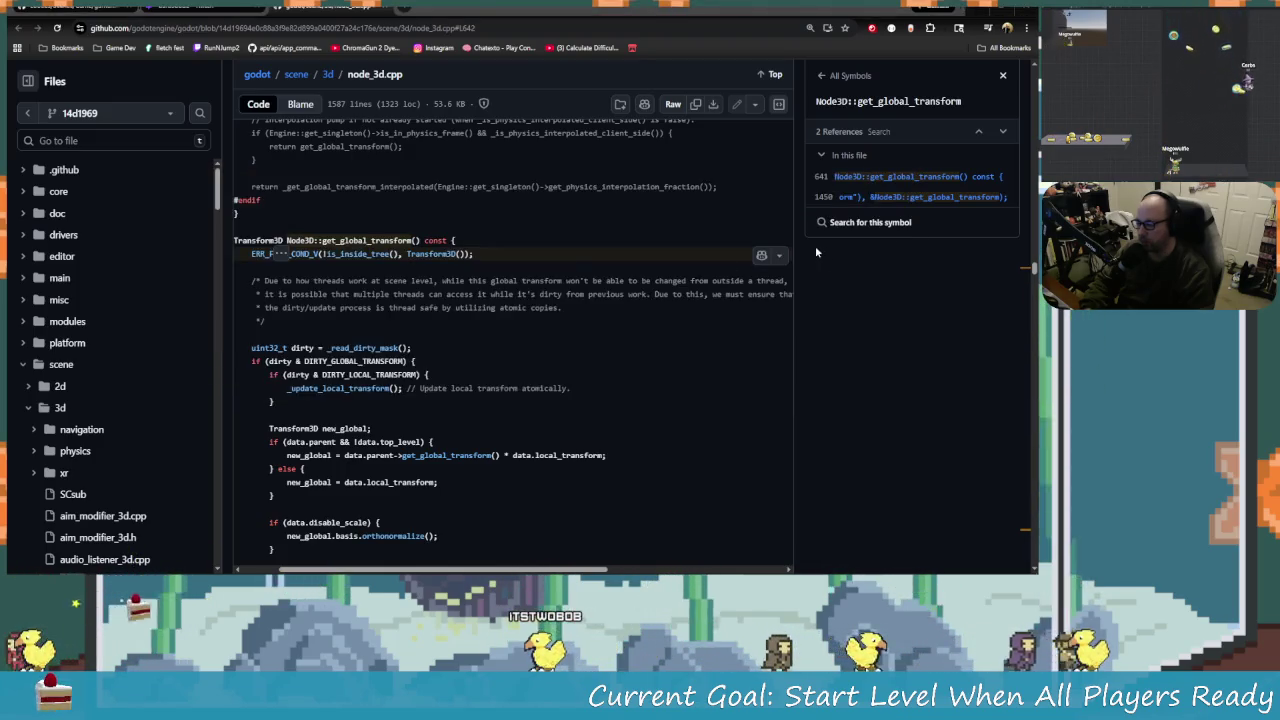
pyautogui.hotkey('alt', 'Tab')
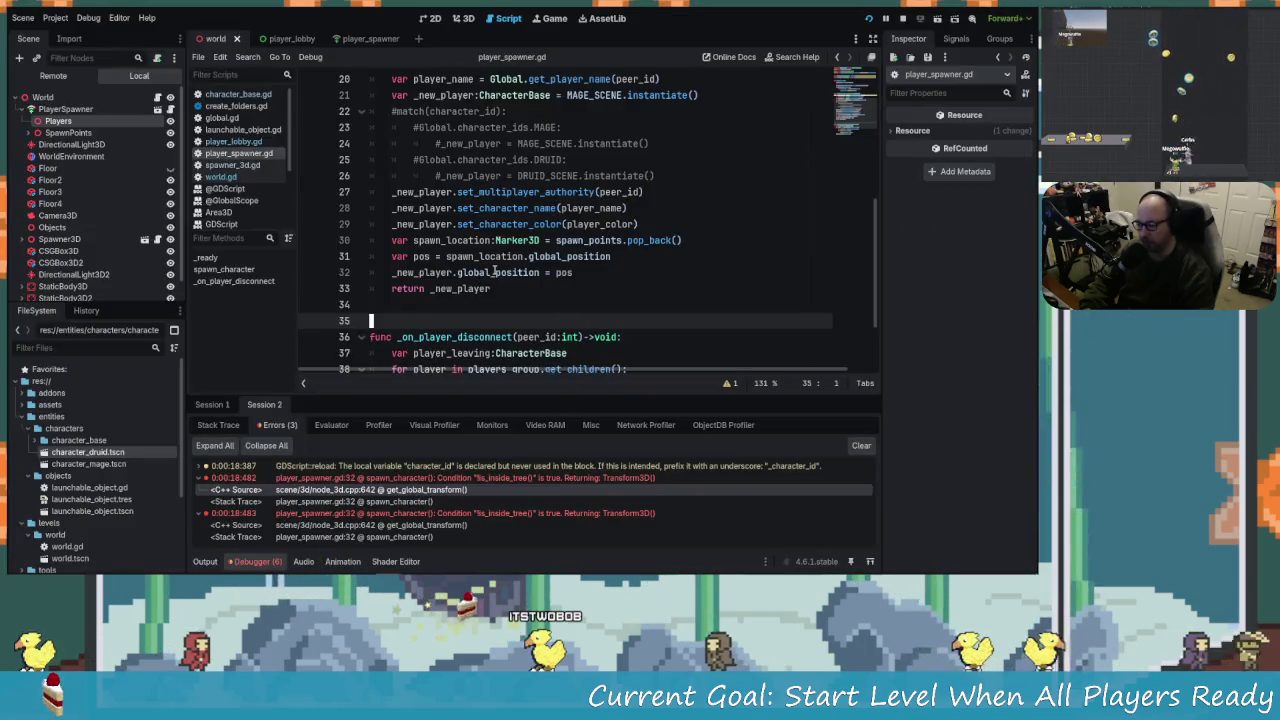
pyautogui.click(543, 272)
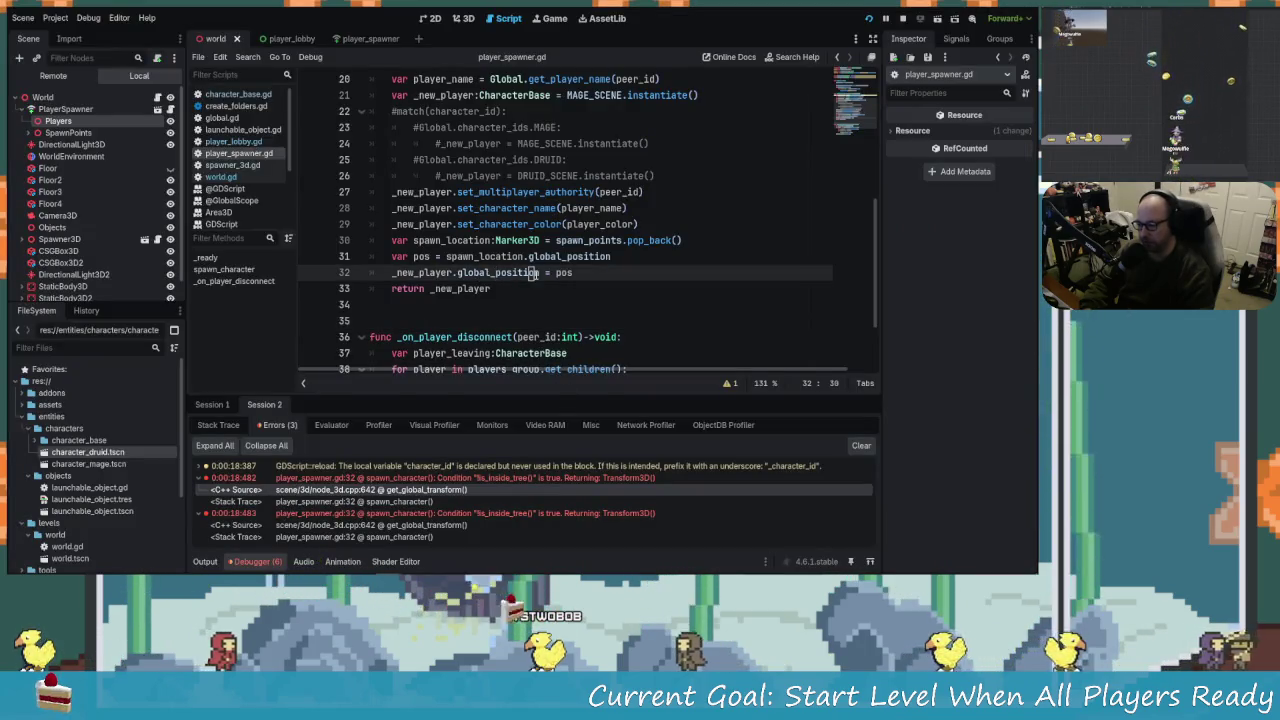
pyautogui.moveTo(561, 266)
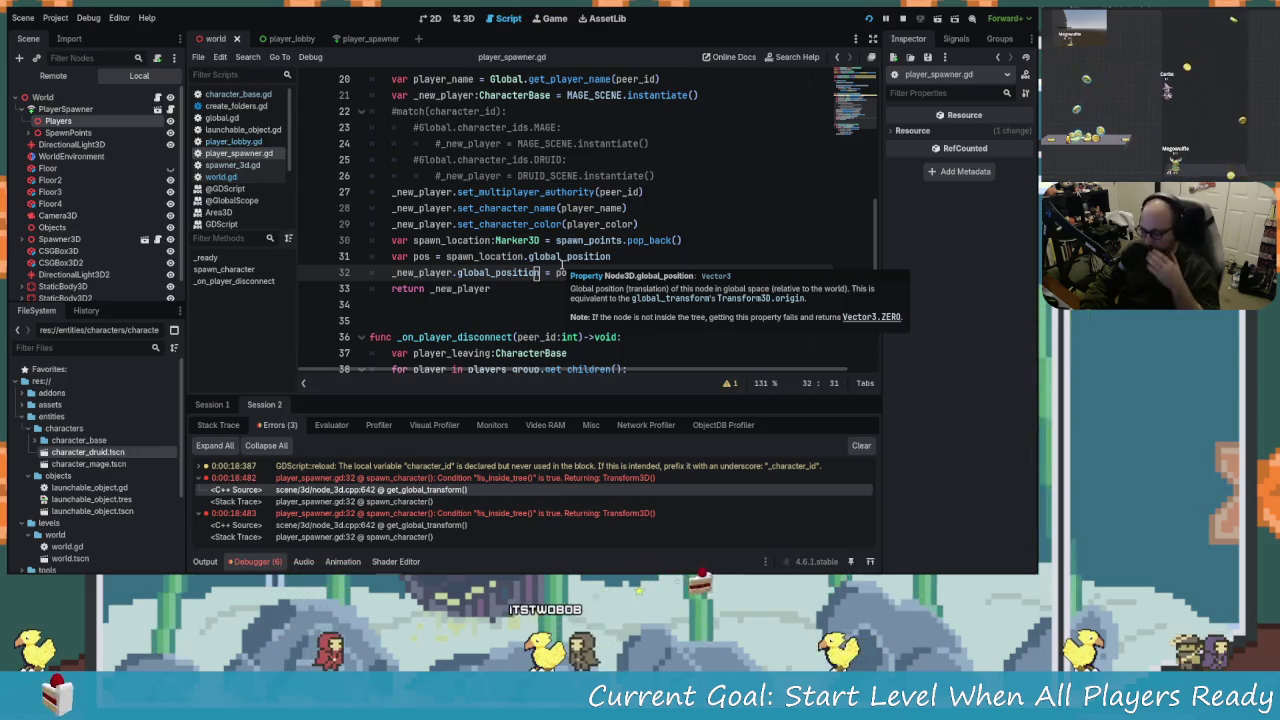
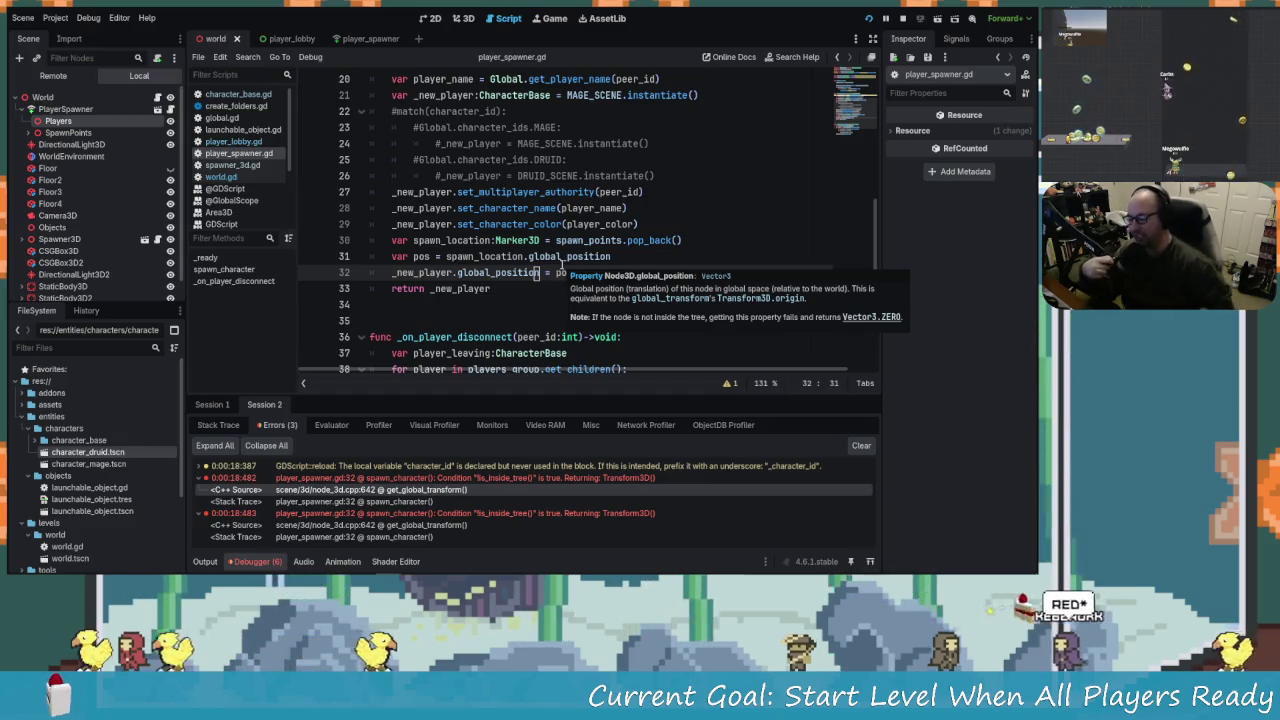
# Check the global_position tooltips on lines 31–32, then switch the Scene dock to the Remote tree.
pyautogui.press('Down')
pyautogui.click(531, 256)
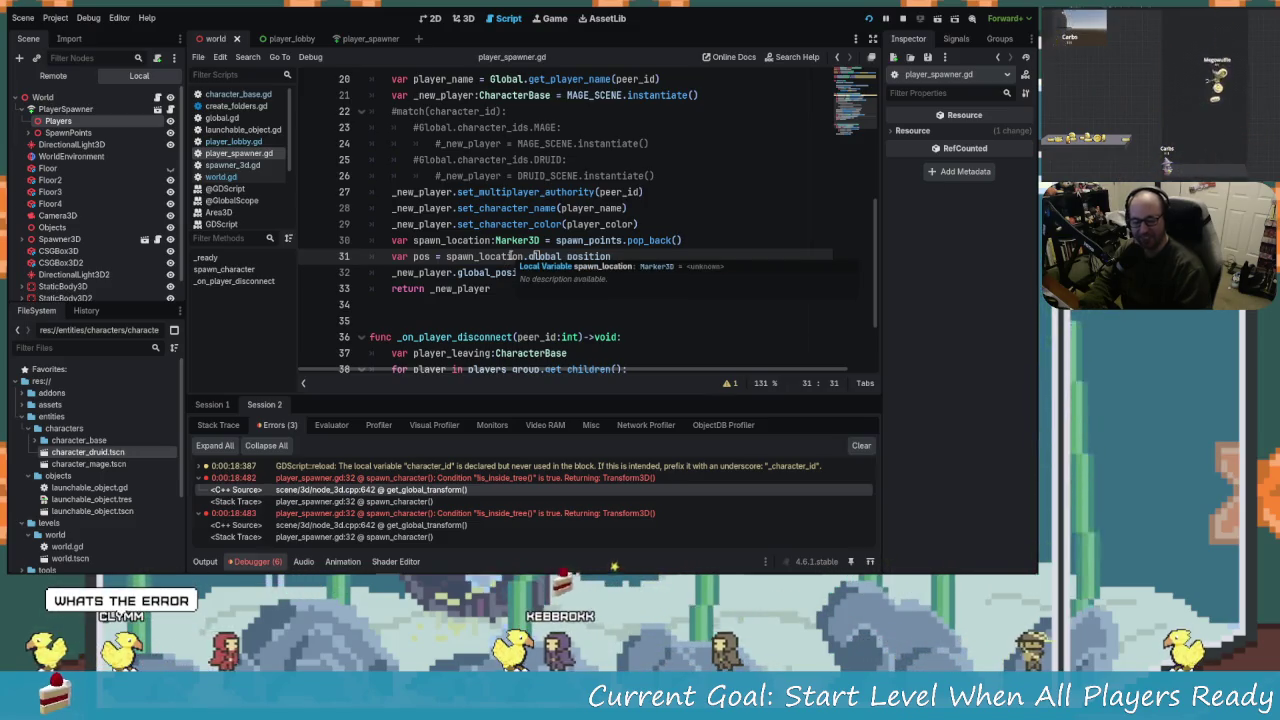
pyautogui.press('Down')
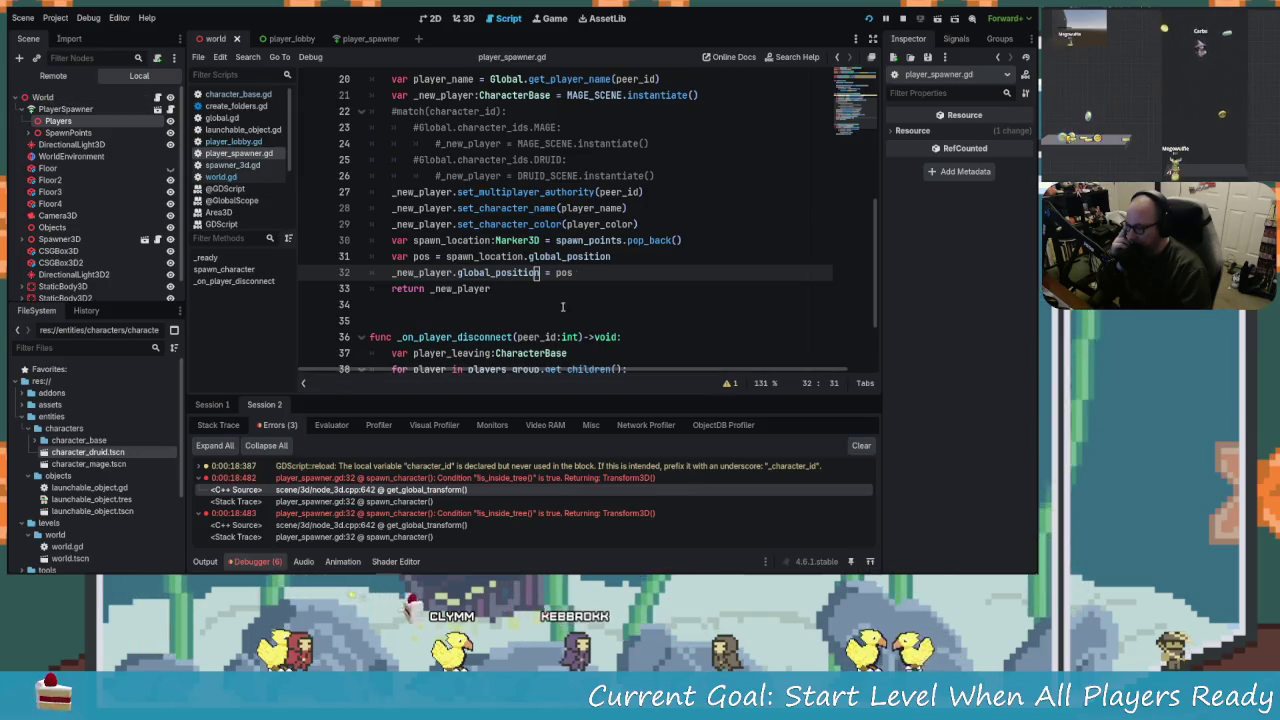
pyautogui.click(580, 276)
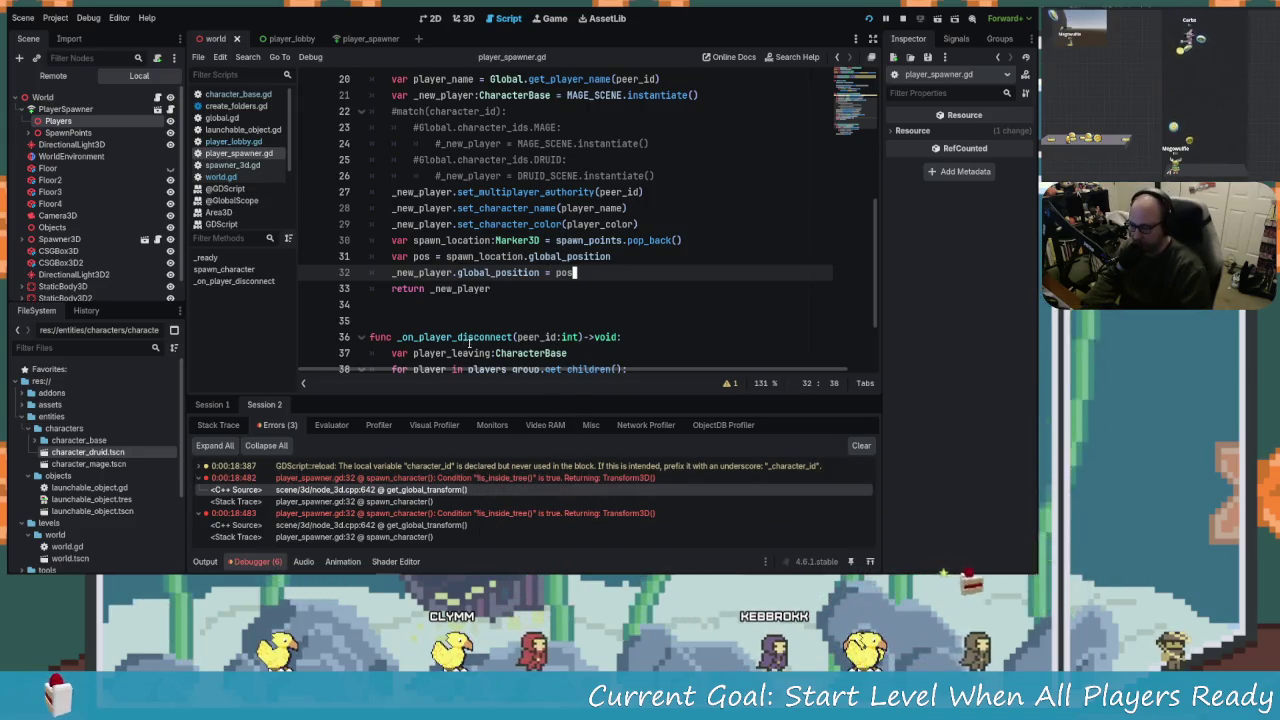
pyautogui.click(492, 272)
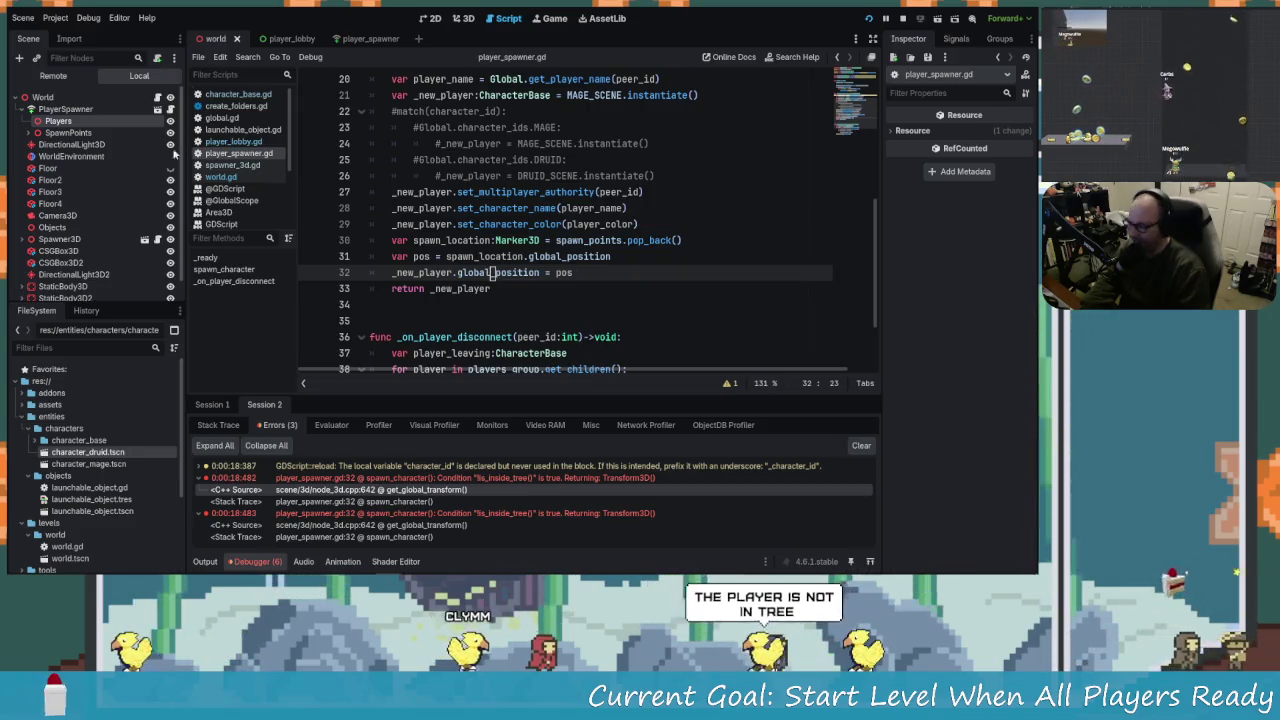
pyautogui.click(80, 78)
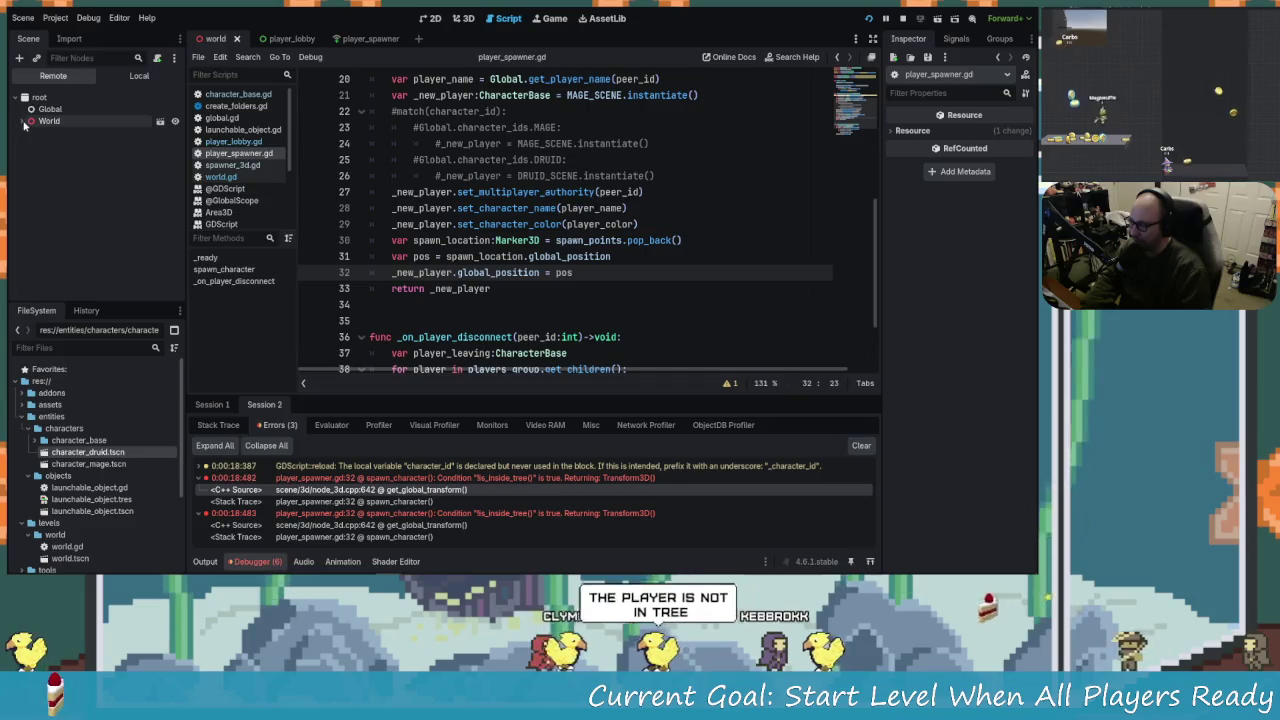
# Expand World > PlayerSpawner > Players and inspect CharacterMage and CharacterMage2 in the Inspector.
pyautogui.click(23, 121)
pyautogui.click(28, 133)
pyautogui.click(36, 145)
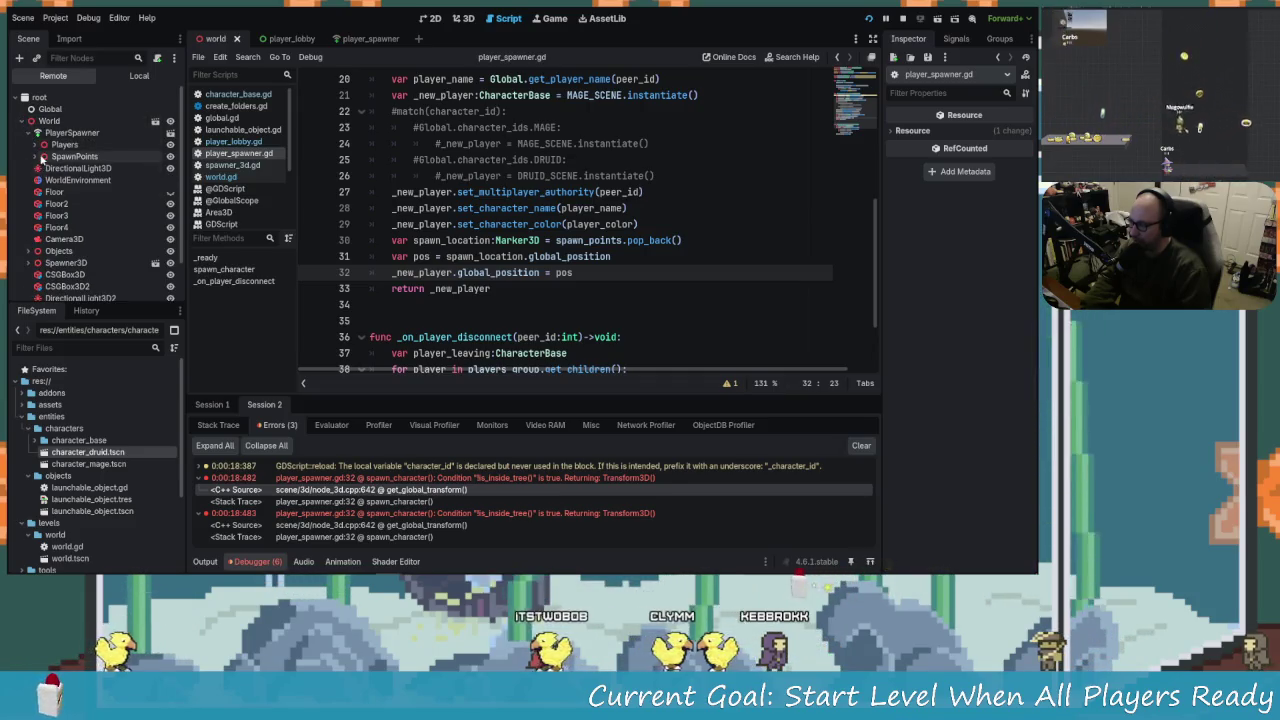
pyautogui.click(76, 157)
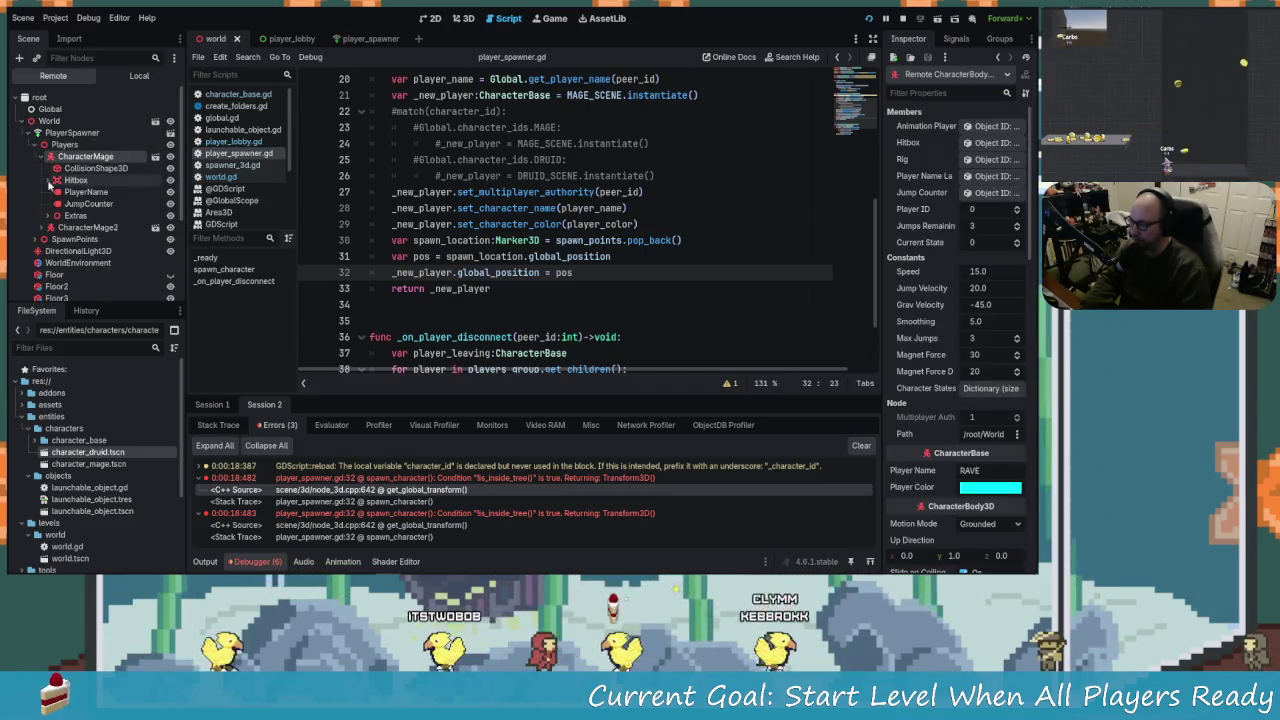
pyautogui.click(60, 168)
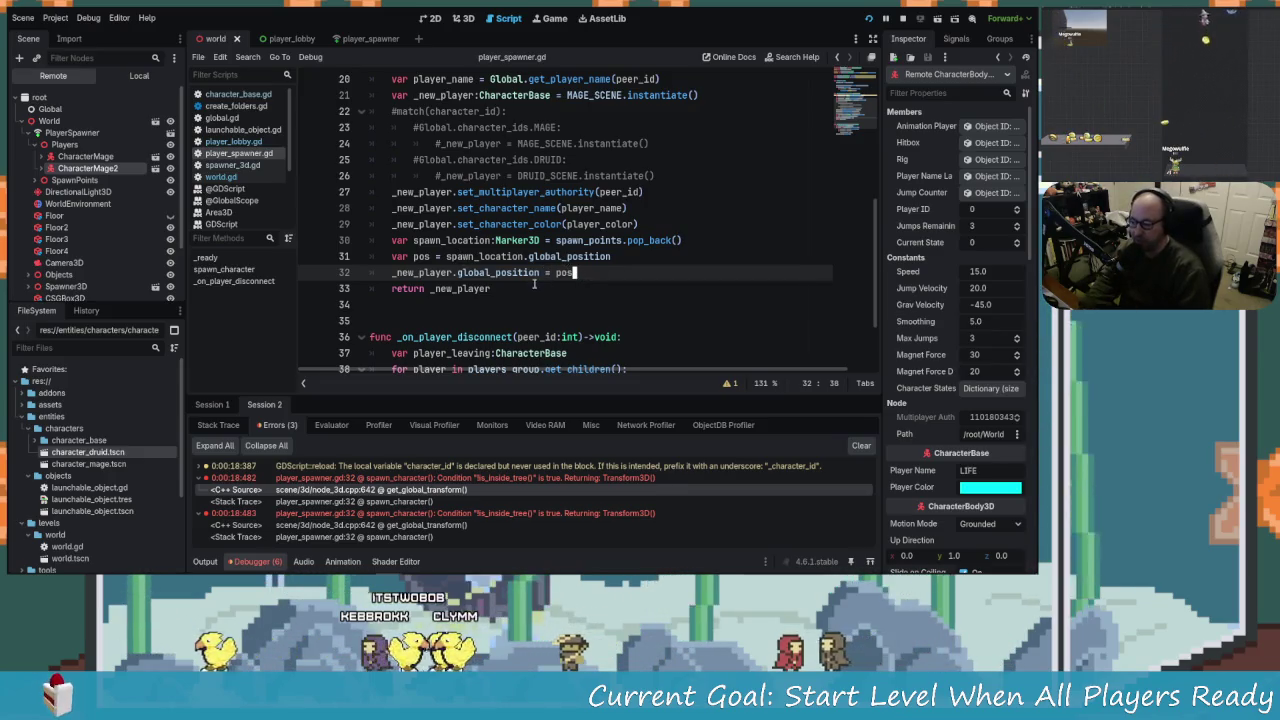
pyautogui.scroll(2, 534, 284)
pyautogui.scroll(-2, 534, 284)
pyautogui.hotkey('alt', 'Tab')
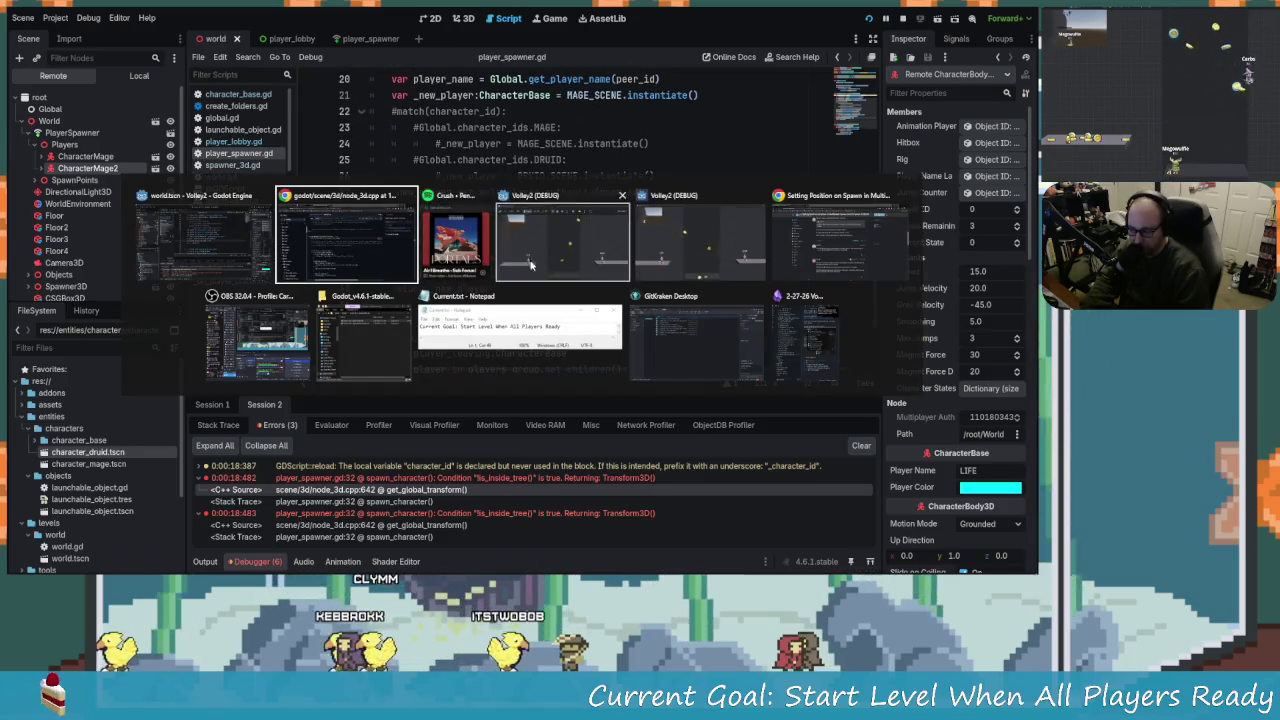
# On GitHub's cooties player_spawner.gd, look up references to global_position and spawn_point.position.
pyautogui.press('Escape')
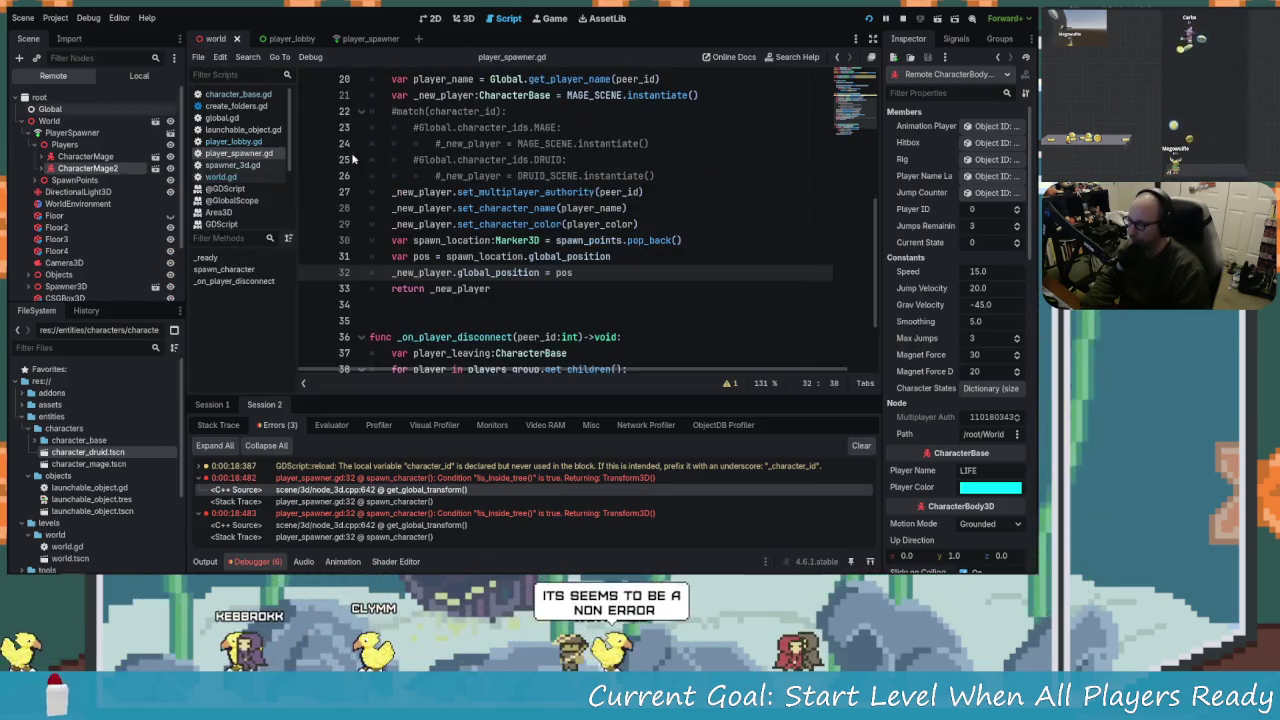
pyautogui.hotkey('alt', 'Tab')
pyautogui.click(531, 280)
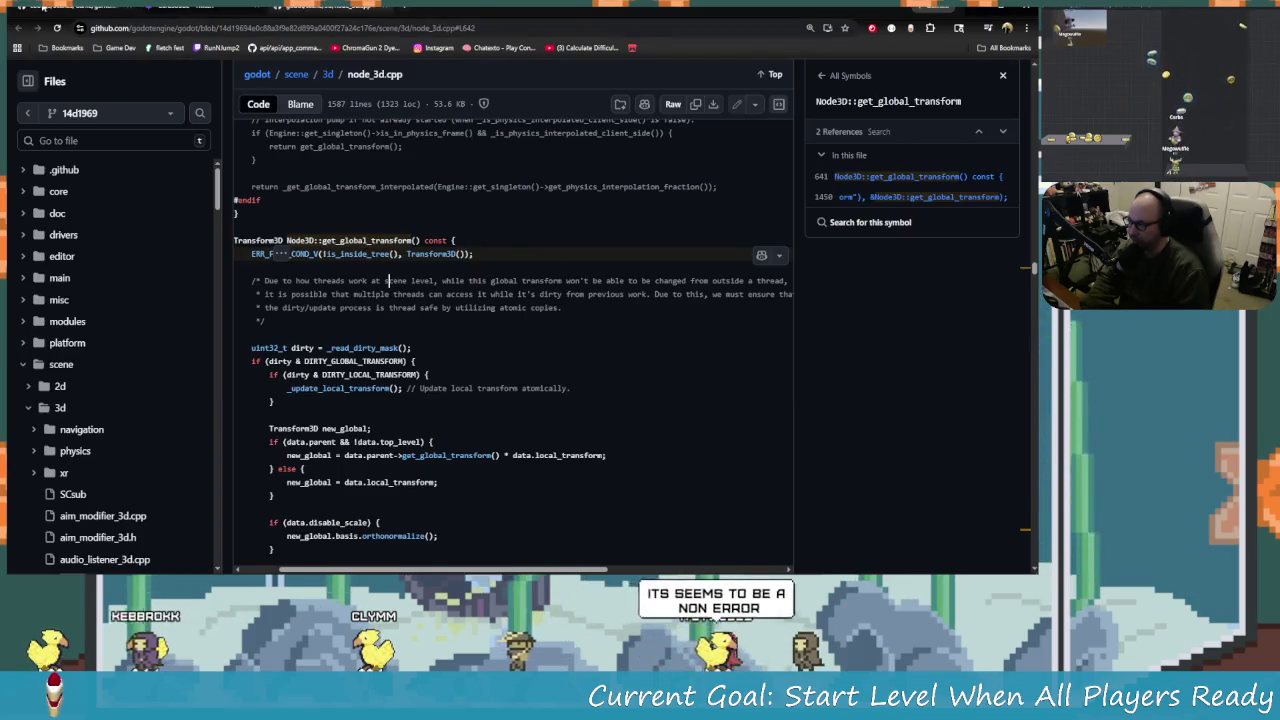
pyautogui.click(43, 7)
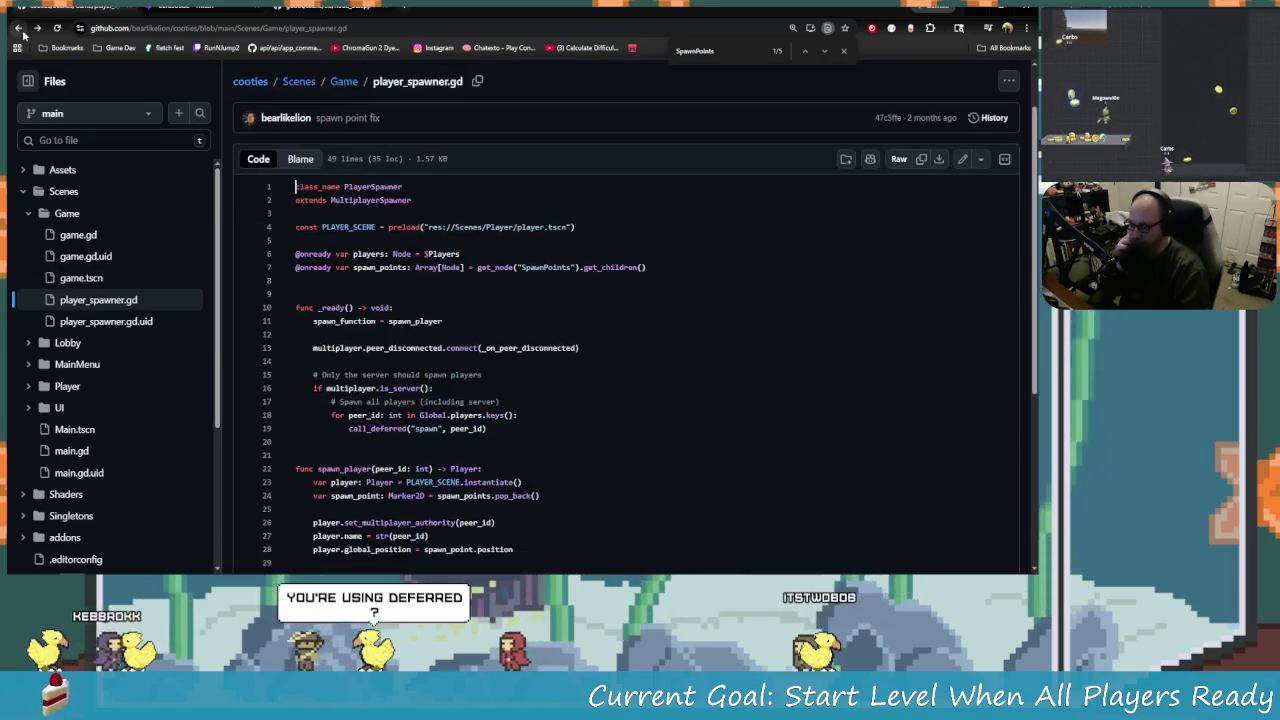
pyautogui.scroll(-5, 589, 300)
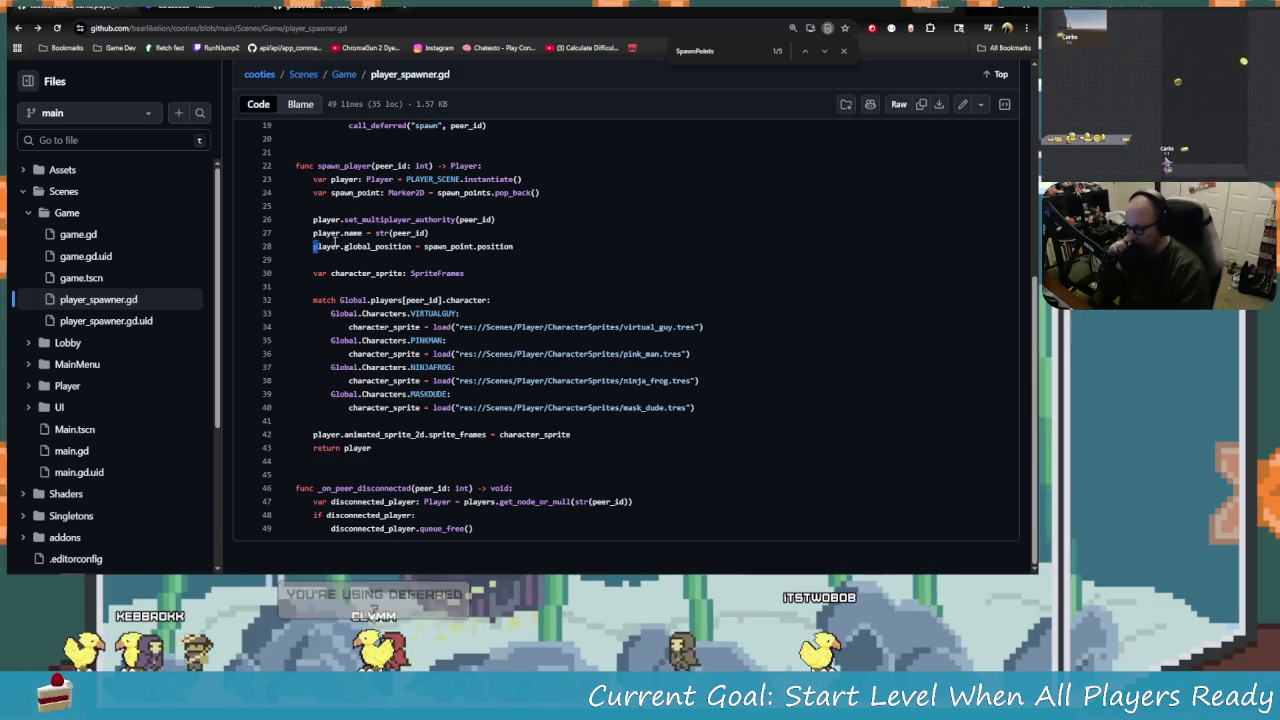
pyautogui.click(378, 246)
pyautogui.moveTo(425, 246); pyautogui.dragTo(512, 246)
pyautogui.click(516, 247)
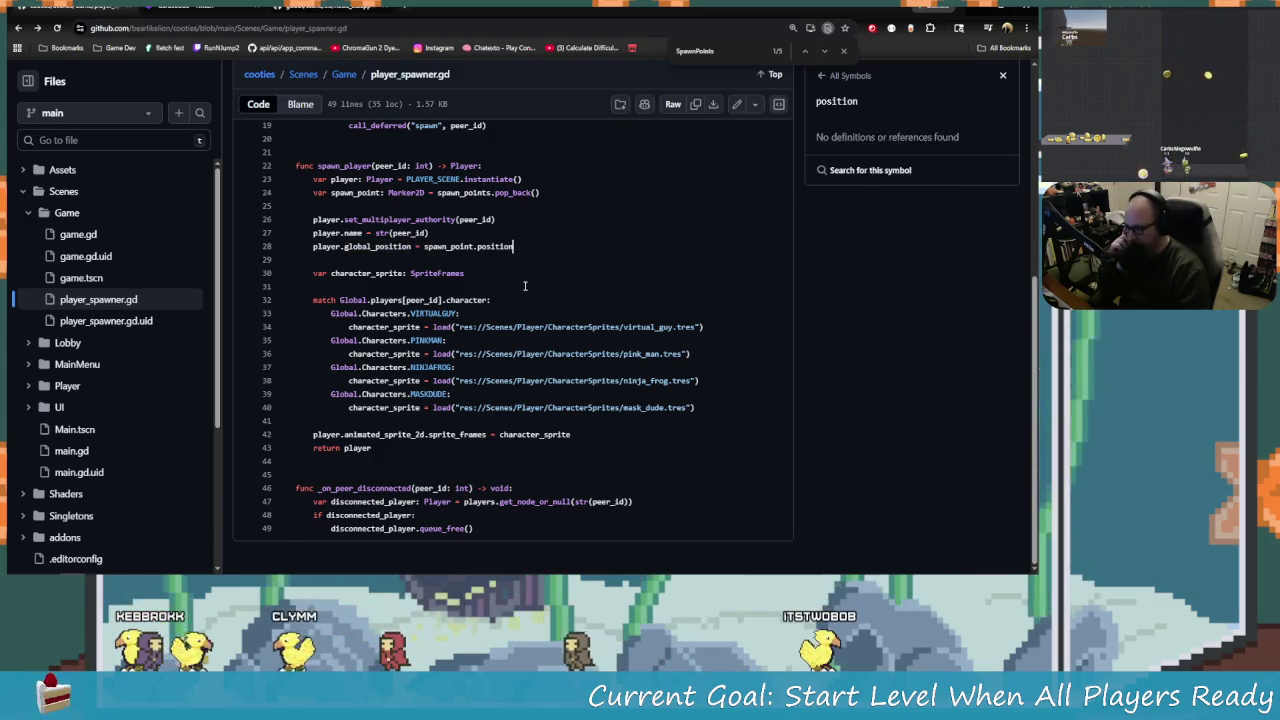
# Check where call_deferred is used in the reference script, then return to Godot.
pyautogui.scroll(2, 507, 327)
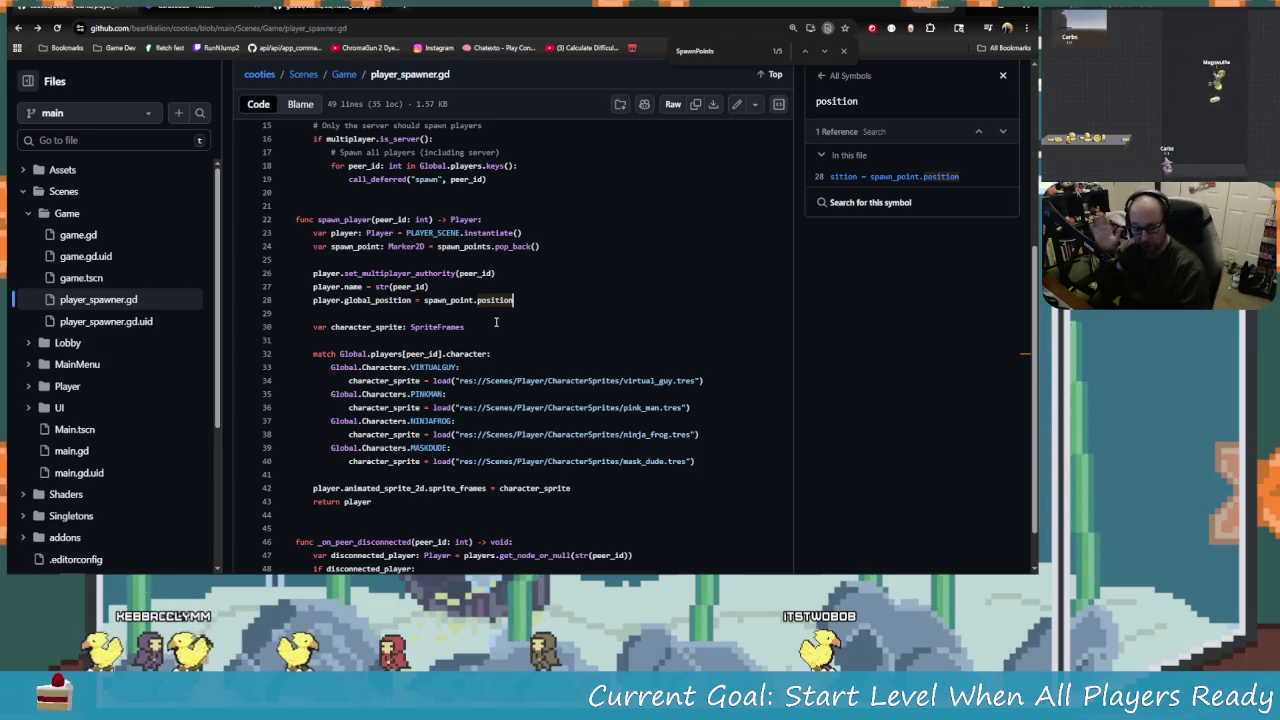
pyautogui.scroll(5, 495, 321)
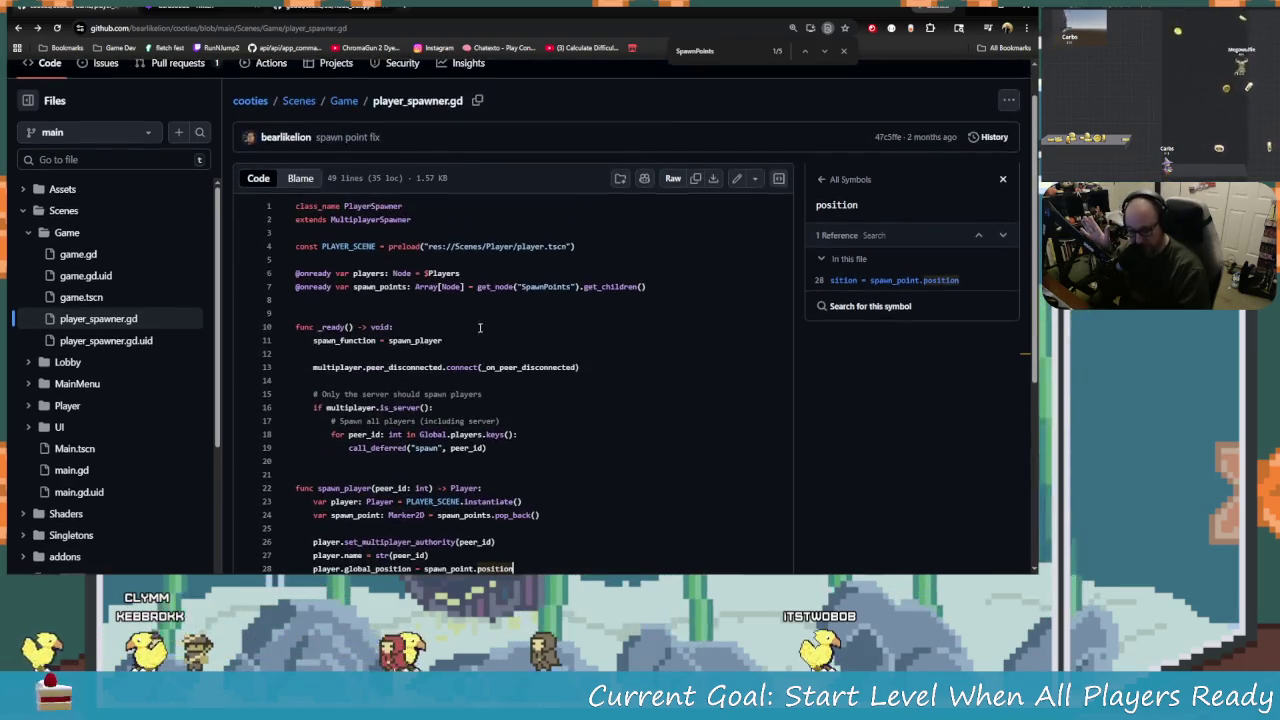
pyautogui.click(399, 449)
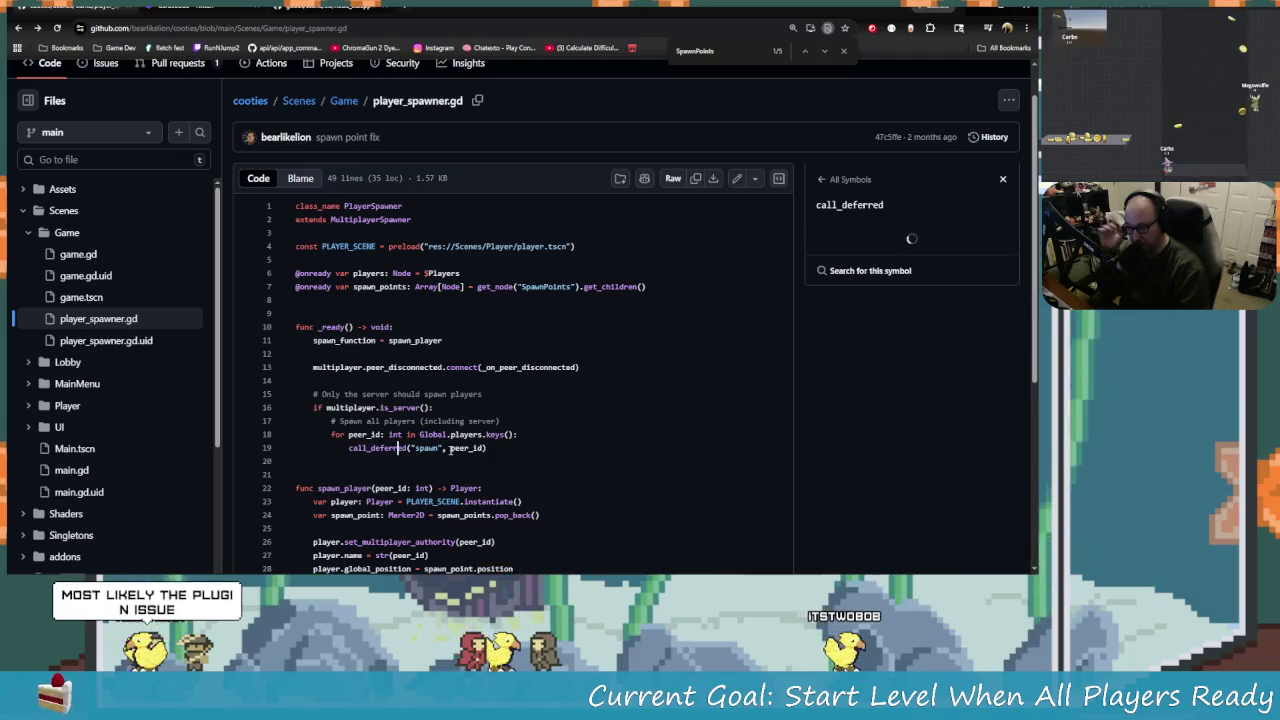
pyautogui.scroll(-2, 564, 441)
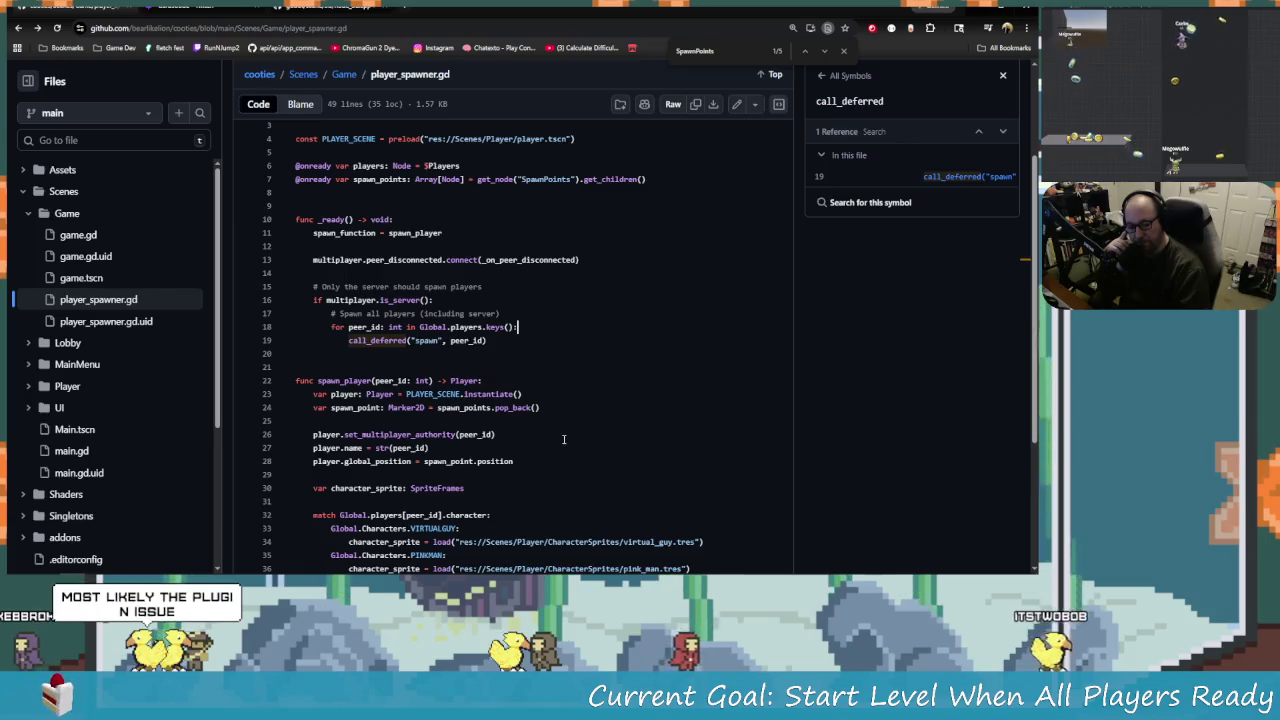
pyautogui.scroll(-1, 534, 434)
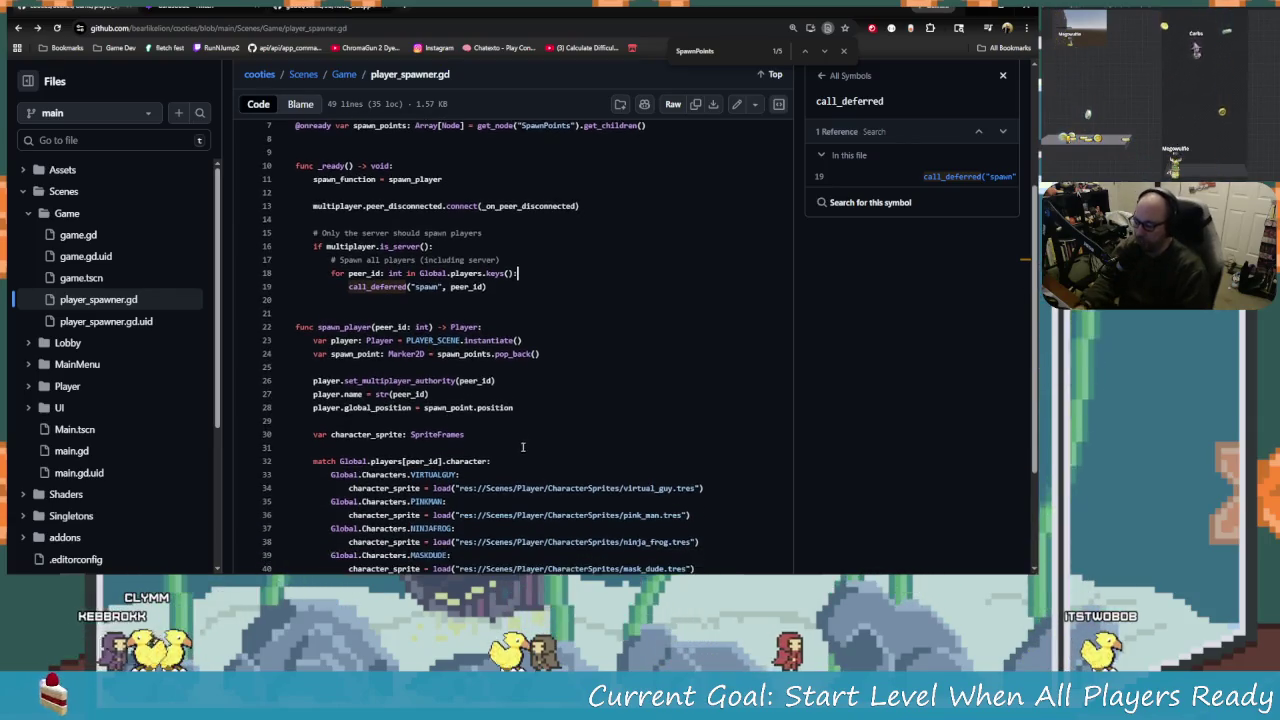
pyautogui.hotkey('alt', 'Tab')
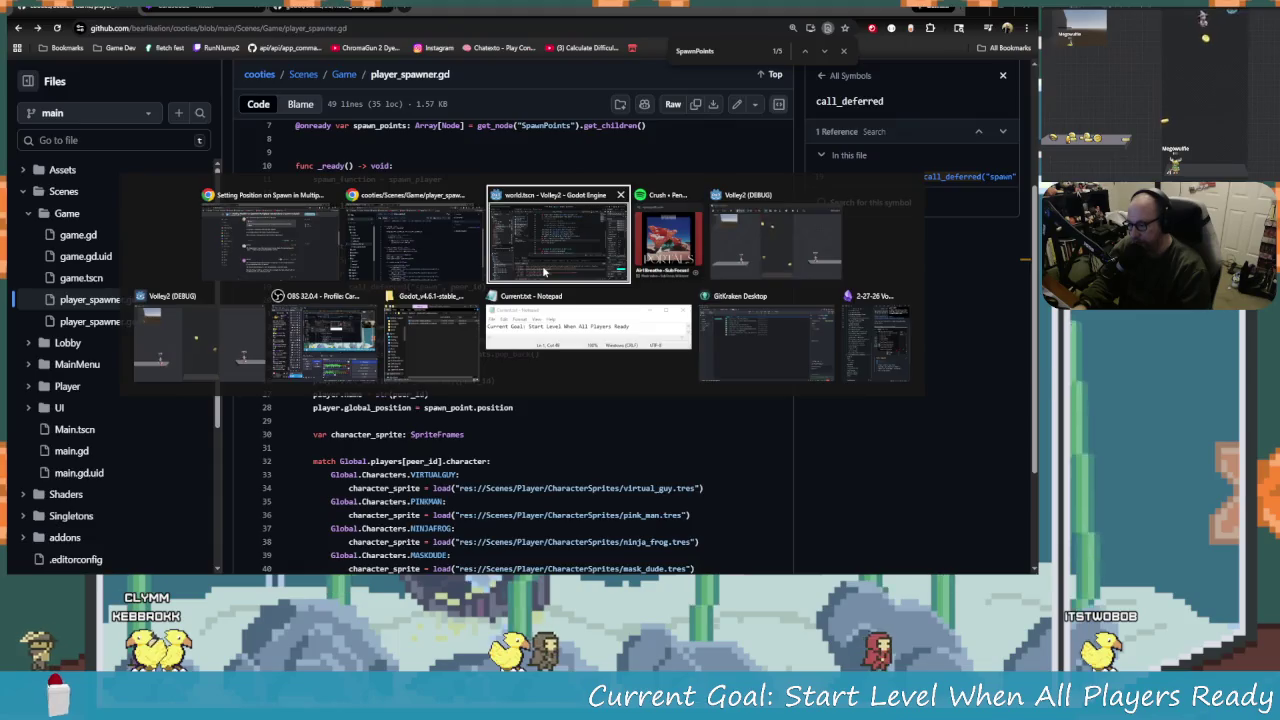
pyautogui.click(544, 272)
# Open a new line 32 in spawn_character and autocomplete players_group.
pyautogui.scroll(1, 539, 314)
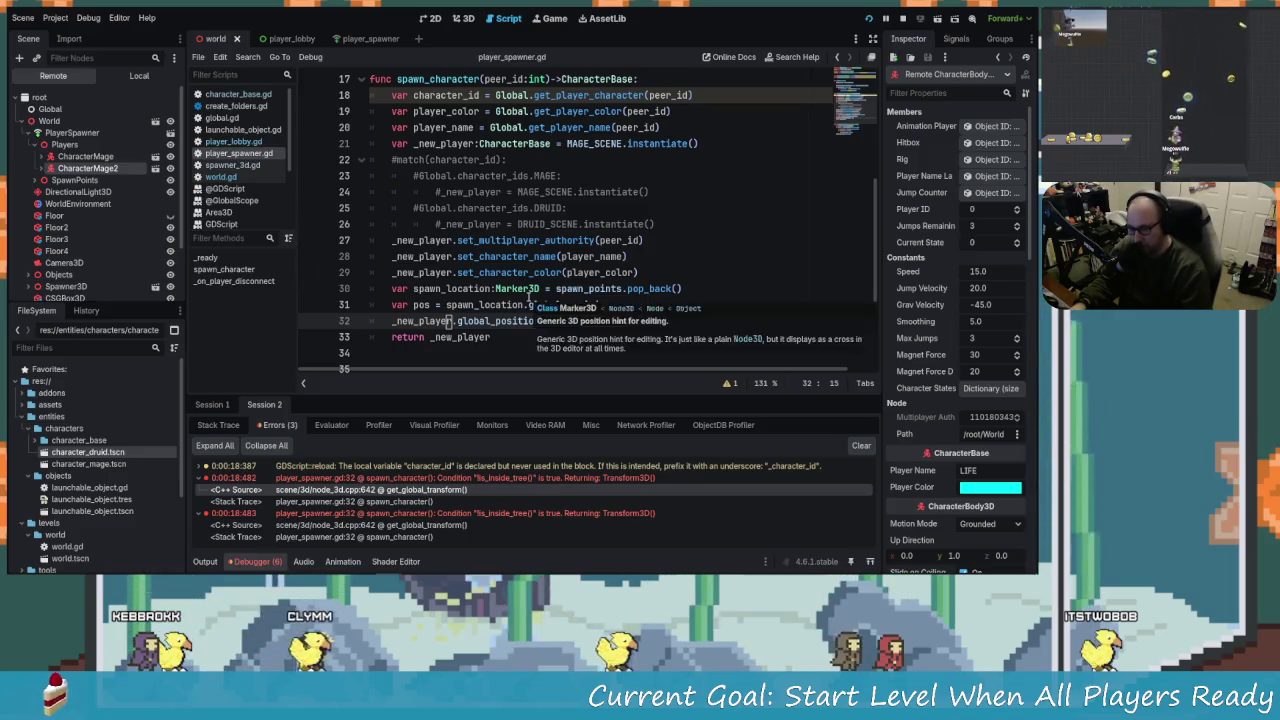
pyautogui.scroll(4, 535, 303)
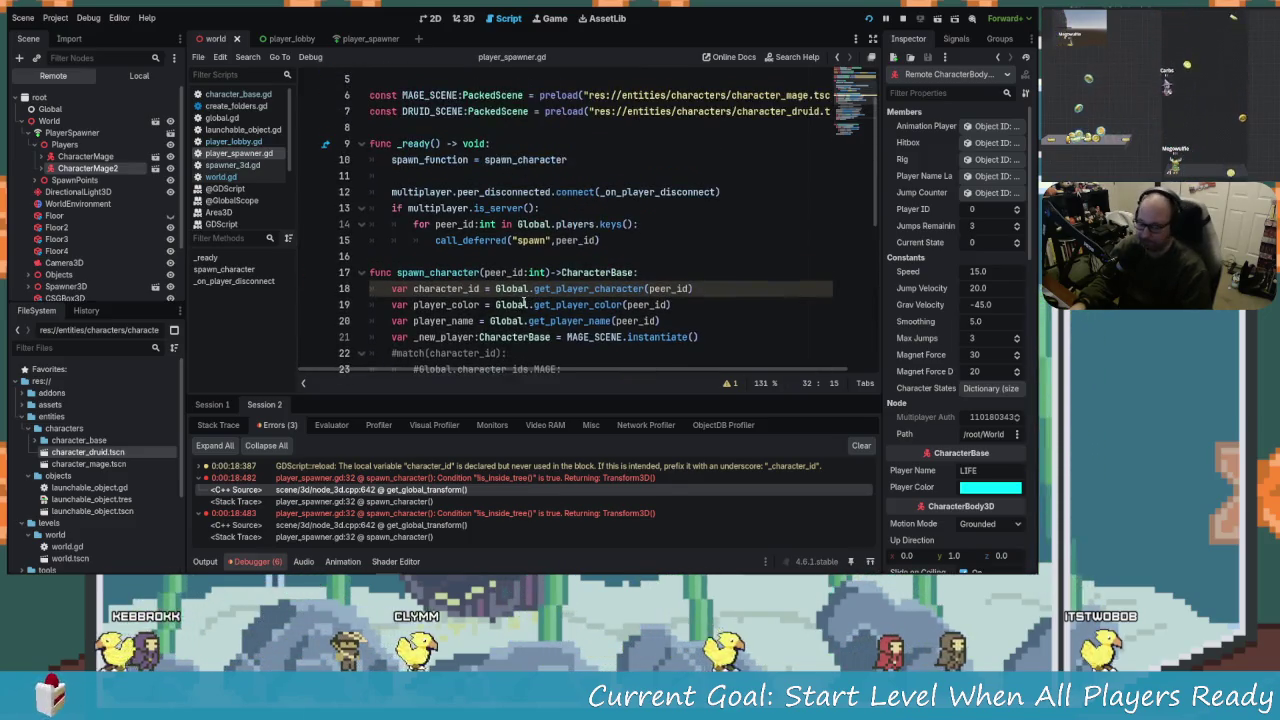
pyautogui.scroll(-5, 535, 303)
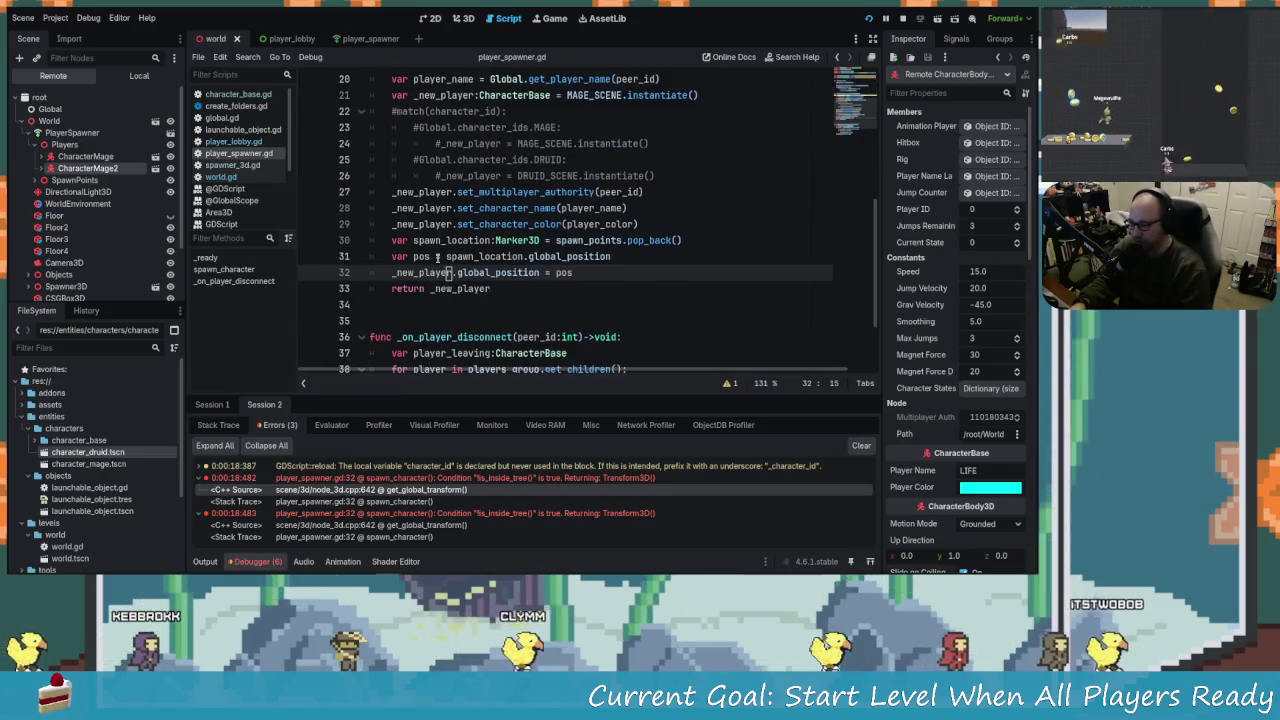
pyautogui.click(647, 261)
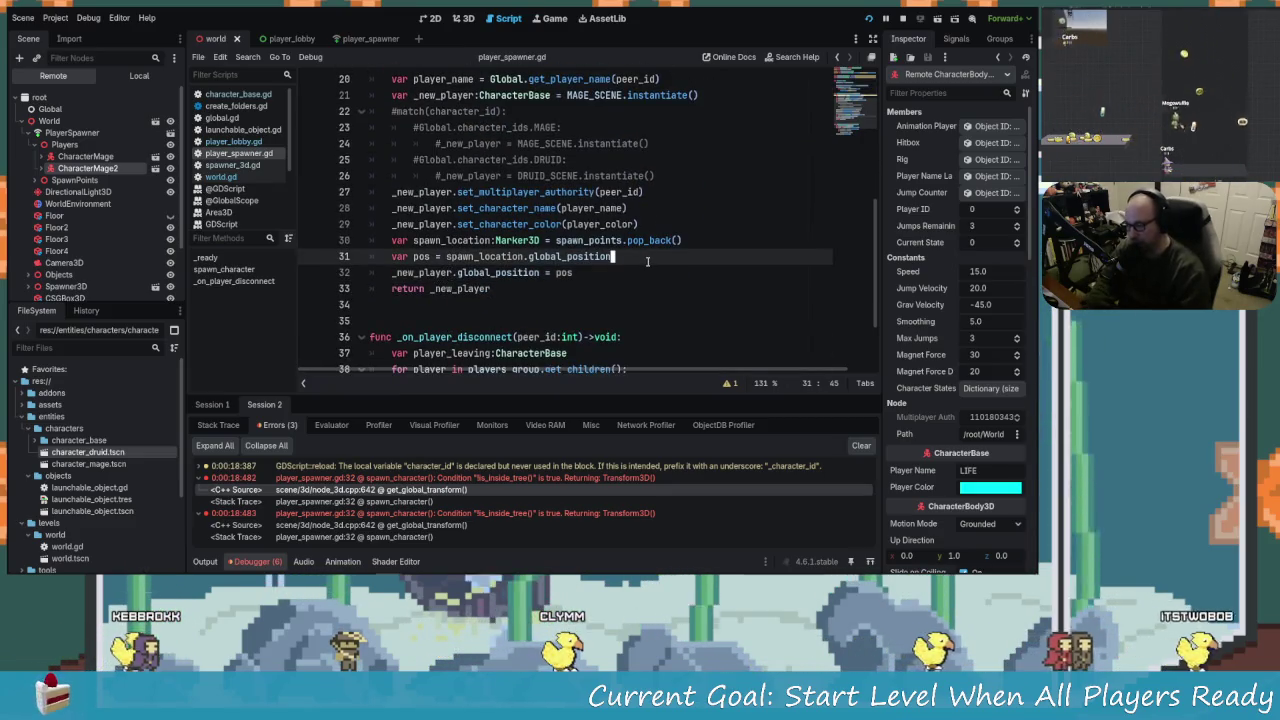
pyautogui.press('Return')
pyautogui.press('BackSpace')
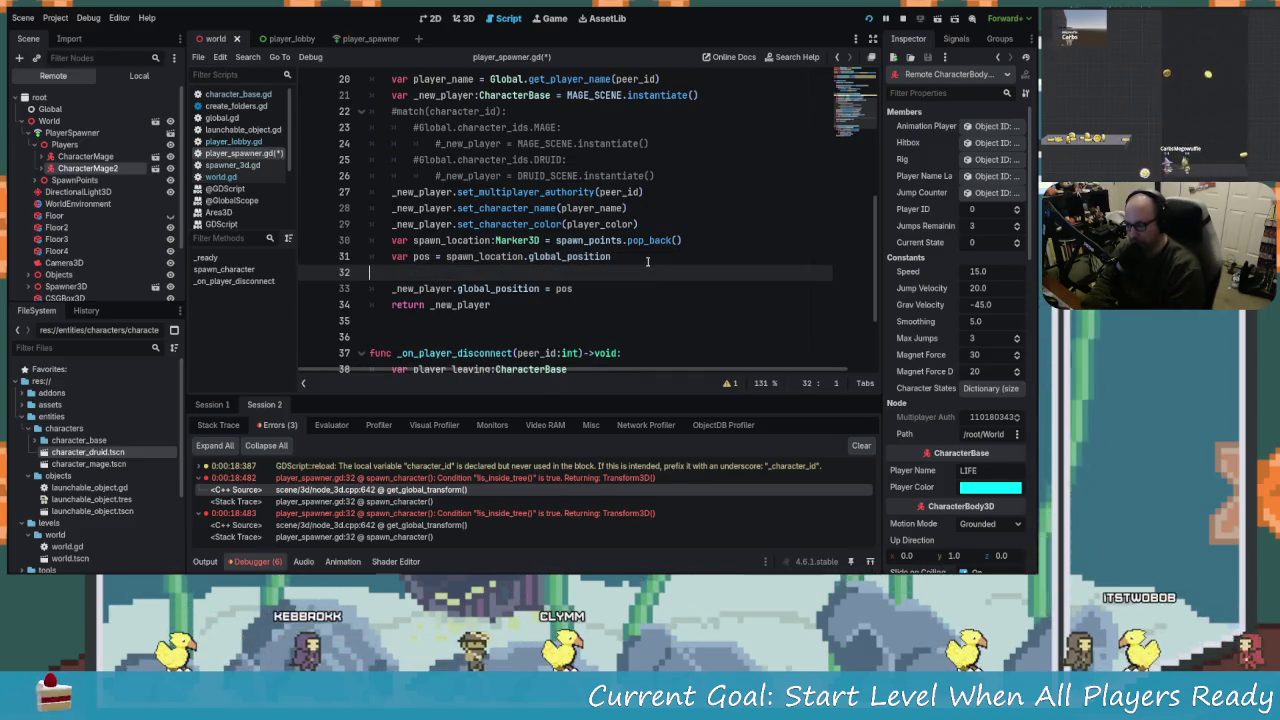
pyautogui.press('BackSpace')
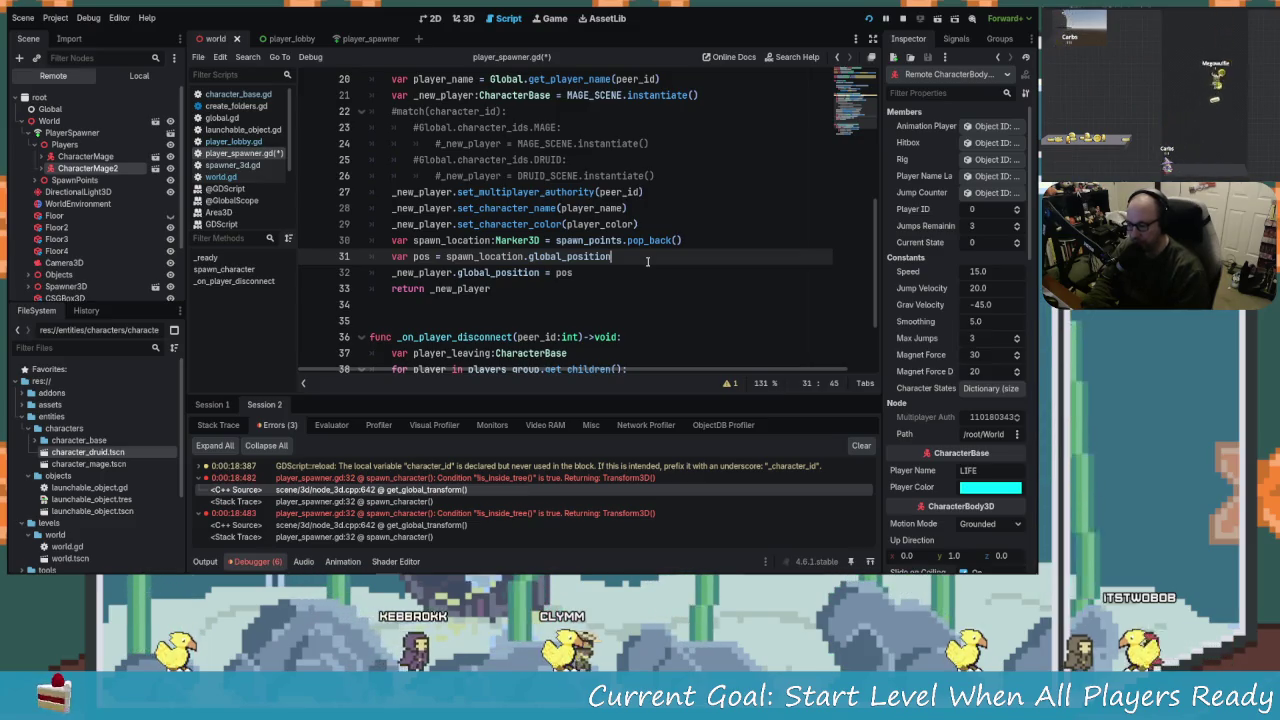
pyautogui.press('Return')
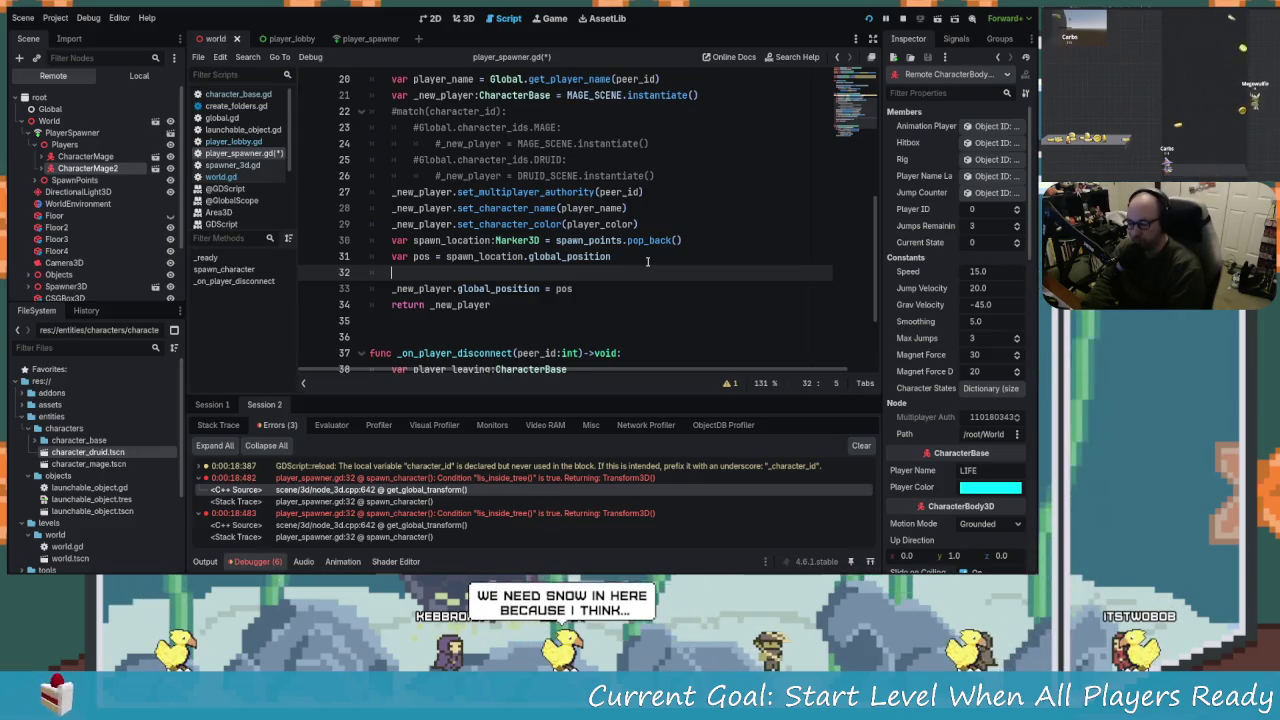
pyautogui.write('play')
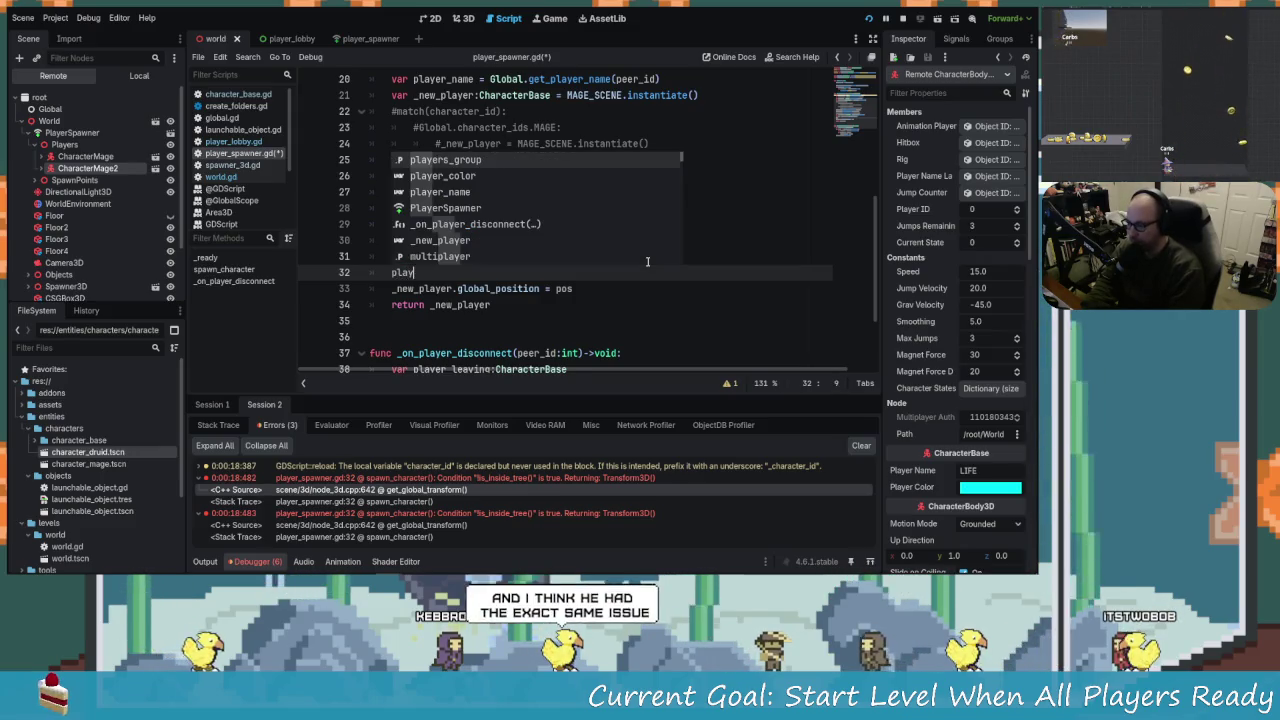
pyautogui.press('Return')
# Complete players_group.add_child(_new_player), save the script, and relaunch the game with F5.
pyautogui.write('./')
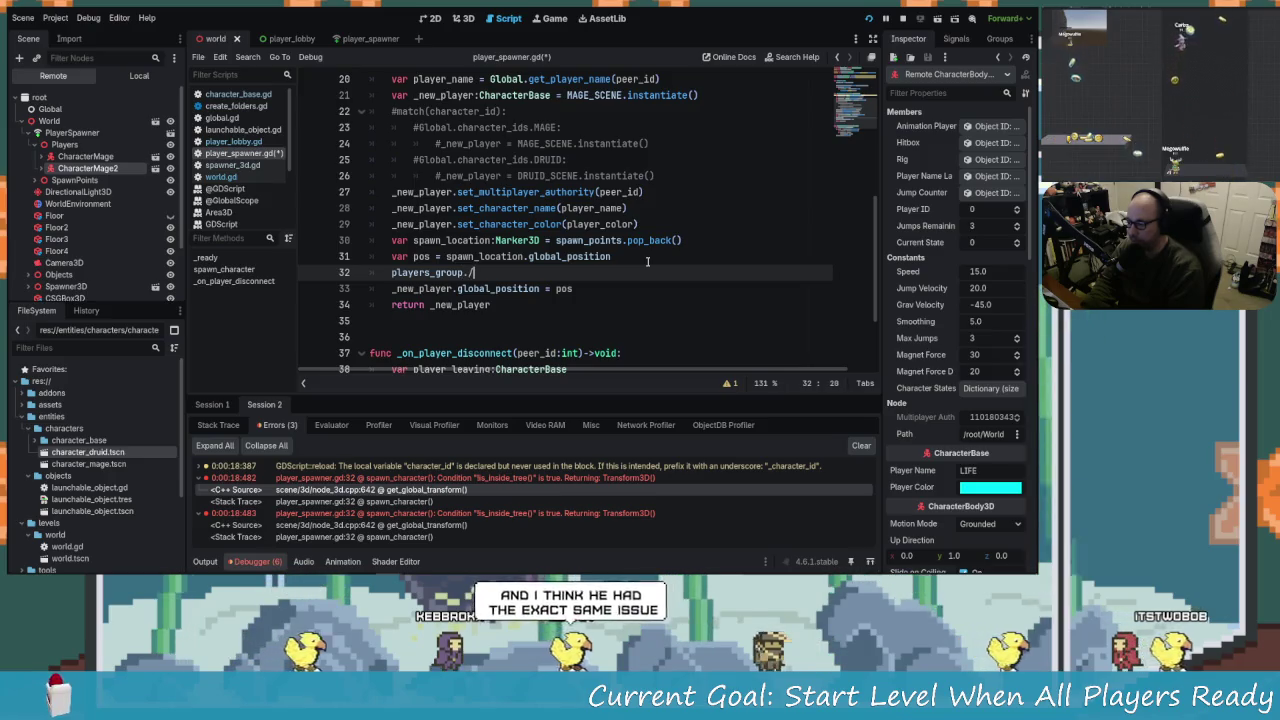
pyautogui.write('add')
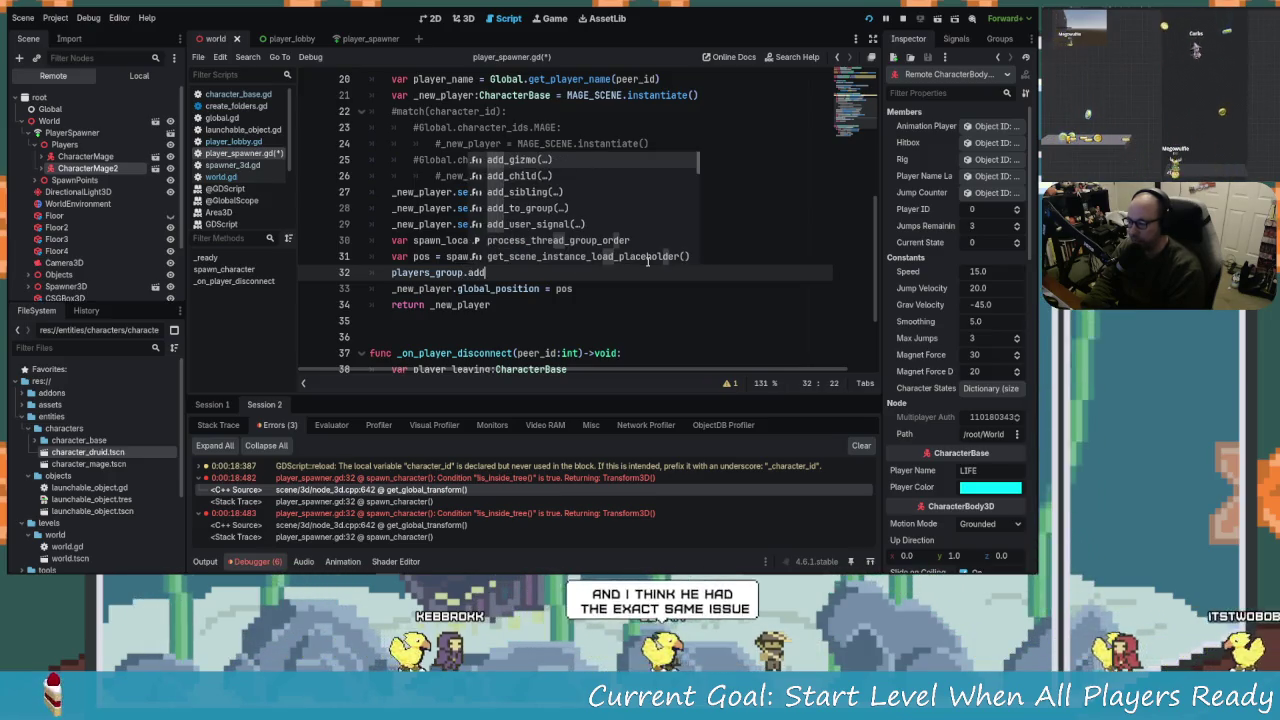
pyautogui.press('Return')
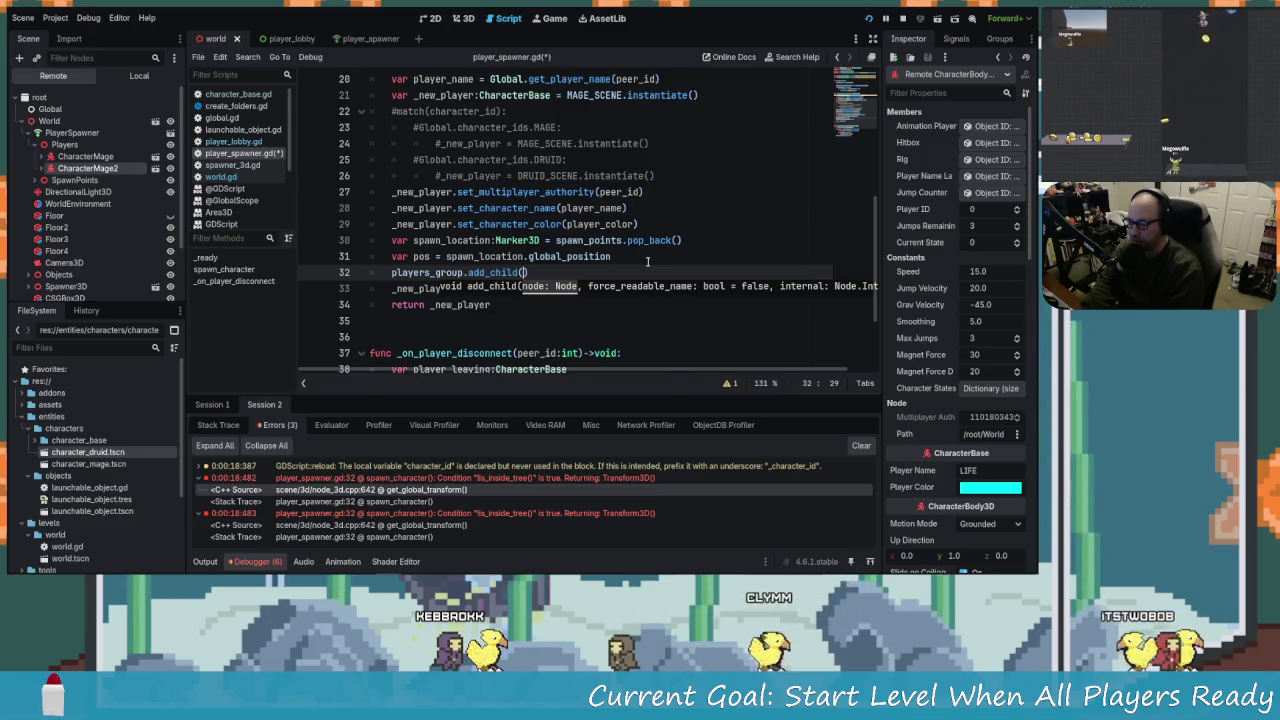
pyautogui.write('_n')
pyautogui.press('Return')
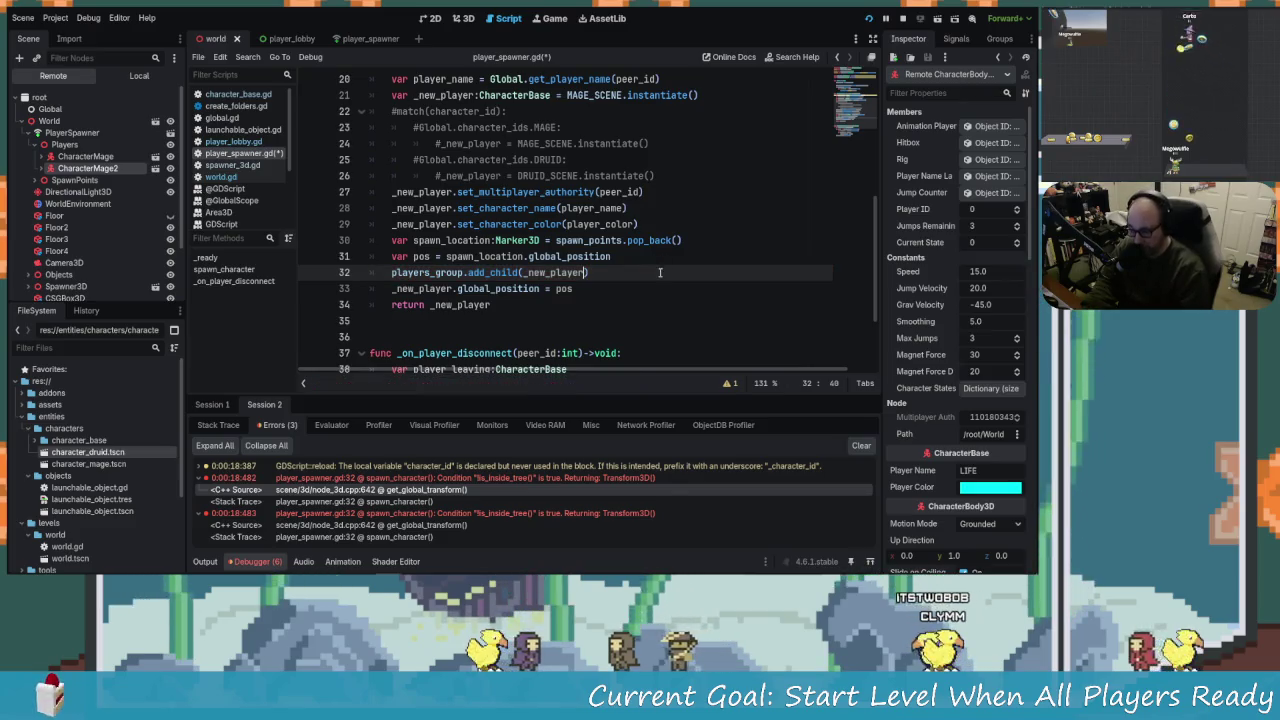
pyautogui.hotkey('ctrl', 's')
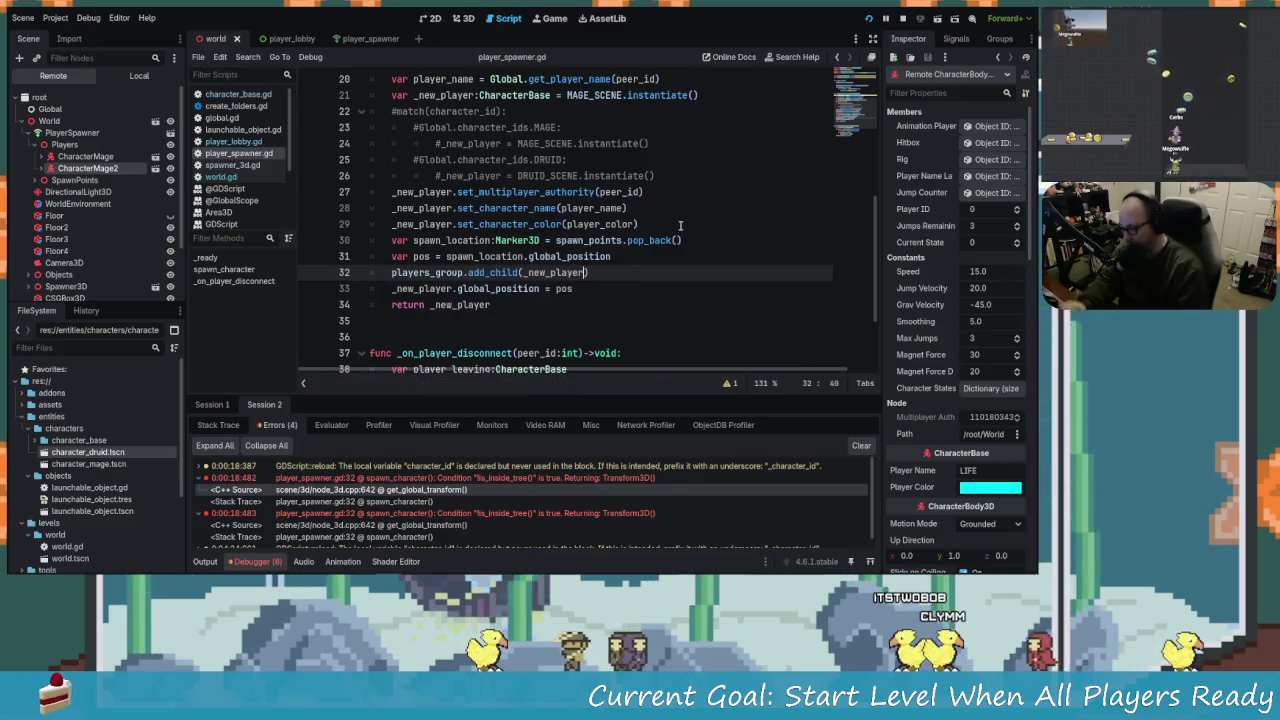
pyautogui.press('F5')
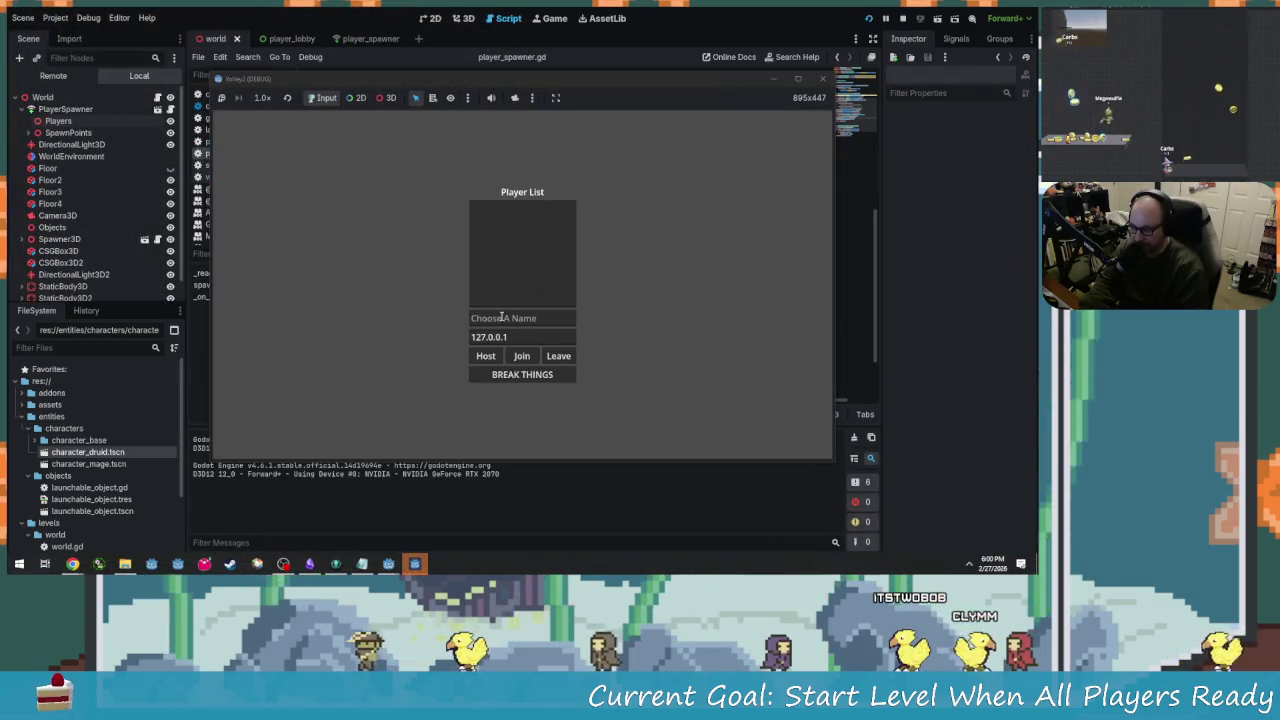
# Host the test game as 'Things', start the level, and bring the editor back to front.
pyautogui.moveTo(463, 89)
pyautogui.mouseDown()
pyautogui.moveTo(373, 82)
pyautogui.moveTo(301, 55)
pyautogui.mouseUp()
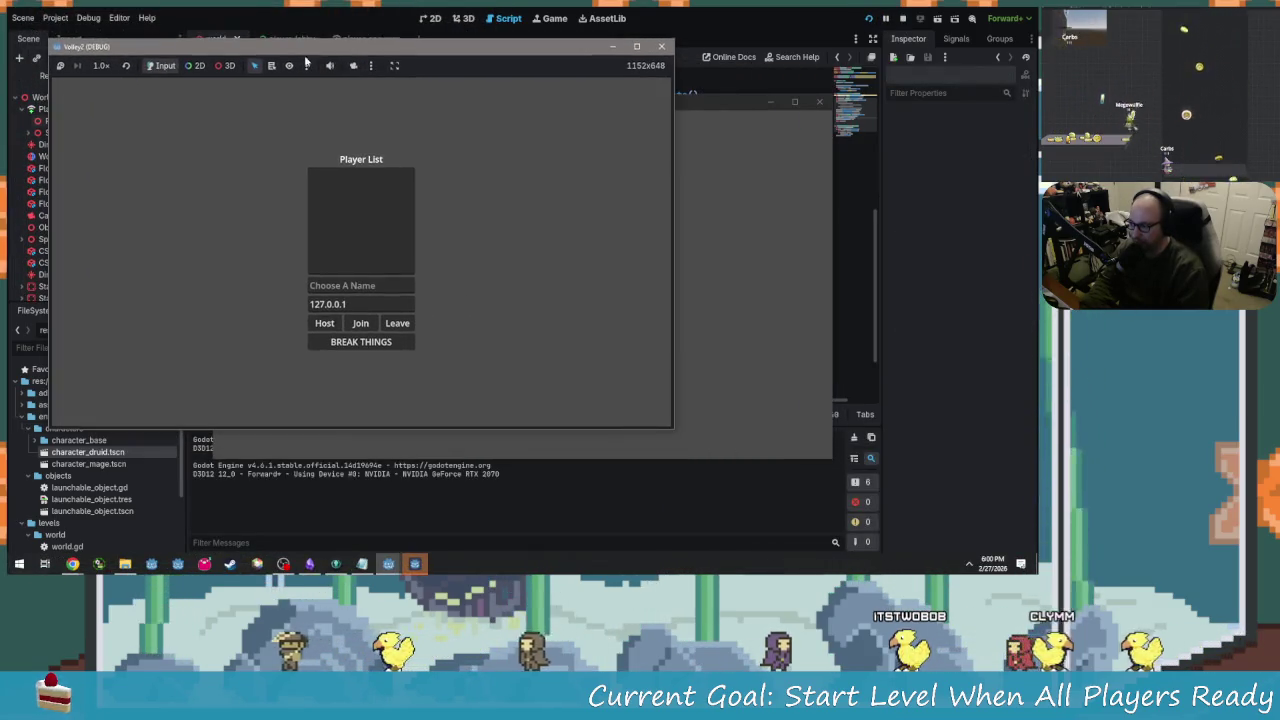
pyautogui.click(357, 279)
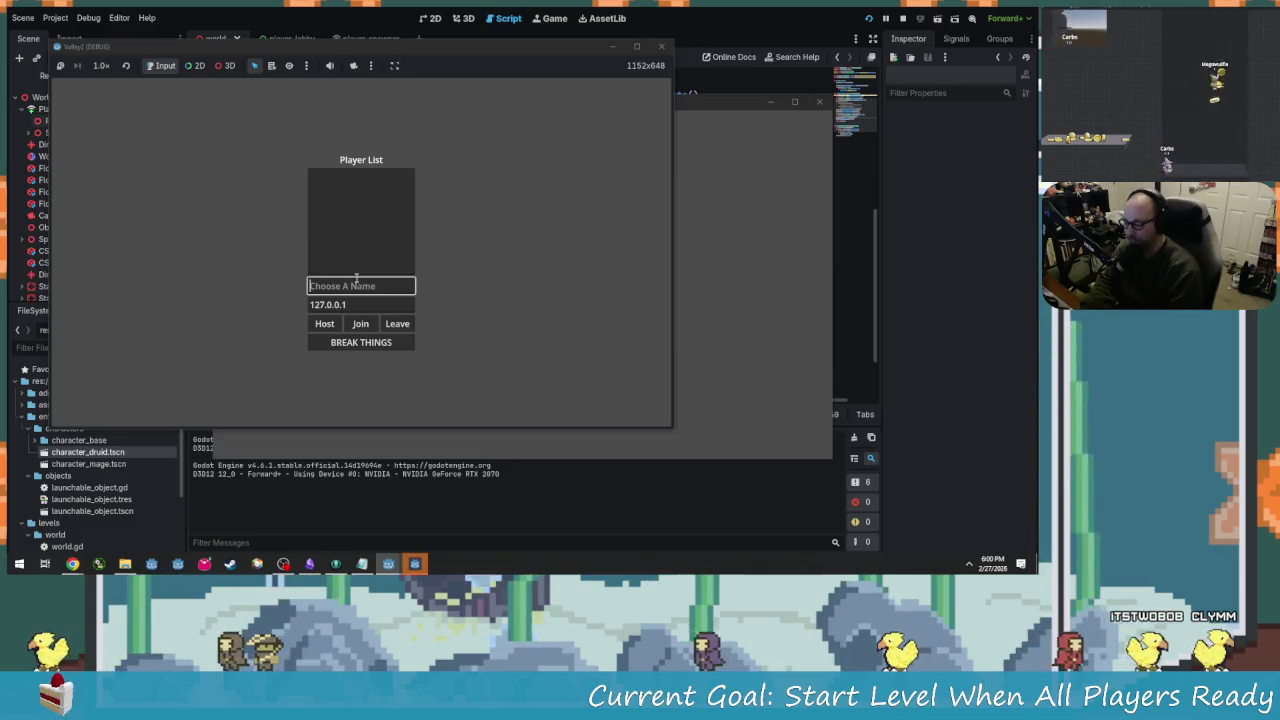
pyautogui.write('Things')
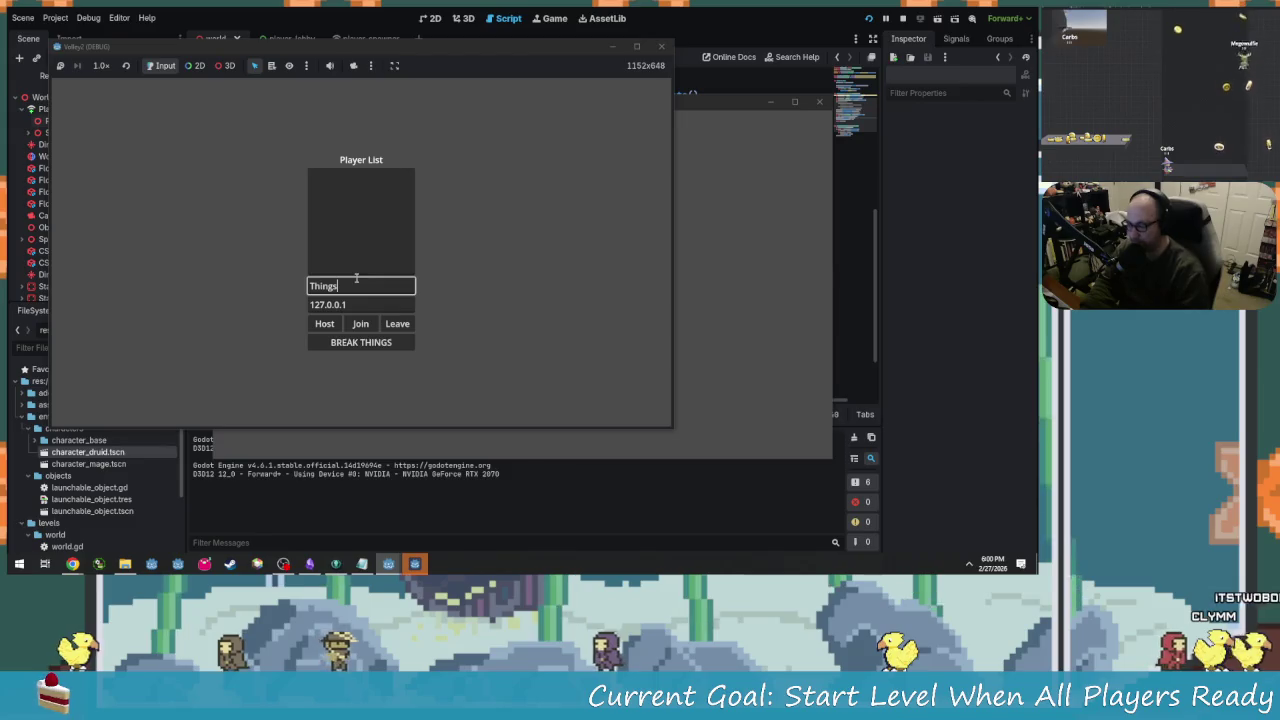
pyautogui.click(338, 329)
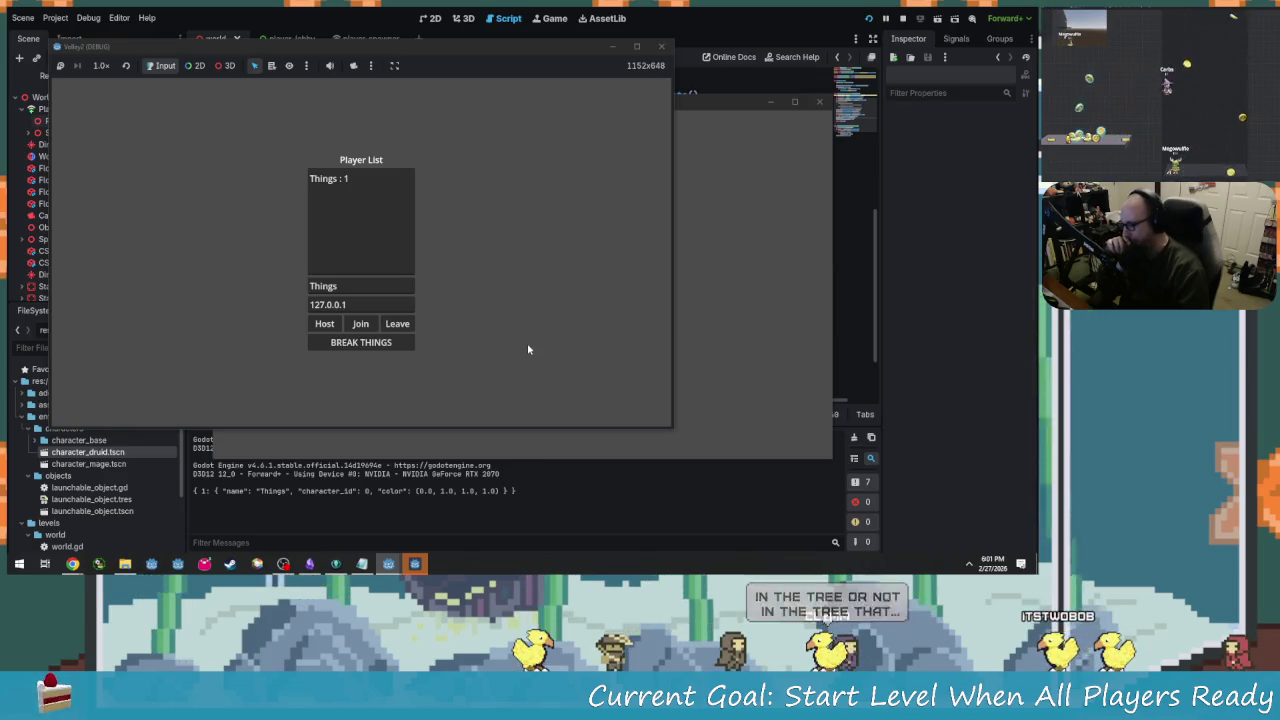
pyautogui.click(390, 344)
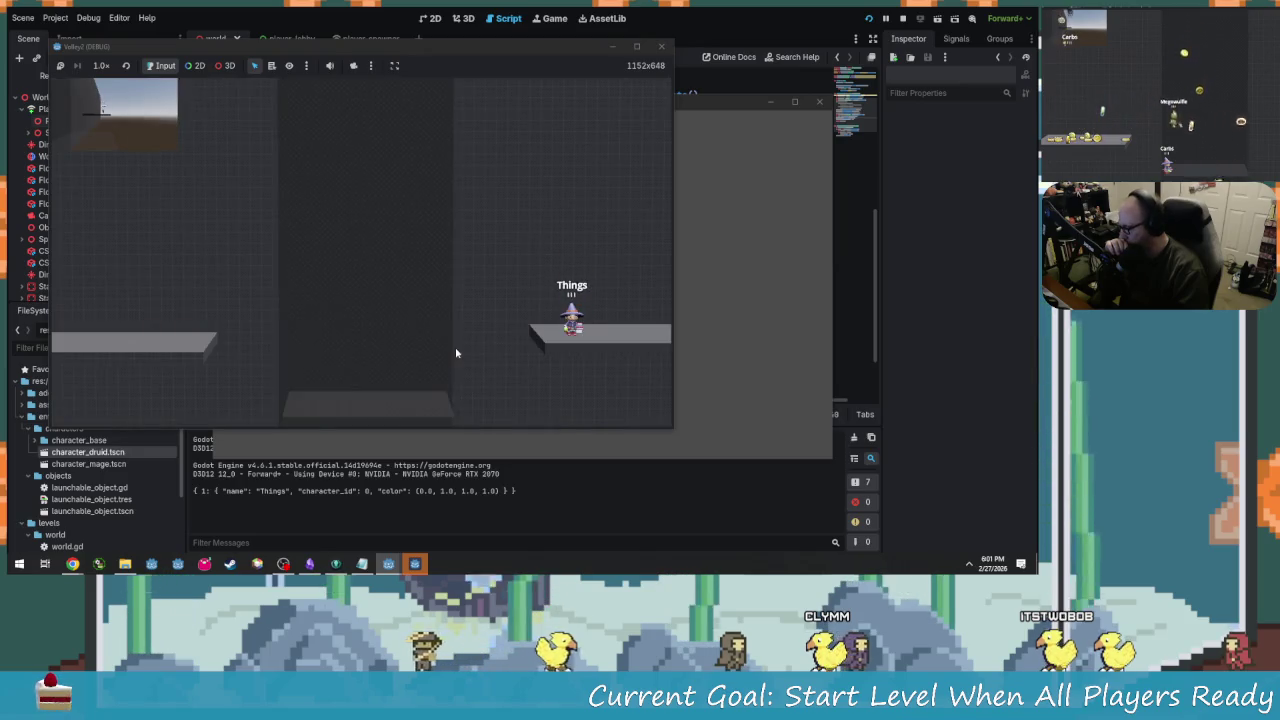
pyautogui.click(430, 488)
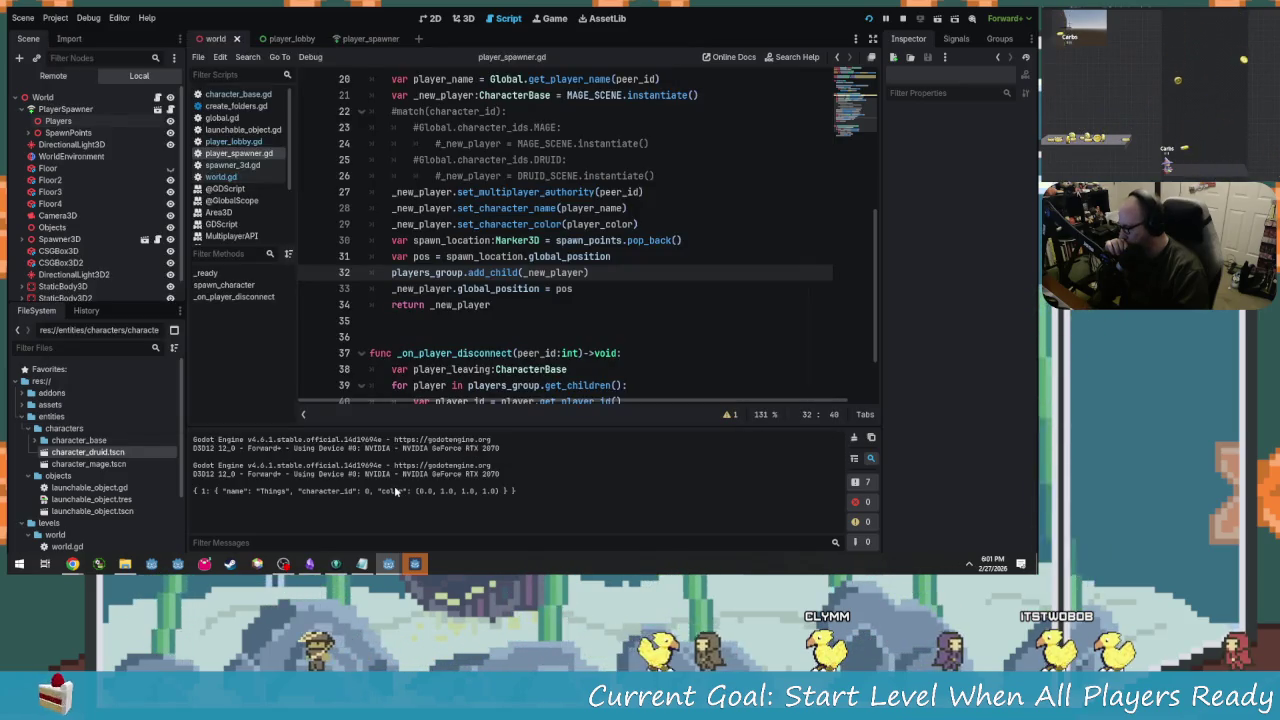
# Comment out the players_group.add_child line with # and run the game.
pyautogui.press('super')
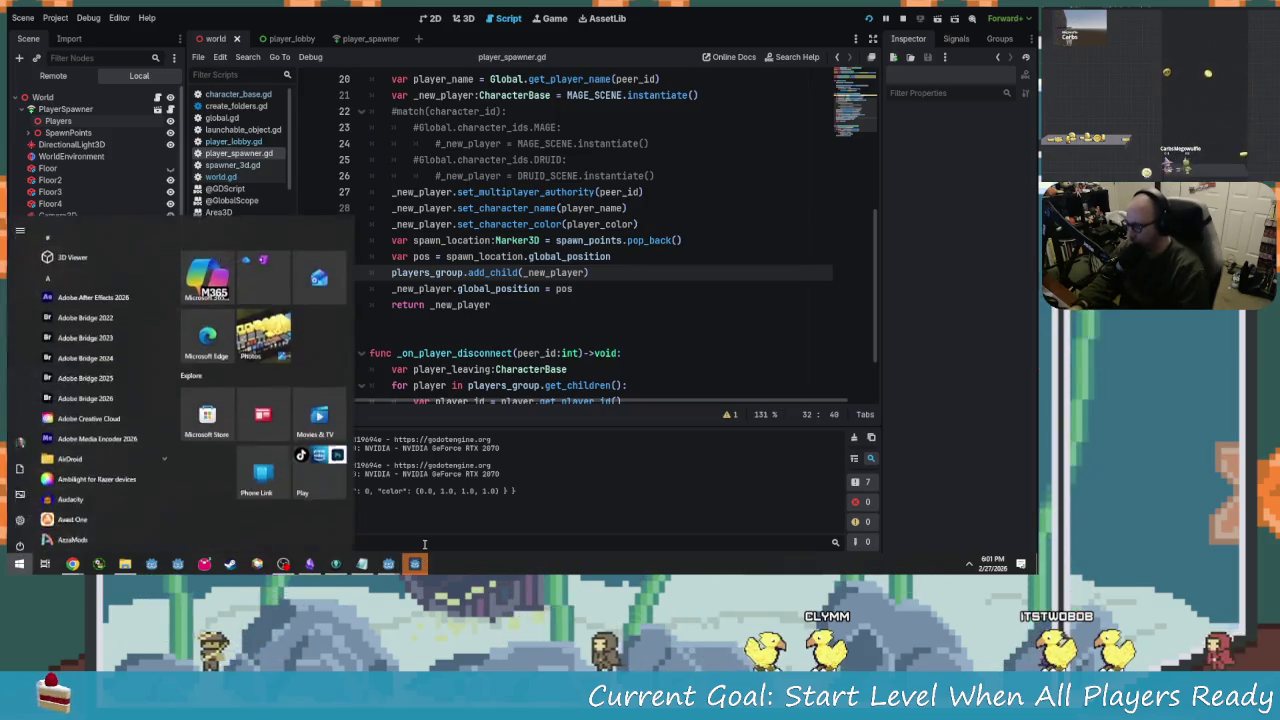
pyautogui.press('Escape')
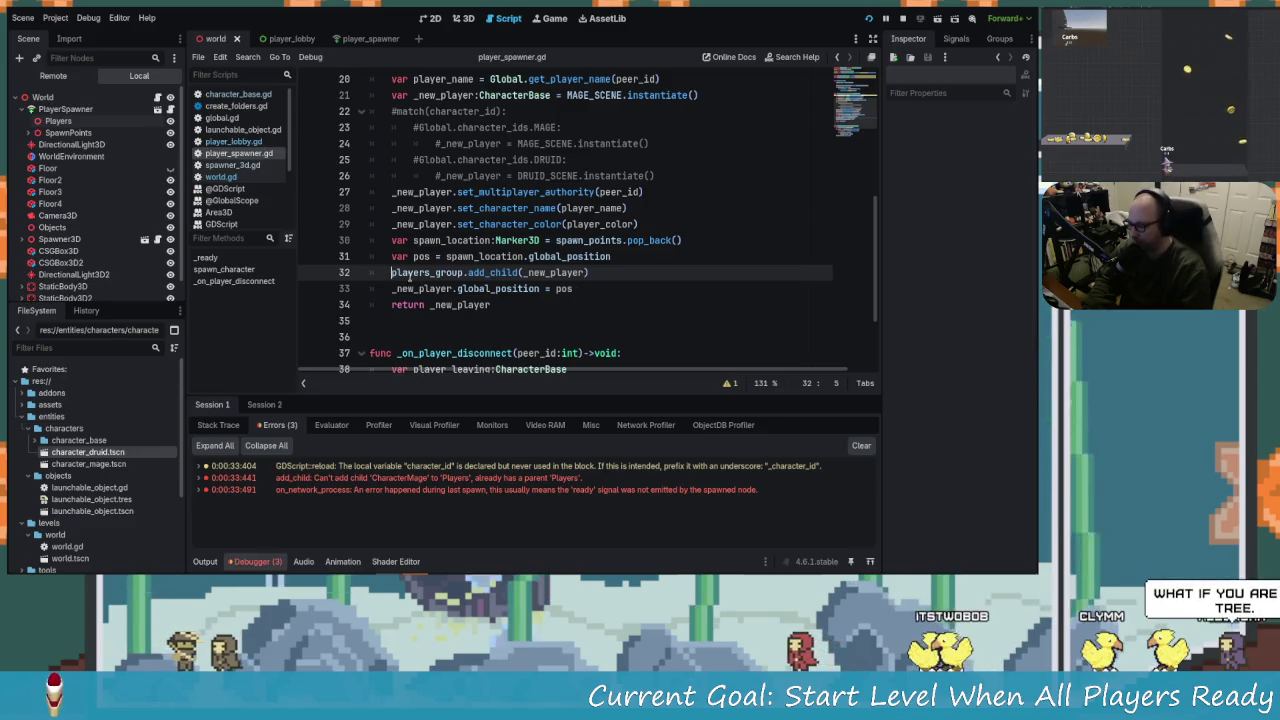
pyautogui.write('#')
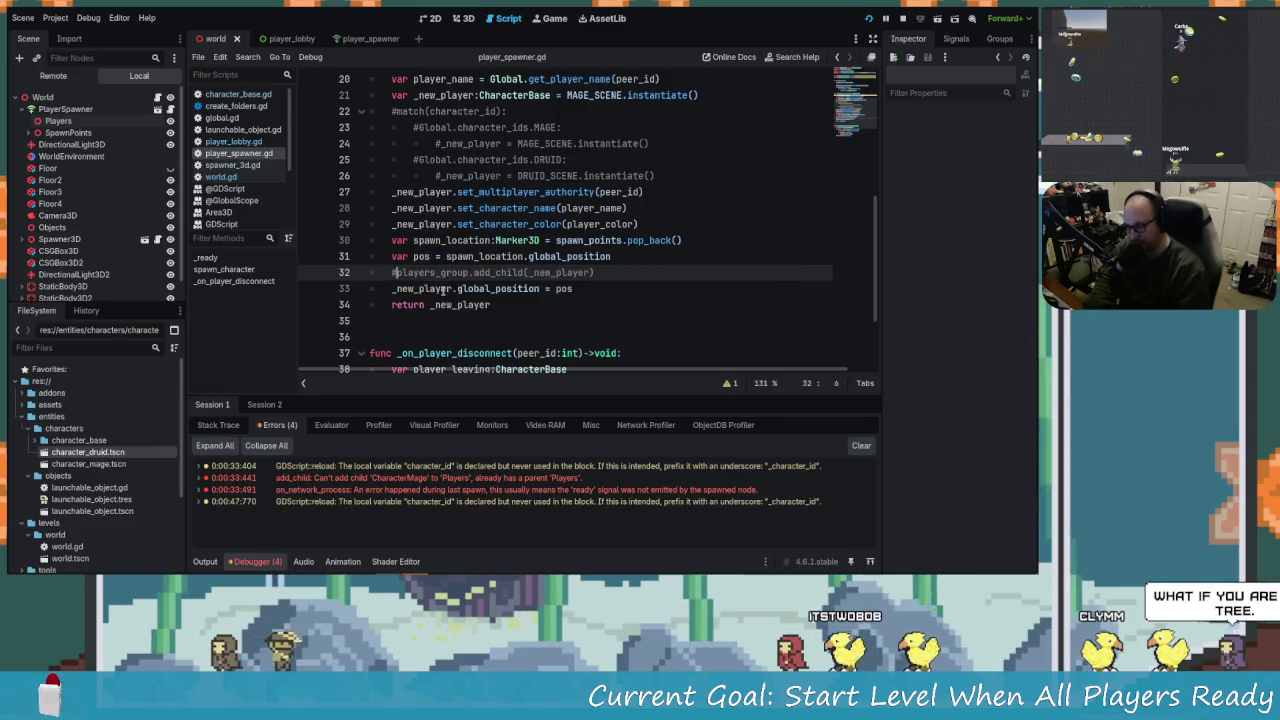
pyautogui.click(938, 18)
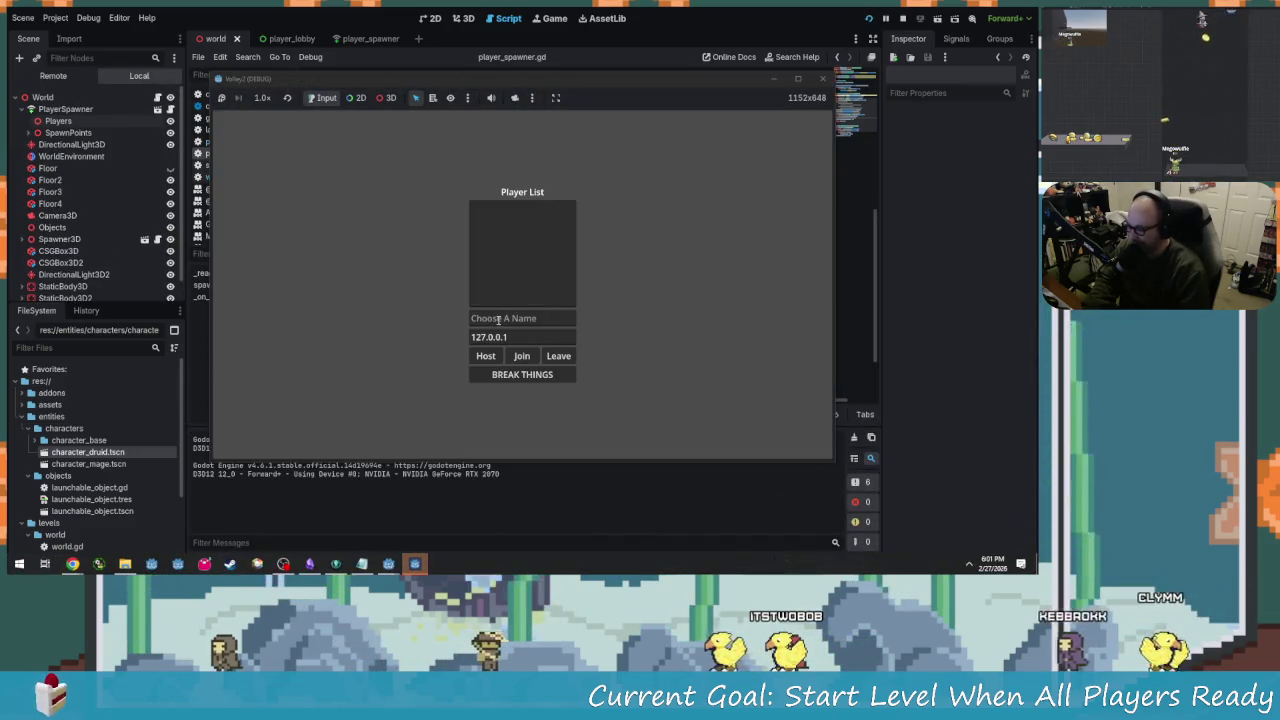
# Host as 'HOSTY', start the level, review the Debugger errors, then relaunch the game.
pyautogui.click(498, 319)
pyautogui.write('HOSTY')
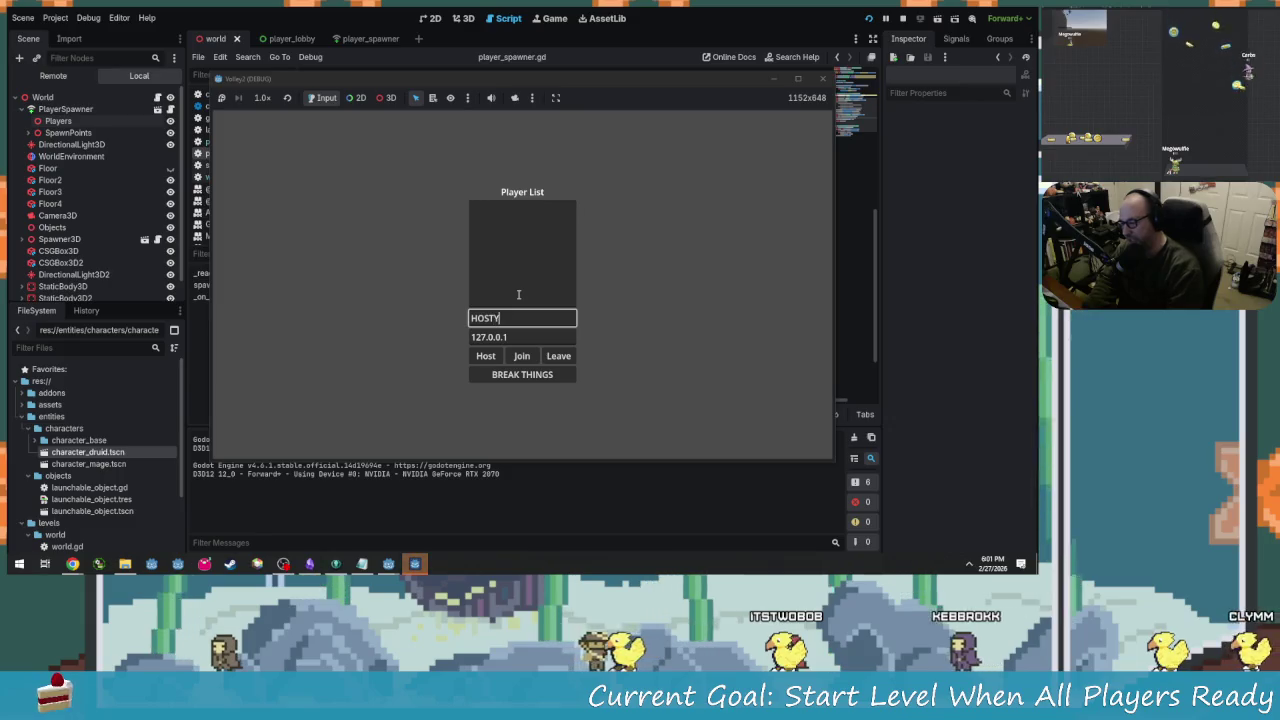
pyautogui.click(486, 356)
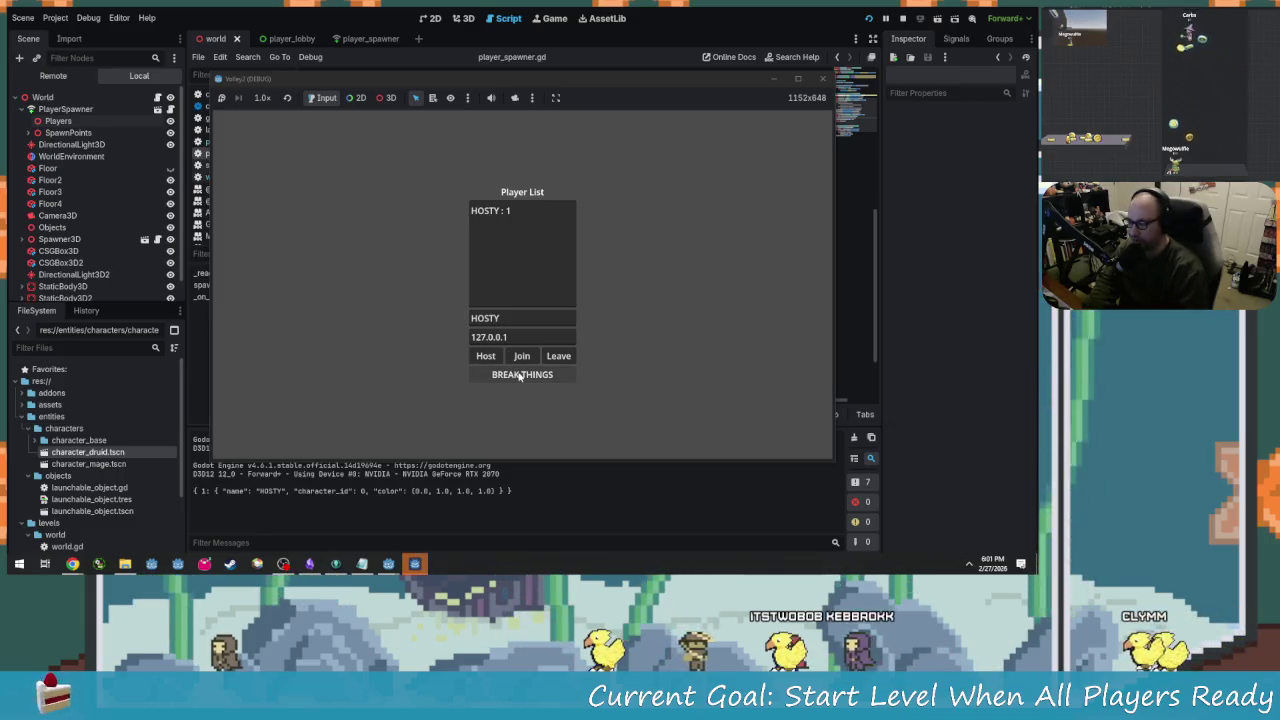
pyautogui.click(522, 377)
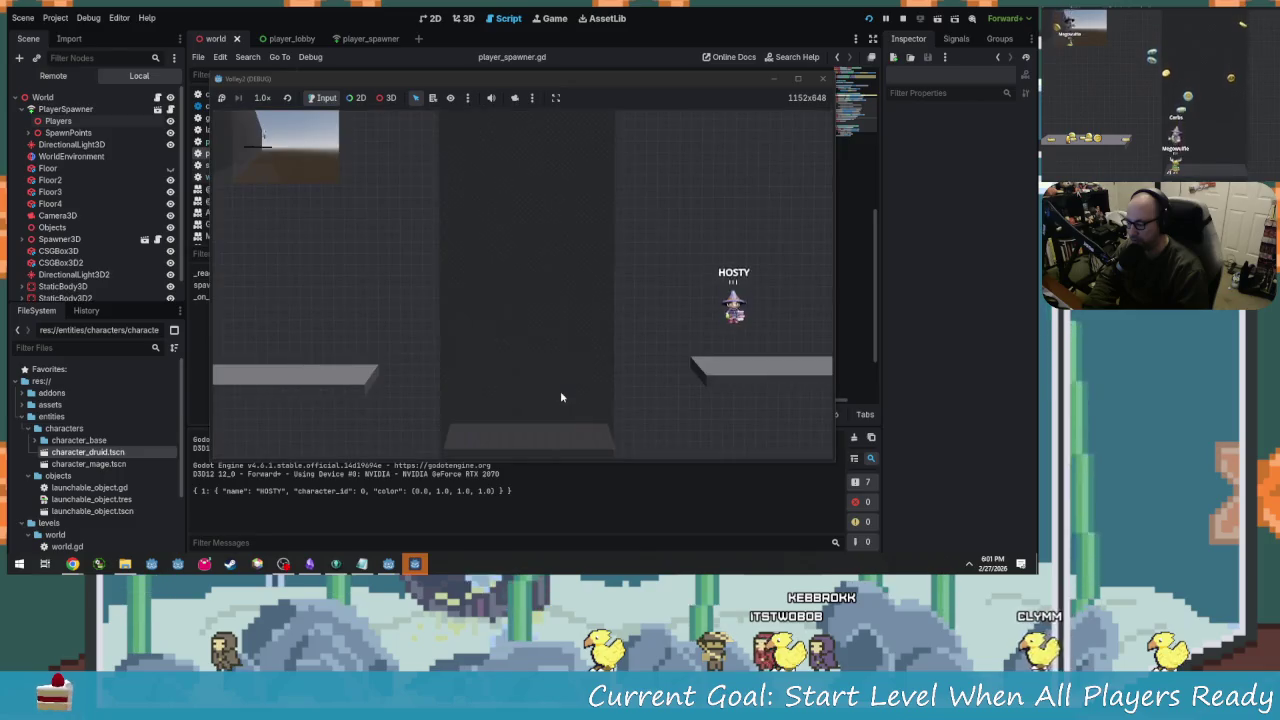
pyautogui.click(415, 563)
pyautogui.click(366, 509)
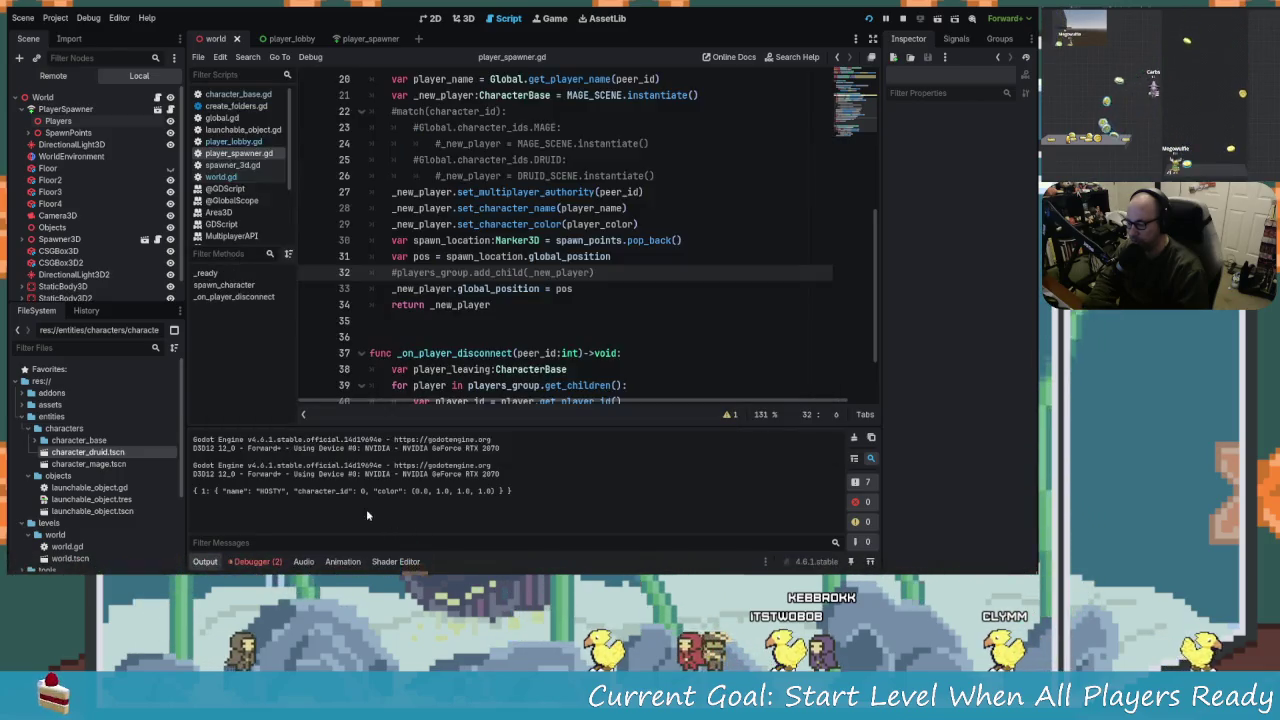
pyautogui.click(257, 561)
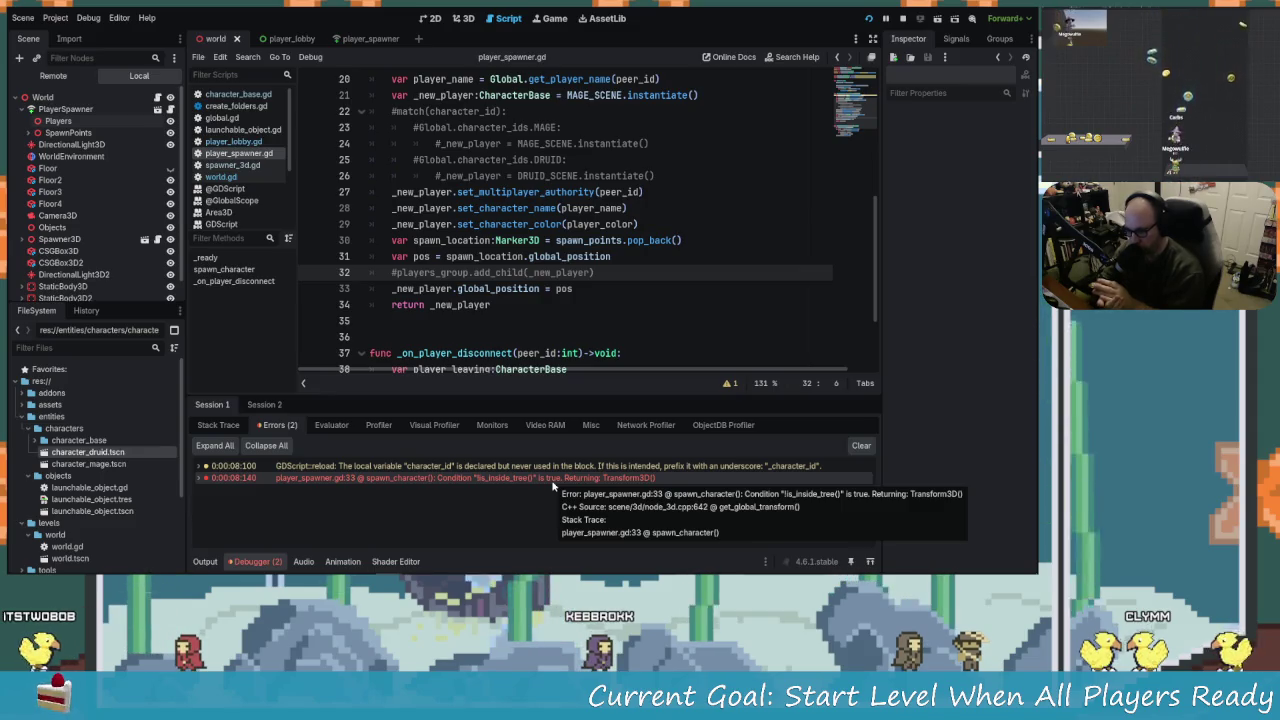
pyautogui.click(916, 19)
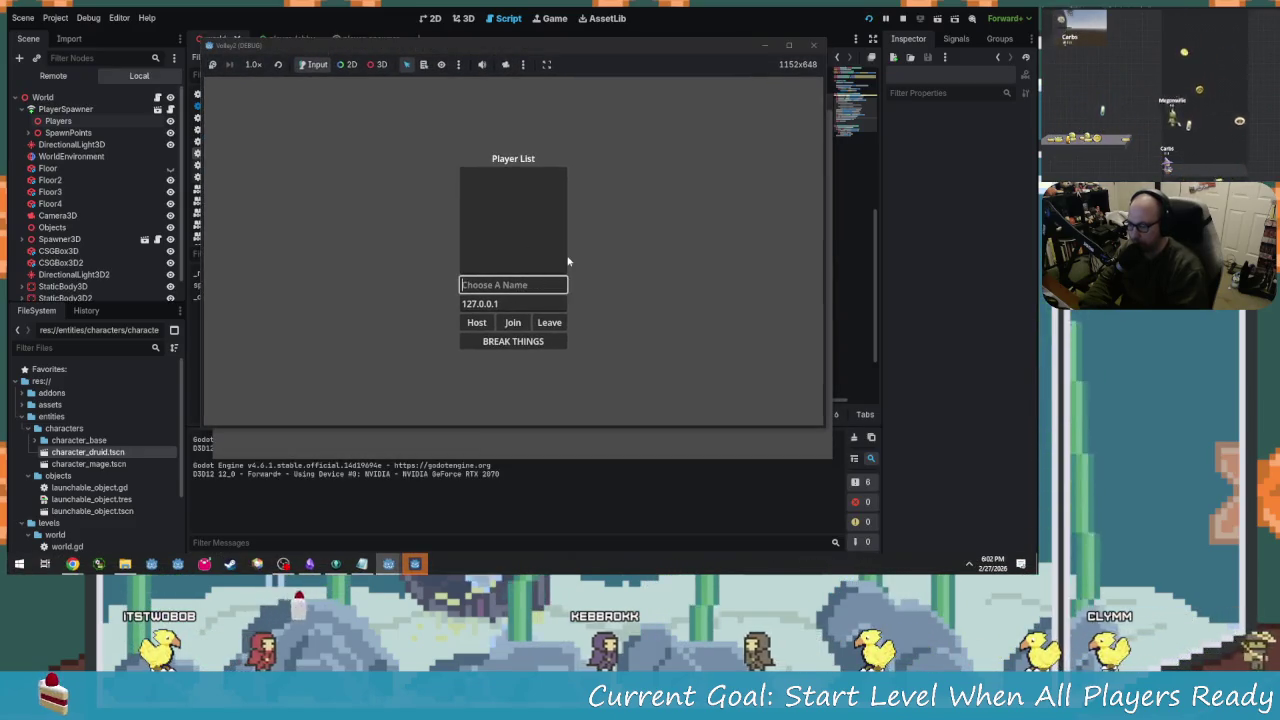
# Host the game as 'THING' in one window and join it as 'STUFFF' in the other.
pyautogui.write('THING')
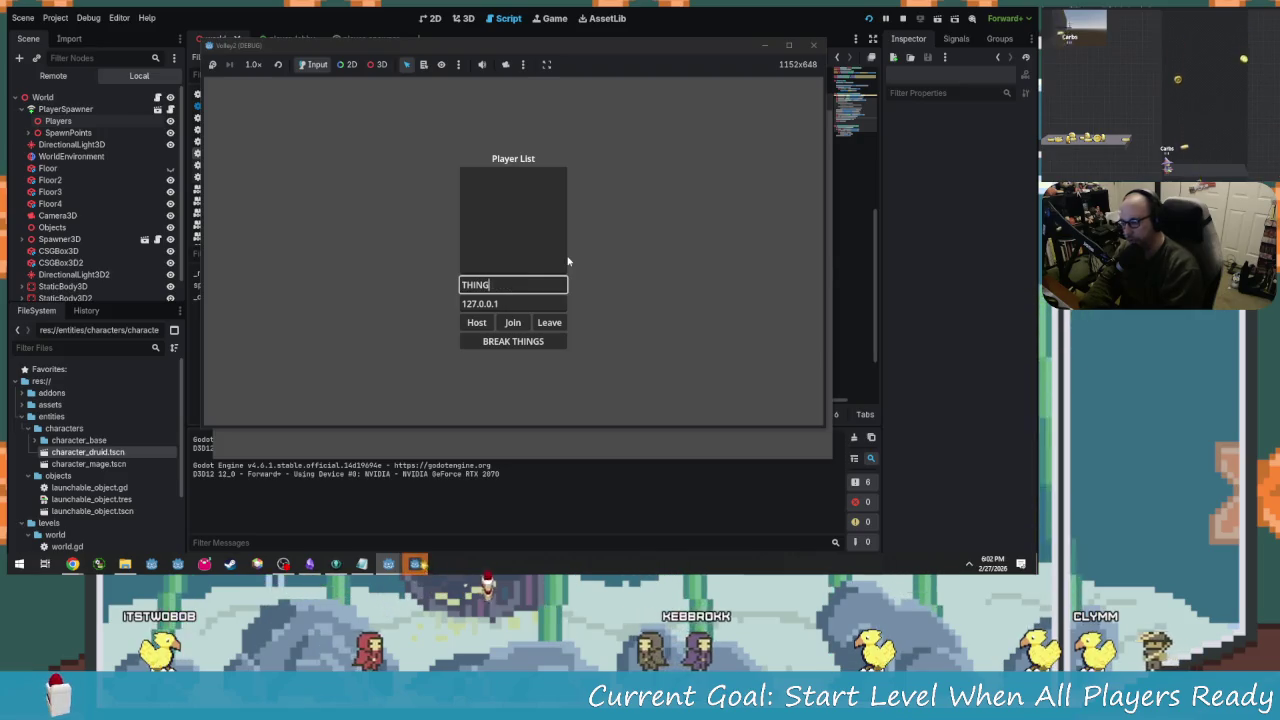
pyautogui.click(476, 322)
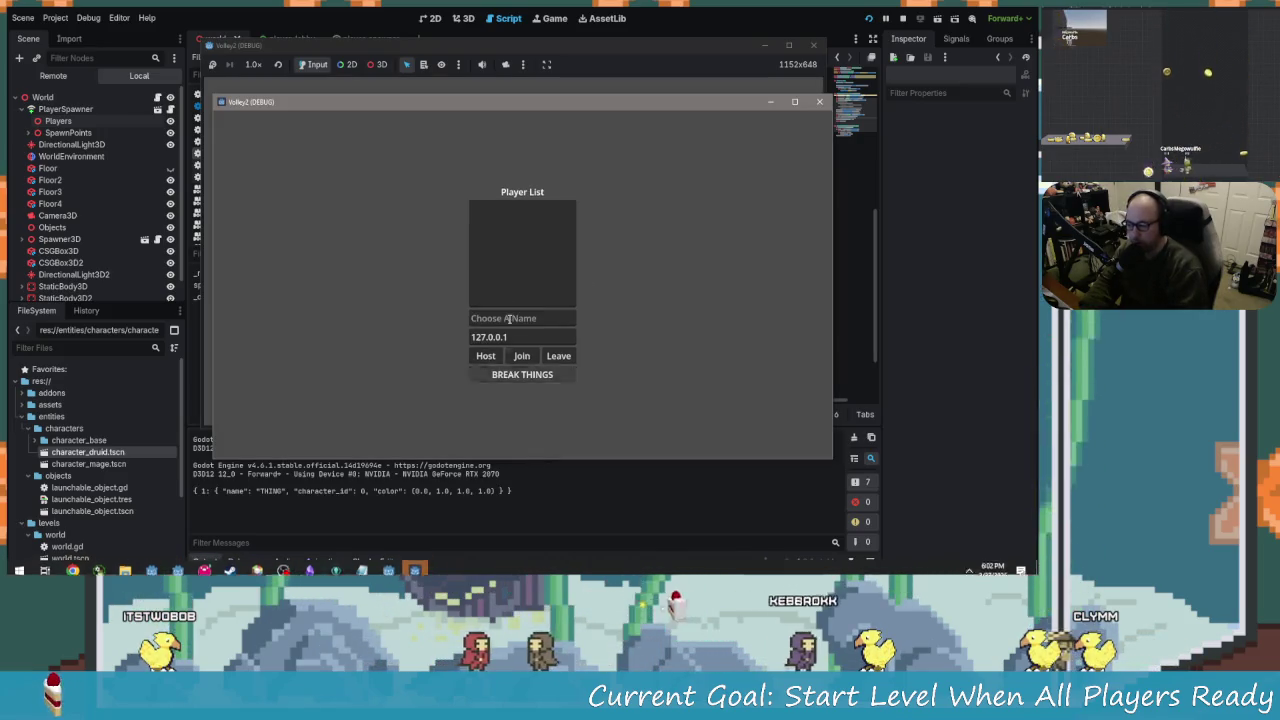
pyautogui.click(509, 316)
pyautogui.write('STUFFF')
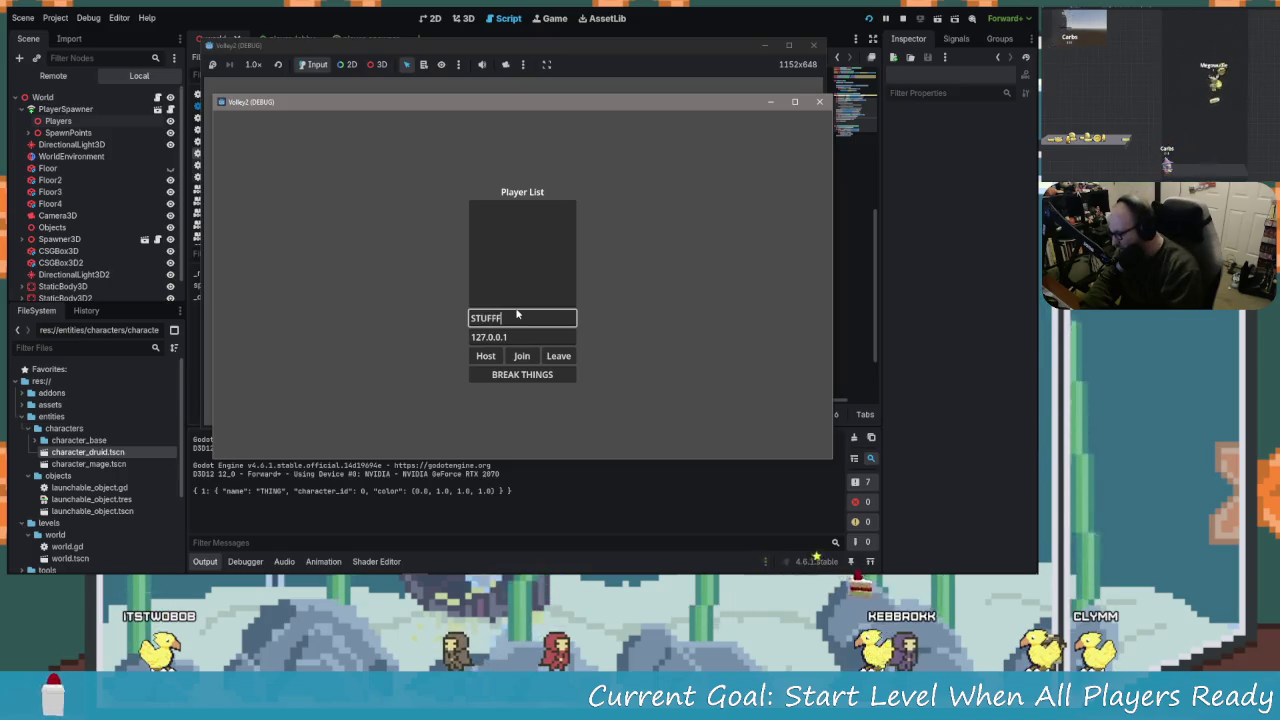
pyautogui.click(527, 356)
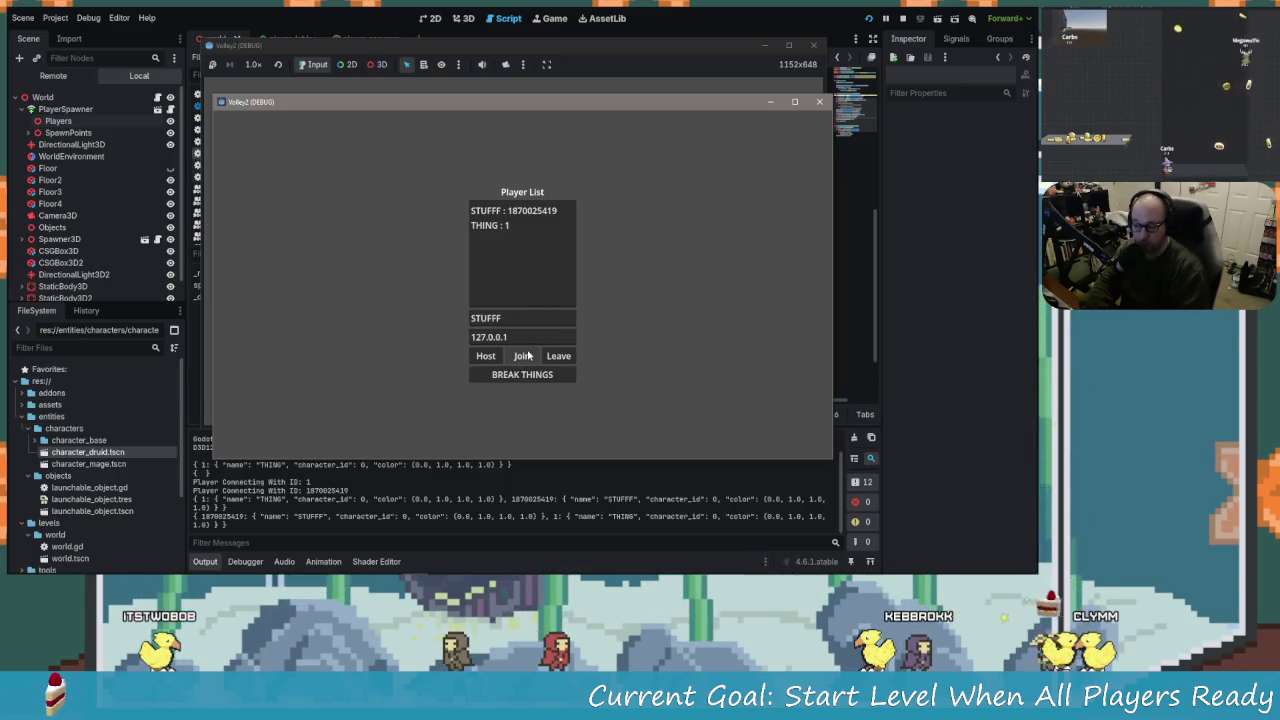
# Start the level from the THING host's window and review the Debugger errors.
pyautogui.click(505, 113)
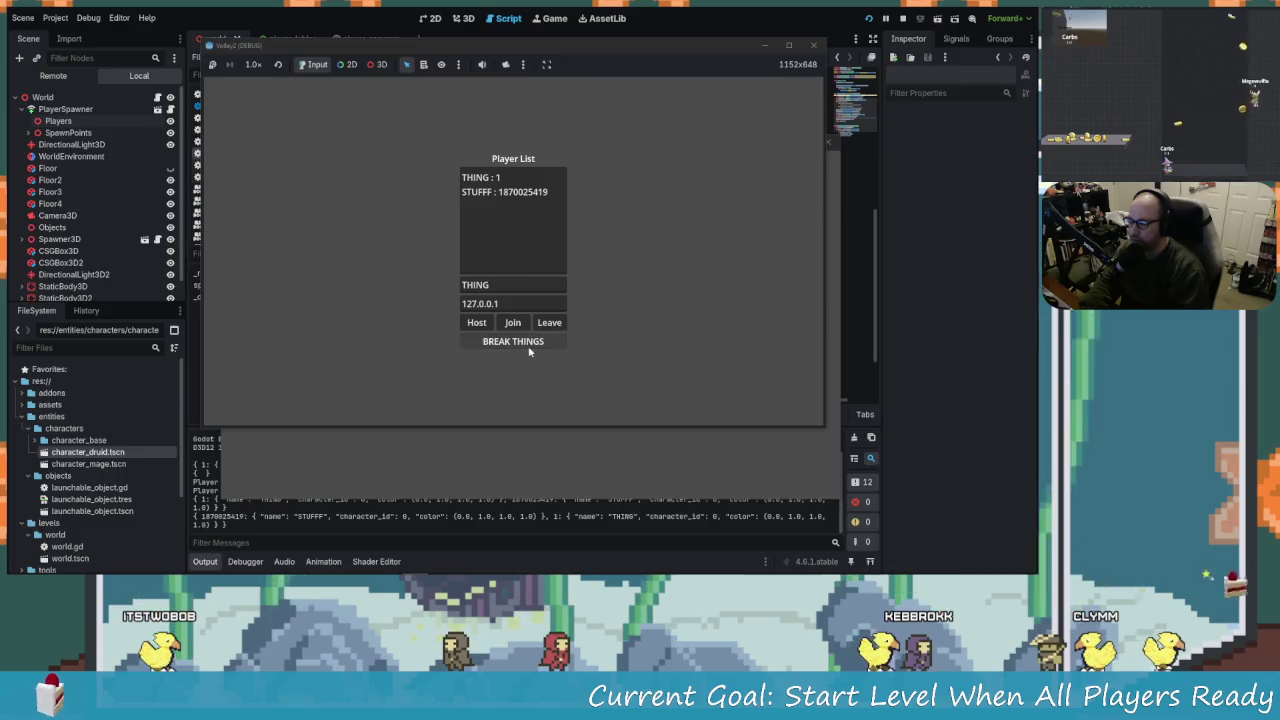
pyautogui.click(530, 345)
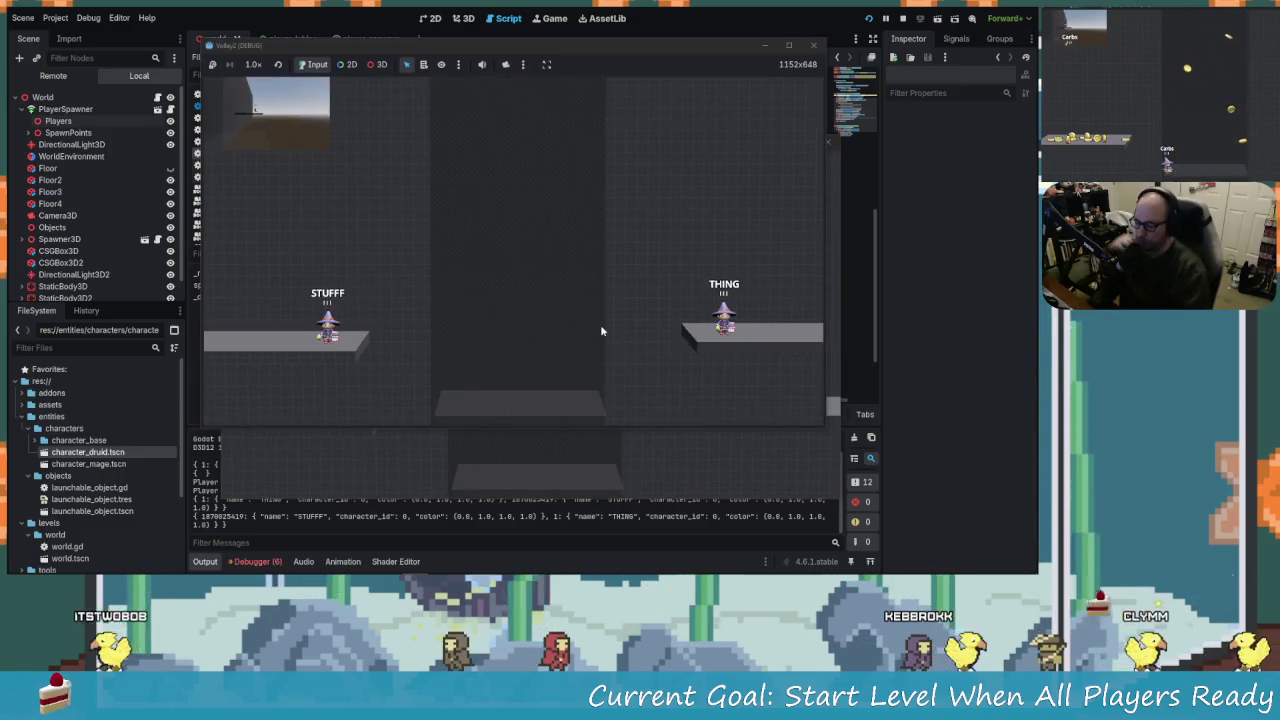
pyautogui.click(323, 535)
pyautogui.click(255, 561)
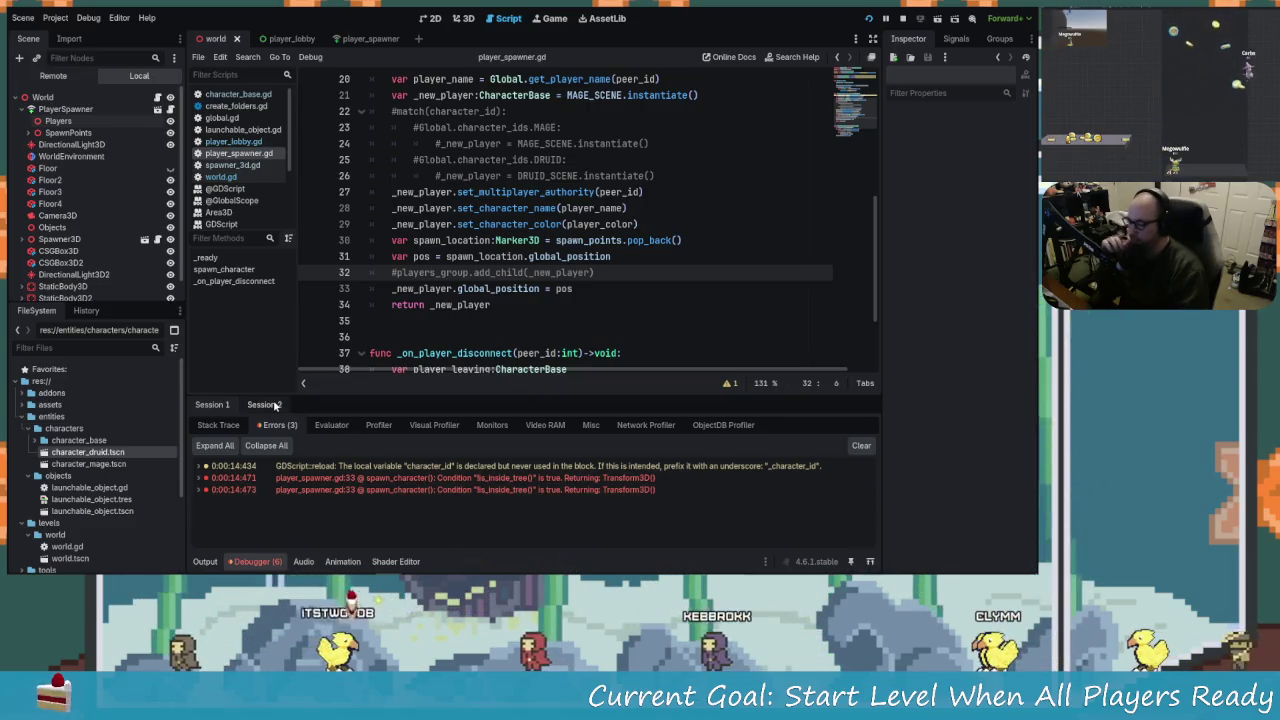
# Move PlayerSpawner below AltCamera in the World scene, save scene and script, and run.
pyautogui.click(220, 405)
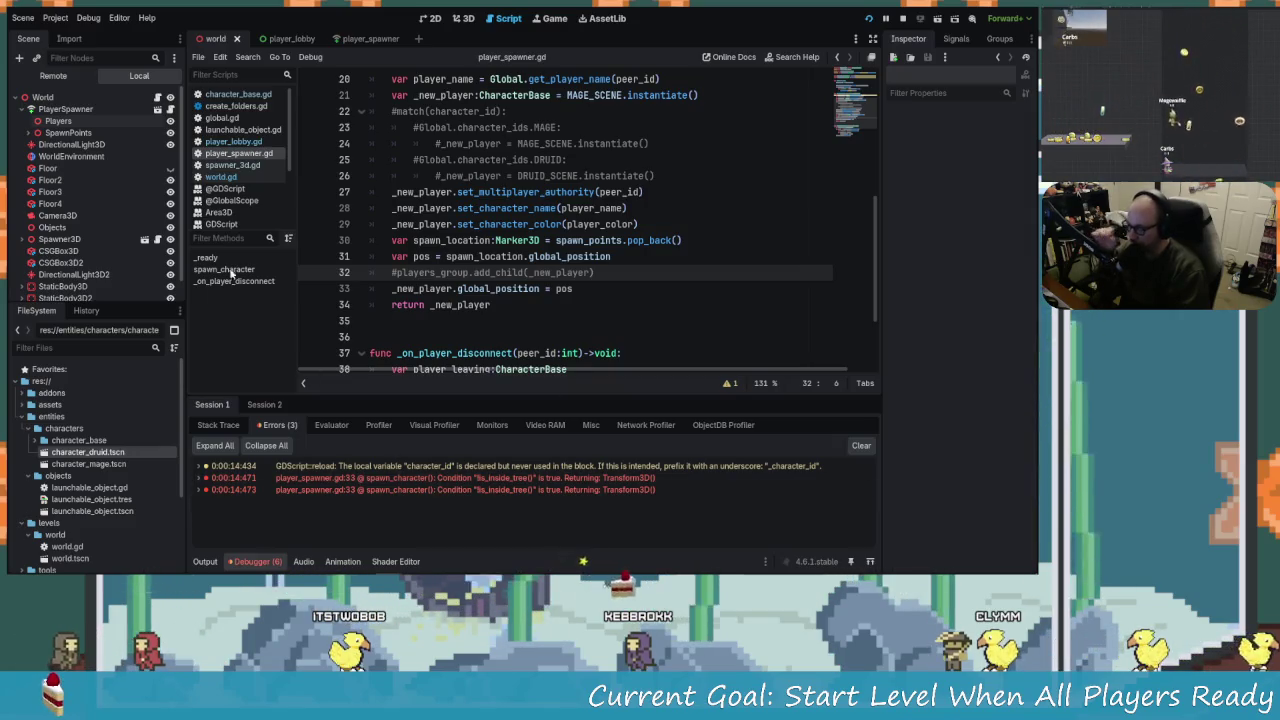
pyautogui.click(24, 109)
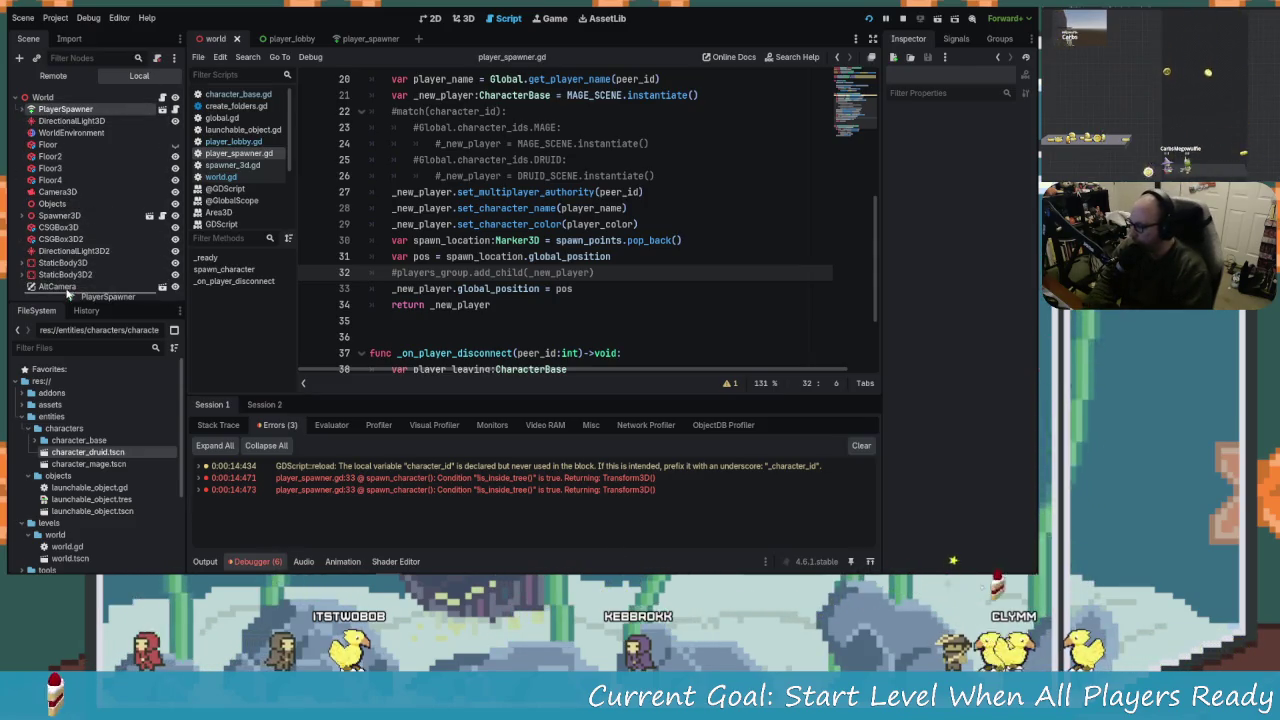
pyautogui.moveTo(68, 291); pyautogui.dragTo(126, 285)
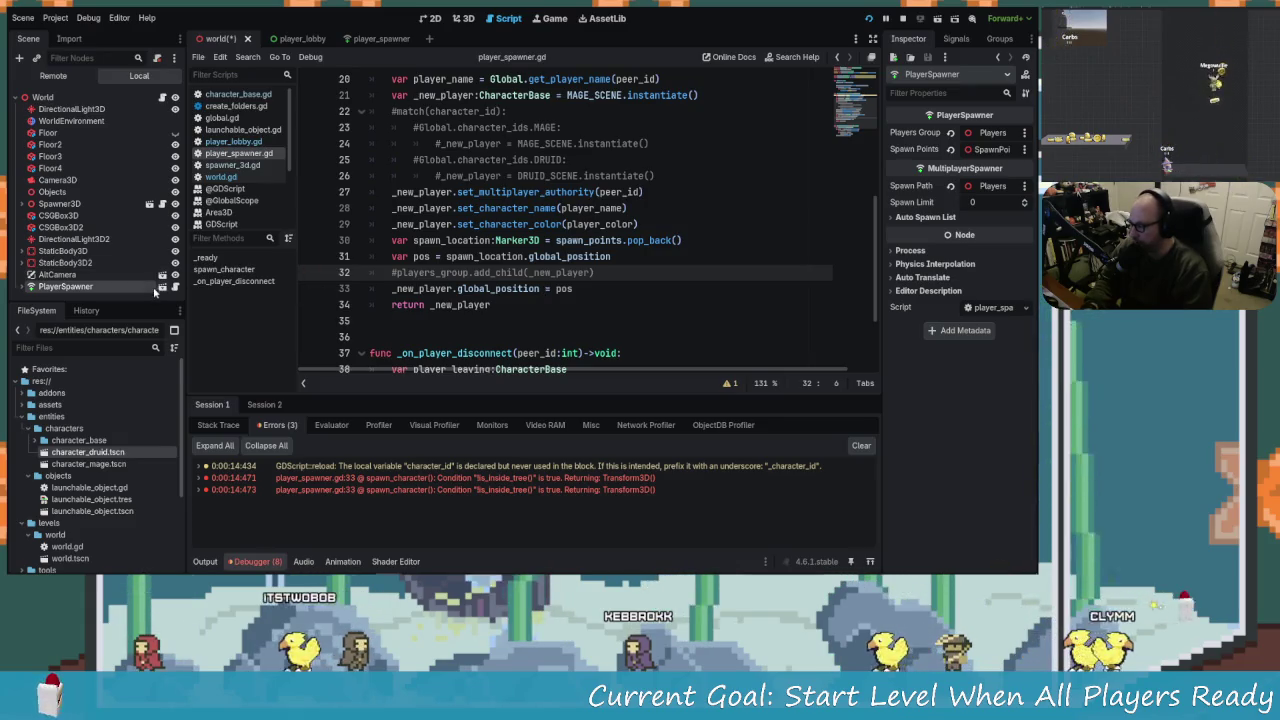
pyautogui.click(459, 288)
pyautogui.hotkey('ctrl', 's')
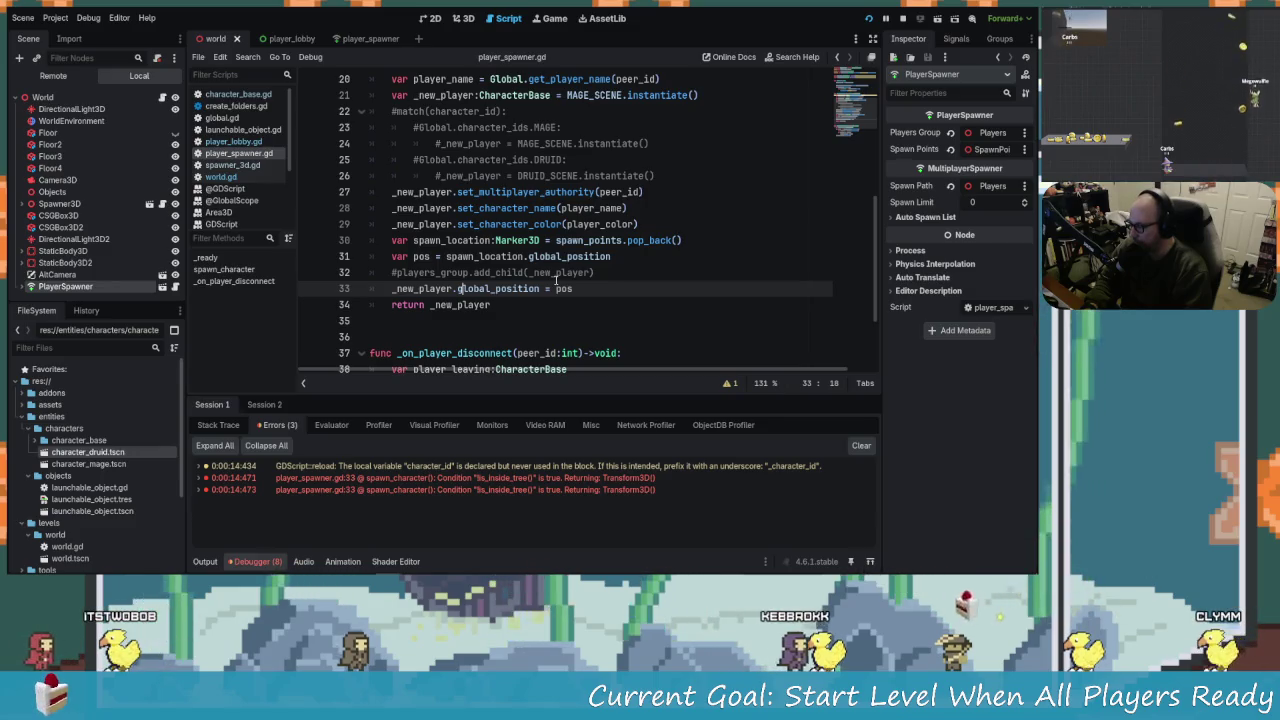
pyautogui.click(869, 18)
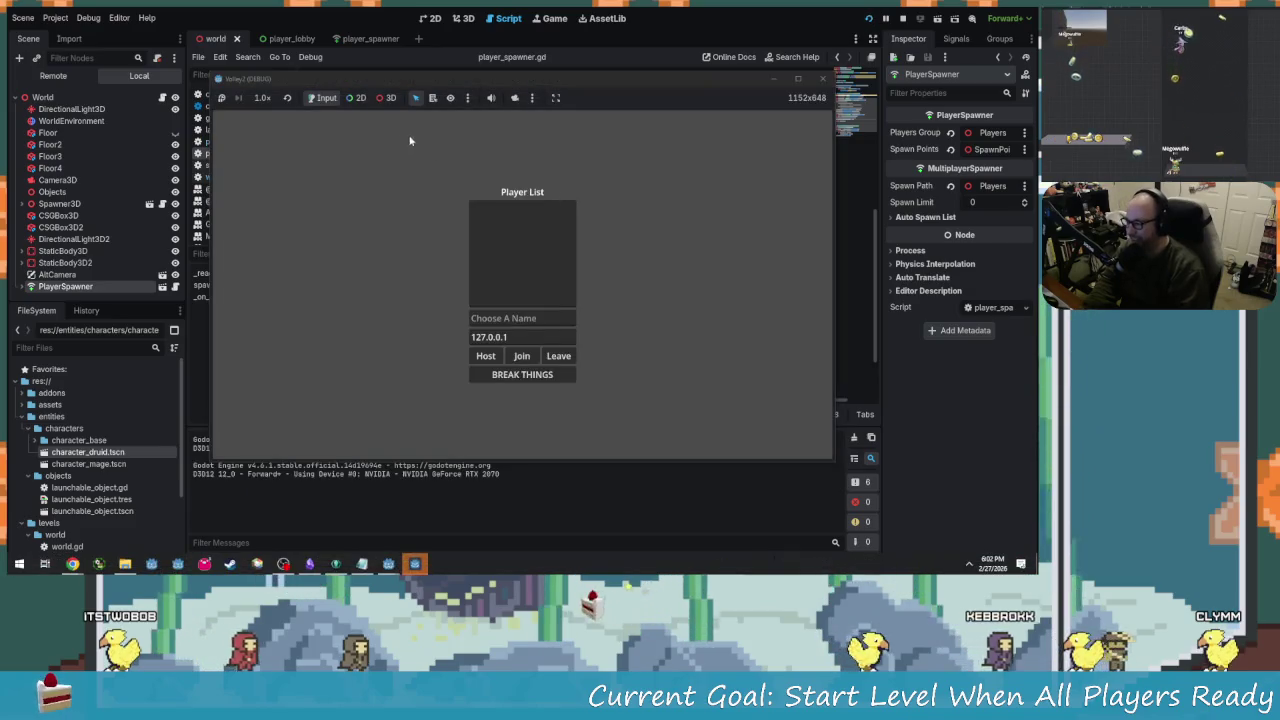
# Host a game as 'RIP' and start the level from the lobby.
pyautogui.click(492, 316)
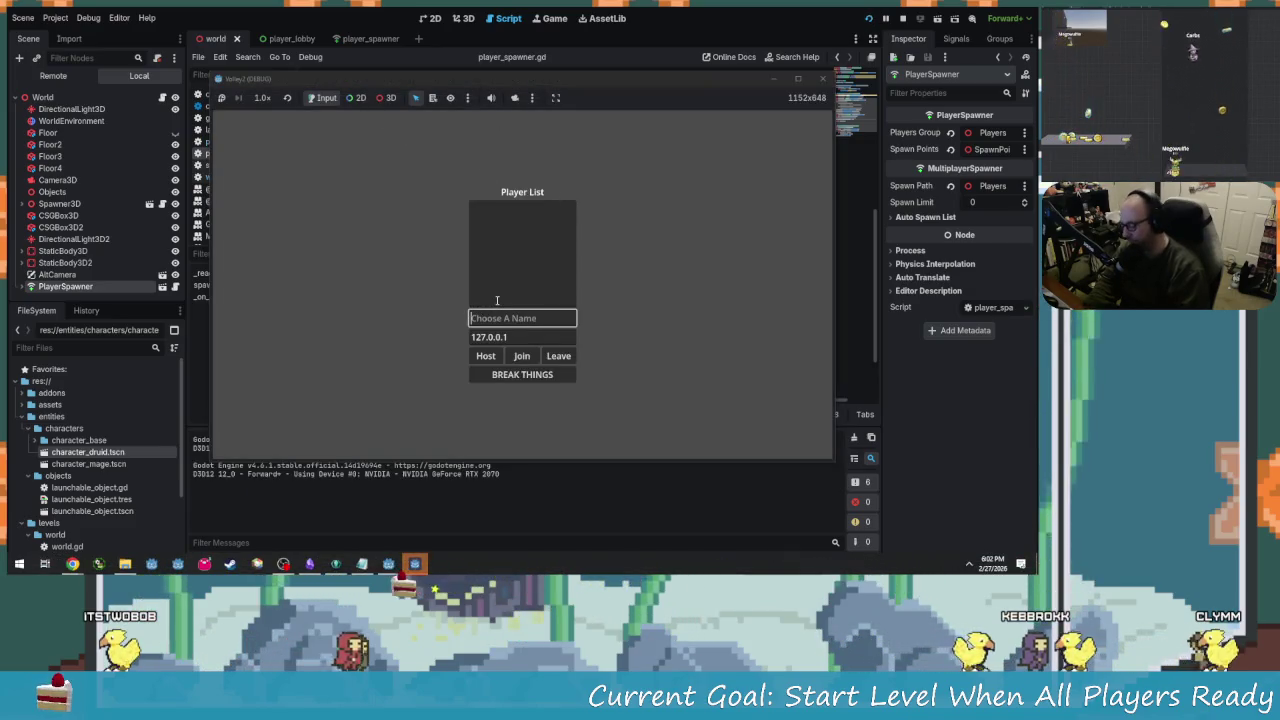
pyautogui.click(487, 355)
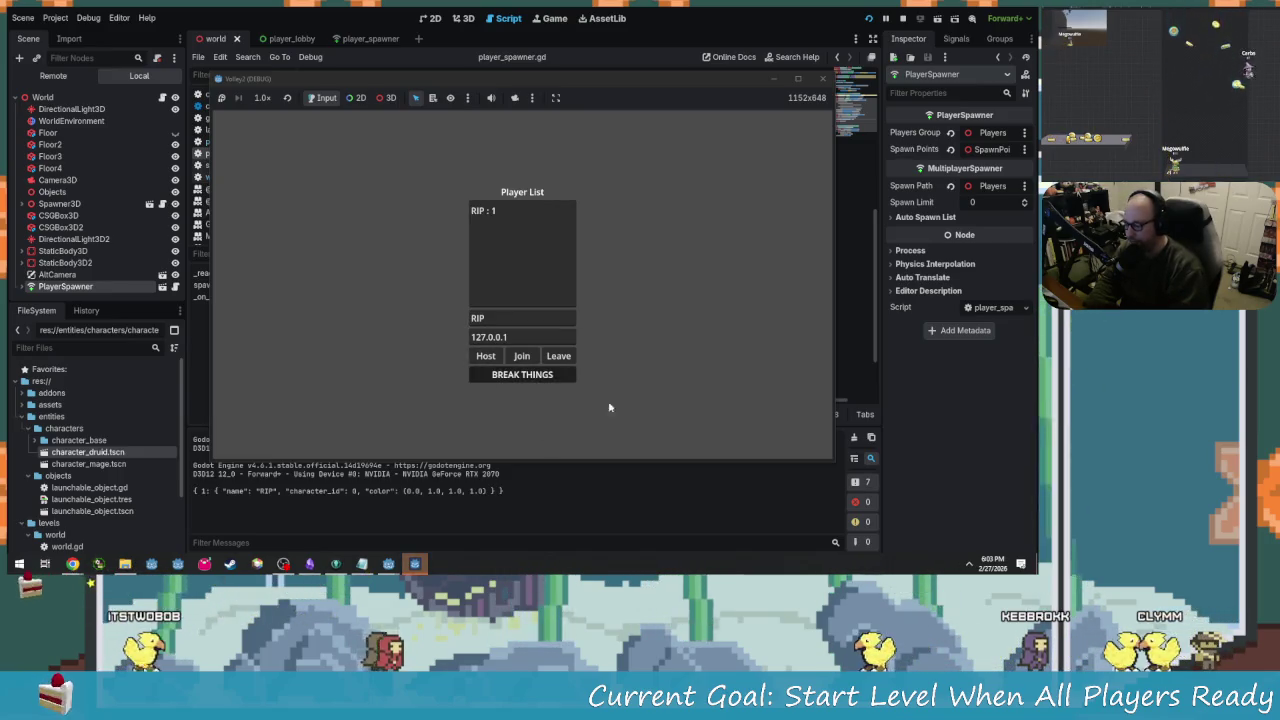
pyautogui.click(290, 525)
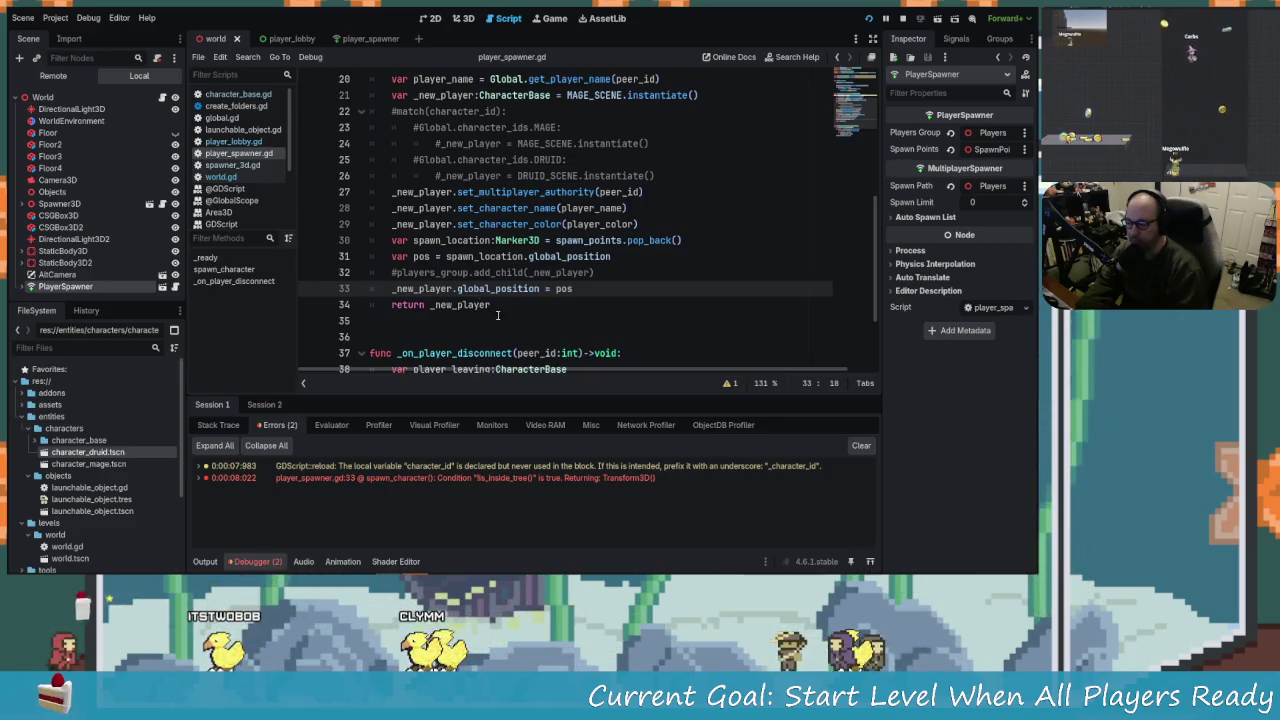
# Change line 33 to set _new_player.position, save the script, and relaunch with F5.
pyautogui.scroll(-1, 492, 309)
pyautogui.scroll(1, 505, 305)
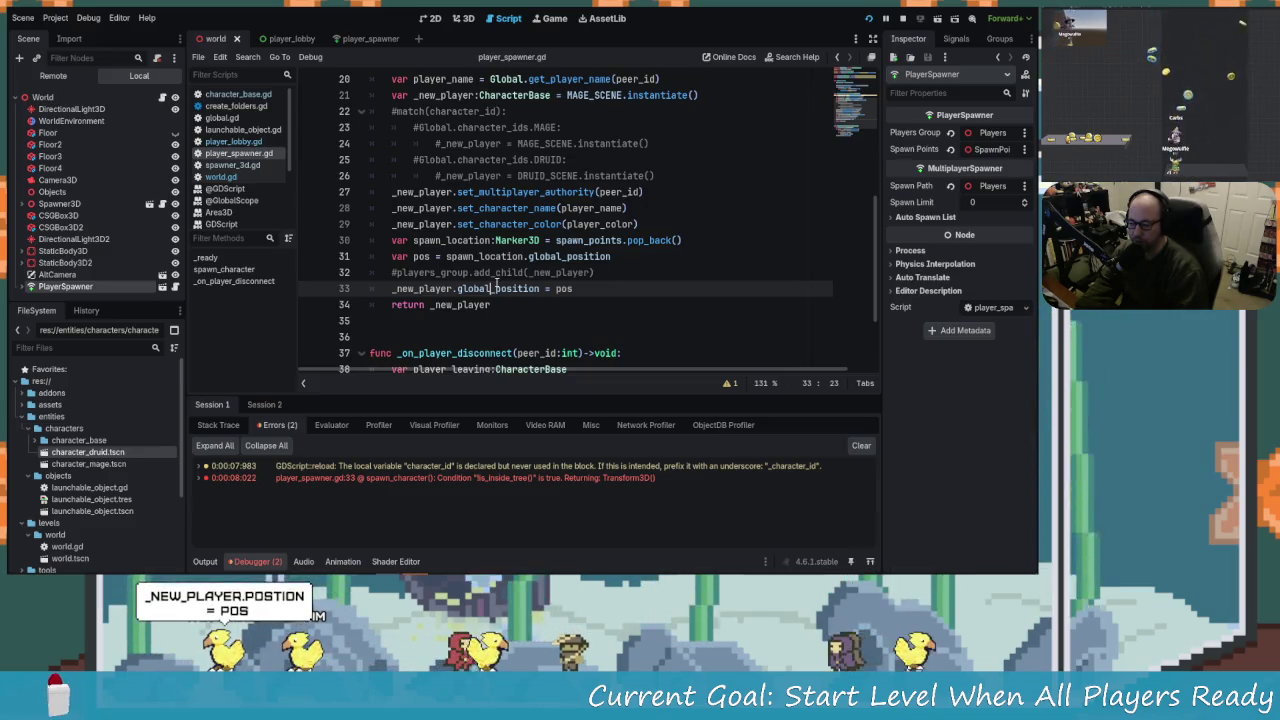
pyautogui.moveTo(495, 288)
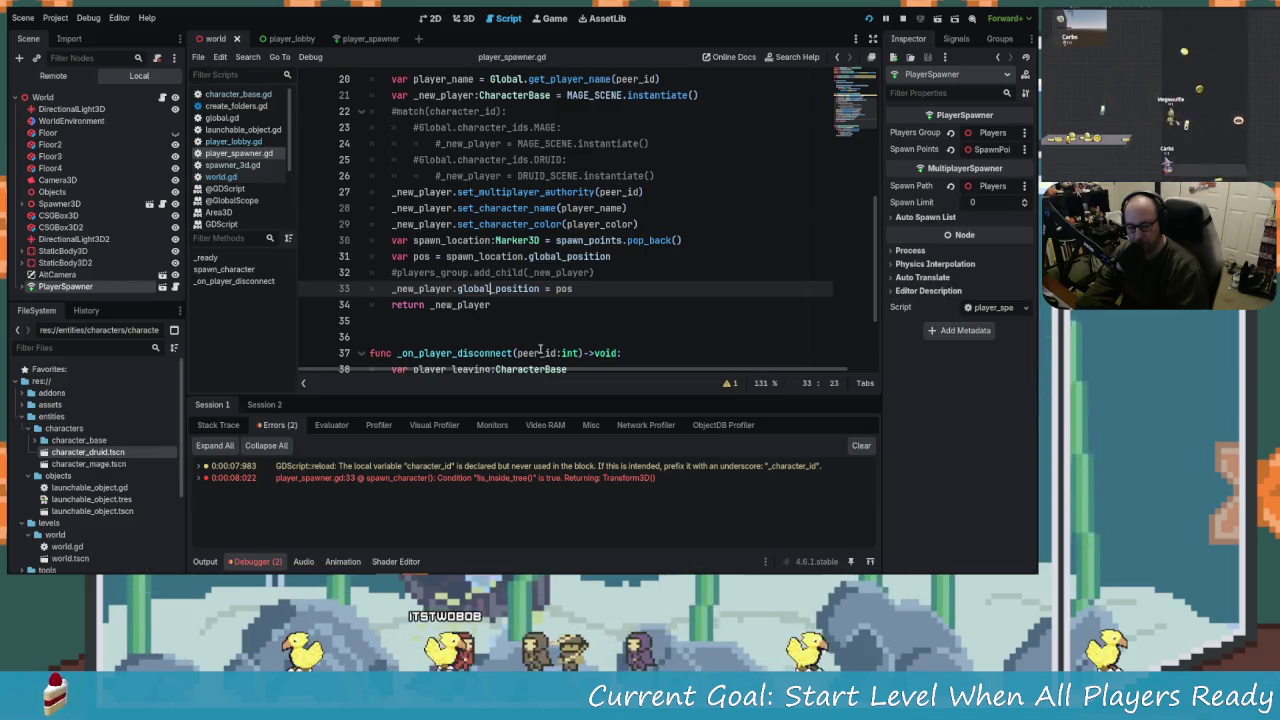
pyautogui.press('BackSpace')
pyautogui.press('BackSpace')
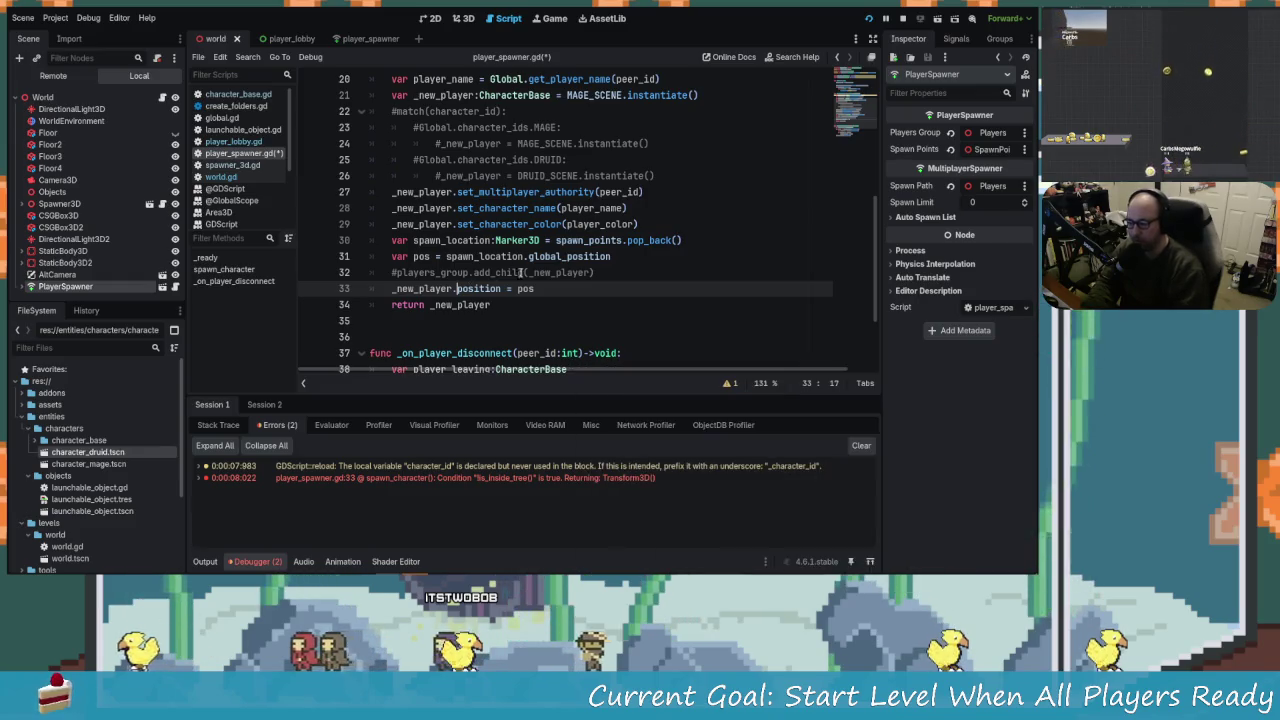
pyautogui.hotkey('ctrl', 's')
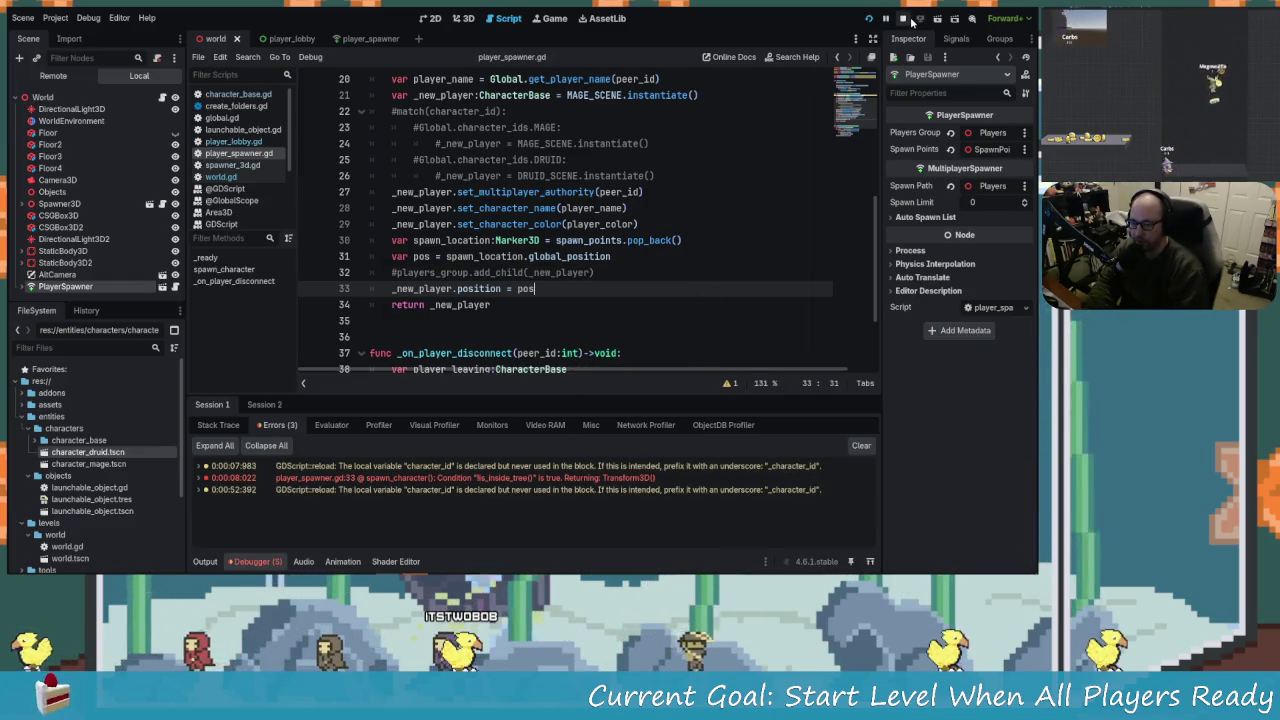
pyautogui.press('F5')
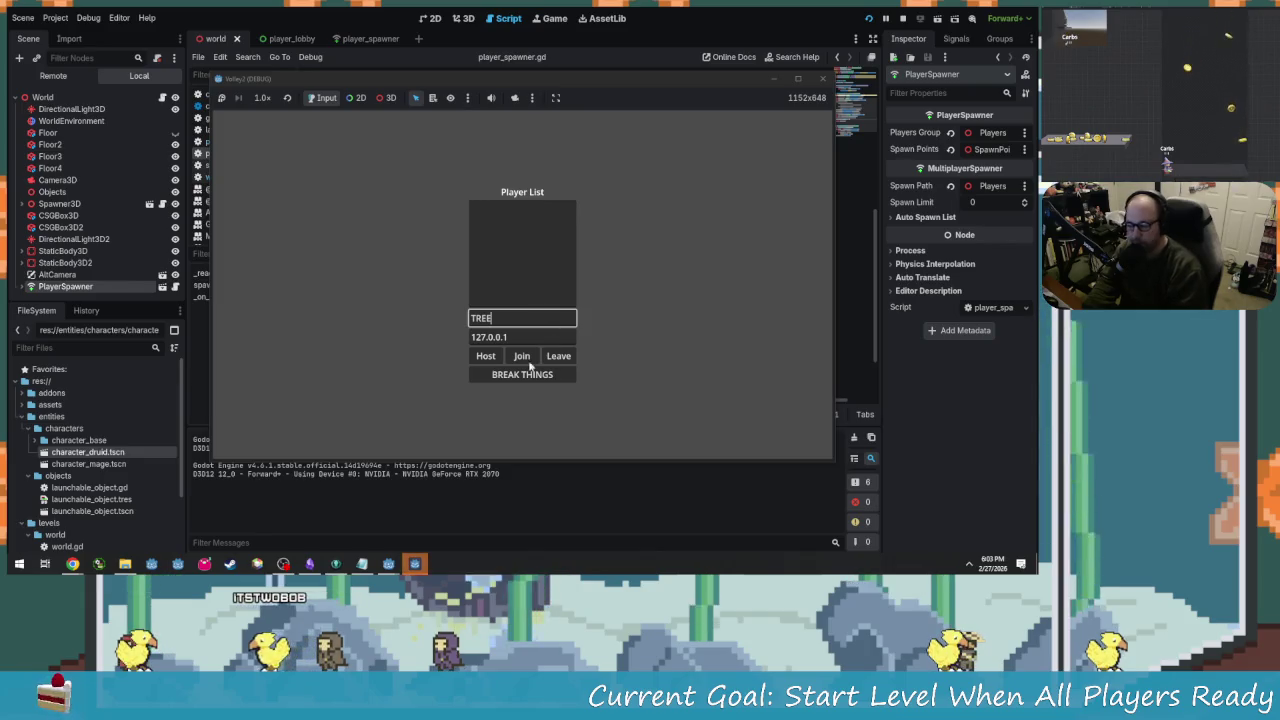
# Host as TREE, start the level, and return to the editor to check the debugger errors.
pyautogui.click(487, 358)
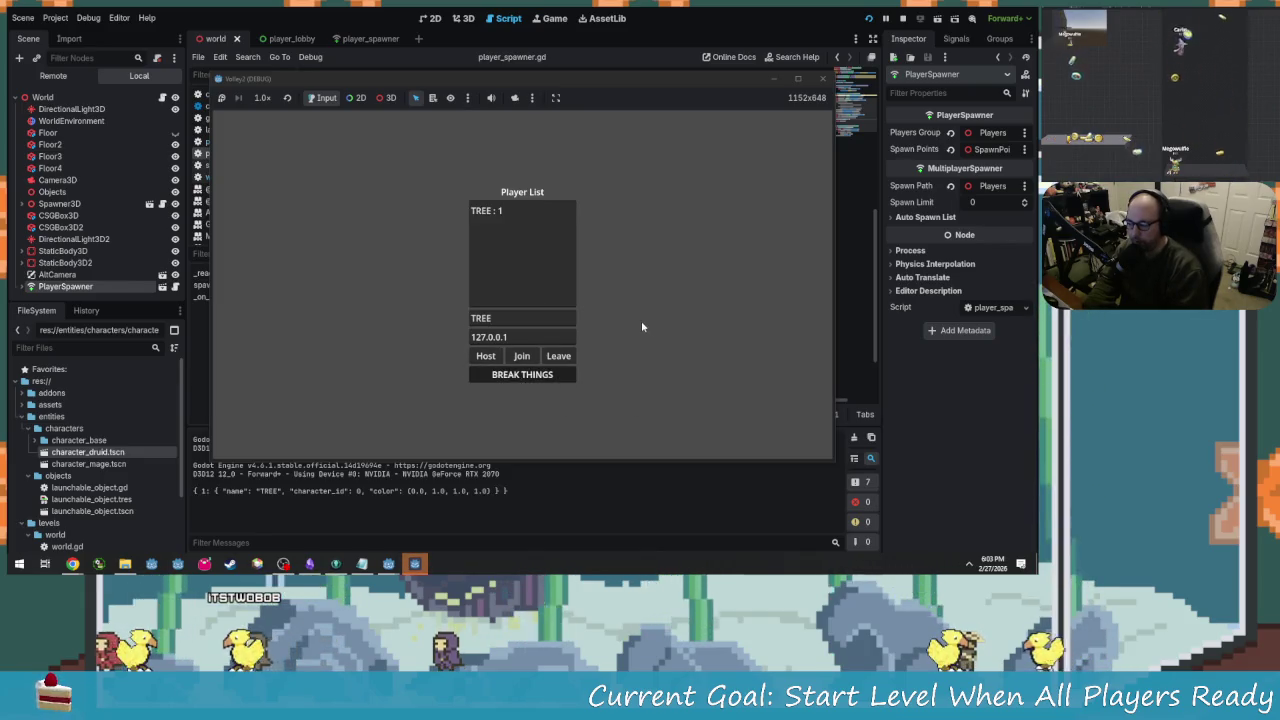
pyautogui.click(547, 522)
pyautogui.press('super')
pyautogui.press('super')
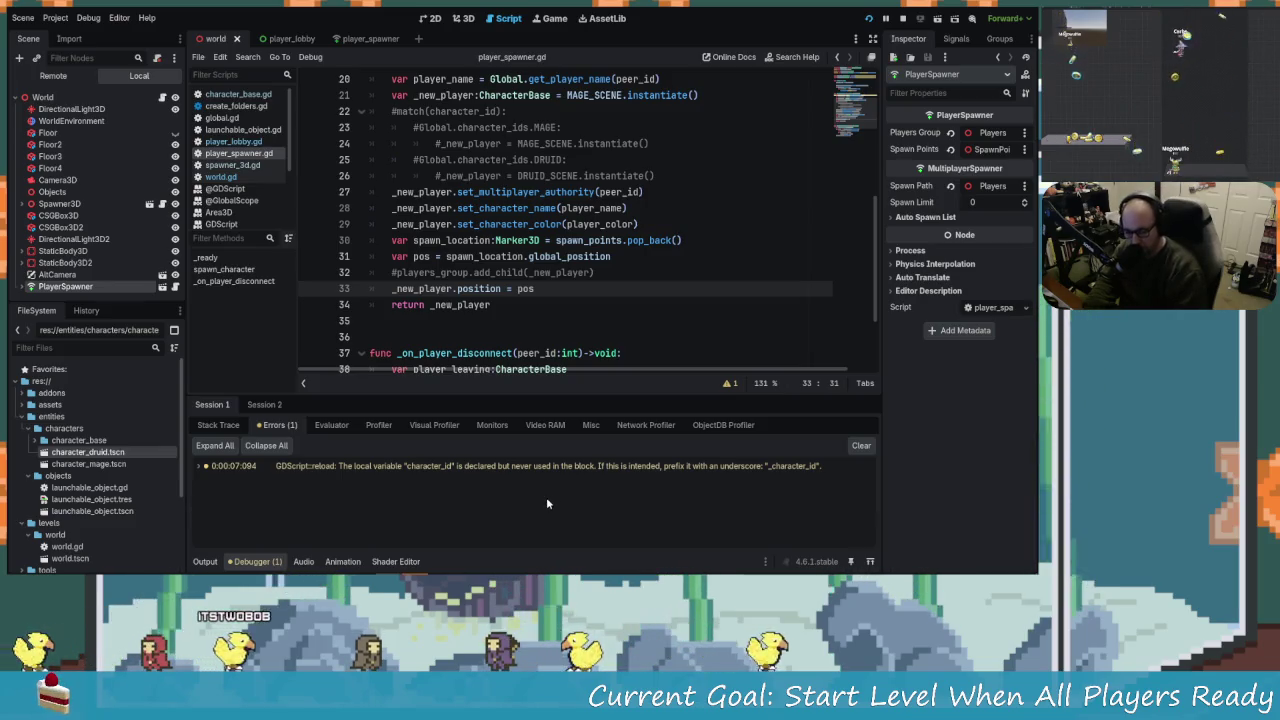
# Delete the commented add_child line 32, save and run the game, then close it.
pyautogui.click(431, 272)
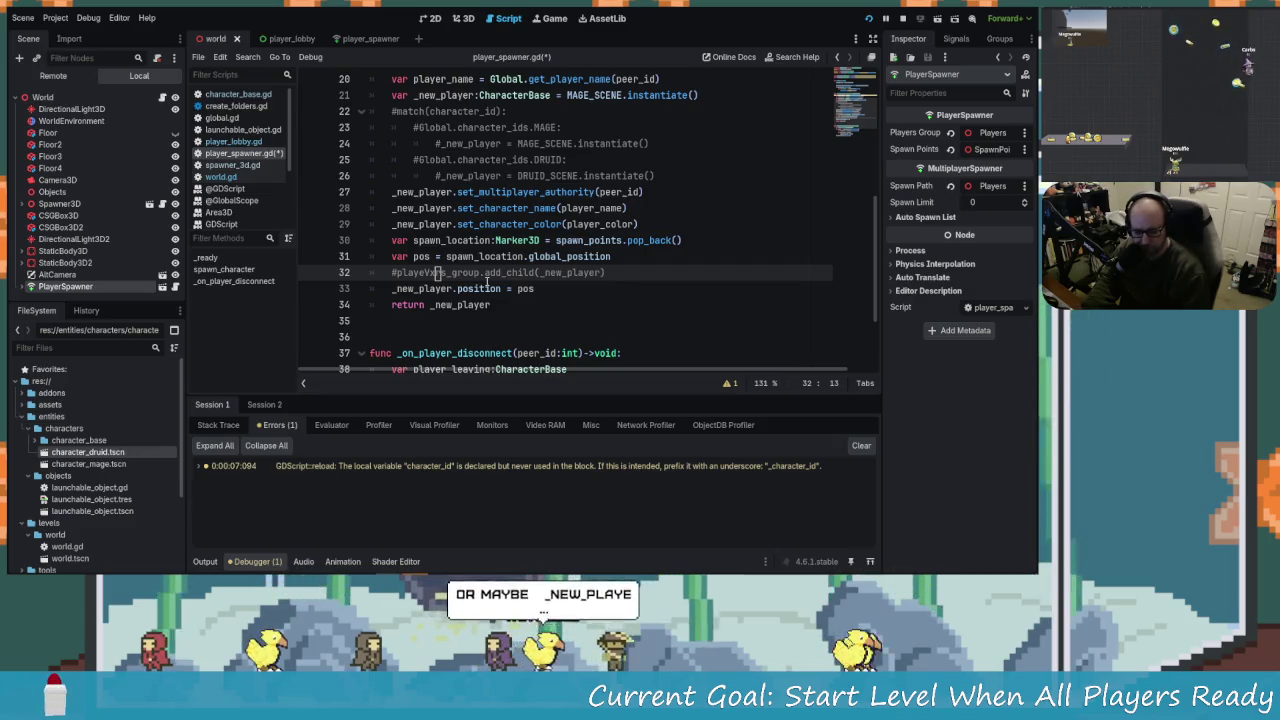
pyautogui.hotkey('ctrl', 'x')
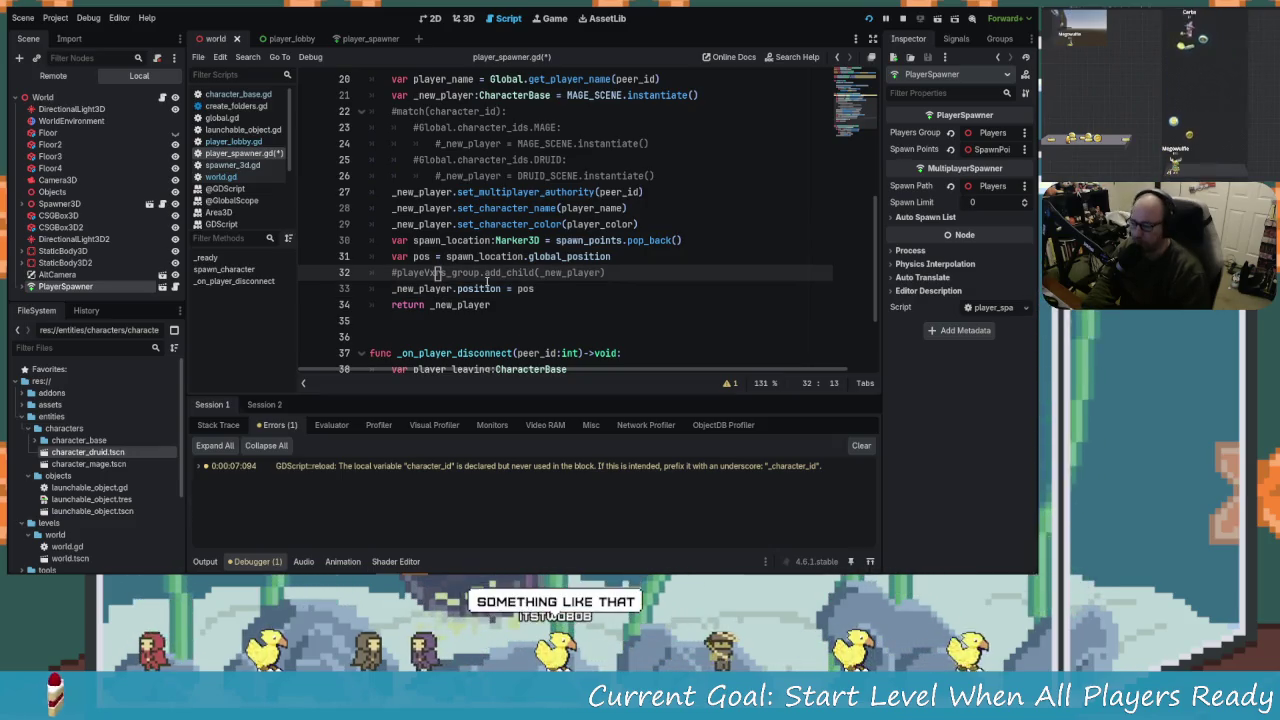
pyautogui.press('F5')
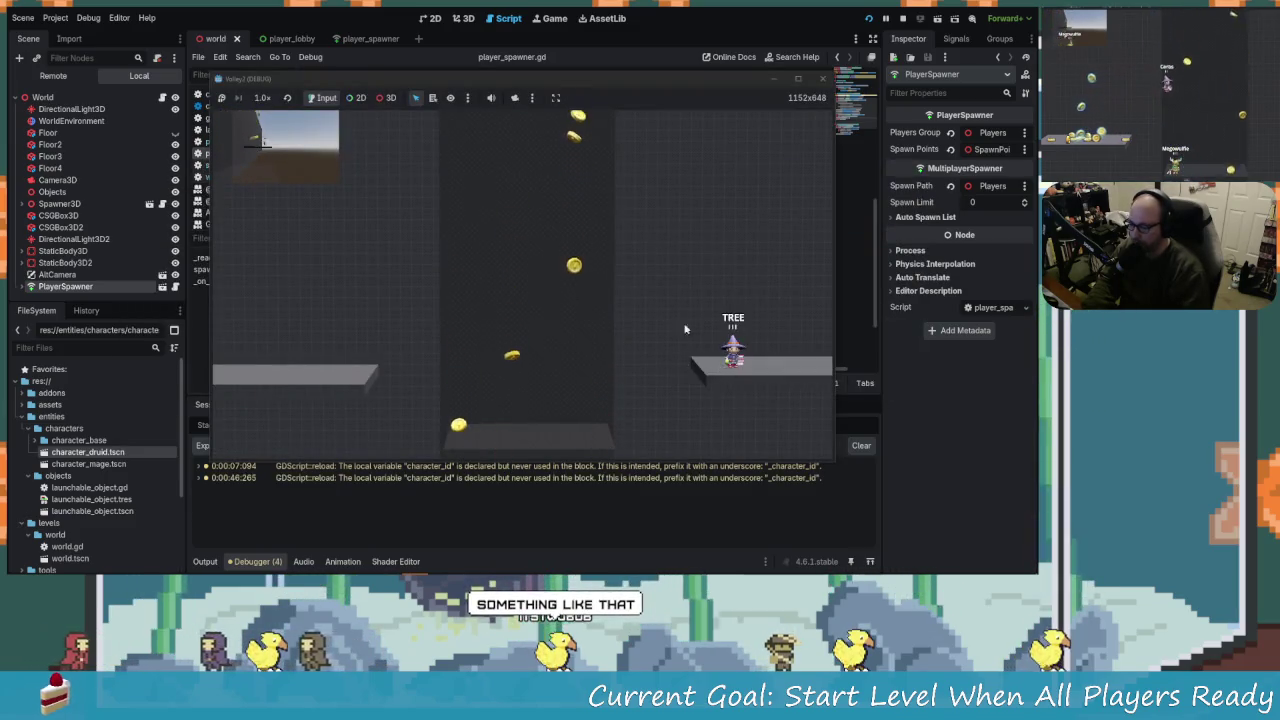
pyautogui.click(822, 80)
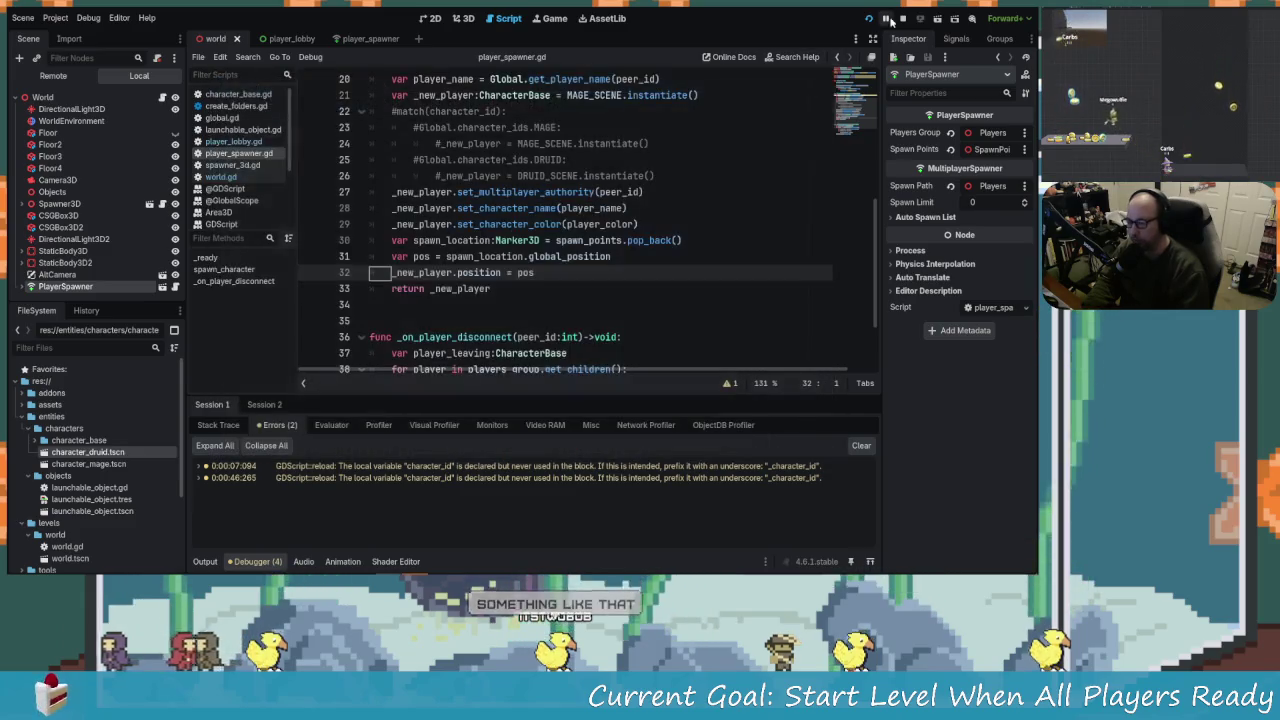
# Relaunch two game instances, hosting as HOSTYT in one and joining as SURE in the other.
pyautogui.click(868, 18)
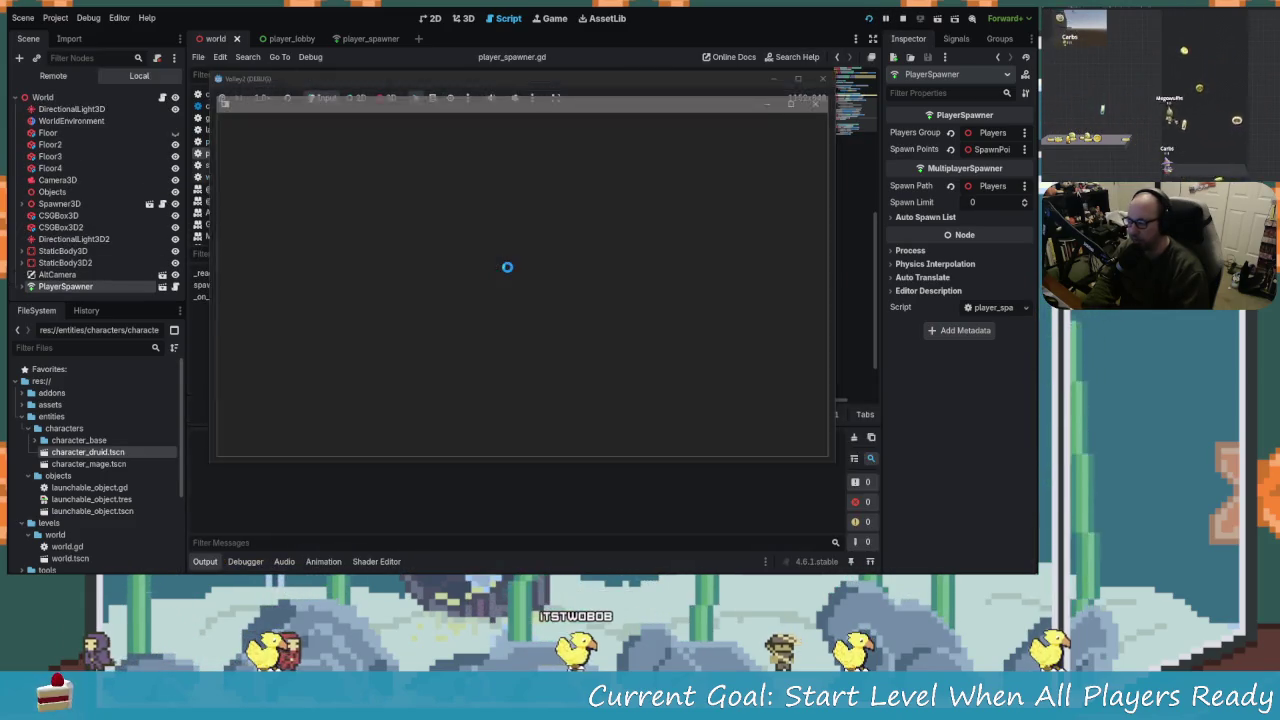
pyautogui.click(521, 315)
pyautogui.write('HOSTYT')
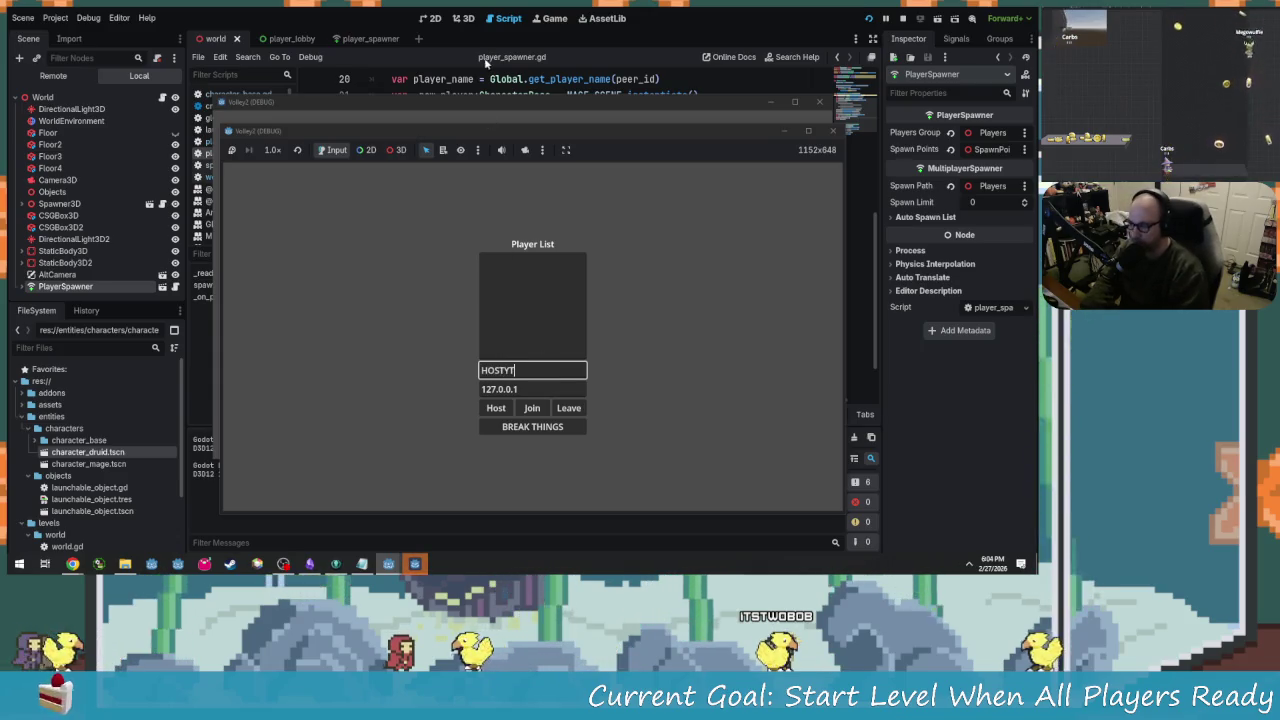
pyautogui.click(495, 408)
pyautogui.click(526, 114)
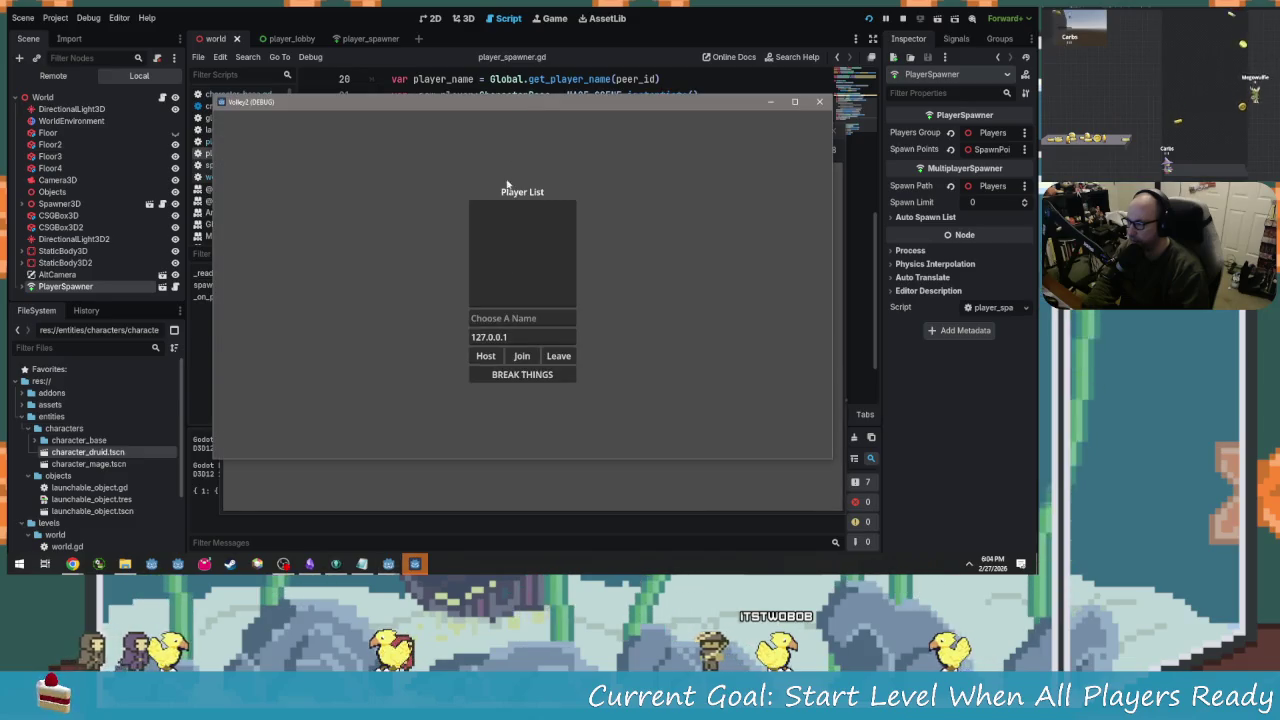
pyautogui.click(522, 317)
pyautogui.write('SURE')
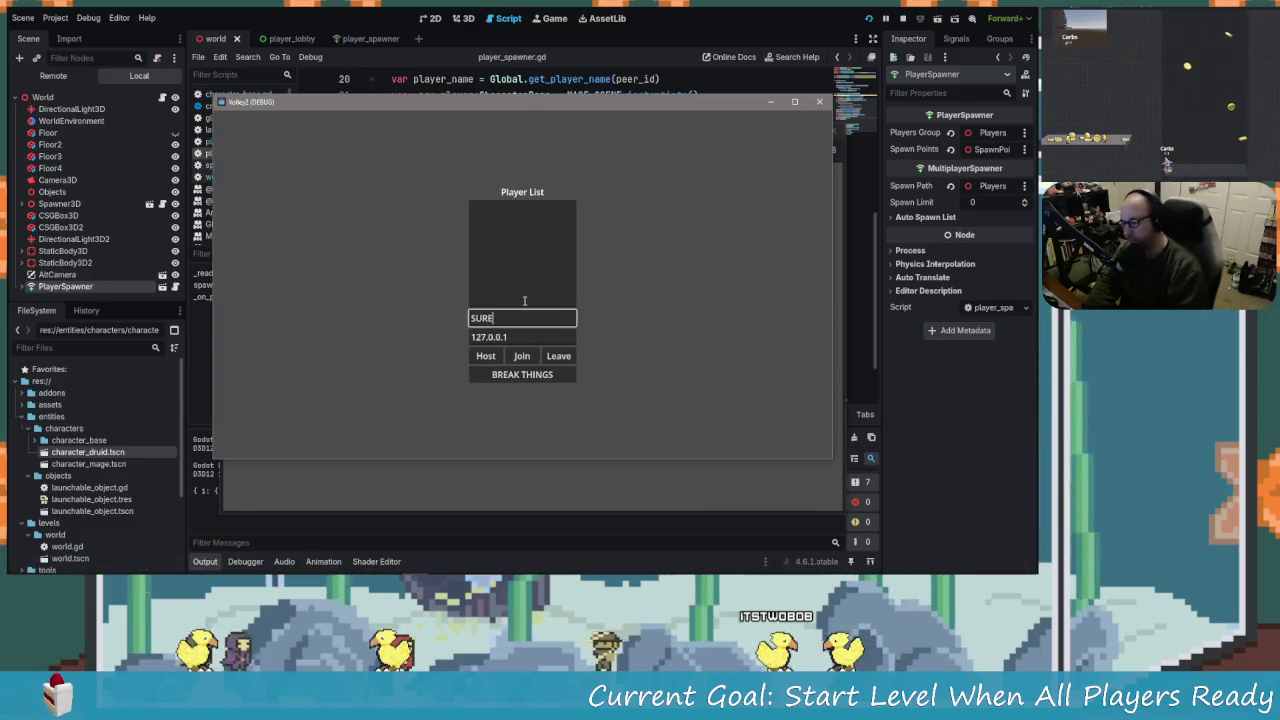
pyautogui.click(507, 356)
# Start the level with both players, stop the game, and review the remaining debugger errors.
pyautogui.click(583, 482)
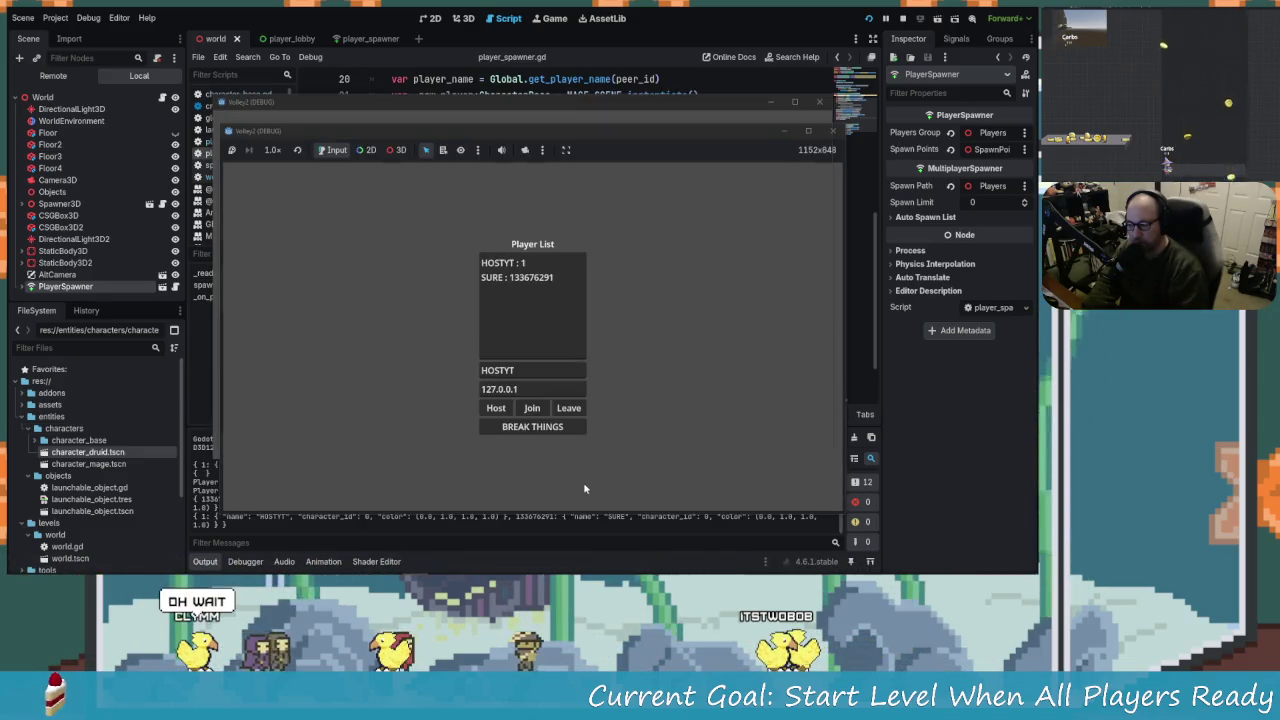
pyautogui.click(532, 426)
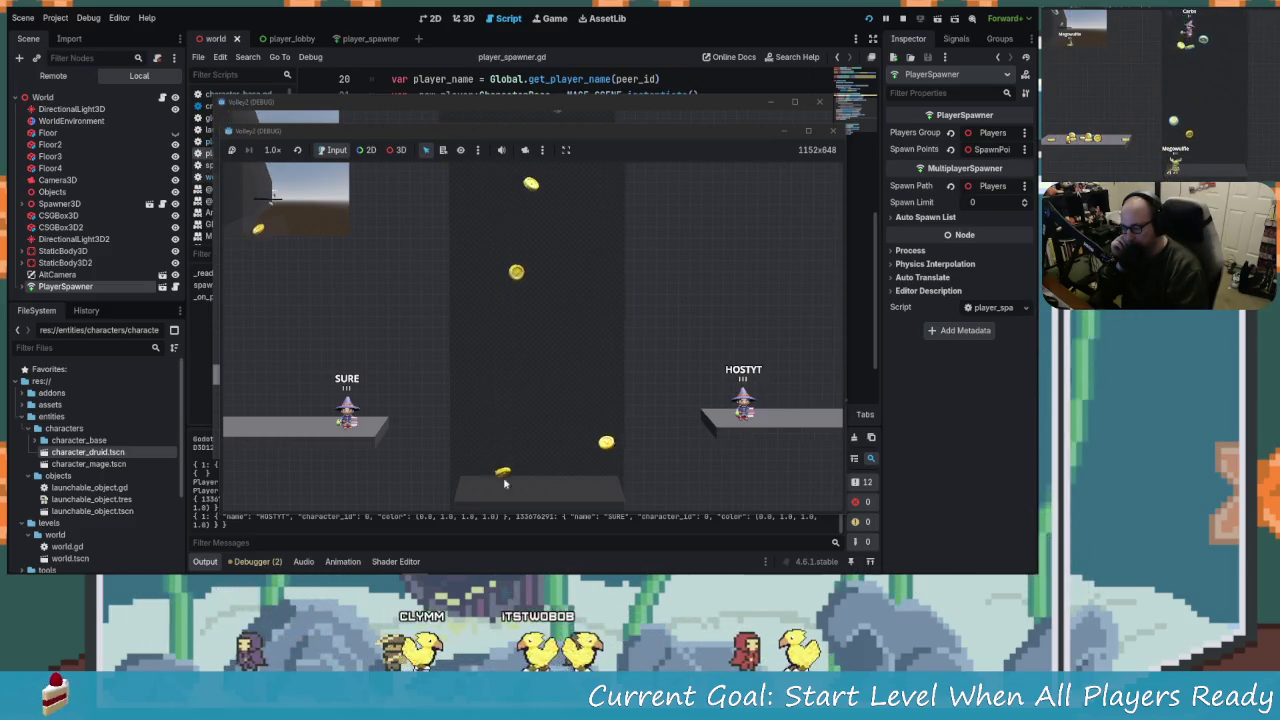
pyautogui.press('F8')
pyautogui.click(257, 561)
pyautogui.click(279, 424)
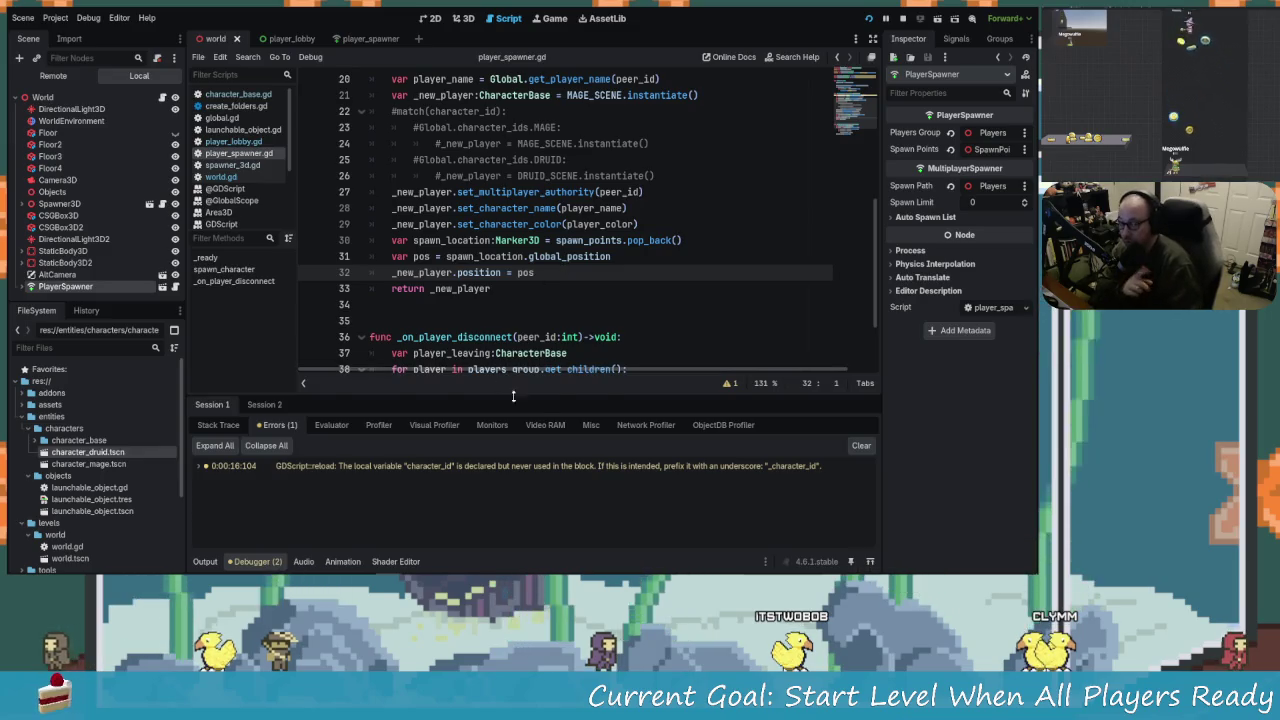
# Inspect the _new_player position line, glance at the running game, then open the window switcher.
pyautogui.click(455, 276)
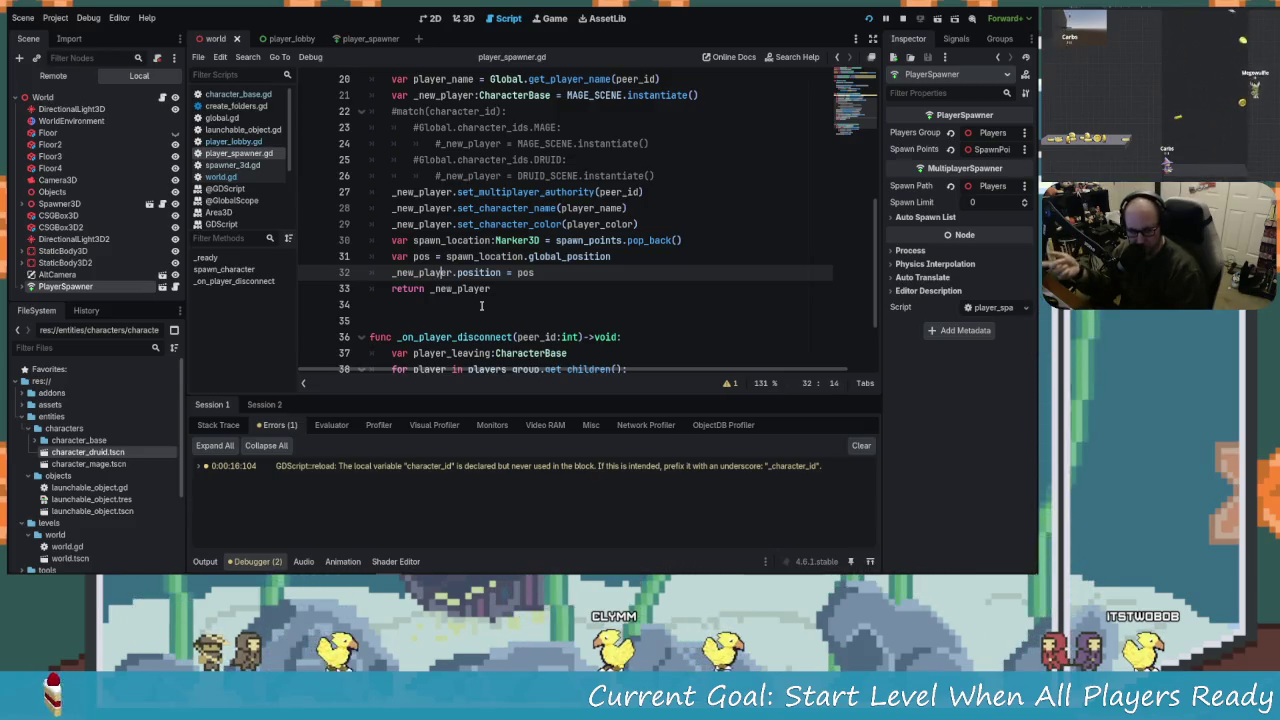
pyautogui.press('Left')
pyautogui.press('Left')
pyautogui.press('Left')
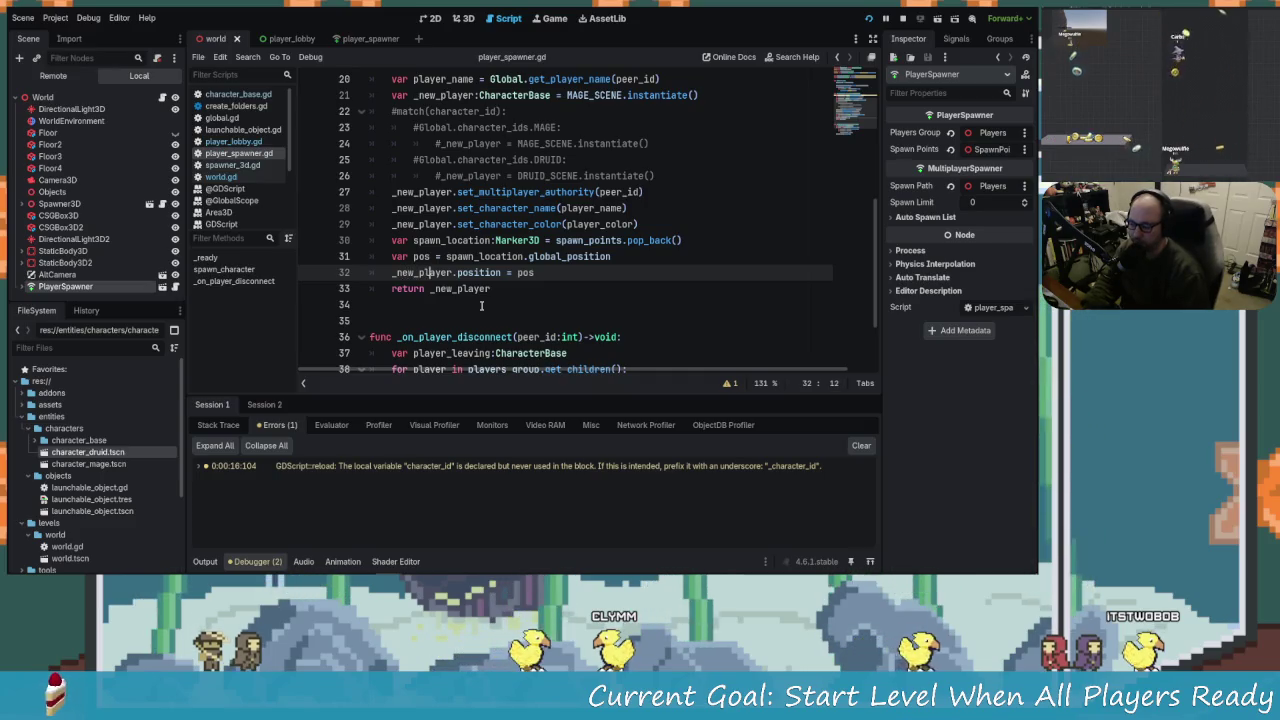
pyautogui.hotkey('alt', 'Tab')
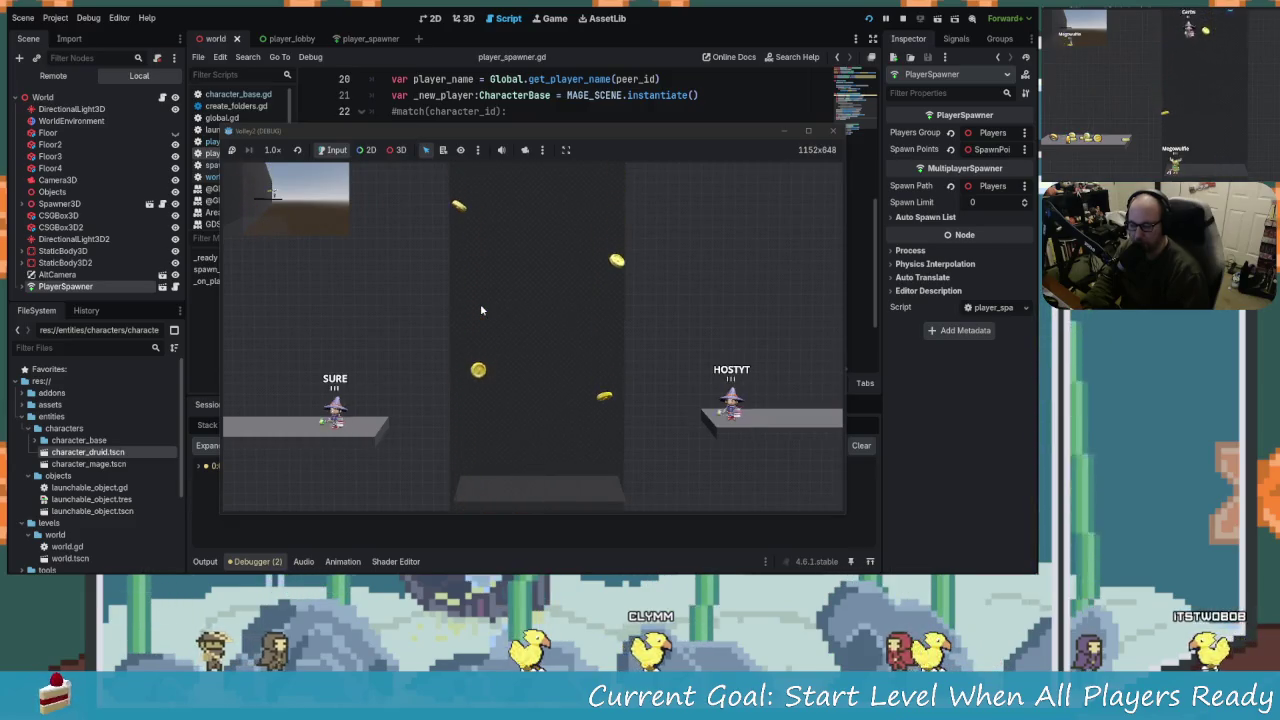
pyautogui.hotkey('alt', 'Tab')
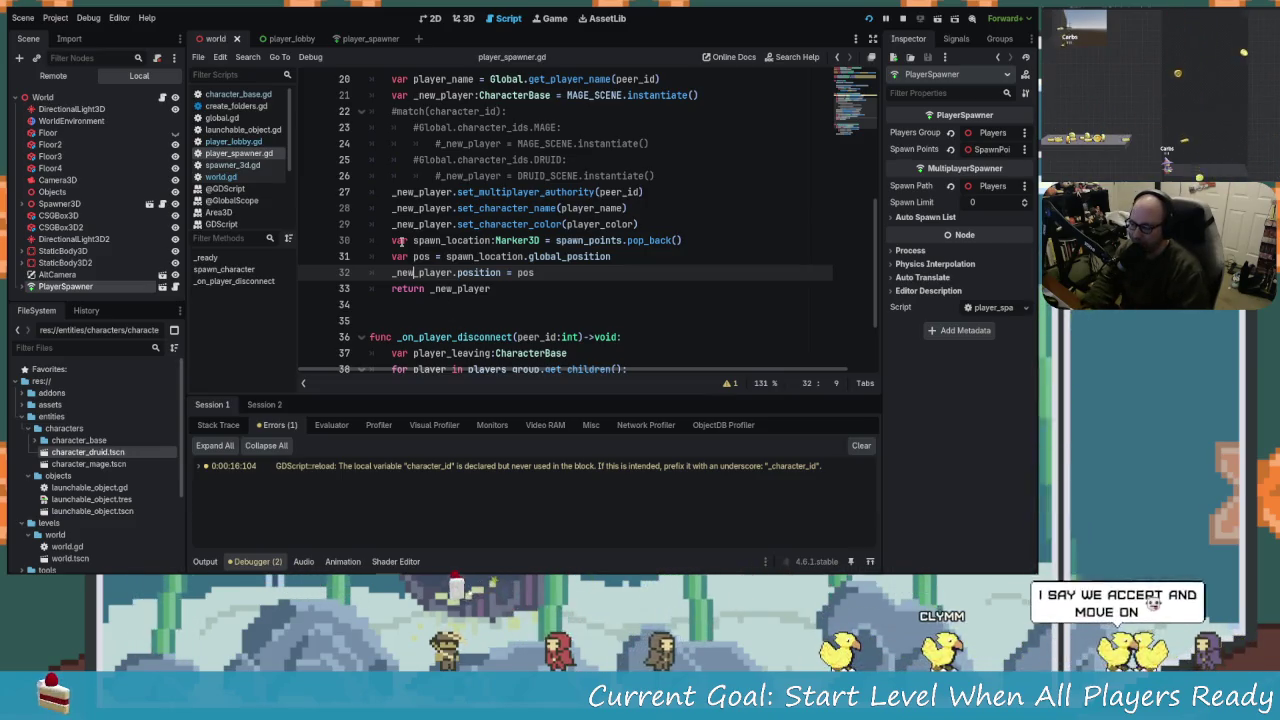
pyautogui.hotkey('alt', 'Tab')
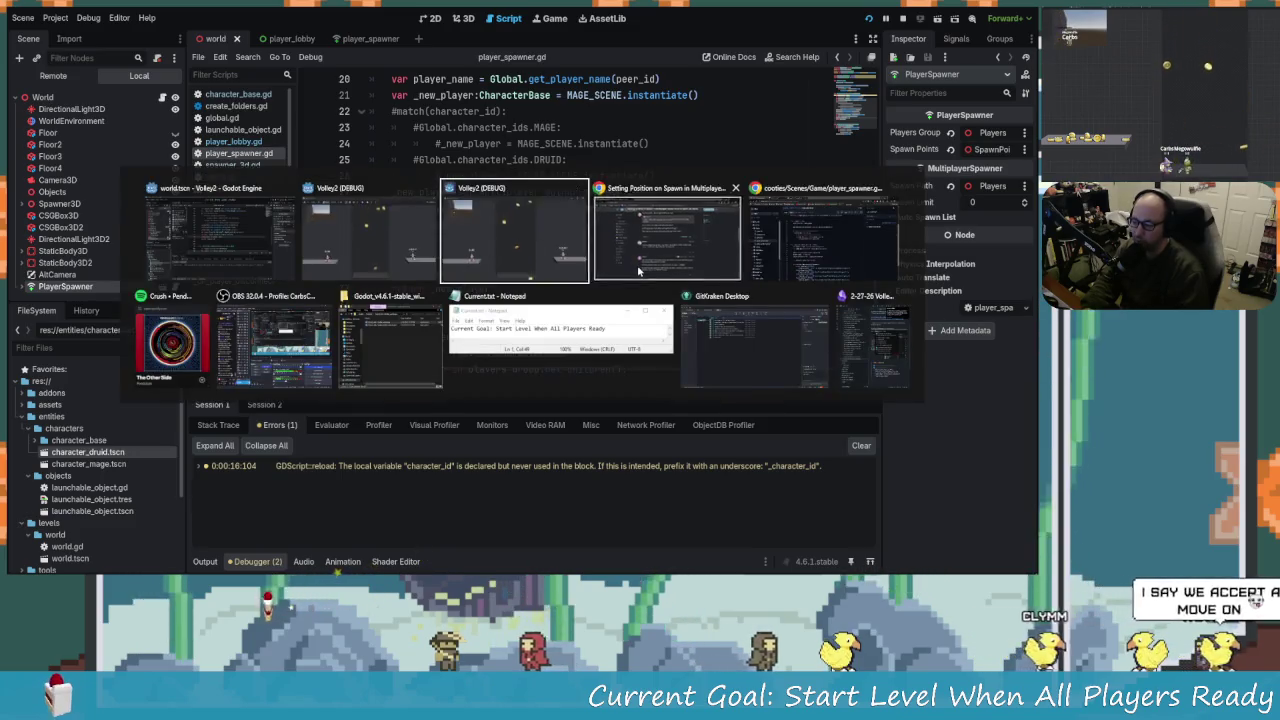
# Review the GitHub player_spawner.gd code, selecting its global_position line, then return to Godot.
pyautogui.hotkey('alt', 'Tab')
pyautogui.hotkey('alt', 'Tab')
pyautogui.hotkey('alt', 'Tab')
pyautogui.hotkey('alt', 'Tab')
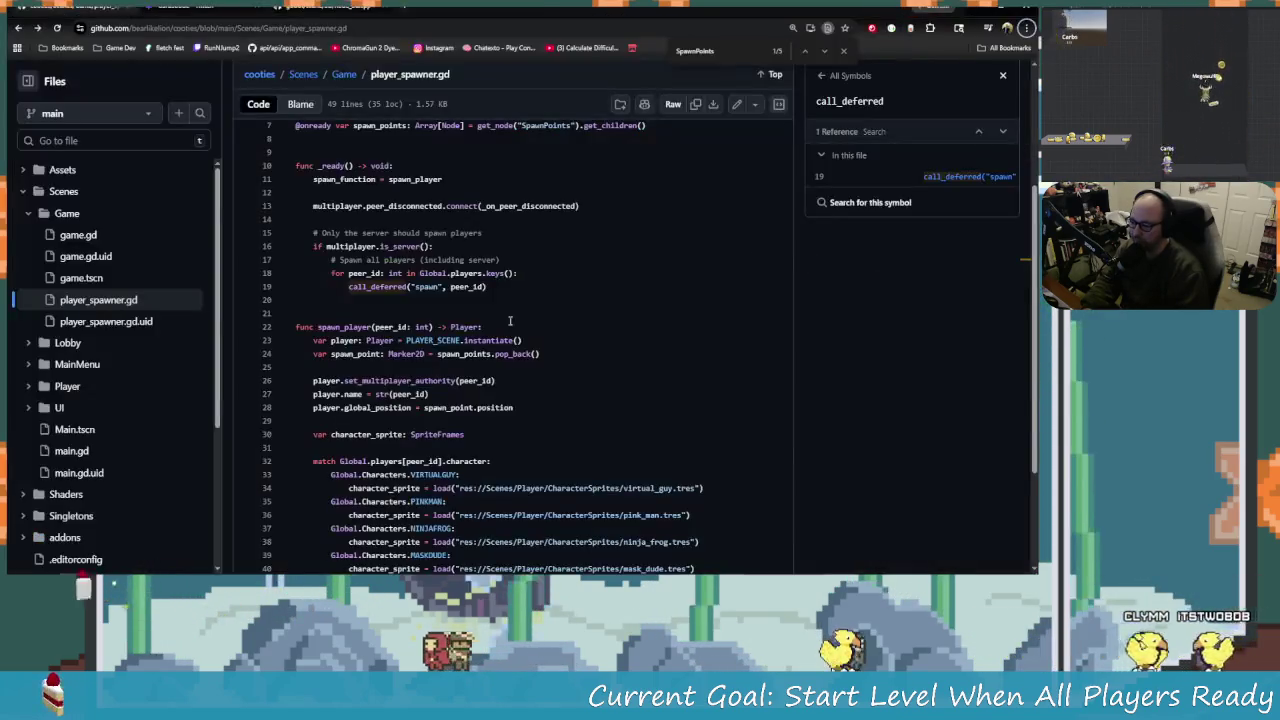
pyautogui.scroll(-3, 381, 369)
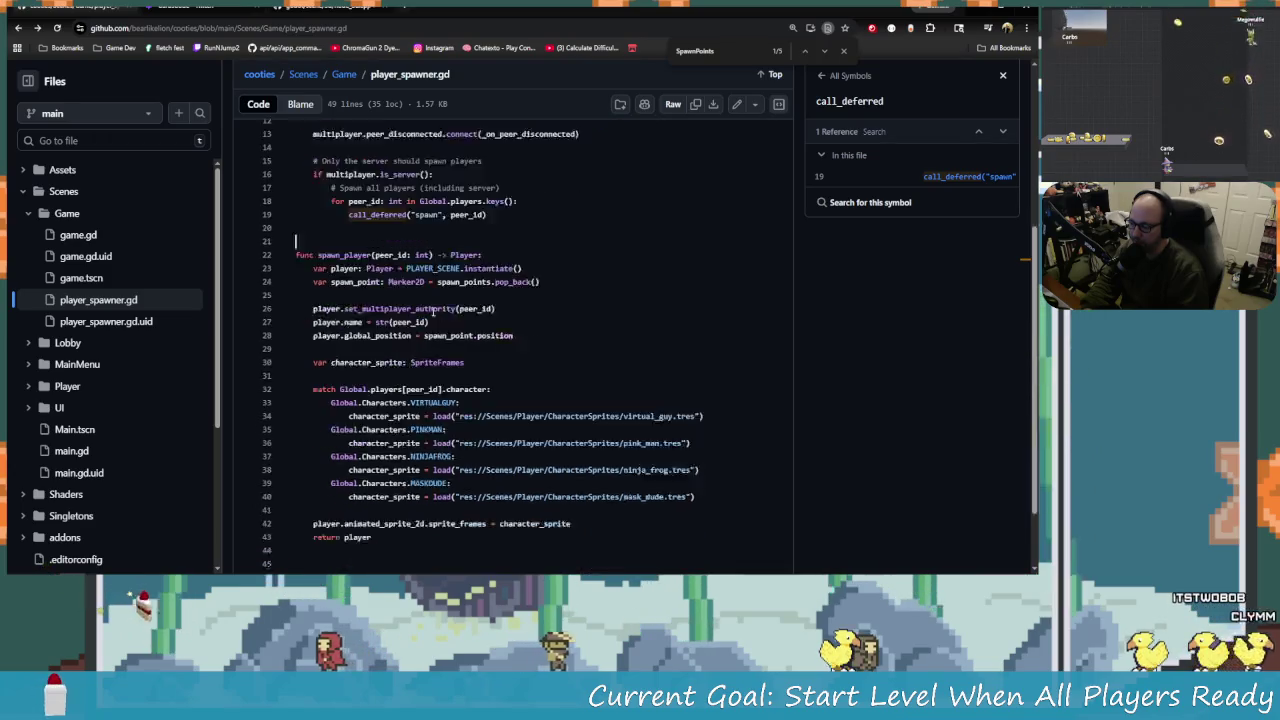
pyautogui.scroll(1, 413, 497)
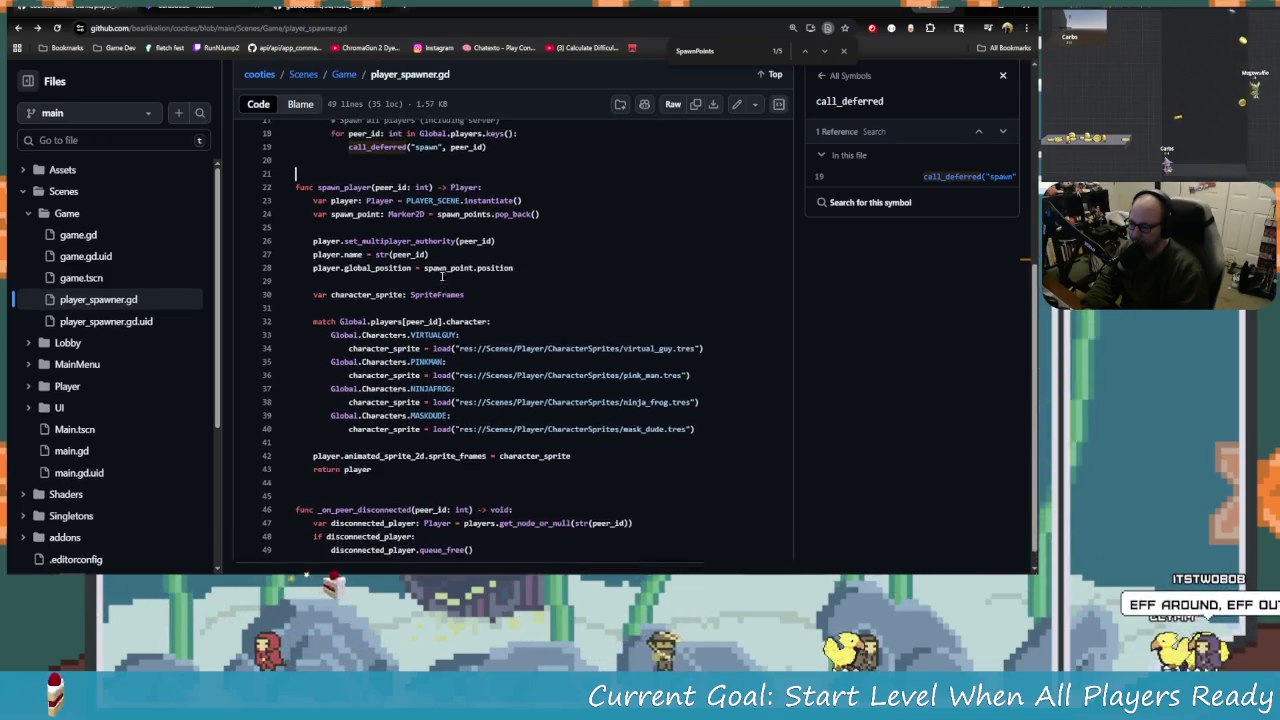
pyautogui.moveTo(322, 300); pyautogui.dragTo(535, 305)
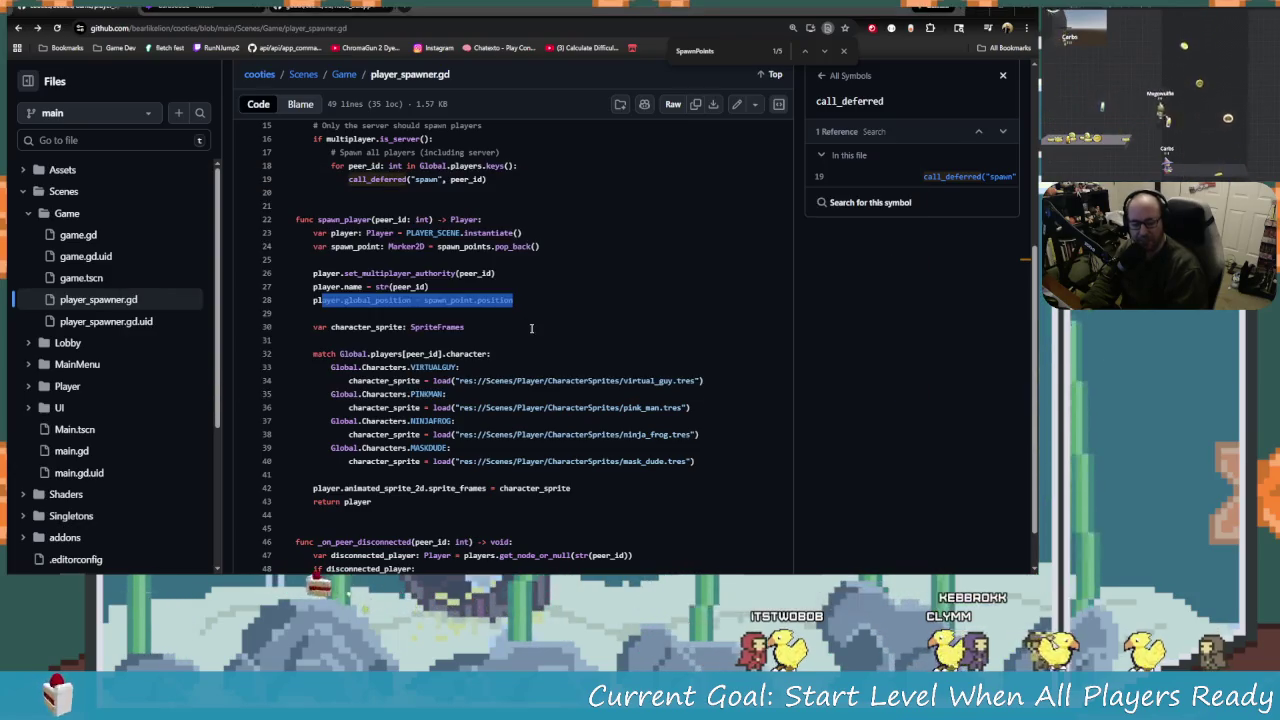
pyautogui.hotkey('alt', 'Tab')
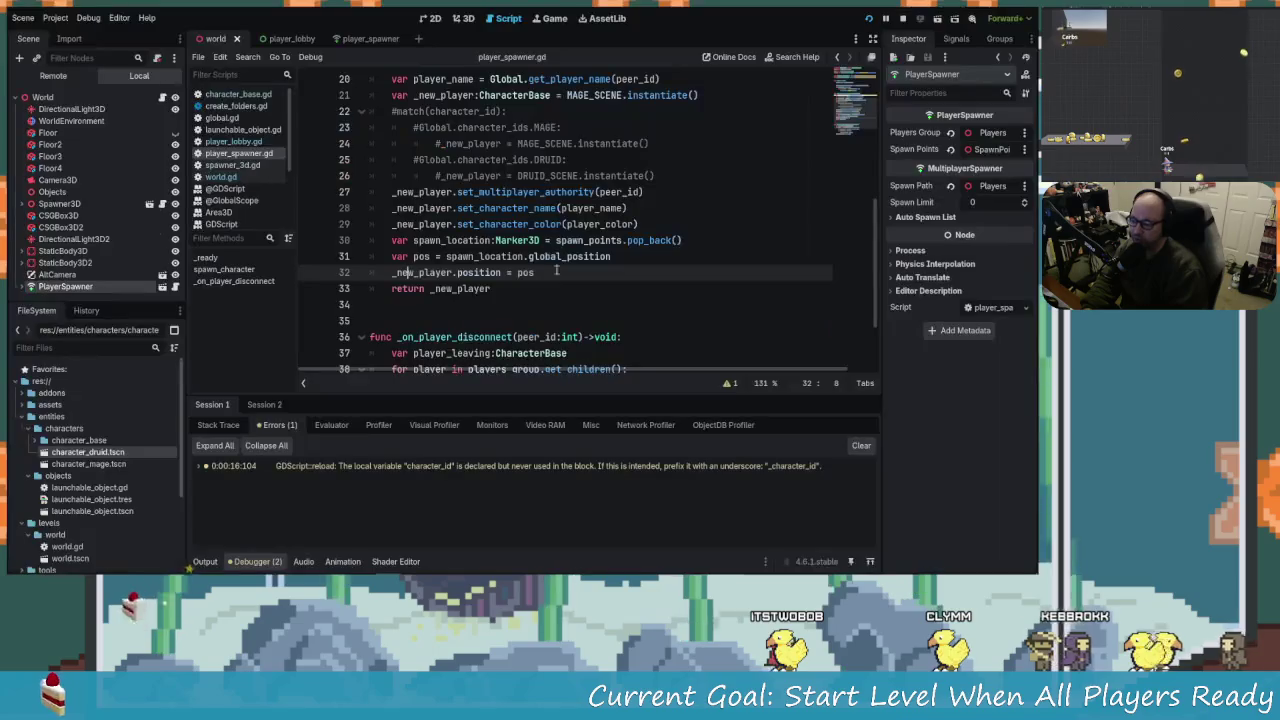
# Place the caret around the return and global_position lines 31–33 of the spawner script.
pyautogui.press('Down')
pyautogui.press('End')
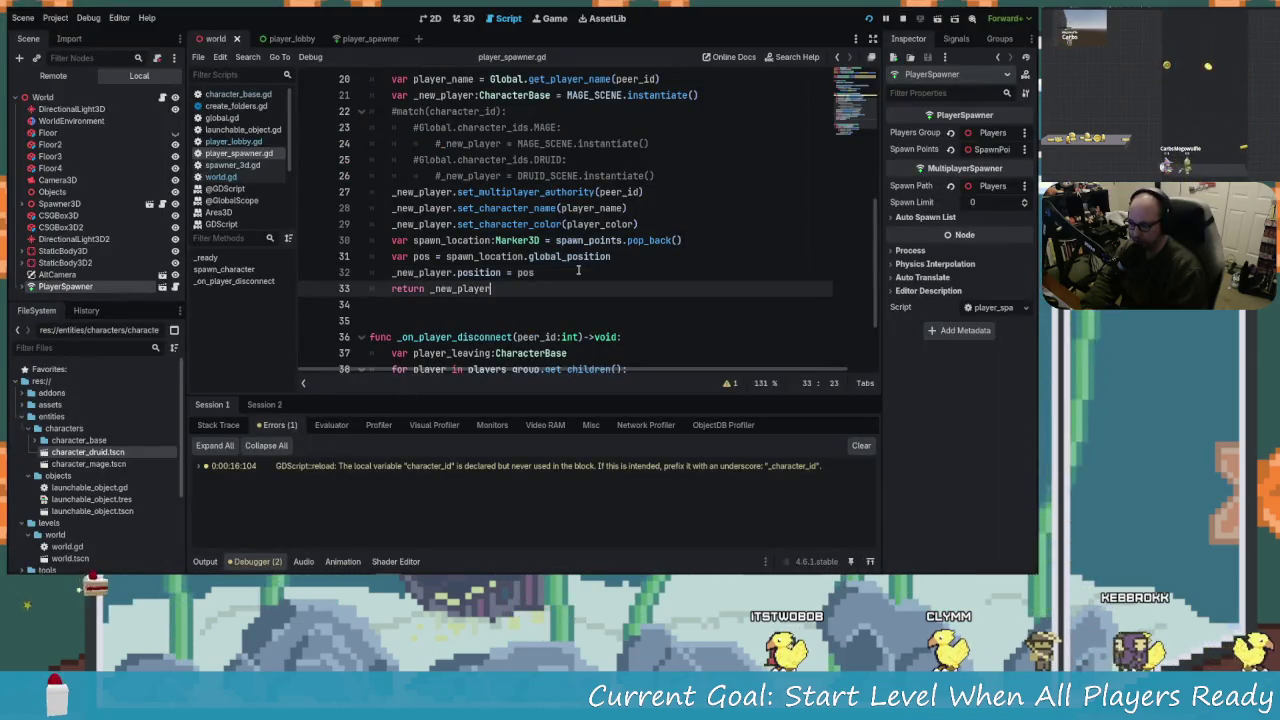
pyautogui.click(589, 257)
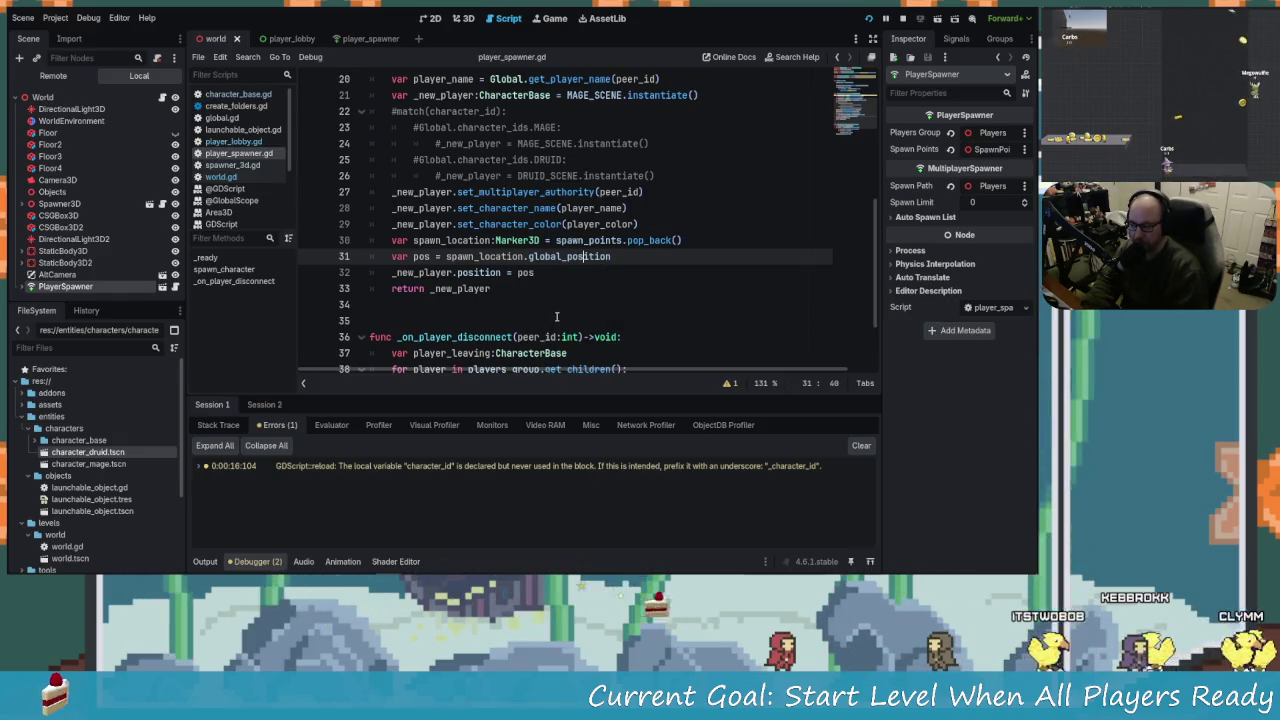
pyautogui.click(502, 272)
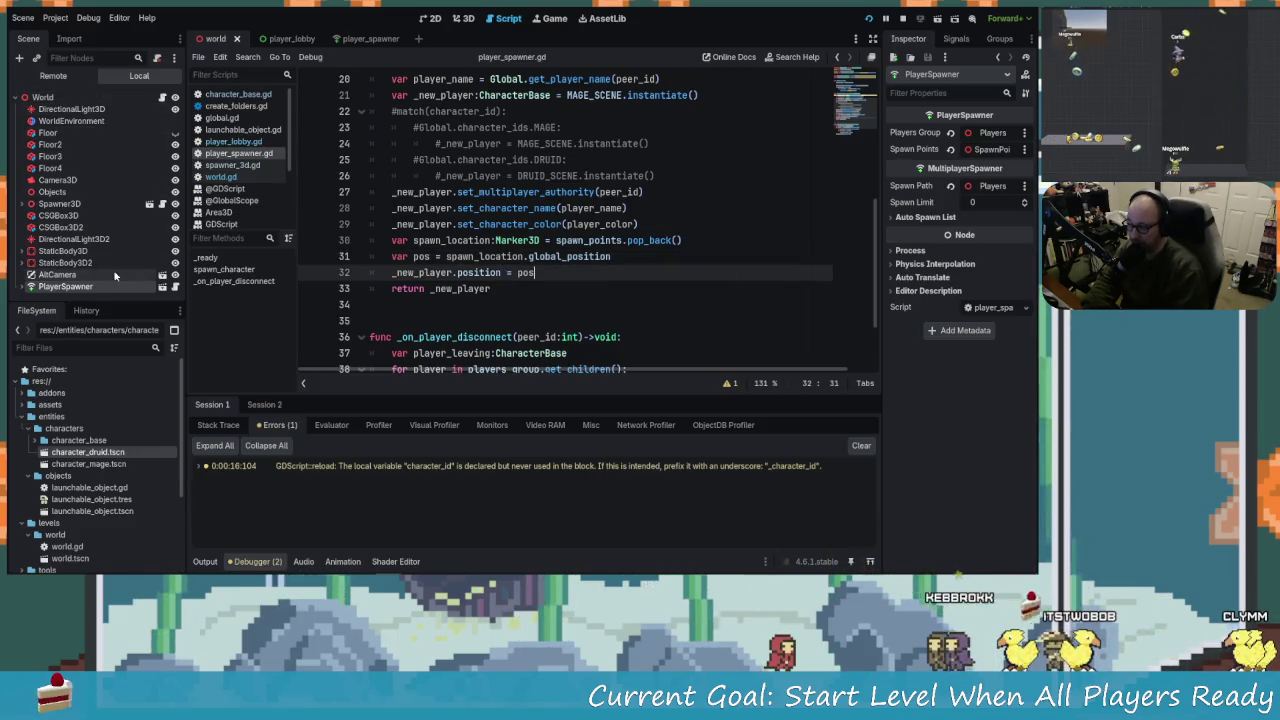
# Show the world scene in the 3D workspace, orbiting and zooming onto the floor platforms.
pyautogui.click(456, 20)
pyautogui.moveTo(557, 208)
pyautogui.mouseDown()
pyautogui.moveTo(600, 357)
pyautogui.moveTo(520, 300)
pyautogui.mouseUp()
pyautogui.scroll(2, 485, 263)
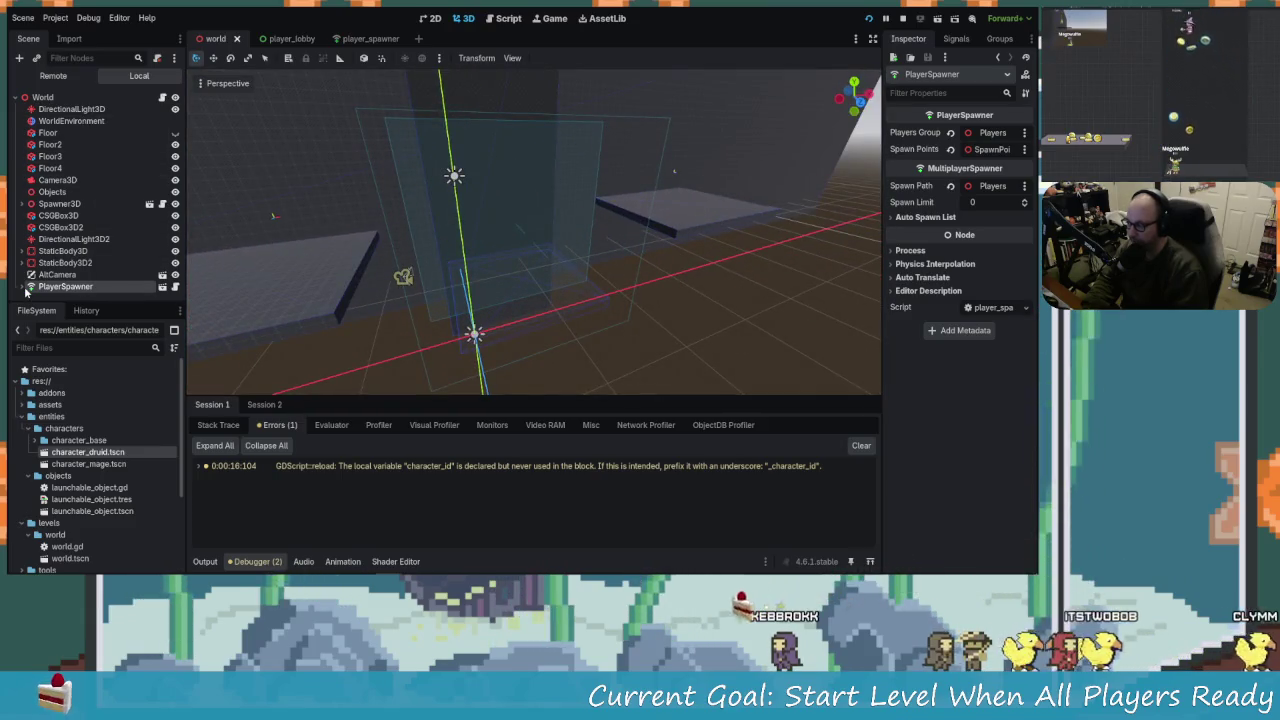
# Expand PlayerSpawner in the Scene dock and orbit the viewport around the level.
pyautogui.doubleClick(86, 286)
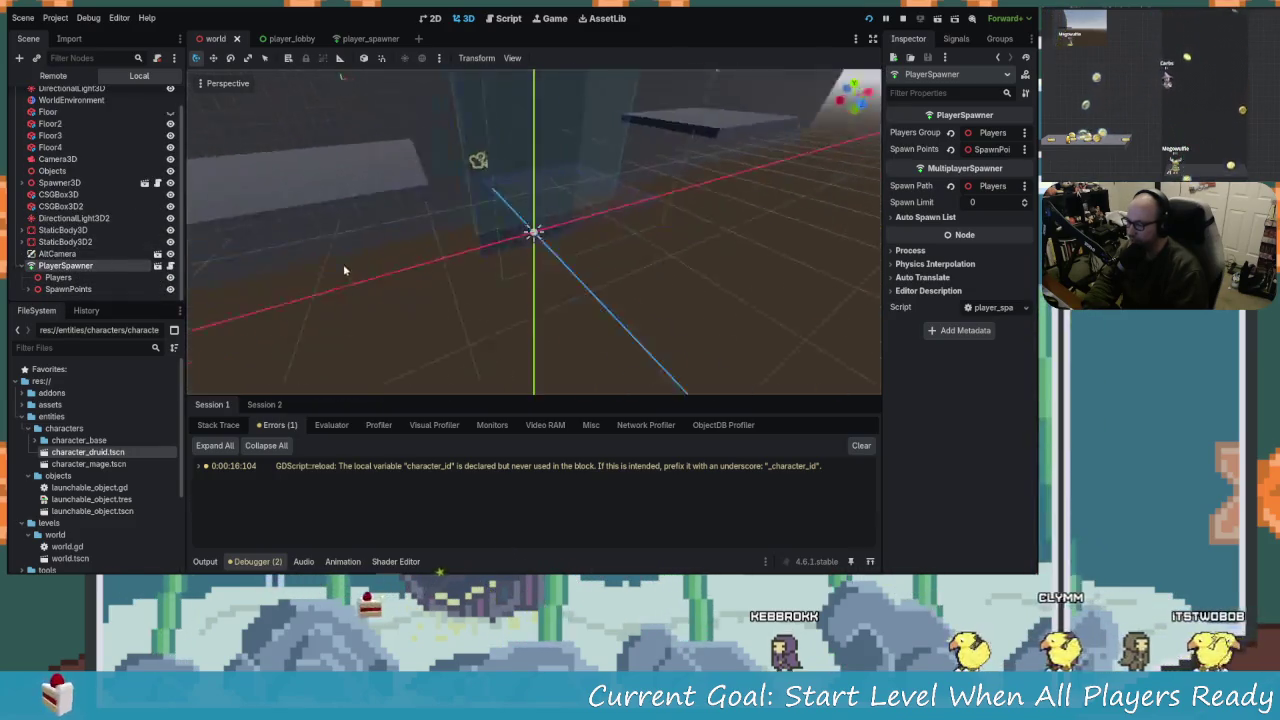
pyautogui.scroll(-3, 453, 208)
pyautogui.moveTo(453, 208); pyautogui.dragTo(371, 229)
pyautogui.moveTo(445, 249); pyautogui.dragTo(430, 255)
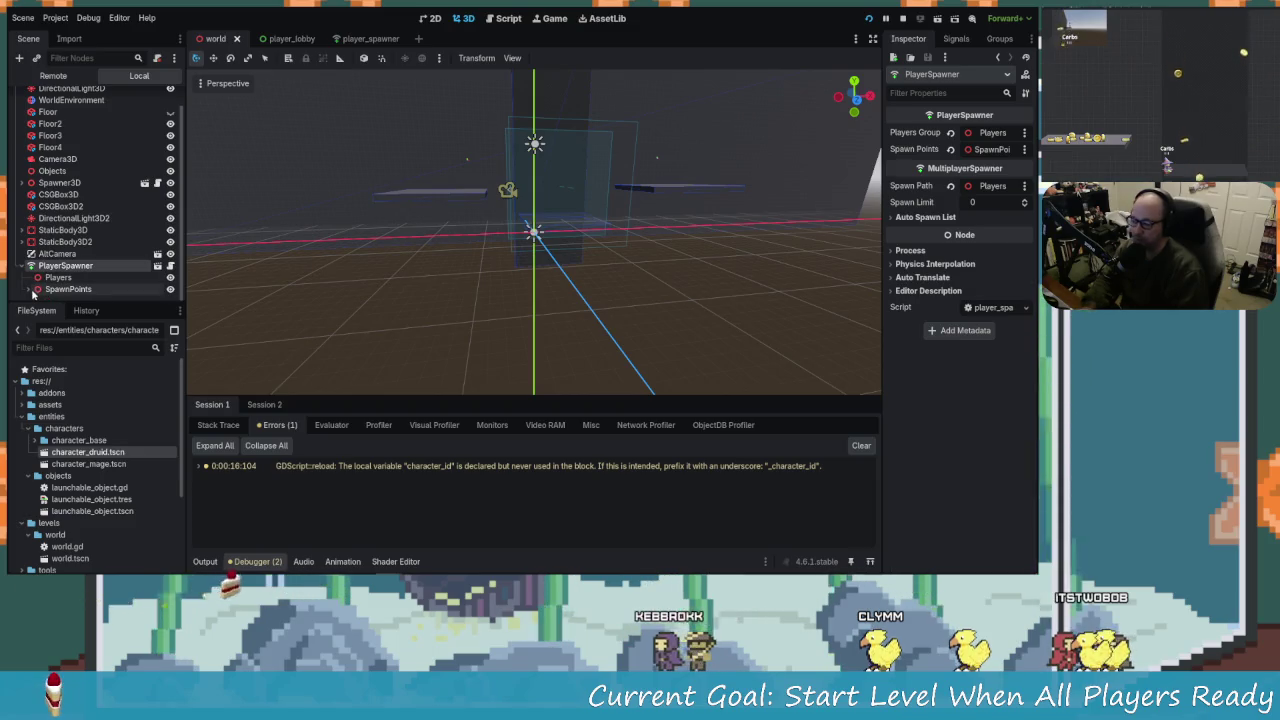
pyautogui.moveTo(408, 271)
pyautogui.mouseDown()
pyautogui.moveTo(277, 294)
pyautogui.moveTo(382, 297)
pyautogui.mouseUp()
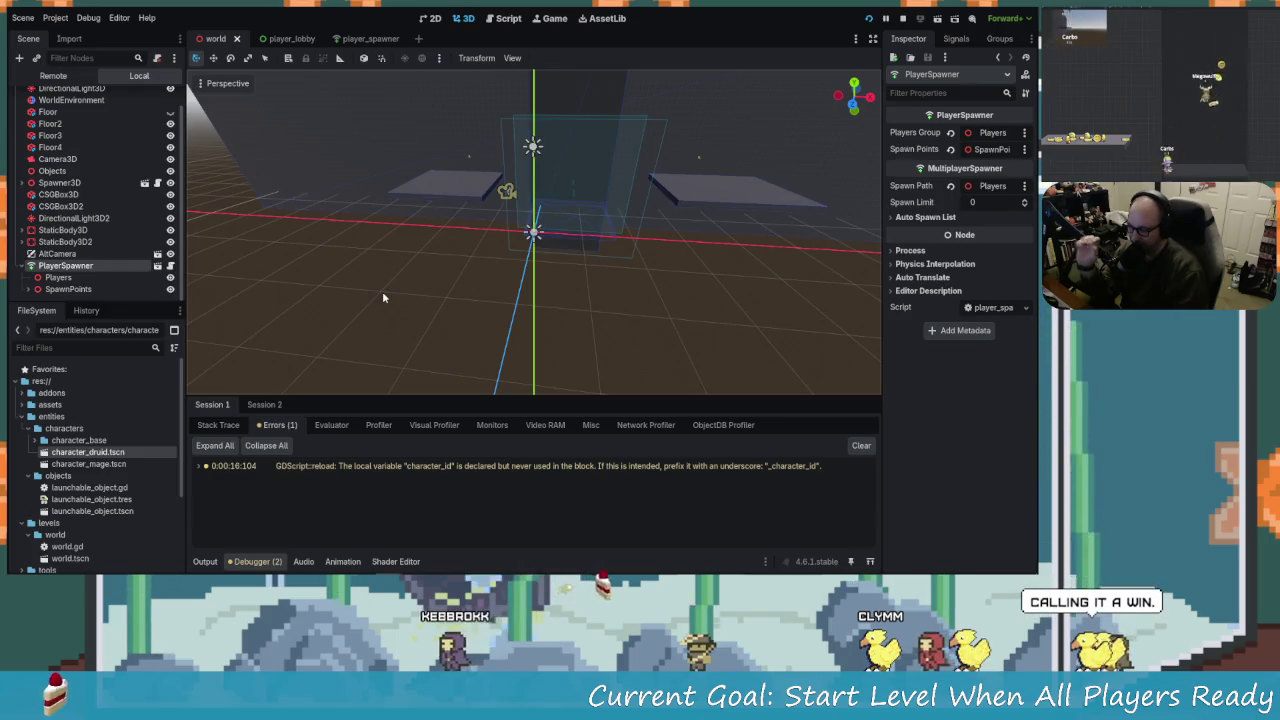
pyautogui.moveTo(240, 275)
pyautogui.mouseDown()
pyautogui.moveTo(424, 272)
pyautogui.moveTo(390, 228)
pyautogui.mouseUp()
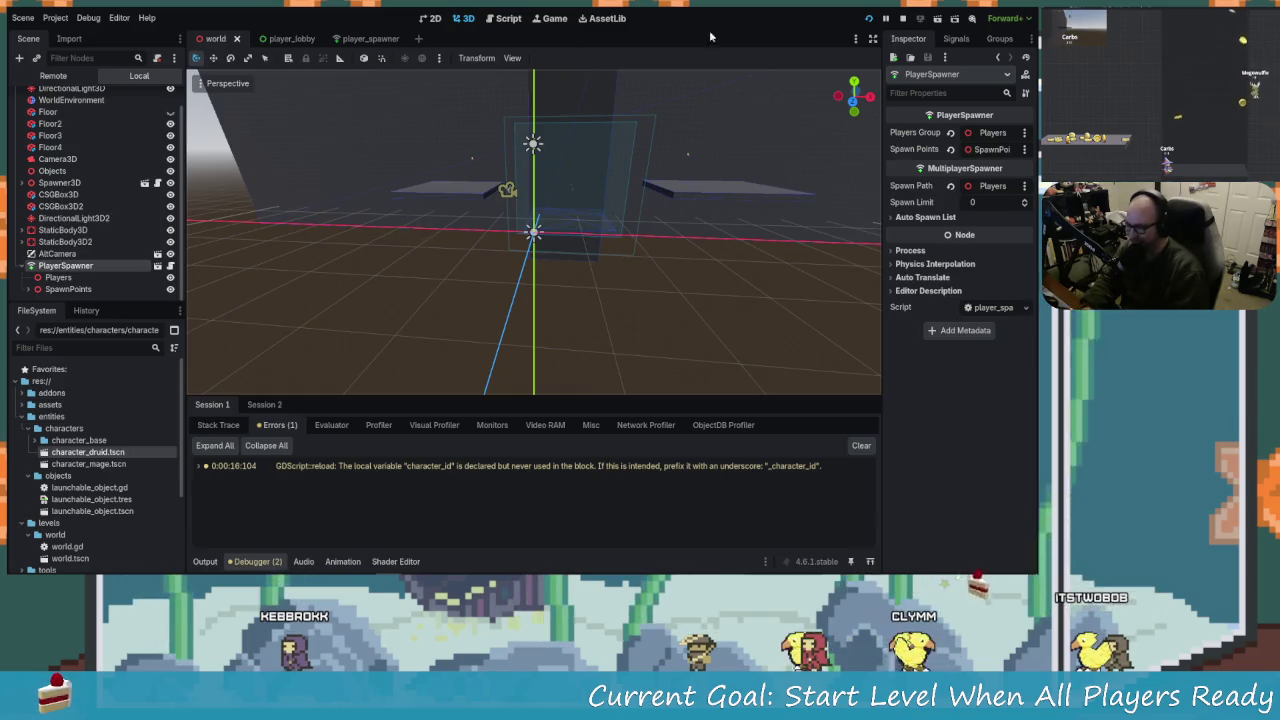
# Stop the running game, choose the Move tool, and inspect Players, PlayerSpawner and SpawnPoints.
pyautogui.click(900, 19)
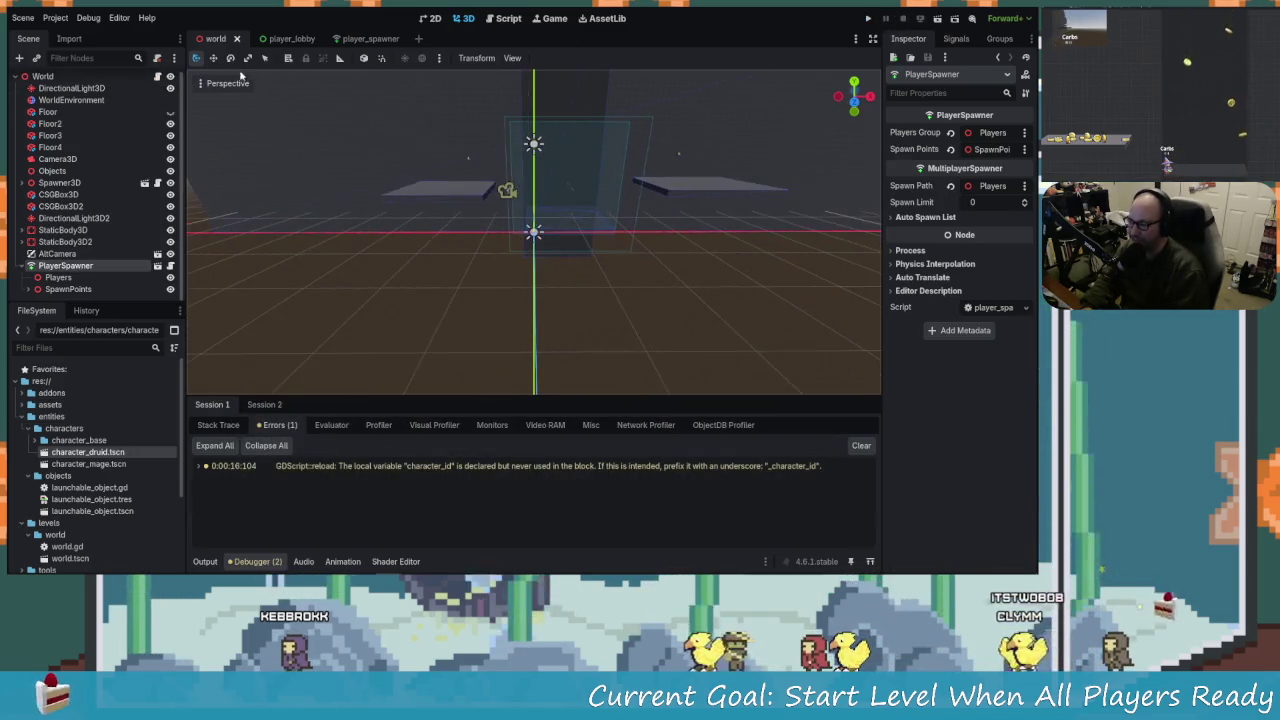
pyautogui.click(214, 58)
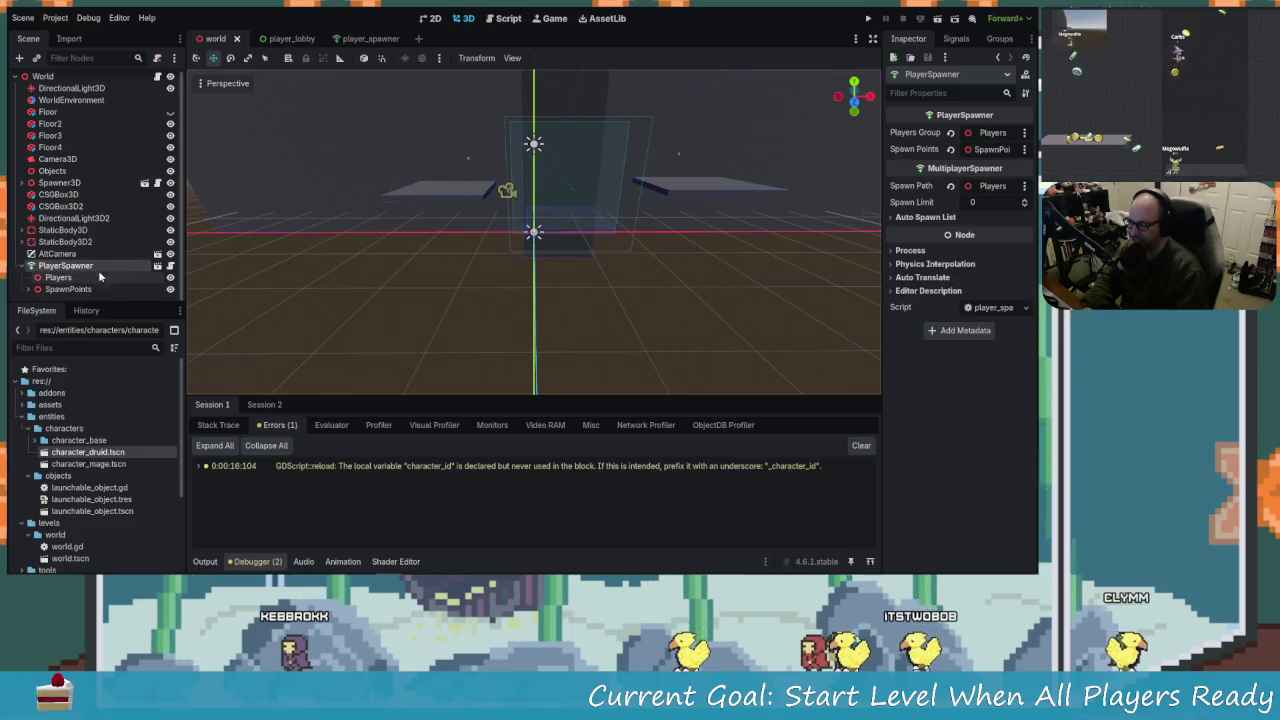
pyautogui.click(60, 277)
pyautogui.click(80, 265)
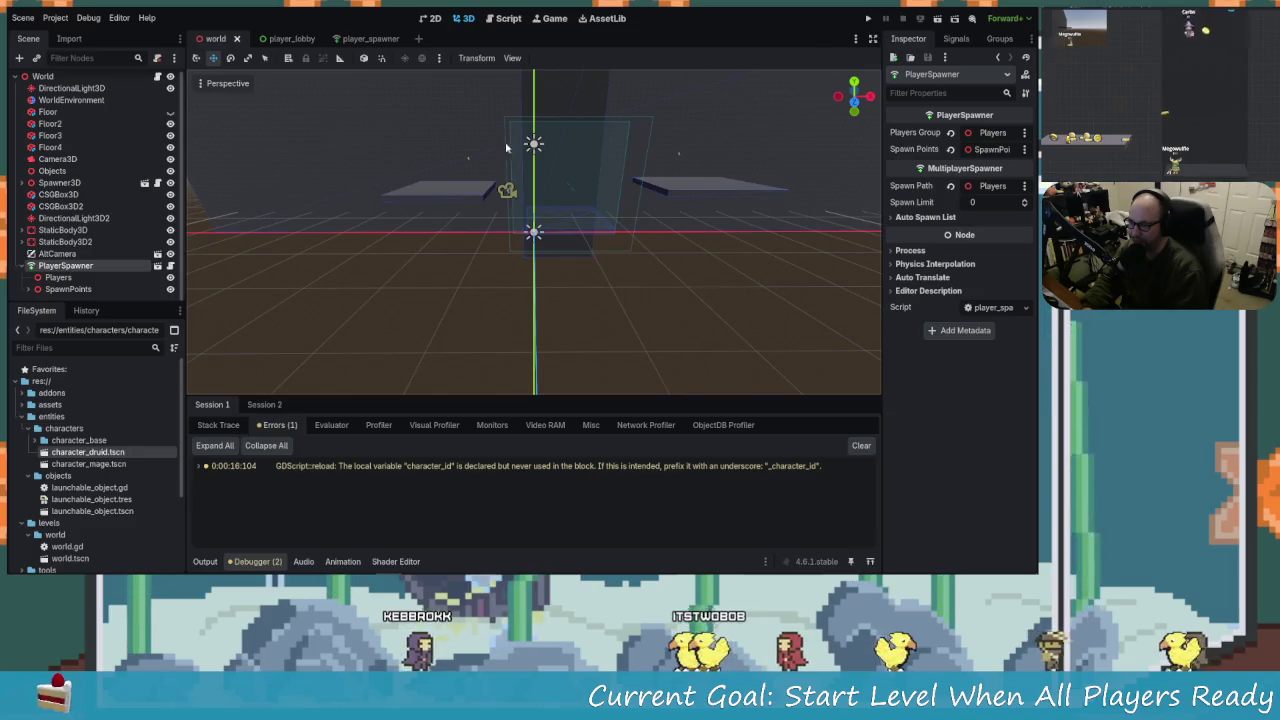
pyautogui.moveTo(430, 274); pyautogui.dragTo(385, 290)
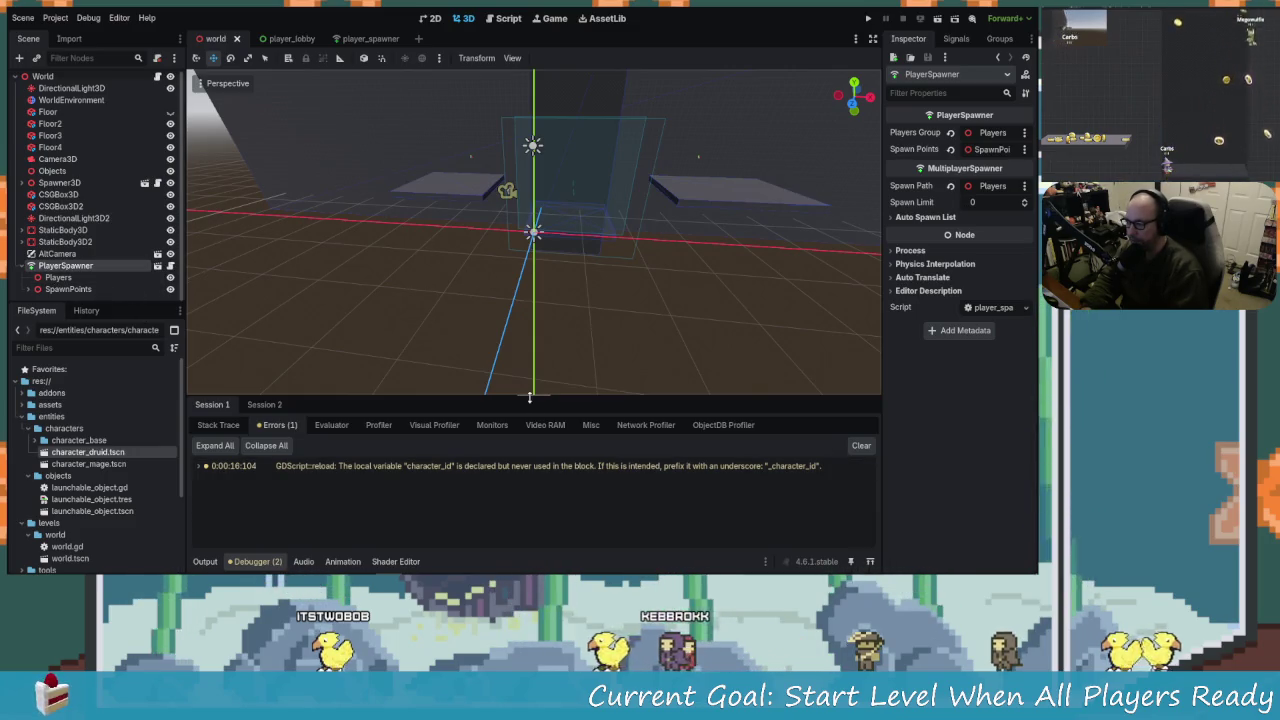
pyautogui.moveTo(431, 265)
pyautogui.mouseDown()
pyautogui.moveTo(488, 255)
pyautogui.moveTo(458, 263)
pyautogui.mouseUp()
pyautogui.click(105, 290)
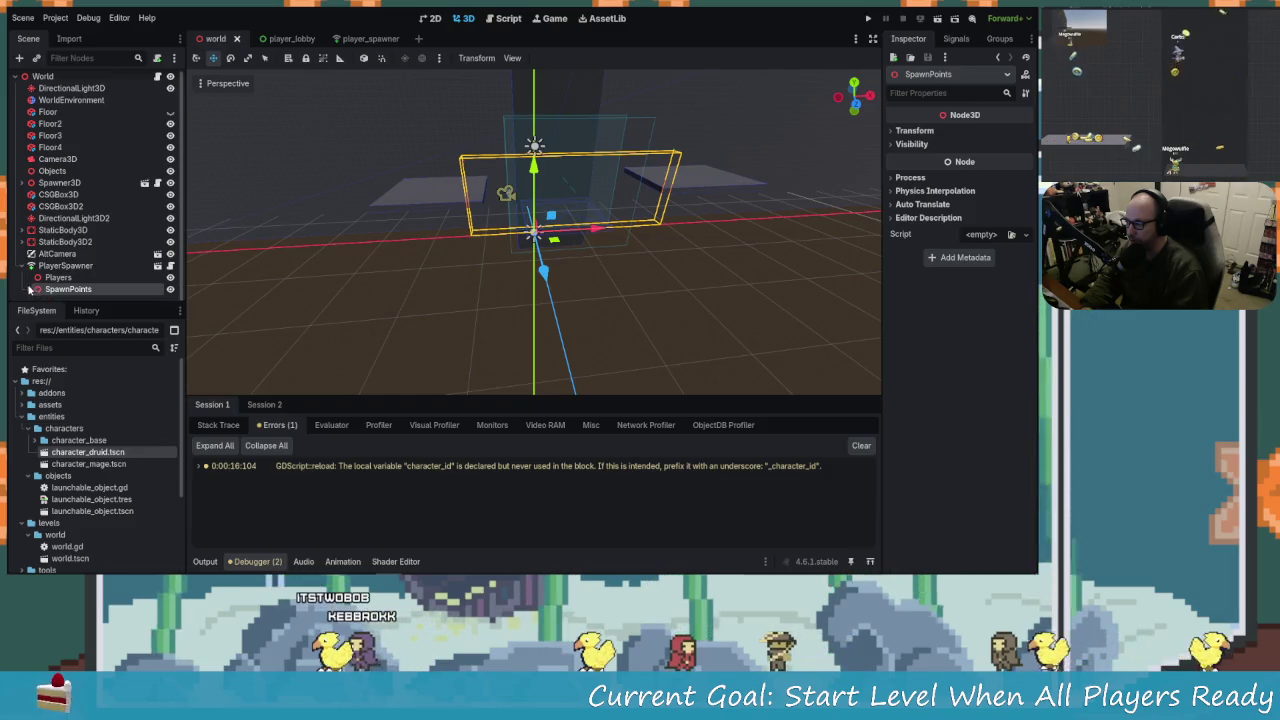
# Move the SpawnPoints group right along X, then shift the P1 marker left along X.
pyautogui.click(65, 242)
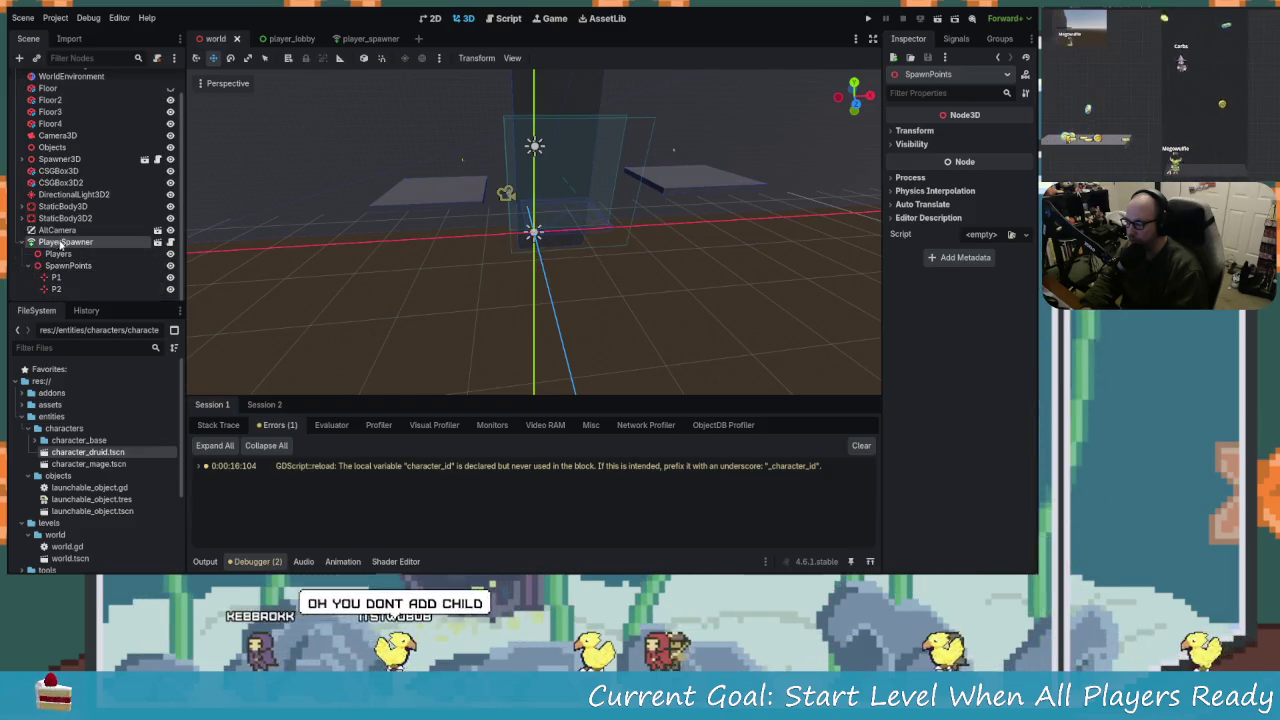
pyautogui.moveTo(592, 247)
pyautogui.mouseDown()
pyautogui.moveTo(696, 286)
pyautogui.moveTo(415, 277)
pyautogui.moveTo(609, 217)
pyautogui.moveTo(515, 266)
pyautogui.mouseUp()
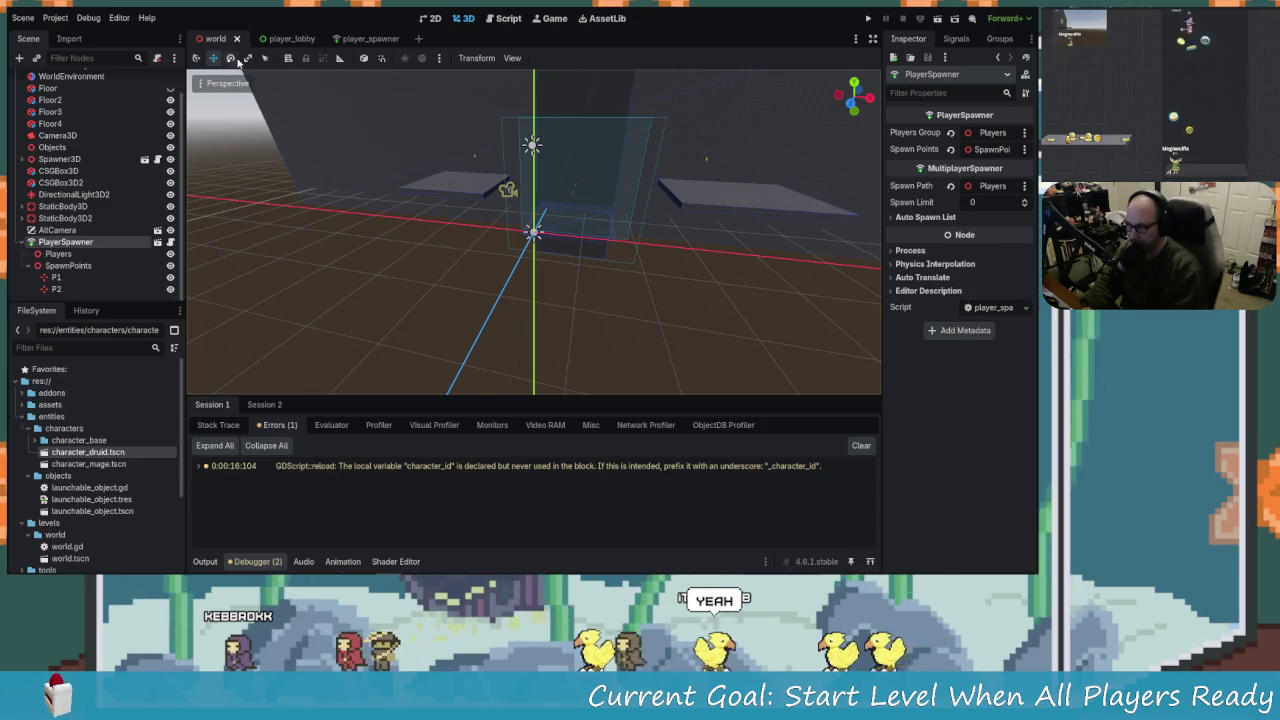
pyautogui.moveTo(474, 277); pyautogui.dragTo(440, 282)
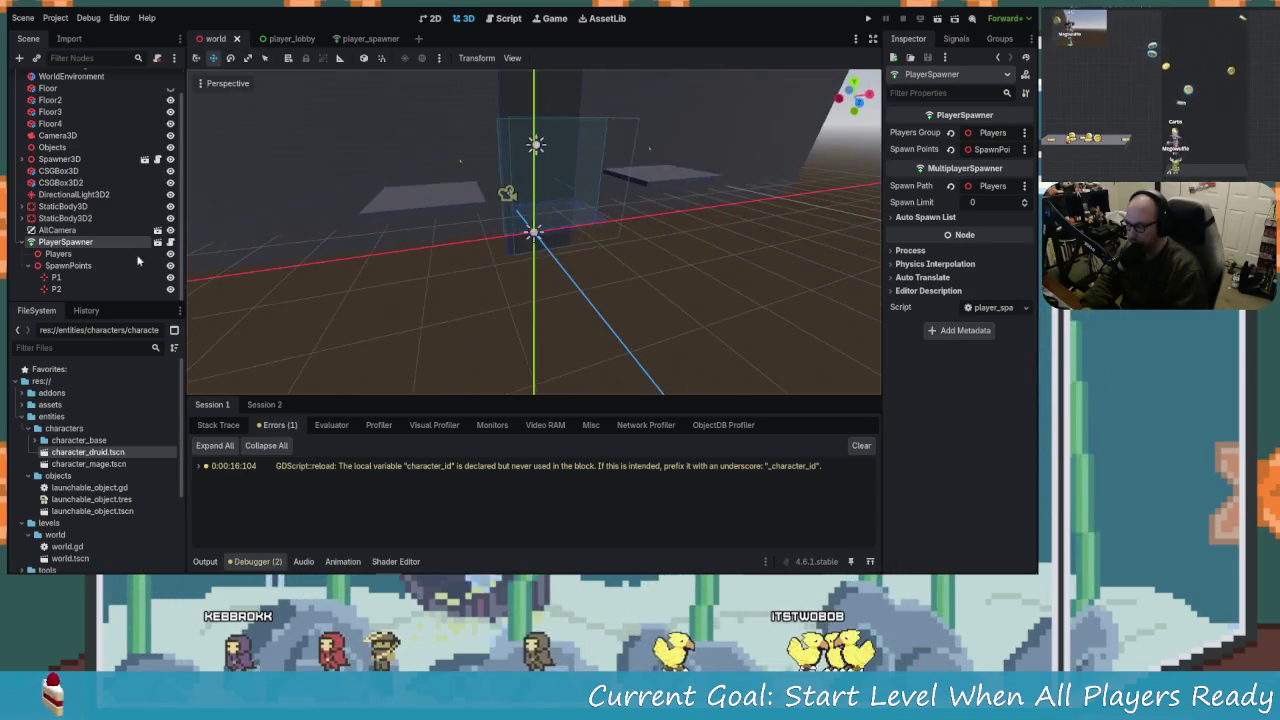
pyautogui.click(58, 253)
pyautogui.moveTo(482, 328)
pyautogui.mouseDown()
pyautogui.moveTo(423, 354)
pyautogui.moveTo(443, 303)
pyautogui.moveTo(482, 347)
pyautogui.mouseUp()
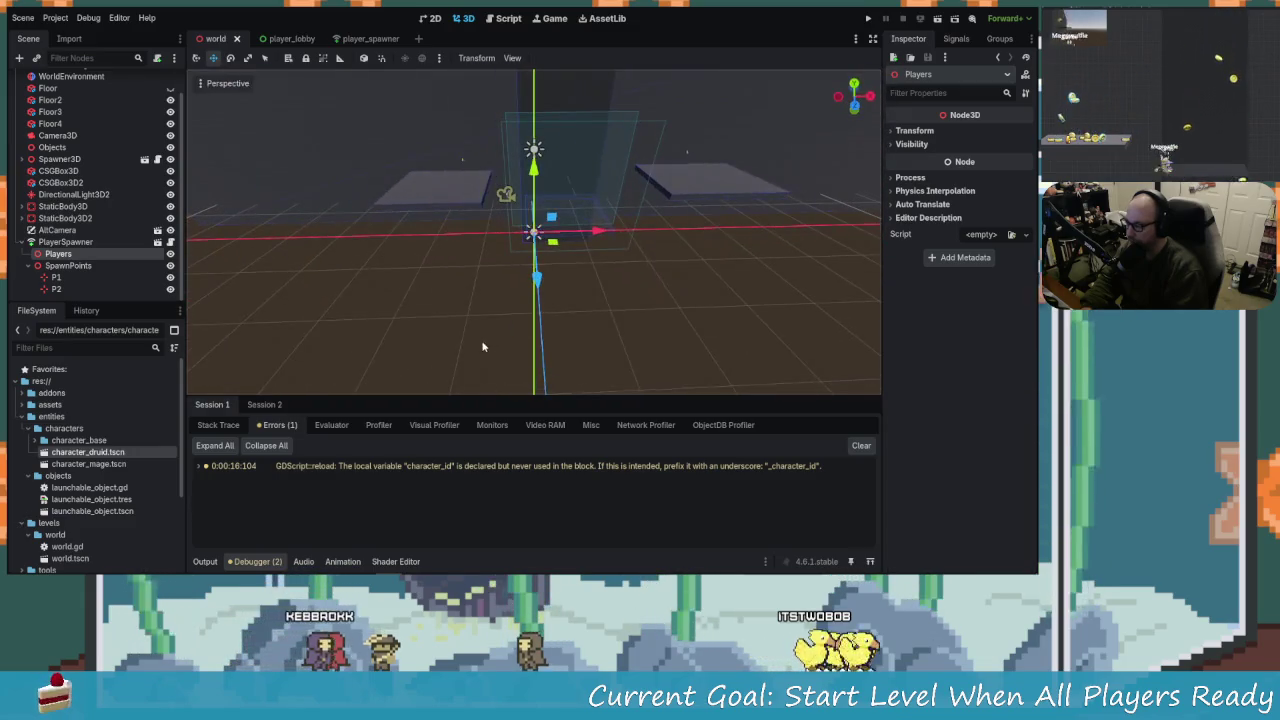
pyautogui.click(68, 265)
pyautogui.moveTo(543, 271)
pyautogui.mouseDown()
pyautogui.moveTo(620, 262)
pyautogui.moveTo(555, 262)
pyautogui.moveTo(545, 240)
pyautogui.moveTo(520, 235)
pyautogui.moveTo(560, 245)
pyautogui.moveTo(507, 252)
pyautogui.mouseUp()
pyautogui.scroll(3, 548, 235)
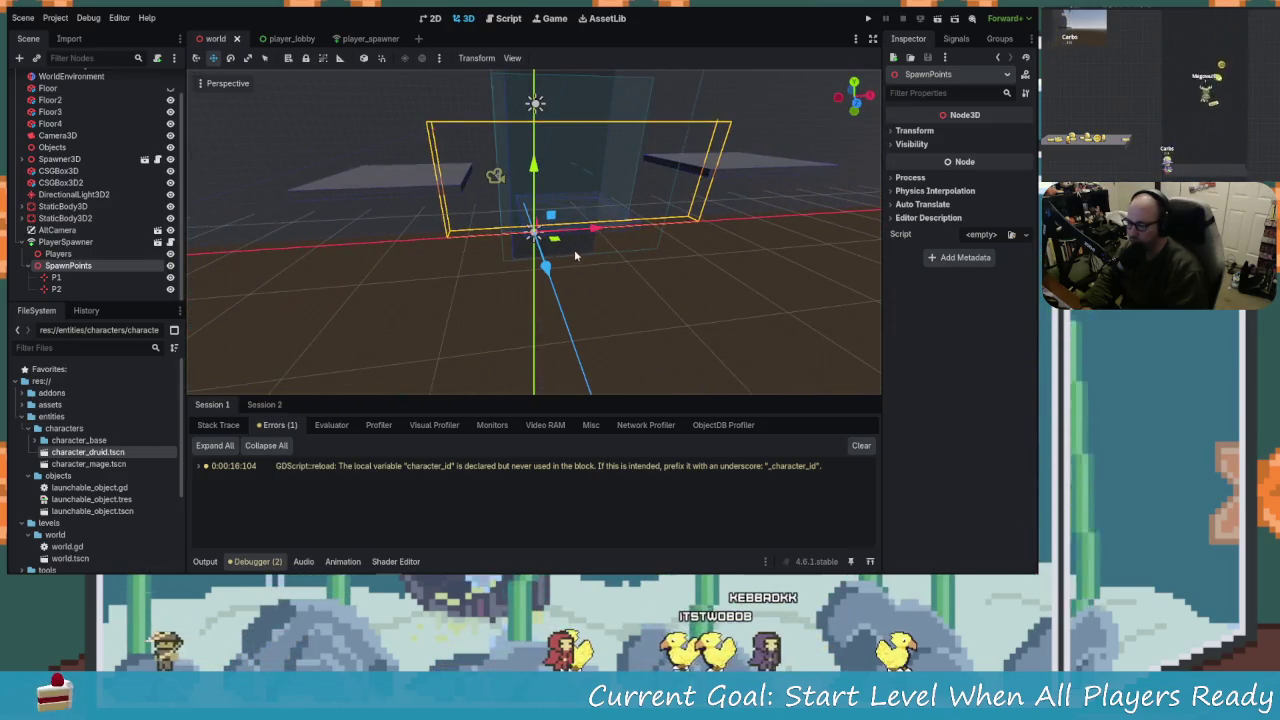
pyautogui.moveTo(592, 232)
pyautogui.mouseDown()
pyautogui.moveTo(745, 232)
pyautogui.moveTo(727, 234)
pyautogui.mouseUp()
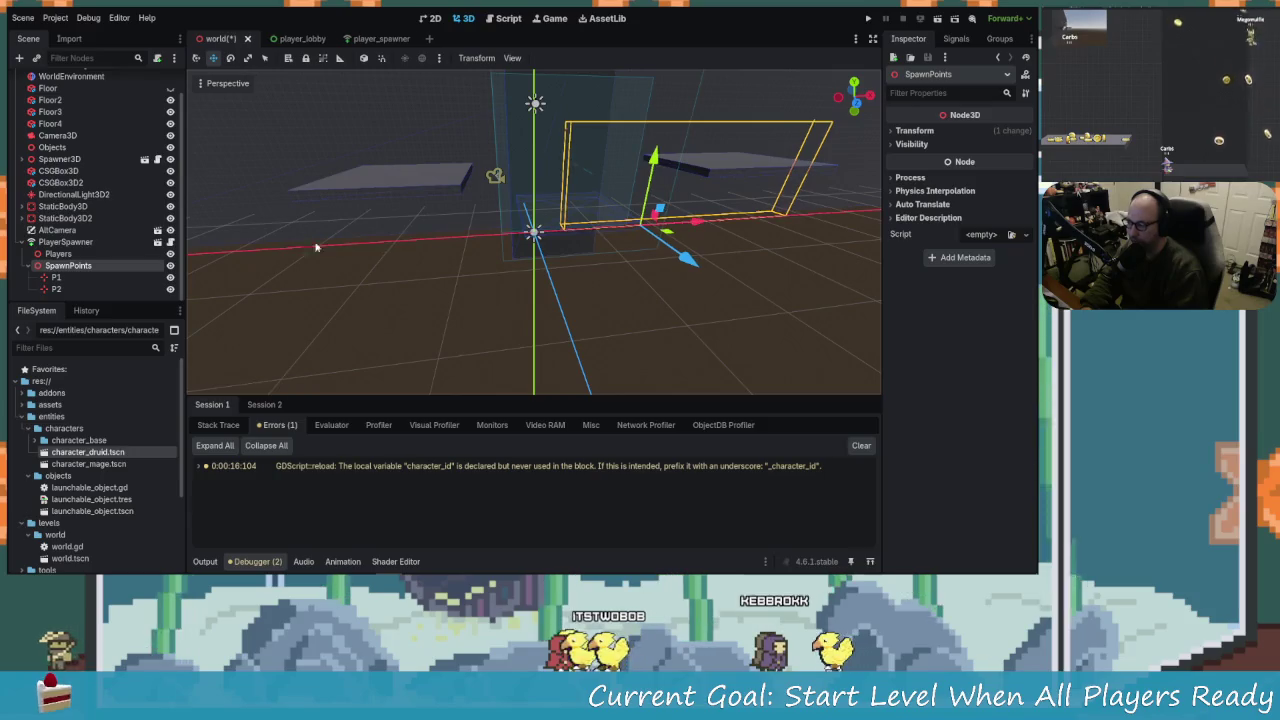
pyautogui.click(88, 279)
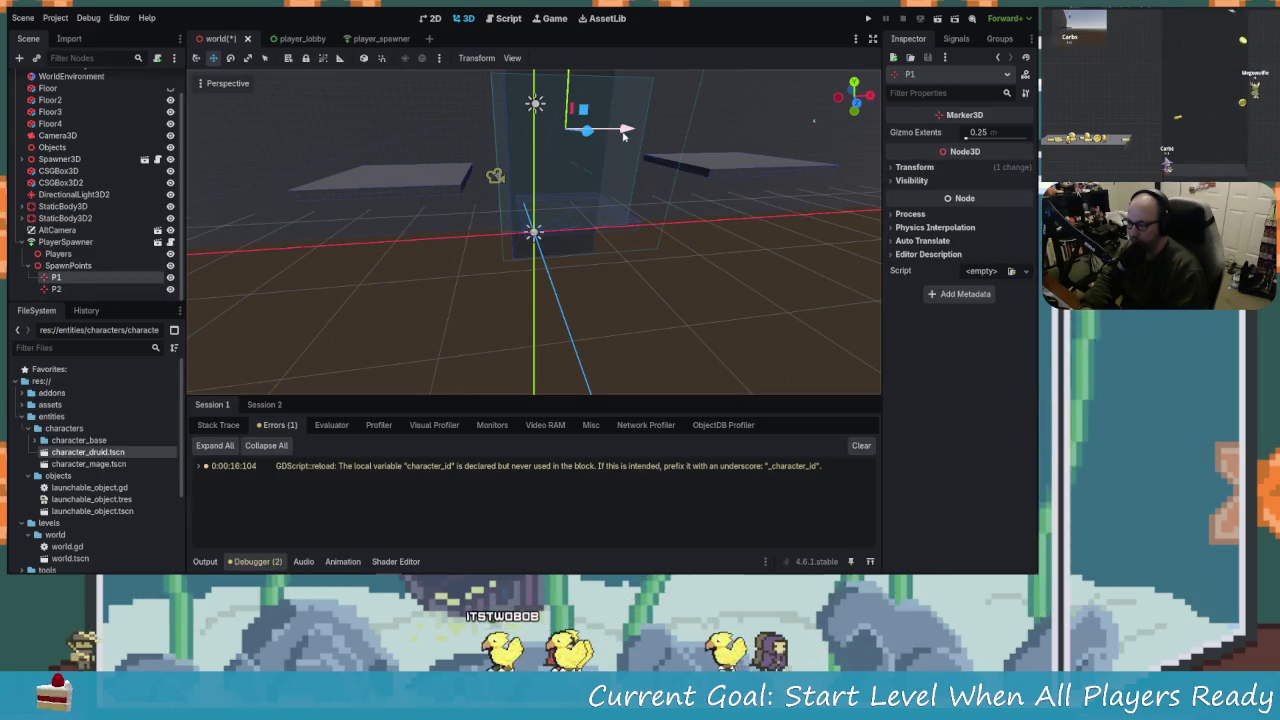
pyautogui.moveTo(624, 136); pyautogui.dragTo(433, 156)
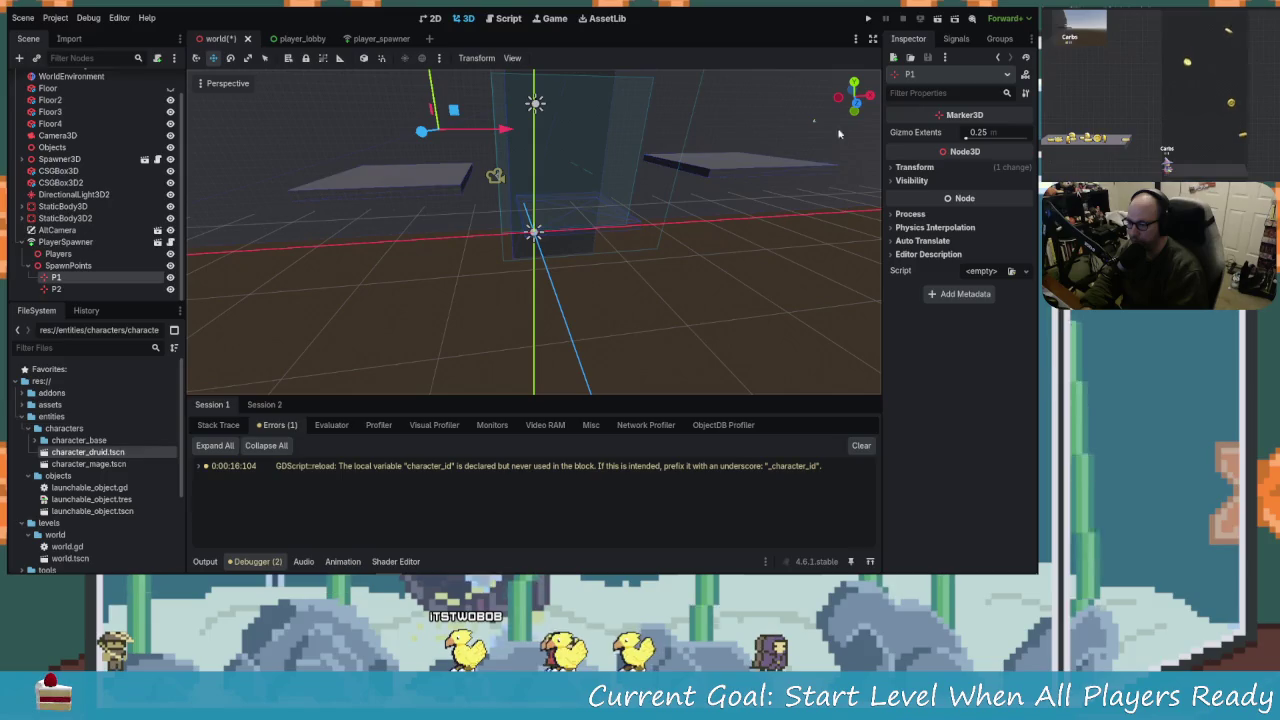
# Move the P2 marker along Z and X, then run the project to test spawning.
pyautogui.click(811, 126)
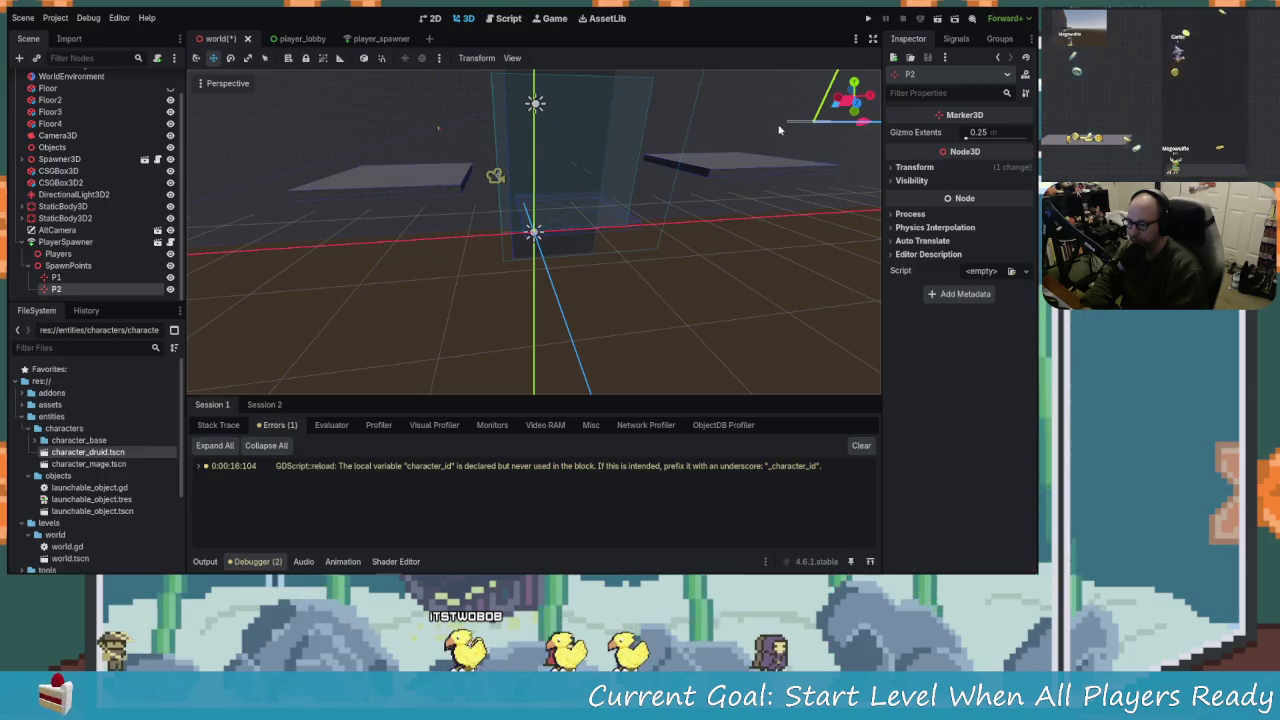
pyautogui.click(779, 130)
pyautogui.moveTo(225, 313); pyautogui.dragTo(543, 305)
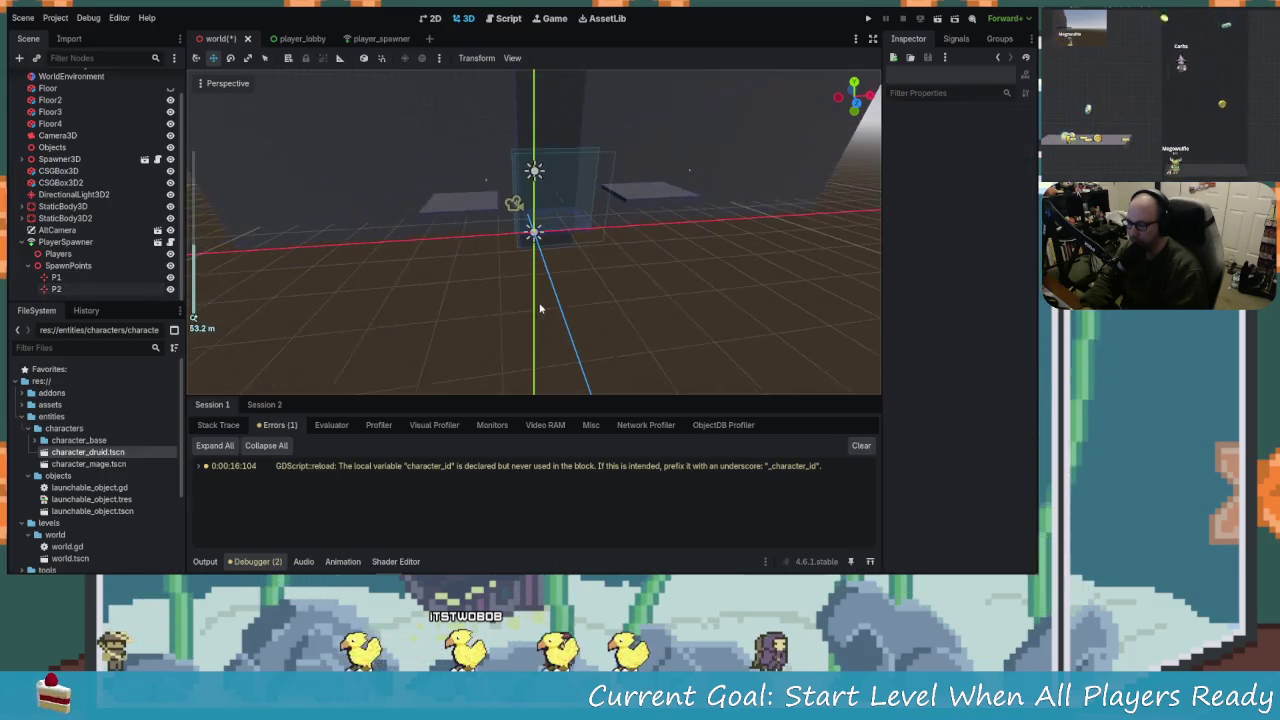
pyautogui.moveTo(740, 273)
pyautogui.mouseDown()
pyautogui.moveTo(701, 186)
pyautogui.moveTo(677, 200)
pyautogui.moveTo(720, 194)
pyautogui.mouseUp()
pyautogui.click(690, 177)
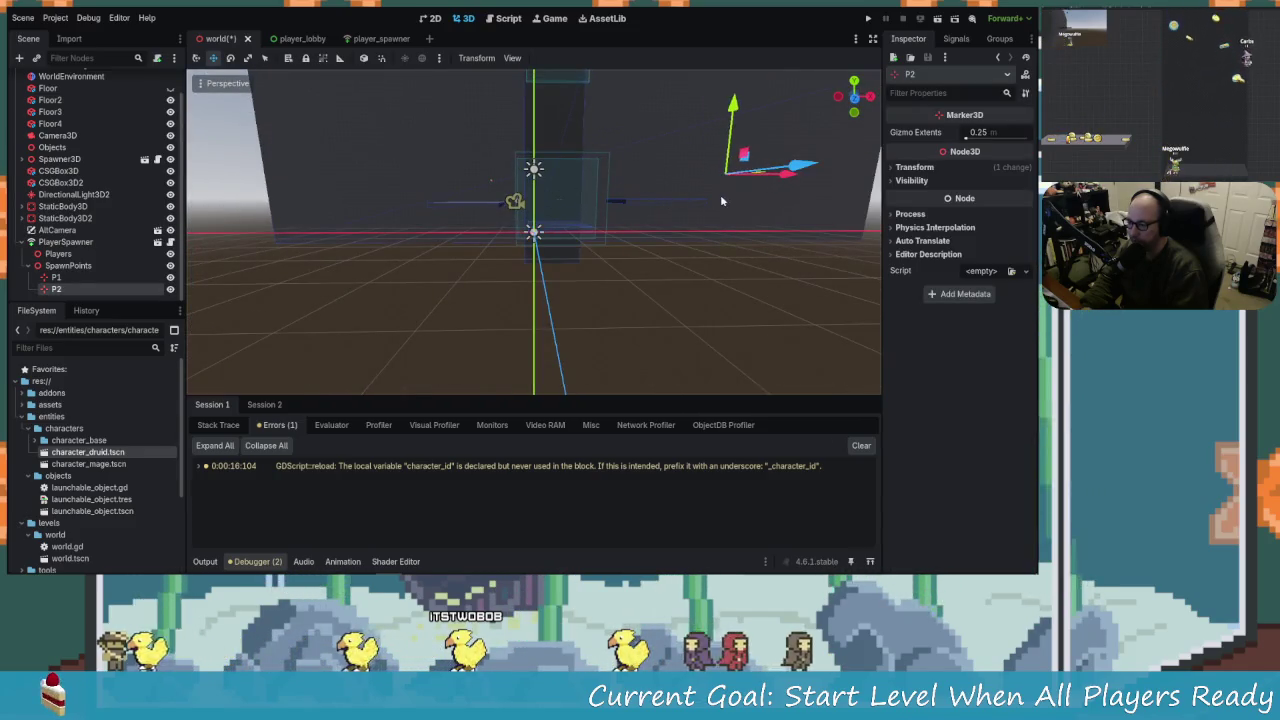
pyautogui.moveTo(666, 237)
pyautogui.mouseDown()
pyautogui.moveTo(623, 323)
pyautogui.moveTo(809, 271)
pyautogui.moveTo(719, 249)
pyautogui.moveTo(475, 233)
pyautogui.moveTo(374, 281)
pyautogui.moveTo(552, 253)
pyautogui.moveTo(347, 205)
pyautogui.moveTo(384, 243)
pyautogui.mouseUp()
pyautogui.scroll(3, 475, 233)
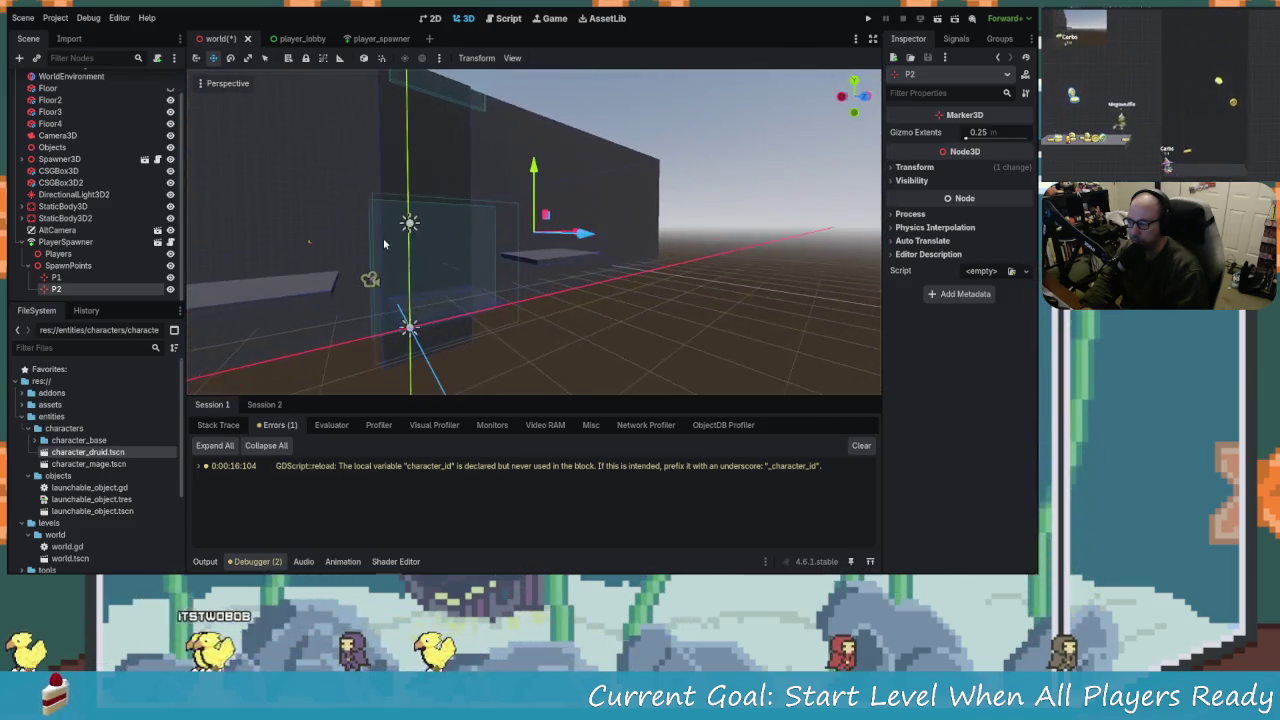
pyautogui.moveTo(484, 349)
pyautogui.mouseDown()
pyautogui.moveTo(429, 337)
pyautogui.moveTo(414, 223)
pyautogui.moveTo(680, 249)
pyautogui.moveTo(666, 231)
pyautogui.moveTo(537, 240)
pyautogui.moveTo(563, 240)
pyautogui.mouseUp()
pyautogui.moveTo(443, 303); pyautogui.dragTo(520, 280)
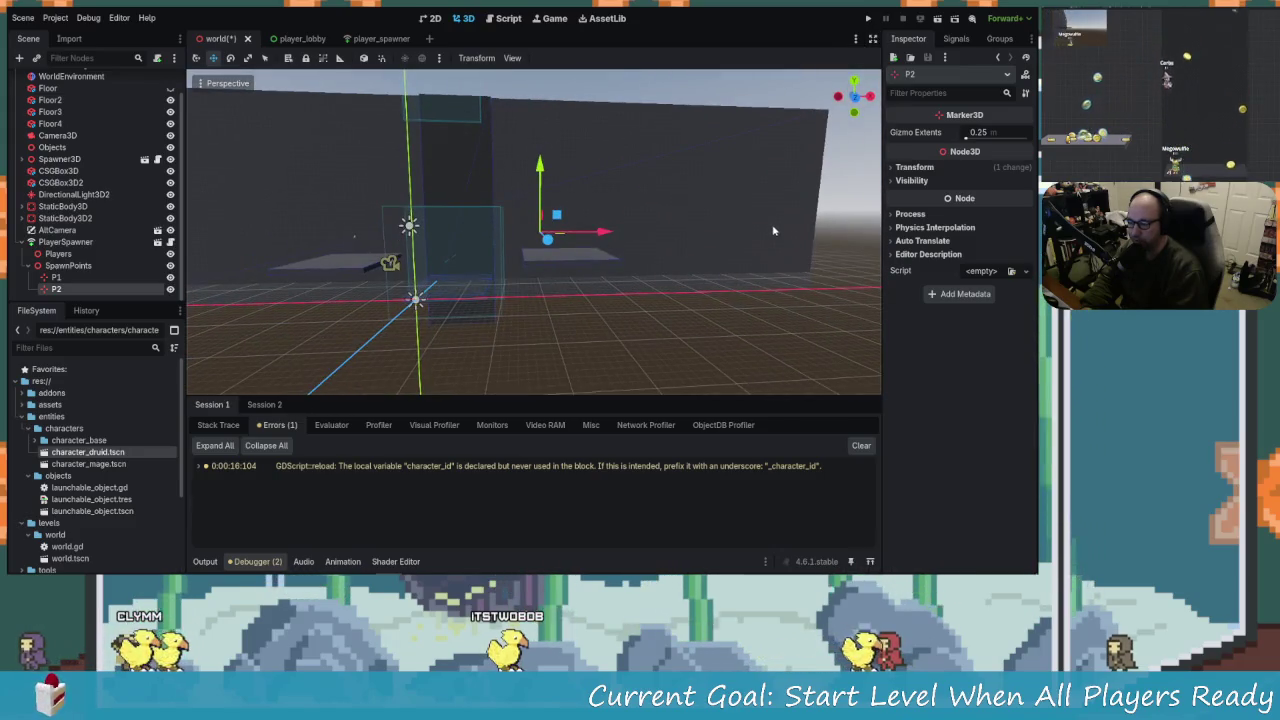
pyautogui.click(869, 20)
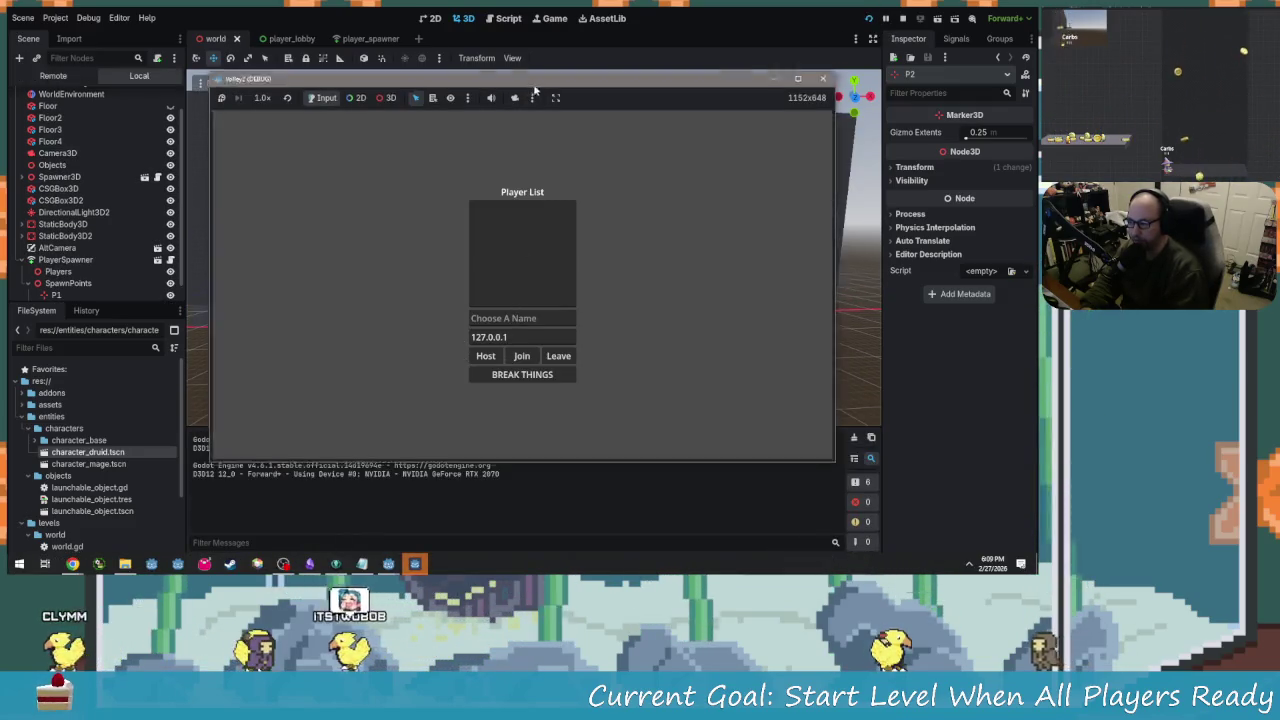
# Tile both debug windows, host as HOTS and join as SOUP, then close the second window.
pyautogui.moveTo(558, 152)
pyautogui.mouseDown()
pyautogui.moveTo(391, 114)
pyautogui.moveTo(845, 84)
pyautogui.mouseUp()
pyautogui.moveTo(447, 145)
pyautogui.mouseDown()
pyautogui.moveTo(218, 60)
pyautogui.moveTo(10, 10)
pyautogui.mouseUp()
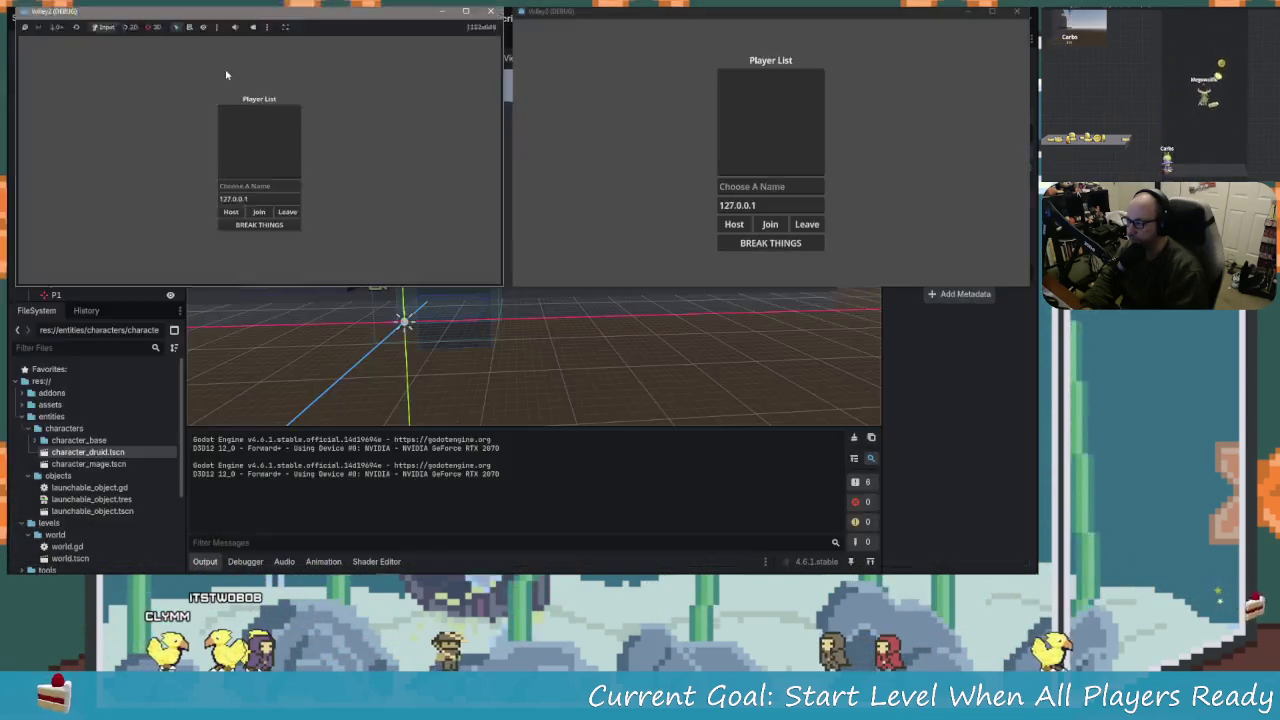
pyautogui.click(280, 199)
pyautogui.write('HOTS')
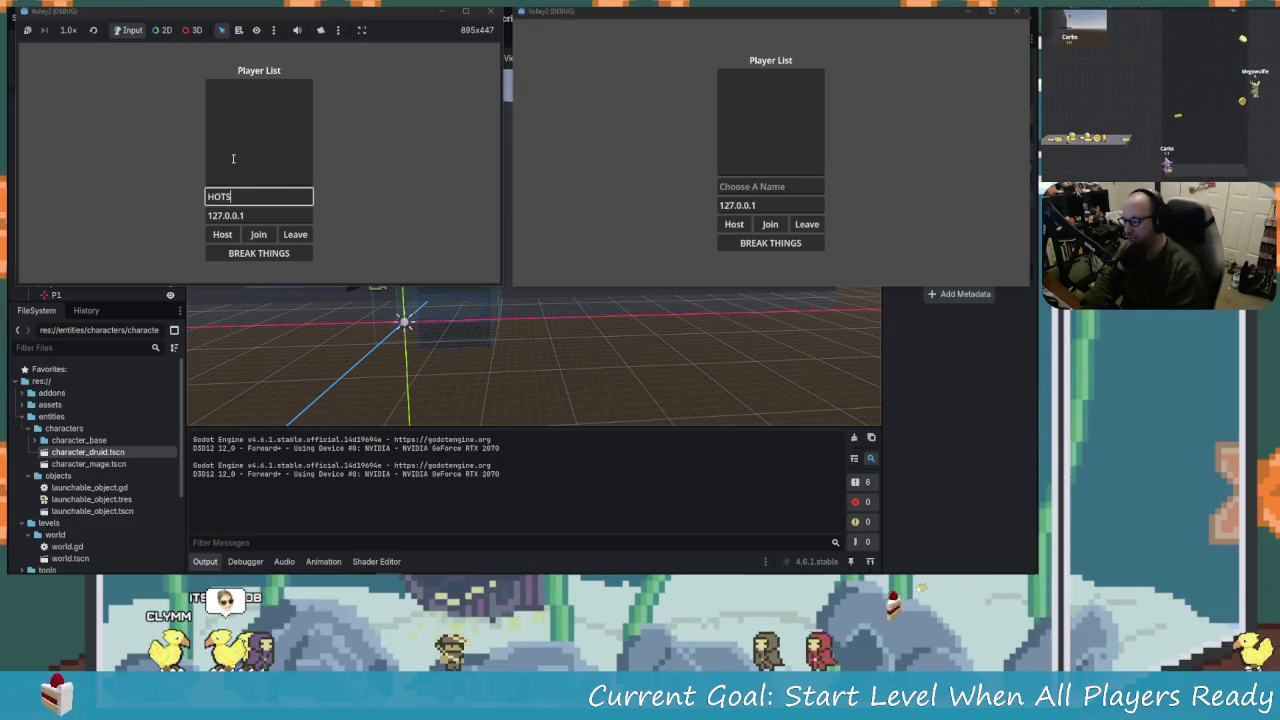
pyautogui.click(746, 184)
pyautogui.write('S')
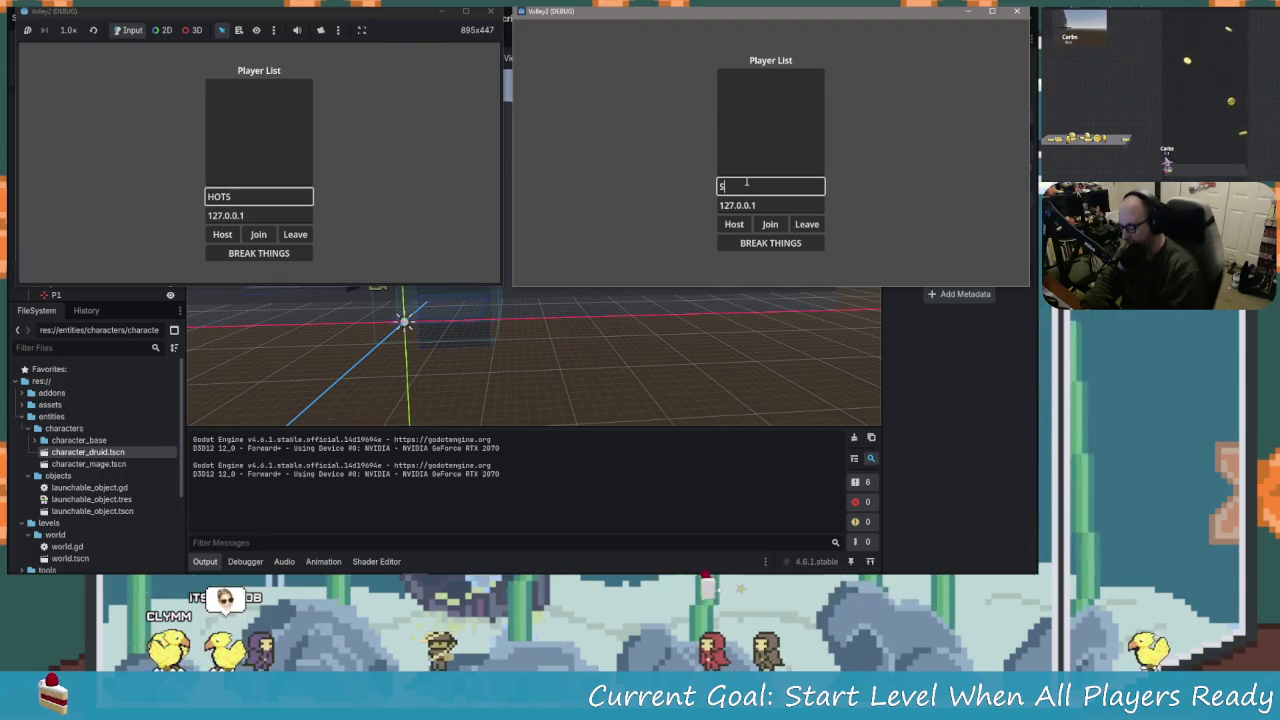
pyautogui.write('OUP')
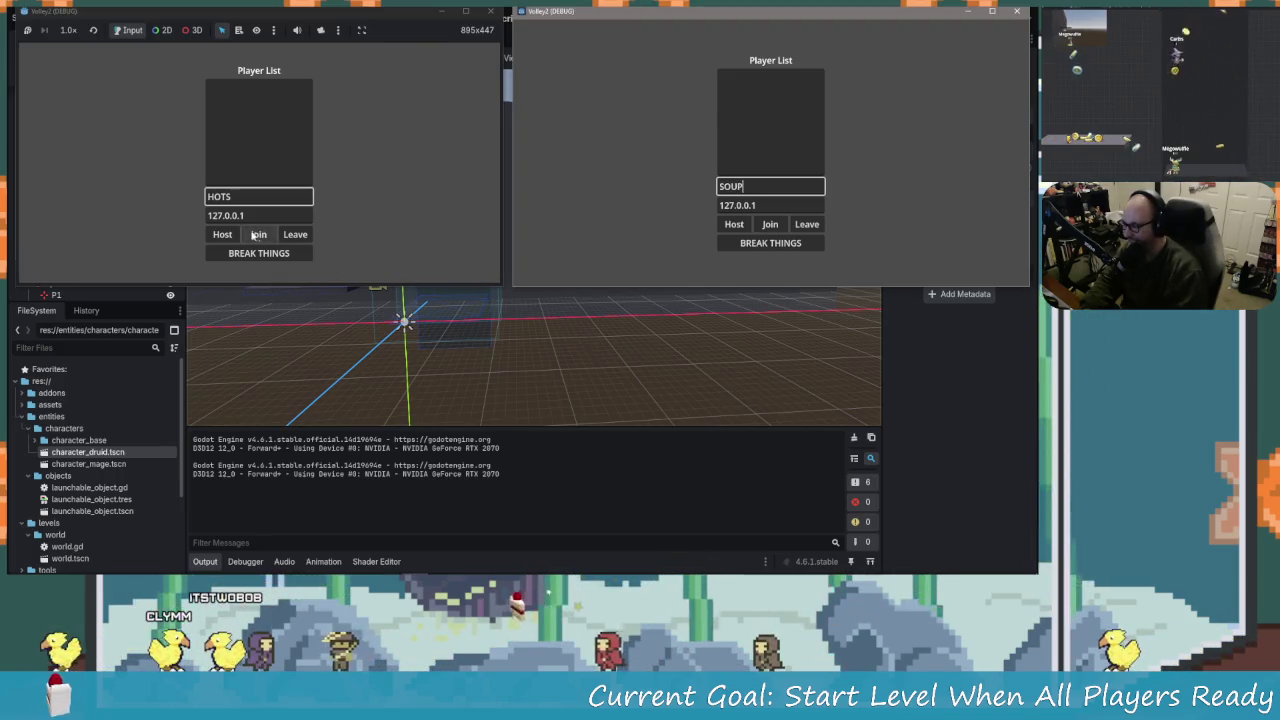
pyautogui.click(224, 234)
pyautogui.click(770, 224)
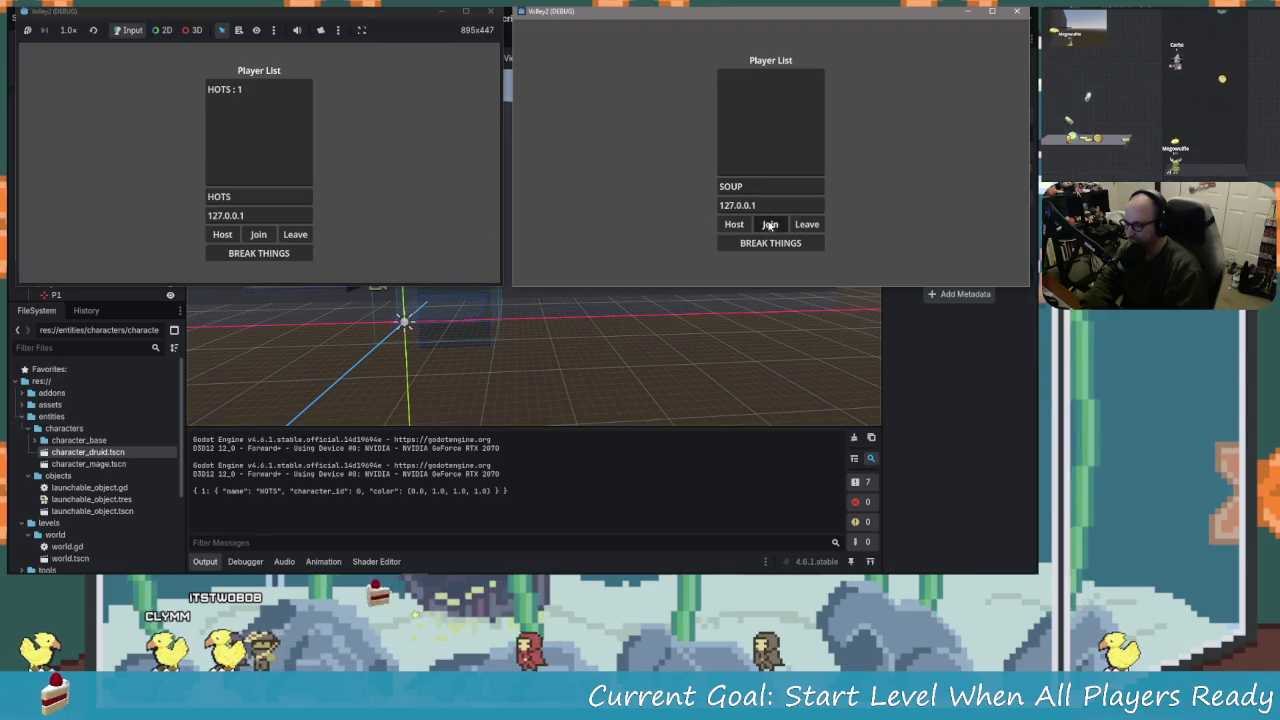
pyautogui.click(296, 256)
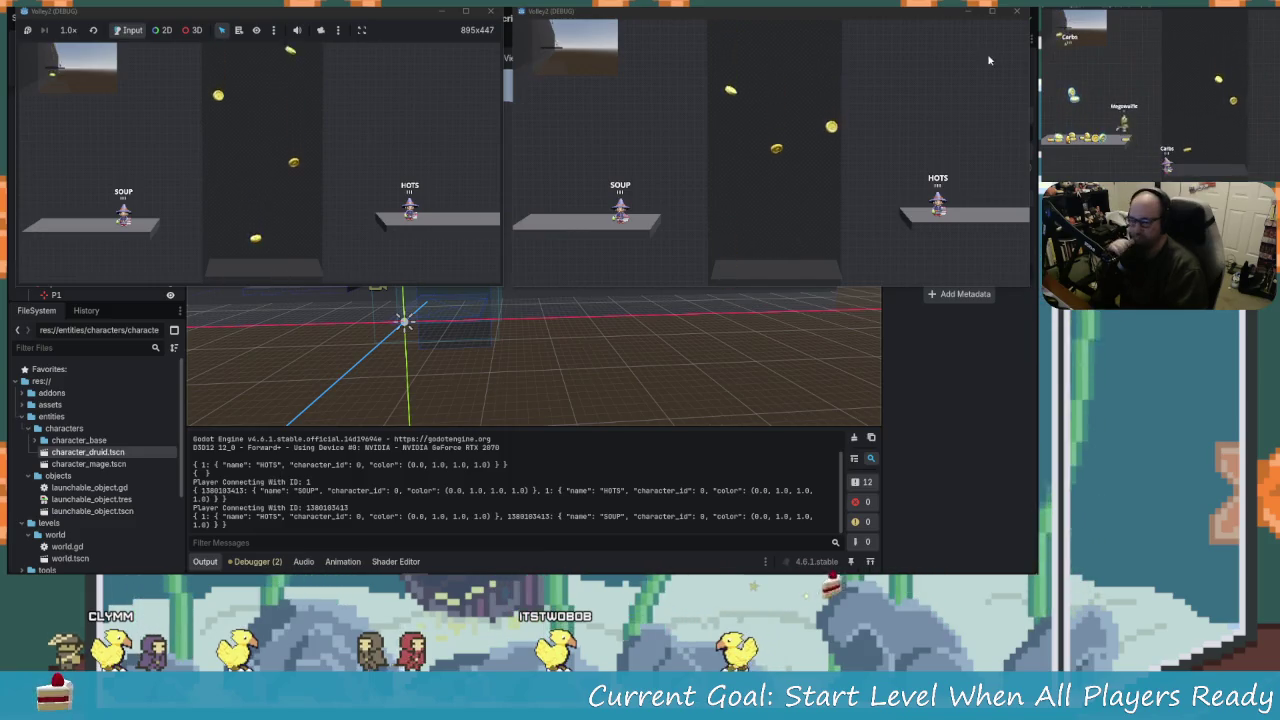
pyautogui.click(1016, 10)
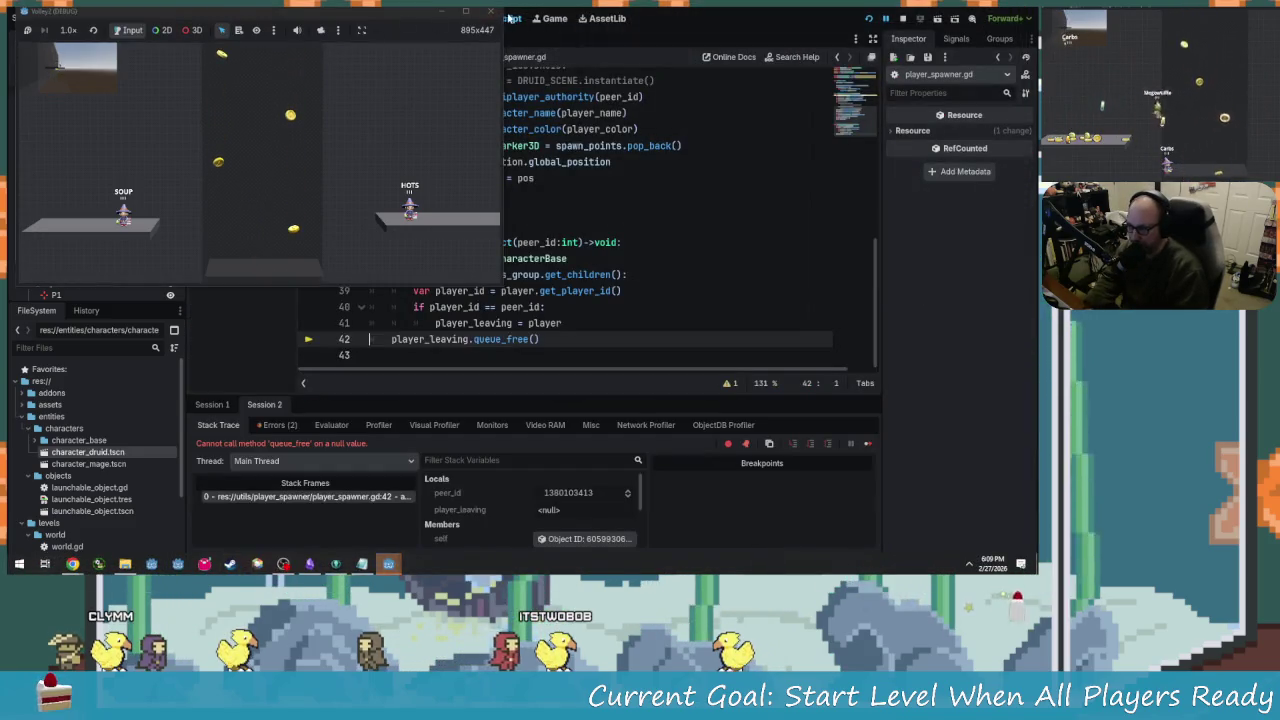
# Close the remaining game window and end the paused debug session.
pyautogui.click(508, 18)
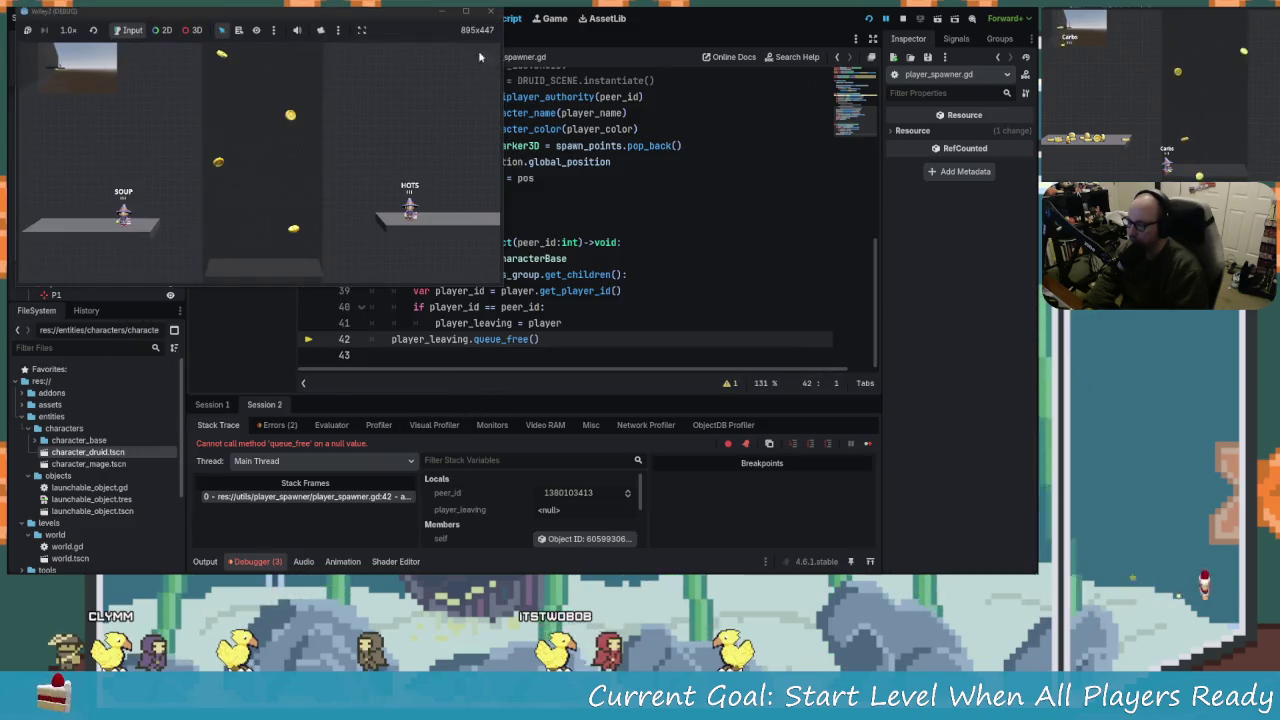
pyautogui.click(490, 10)
pyautogui.moveTo(536, 192); pyautogui.dragTo(612, 176)
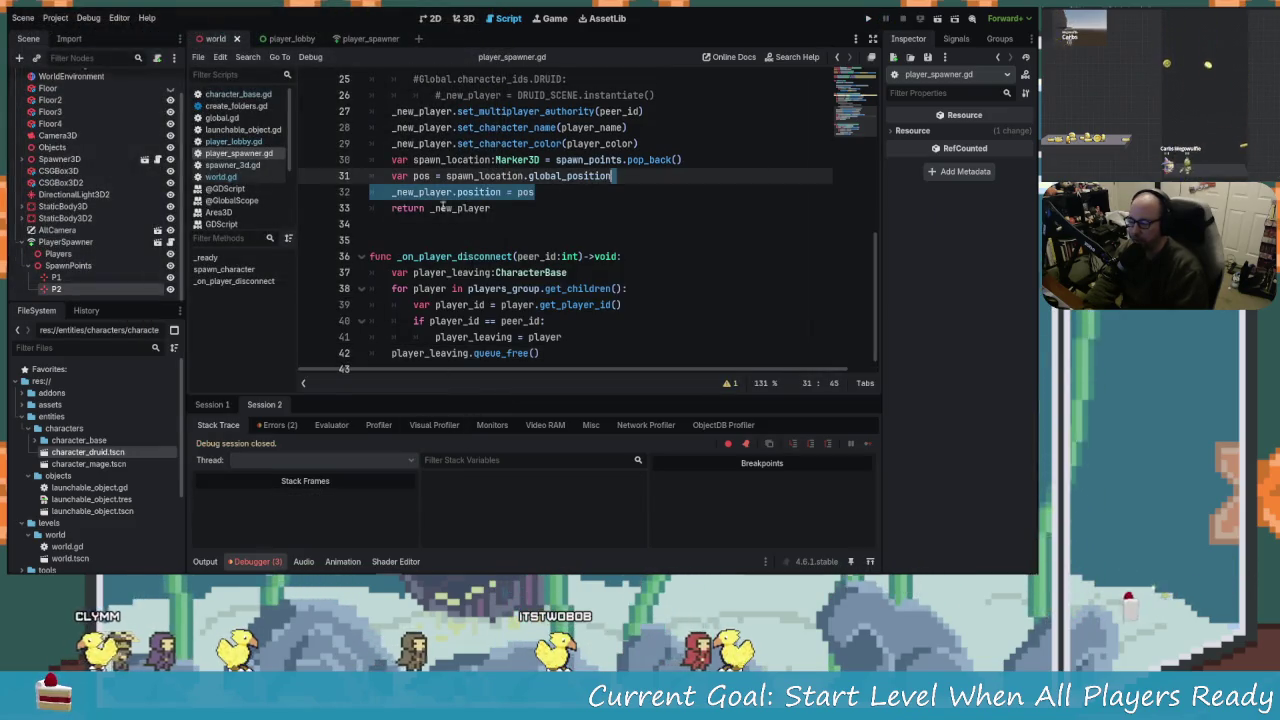
# Drag the P1 spawn point further left in the 3D view and save the world scene.
pyautogui.click(460, 18)
pyautogui.scroll(3, 365, 270)
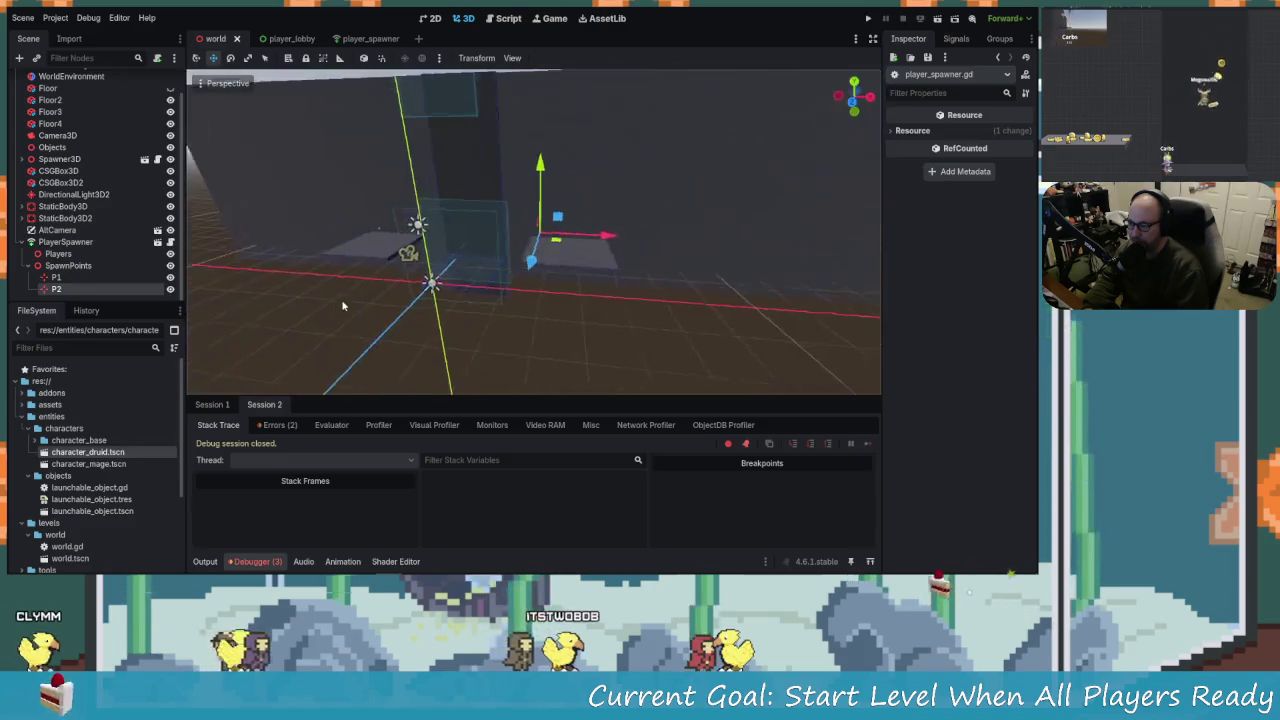
pyautogui.moveTo(349, 276); pyautogui.dragTo(226, 252)
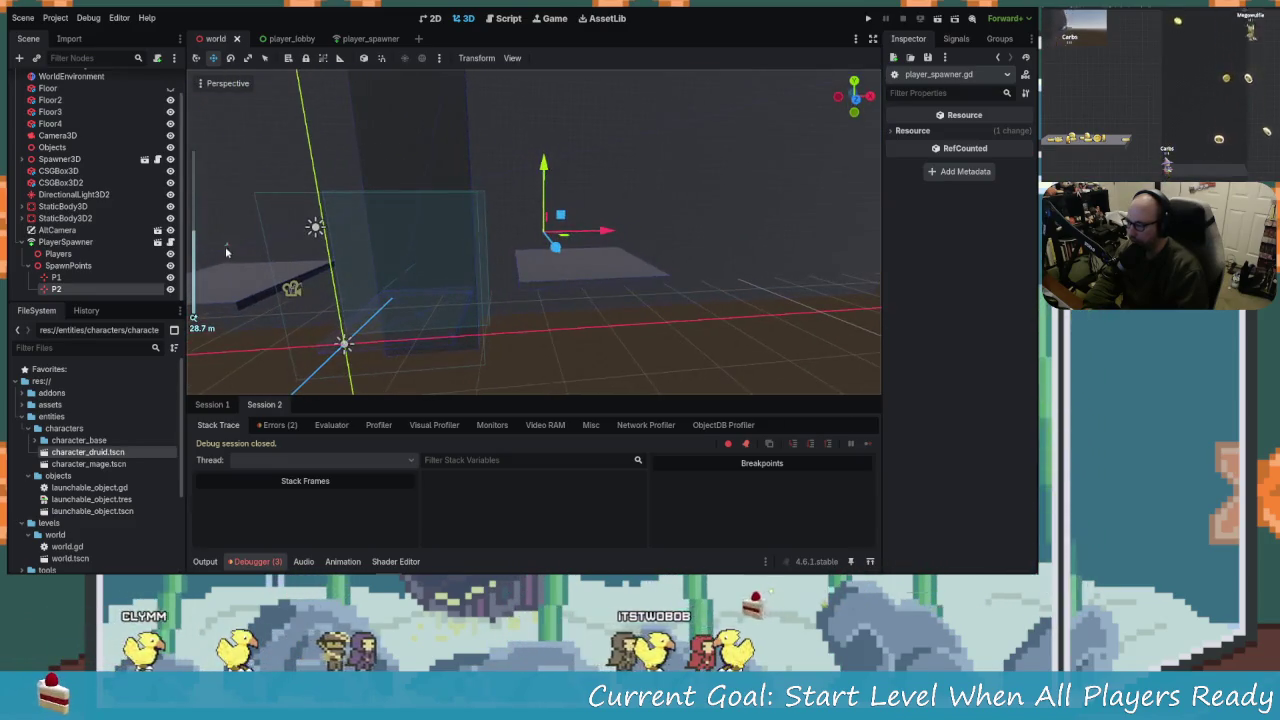
pyautogui.click(228, 248)
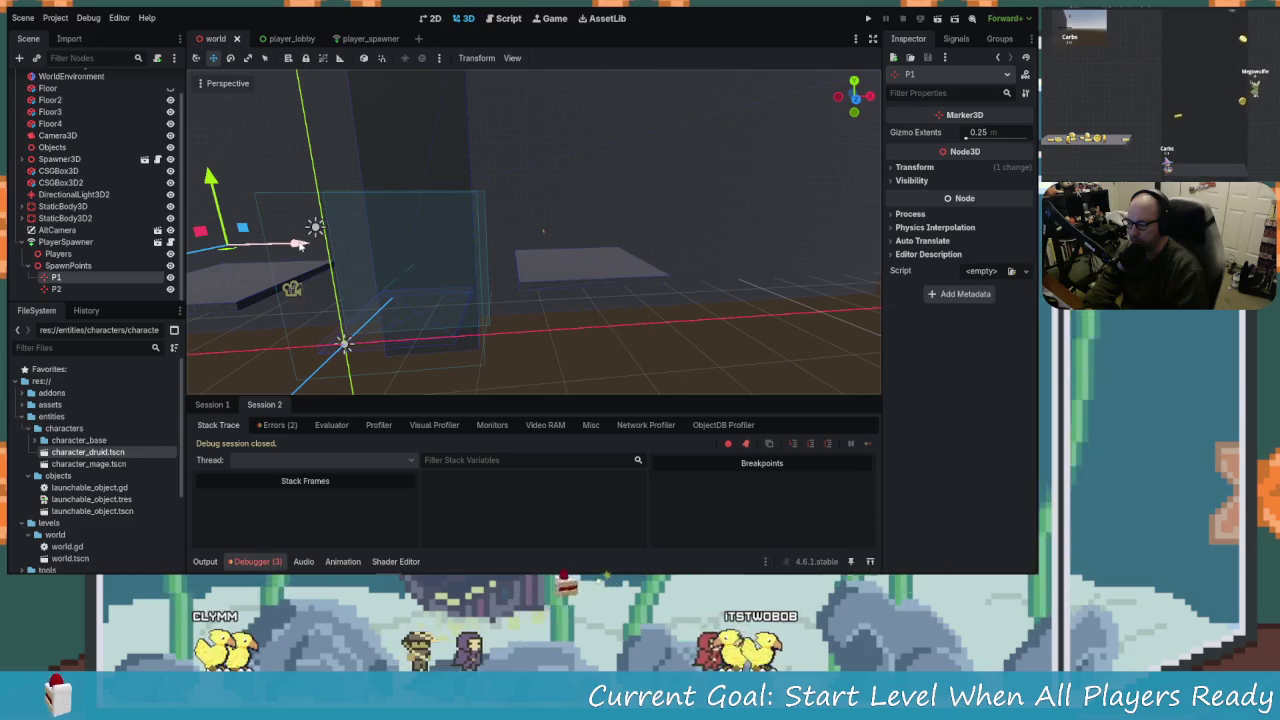
pyautogui.moveTo(300, 245)
pyautogui.mouseDown()
pyautogui.moveTo(243, 253)
pyautogui.moveTo(430, 300)
pyautogui.mouseUp()
pyautogui.scroll(-3, 243, 253)
pyautogui.hotkey('ctrl', 's')
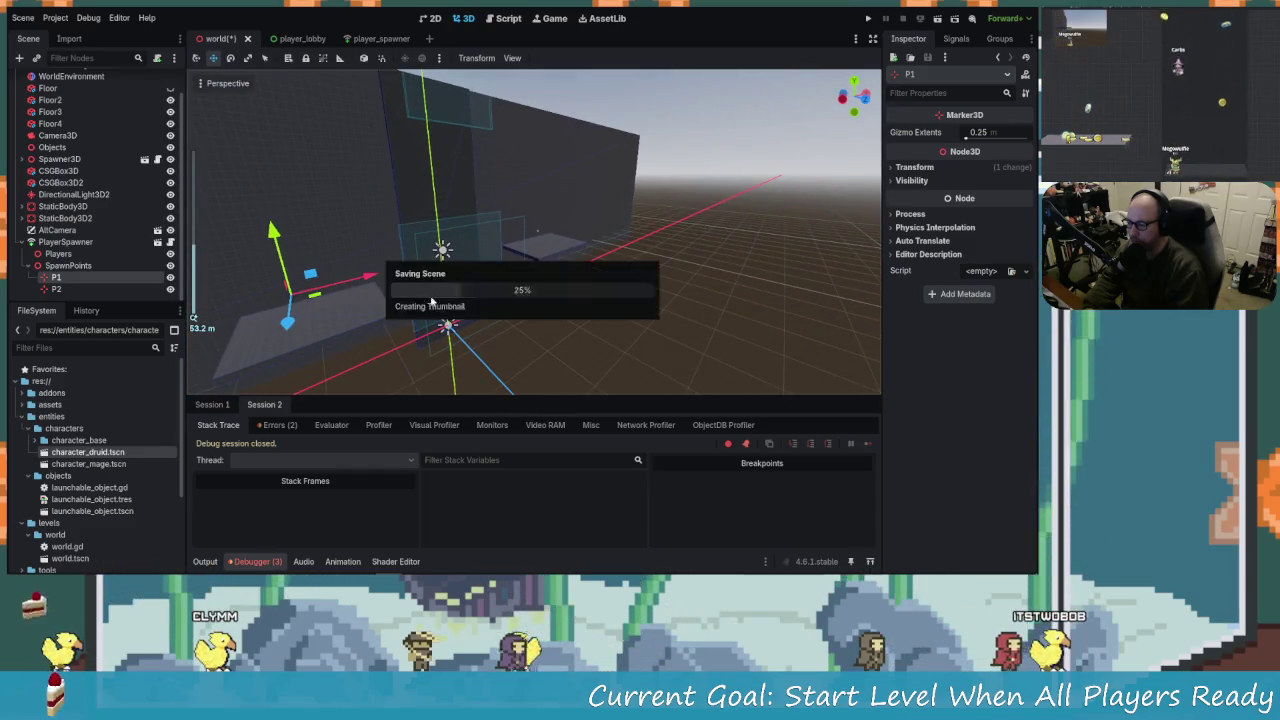
# Rerun the game, host as RIGHT? and join as MAYBE?, then close the game windows.
pyautogui.click(869, 19)
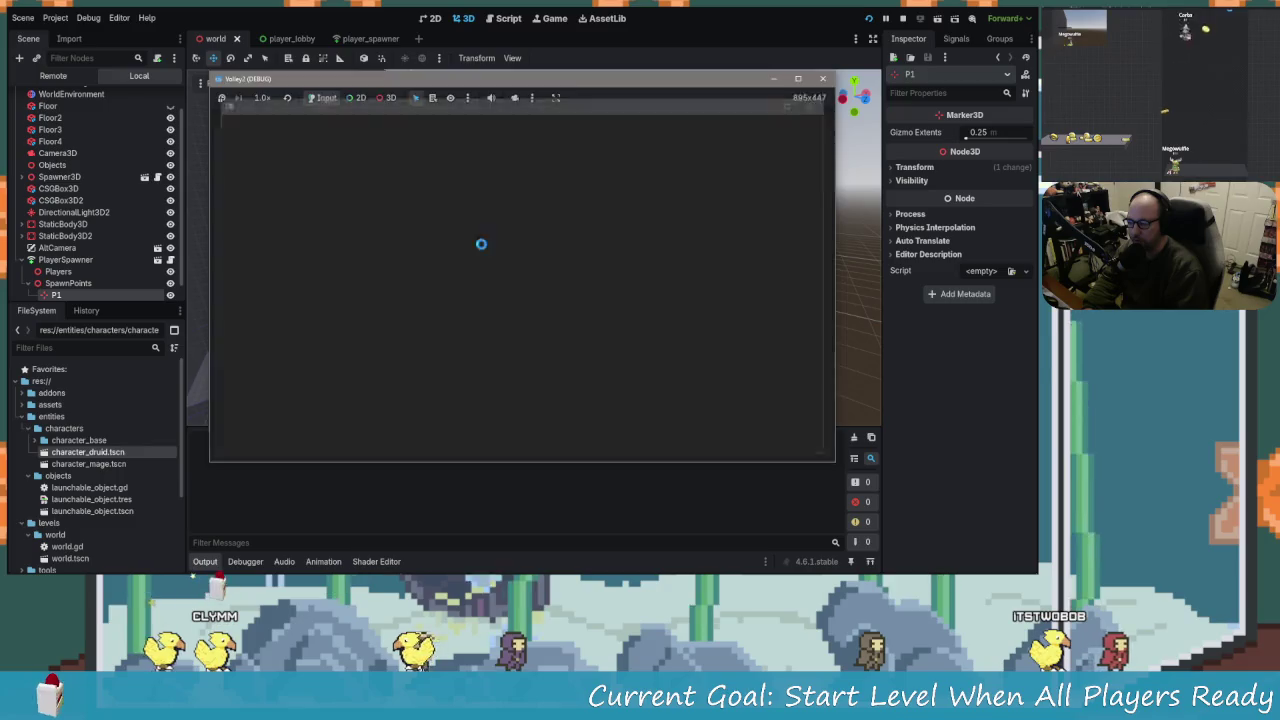
pyautogui.click(521, 315)
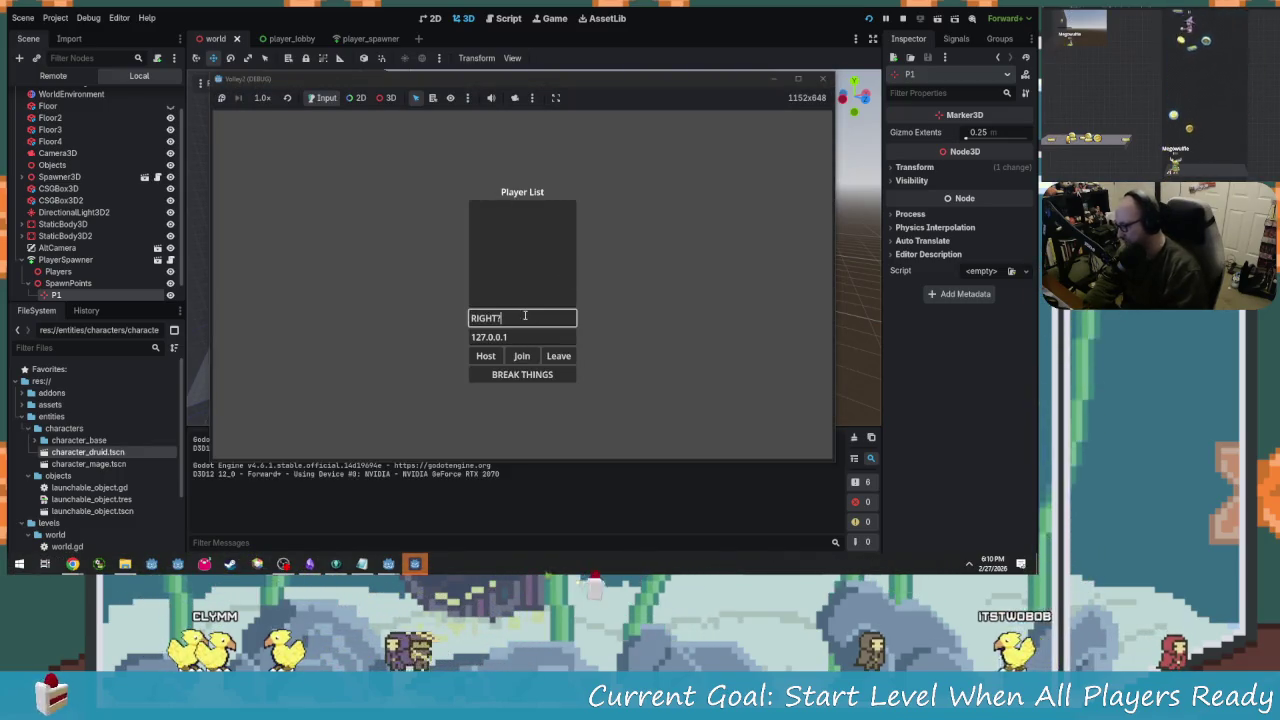
pyautogui.click(485, 356)
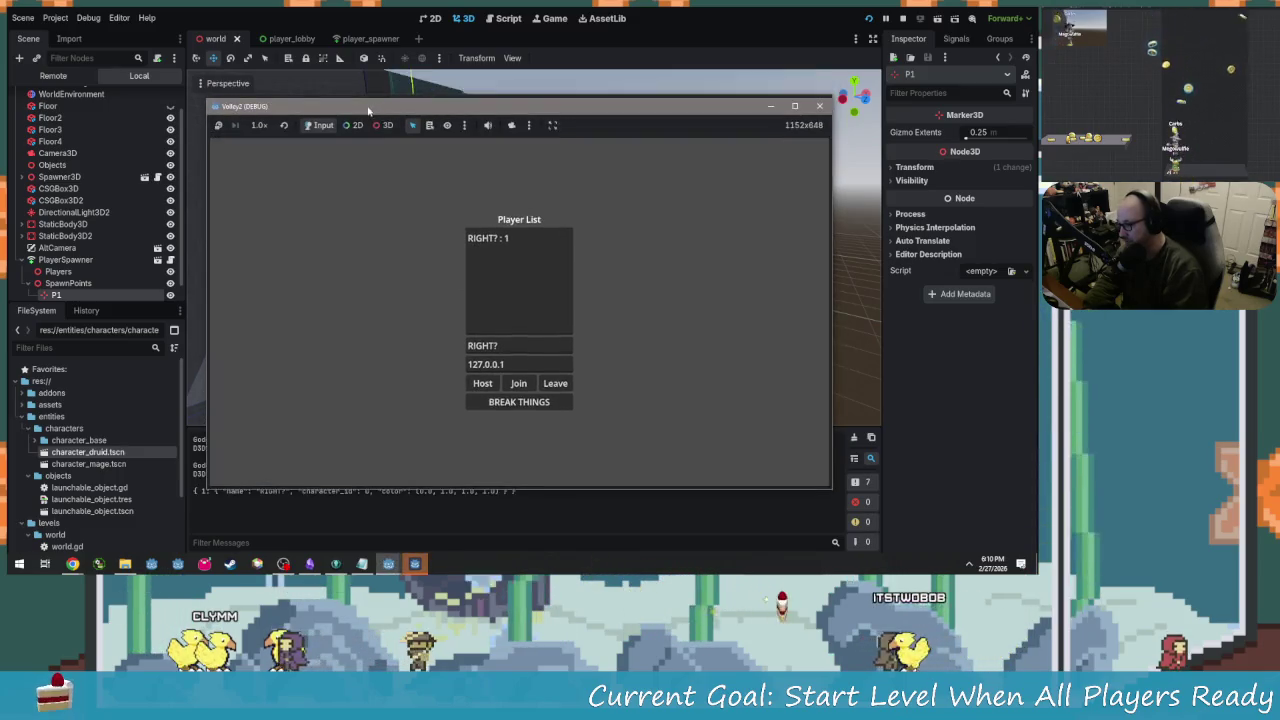
pyautogui.moveTo(378, 84); pyautogui.dragTo(446, 201)
pyautogui.click(532, 318)
pyautogui.write('MAYBE?')
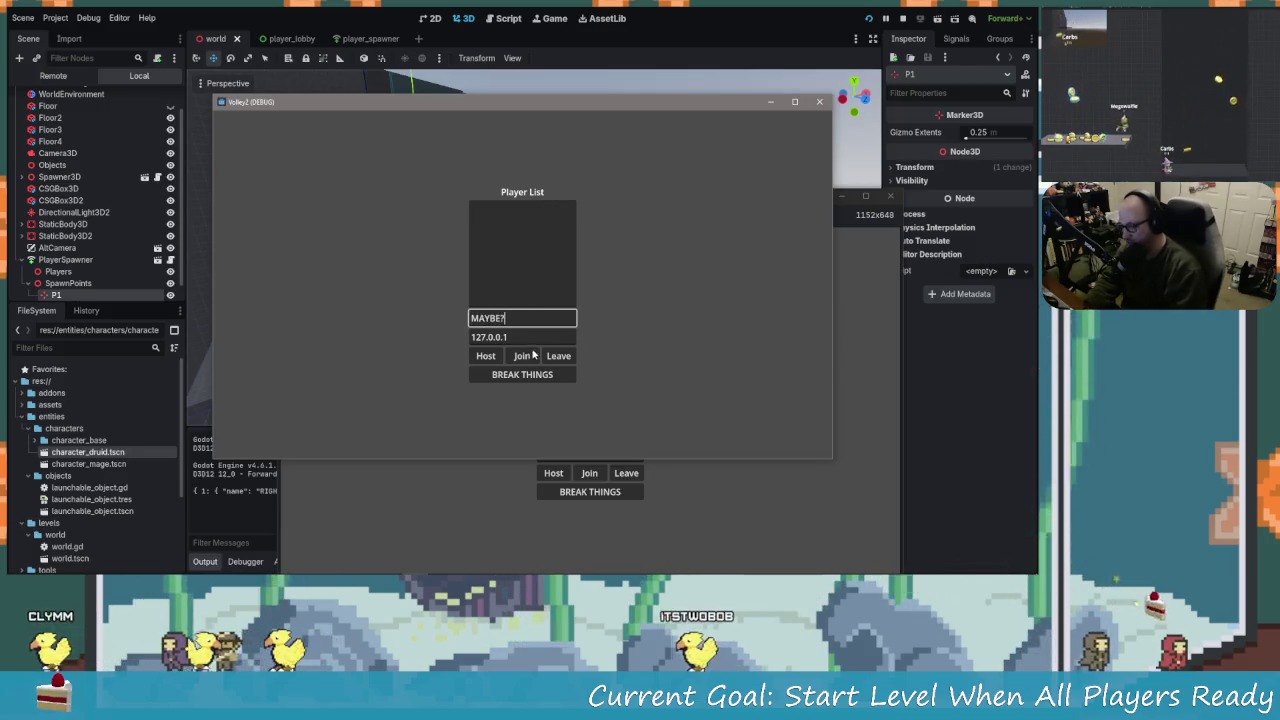
pyautogui.click(521, 356)
pyautogui.click(613, 492)
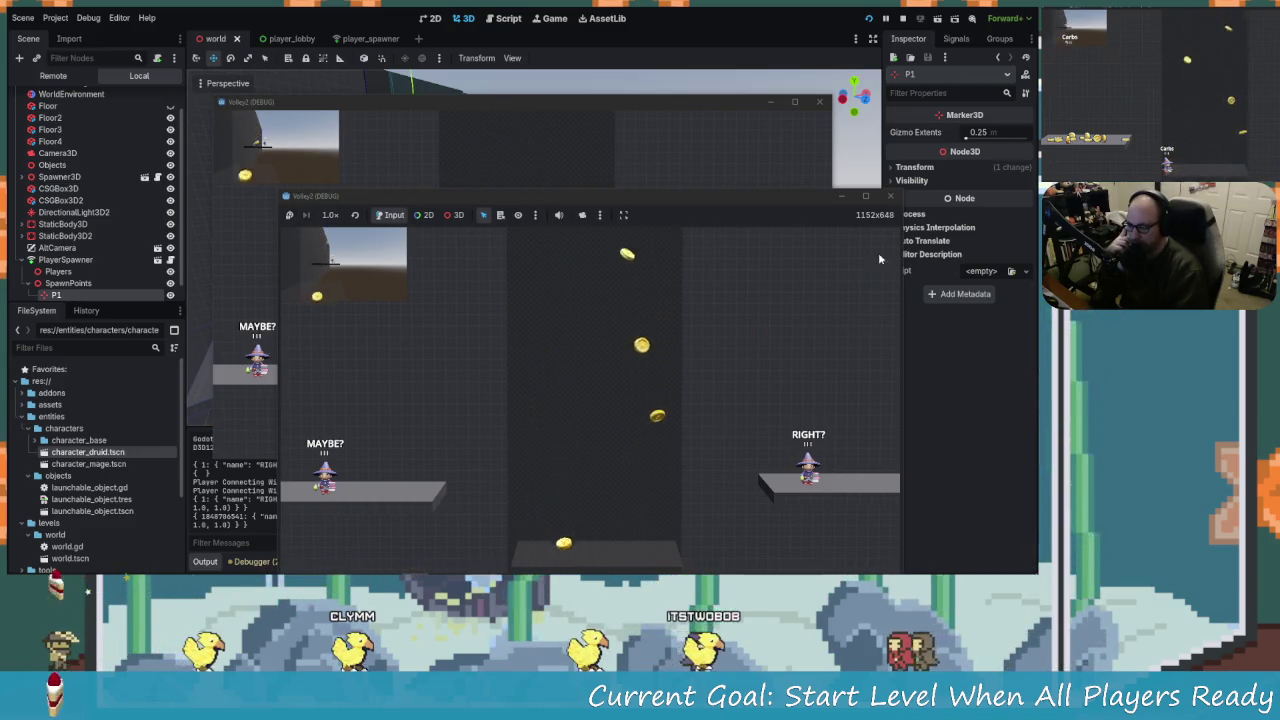
pyautogui.click(890, 195)
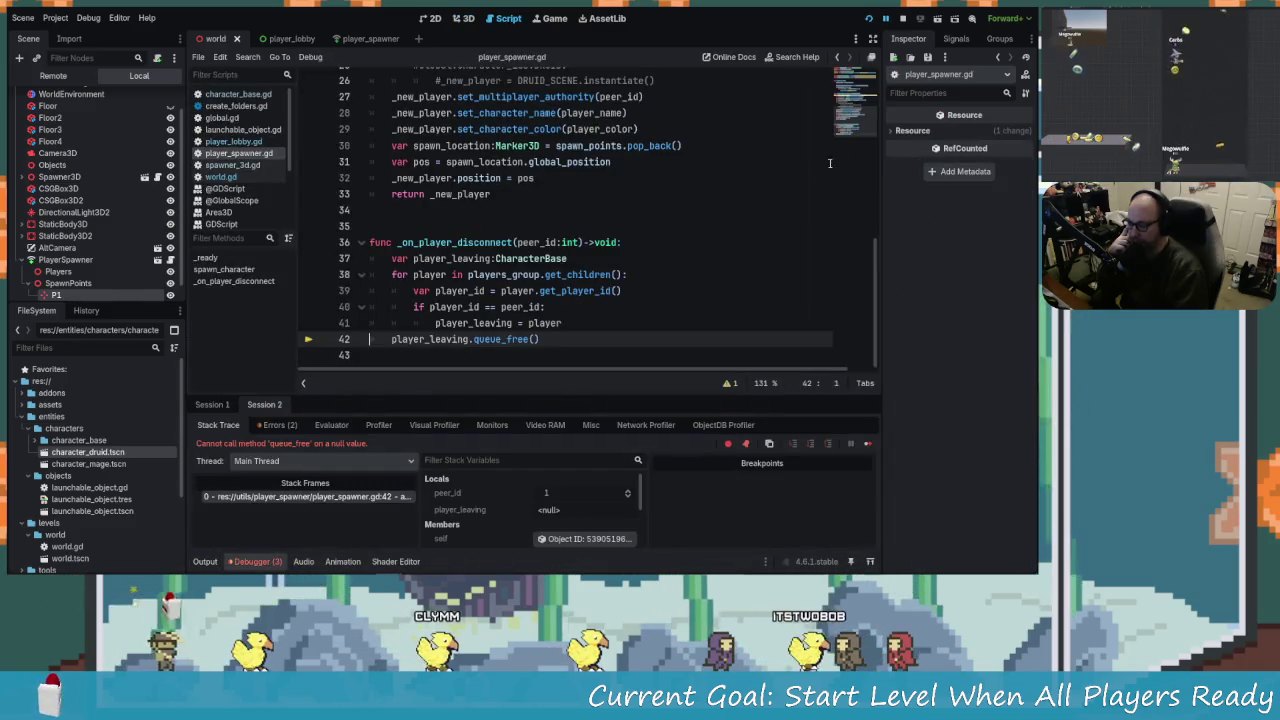
# Stop the paused debug session, review the pos lines 31–32, and clear the debugger errors.
pyautogui.click(903, 19)
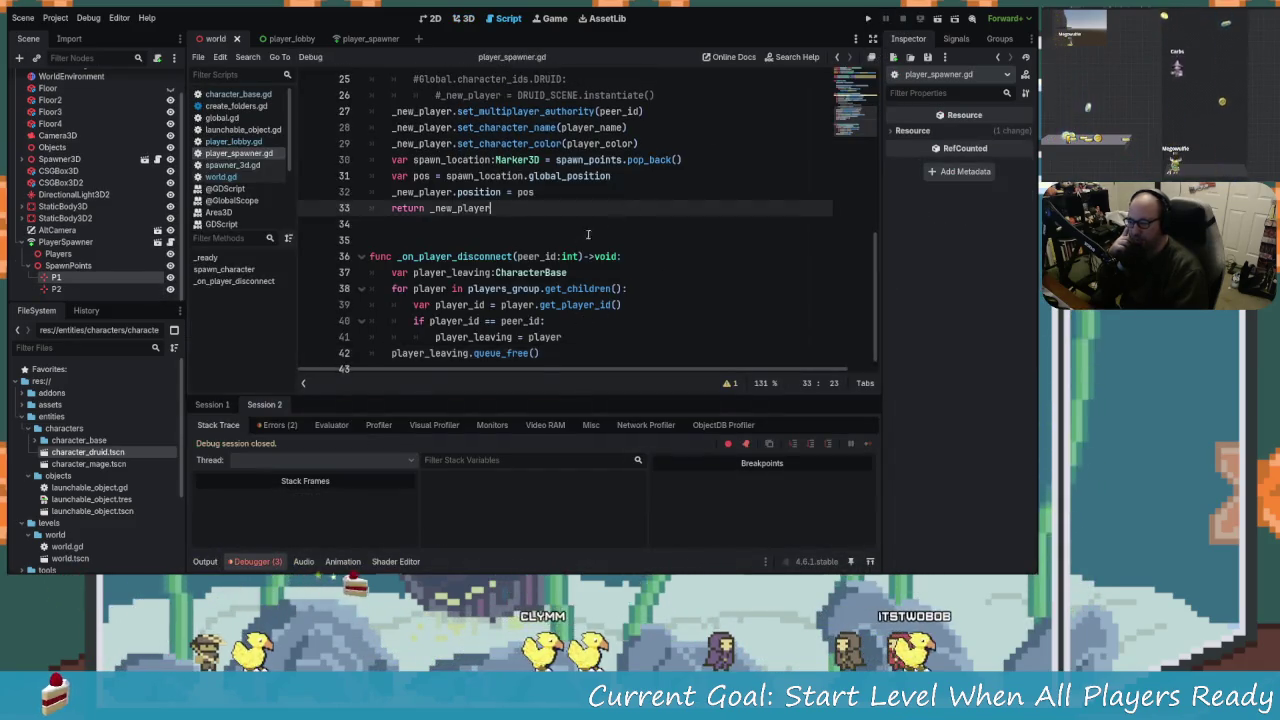
pyautogui.scroll(3, 520, 250)
pyautogui.click(400, 290)
pyautogui.moveTo(395, 290)
pyautogui.mouseDown()
pyautogui.moveTo(447, 274)
pyautogui.moveTo(517, 288)
pyautogui.mouseUp()
pyautogui.click(594, 285)
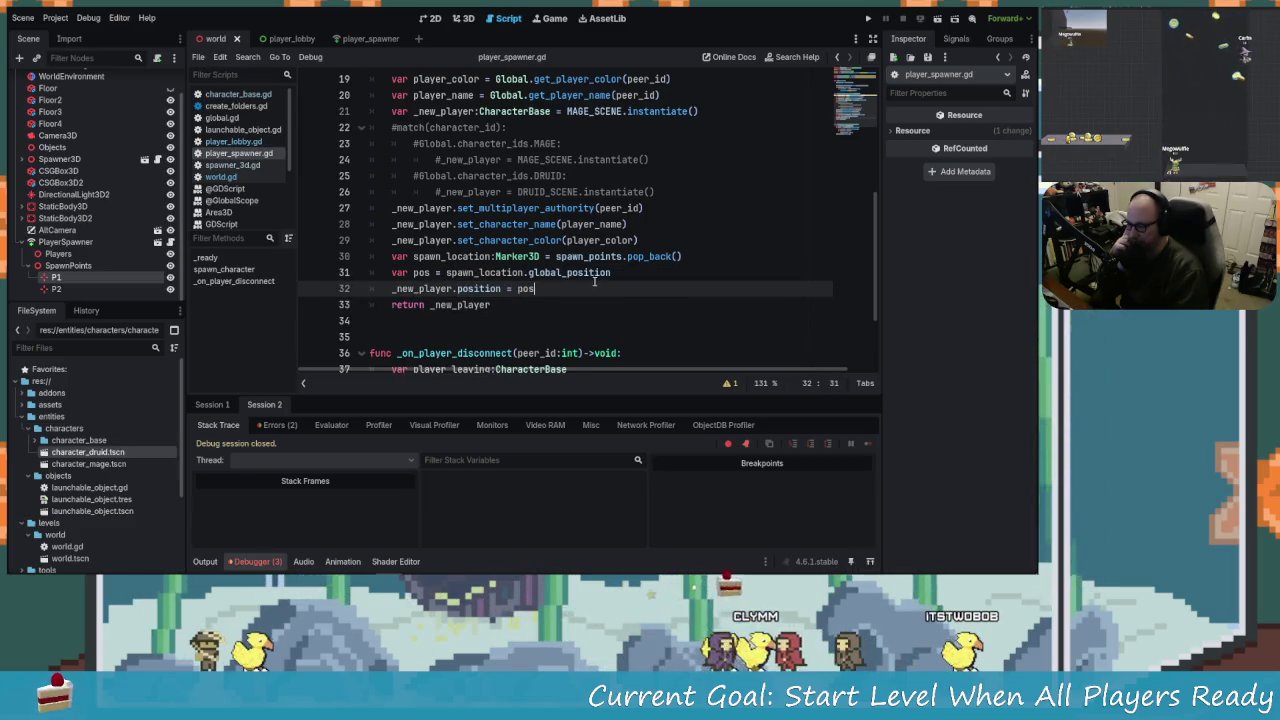
pyautogui.click(578, 272)
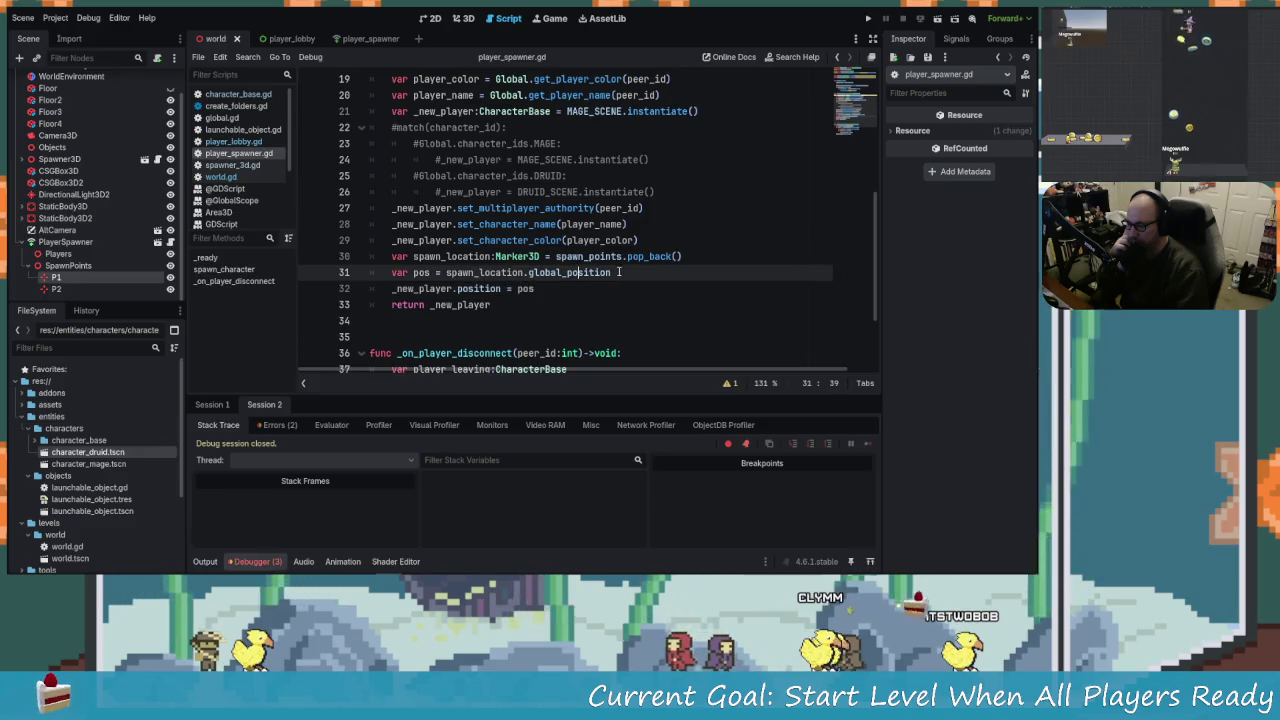
pyautogui.moveTo(610, 274)
pyautogui.mouseDown()
pyautogui.moveTo(500, 288)
pyautogui.moveTo(422, 273)
pyautogui.mouseUp()
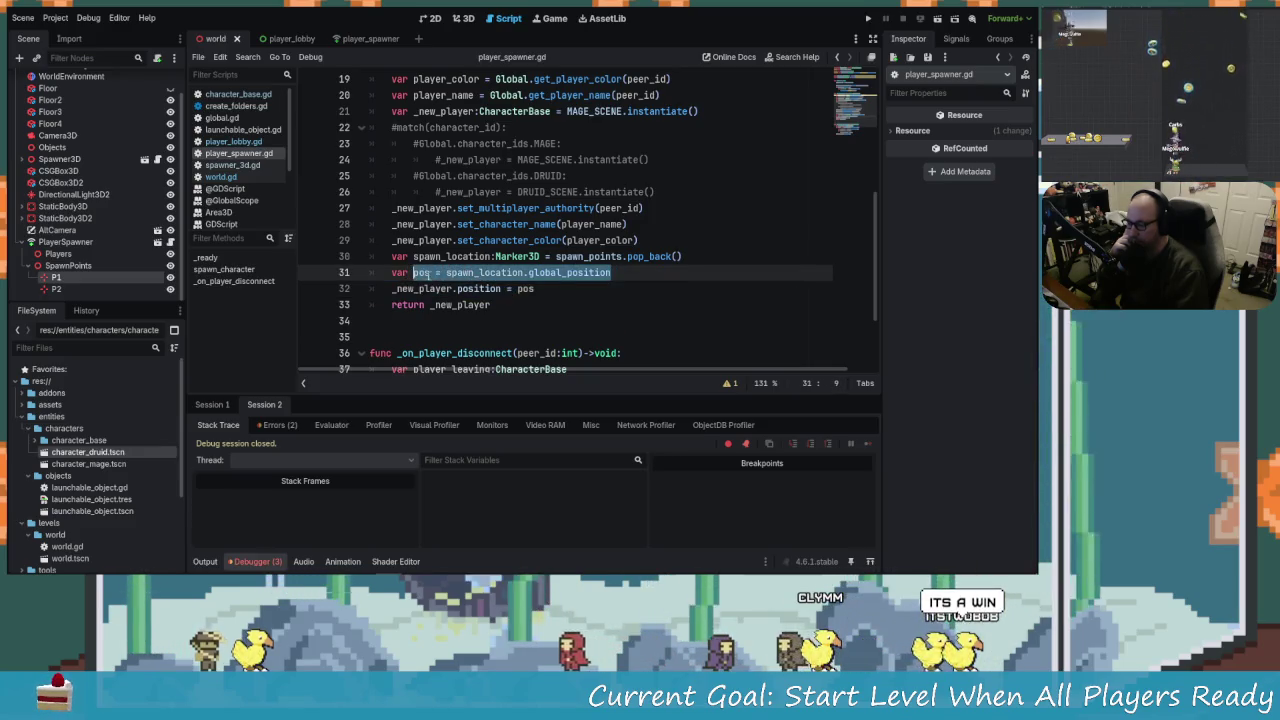
pyautogui.click(531, 289)
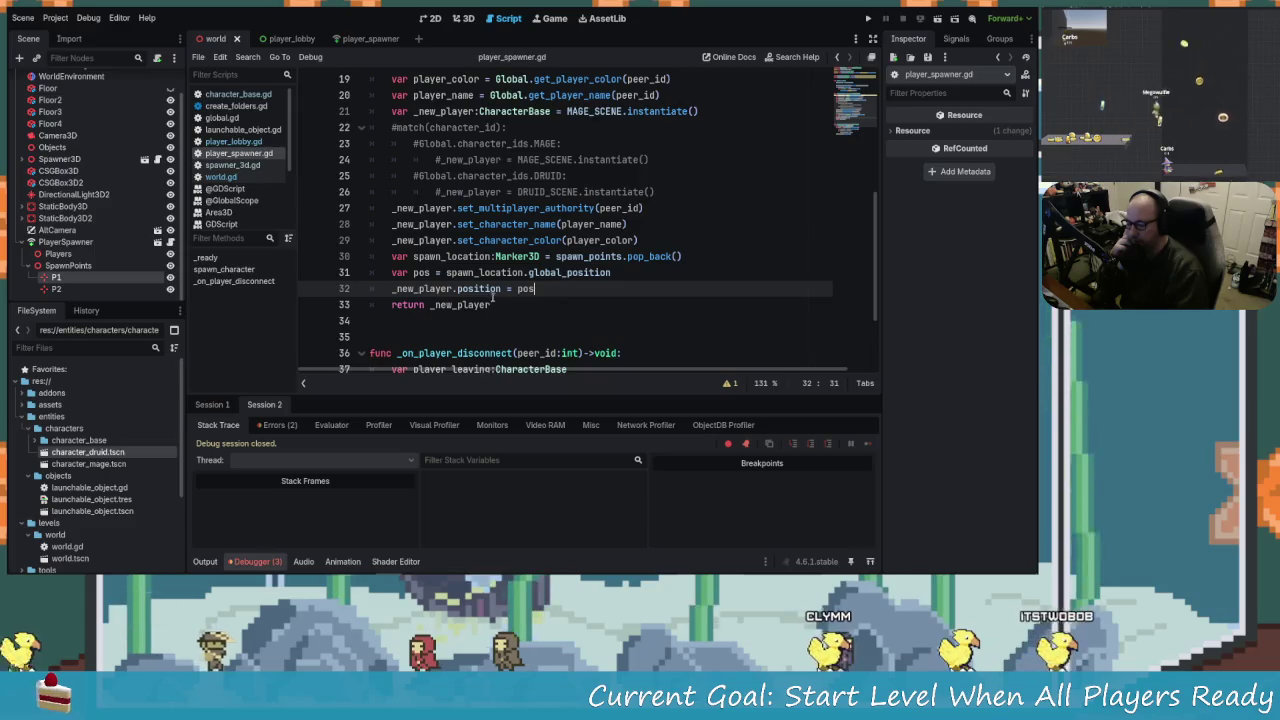
pyautogui.click(278, 425)
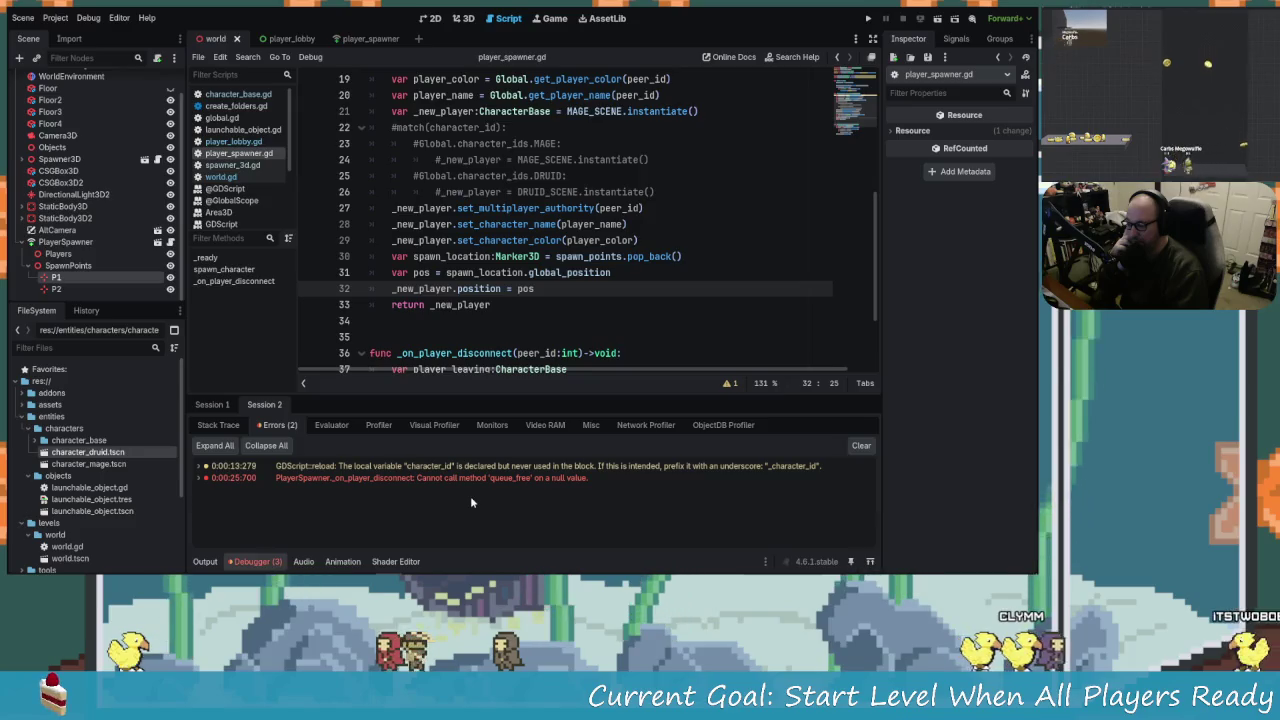
pyautogui.click(853, 452)
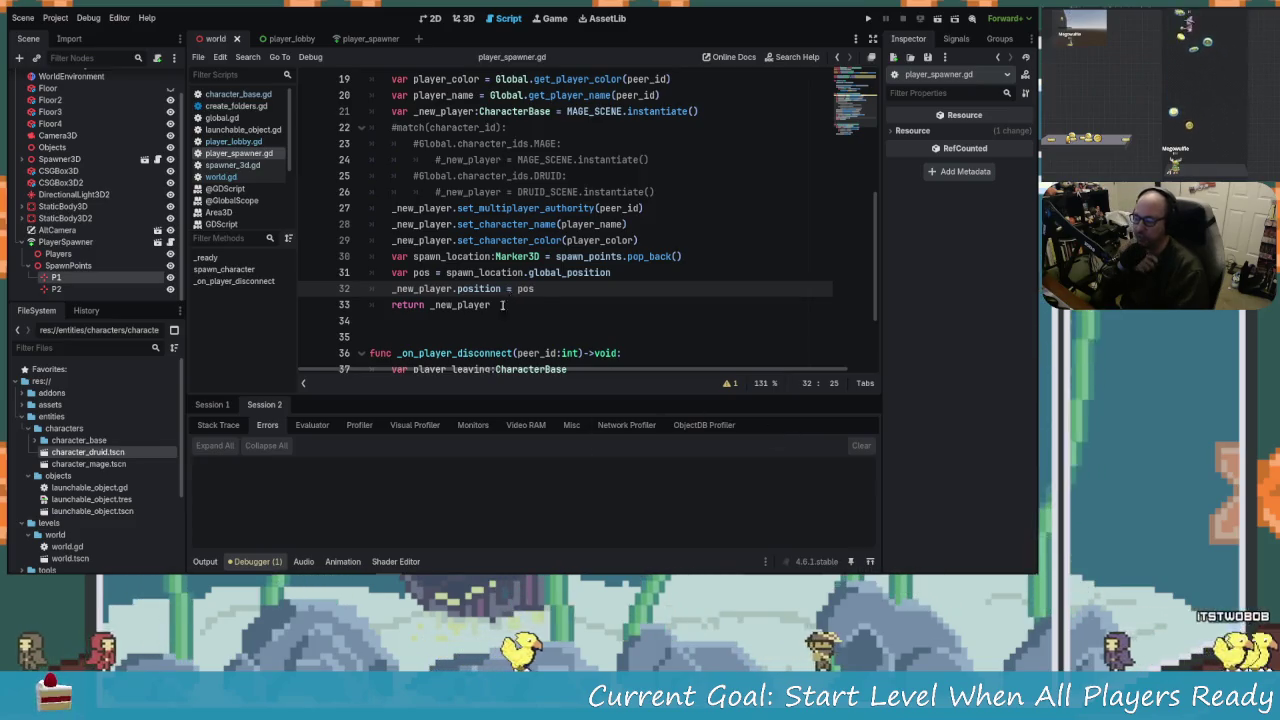
# Open the emoji picker at the end of line 32, search 'wow', then dismiss it.
pyautogui.click(549, 286)
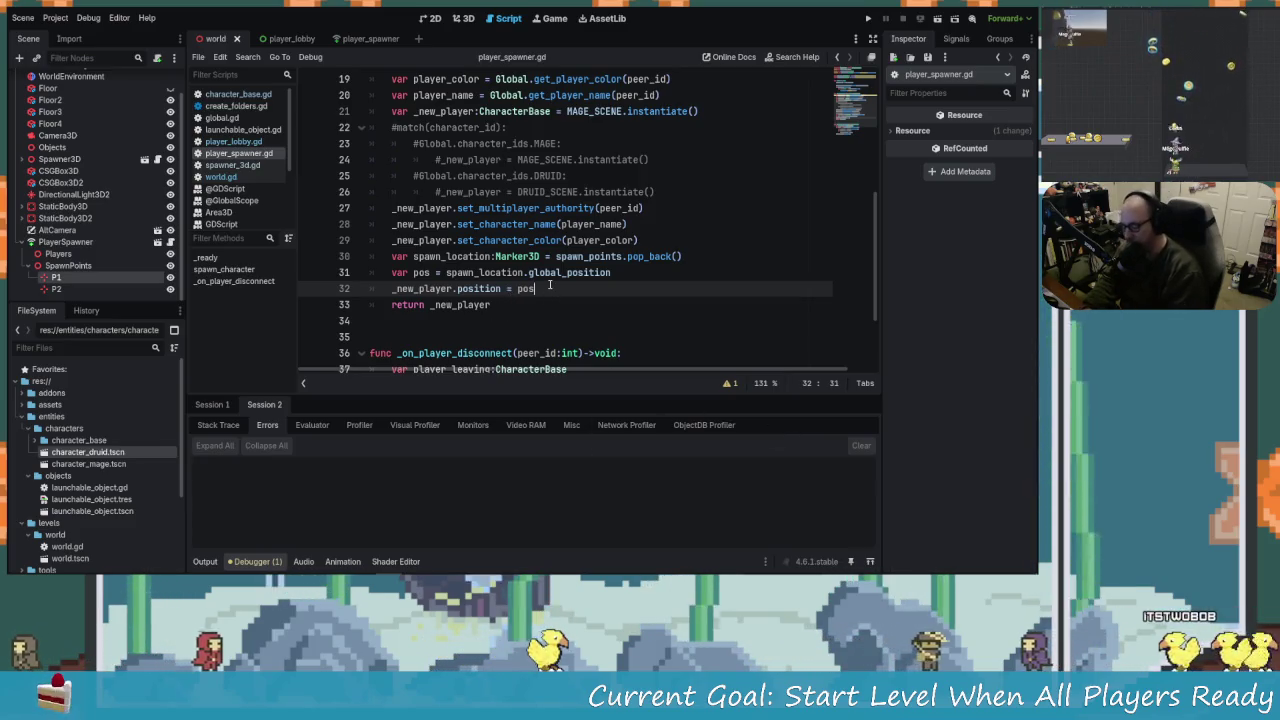
pyautogui.press('super+period')
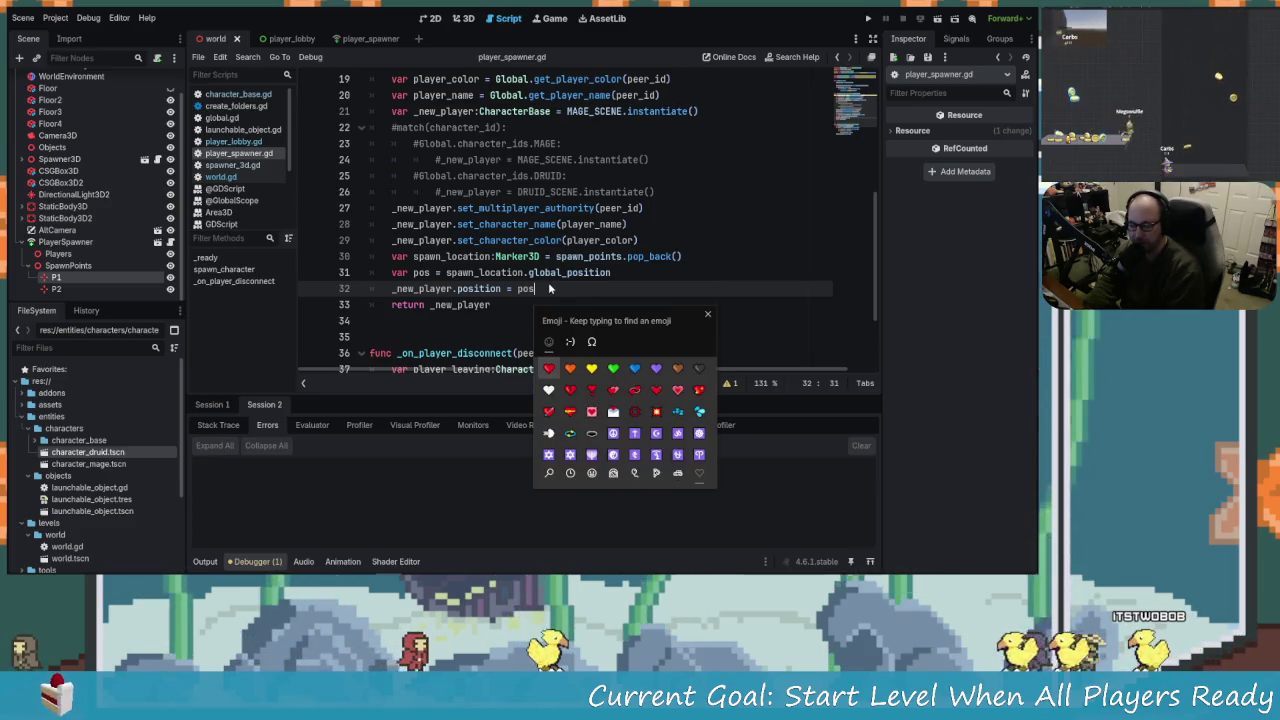
pyautogui.write('wow')
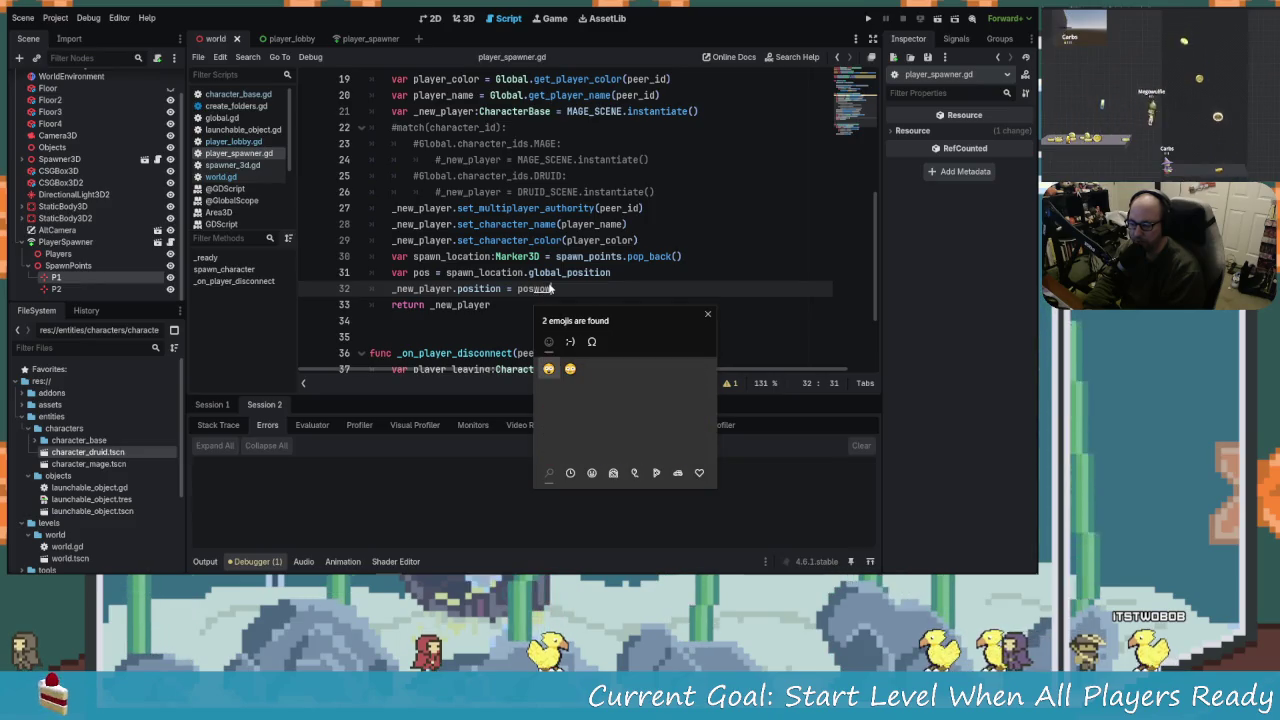
pyautogui.press('Escape')
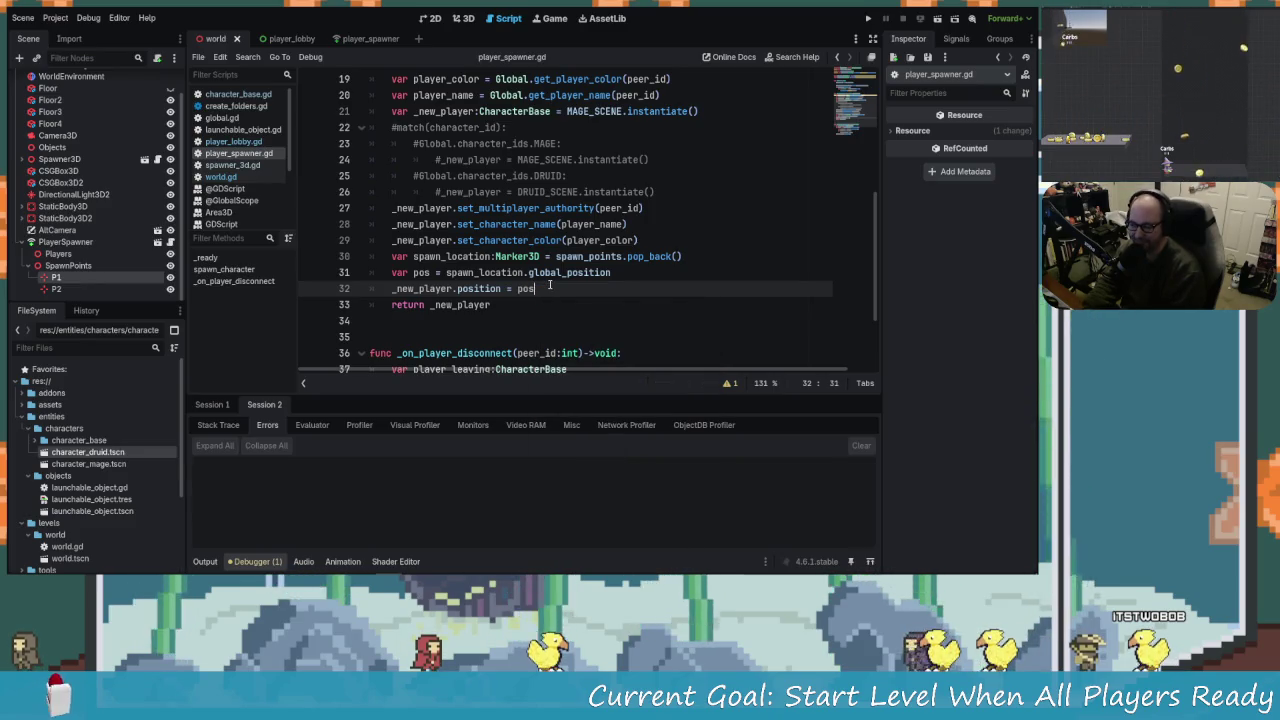
pyautogui.scroll(-2, 543, 275)
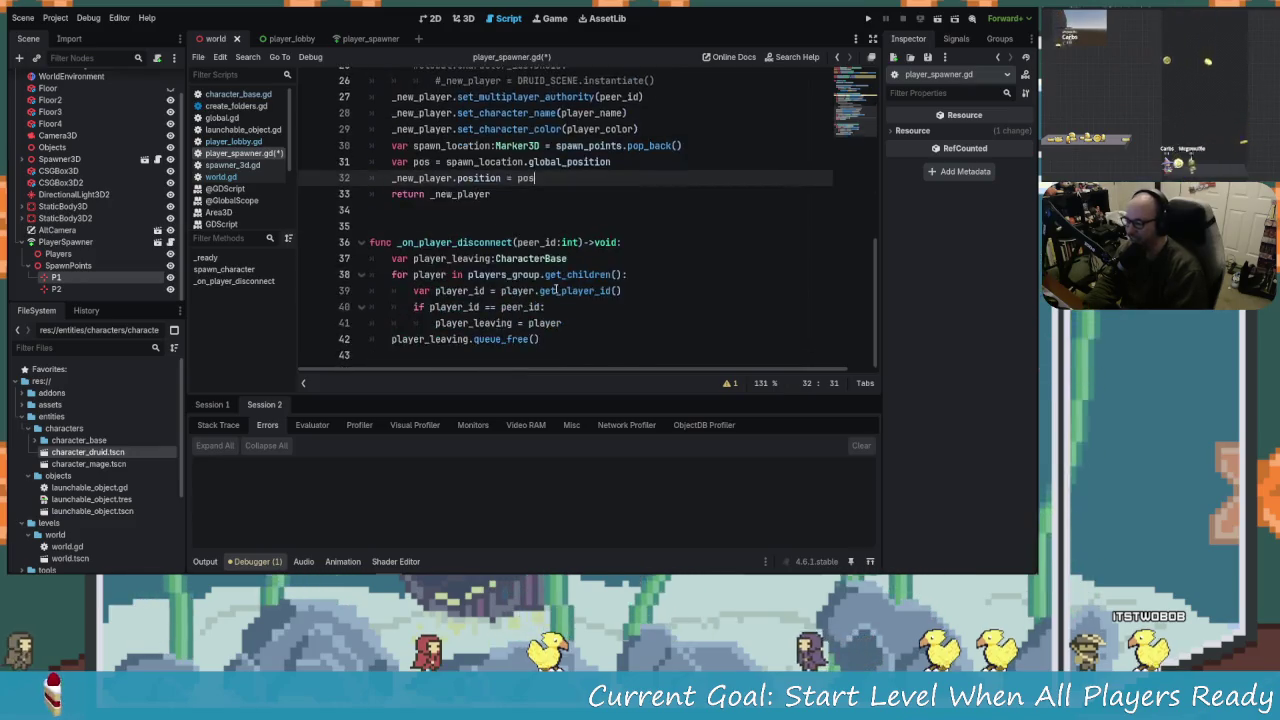
# Delete the pos declaration, move spawn_location.global_position into the position assignment, and save.
pyautogui.scroll(2, 567, 289)
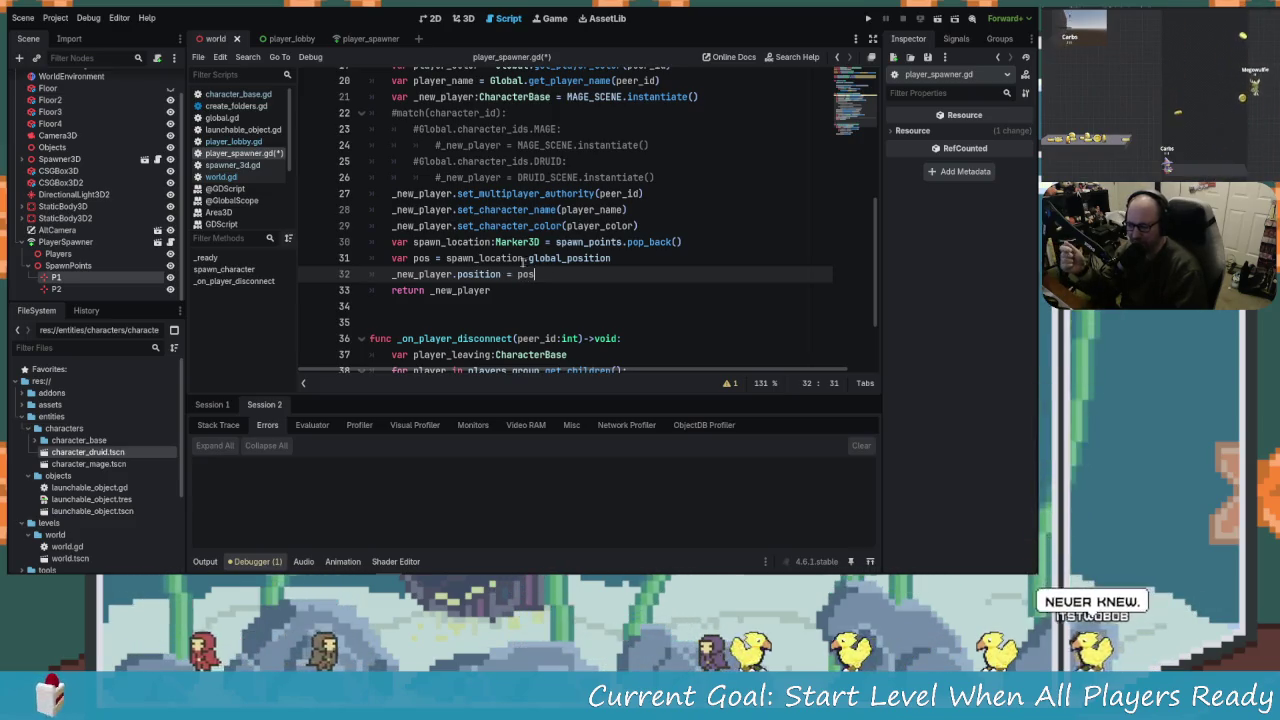
pyautogui.tripleClick(447, 258)
pyautogui.scroll(1, 502, 289)
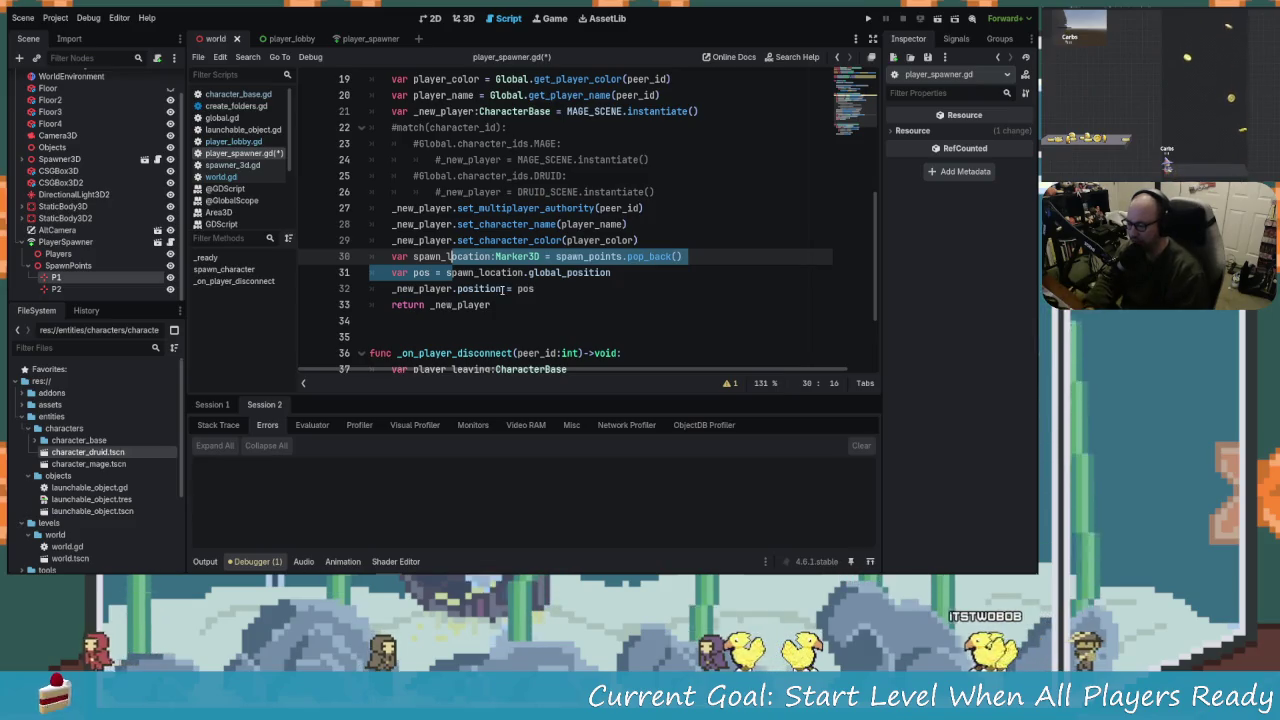
pyautogui.press('Right')
pyautogui.press('BackSpace')
pyautogui.press('BackSpace')
pyautogui.press('BackSpace')
pyautogui.press('BackSpace')
pyautogui.moveTo(452, 272); pyautogui.dragTo(391, 272)
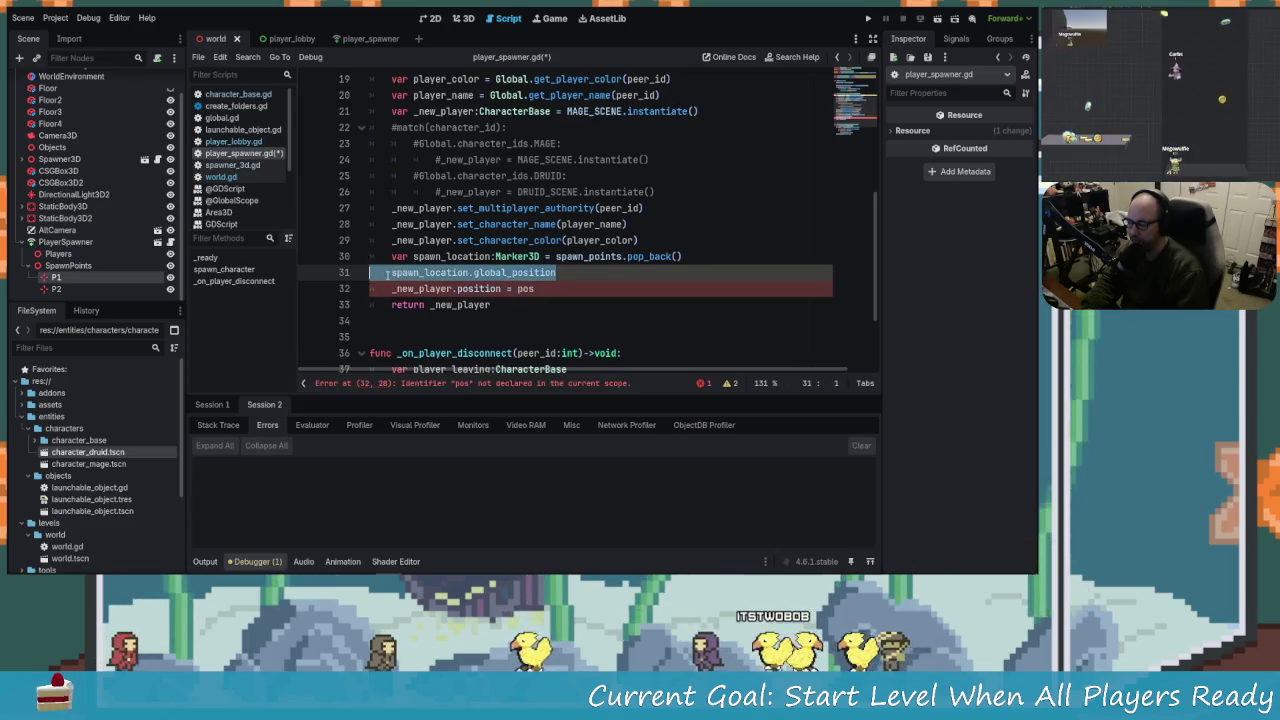
pyautogui.moveTo(470, 272)
pyautogui.mouseDown()
pyautogui.moveTo(538, 290)
pyautogui.moveTo(519, 290)
pyautogui.mouseUp()
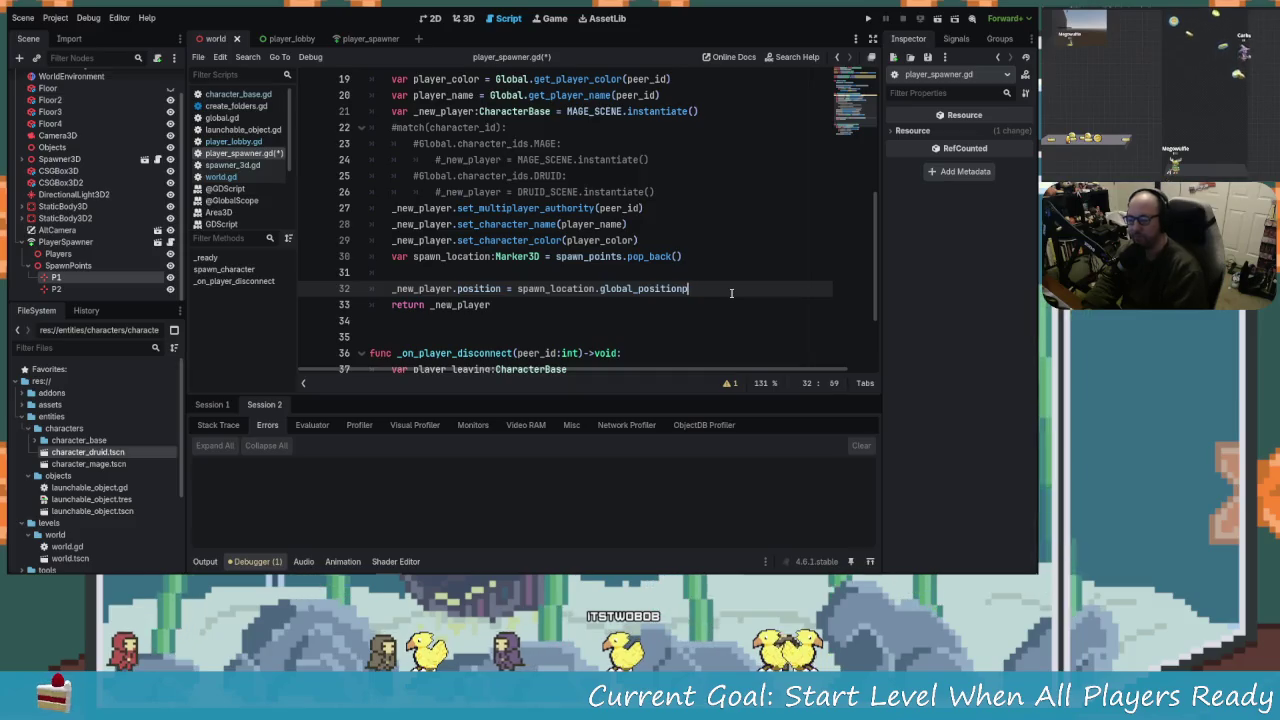
pyautogui.hotkey('ctrl', 's')
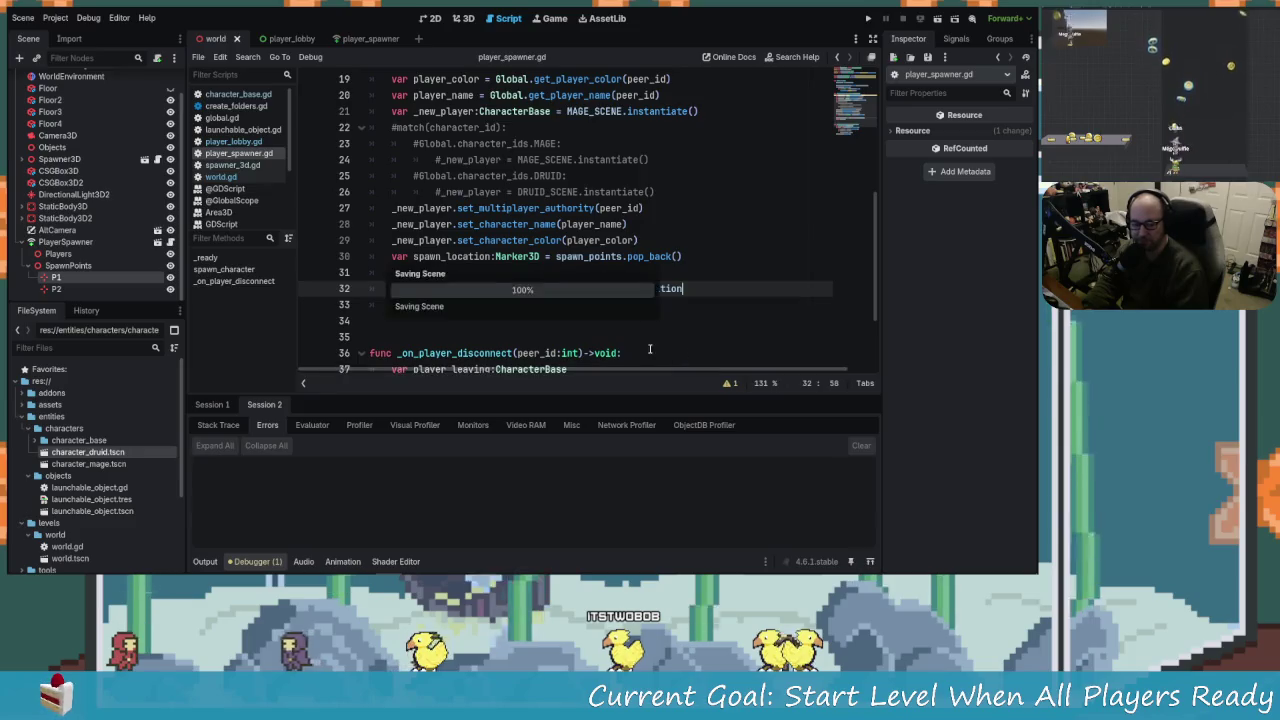
# Remove the stray character and empty line 31, and collapse SpawnPoints in the scene tree.
pyautogui.press('Down')
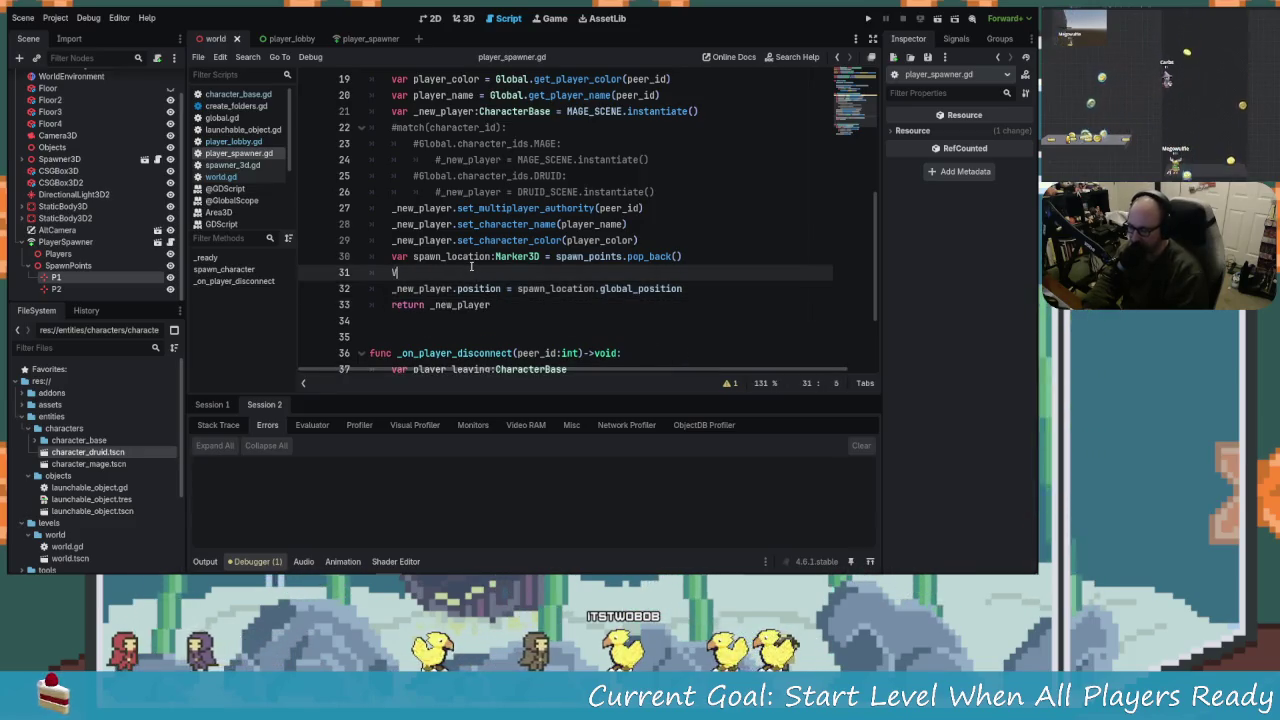
pyautogui.press('BackSpace')
pyautogui.hotkey('ctrl', 'shift', 'k')
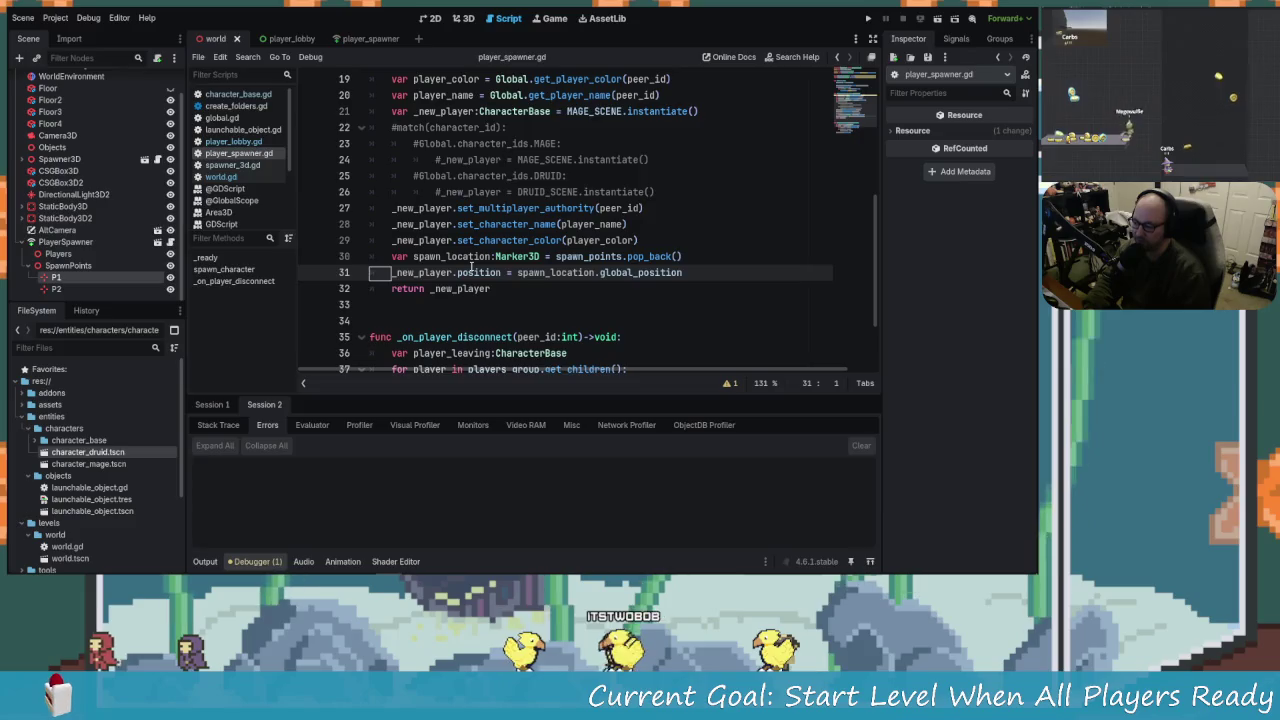
pyautogui.press('Up')
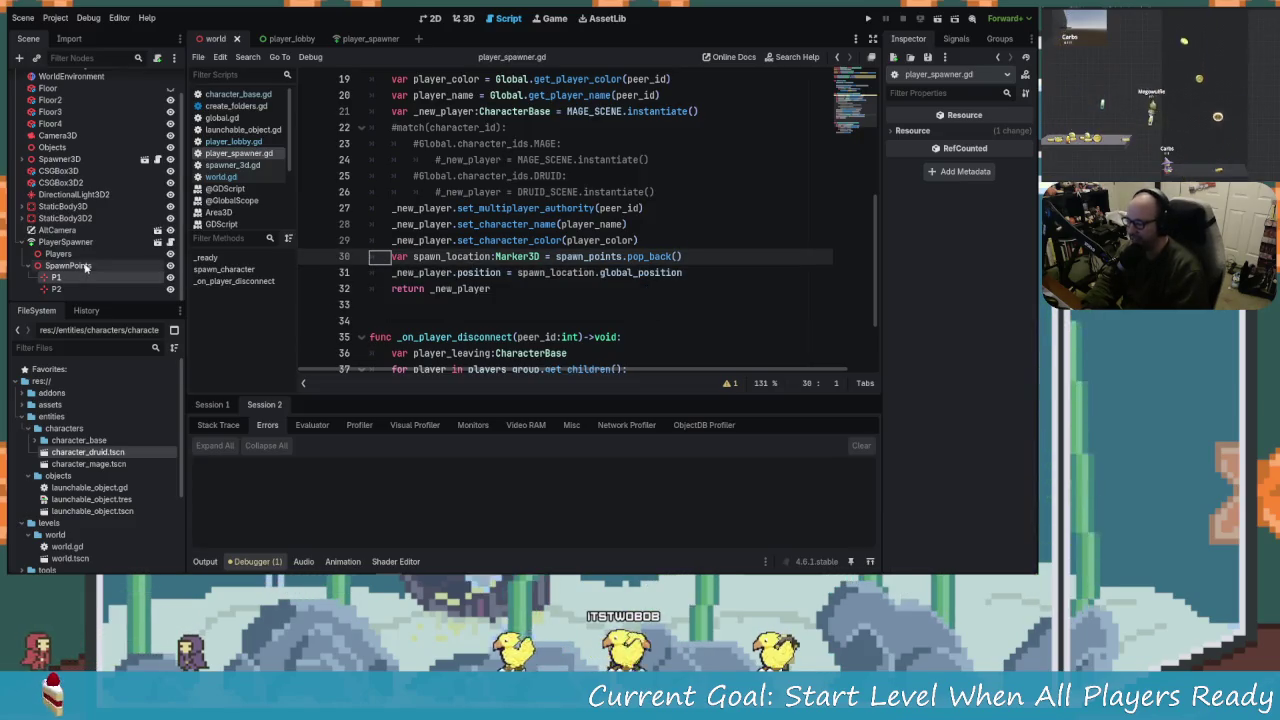
pyautogui.click(29, 265)
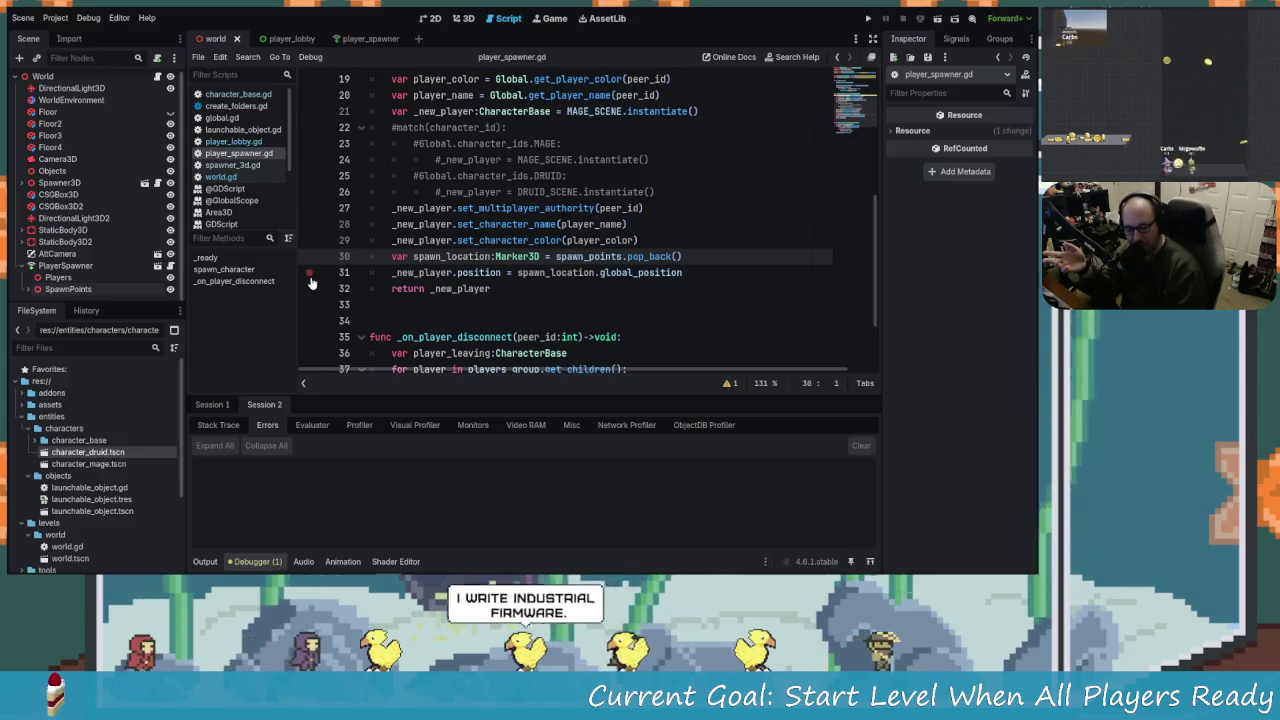
pyautogui.click(534, 284)
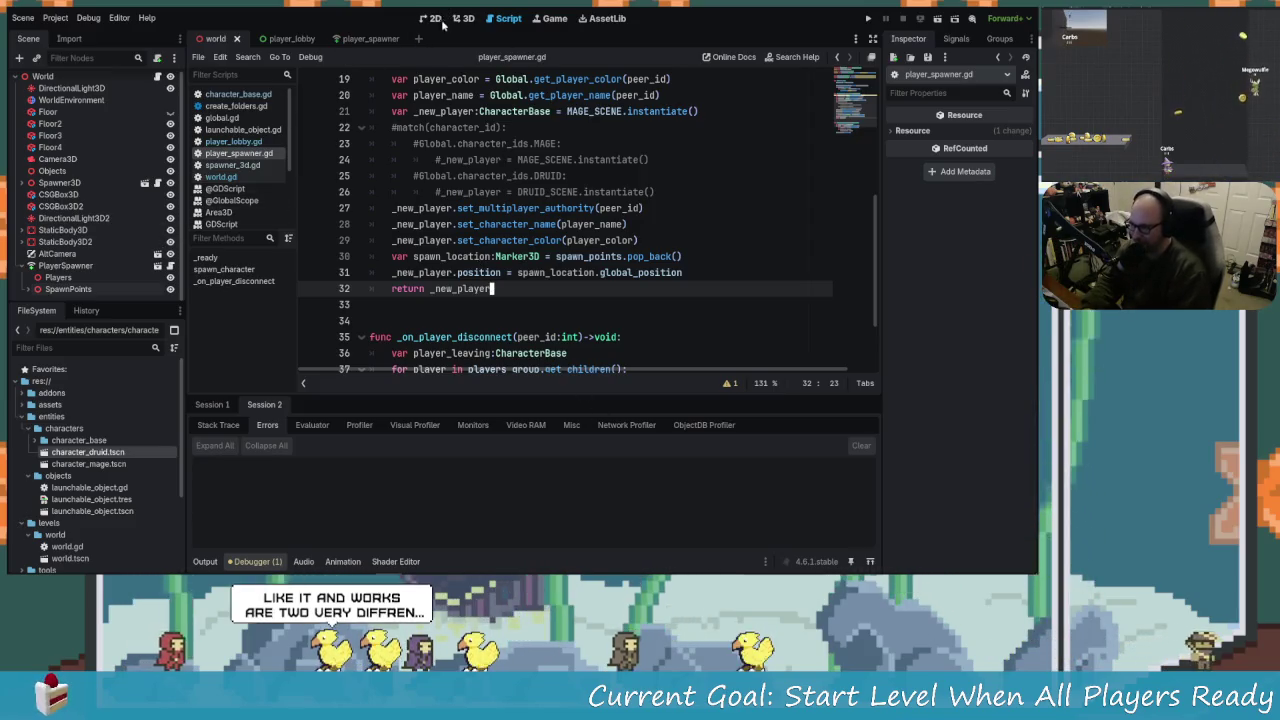
# Inspect SpawnPoints in the 3D view, undo accidental changes, and save the world scene.
pyautogui.hotkey('ctrl', 'F2')
pyautogui.moveTo(477, 145); pyautogui.dragTo(488, 297)
pyautogui.click(461, 322)
pyautogui.click(461, 322)
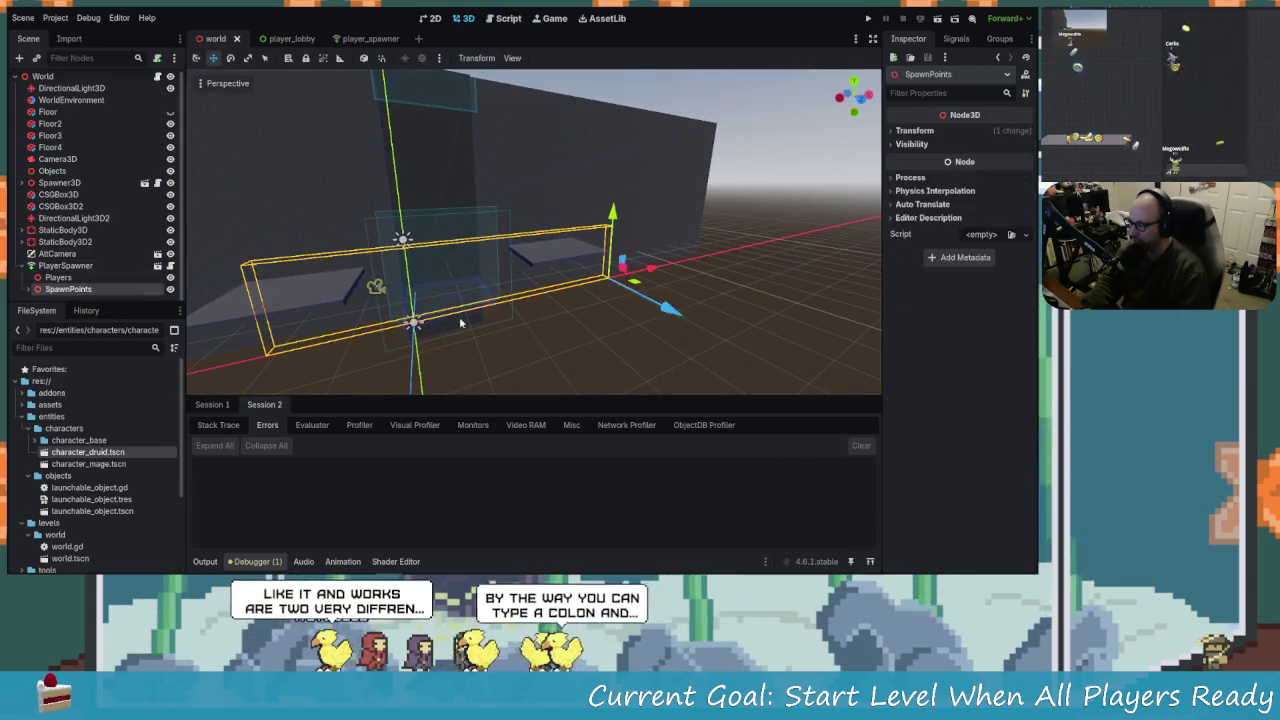
pyautogui.moveTo(477, 344); pyautogui.dragTo(505, 321)
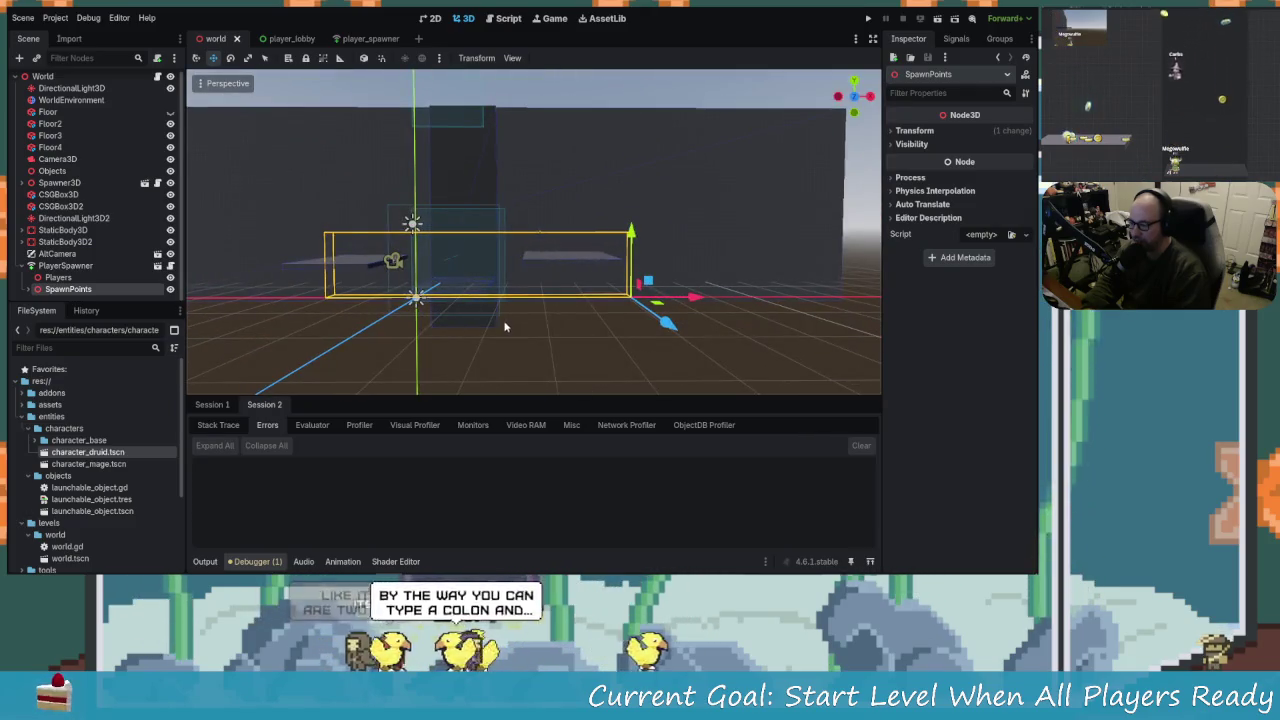
pyautogui.hotkey('ctrl', 'z')
pyautogui.hotkey('ctrl', 'z')
pyautogui.hotkey('ctrl', 'z')
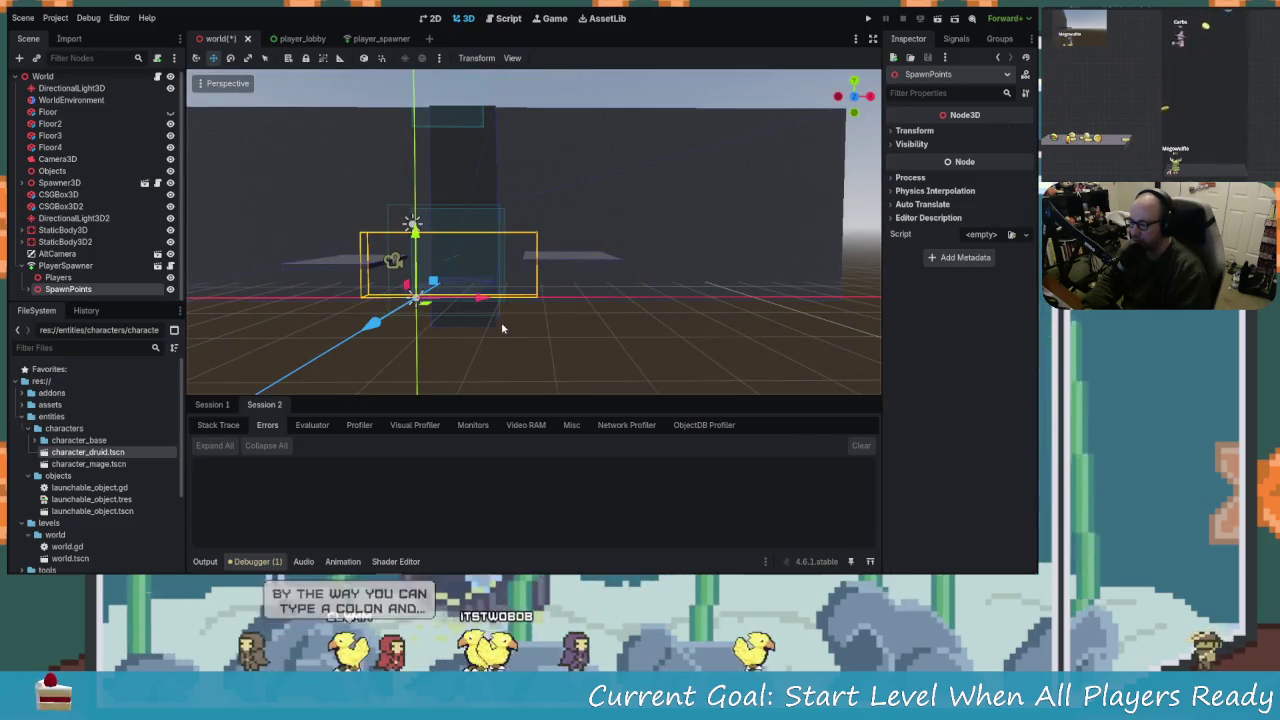
pyautogui.moveTo(397, 298)
pyautogui.mouseDown()
pyautogui.moveTo(424, 273)
pyautogui.moveTo(508, 292)
pyautogui.moveTo(410, 245)
pyautogui.mouseUp()
pyautogui.hotkey('ctrl', 's')
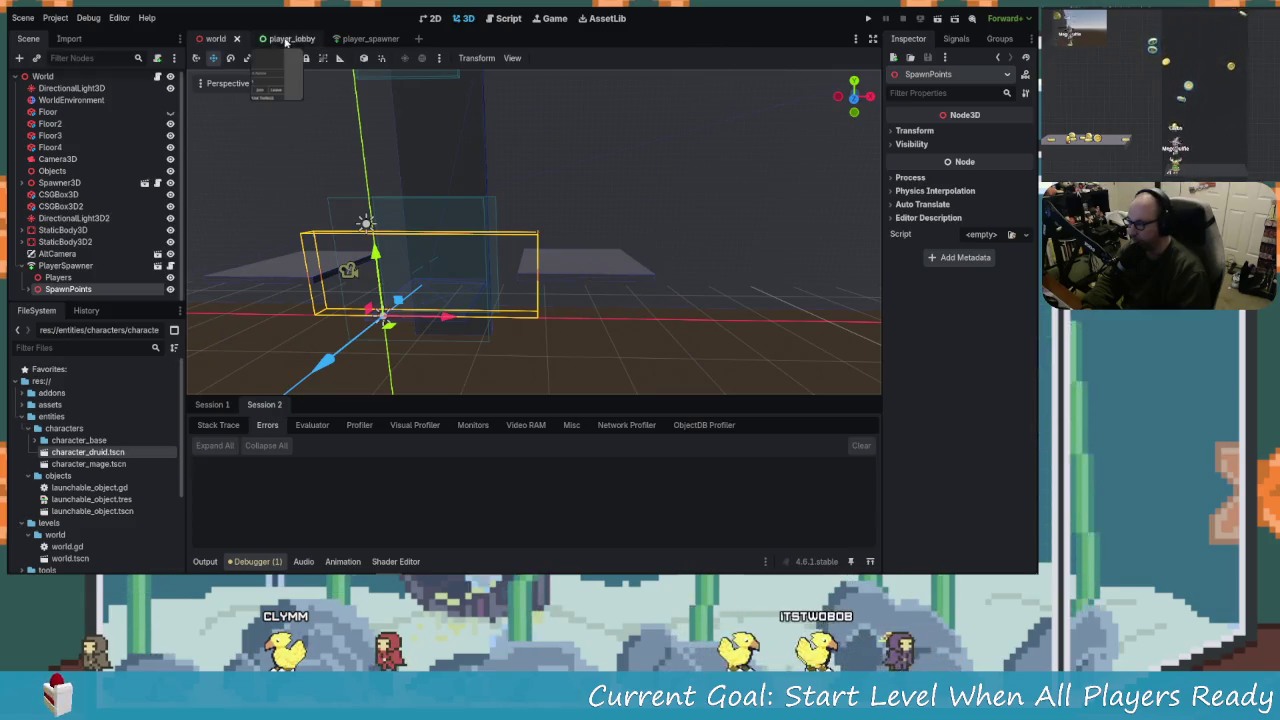
# Collapse PlayerSpawner in the scene tree, show the Game workspace, then return to player_spawner.gd.
pyautogui.click(28, 266)
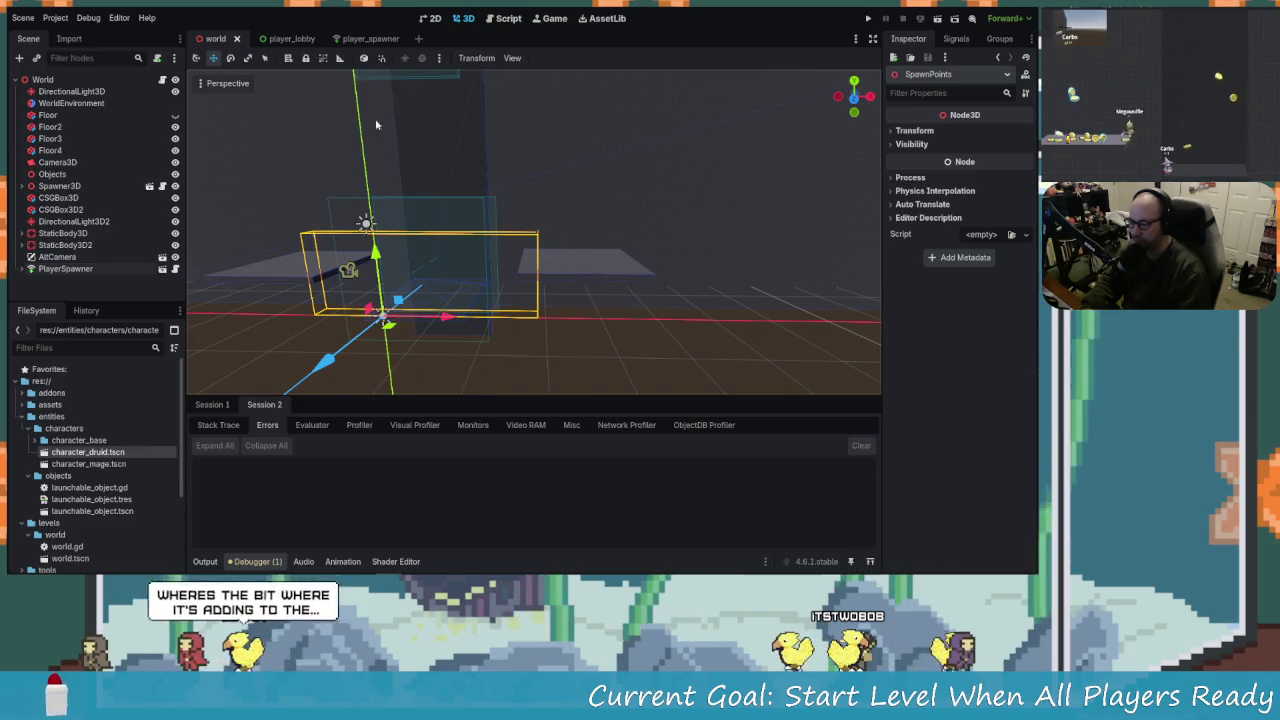
pyautogui.click(550, 20)
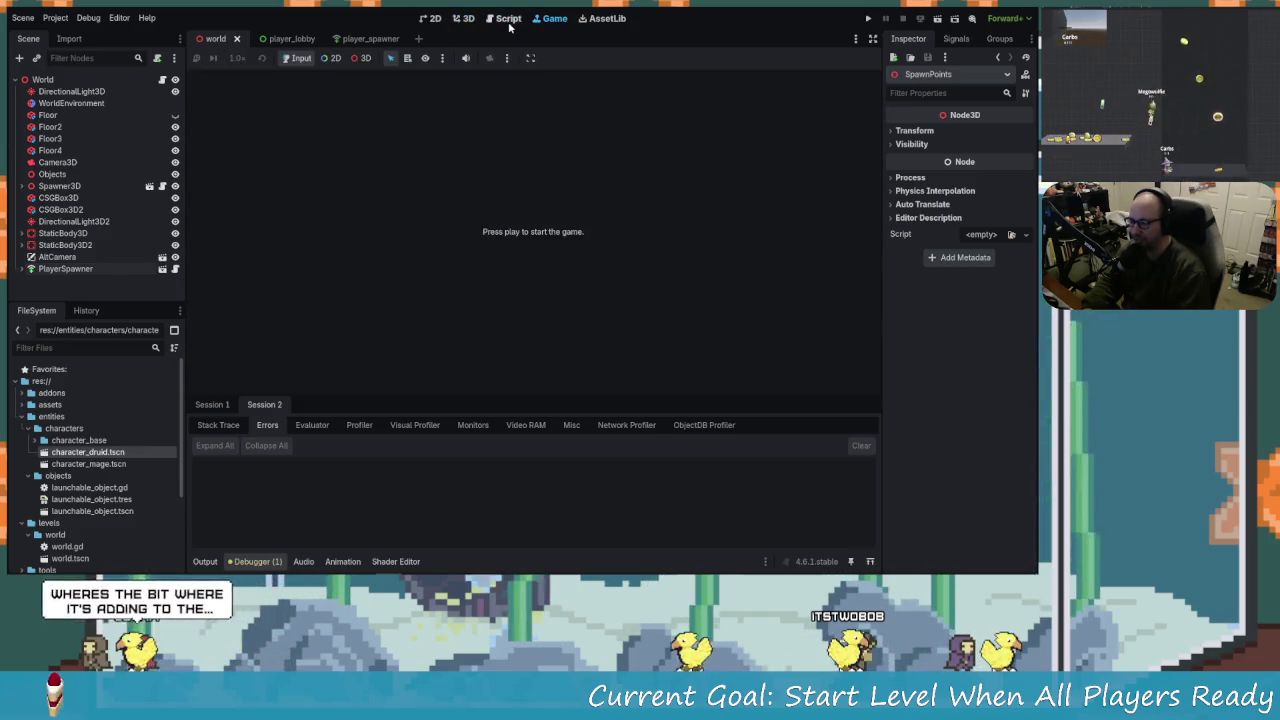
pyautogui.click(505, 19)
pyautogui.scroll(8, 460, 240)
# Uncomment the match block selecting mage or druid on lines 22–26 and save the script.
pyautogui.scroll(-4, 460, 240)
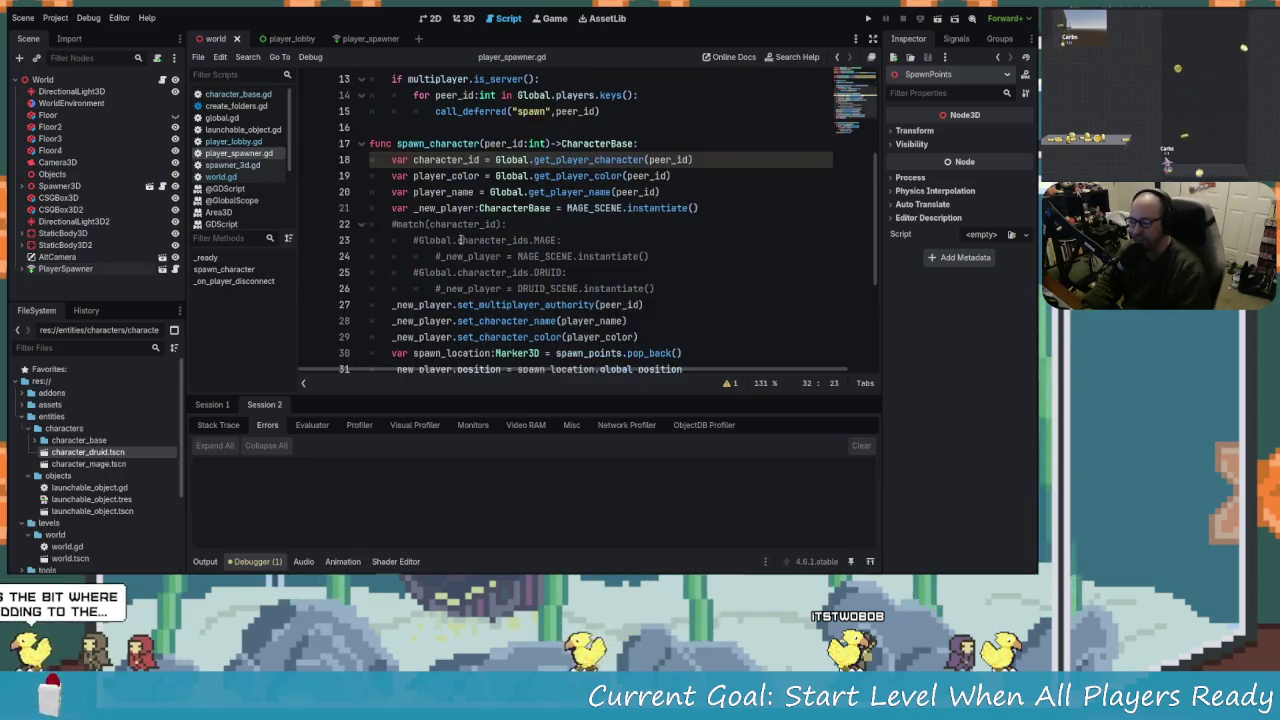
pyautogui.click(468, 225)
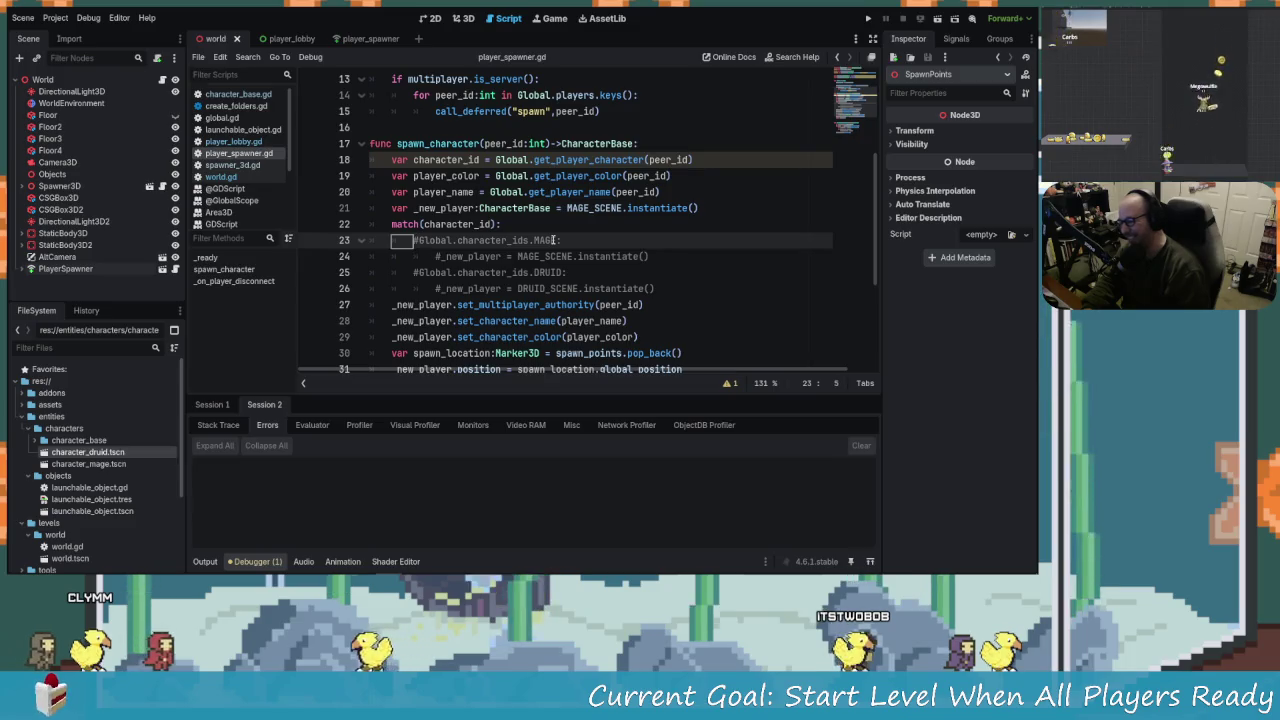
pyautogui.write('#')
pyautogui.hotkey('shift', 'Down')
pyautogui.hotkey('shift', 'Down')
pyautogui.hotkey('shift', 'Down')
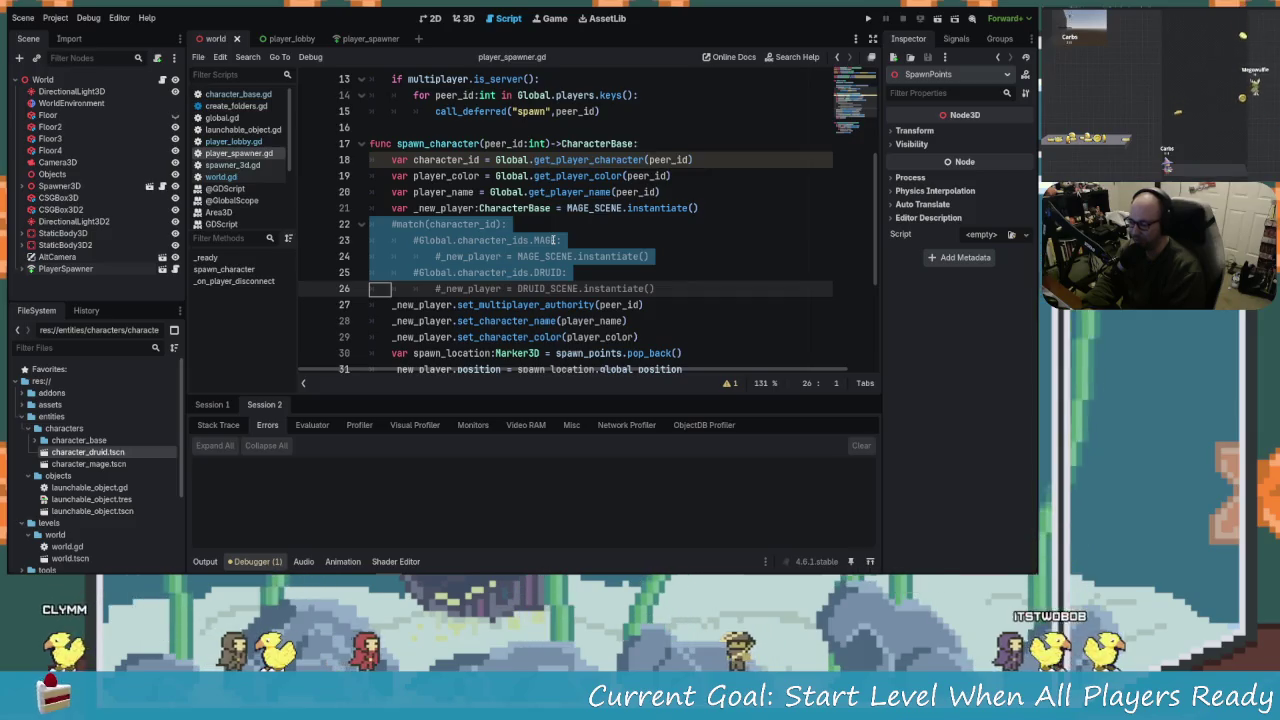
pyautogui.hotkey('shift', 'Down')
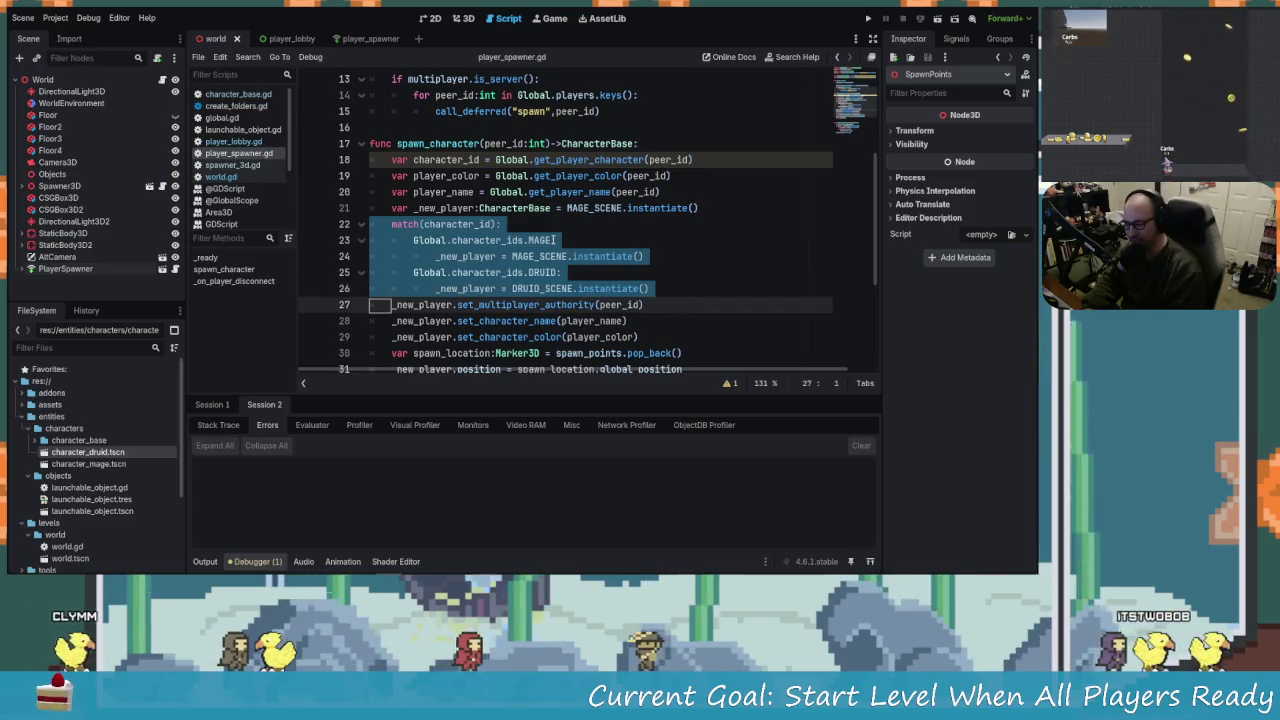
pyautogui.hotkey('ctrl', 'k')
pyautogui.press('Up')
pyautogui.press('Up')
pyautogui.press('Up')
pyautogui.press('Up')
pyautogui.press('Up')
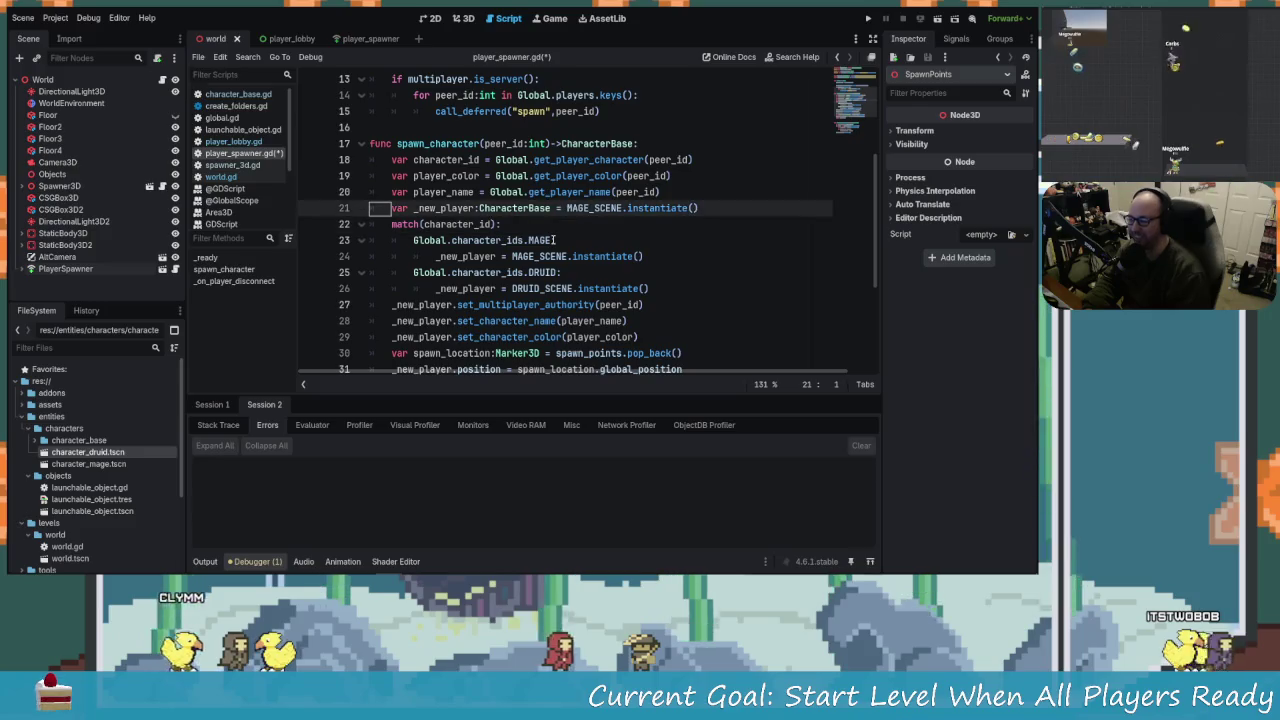
pyautogui.hotkey('ctrl', 's')
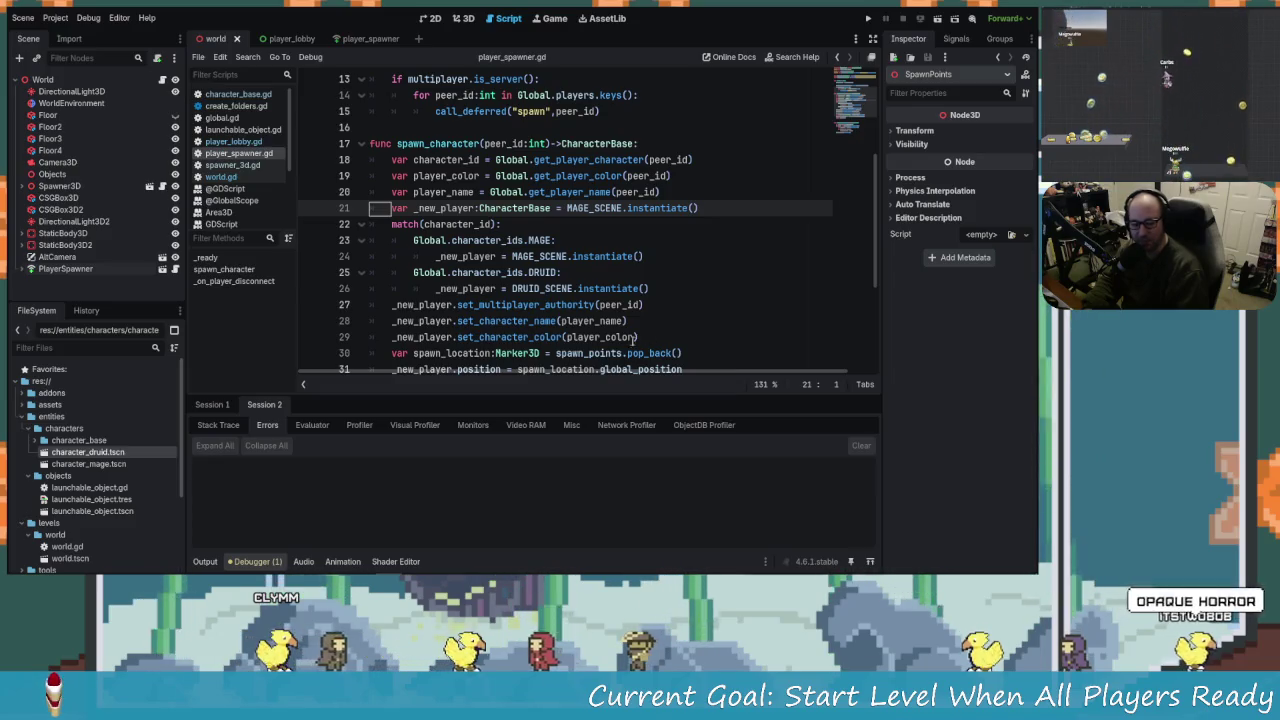
# Review the mage and position lines, then open the spawn_function documentation.
pyautogui.click(437, 256)
pyautogui.scroll(-2, 594, 296)
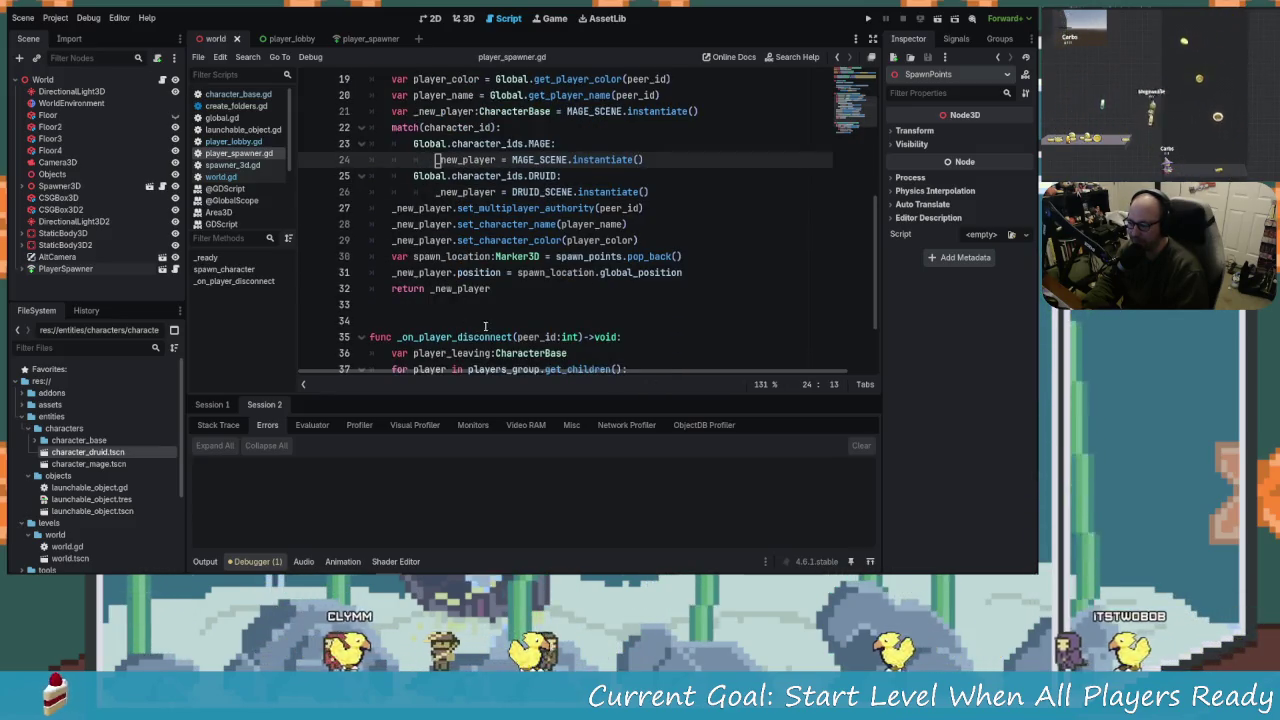
pyautogui.click(457, 272)
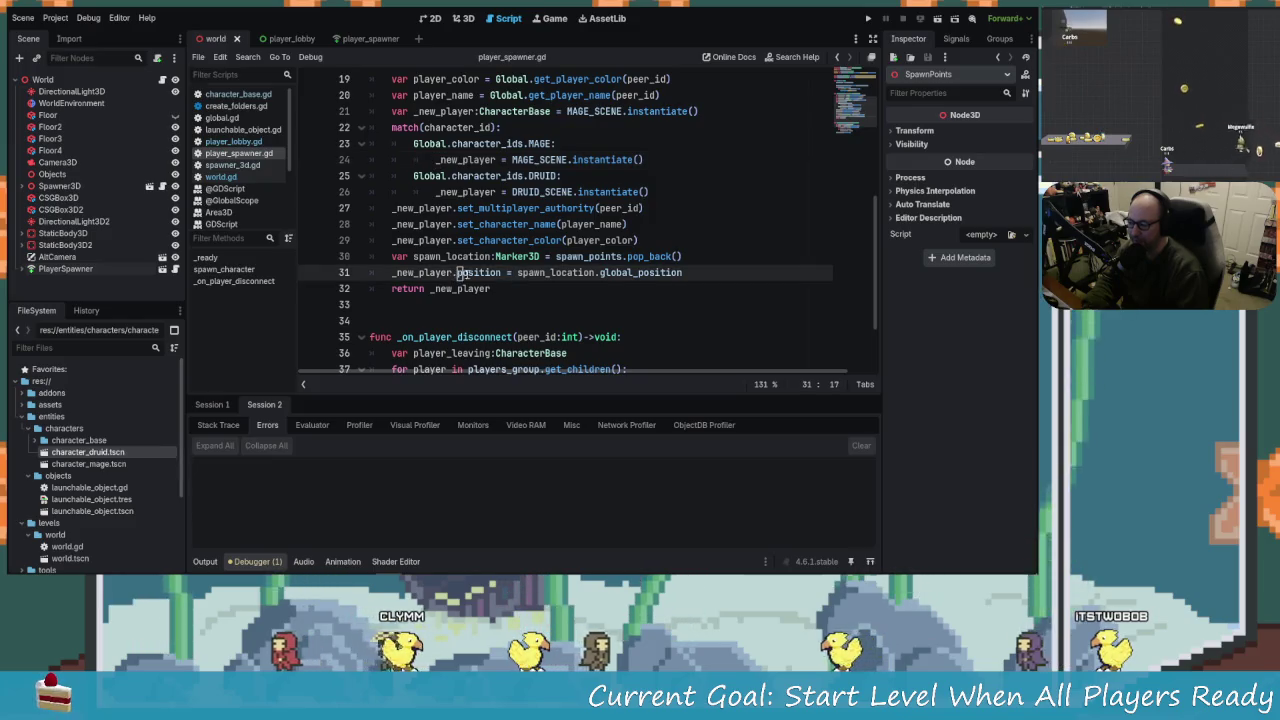
pyautogui.click(700, 256)
pyautogui.press('Return')
pyautogui.press('BackSpace')
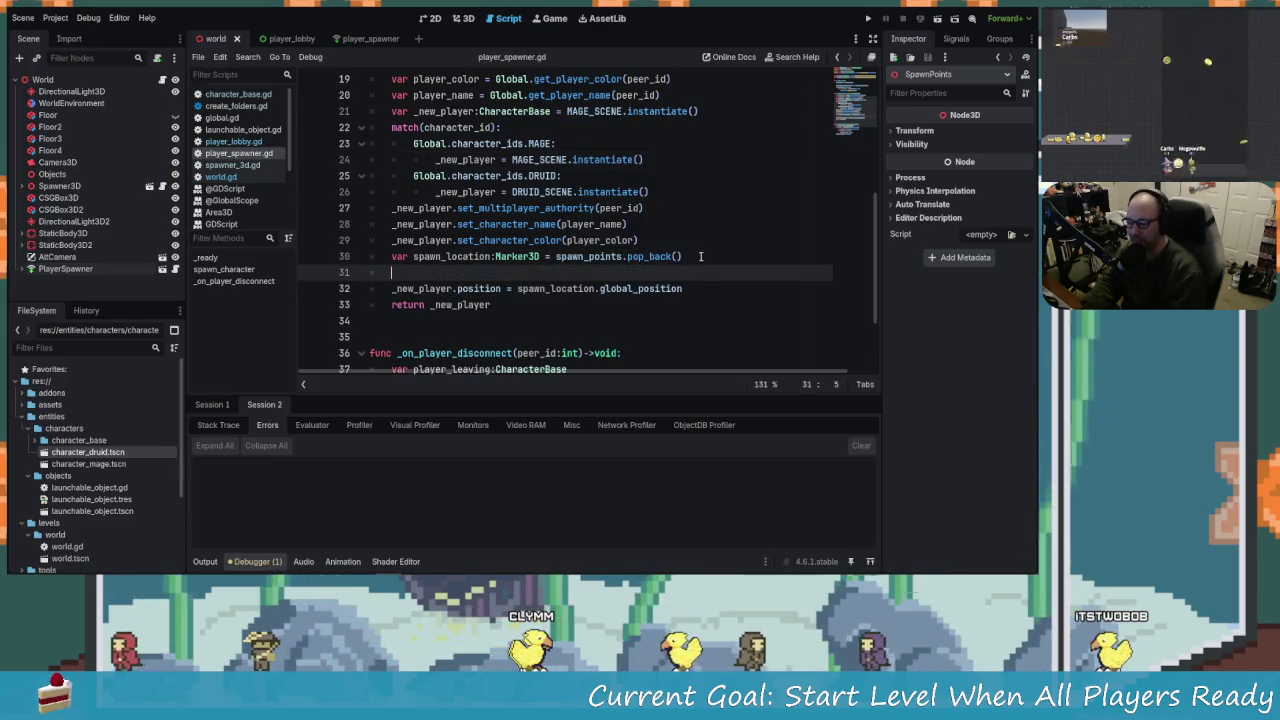
pyautogui.press('BackSpace')
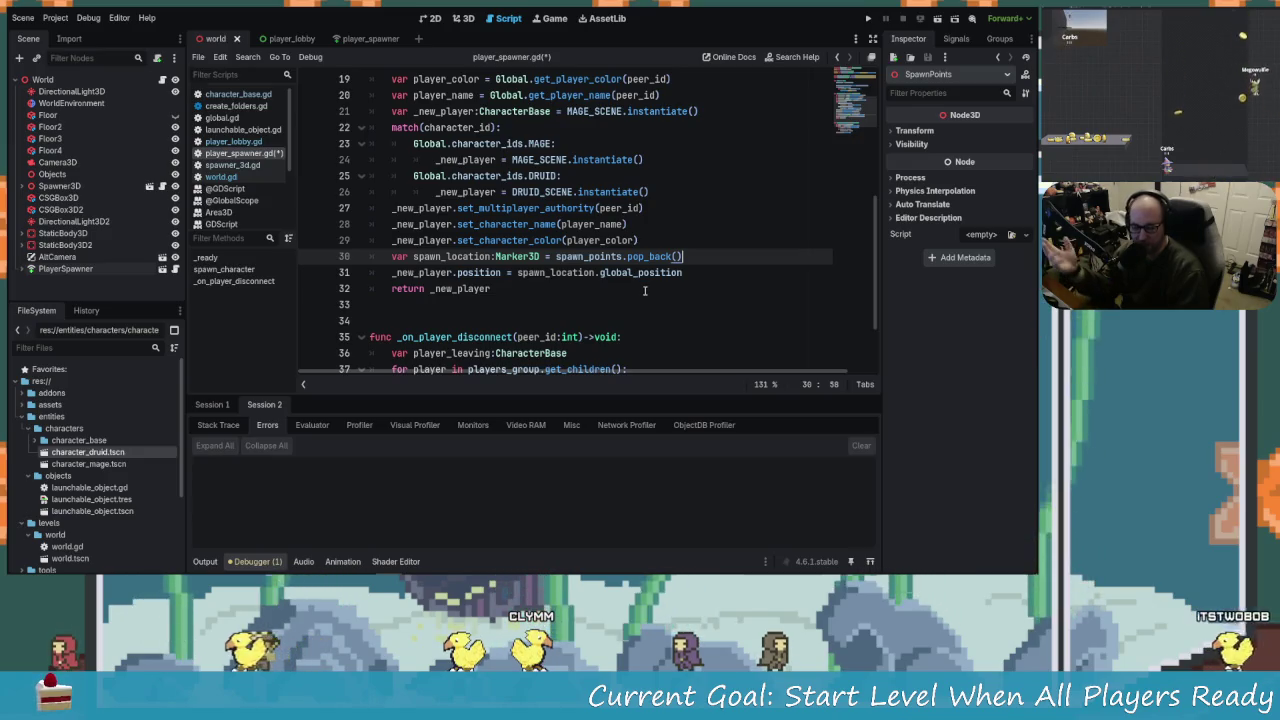
pyautogui.scroll(1, 585, 290)
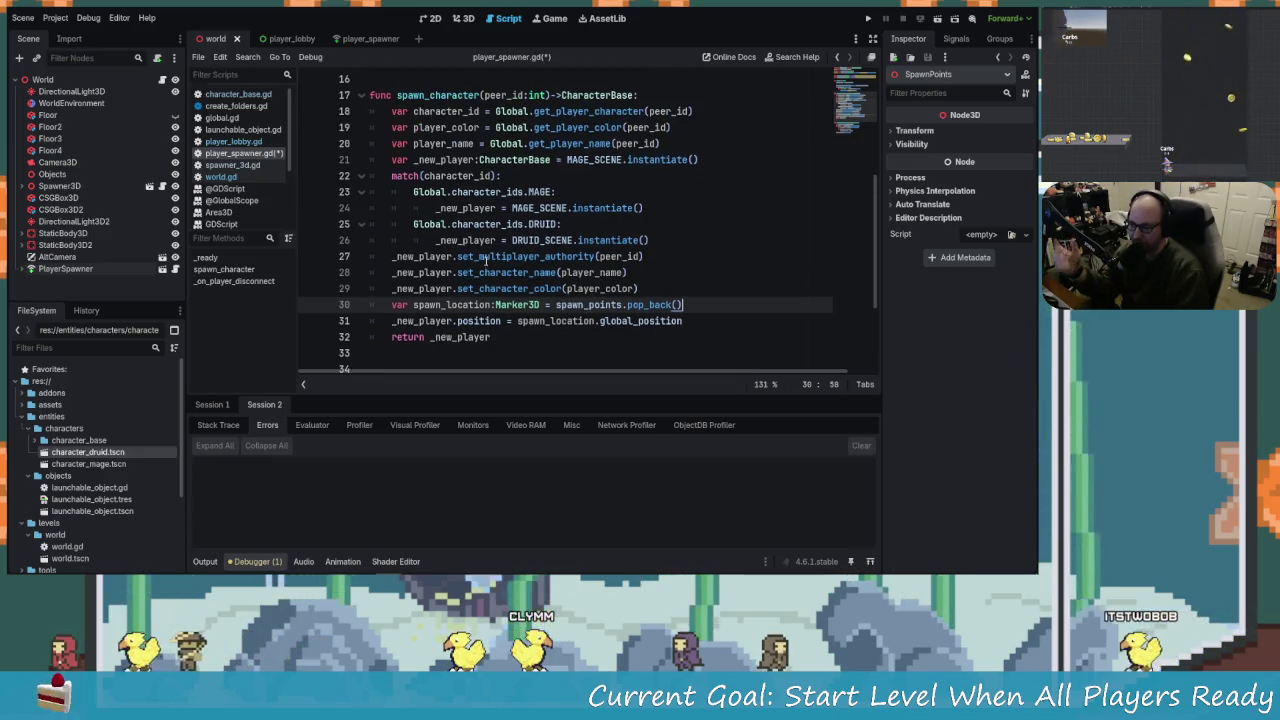
pyautogui.scroll(3, 490, 250)
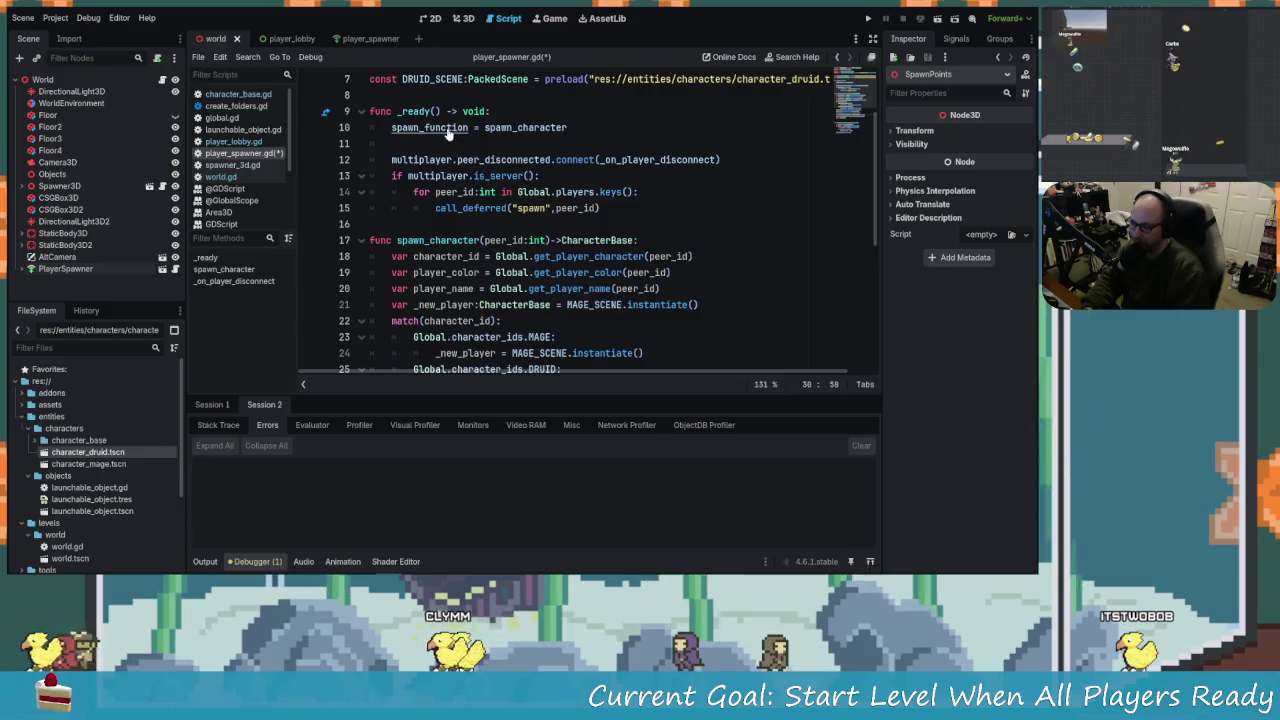
pyautogui.keyDown('ctrl'); pyautogui.click(440, 128); pyautogui.keyUp('ctrl')
# Read the MultiplayerSpawner spawn() docs on custom spawns and returned instances, then return to player_spawner.gd.
pyautogui.scroll(-5, 626, 265)
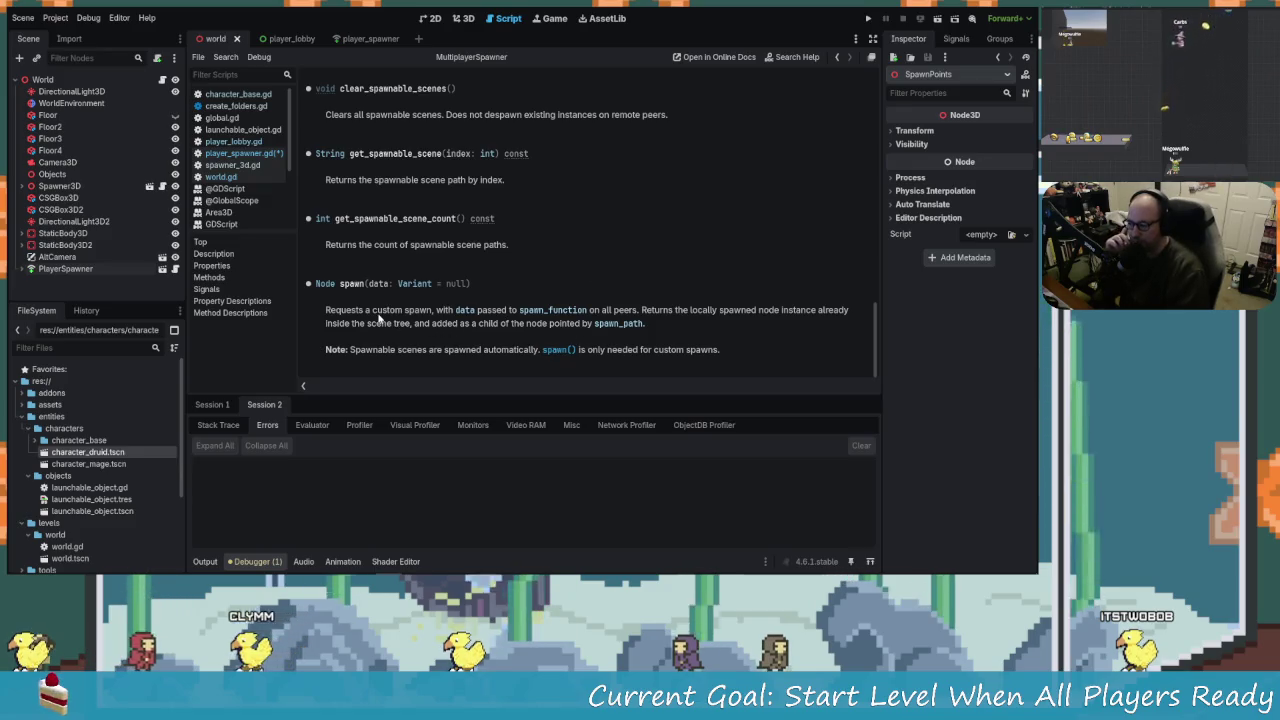
pyautogui.moveTo(364, 314); pyautogui.dragTo(421, 316)
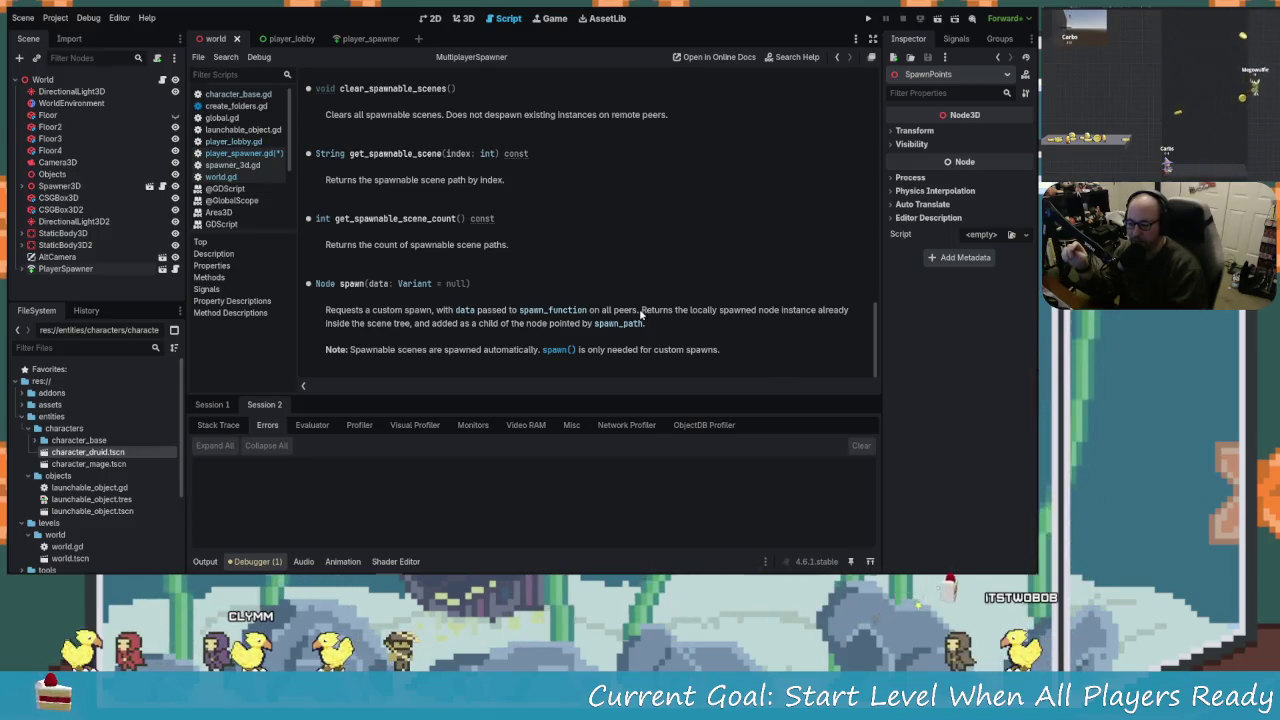
pyautogui.moveTo(787, 309); pyautogui.dragTo(848, 310)
pyautogui.click(380, 325)
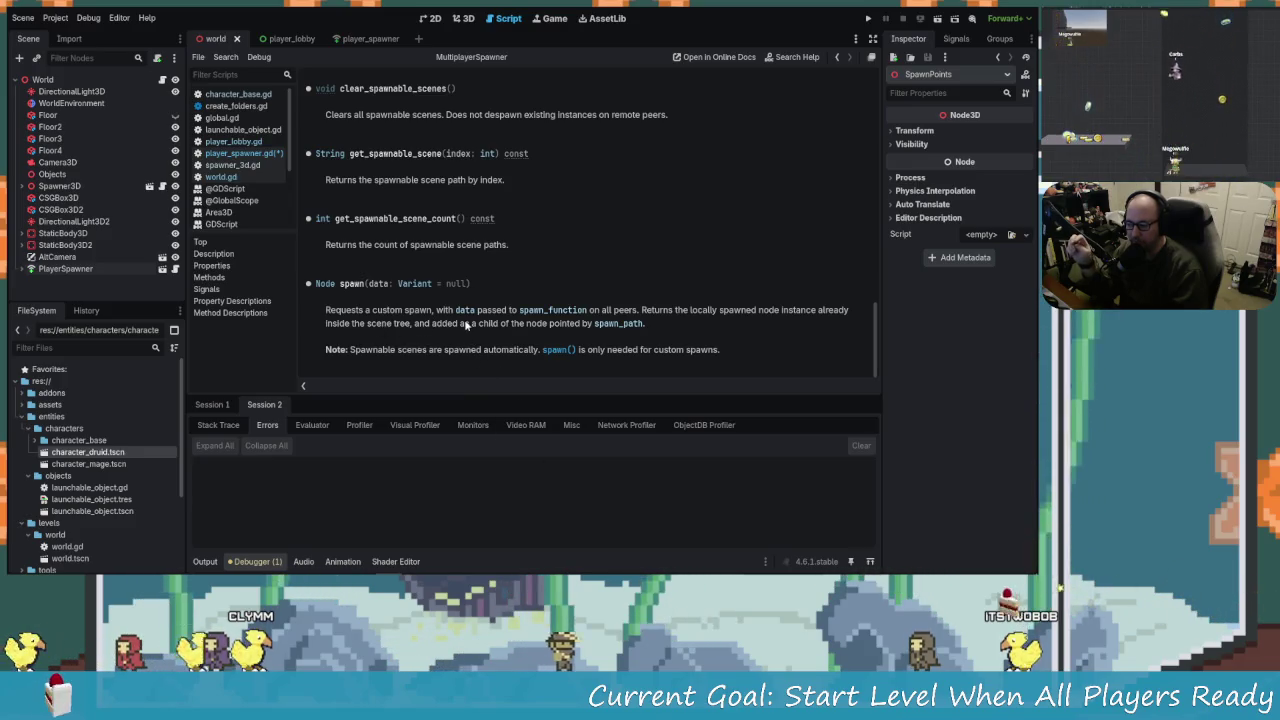
pyautogui.moveTo(499, 327); pyautogui.dragTo(600, 328)
pyautogui.click(450, 350)
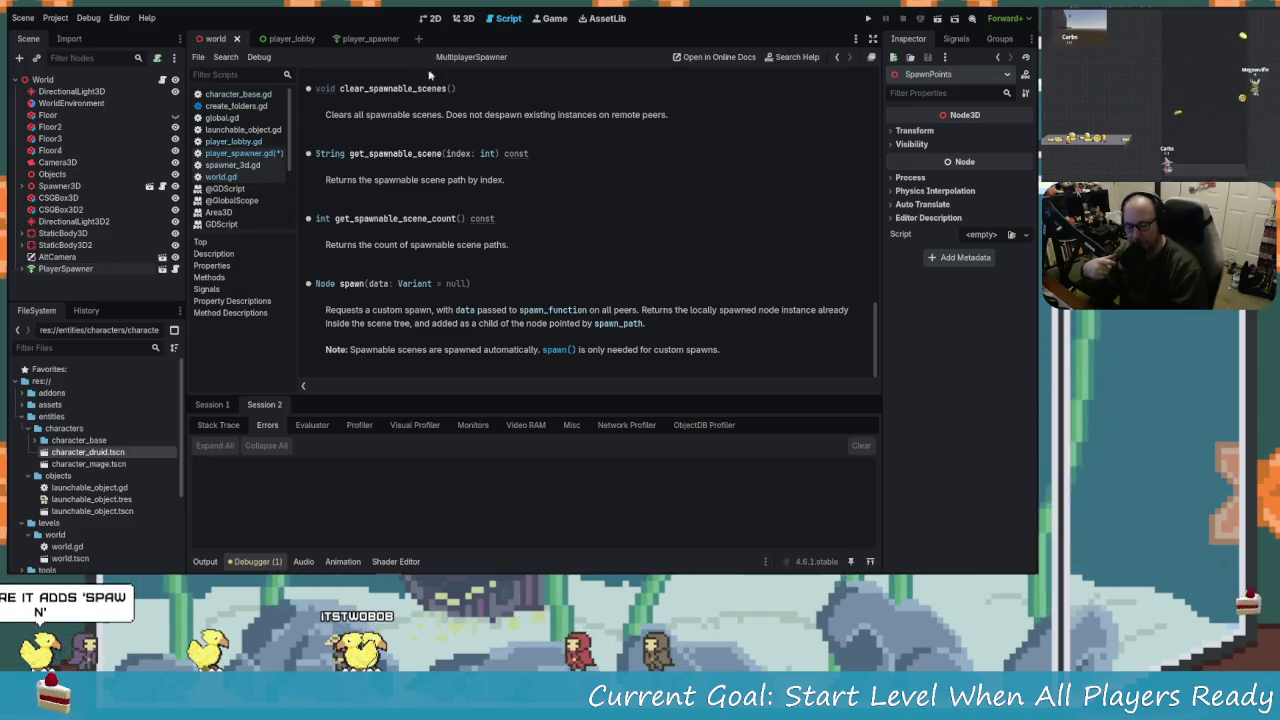
pyautogui.click(269, 154)
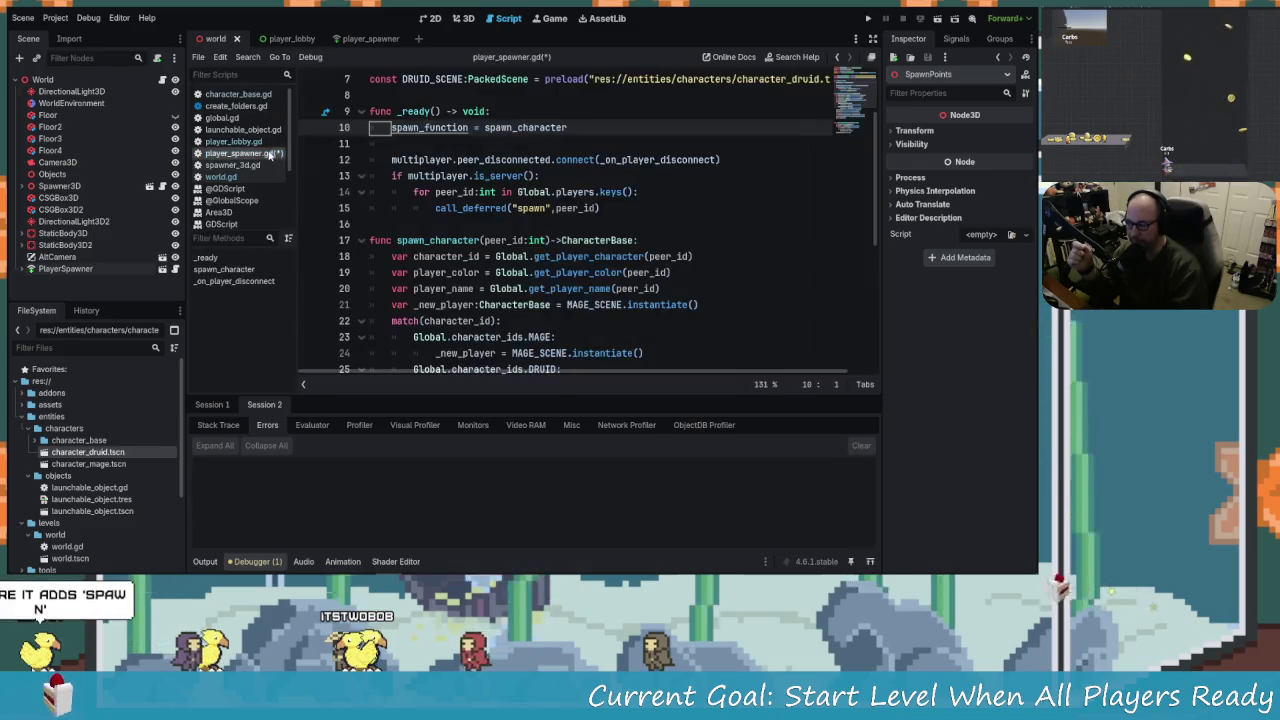
# Insert 'players_group.add_child(_new_player)' after the spawn location line using autocomplete.
pyautogui.scroll(-5, 570, 252)
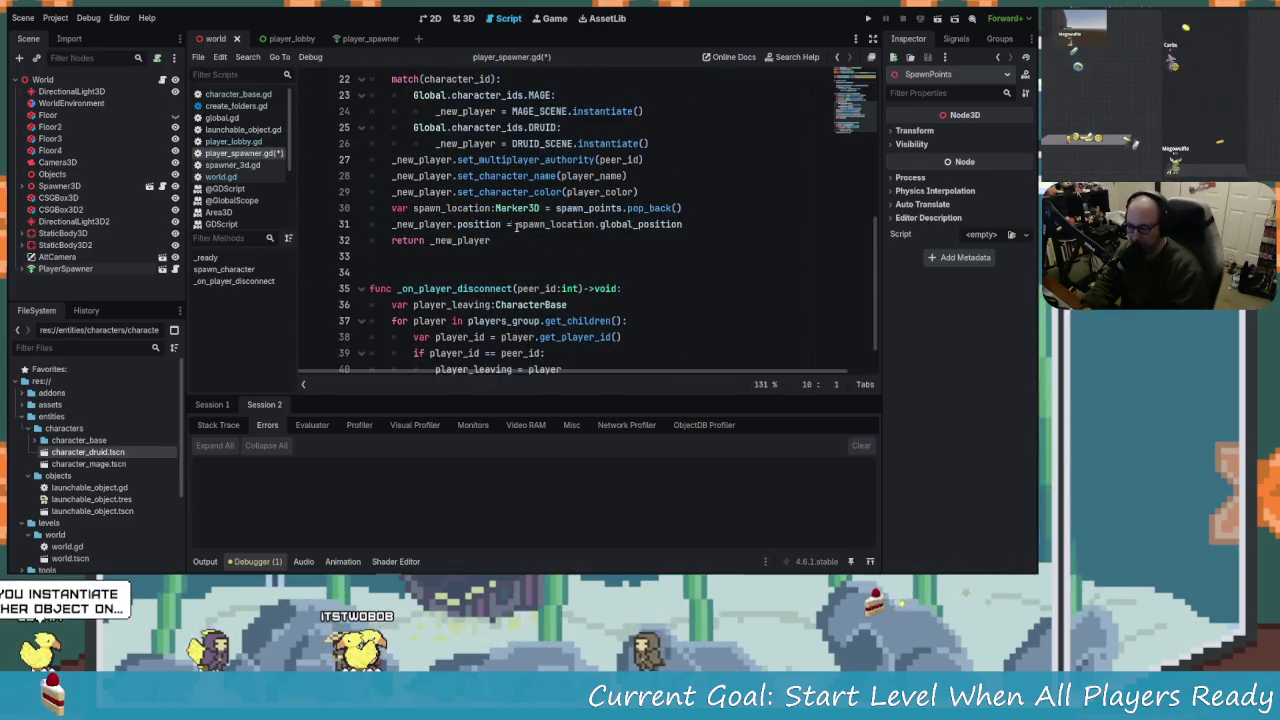
pyautogui.scroll(2, 517, 226)
pyautogui.scroll(-1, 602, 310)
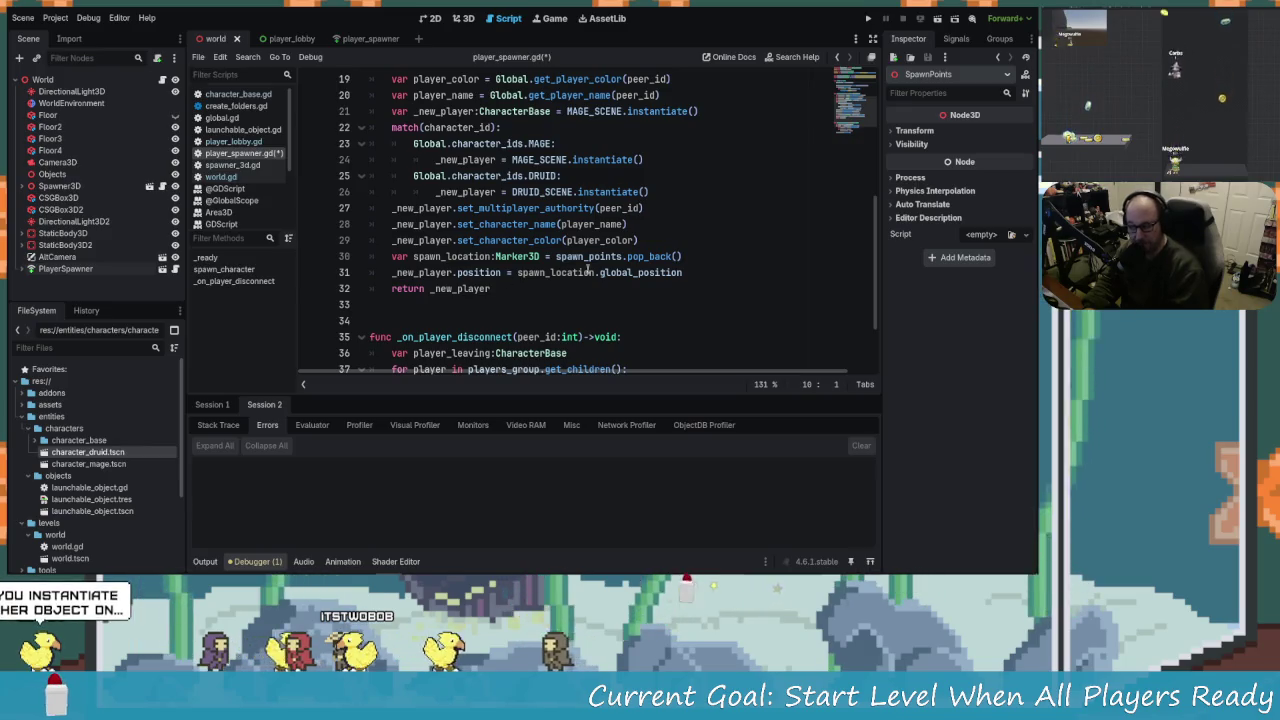
pyautogui.click(693, 255)
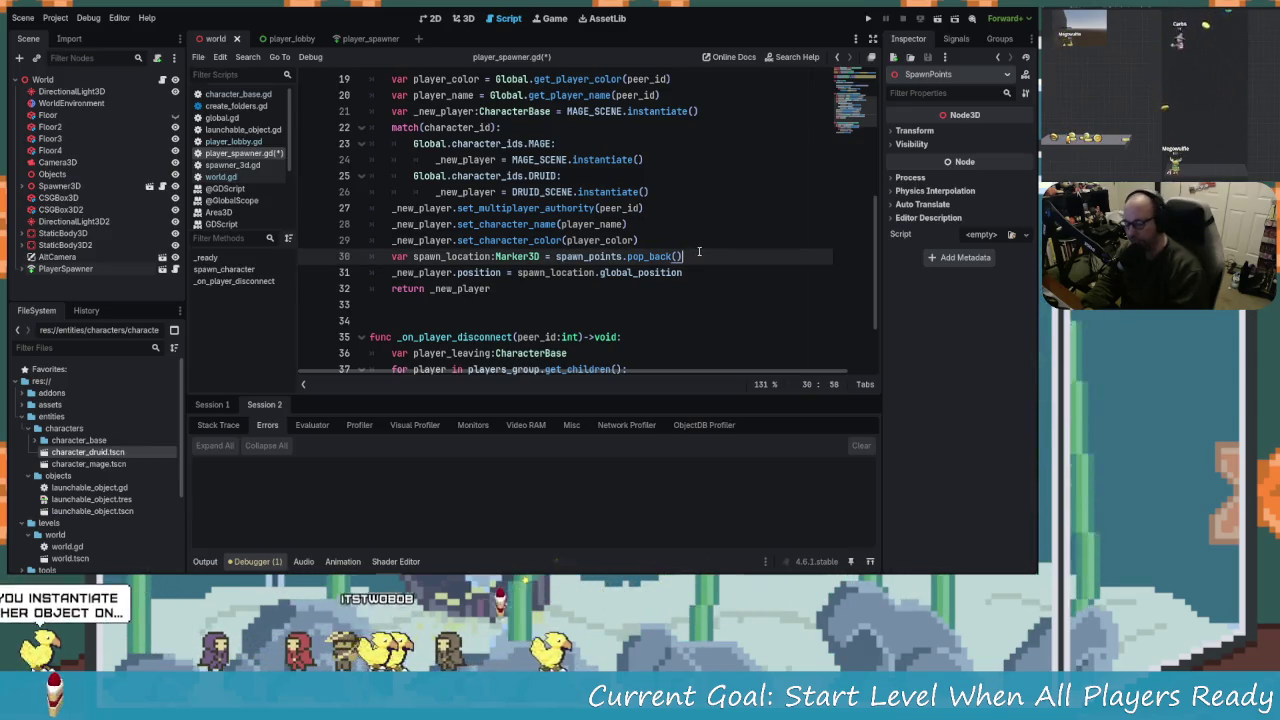
pyautogui.press('Return')
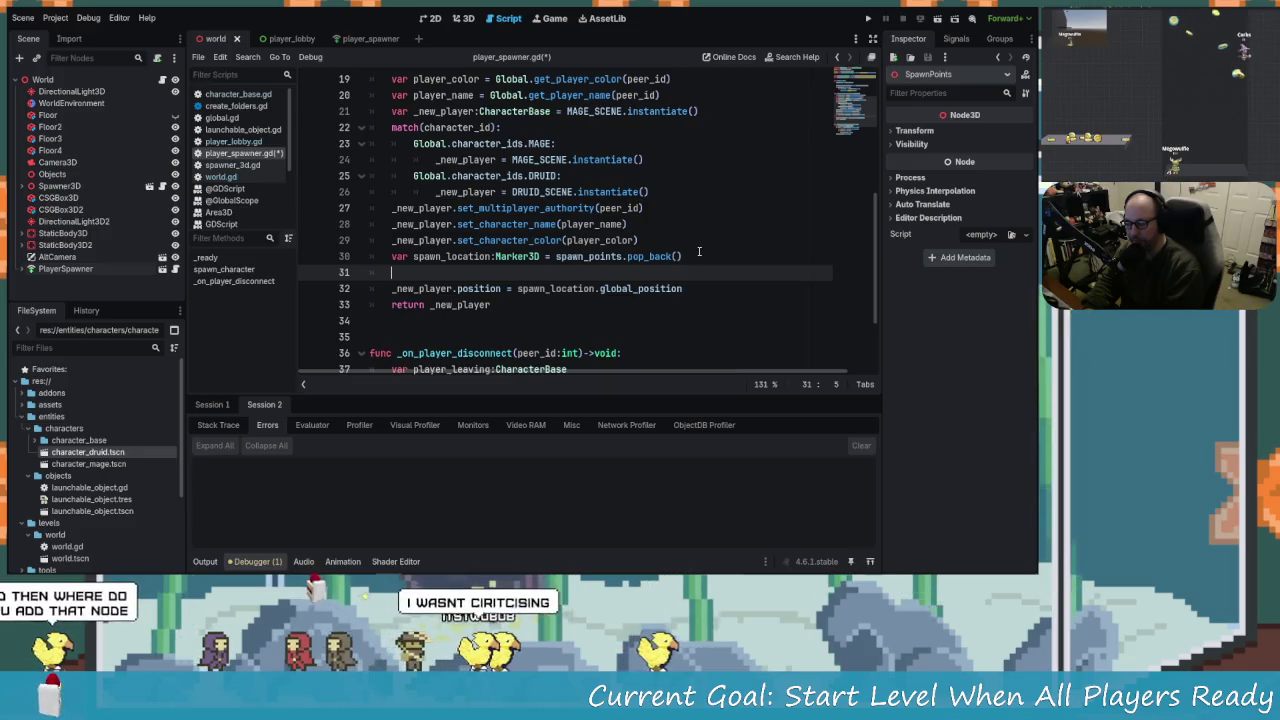
pyautogui.write('players')
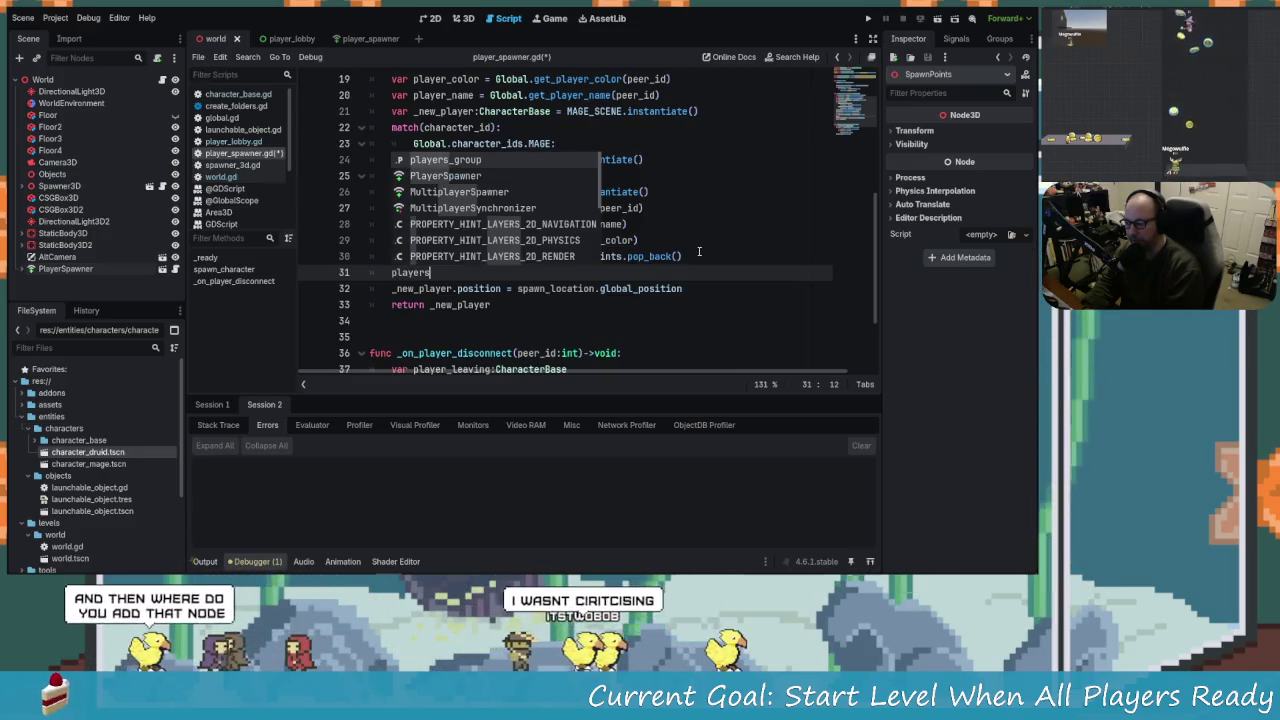
pyautogui.press('Return')
pyautogui.write('.add')
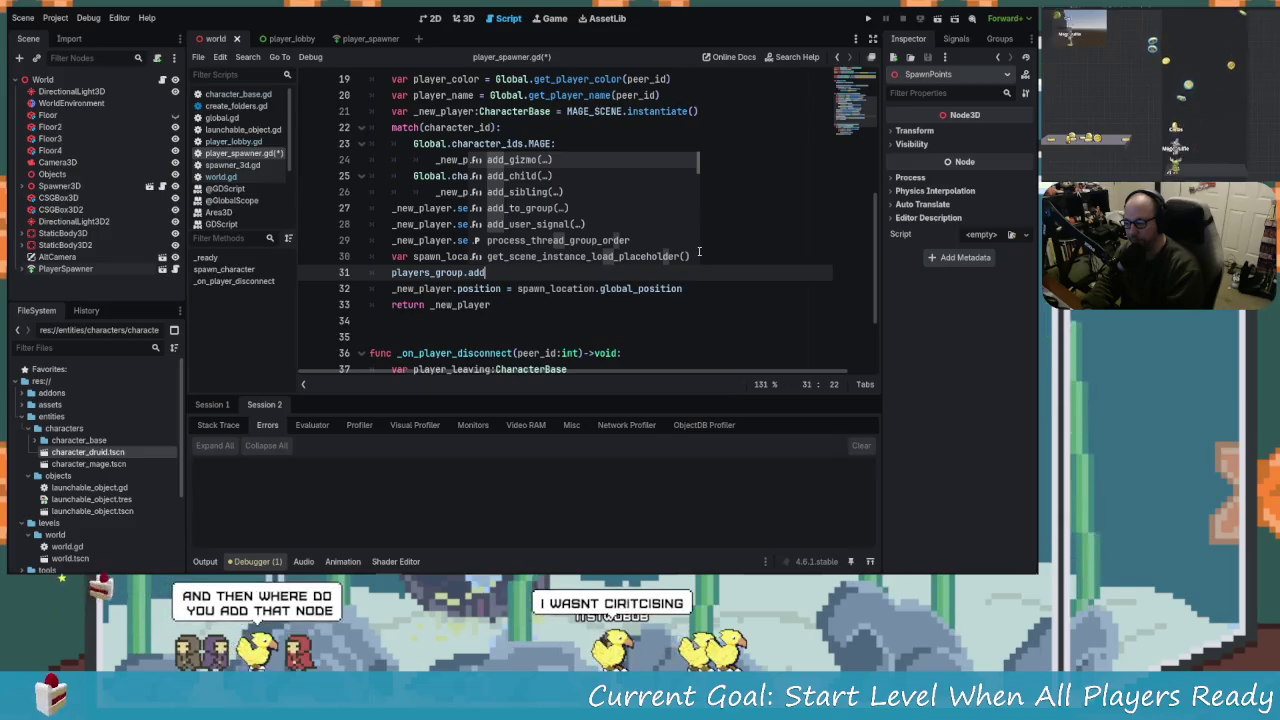
pyautogui.press('Down')
pyautogui.press('Return')
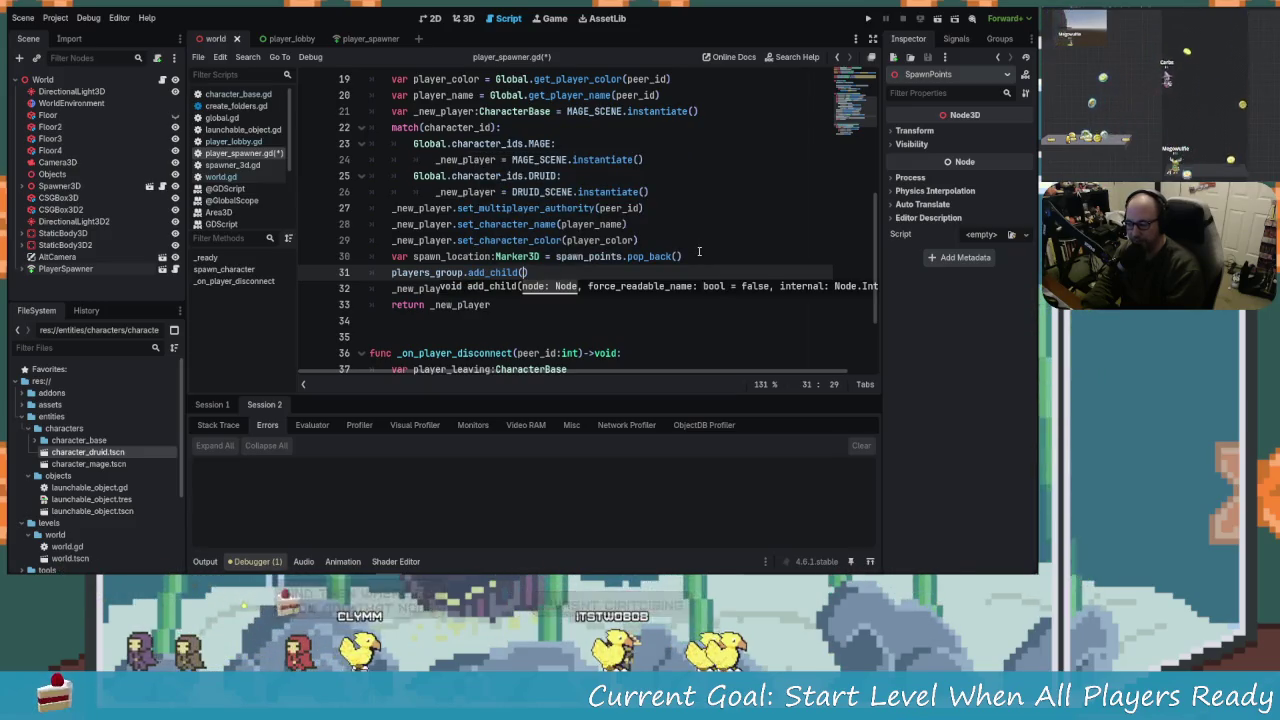
pyautogui.write('_new')
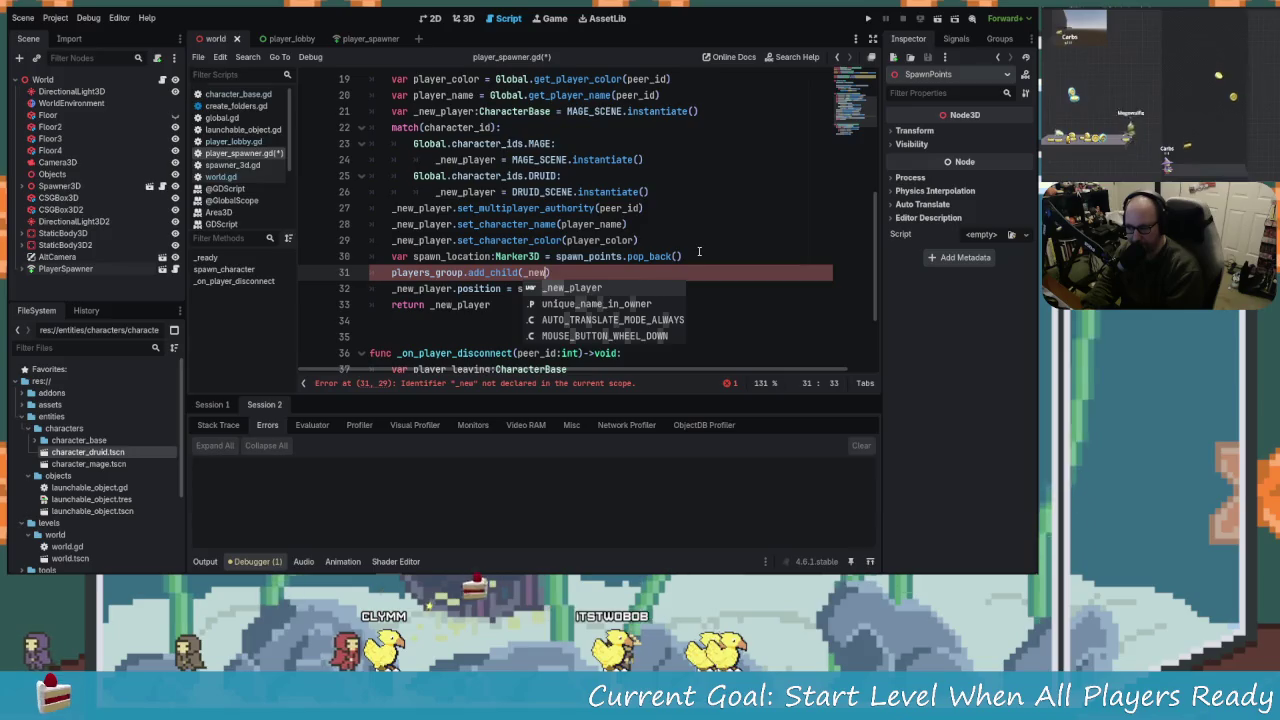
pyautogui.press('Return')
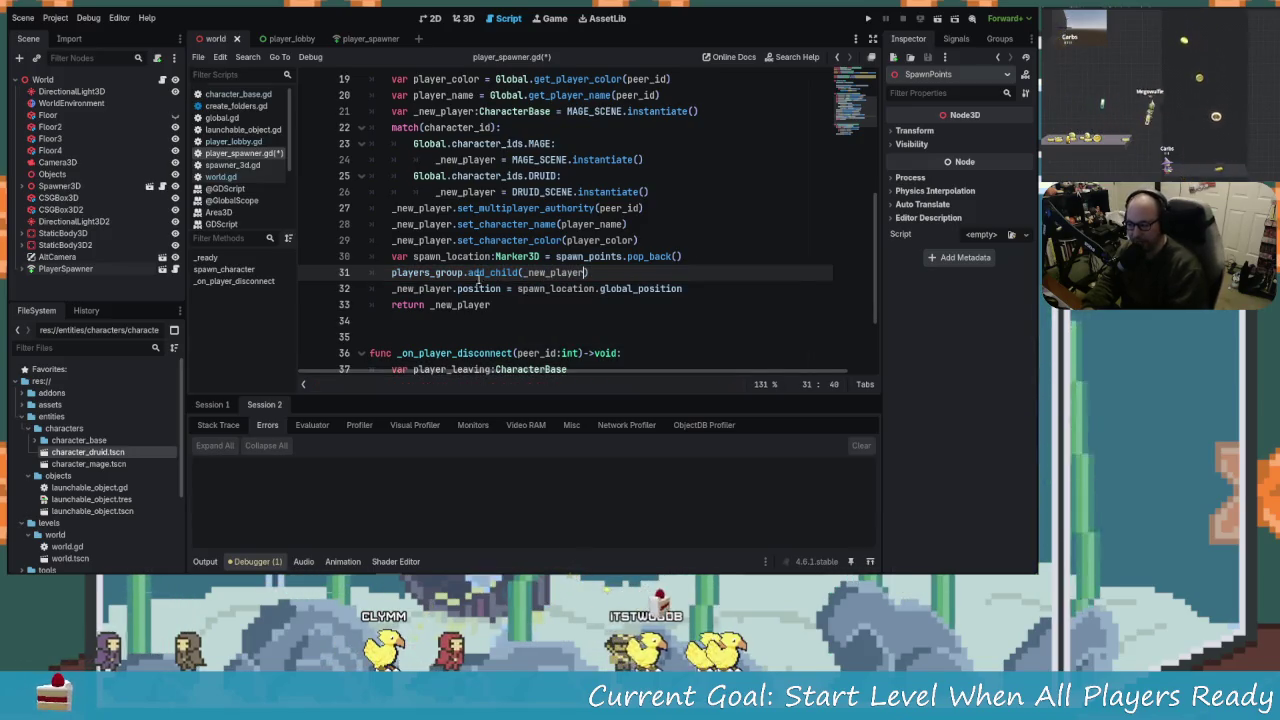
# Save the script and run the project with F5.
pyautogui.press('Down')
pyautogui.press('Home')
pyautogui.hotkey('ctrl', 'Right')
pyautogui.press('F5')
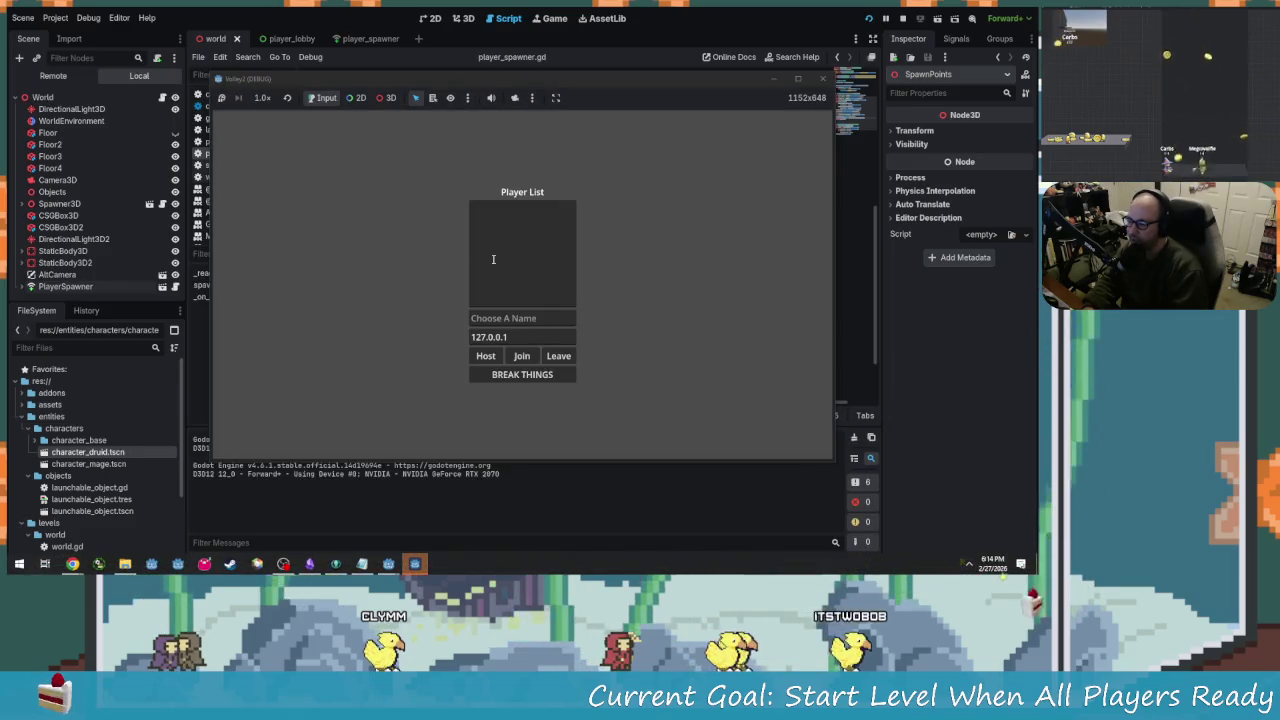
# Host as 'HOST', start the level with BREAK THINGS to spawn the character, then close the stray launcher.
pyautogui.write('HOST')
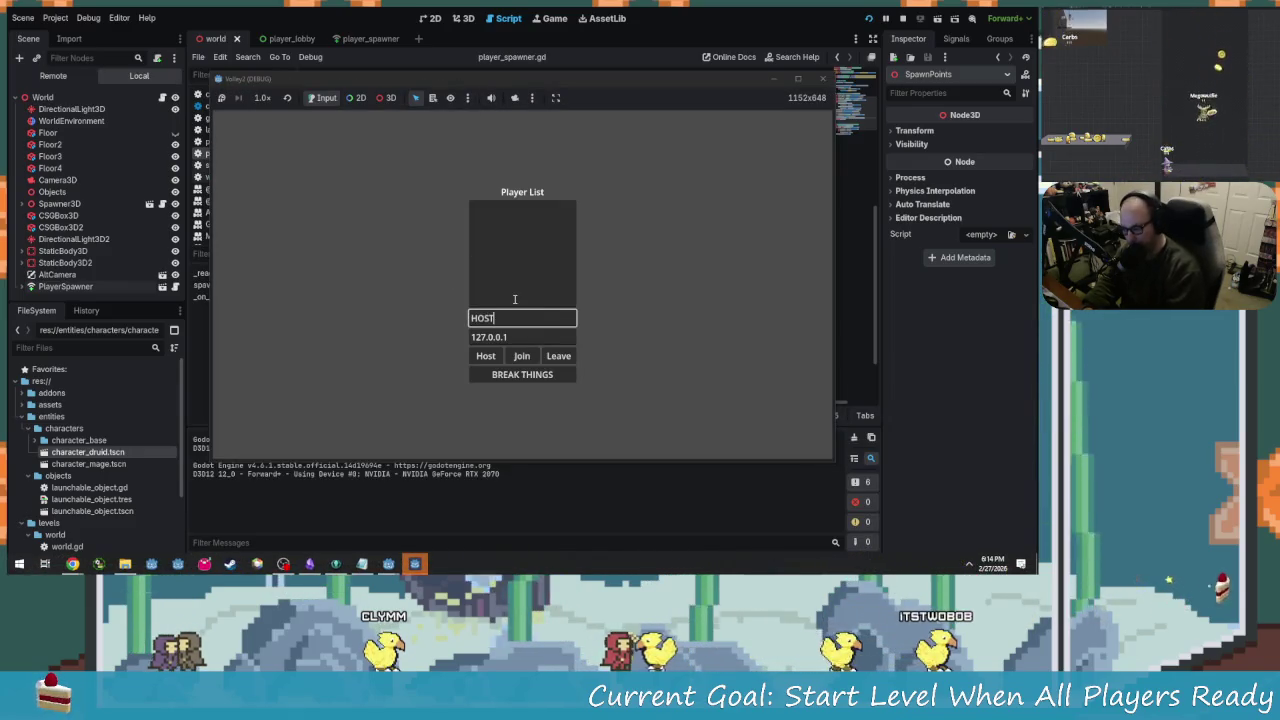
pyautogui.click(485, 356)
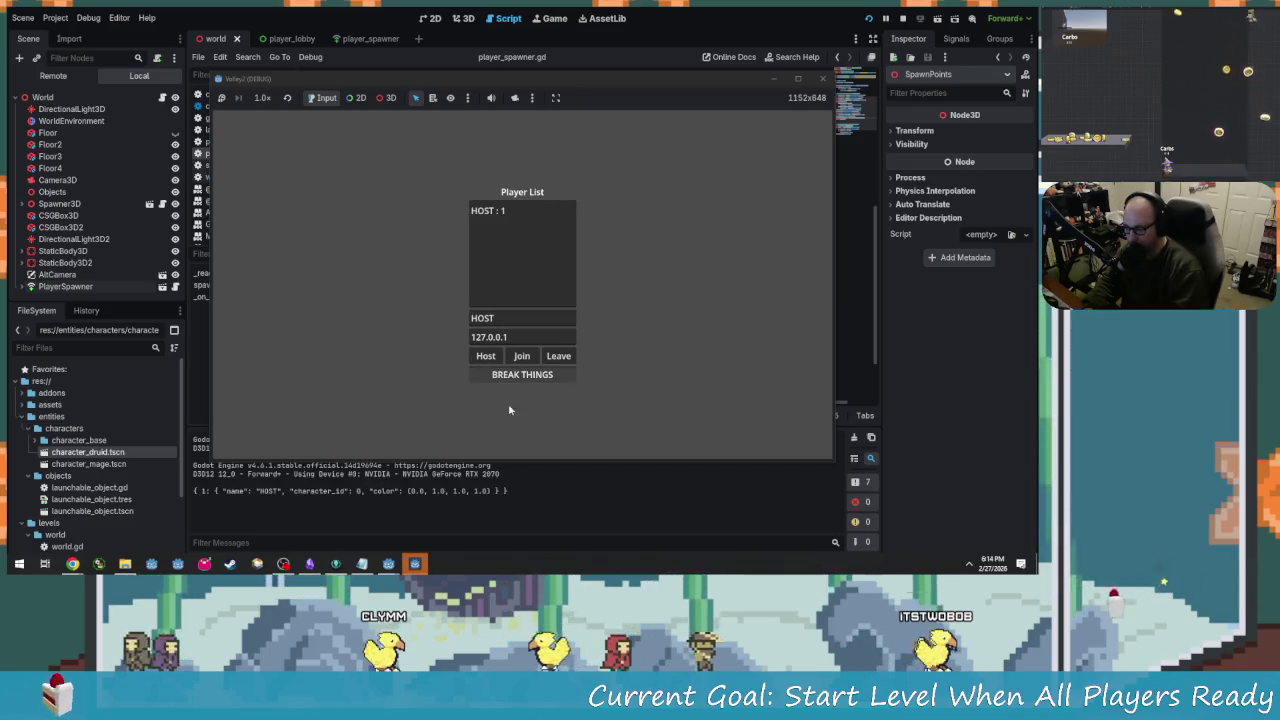
pyautogui.moveTo(487, 78)
pyautogui.mouseDown()
pyautogui.moveTo(487, 172)
pyautogui.moveTo(487, 103)
pyautogui.mouseUp()
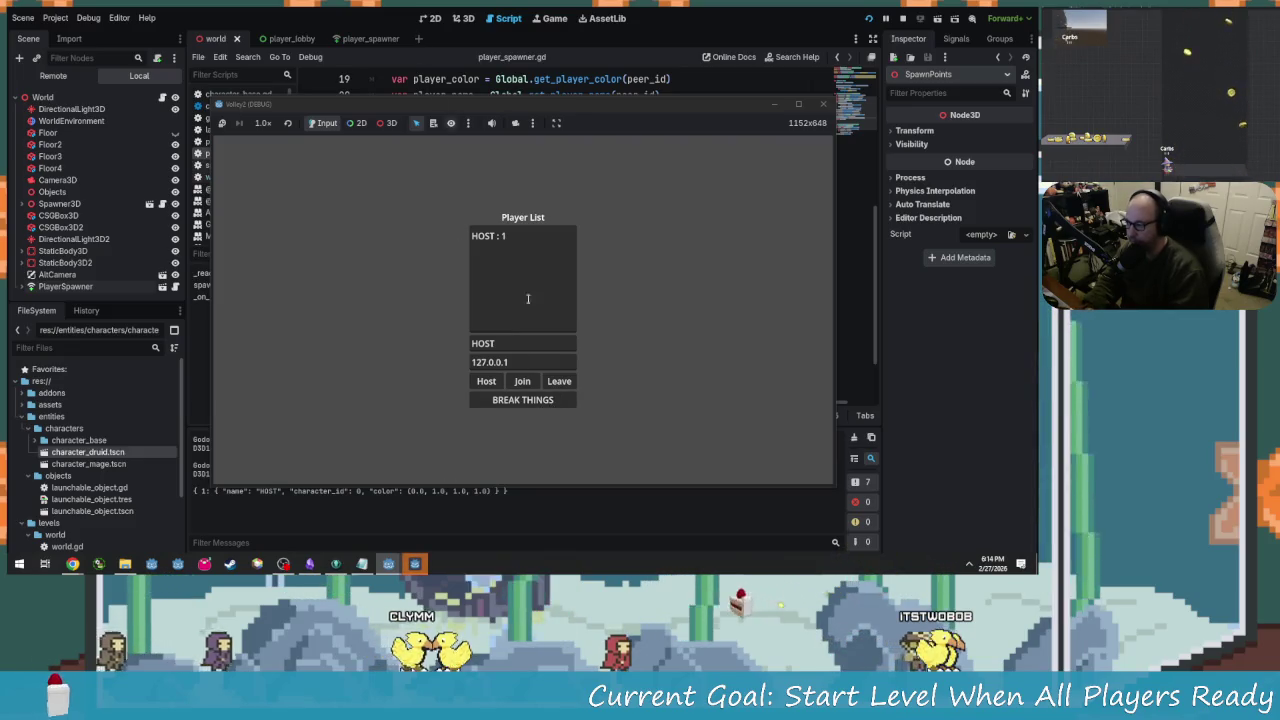
pyautogui.click(547, 401)
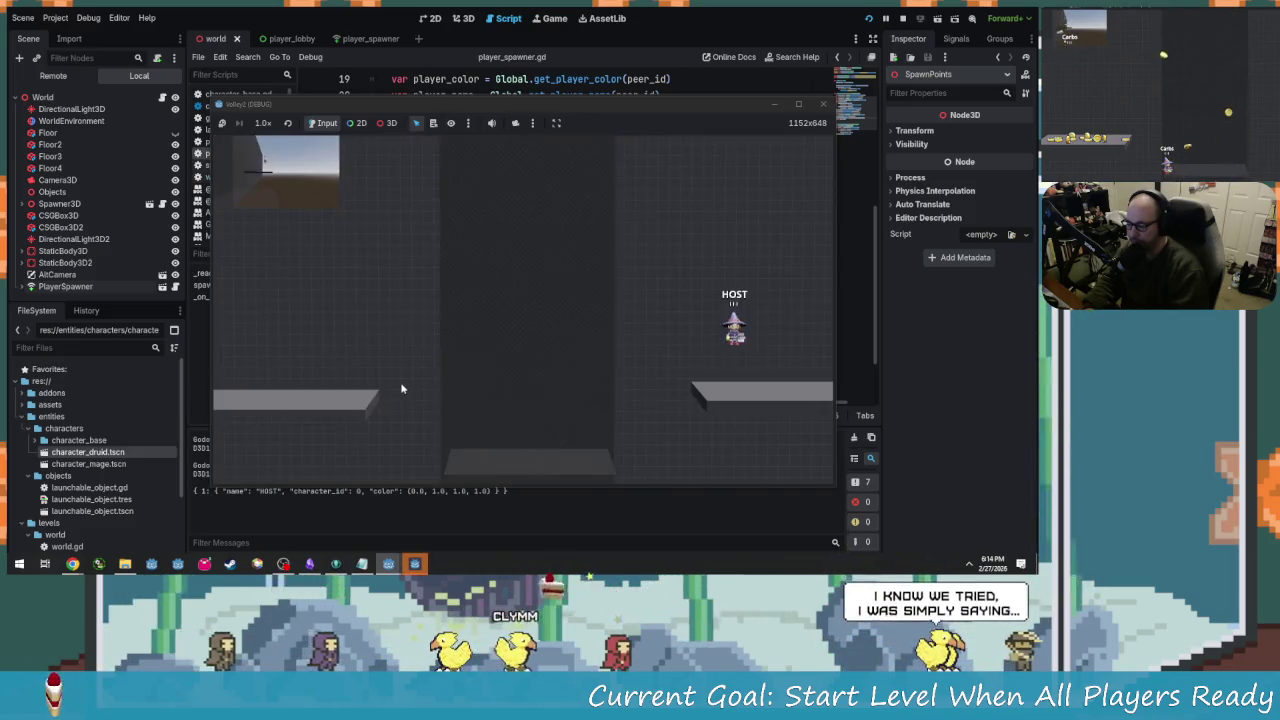
pyautogui.press('super')
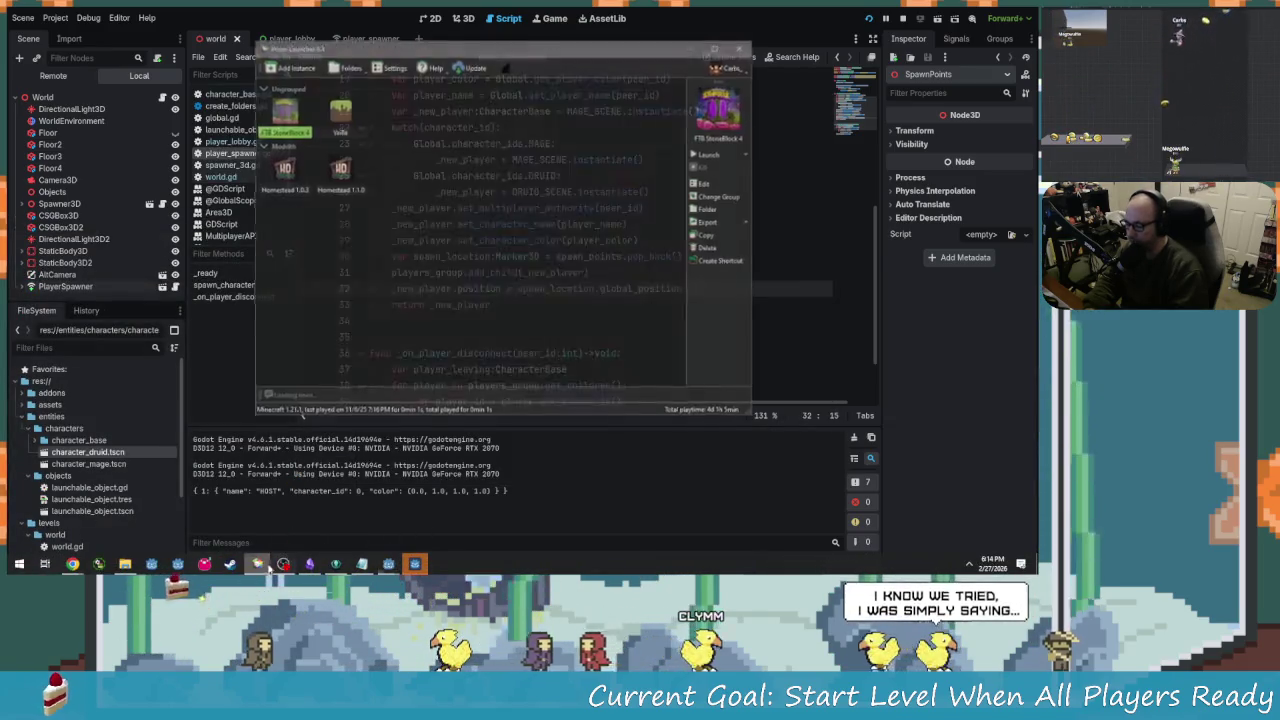
pyautogui.click(741, 47)
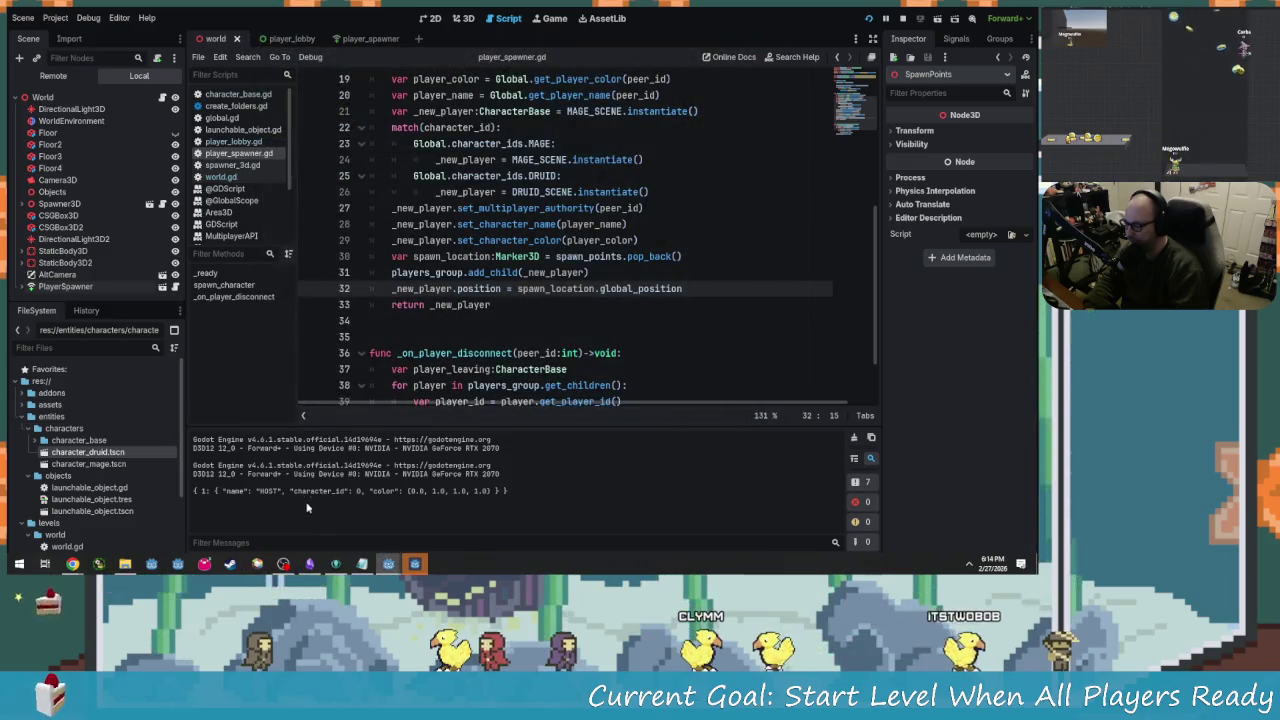
# Show the Debugger Errors list and read the CharacterMage already-has-parent Players and failed-spawn errors.
pyautogui.click(257, 561)
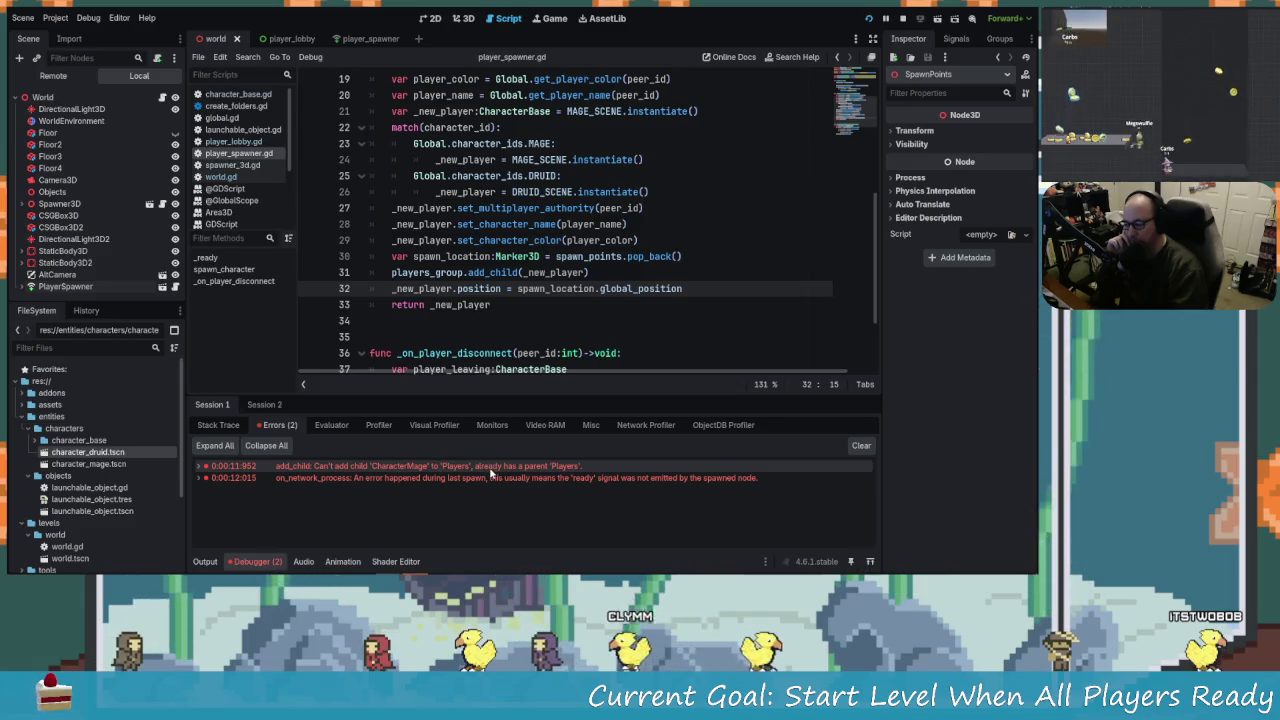
pyautogui.moveTo(566, 467)
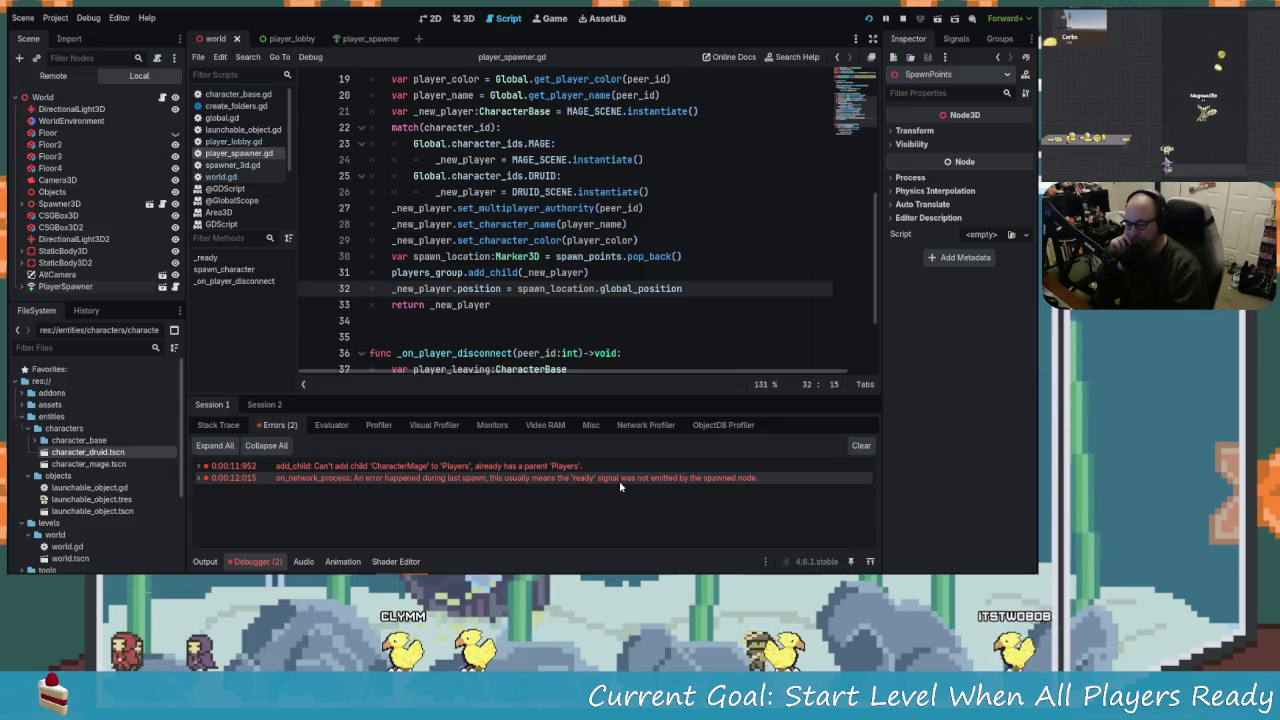
pyautogui.moveTo(612, 481)
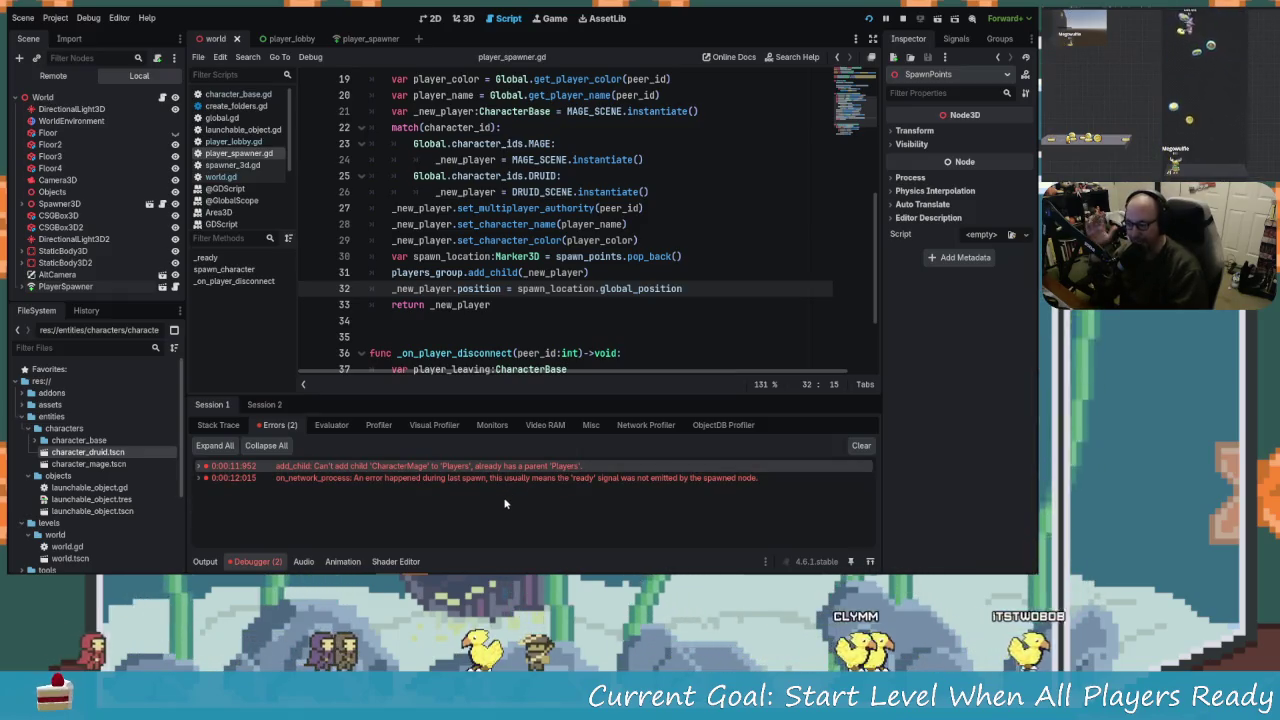
pyautogui.moveTo(505, 484)
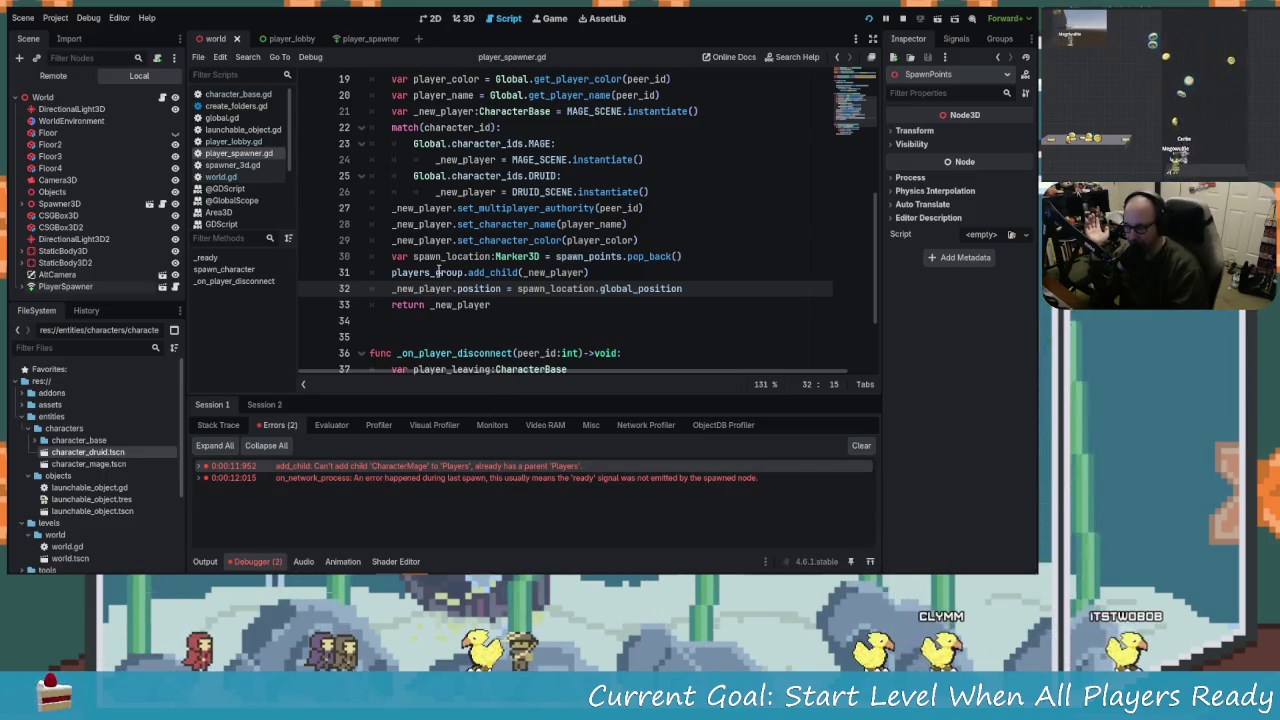
pyautogui.scroll(1, 447, 287)
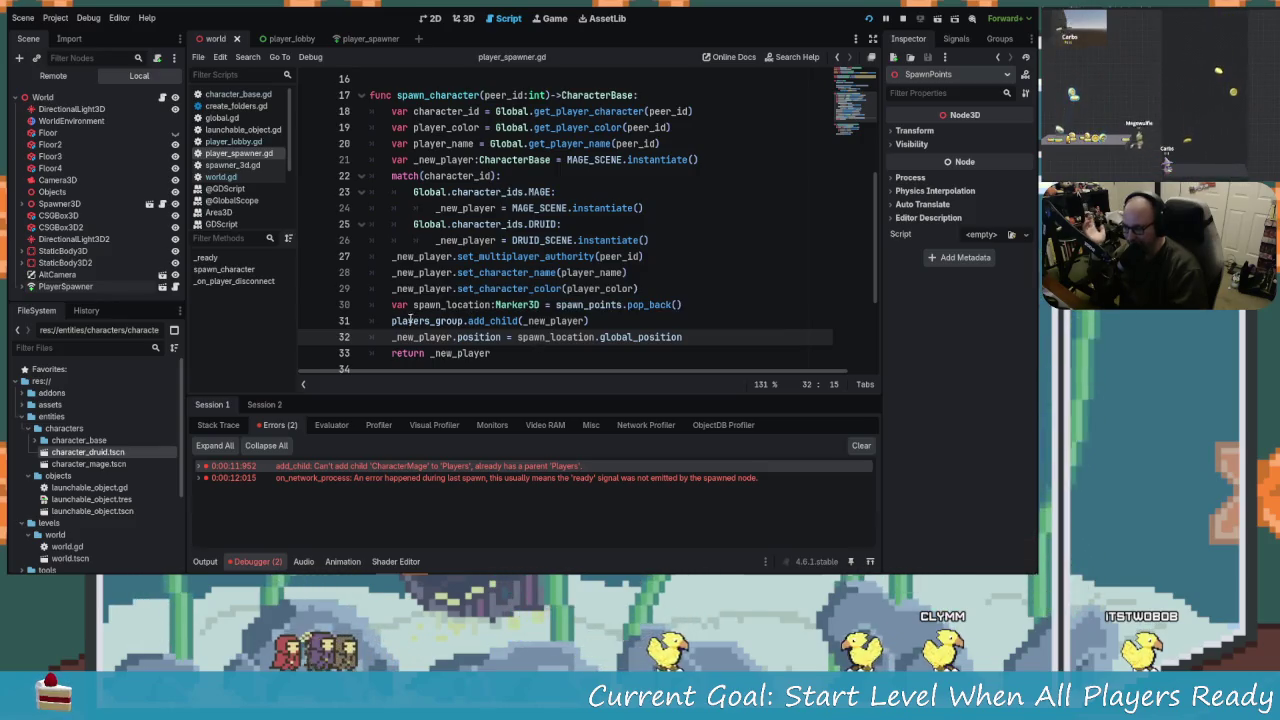
pyautogui.moveTo(393, 321); pyautogui.dragTo(591, 321)
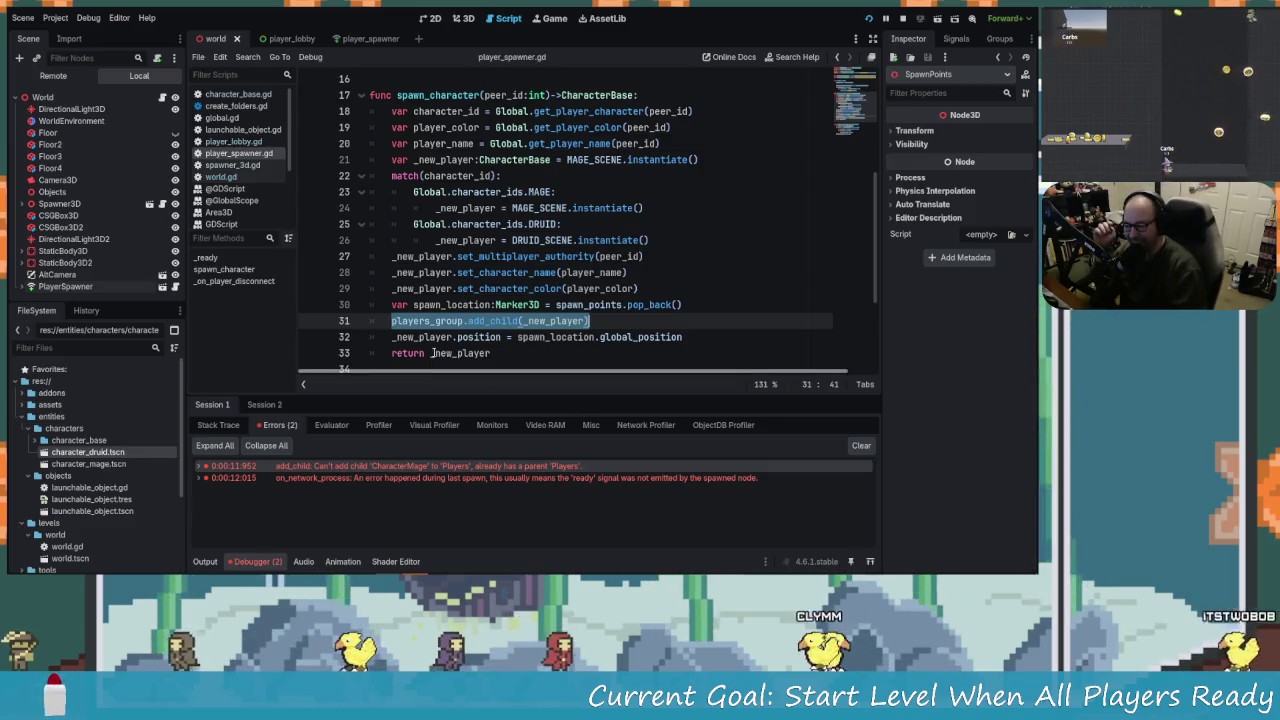
pyautogui.click(488, 337)
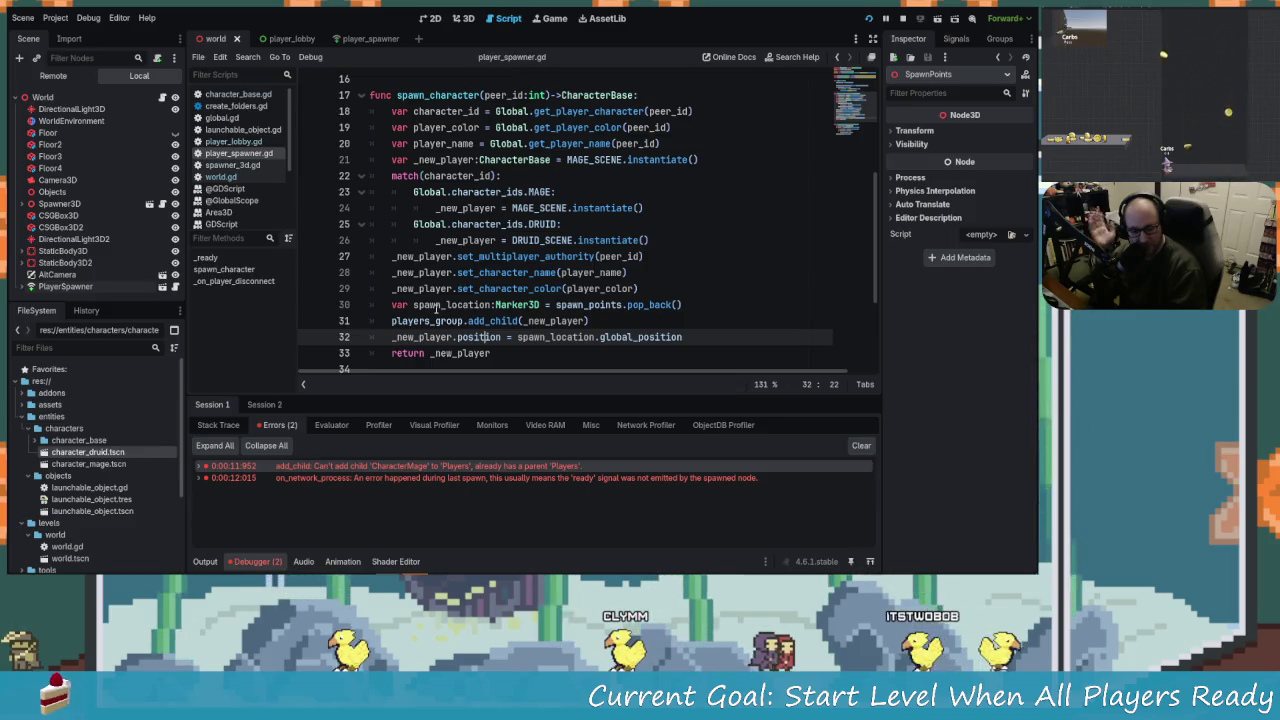
pyautogui.click(590, 321)
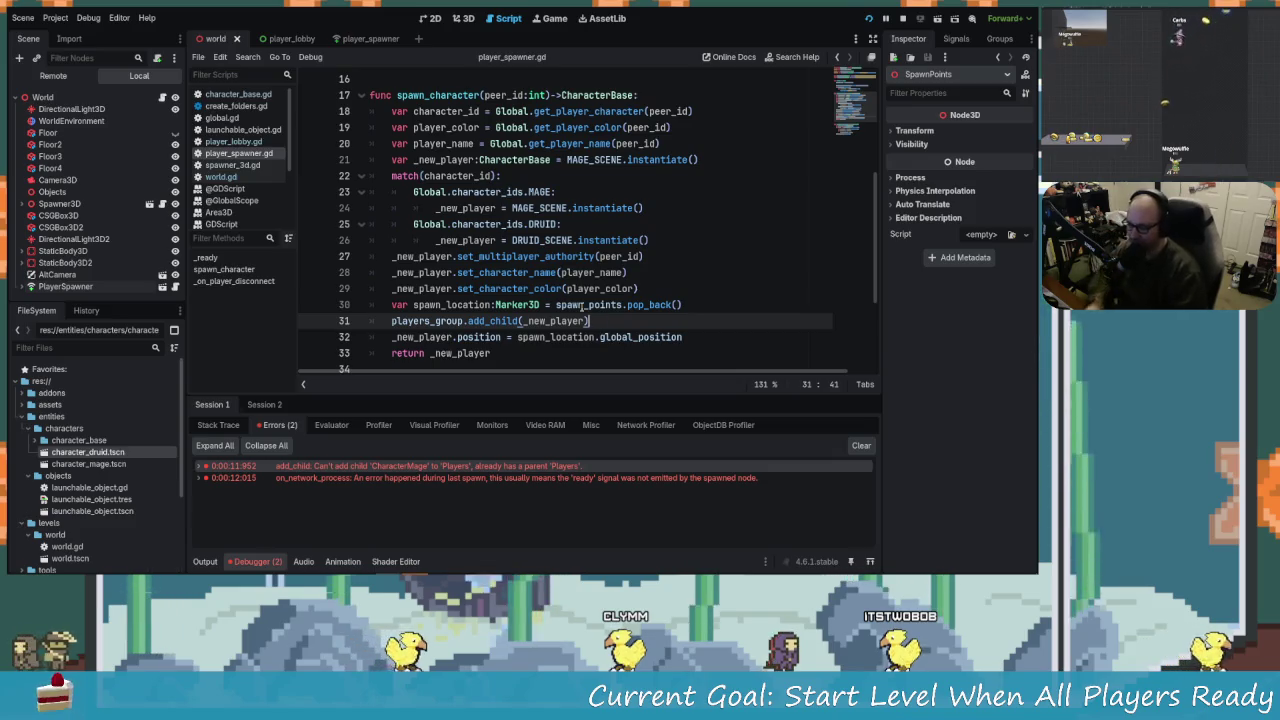
pyautogui.press('Down')
pyautogui.press('Up')
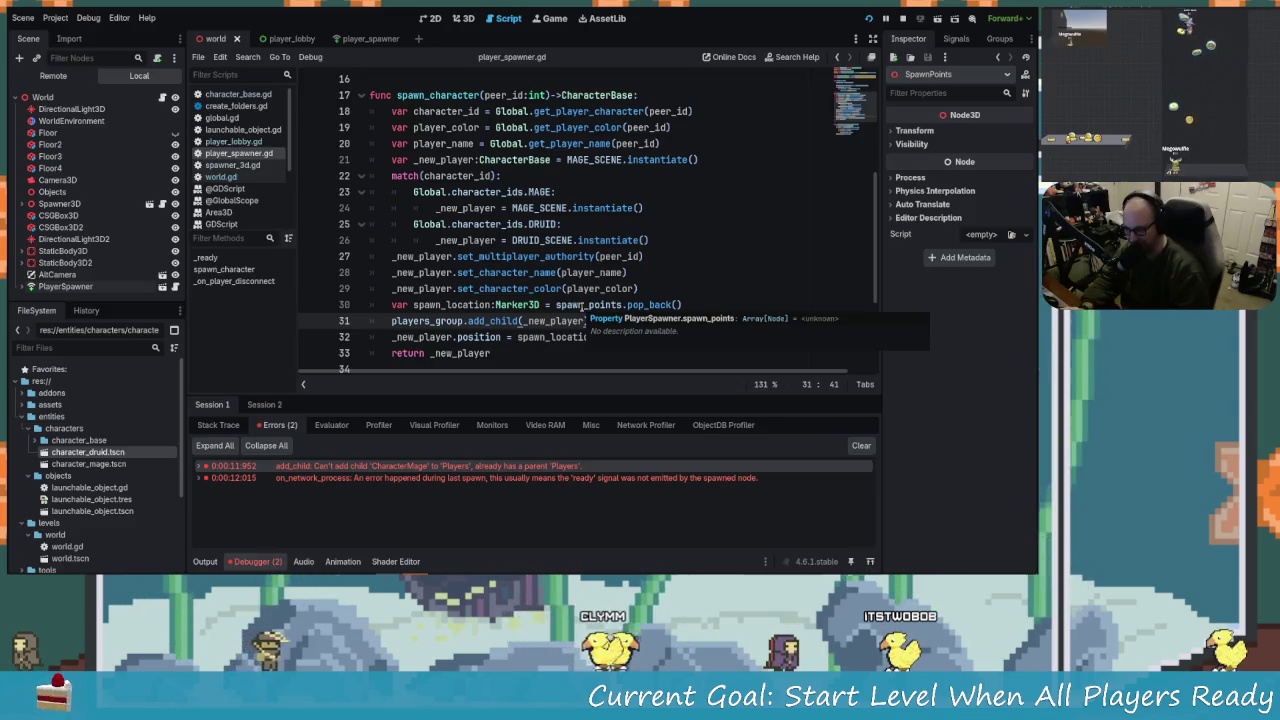
pyautogui.scroll(3, 508, 257)
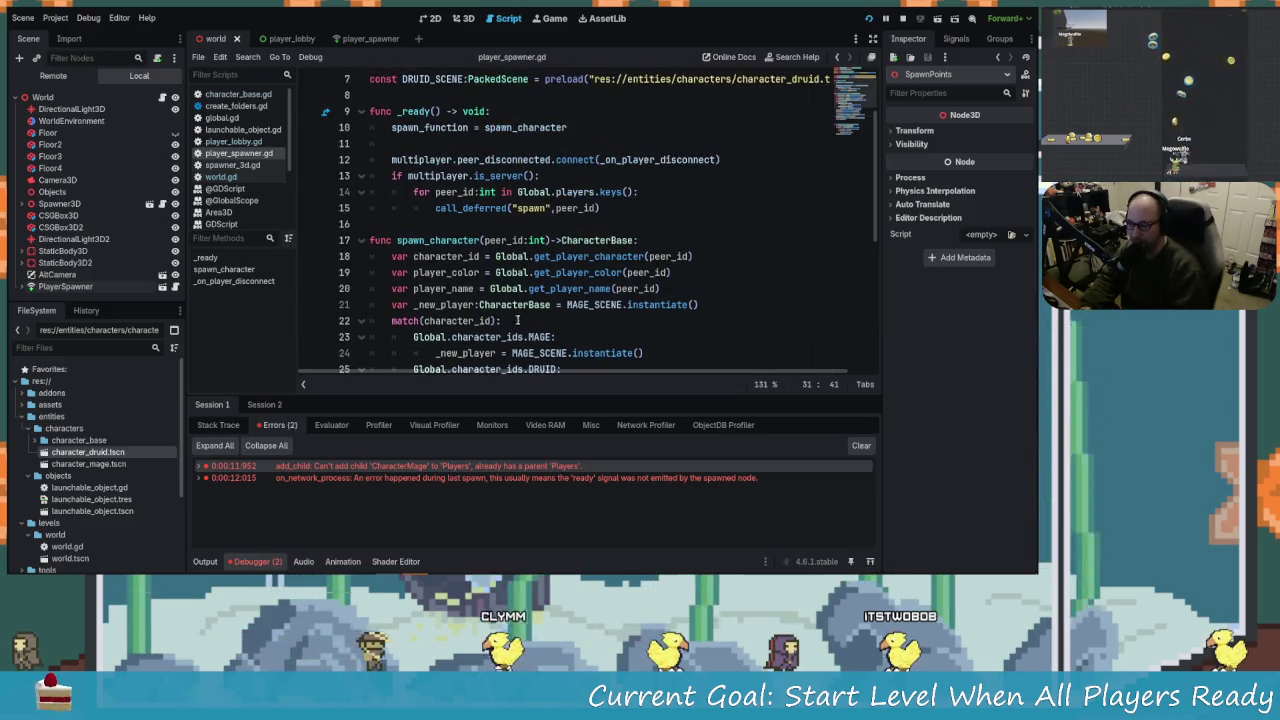
pyautogui.scroll(-3, 519, 297)
pyautogui.hotkey('shift', 'Home')
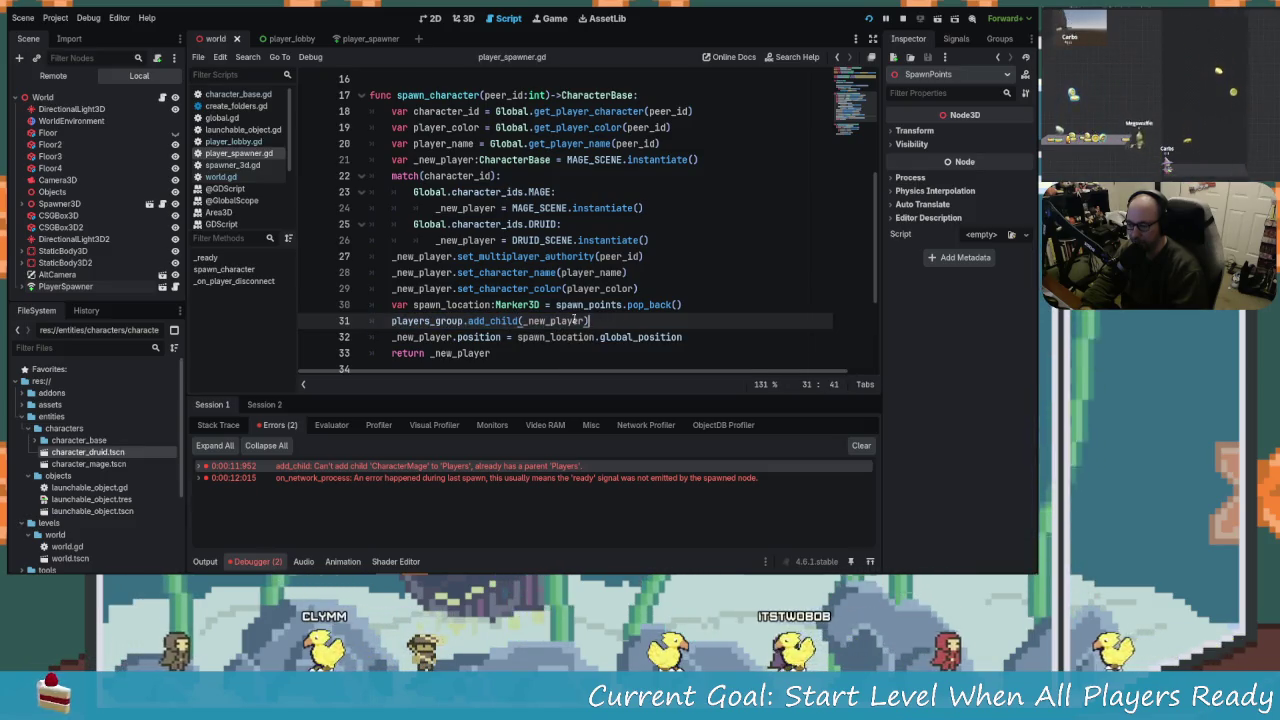
pyautogui.click(457, 353)
pyautogui.click(474, 343)
pyautogui.click(593, 321)
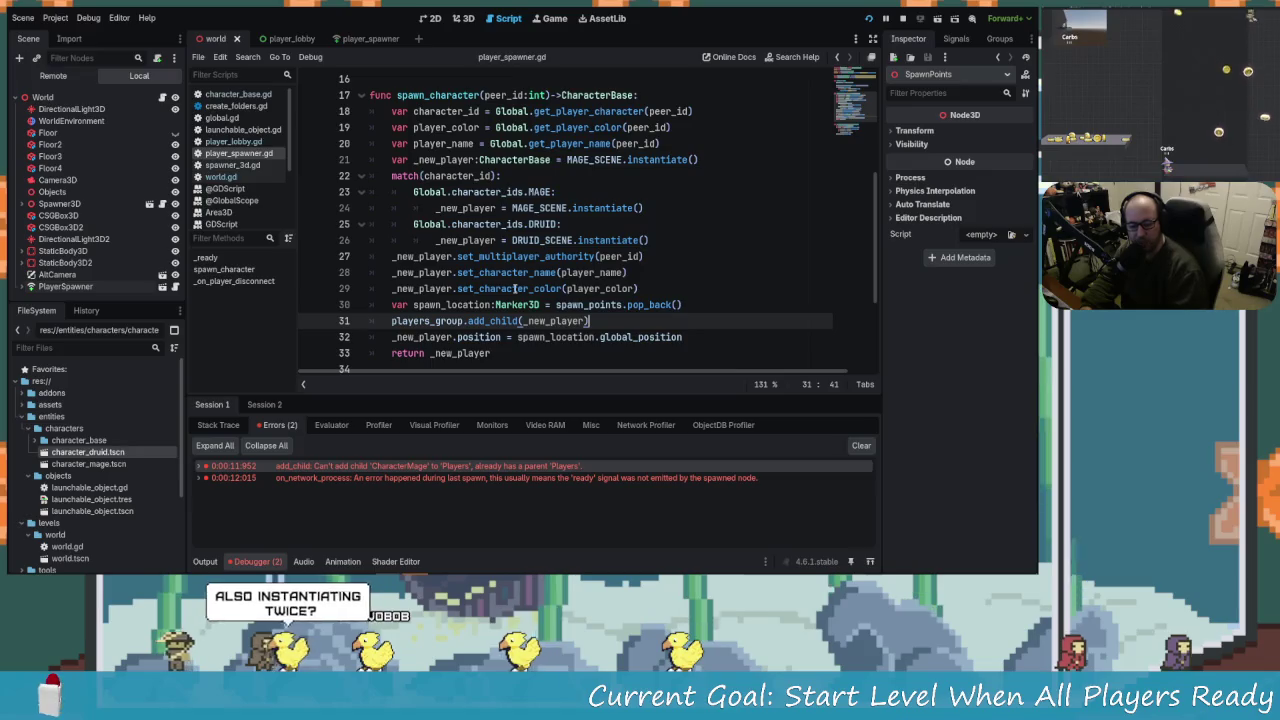
pyautogui.moveTo(514, 288)
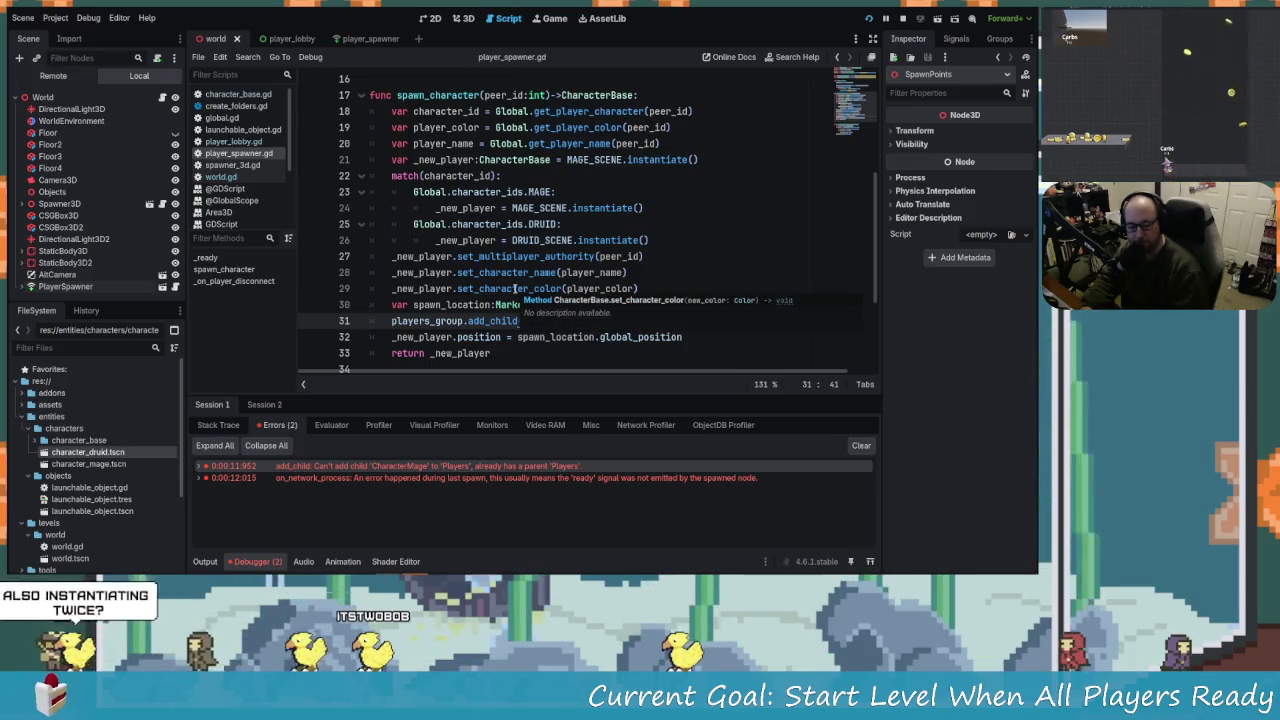
pyautogui.press('Down')
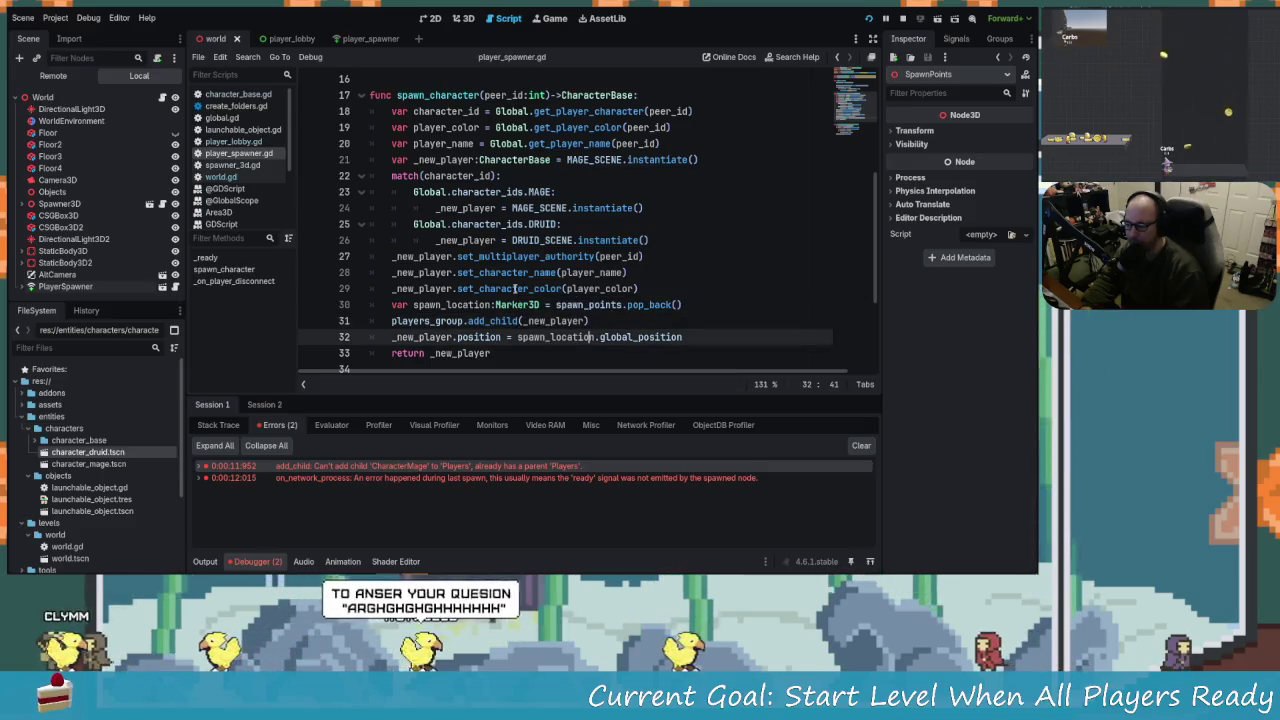
pyautogui.press('Down')
pyautogui.press('Up')
pyautogui.press('Up')
pyautogui.press('Up')
pyautogui.press('Down')
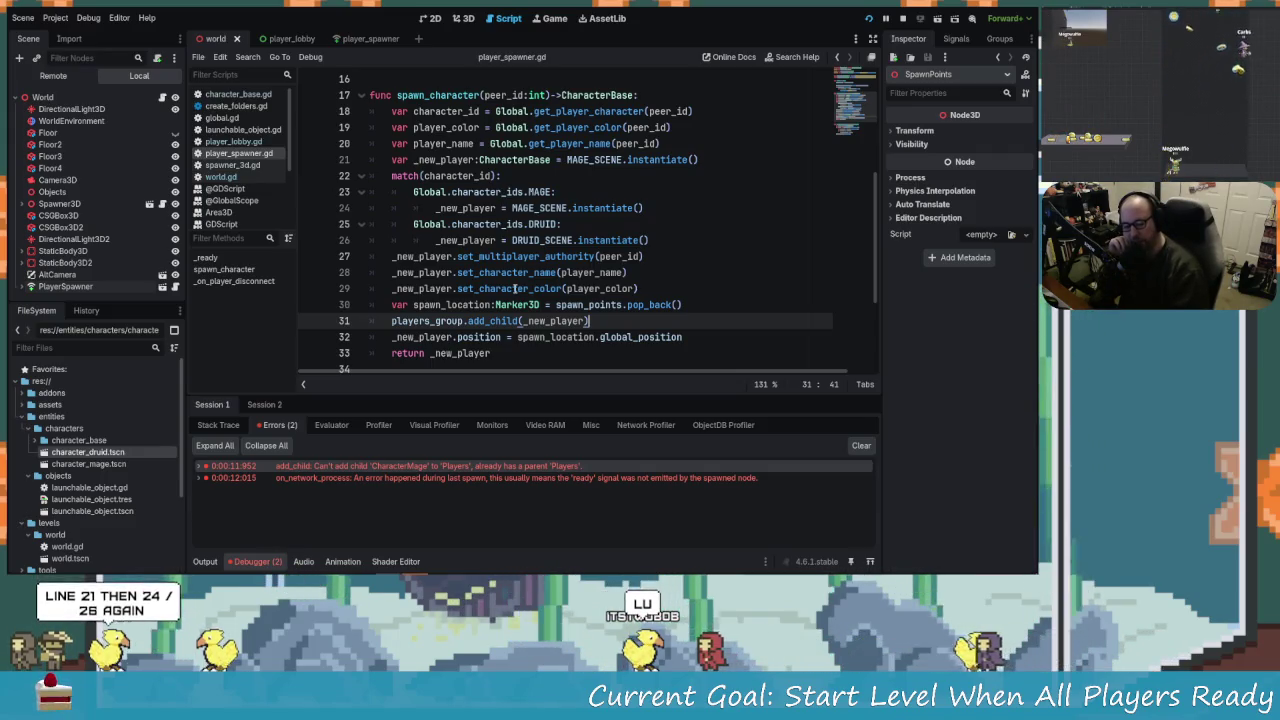
pyautogui.press('Up')
pyautogui.press('Up')
pyautogui.press('Up')
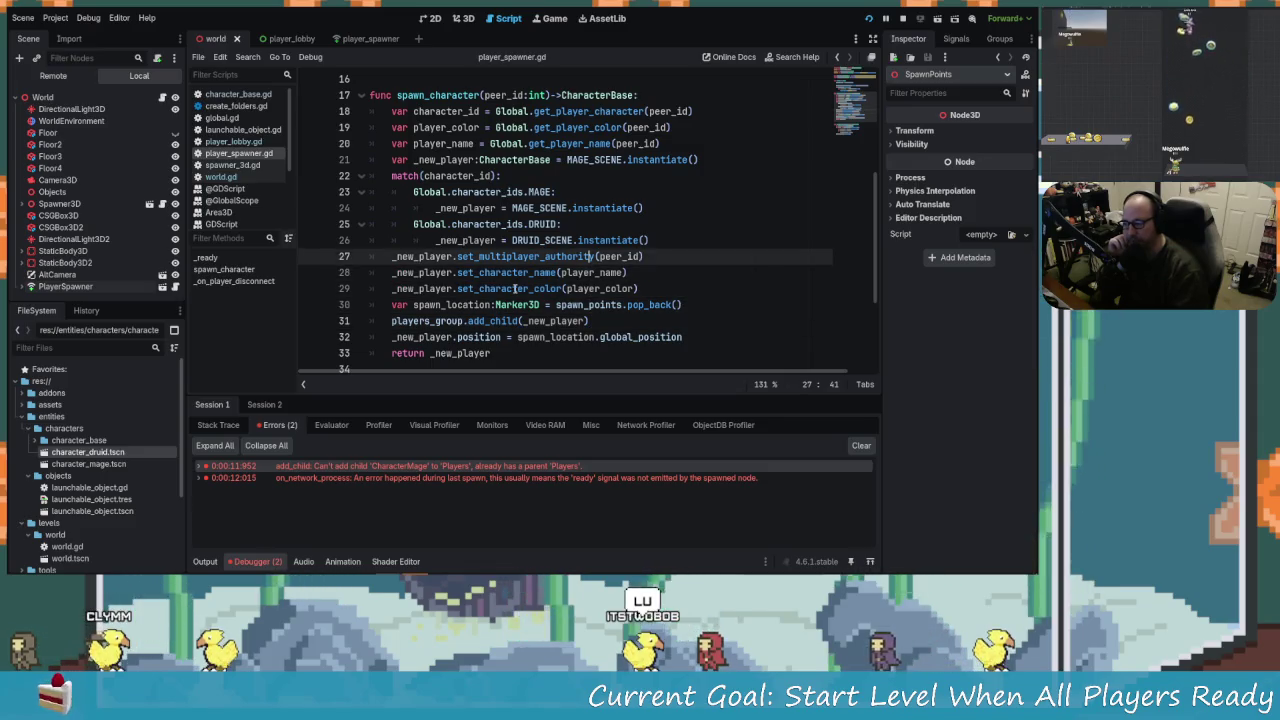
pyautogui.press('Up')
pyautogui.press('Up')
pyautogui.press('Up')
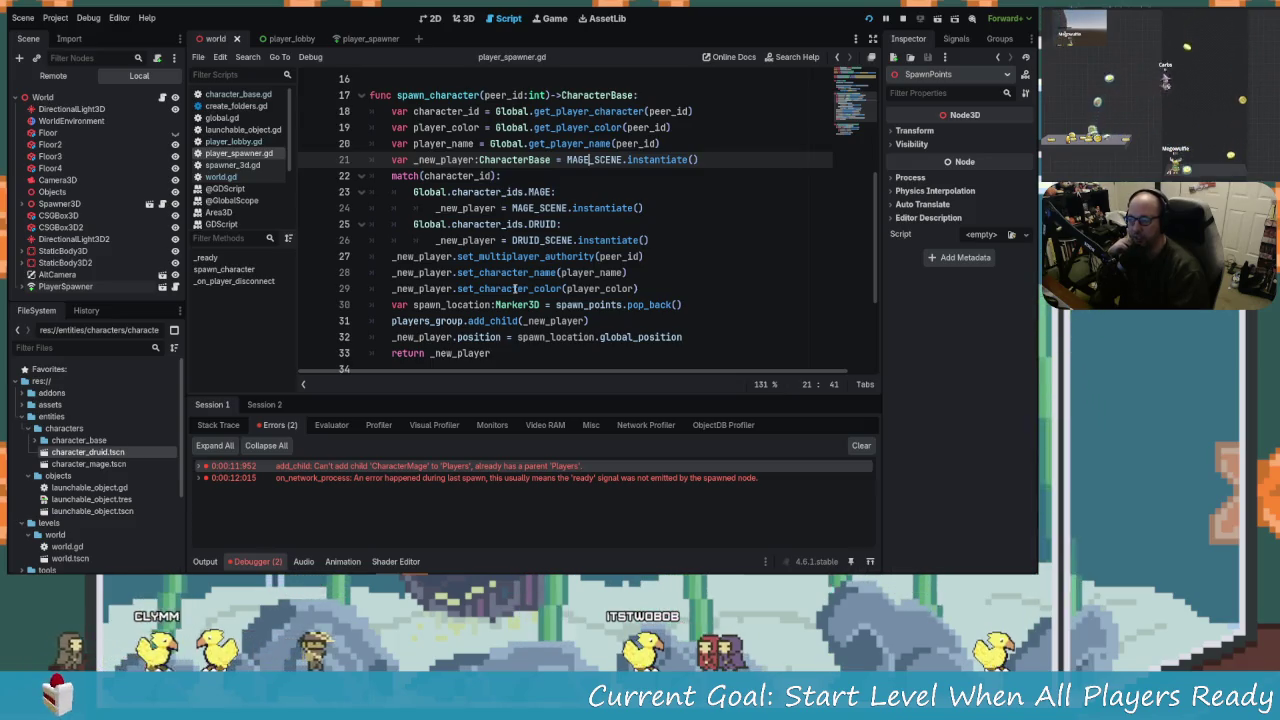
# Trim line 21 to 'var _new_player:CharacterBase', dropping MAGE_SCENE.instantiate(), and run the project.
pyautogui.press('Left')
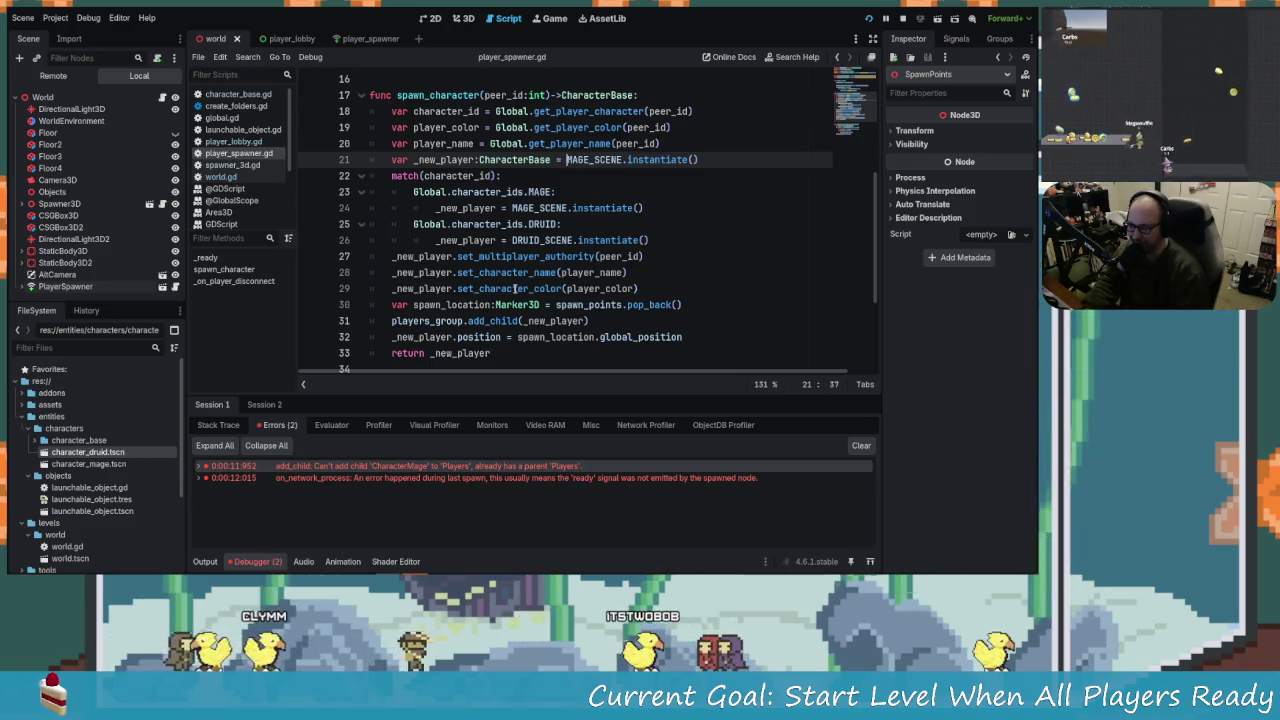
pyautogui.press('End')
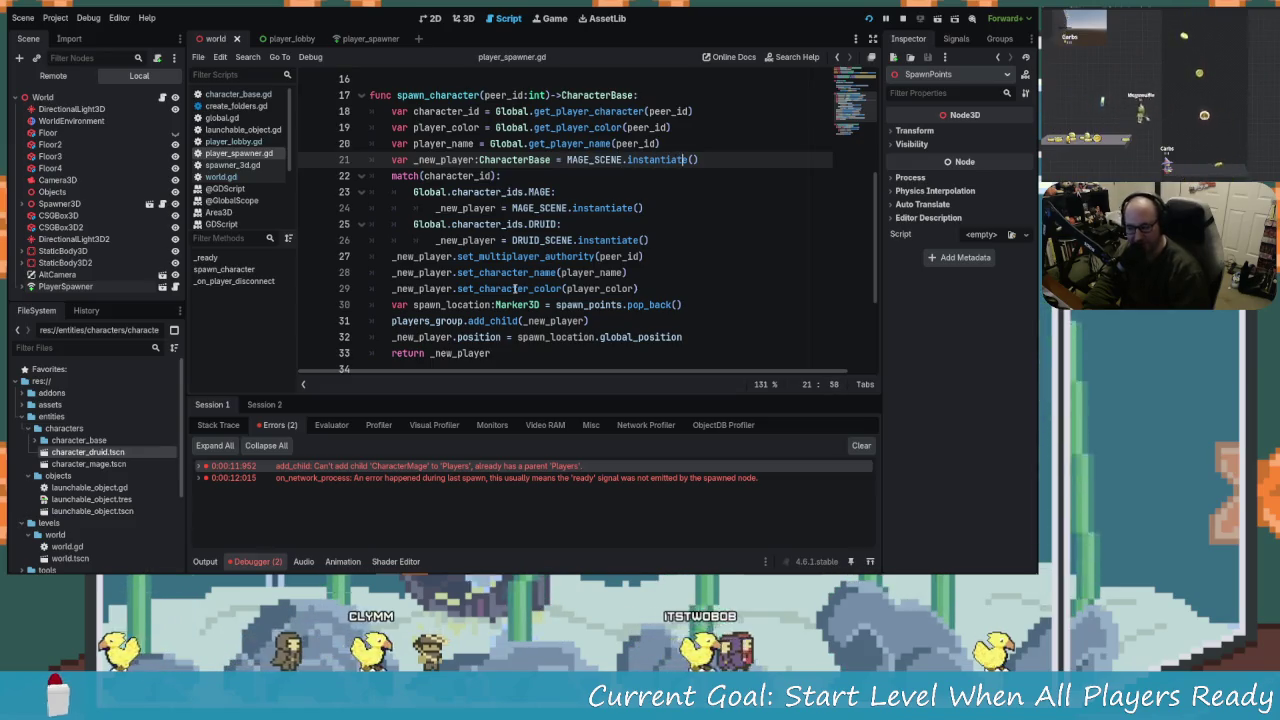
pyautogui.press('BackSpace')
pyautogui.press('BackSpace')
pyautogui.press('BackSpace')
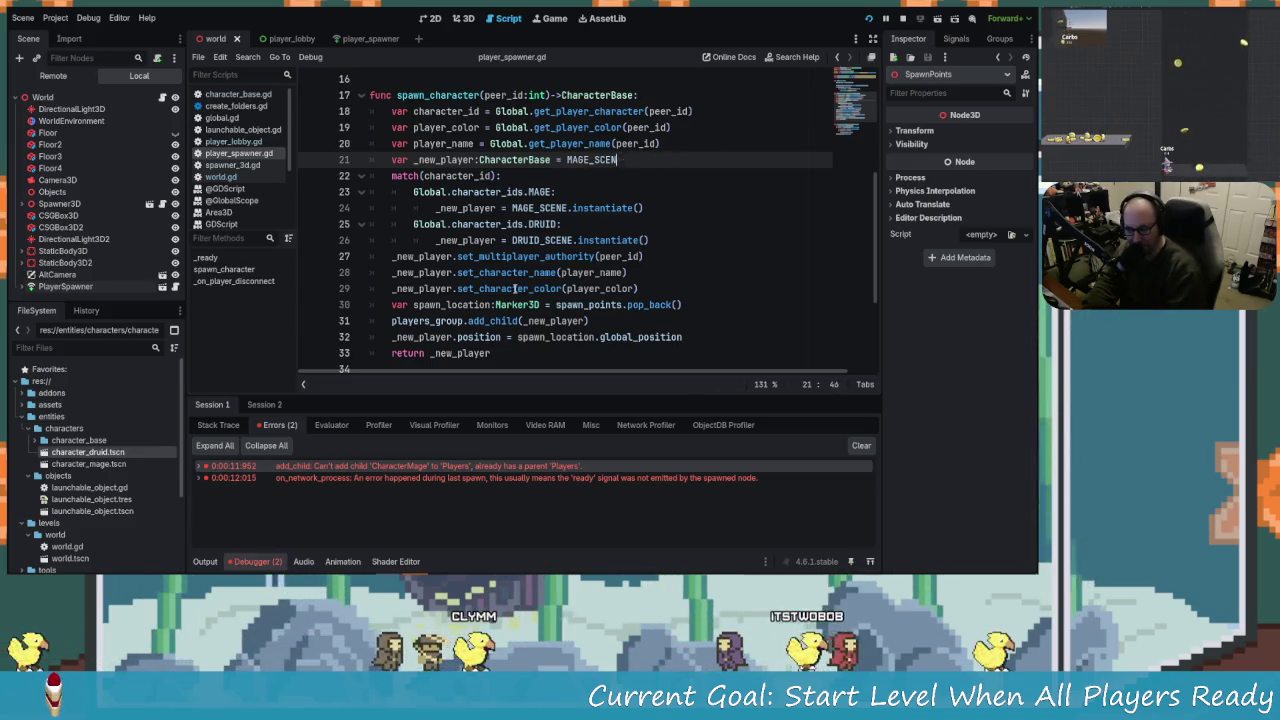
pyautogui.press('BackSpace')
pyautogui.press('BackSpace')
pyautogui.press('BackSpace')
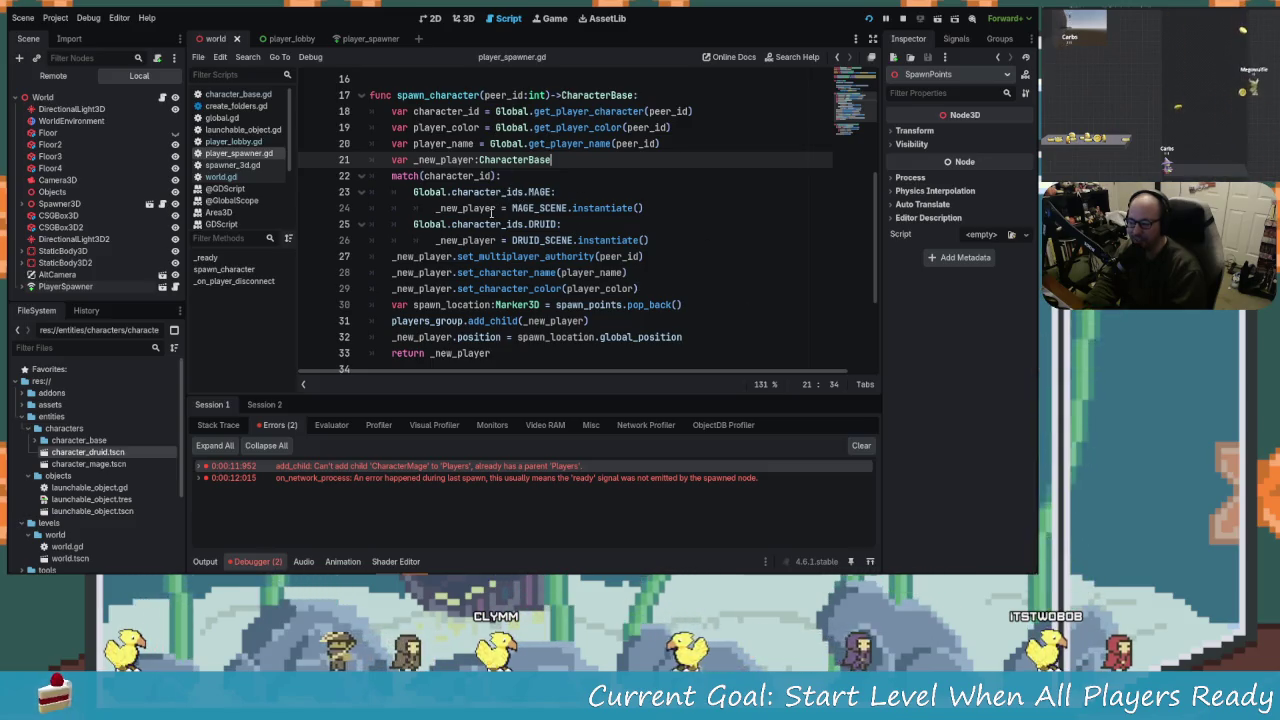
pyautogui.moveTo(502, 176)
pyautogui.mouseDown()
pyautogui.moveTo(494, 240)
pyautogui.moveTo(665, 230)
pyautogui.mouseUp()
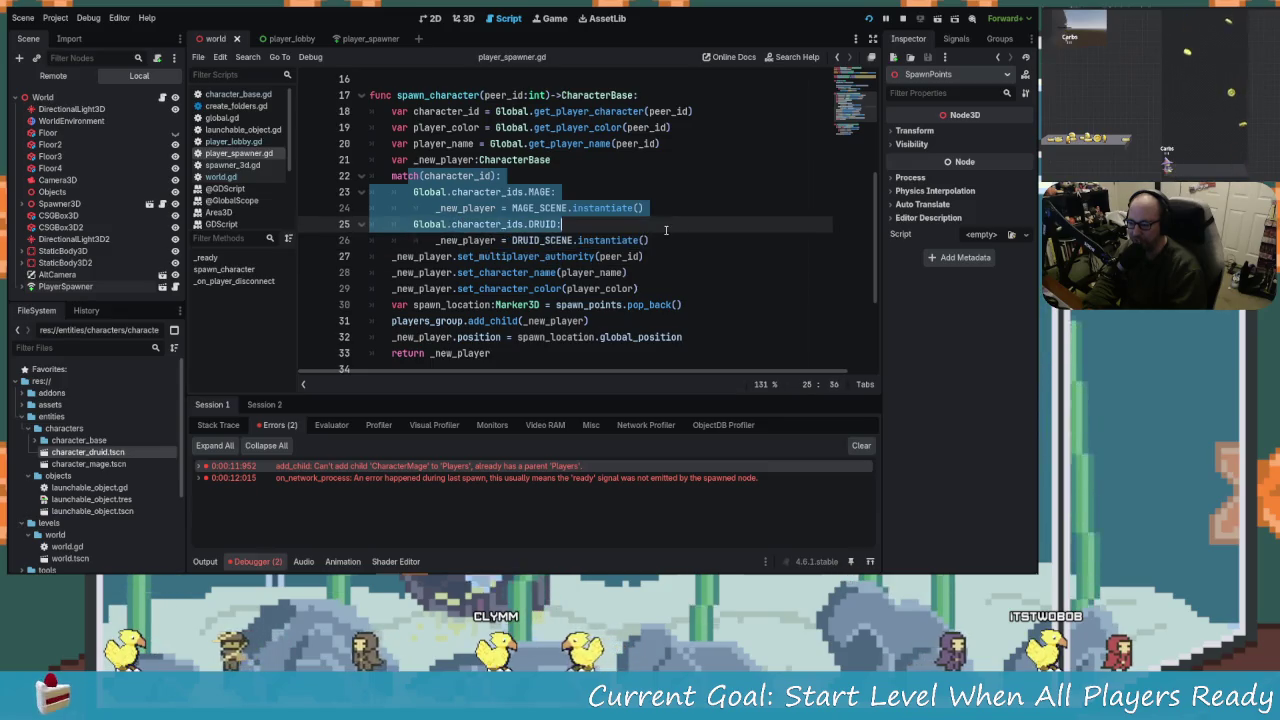
pyautogui.click(645, 240)
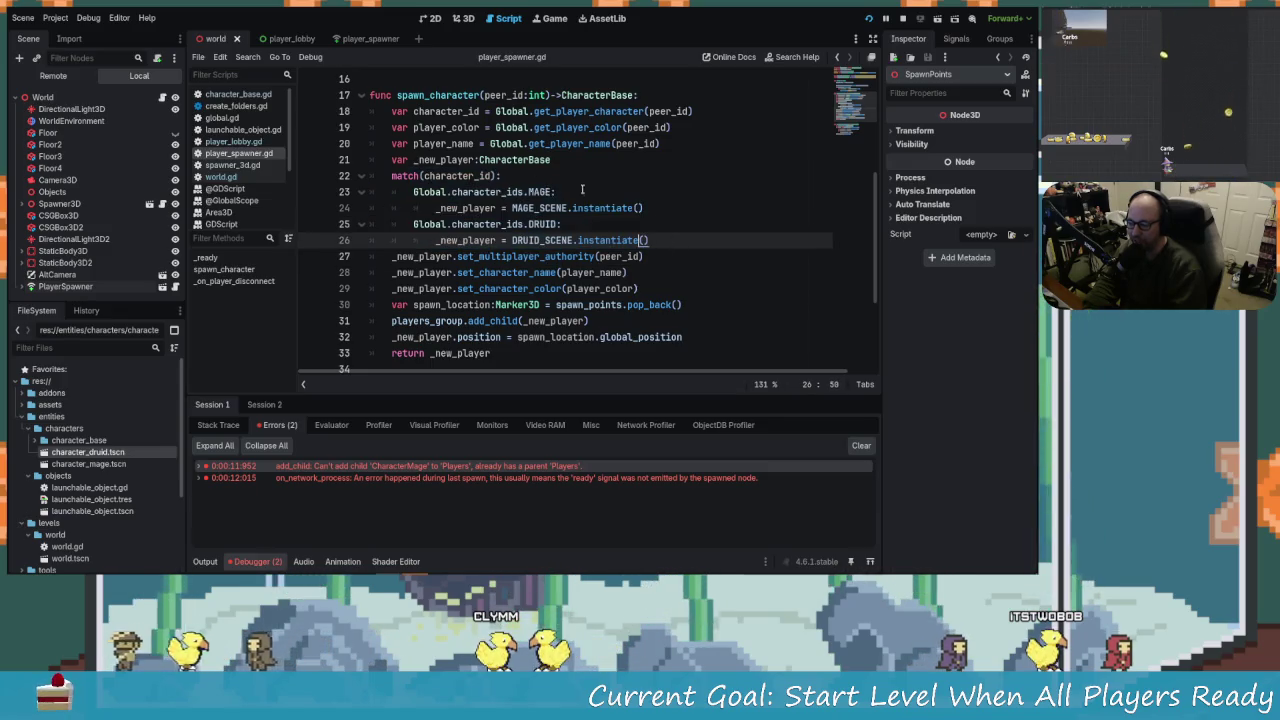
pyautogui.click(582, 190)
pyautogui.click(620, 160)
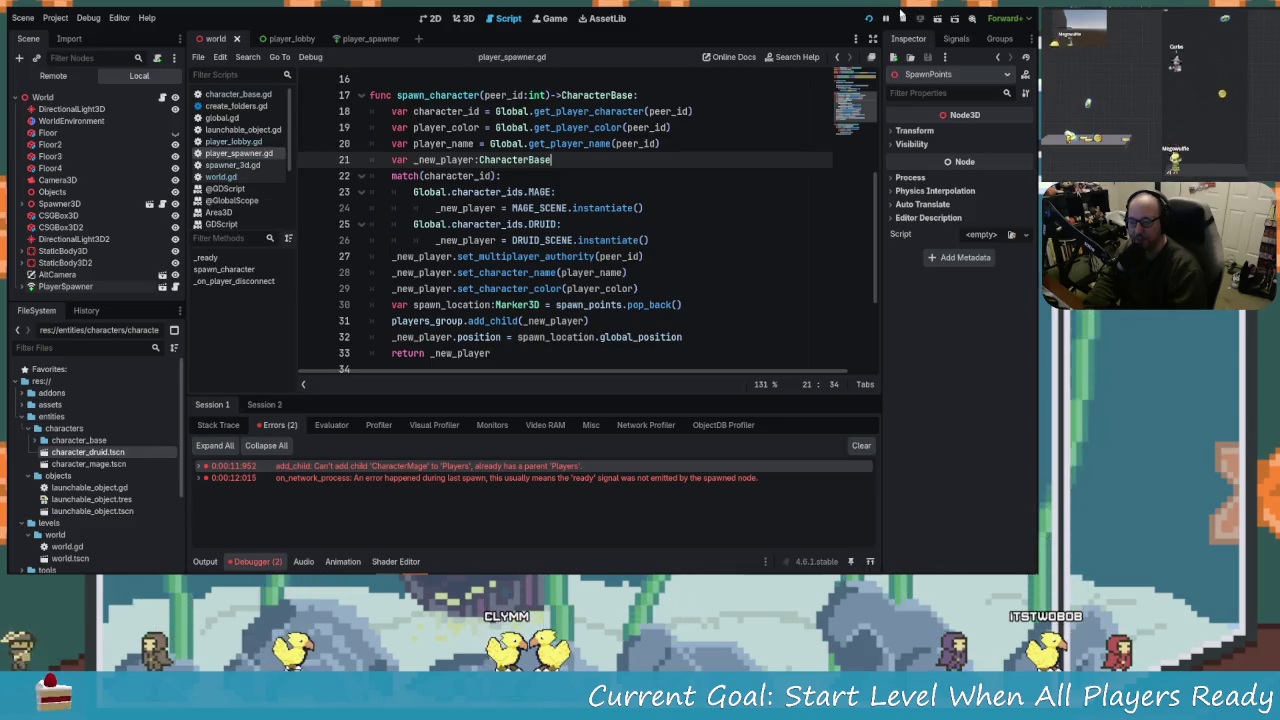
pyautogui.click(869, 18)
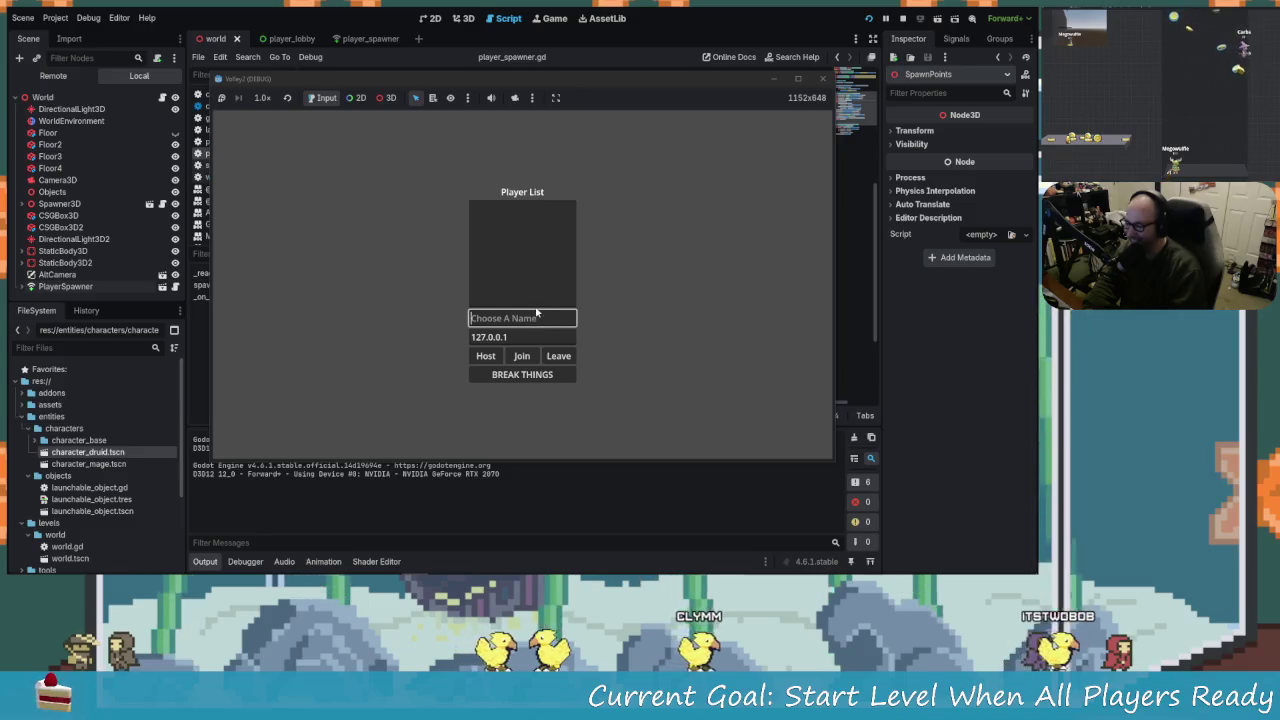
# Host and start a game under a player name, then check the two spawn errors in the Debugger.
pyautogui.write('cLYMM SAYS')
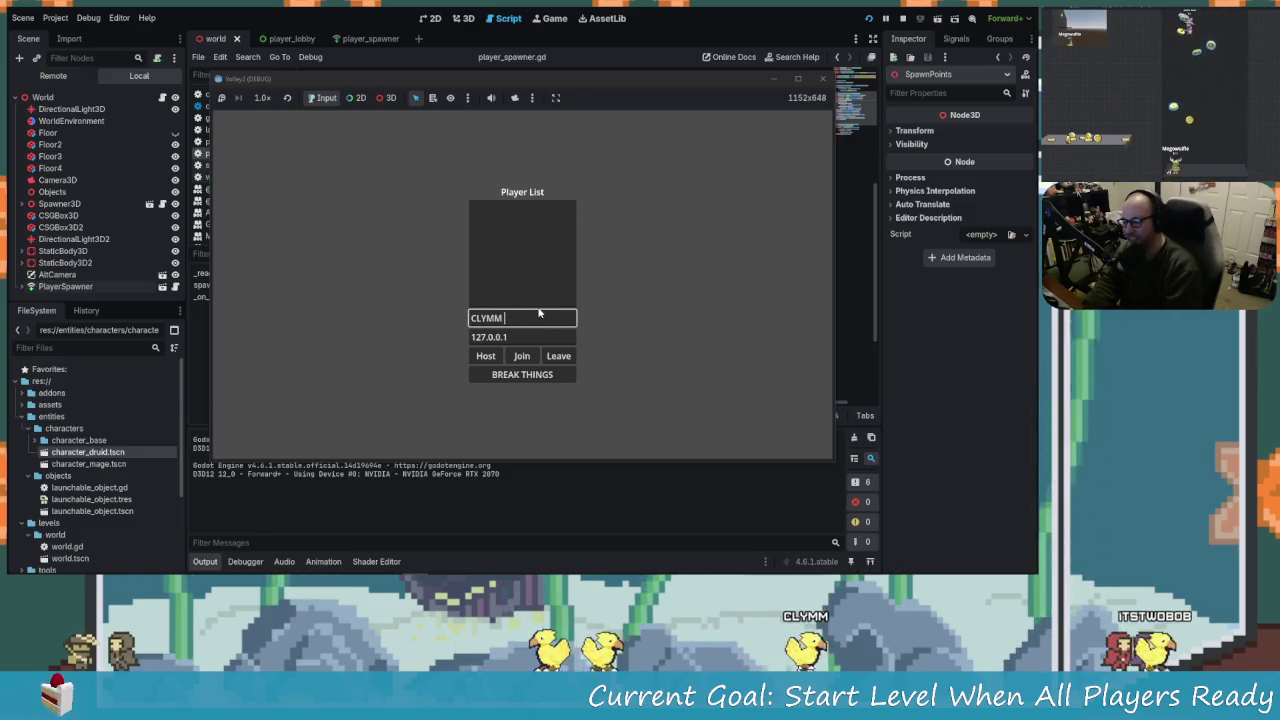
pyautogui.write(' H')
pyautogui.press('BackSpace')
pyautogui.press('BackSpace')
pyautogui.press('BackSpace')
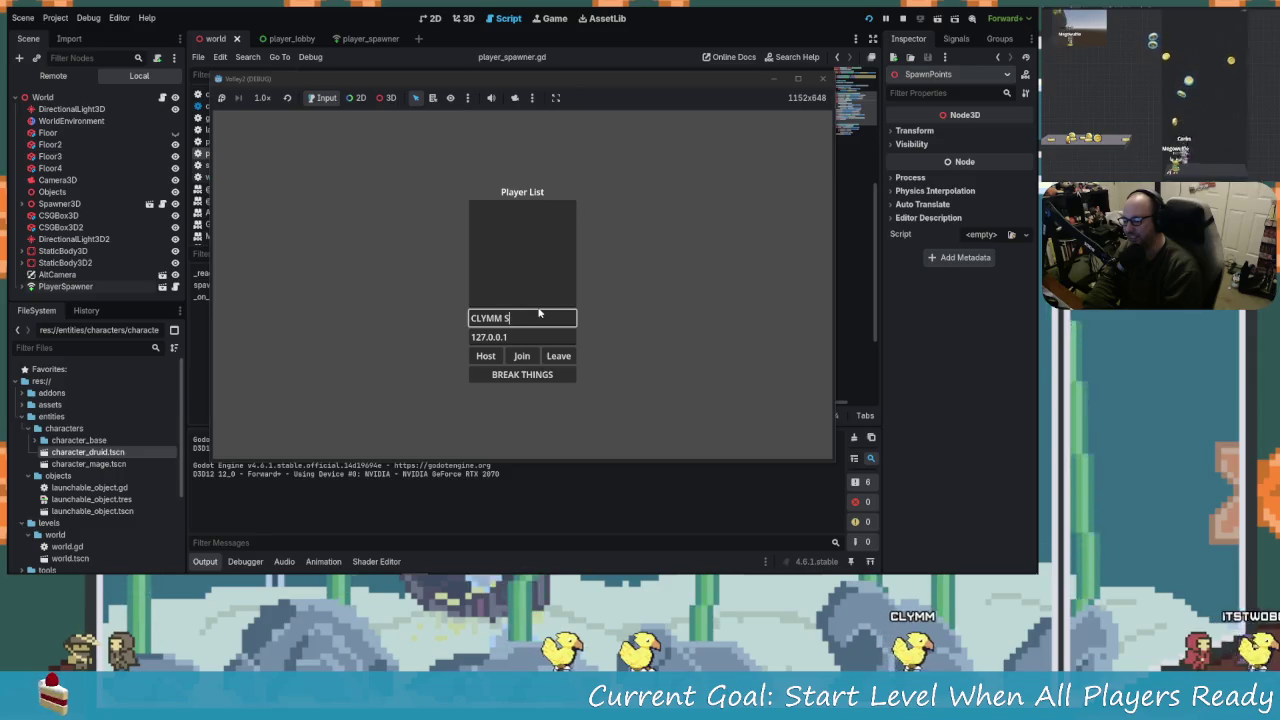
pyautogui.write('AYS HI')
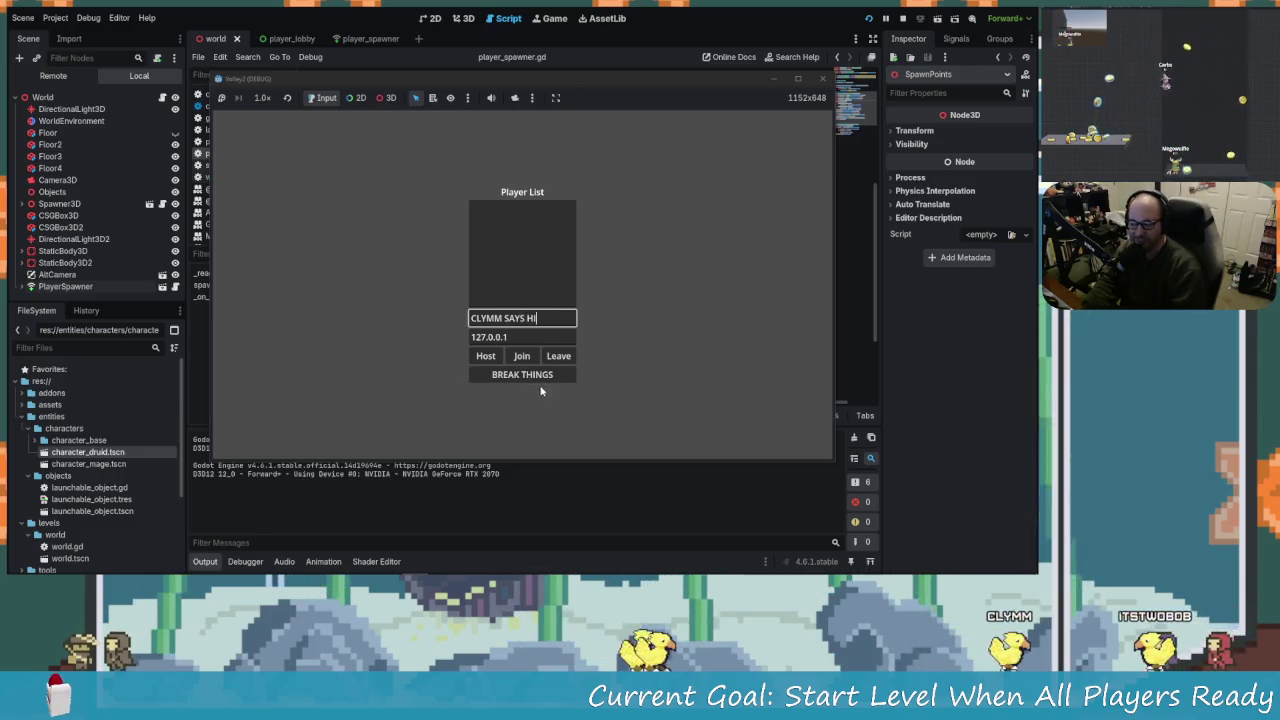
pyautogui.click(487, 356)
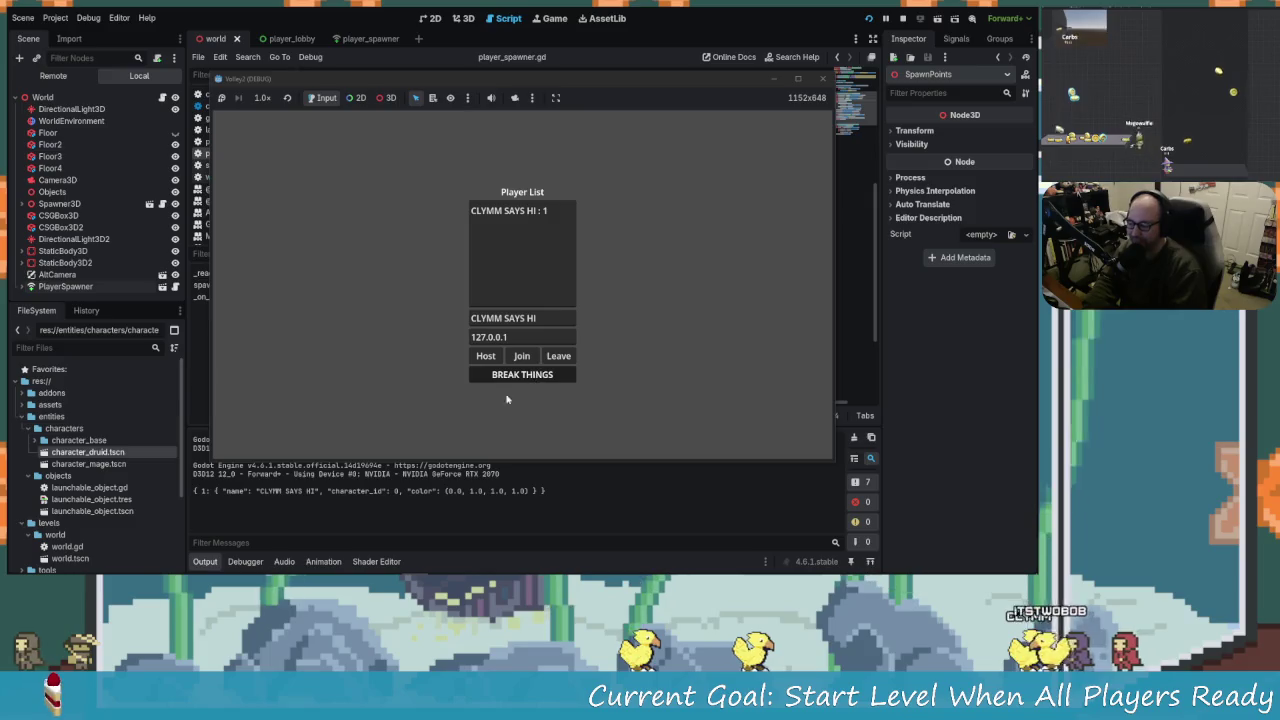
pyautogui.click(548, 380)
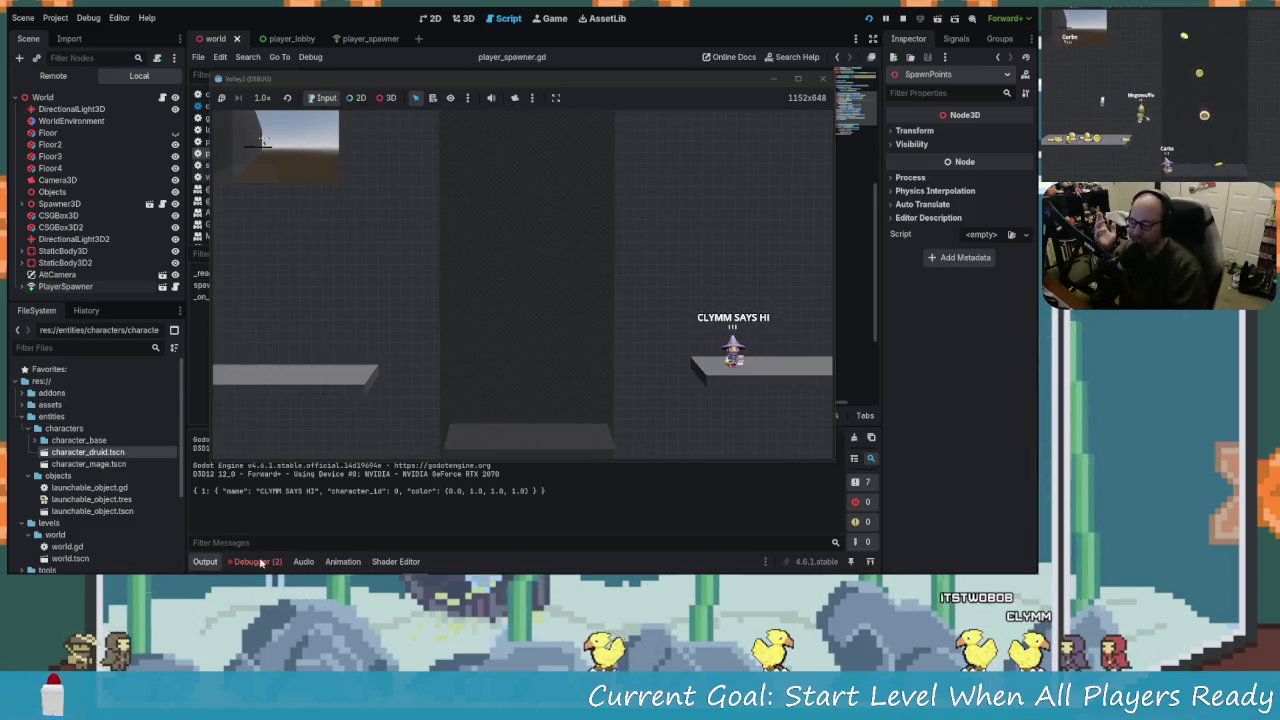
pyautogui.click(256, 561)
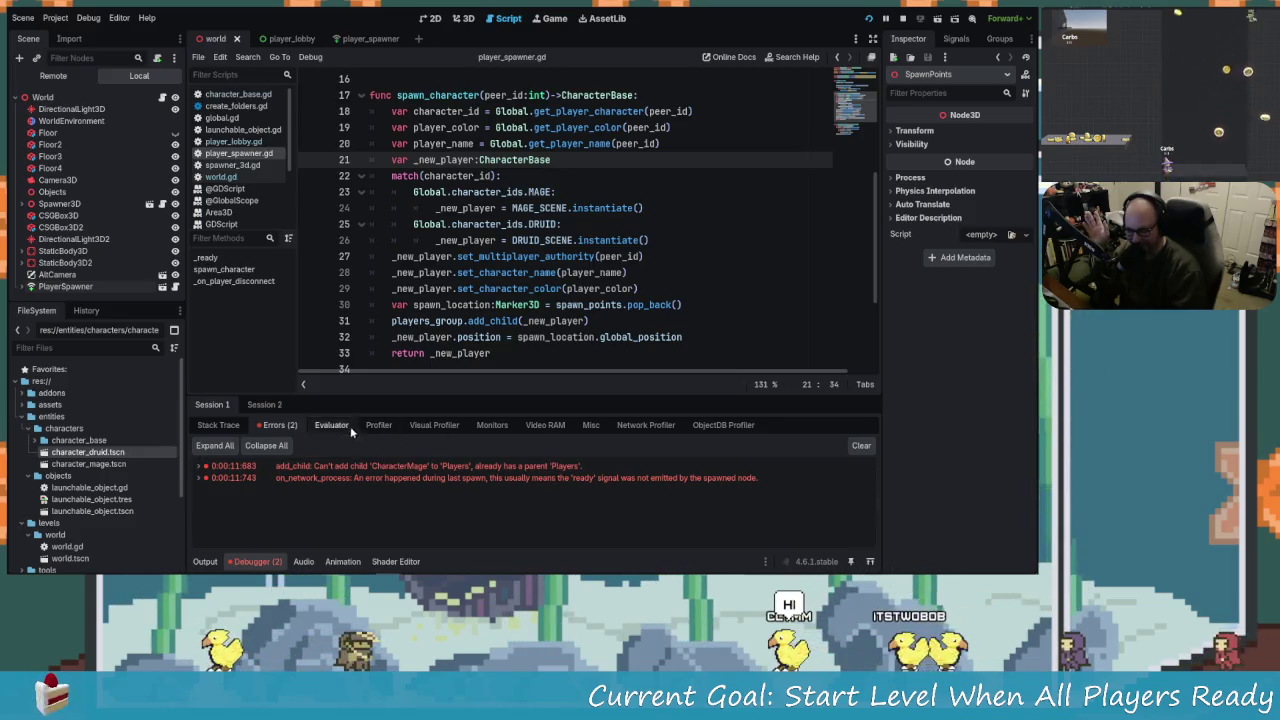
# Put the caret at the end of the add_child call on line 31 and bring up Windows search.
pyautogui.click(492, 321)
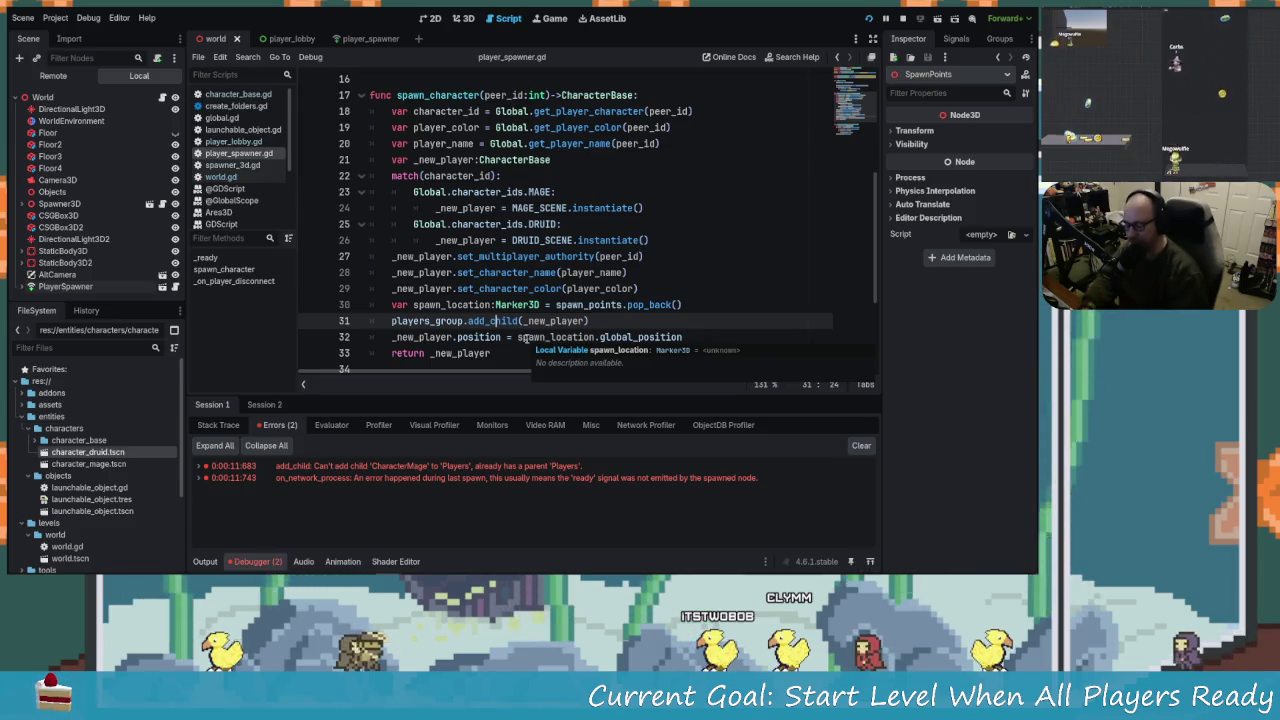
pyautogui.click(607, 320)
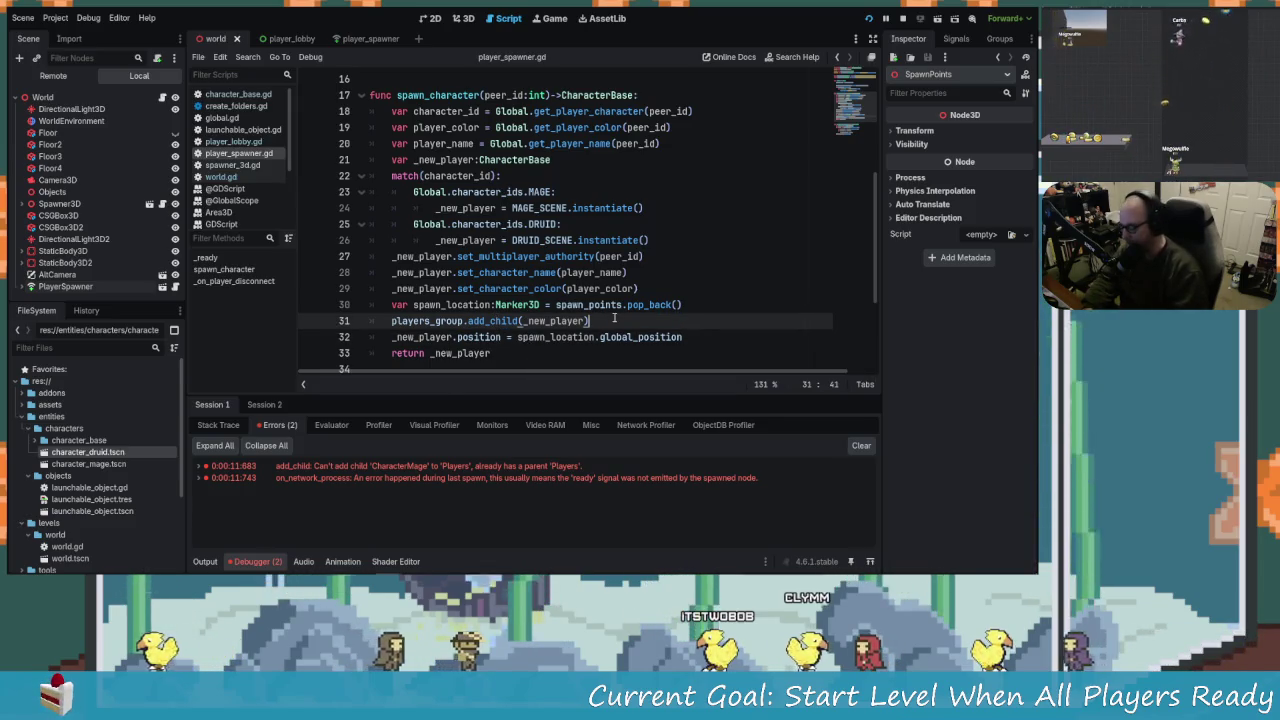
pyautogui.press('super')
# Search 'gya' for Gyazo, then search 'snip' and launch Snipping Tool instead.
pyautogui.write('gya')
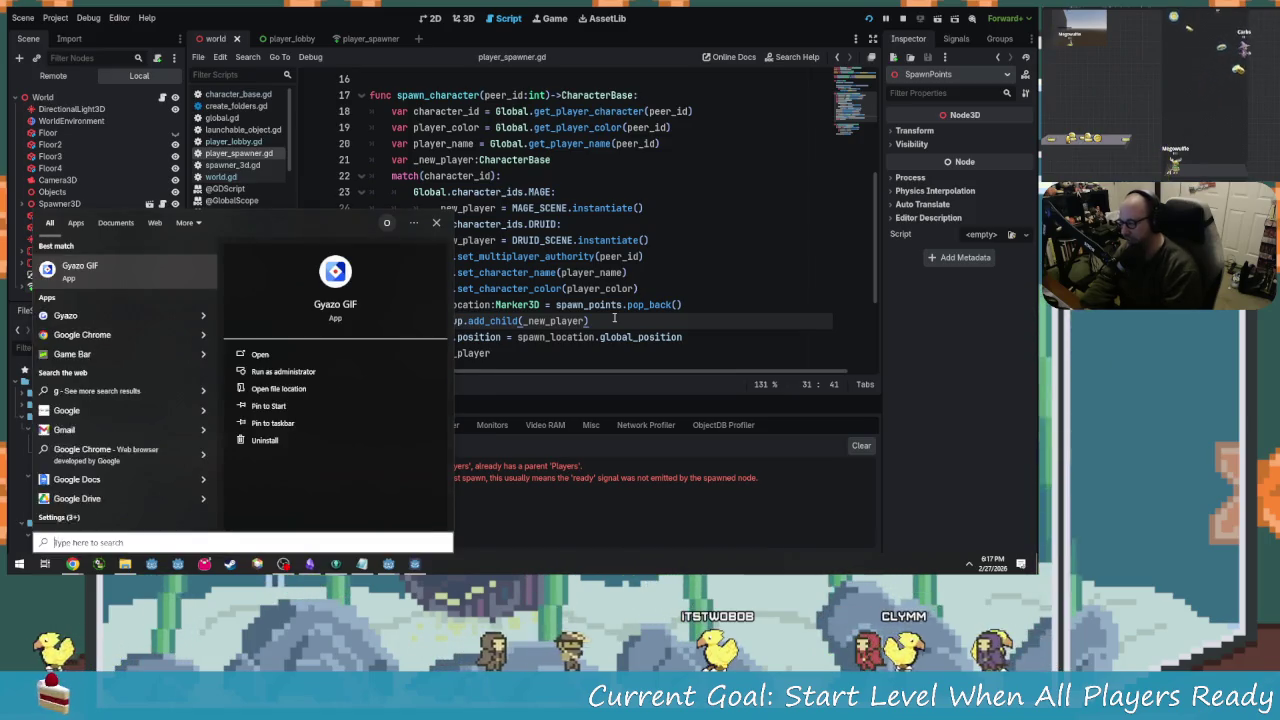
pyautogui.press('Escape')
pyautogui.press('super')
pyautogui.write('snipp')
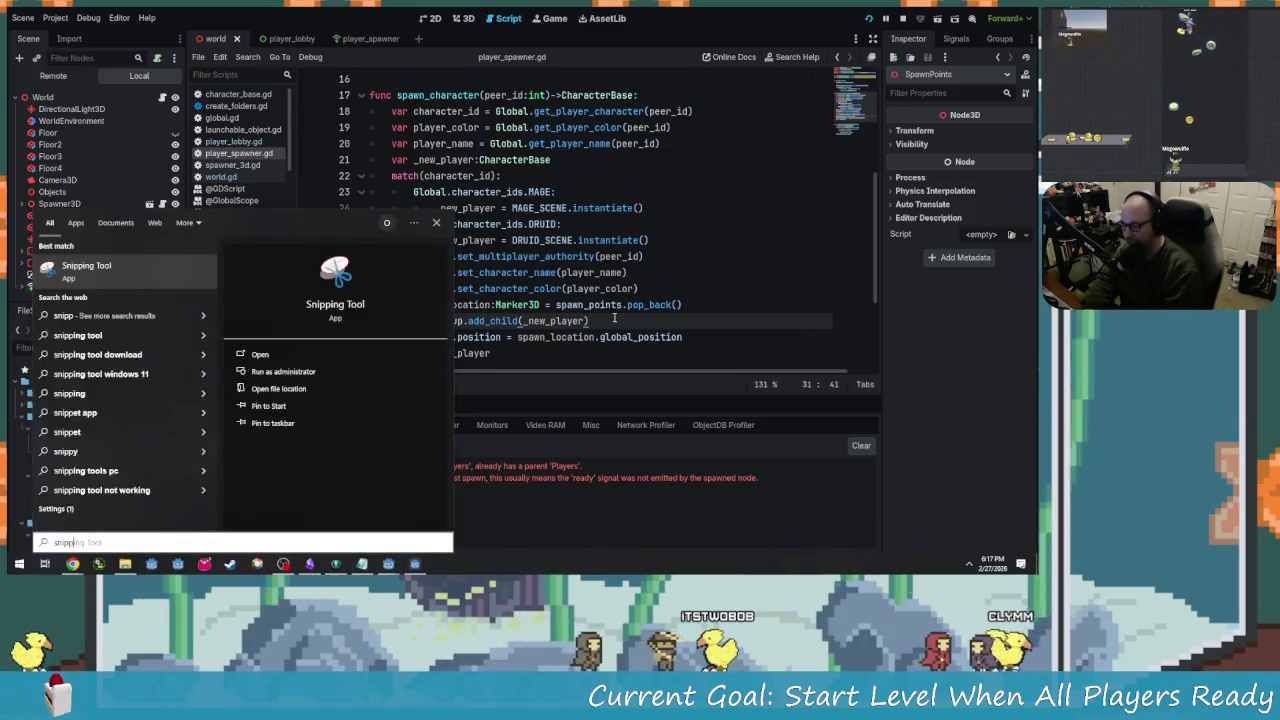
pyautogui.press('Return')
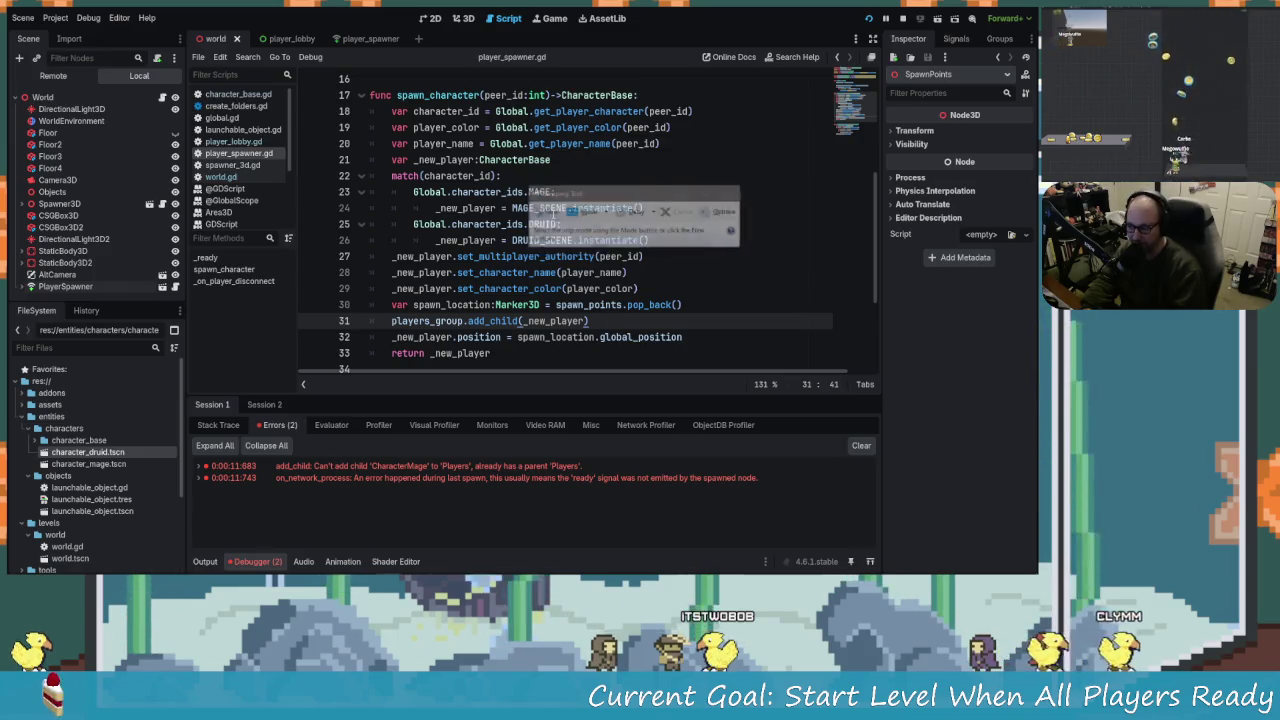
# Snip code lines 28–34 and draw a red X beside the add_child line 31.
pyautogui.click(545, 211)
pyautogui.moveTo(328, 260)
pyautogui.mouseDown()
pyautogui.moveTo(777, 408)
pyautogui.moveTo(696, 387)
pyautogui.mouseUp()
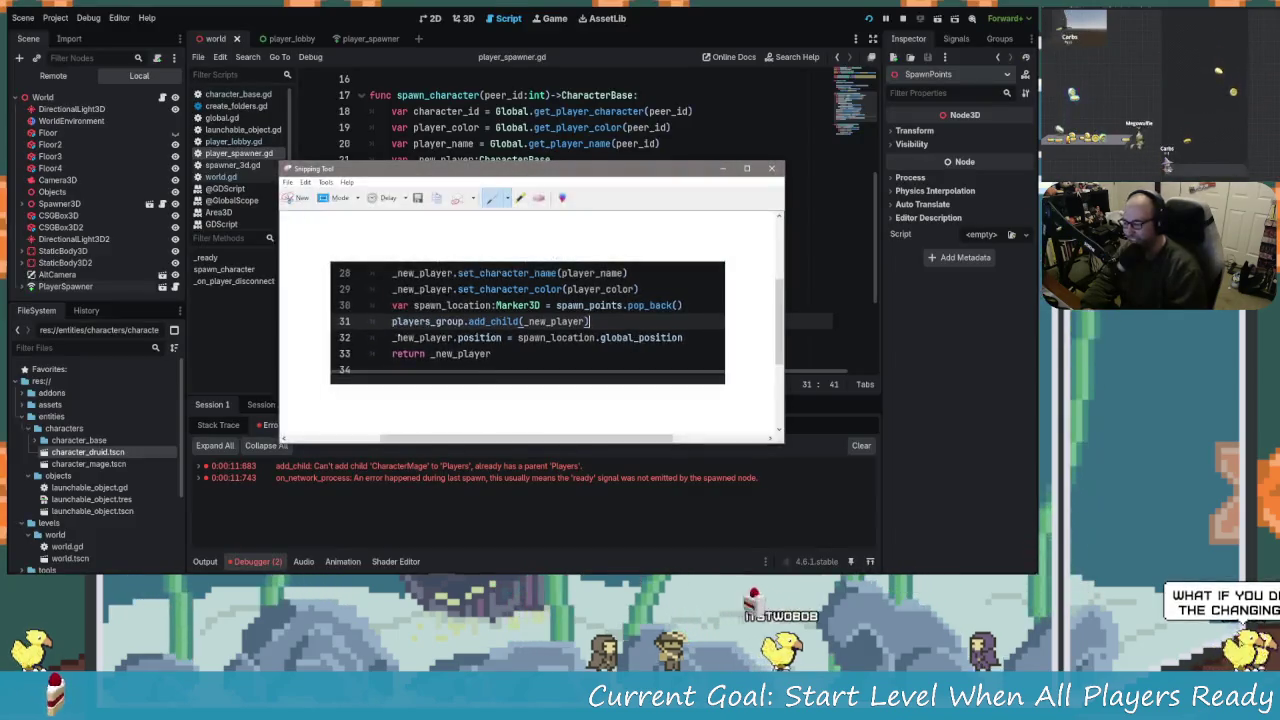
pyautogui.moveTo(373, 316); pyautogui.dragTo(385, 327)
pyautogui.moveTo(366, 326); pyautogui.dragTo(384, 315)
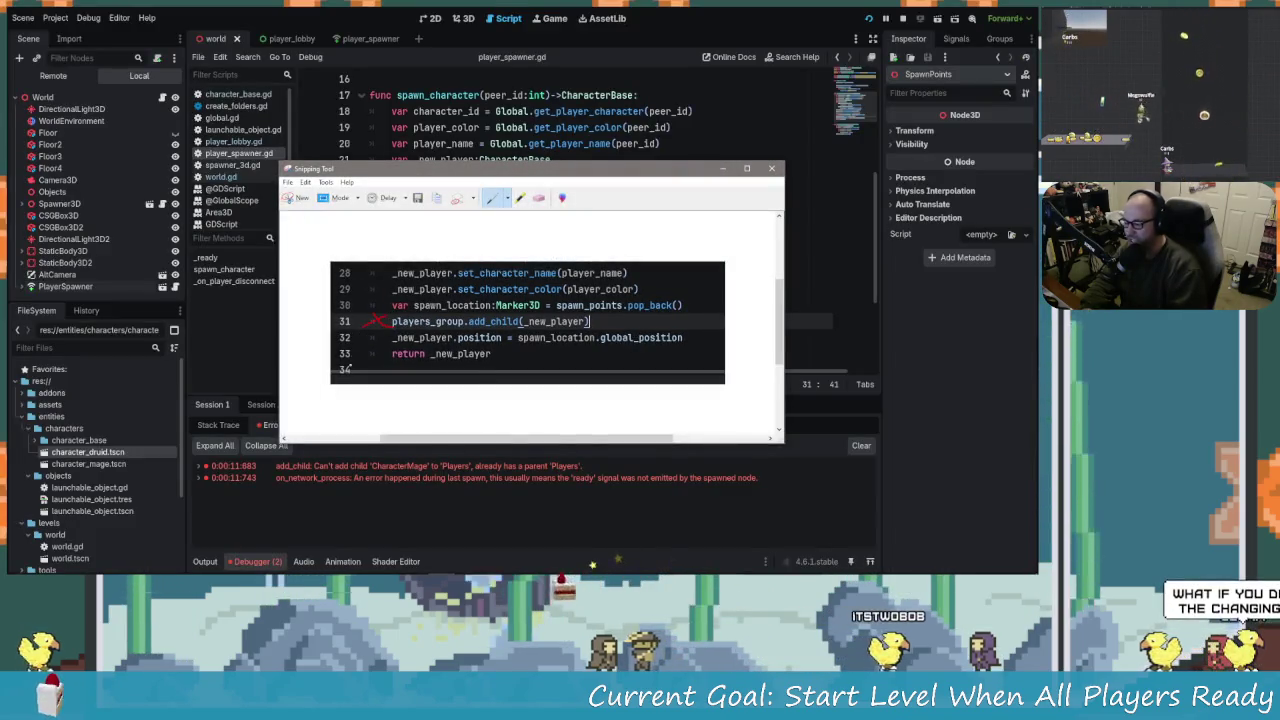
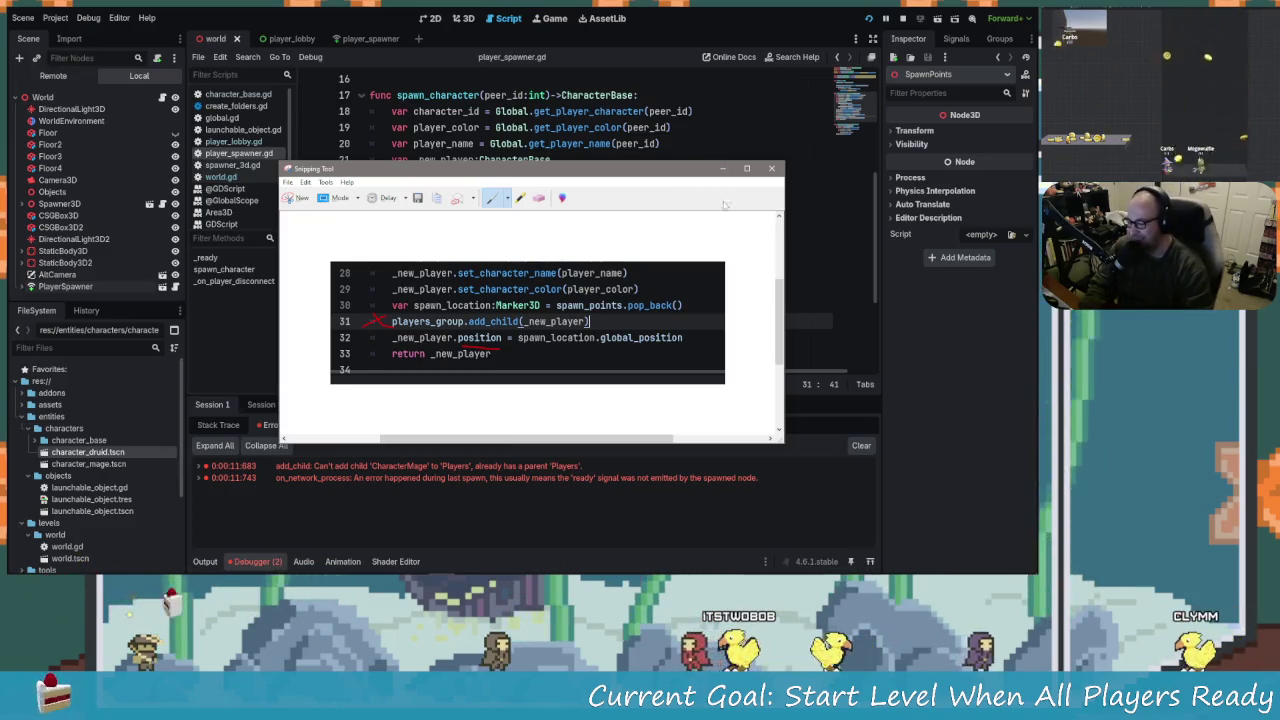
# Switch from the Snipping Tool code capture to the Obsidian note '2-27-26 Volley Mechanics & Game Dev'.
pyautogui.moveTo(283, 566)
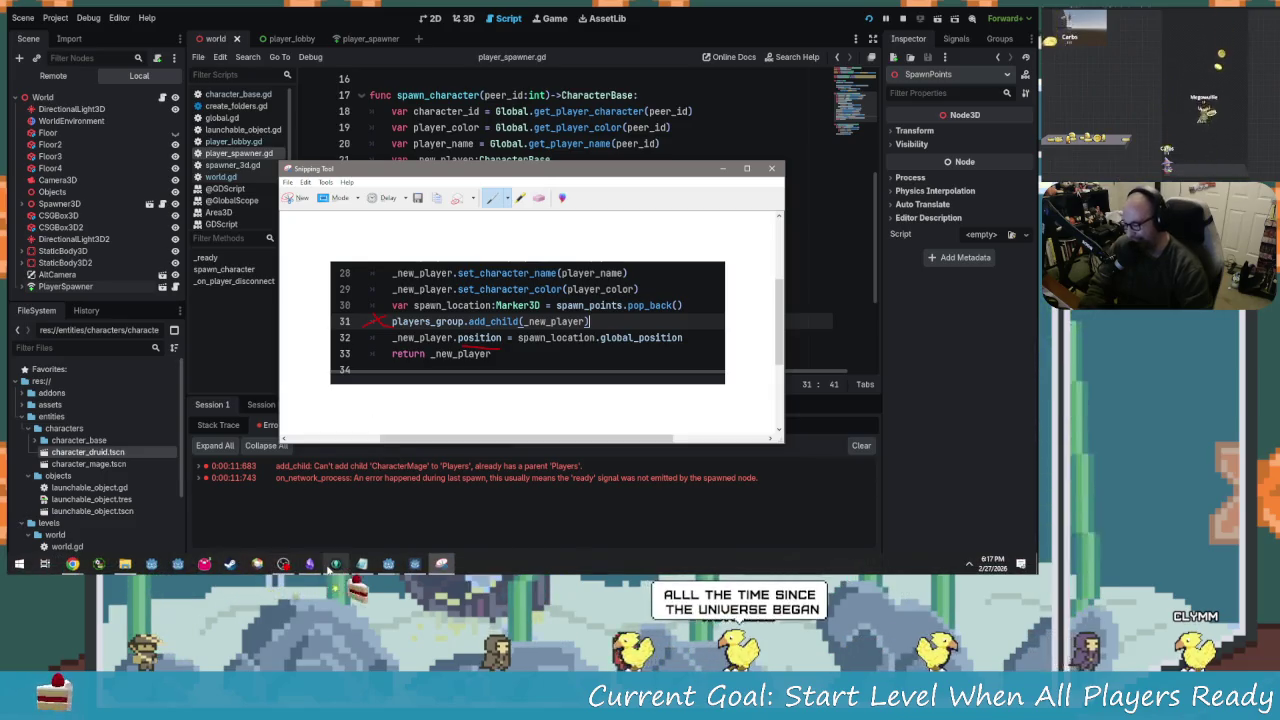
pyautogui.click(330, 567)
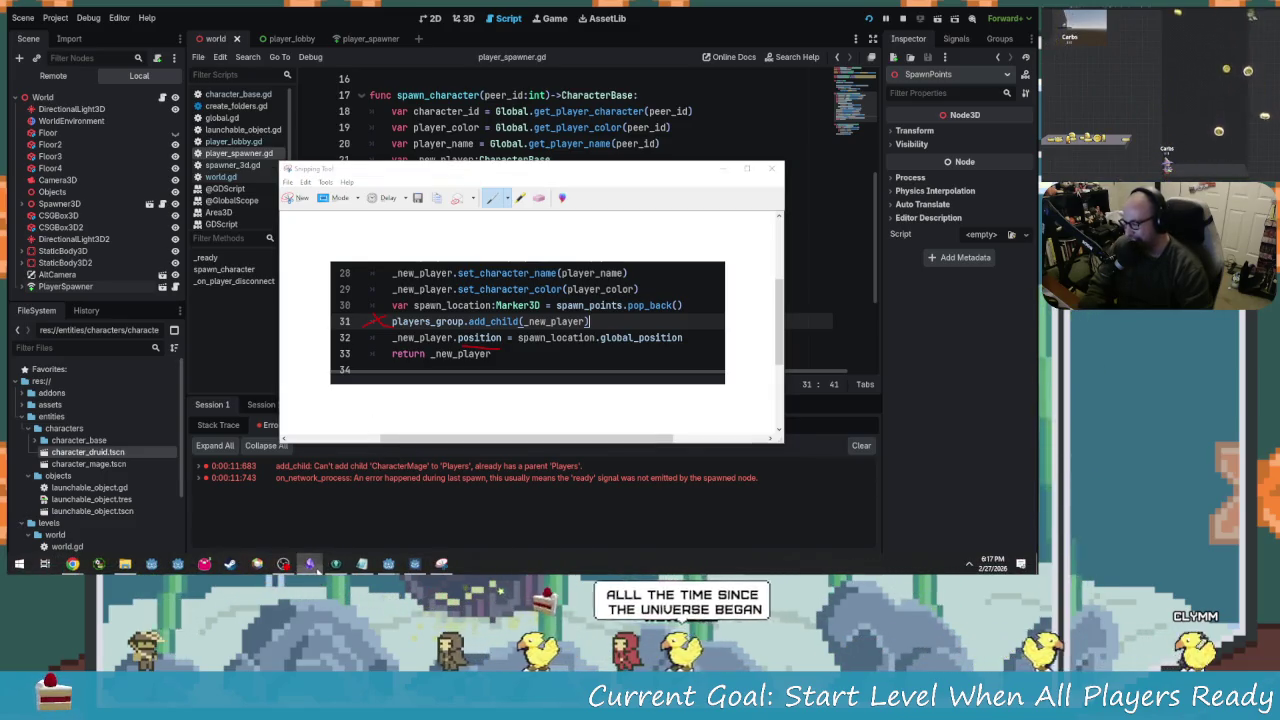
pyautogui.hotkey('alt', 'Tab')
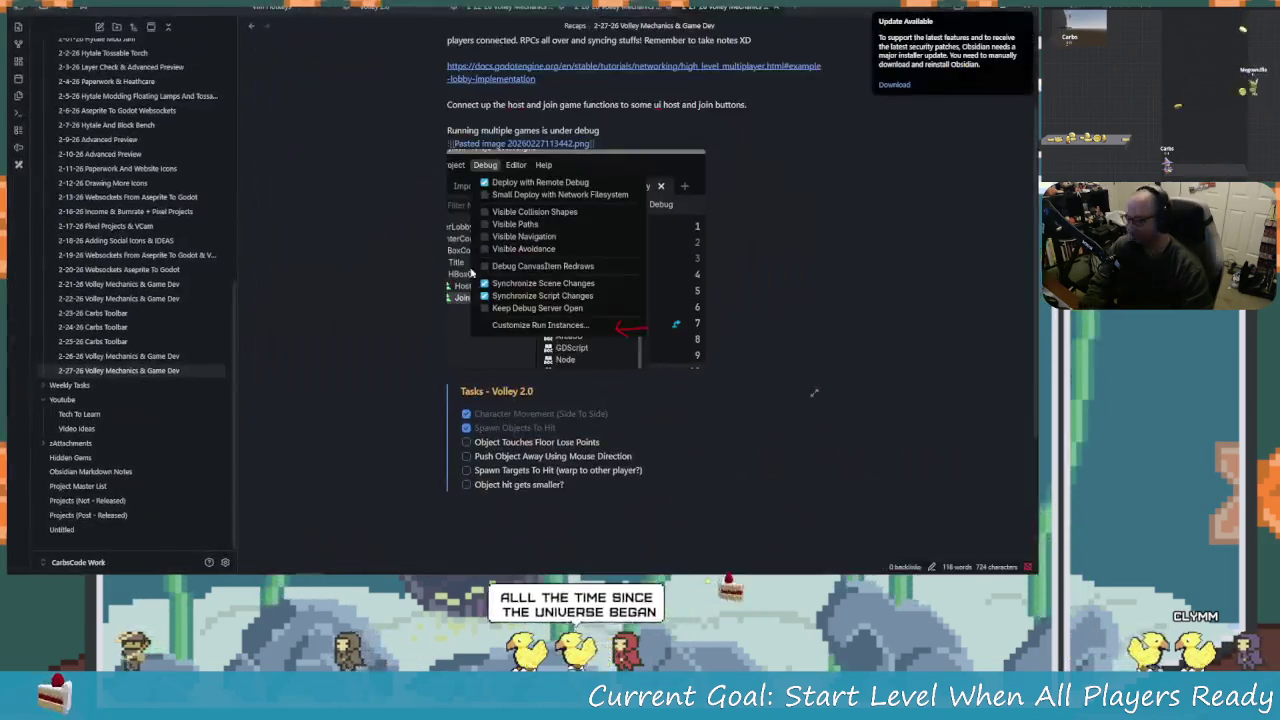
# Below the debug screenshot, write a 'Quick note' saying the multiplayer spawner automatically adds the player to the scene tree.
pyautogui.scroll(1, 579, 200)
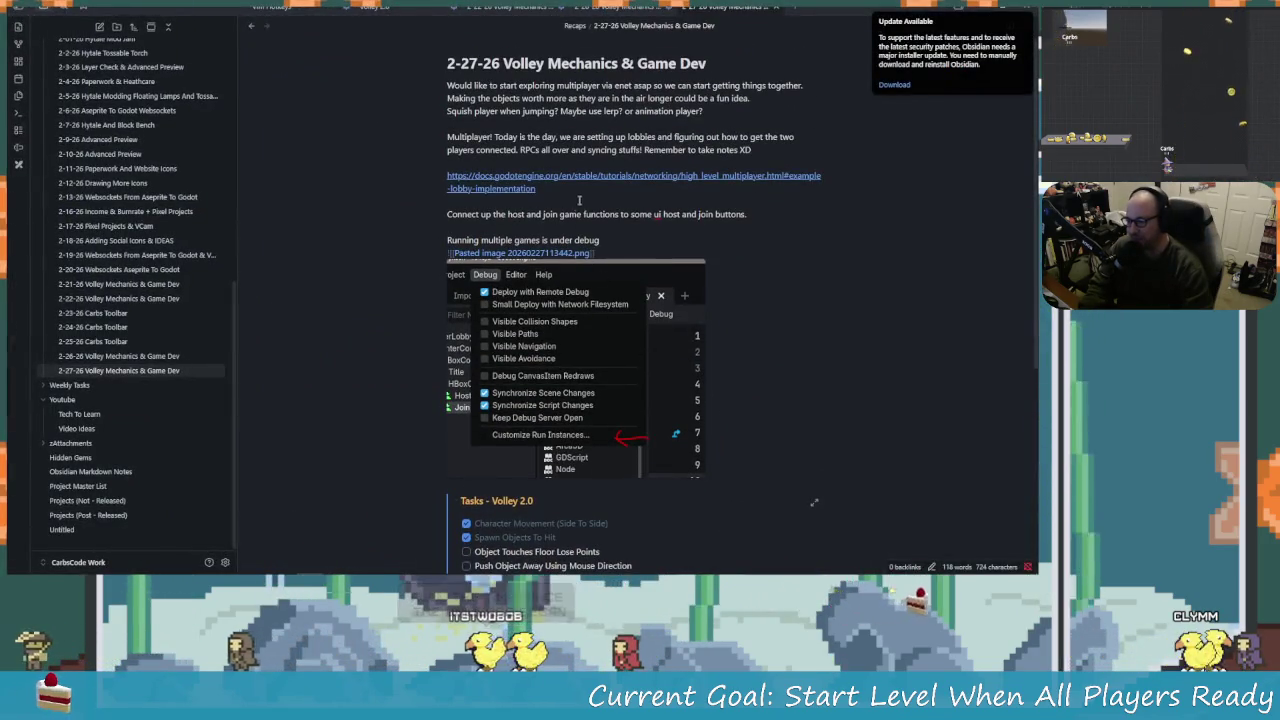
pyautogui.press('Down')
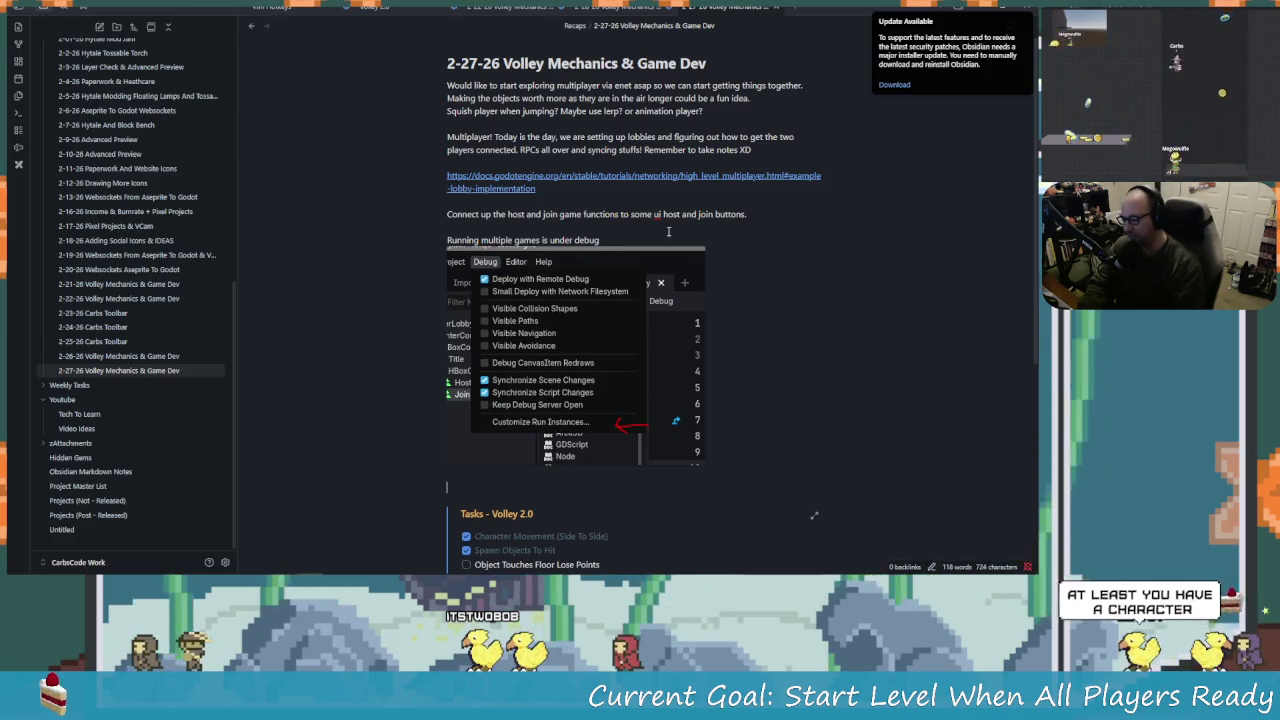
pyautogui.press('Return')
pyautogui.write('Quick note')
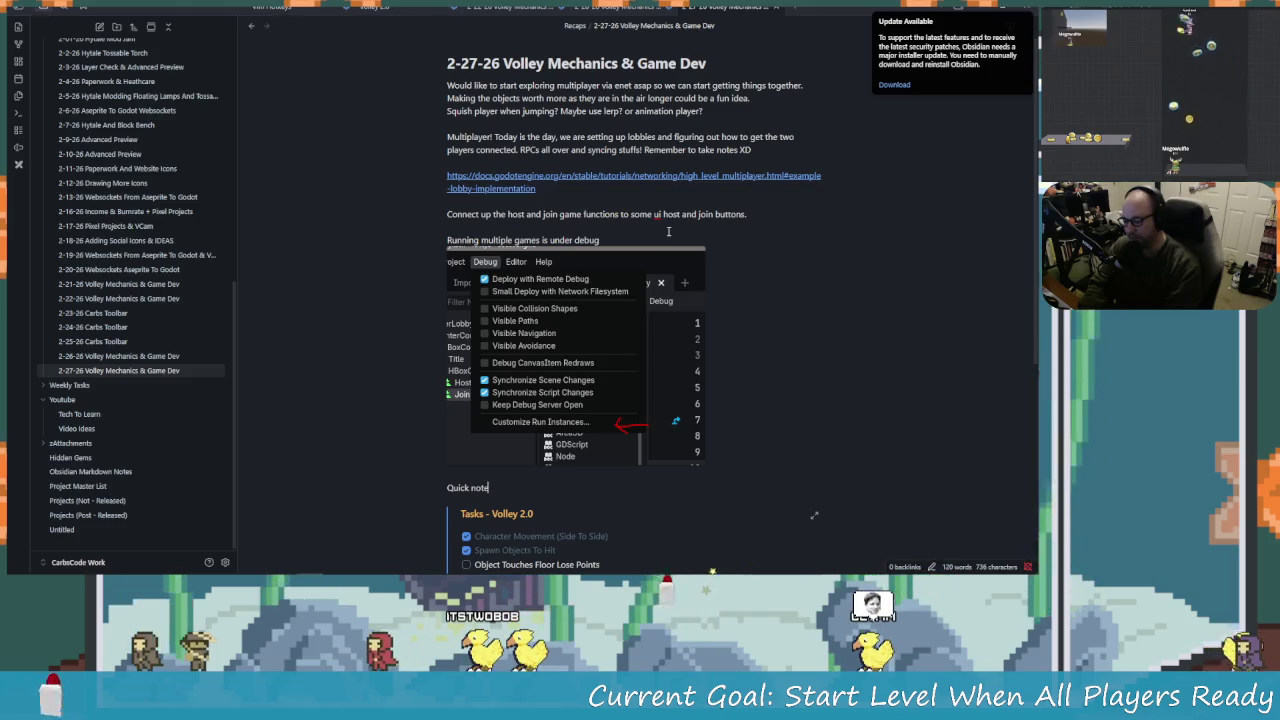
pyautogui.write(':')
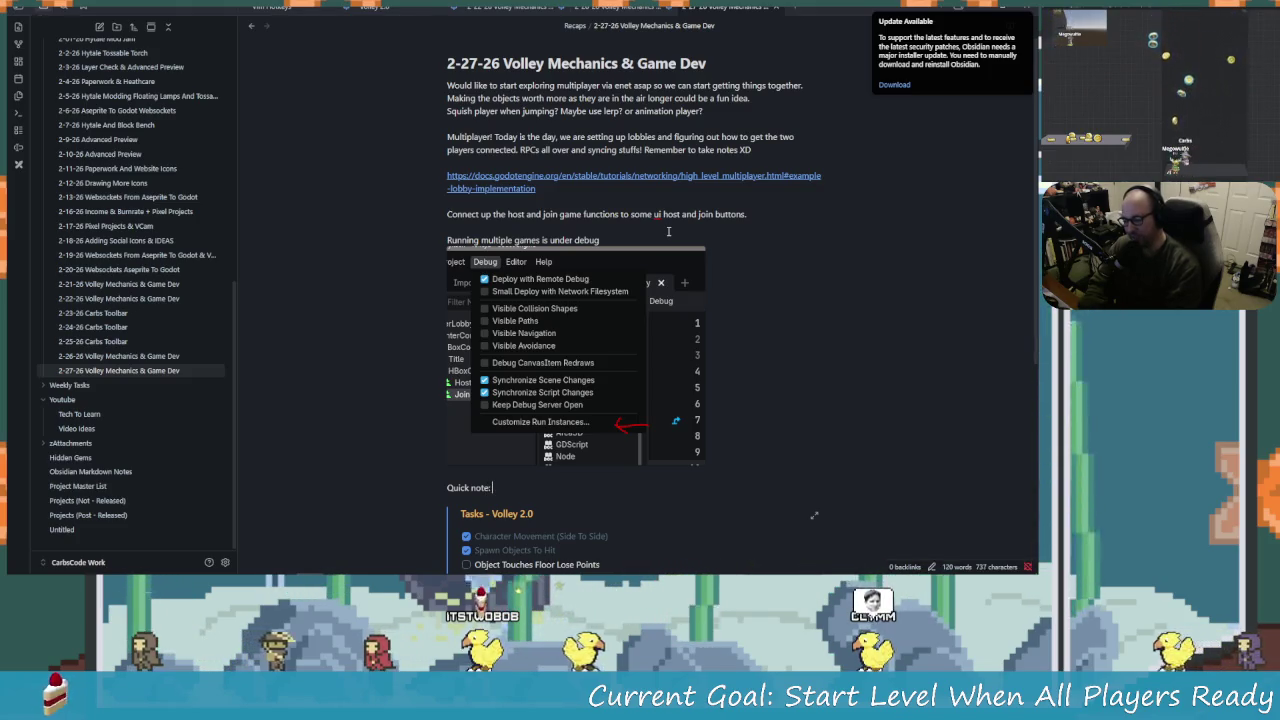
pyautogui.write(' when we are')
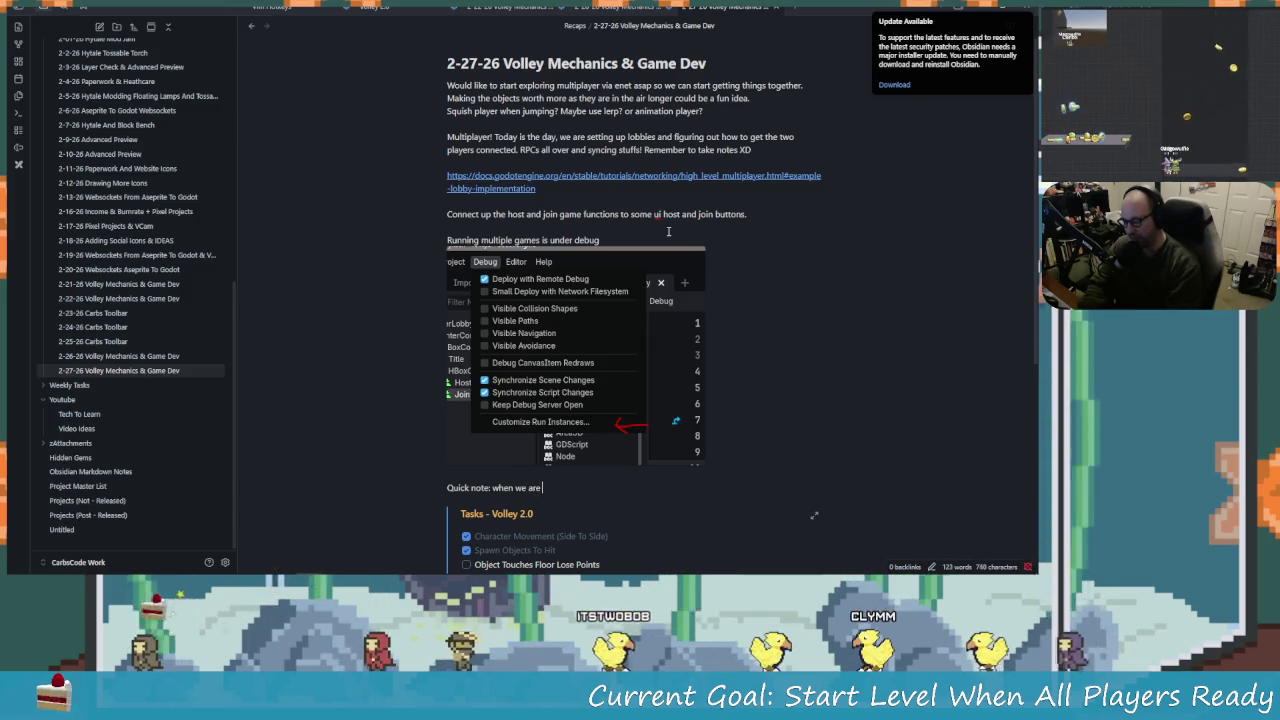
pyautogui.hotkey('alt', 'Tab')
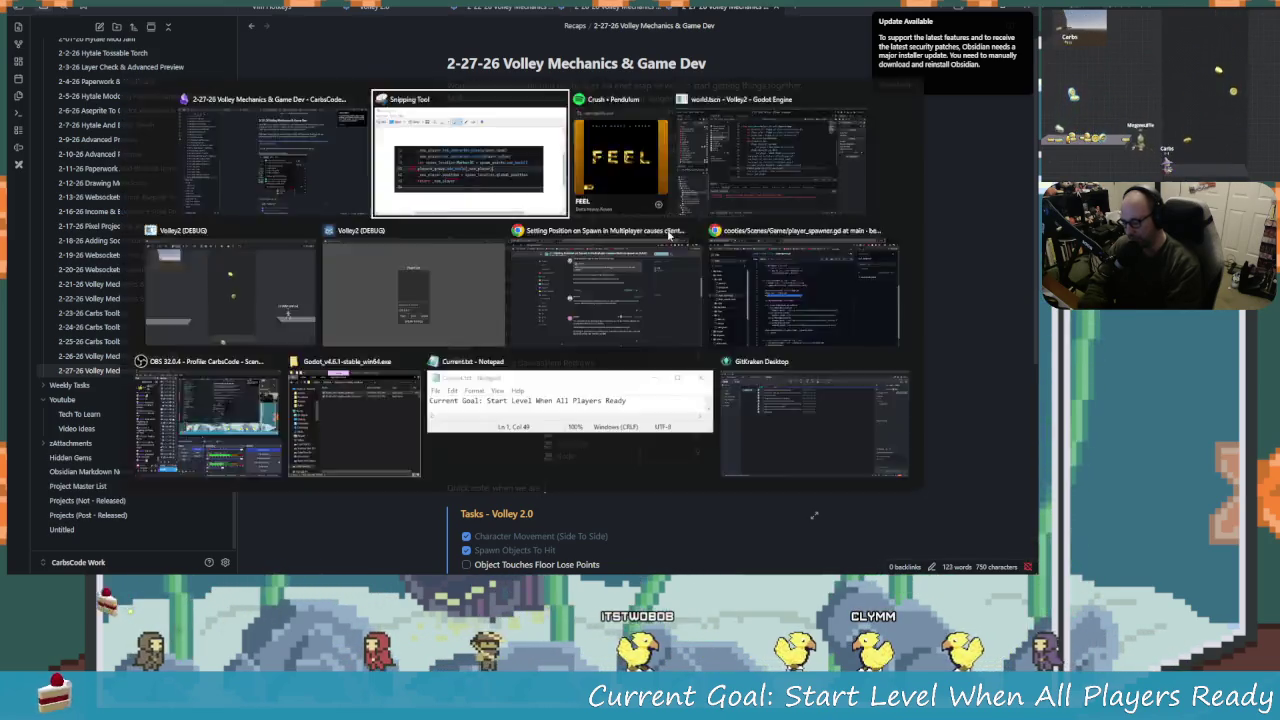
pyautogui.hotkey('alt', 'Tab')
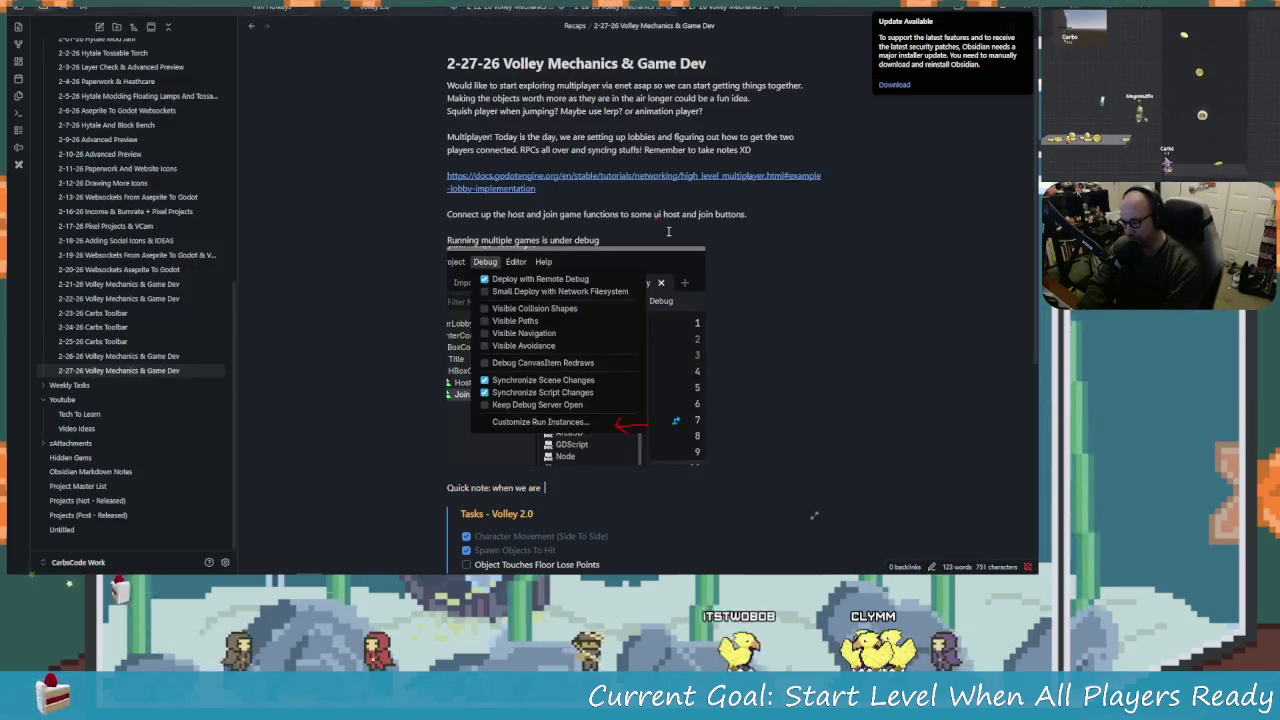
pyautogui.write('using the sp')
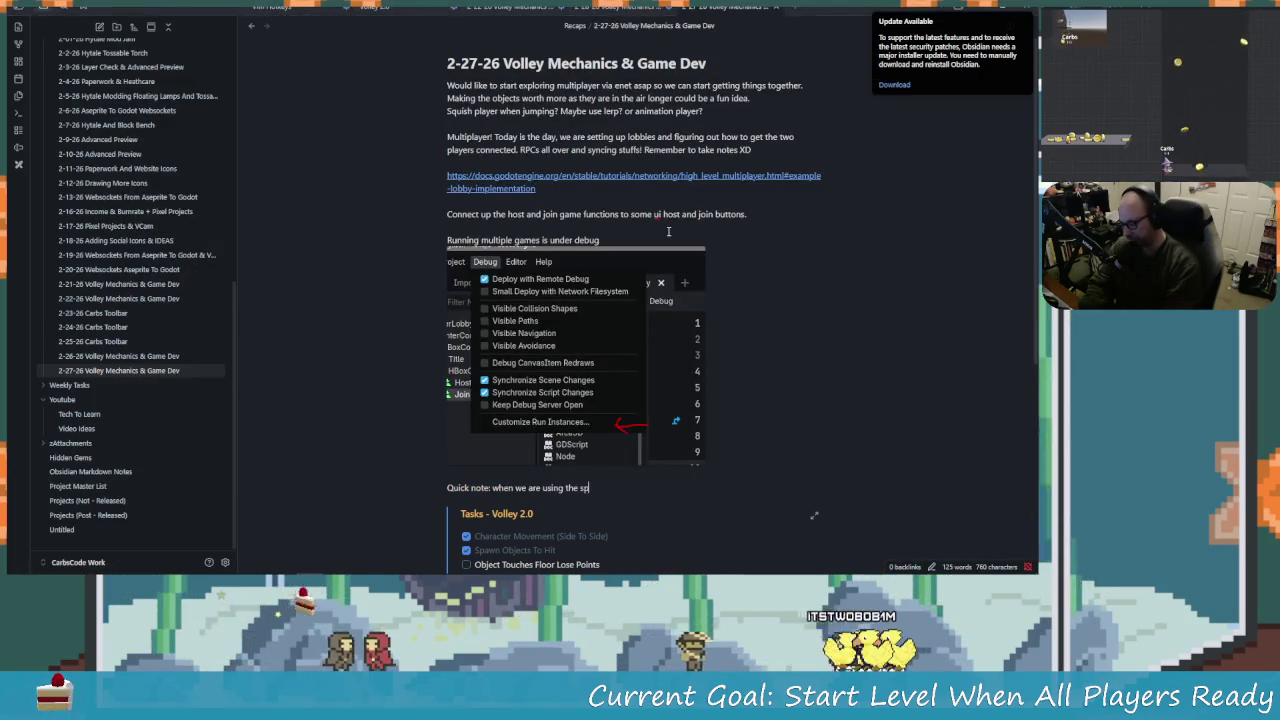
pyautogui.press('BackSpace')
pyautogui.press('BackSpace')
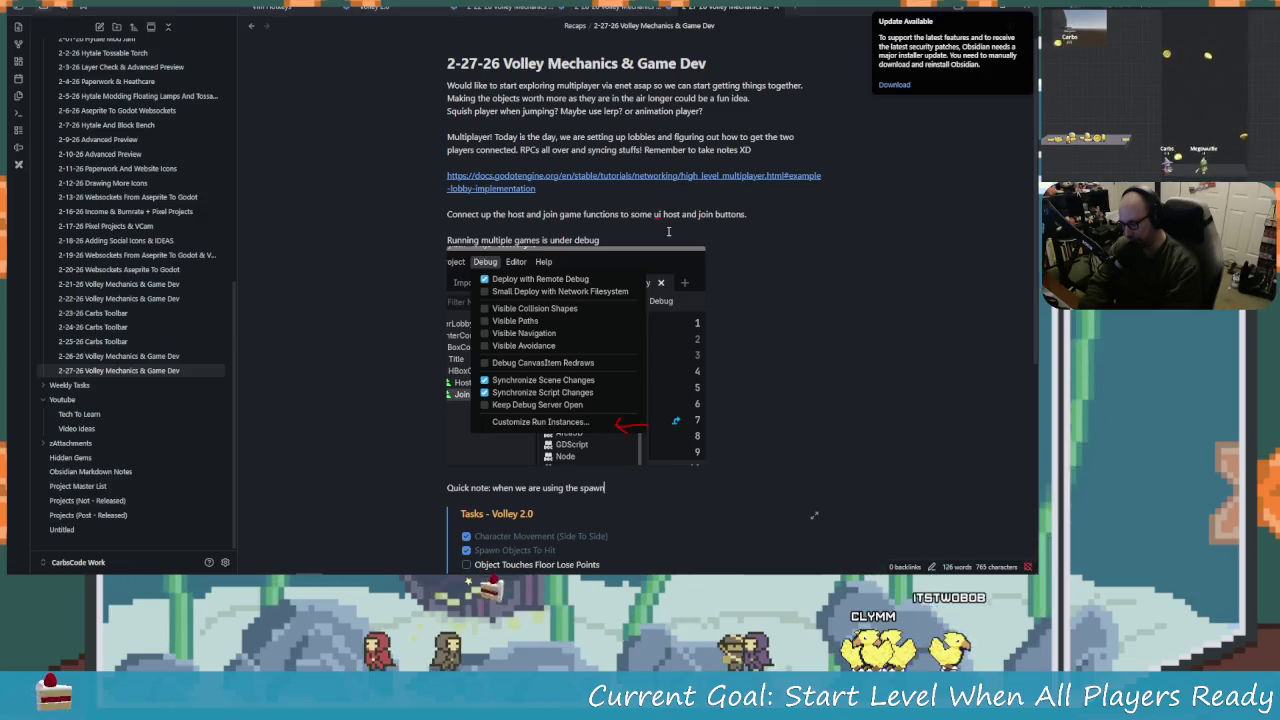
pyautogui.write('multiplayer')
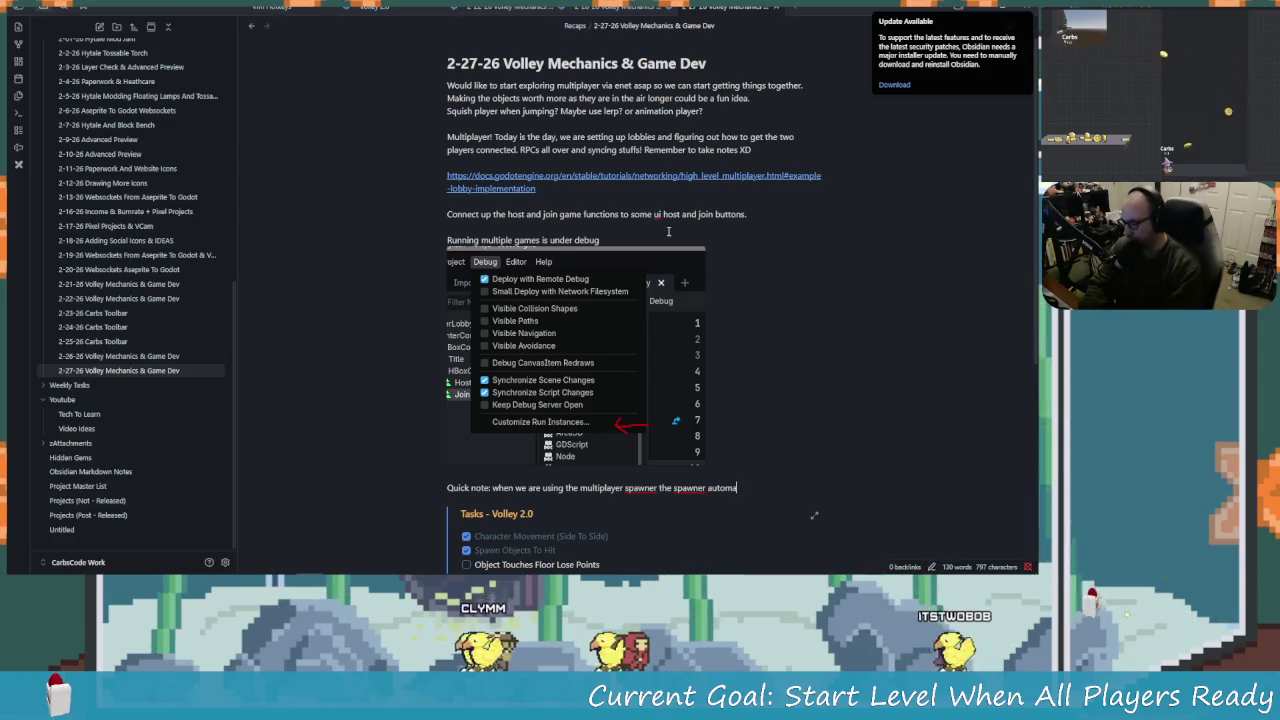
pyautogui.press('BackSpace')
pyautogui.press('BackSpace')
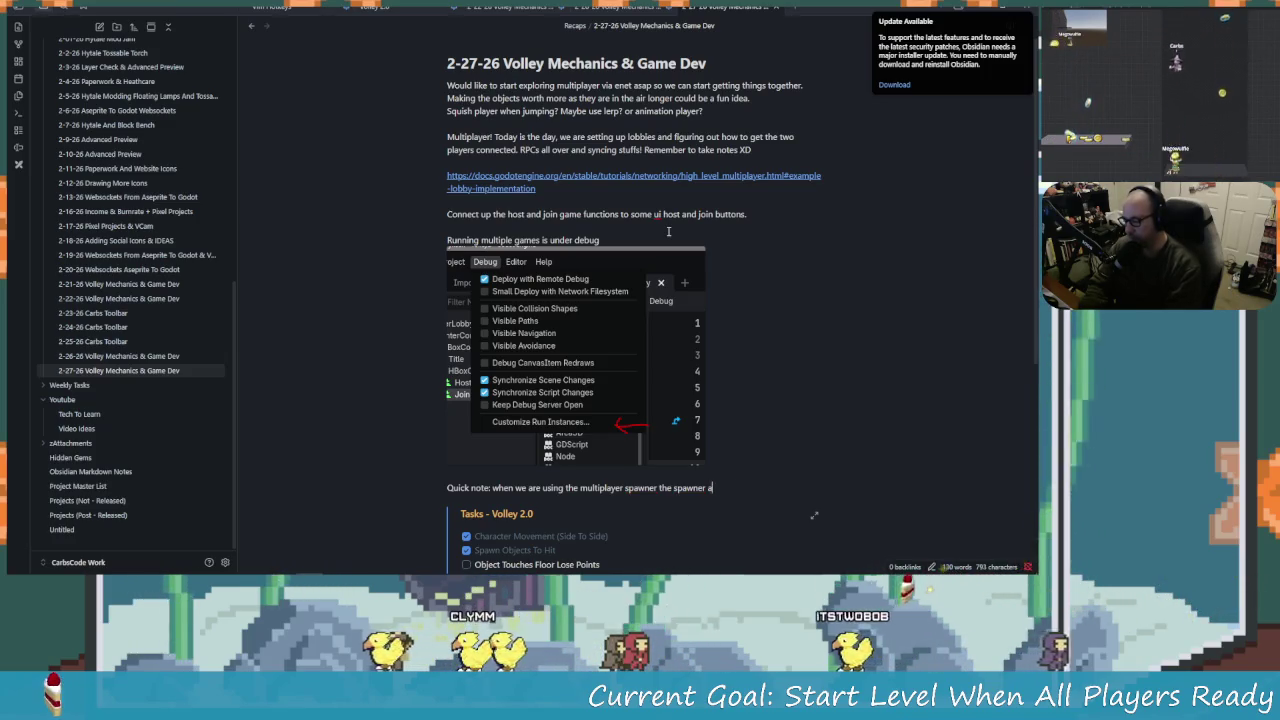
pyautogui.write('utomaticly')
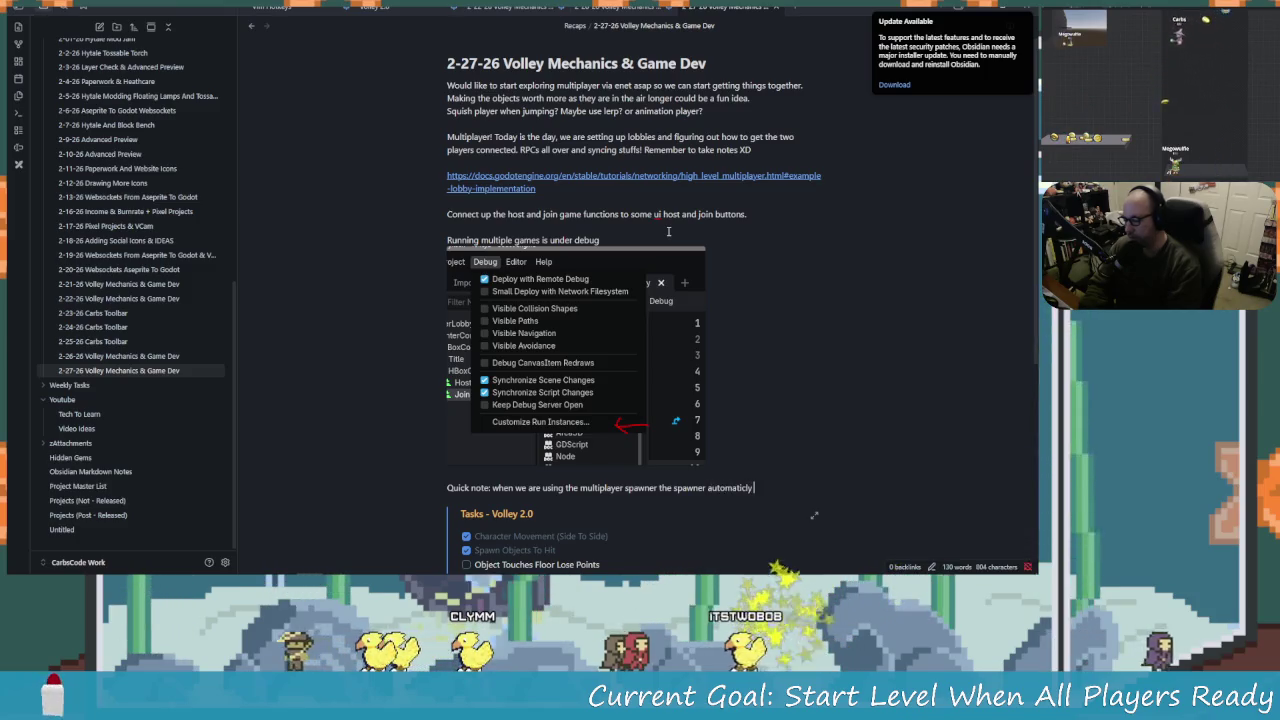
pyautogui.write(' will acd the ')
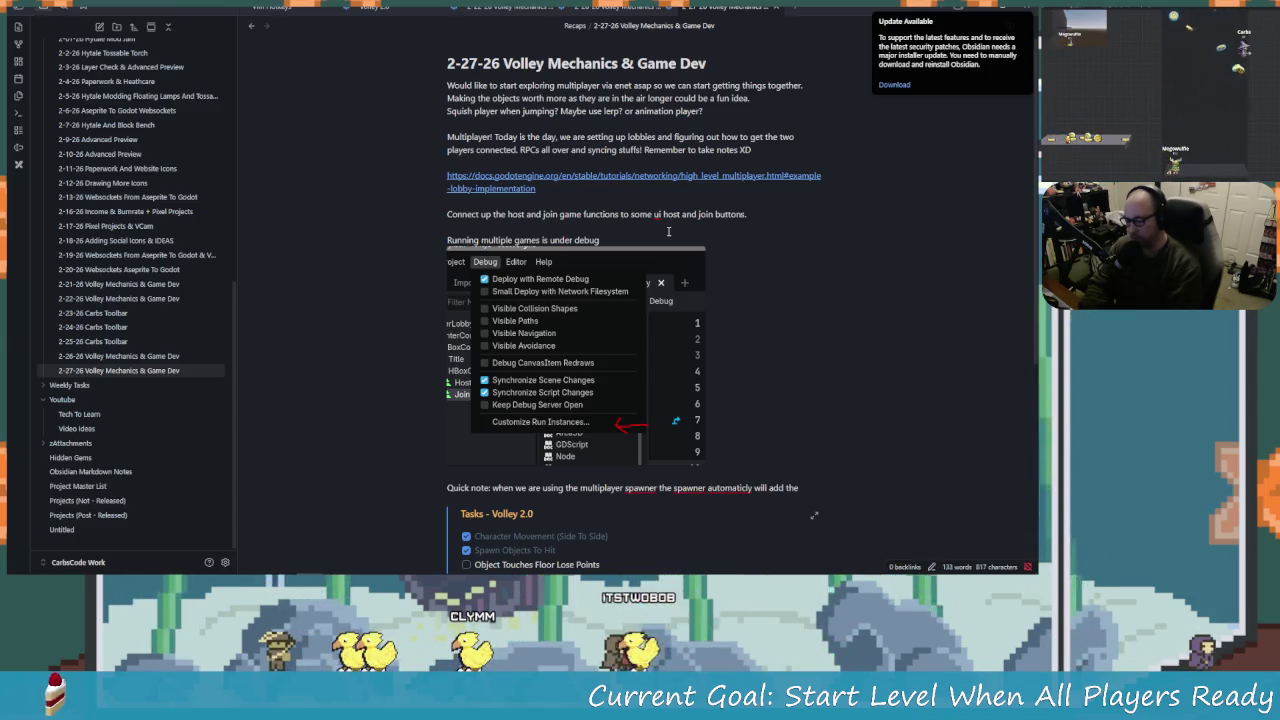
pyautogui.write('playe')
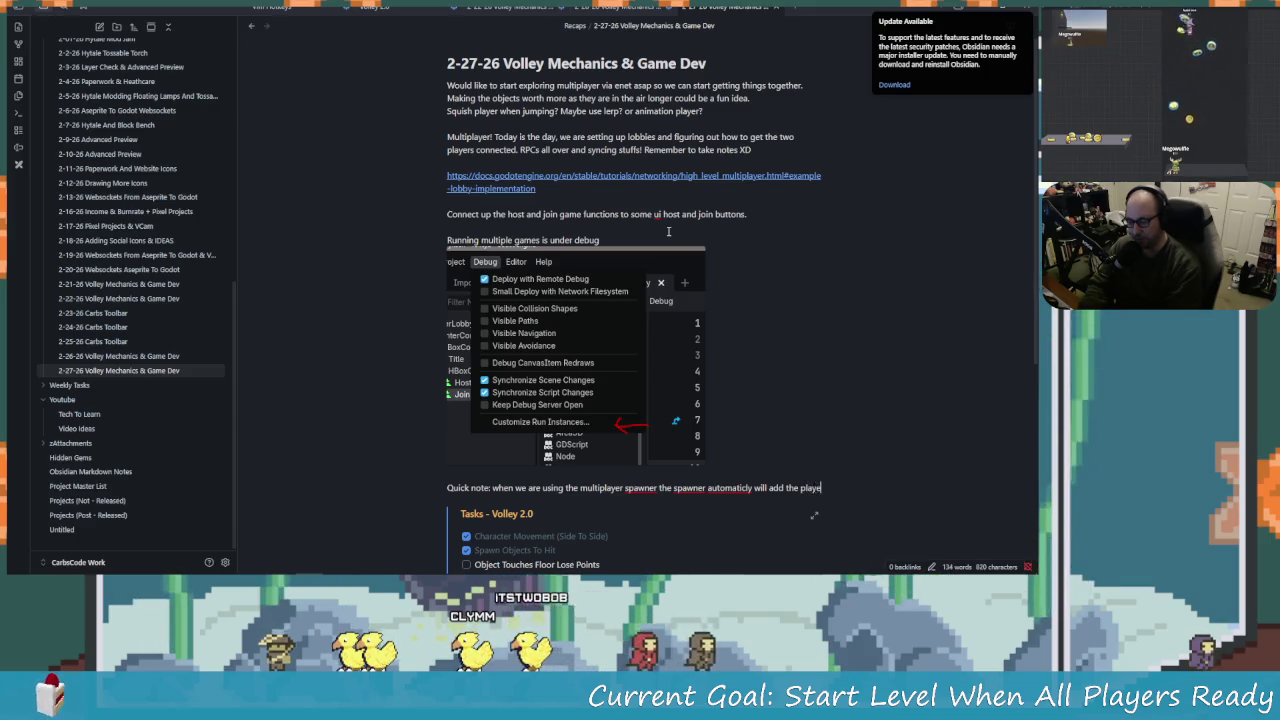
pyautogui.write('r to the sc')
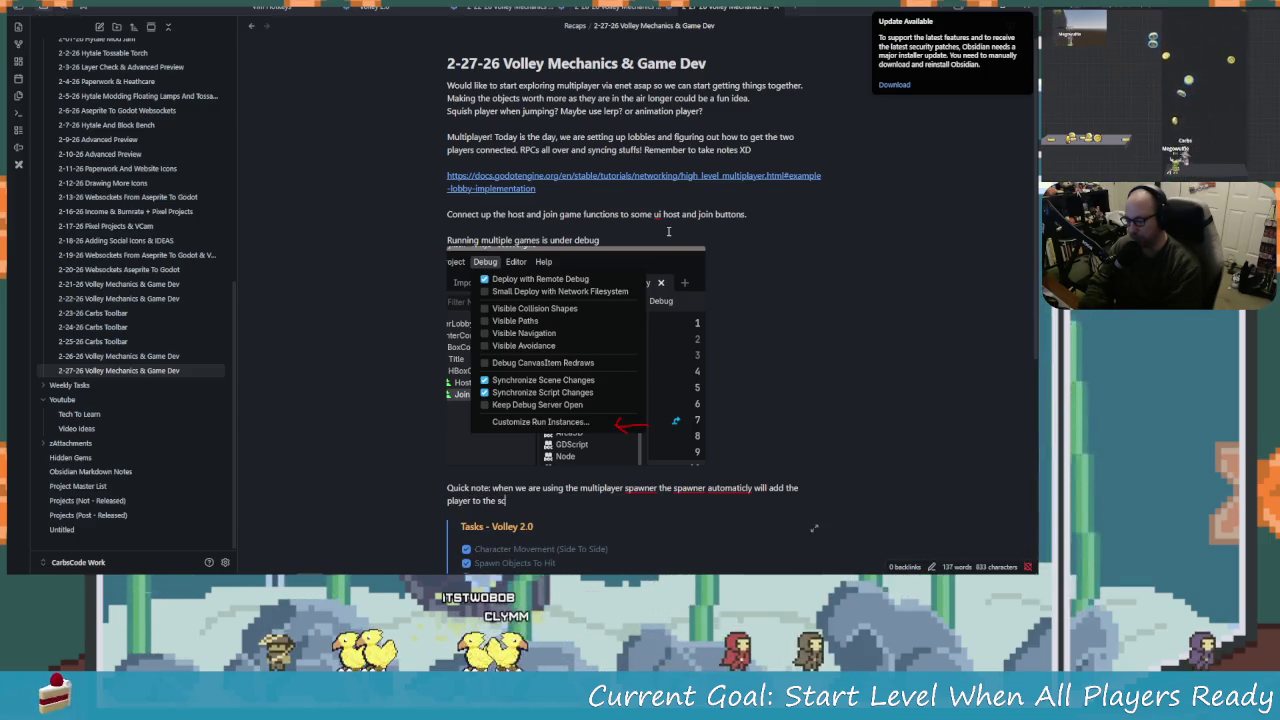
pyautogui.write('ene tree')
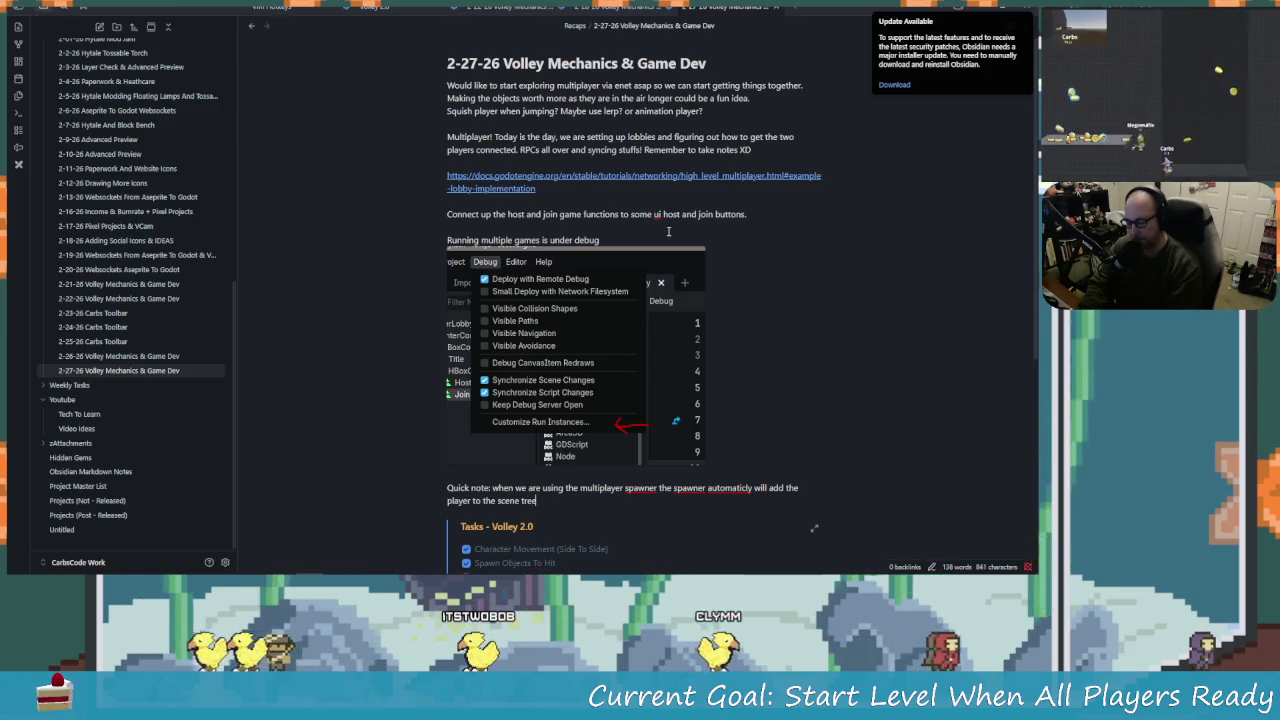
pyautogui.write(' s')
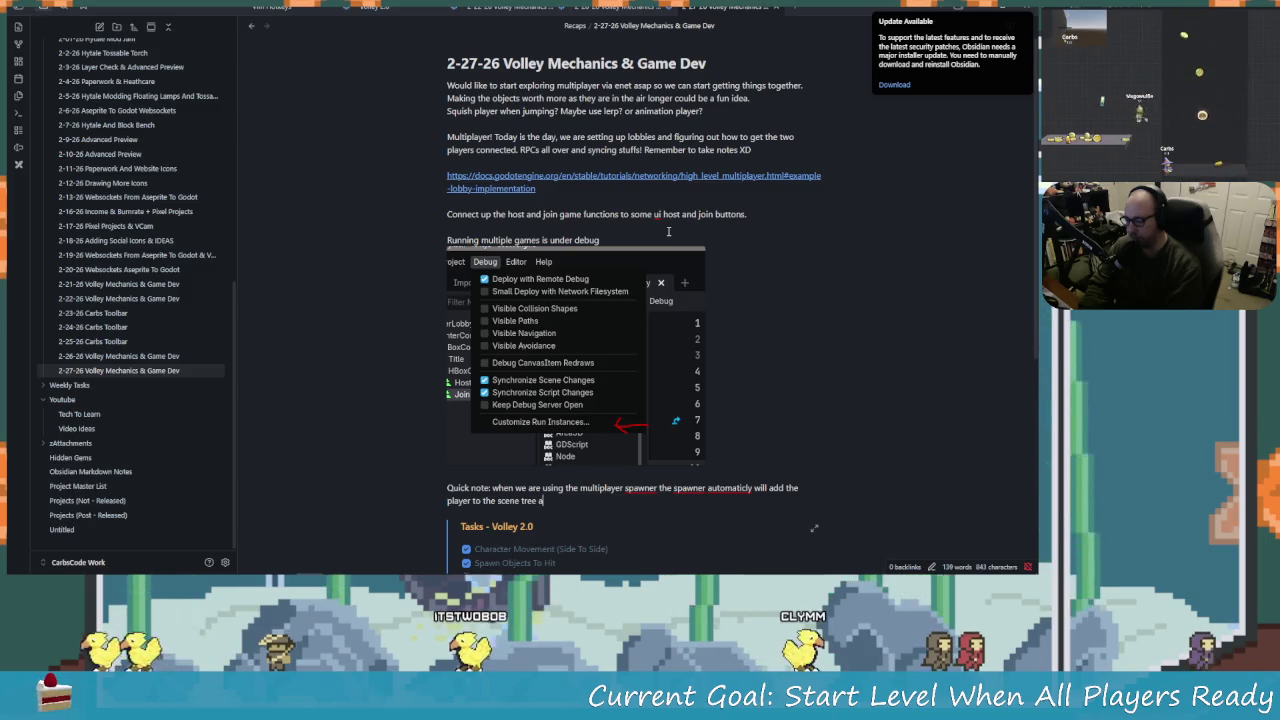
pyautogui.write('o we do not')
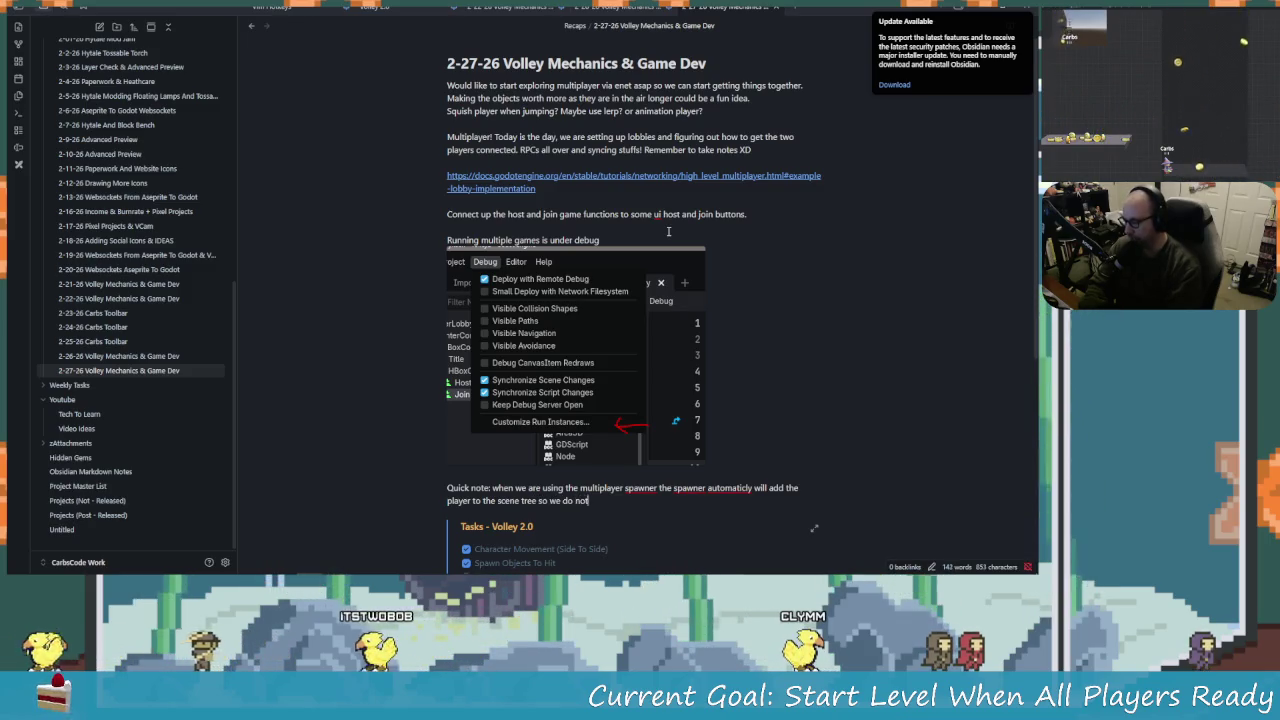
pyautogui.write(' need to run add child')
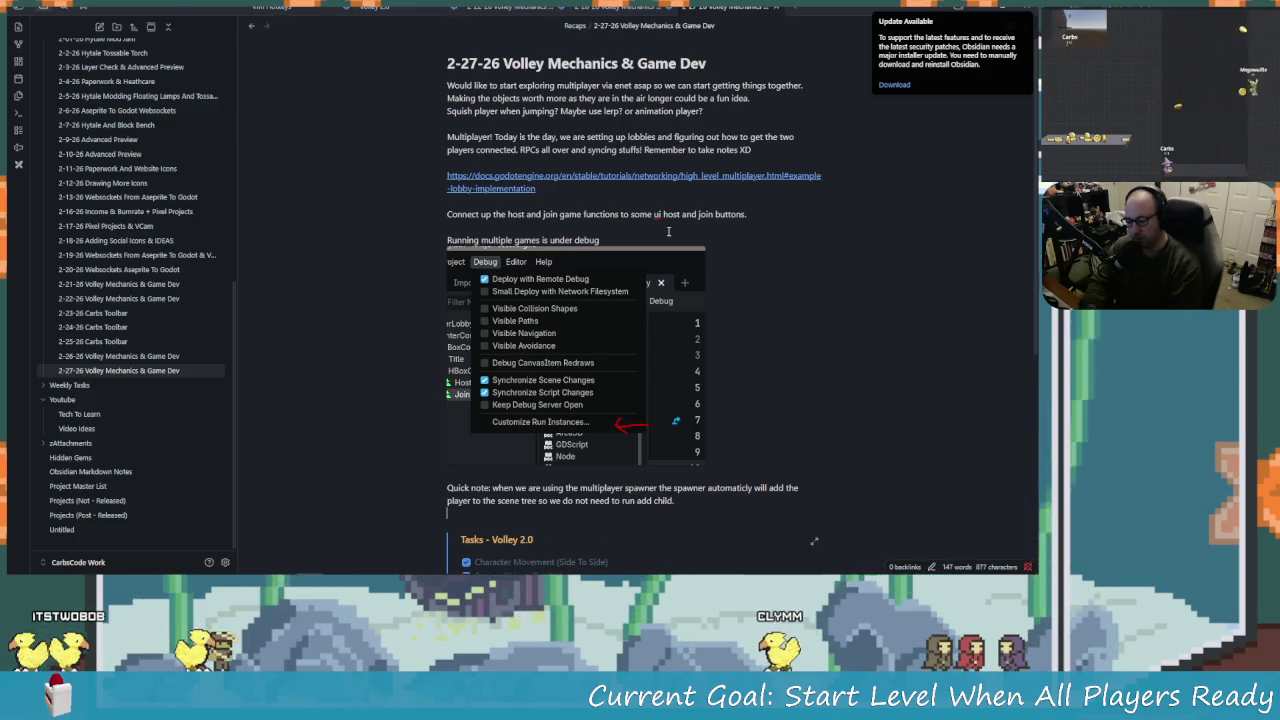
# End the quick note with a period and paste the annotated code screenshot below it.
pyautogui.write('.')
pyautogui.press('Return')
pyautogui.hotkey('ctrl', 'v')
pyautogui.scroll(-2, 571, 241)
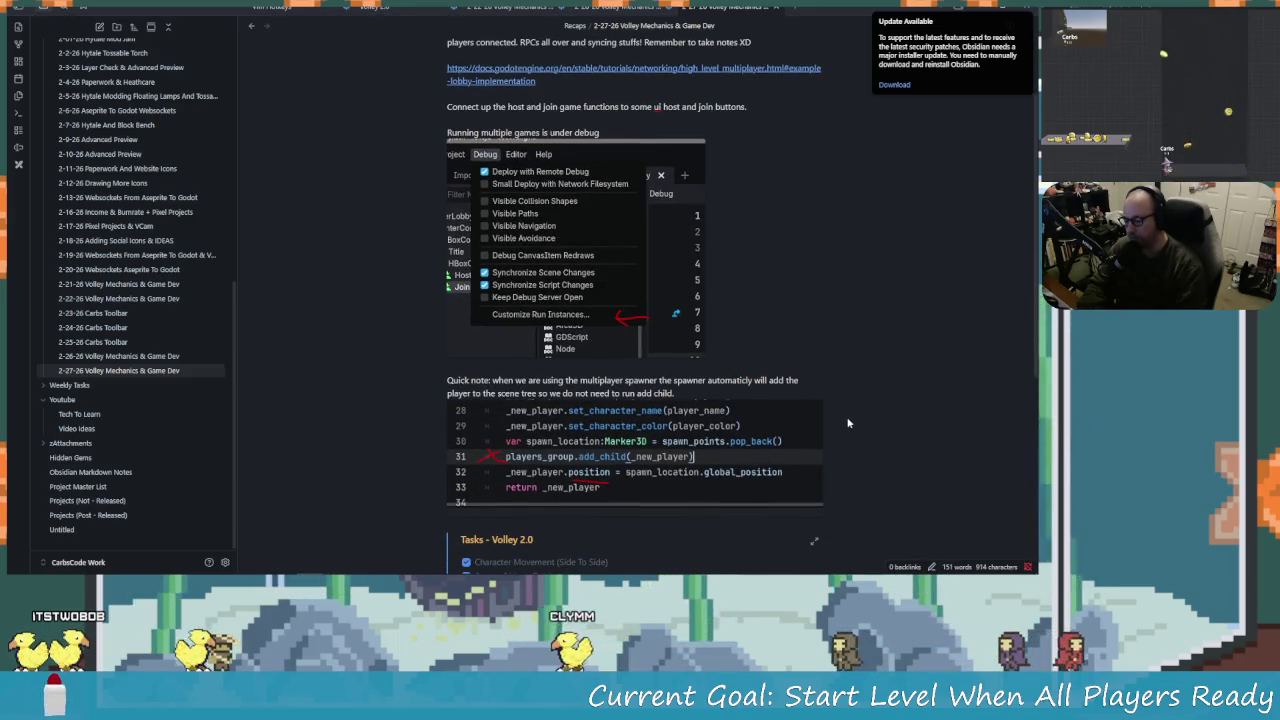
# Add lines noting setting global position fails as it's not in the tree, while position works.
pyautogui.press('Return')
pyautogui.write('Also')
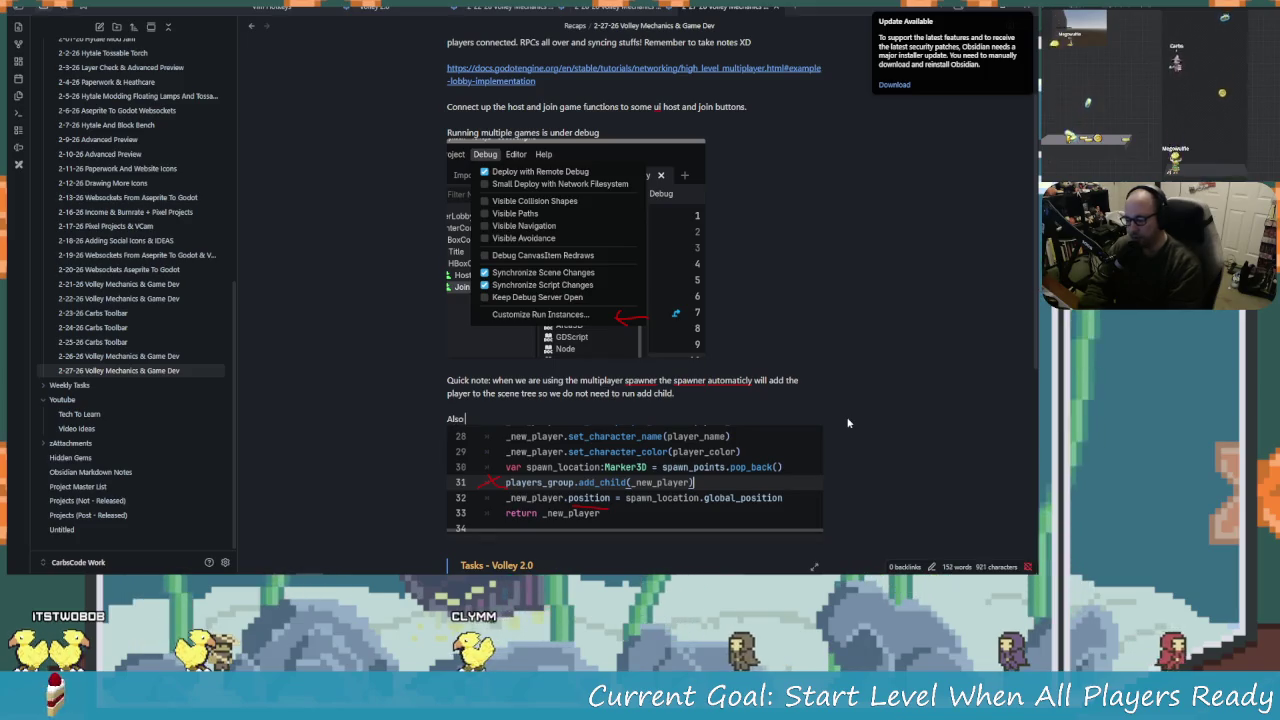
pyautogui.write(' for')
pyautogui.write('t')
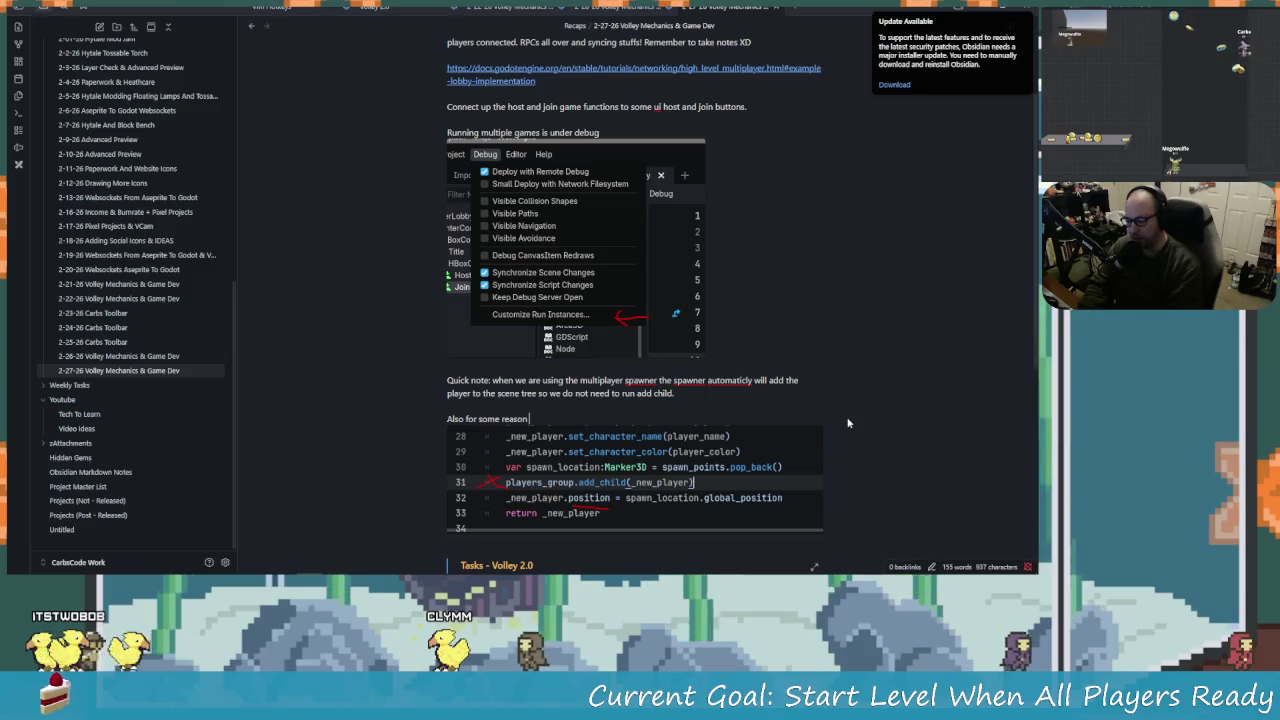
pyautogui.write('try')
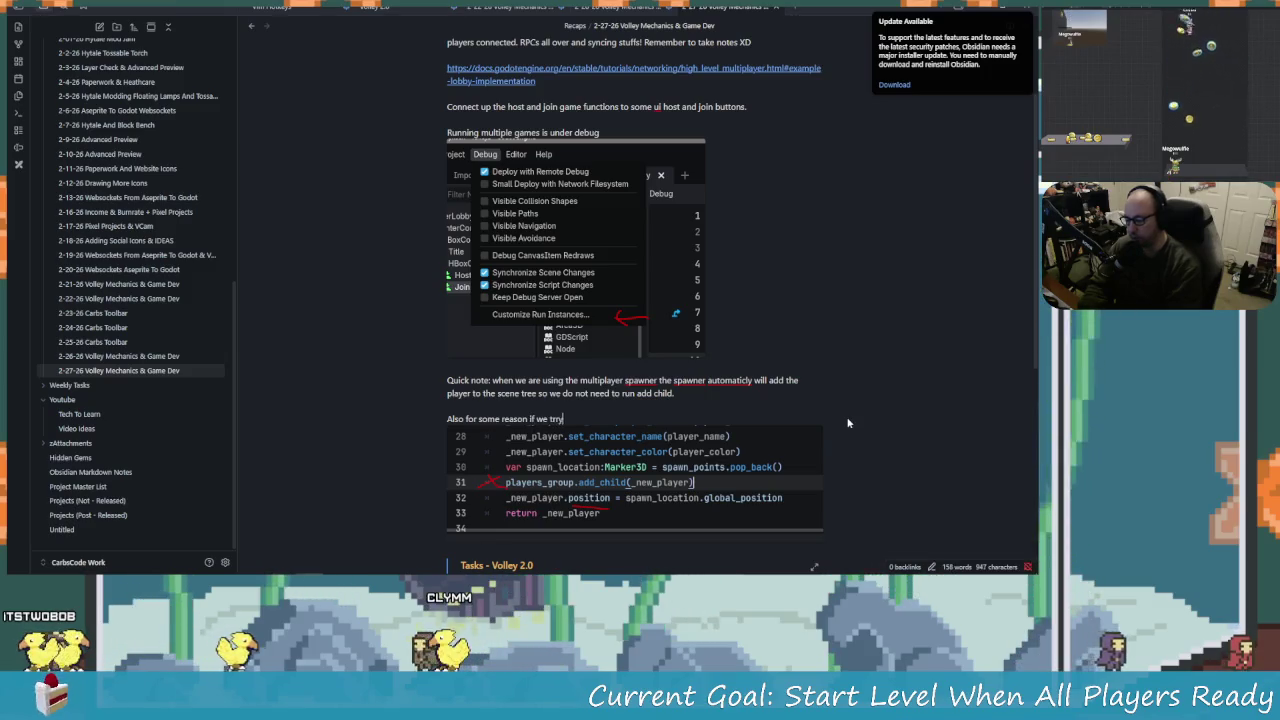
pyautogui.write(' and set the ')
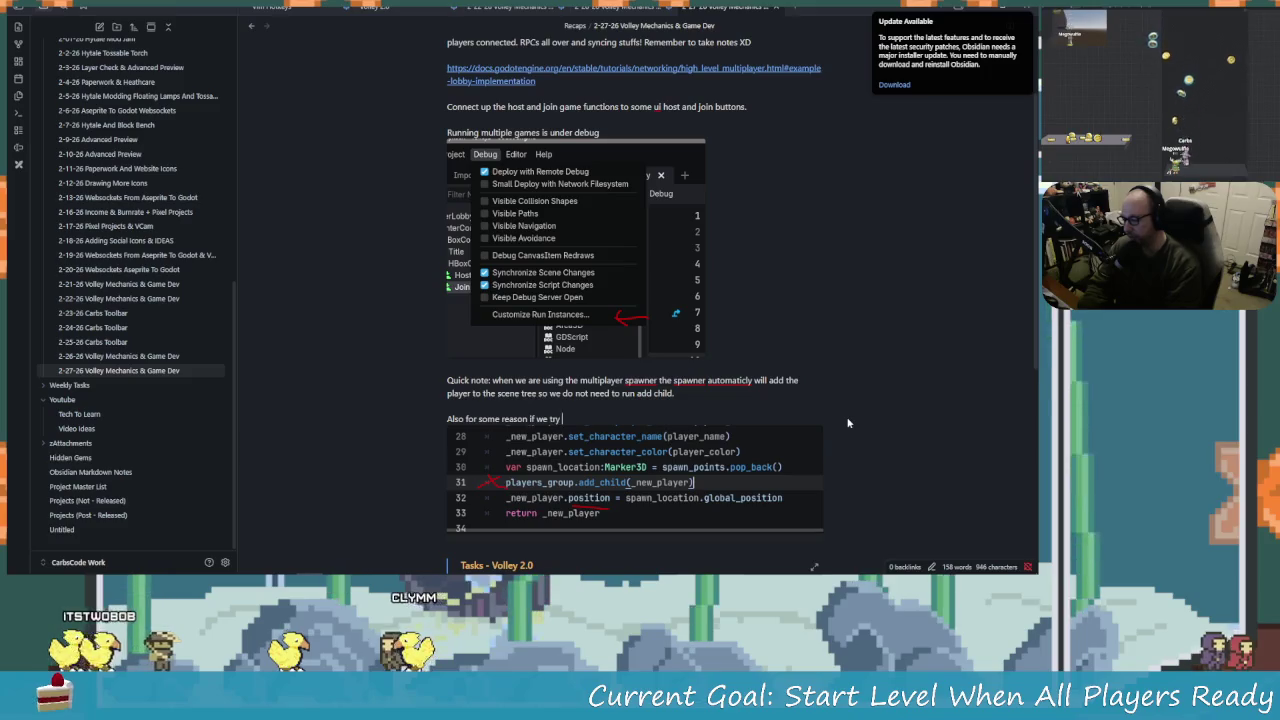
pyautogui.write('glo')
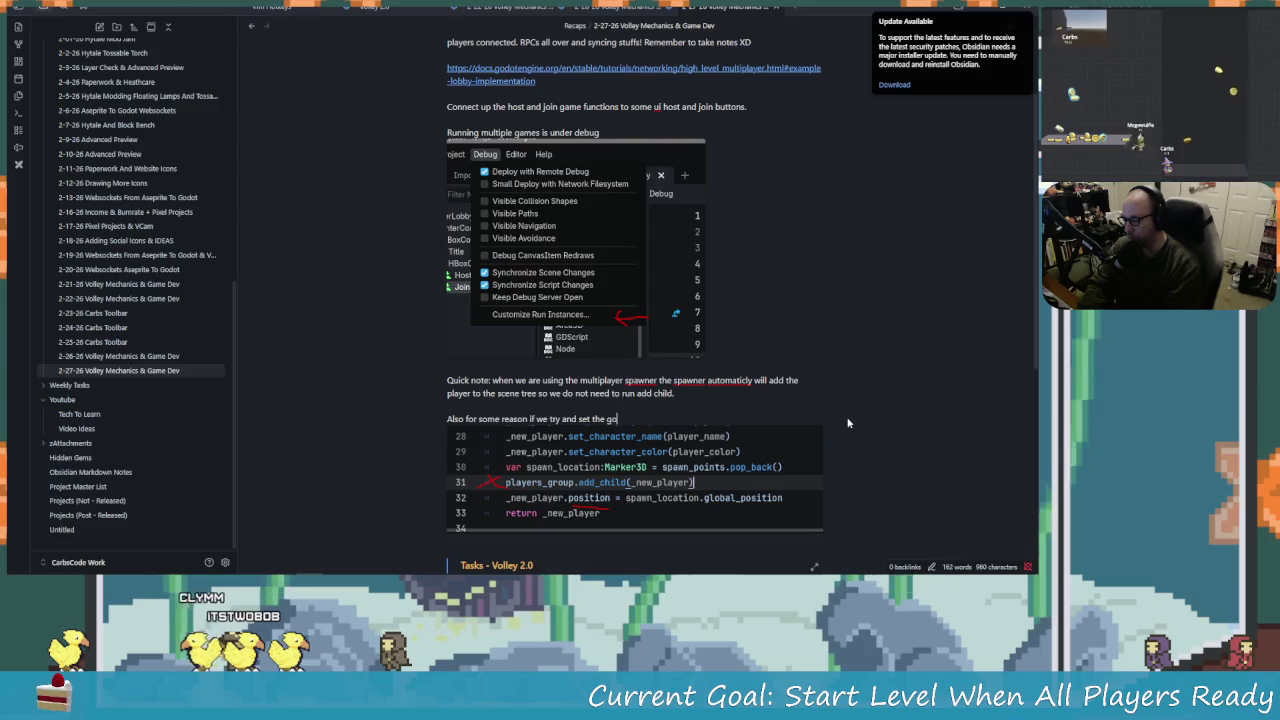
pyautogui.write('bal position it will also tell us')
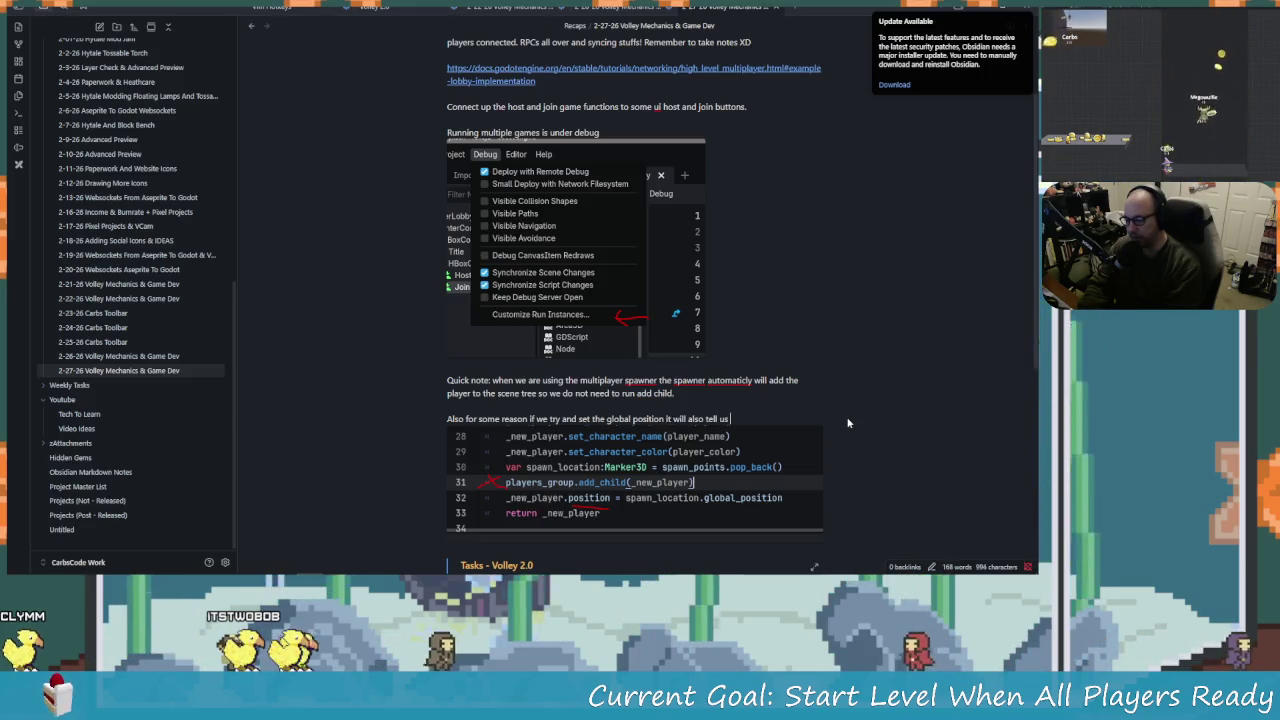
pyautogui.write(' that its not in the tree...')
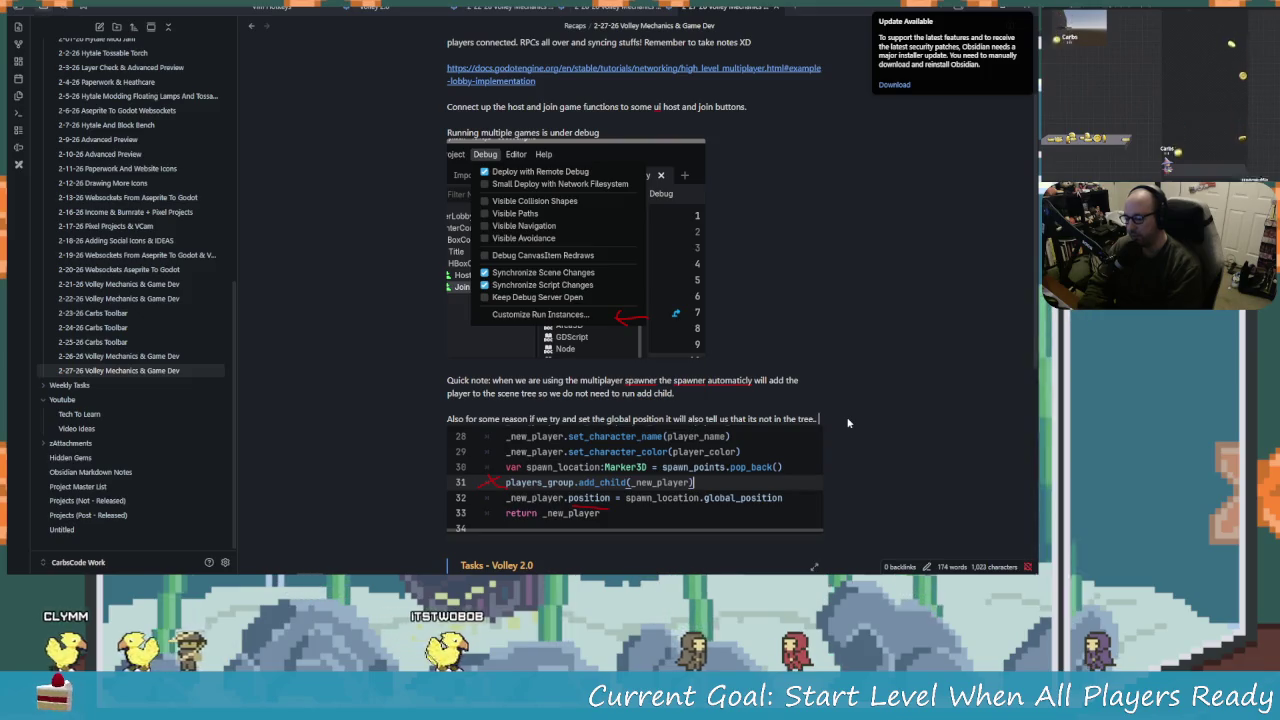
pyautogui.press('Return')
pyautogui.write('Which is pretty fun')
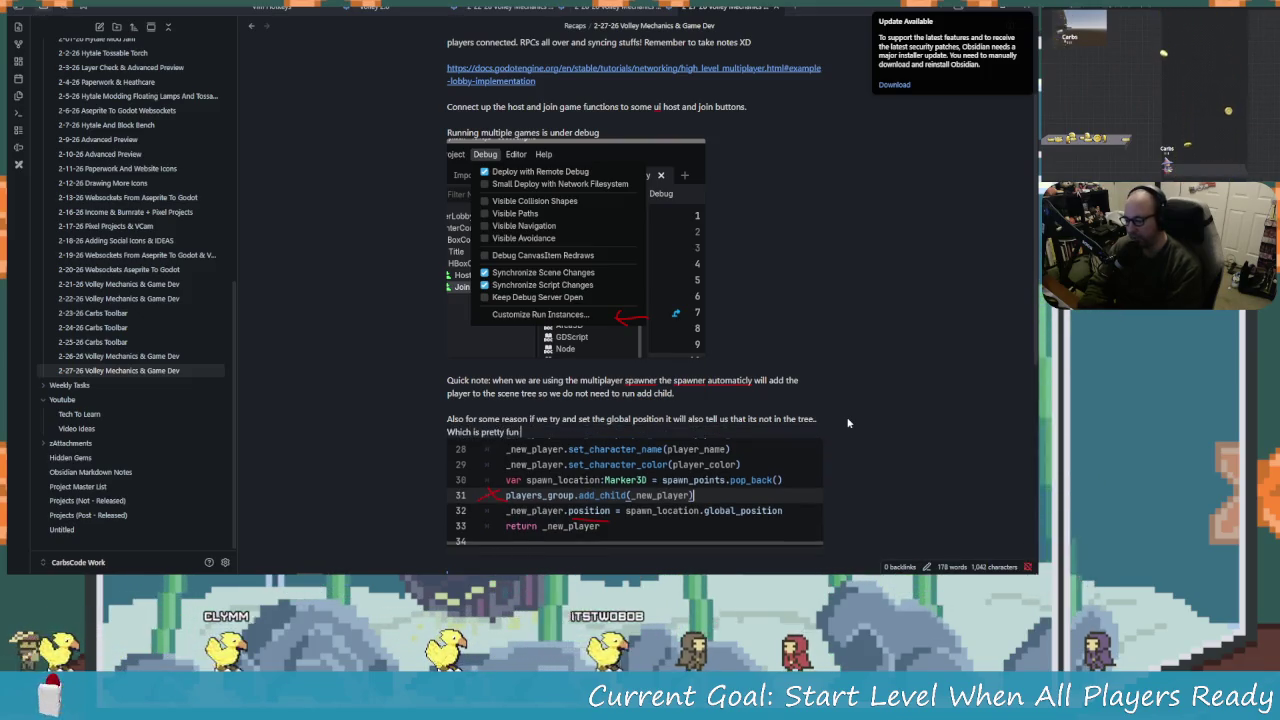
pyautogui.write('but seems lik')
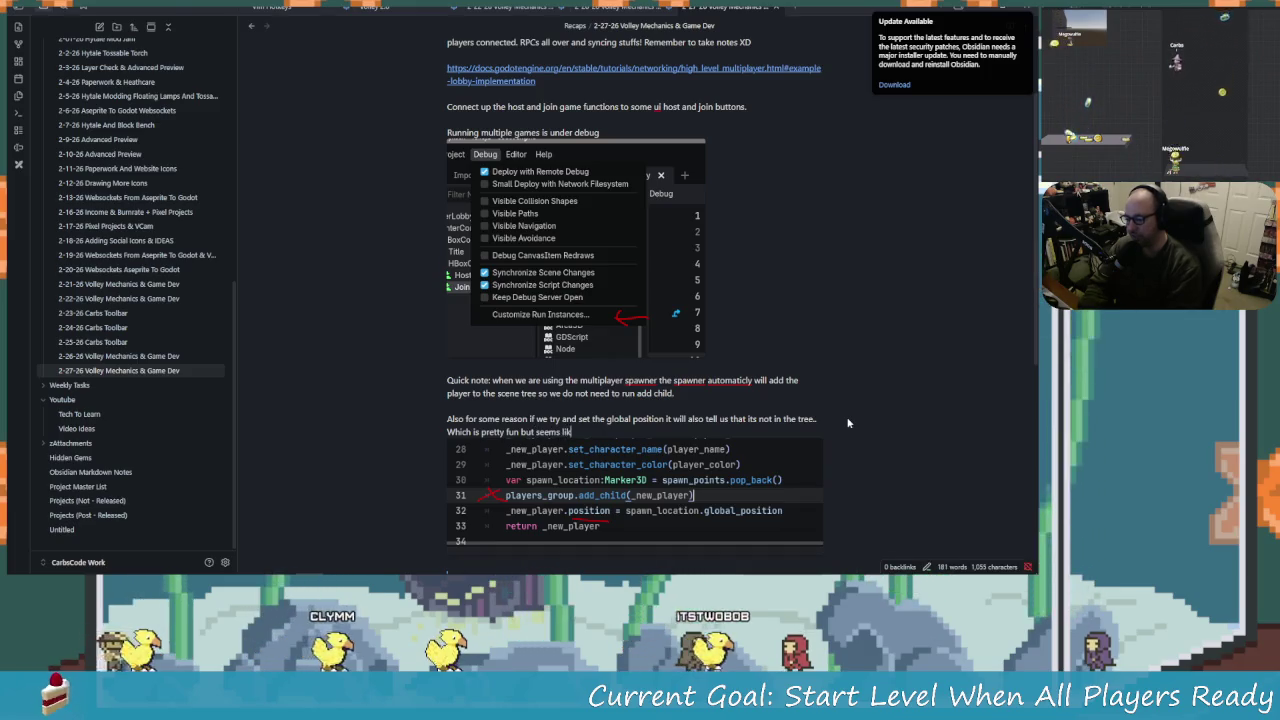
pyautogui.write('e postion works for now')
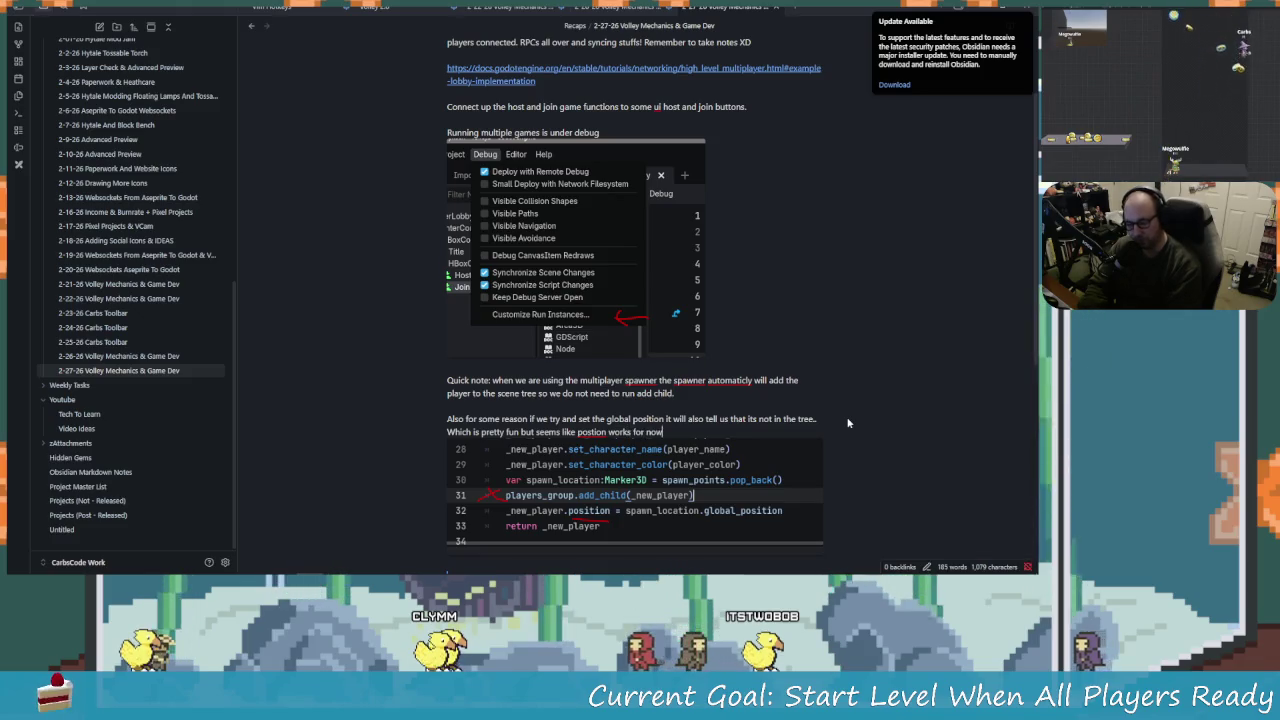
pyautogui.write('.')
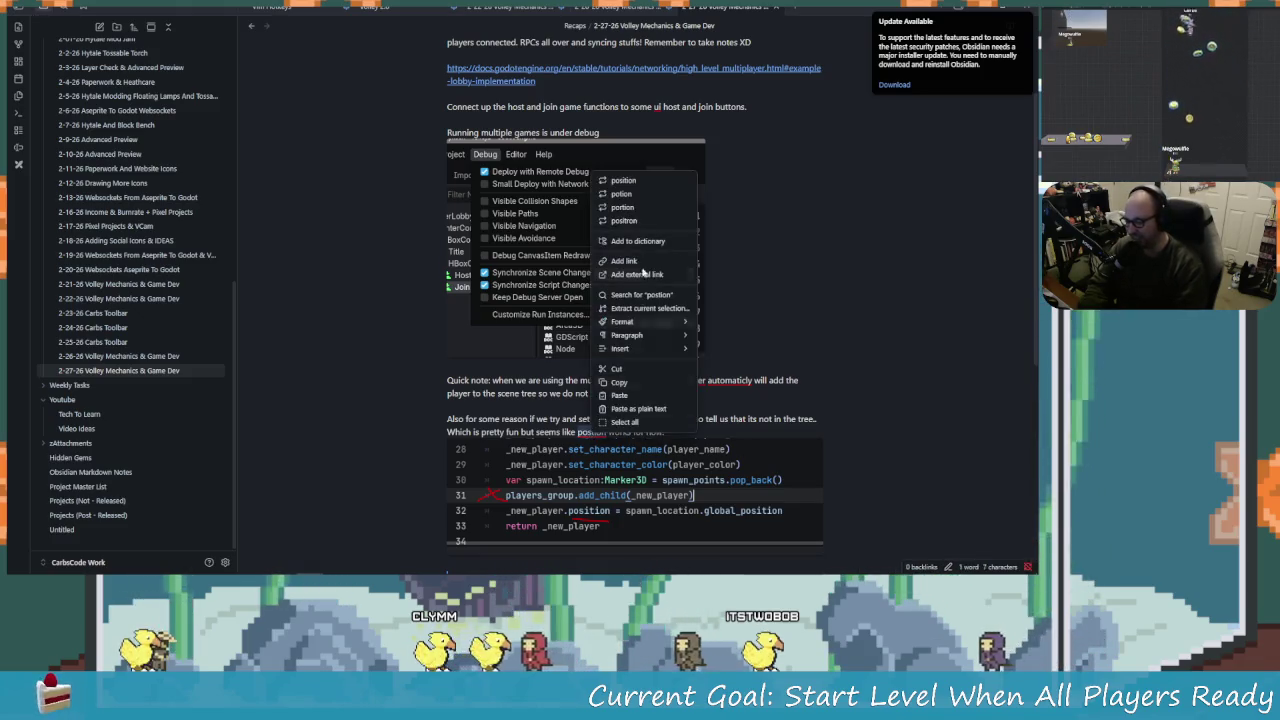
pyautogui.click(607, 432)
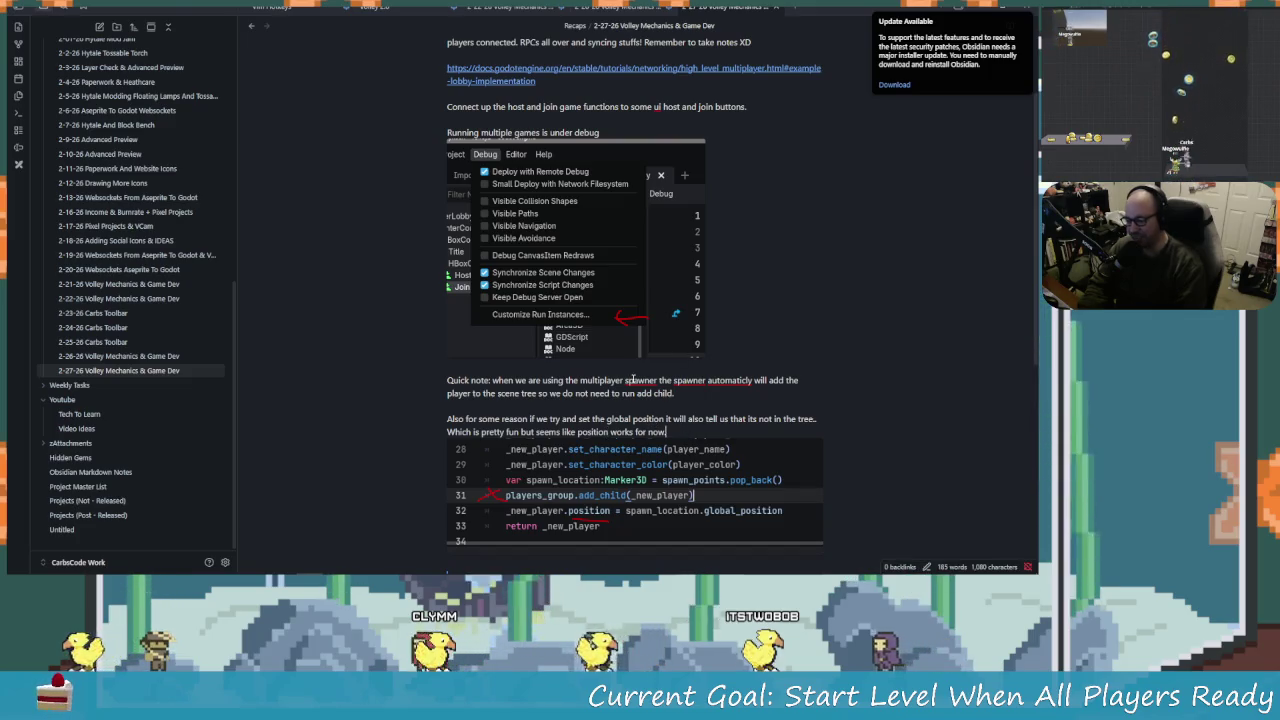
pyautogui.rightClick(632, 380)
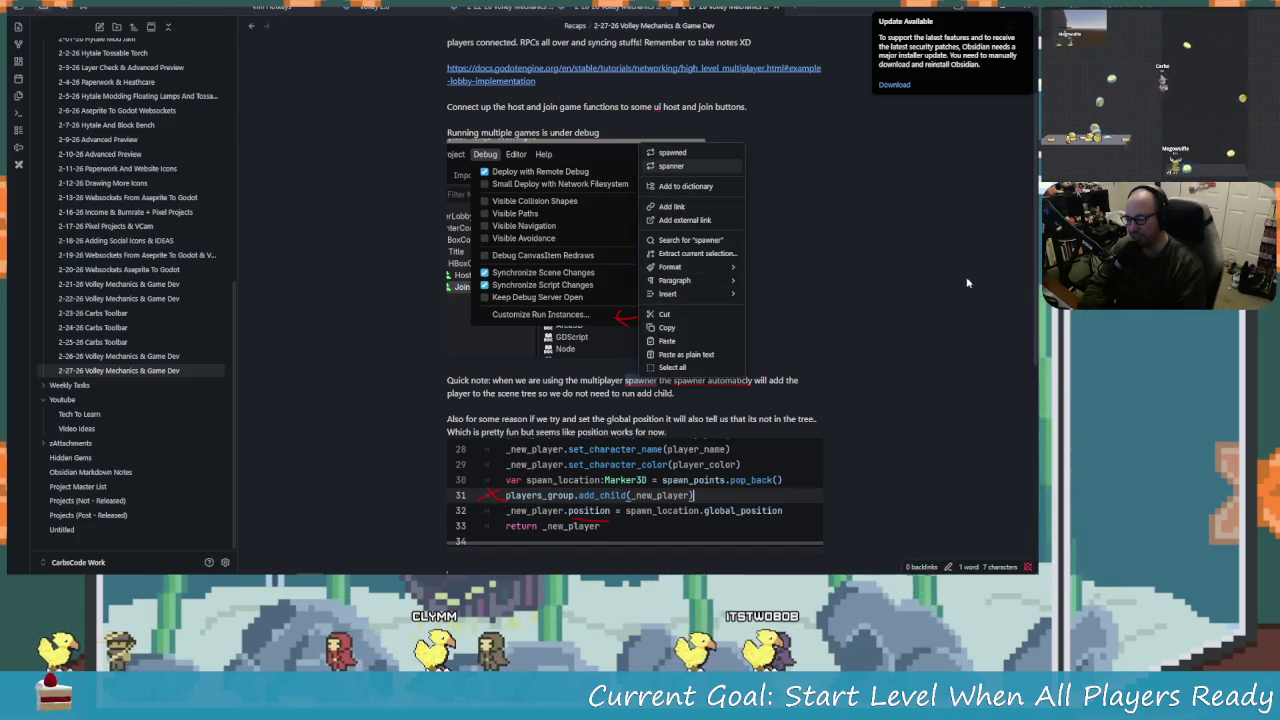
# Correct the misspelled 'atomaticly' to 'automatically' in the spawner note.
pyautogui.click(698, 388)
pyautogui.rightClick(713, 378)
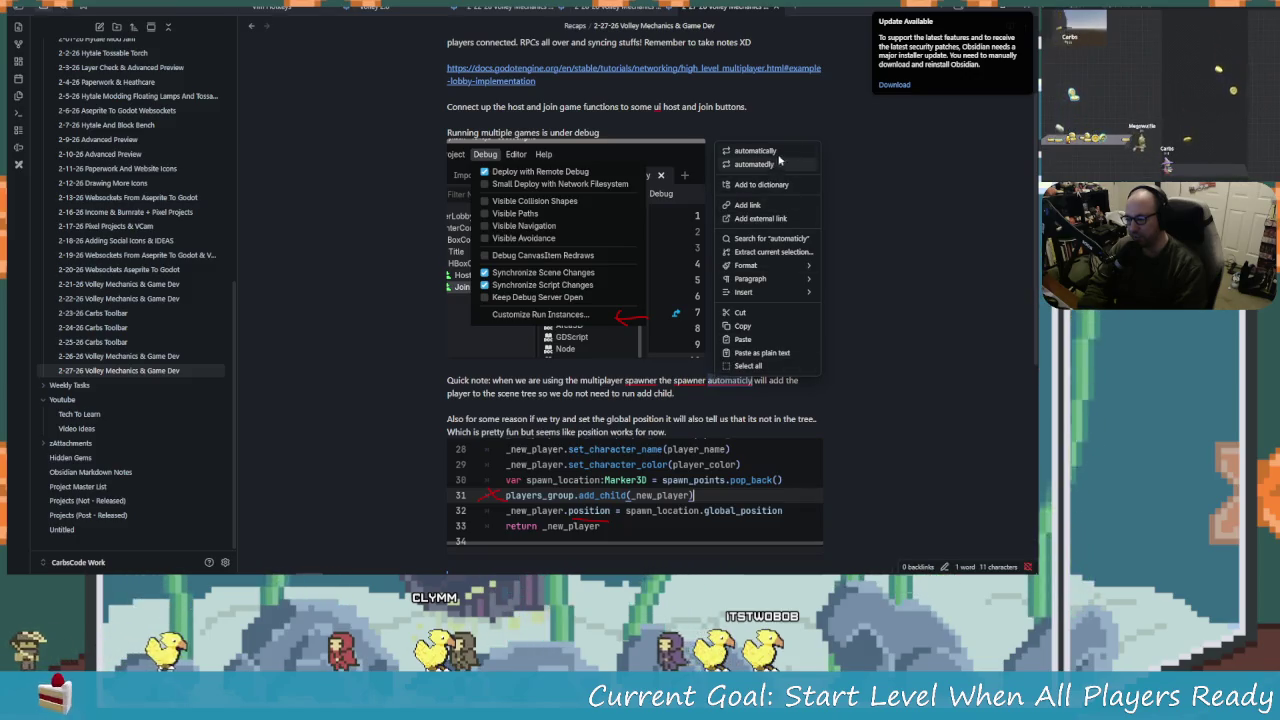
pyautogui.click(772, 151)
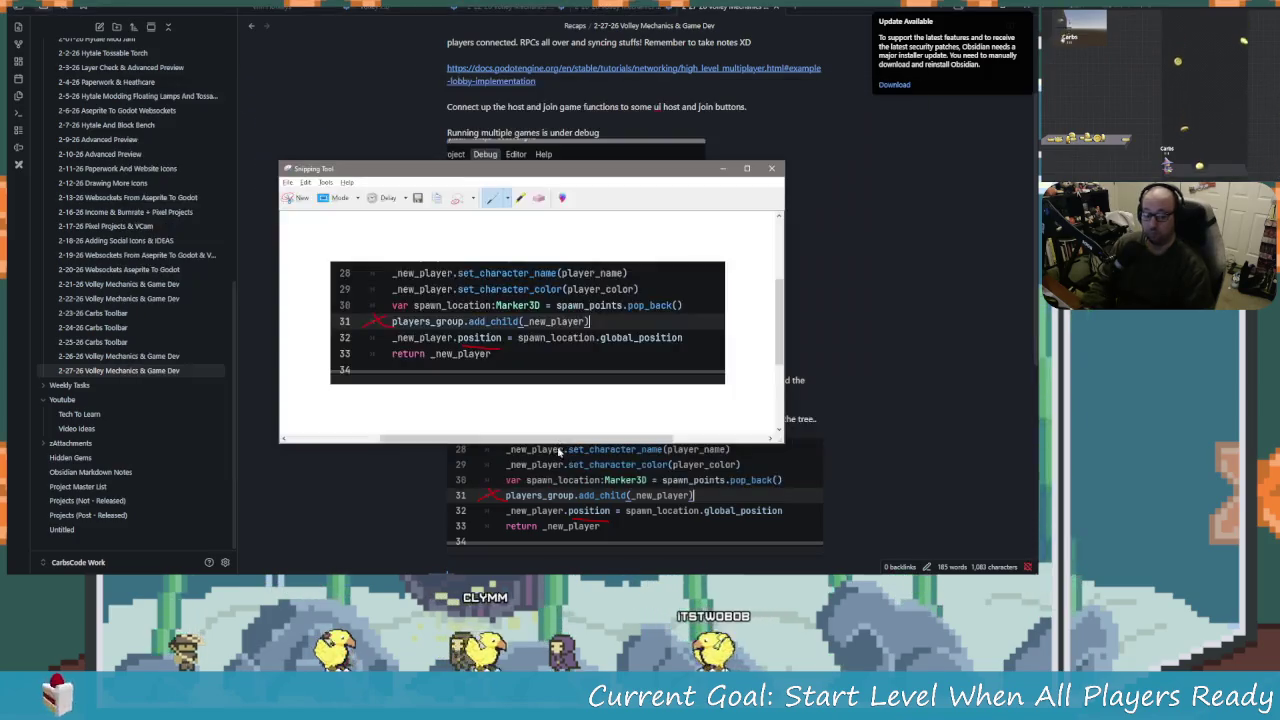
# Close the Snipping Tool capture without saving and return to the Godot editor.
pyautogui.hotkey('alt', 'Tab')
pyautogui.press('Left')
pyautogui.press('Left')
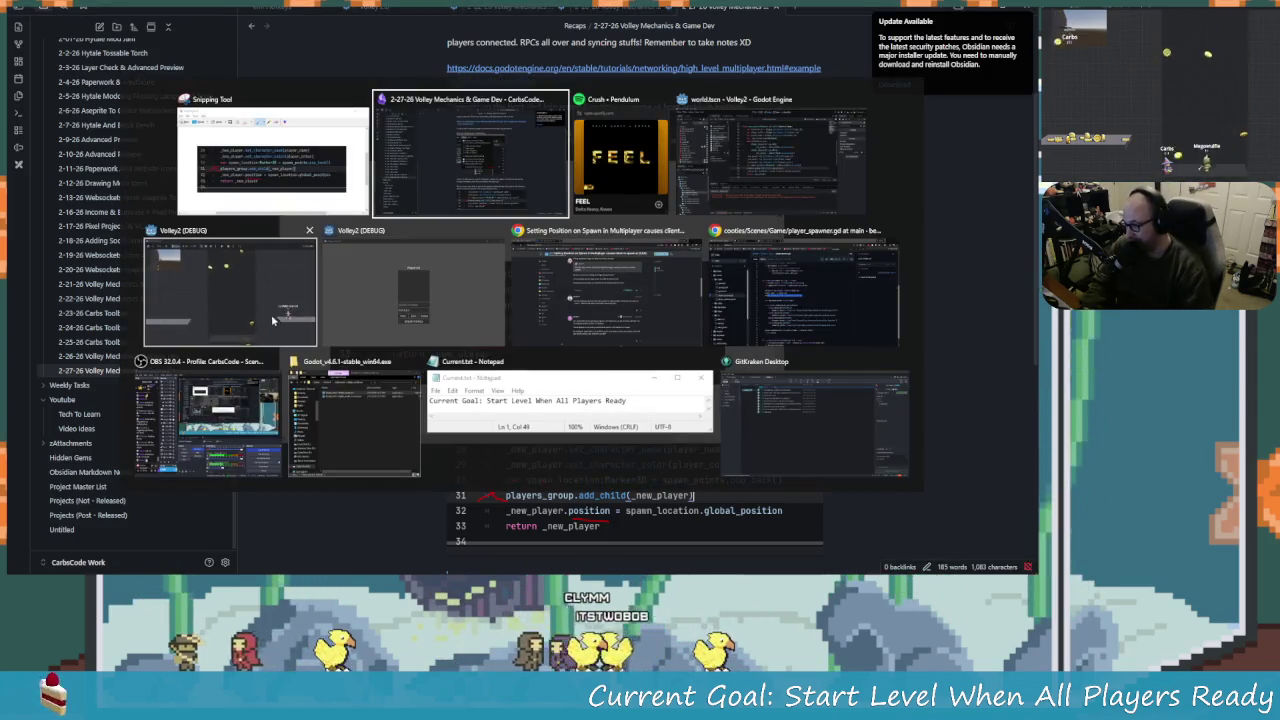
pyautogui.hotkey('alt', 'Tab')
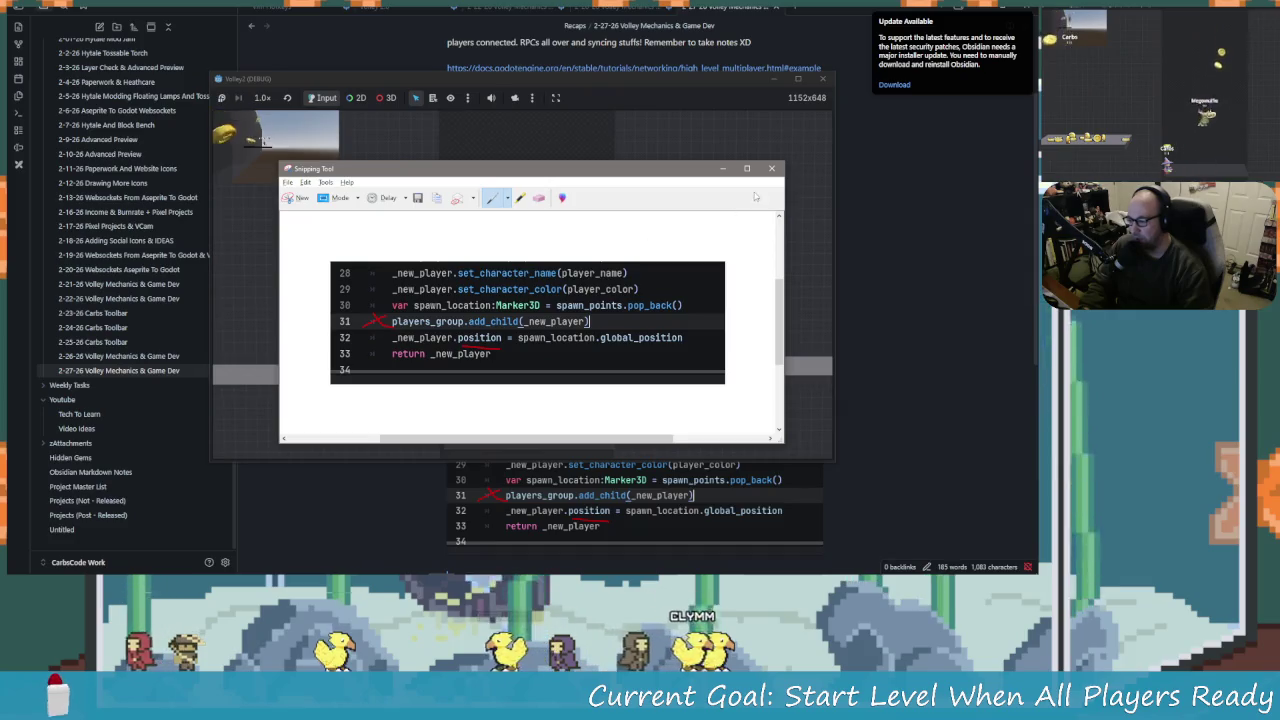
pyautogui.click(771, 168)
pyautogui.press('n')
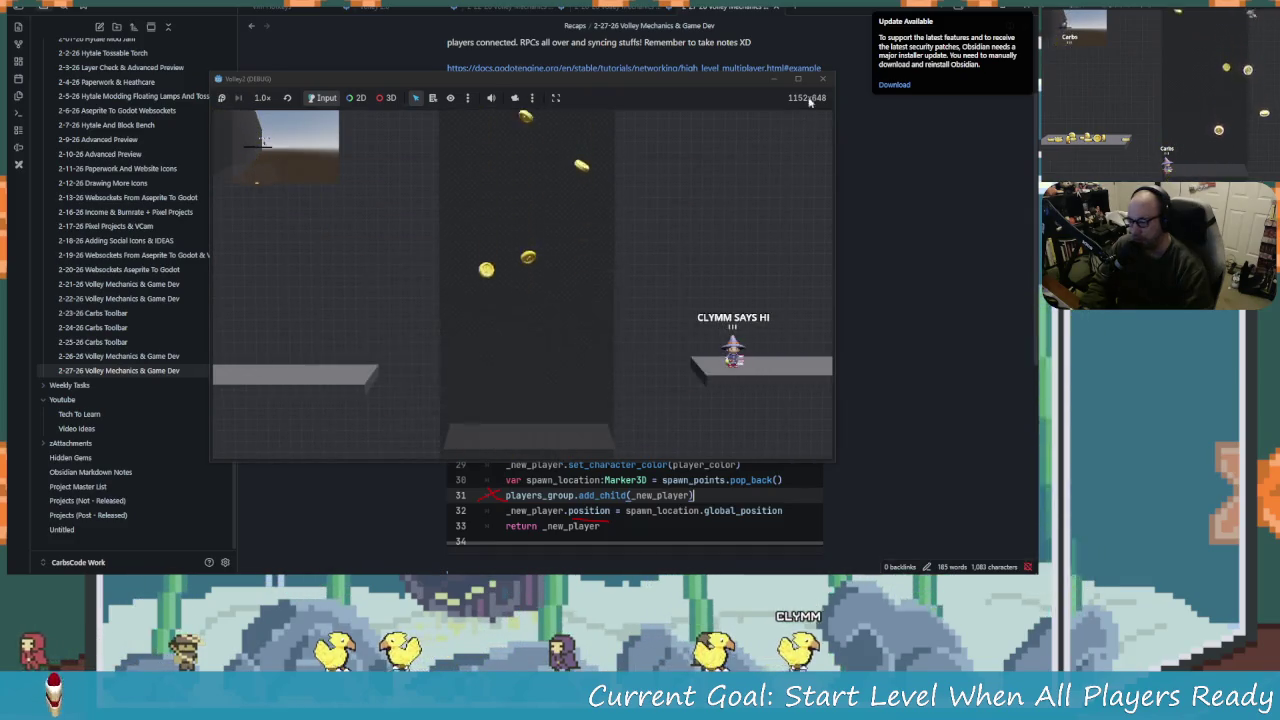
pyautogui.hotkey('alt', 'Tab')
pyautogui.hotkey('alt', 'Tab')
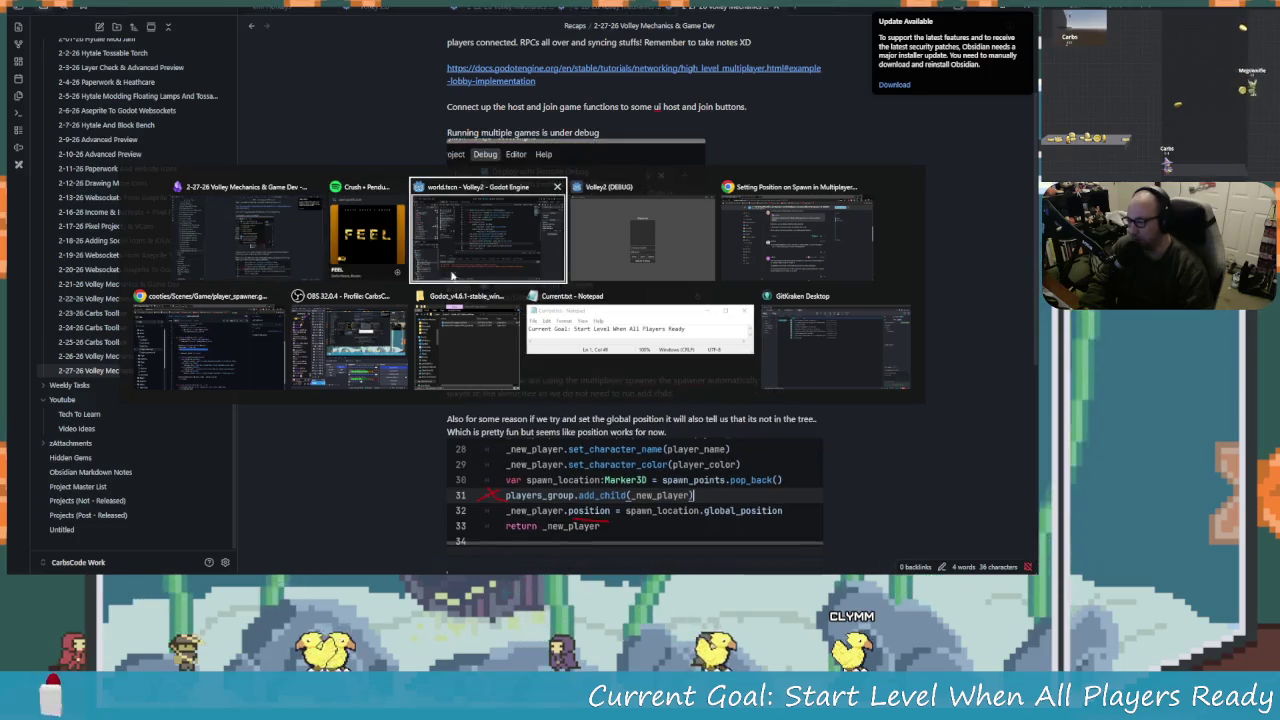
pyautogui.click(452, 275)
# Delete the players_group.add_child(_new_player) line from player_spawner.gd and save the script.
pyautogui.click(568, 321)
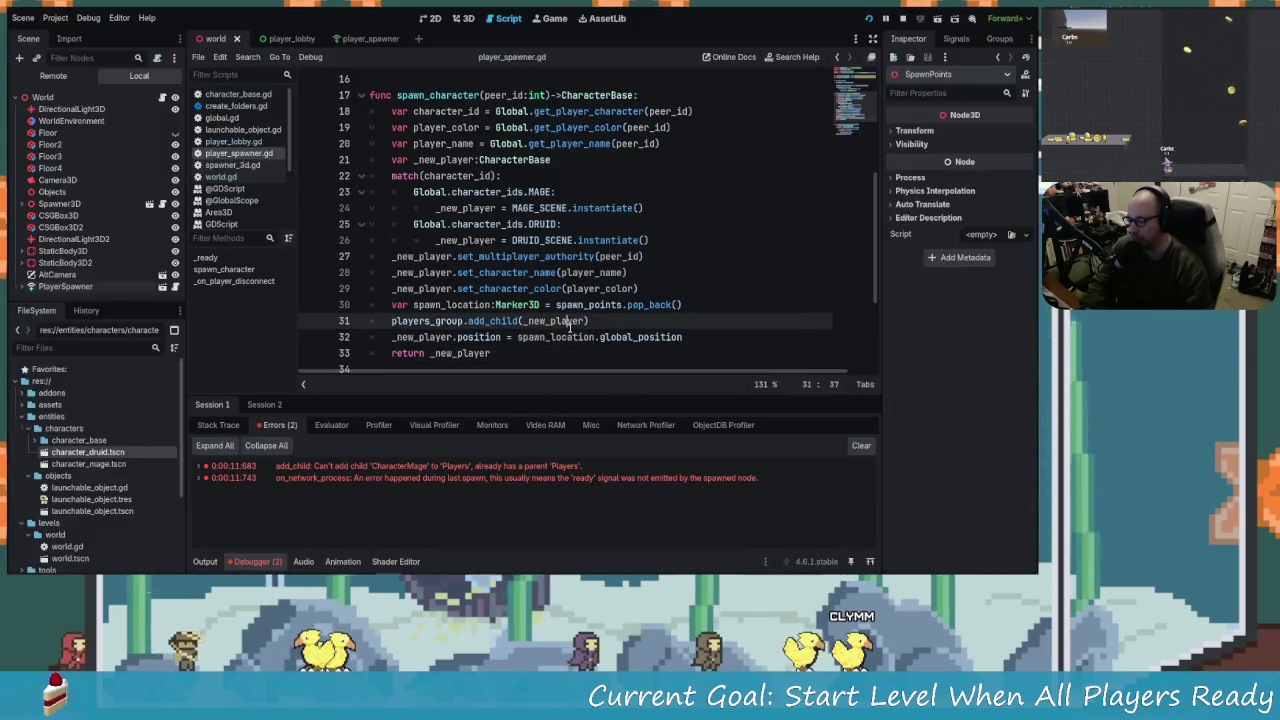
pyautogui.tripleClick(568, 321)
pyautogui.hotkey('ctrl', 'x')
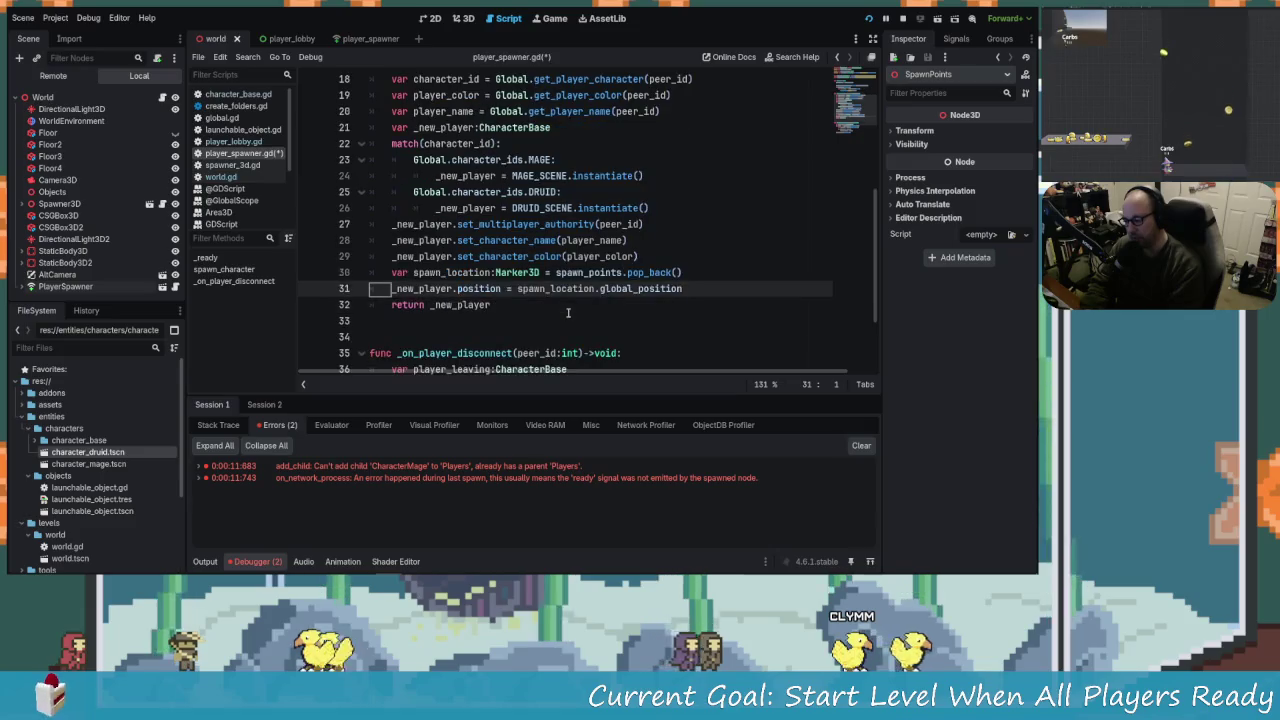
pyautogui.press('Up')
pyautogui.press('Up')
pyautogui.hotkey('ctrl', 's')
# Place the caret on the spawn_character function header line.
pyautogui.click(684, 289)
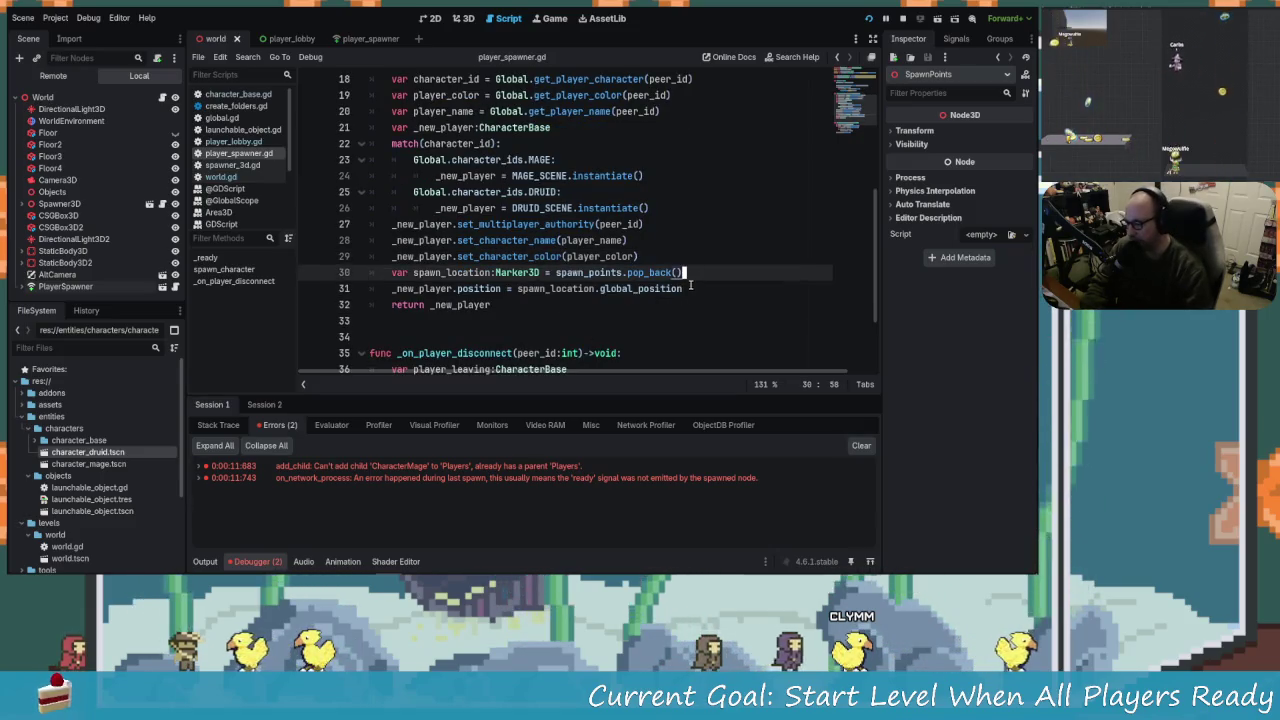
pyautogui.press('Down')
pyautogui.scroll(2, 550, 260)
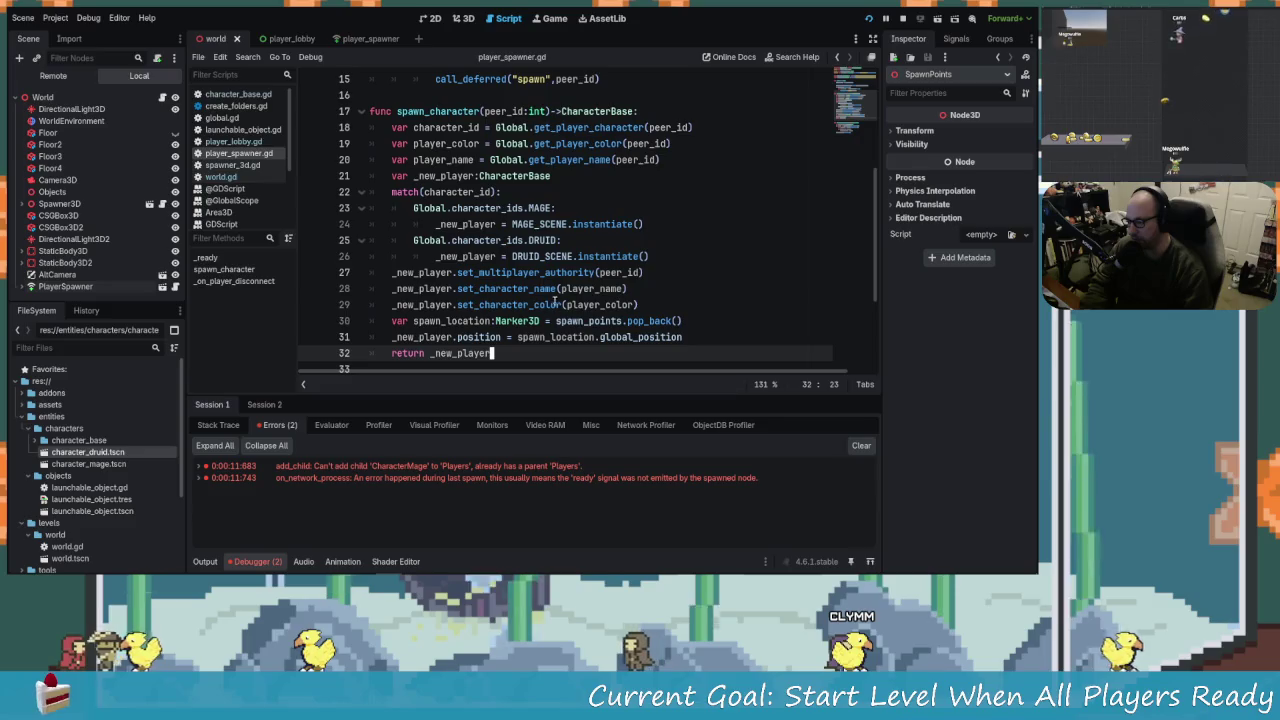
pyautogui.scroll(-2, 570, 245)
pyautogui.scroll(3, 585, 237)
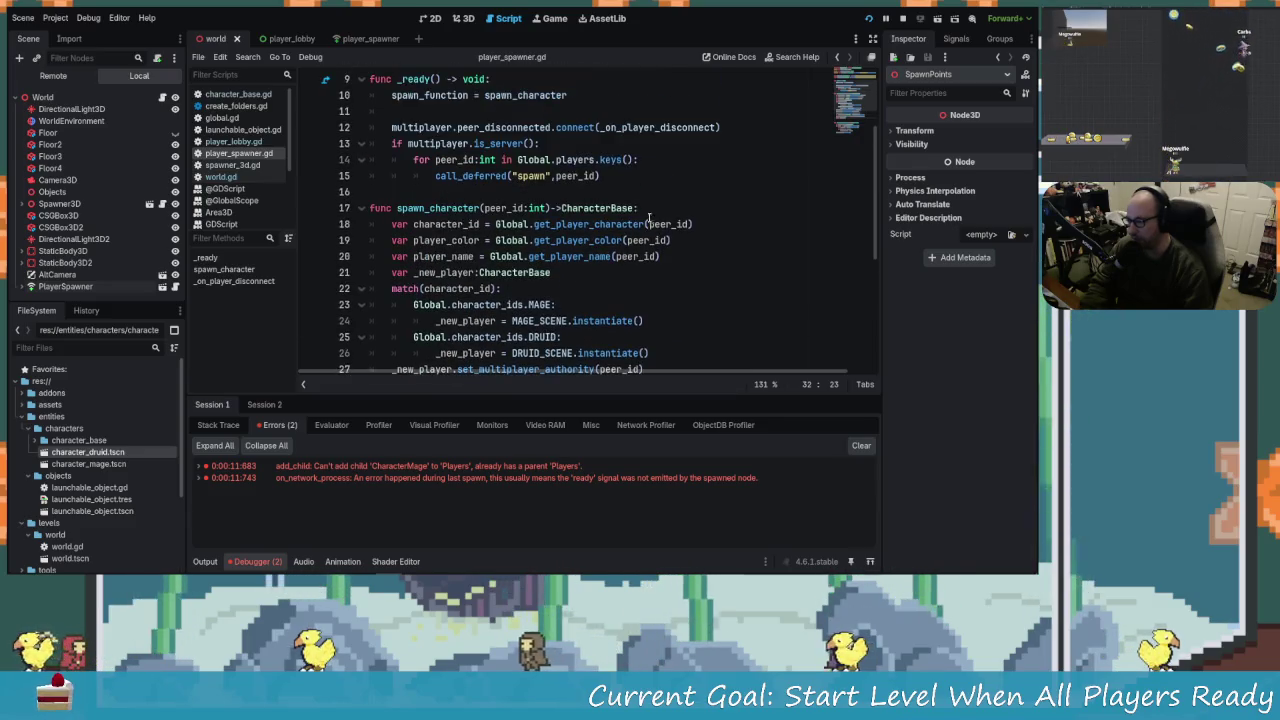
pyautogui.click(652, 208)
# Add comments to spawn_character: the spawn function adds and syncs the node, no add child needed; then save.
pyautogui.press('Return')
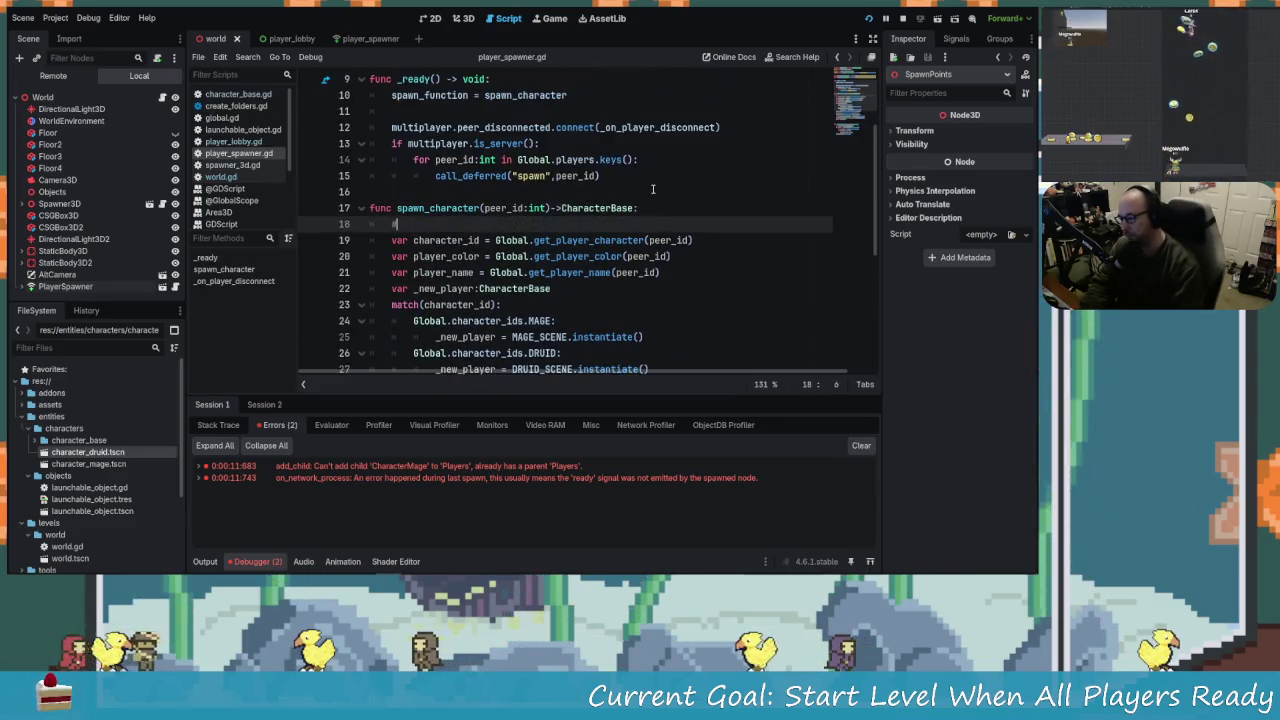
pyautogui.write('#The ')
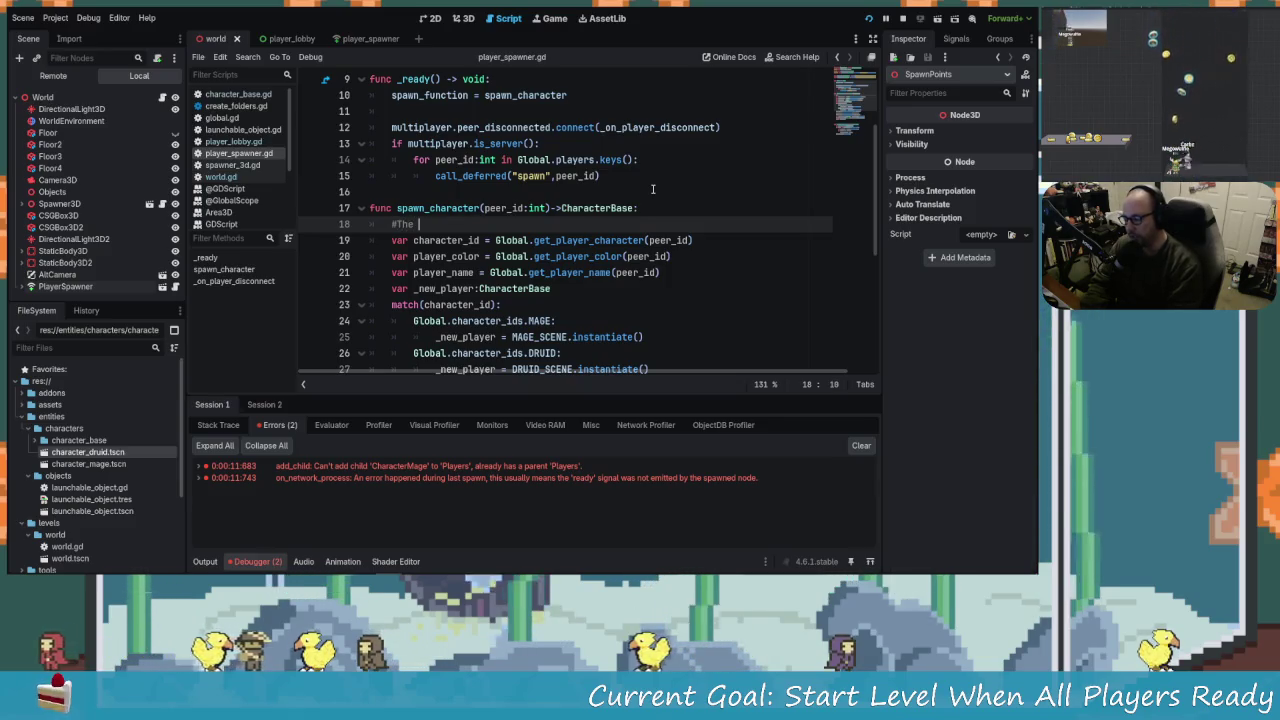
pyautogui.write('spawn function wi')
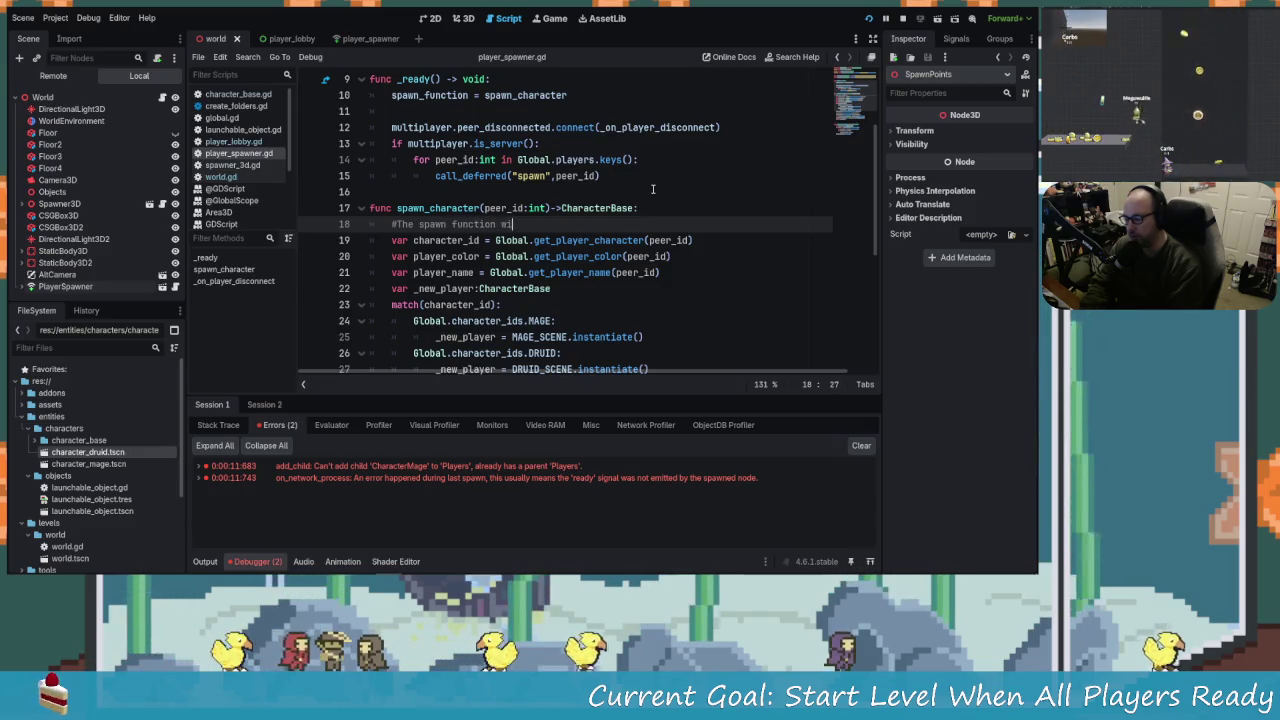
pyautogui.write('ll add the instanced node to the tree ')
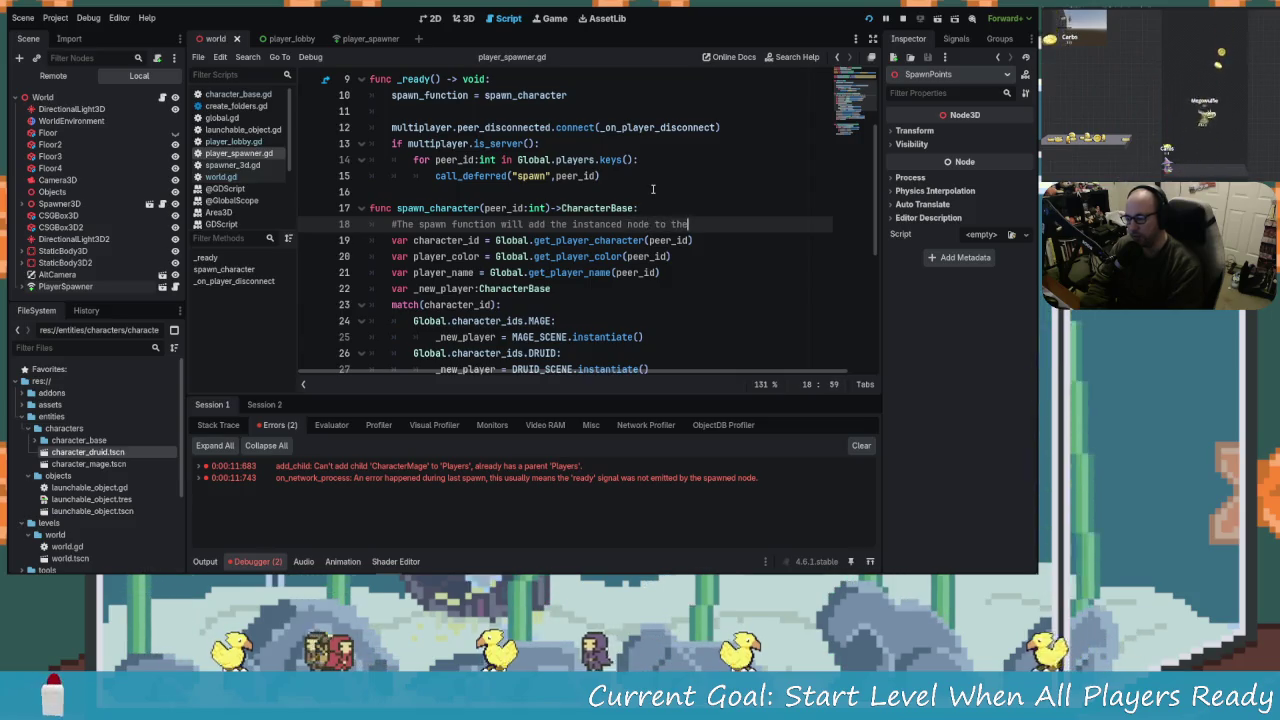
pyautogui.write('and ')
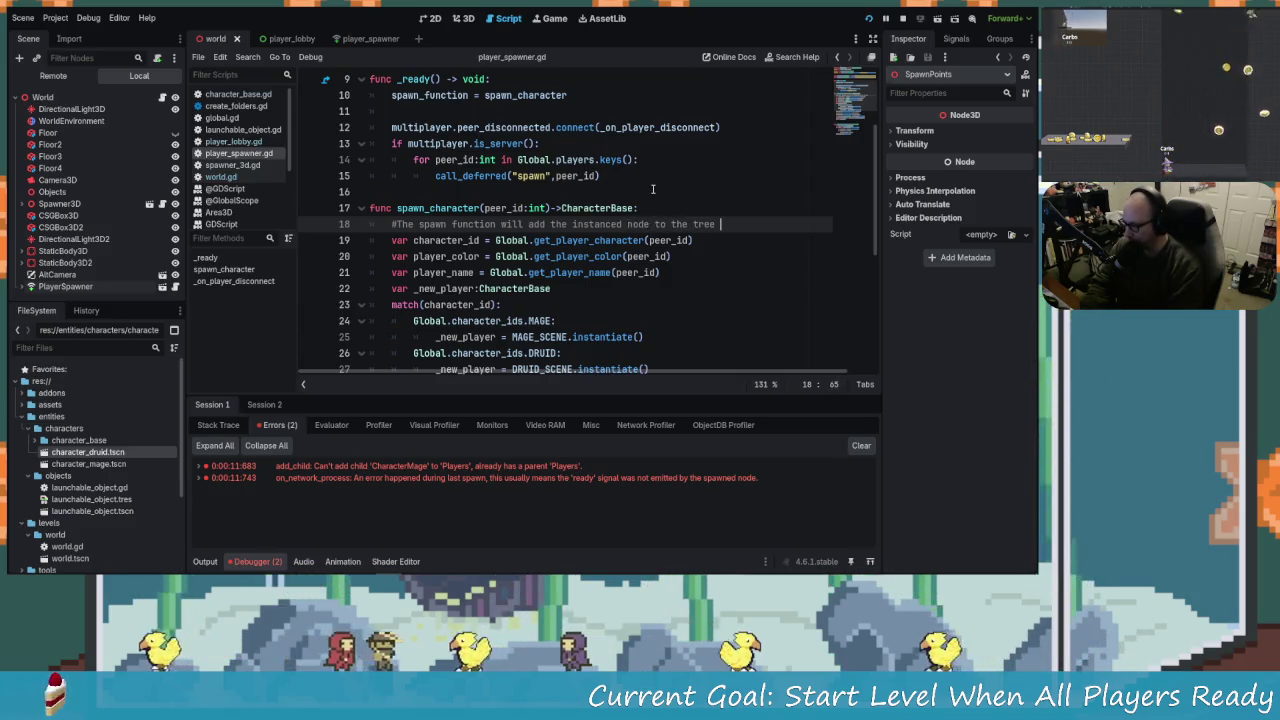
pyautogui.write('sync')
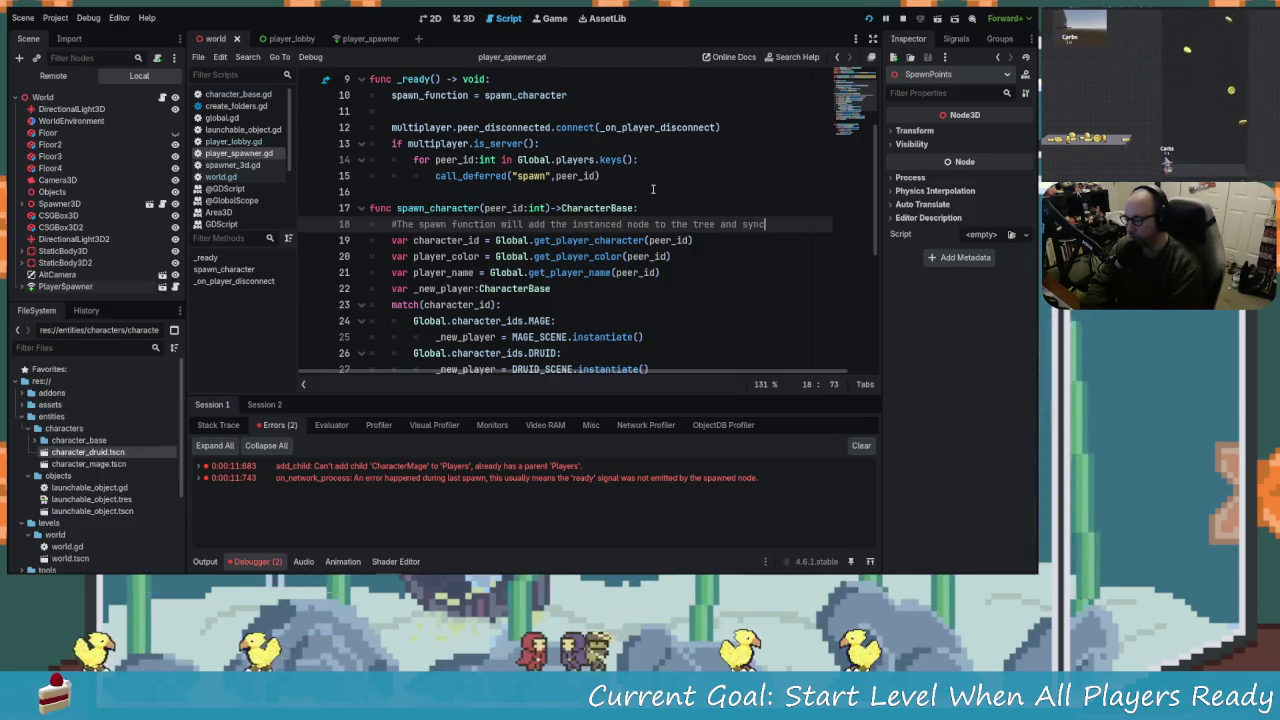
pyautogui.write('.')
pyautogui.press('Return')
pyautogui.write('#No need to')
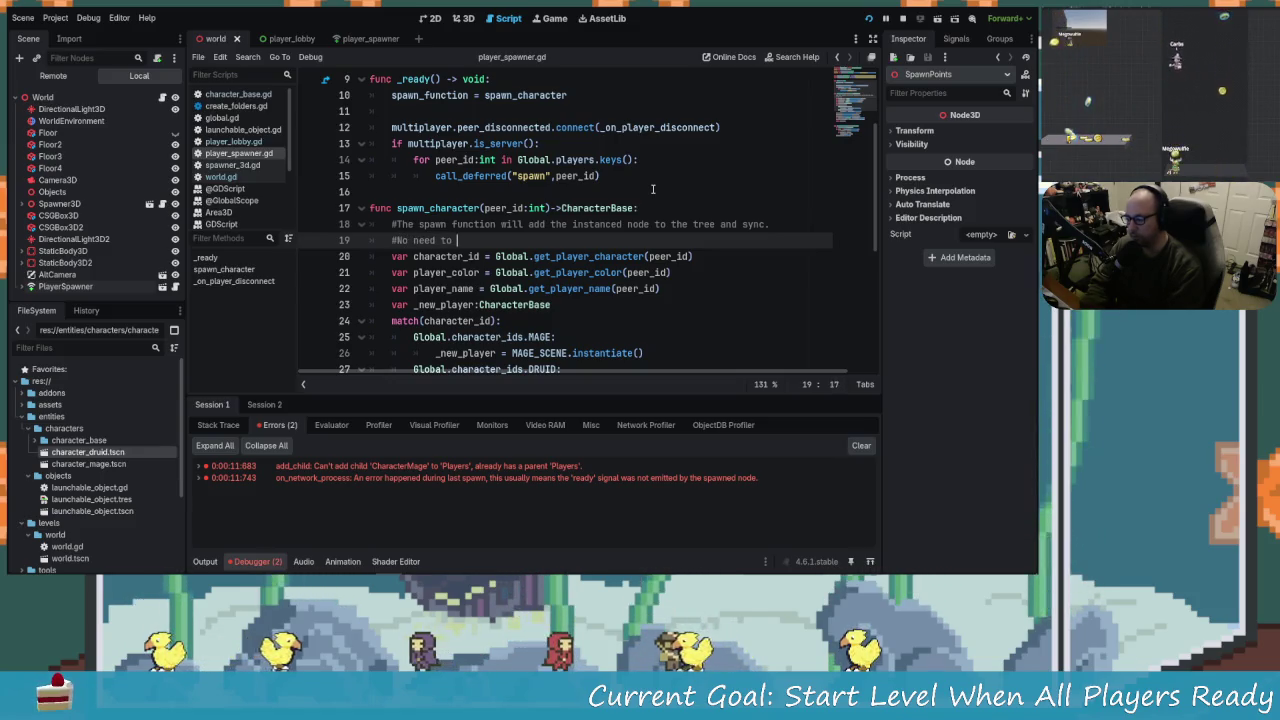
pyautogui.write('add child here. Though se')
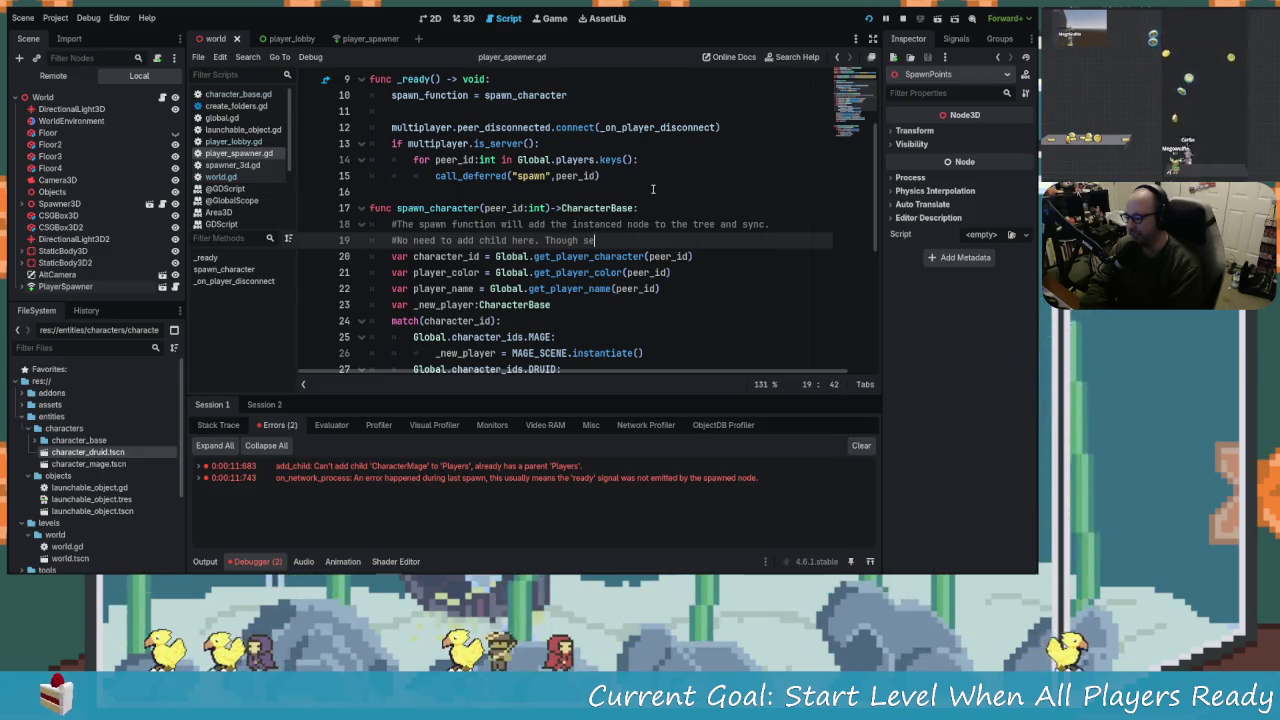
pyautogui.write('bal o')
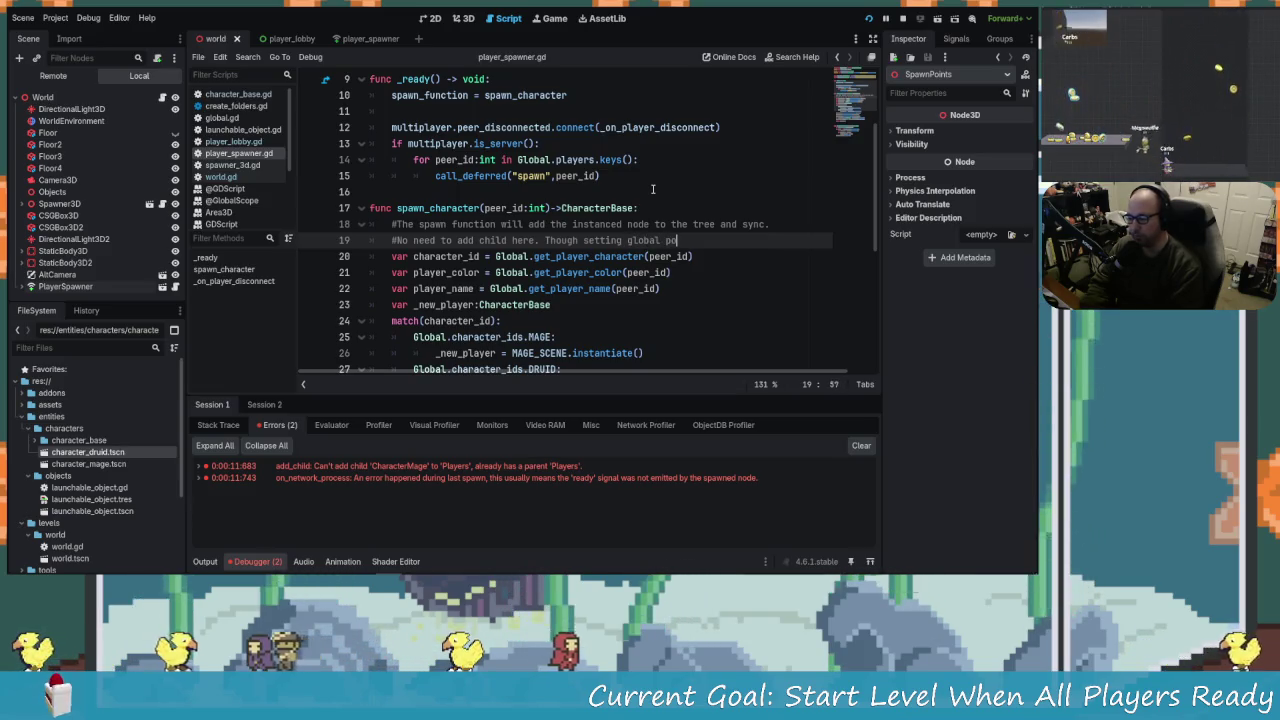
pyautogui.write('osition seems to')
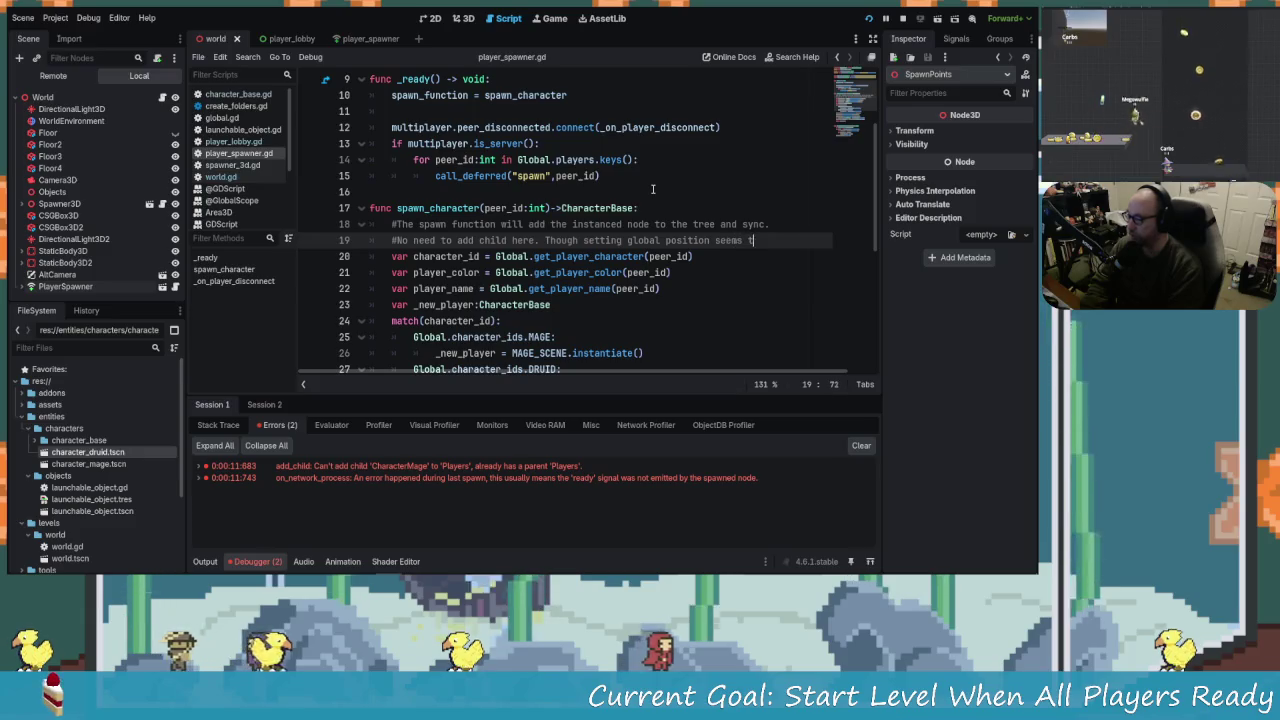
pyautogui.write(' break.')
pyautogui.hotkey('ctrl', 's')
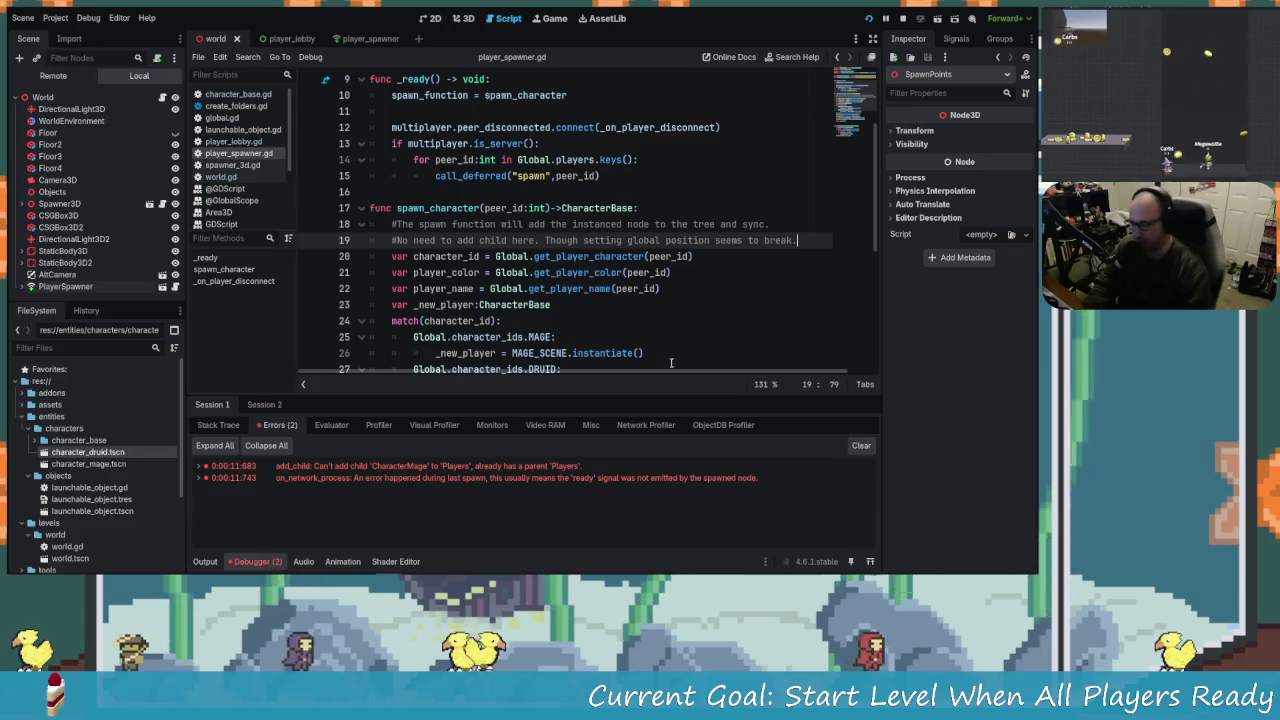
pyautogui.scroll(-3, 612, 256)
pyautogui.scroll(-2, 590, 270)
pyautogui.scroll(1, 549, 286)
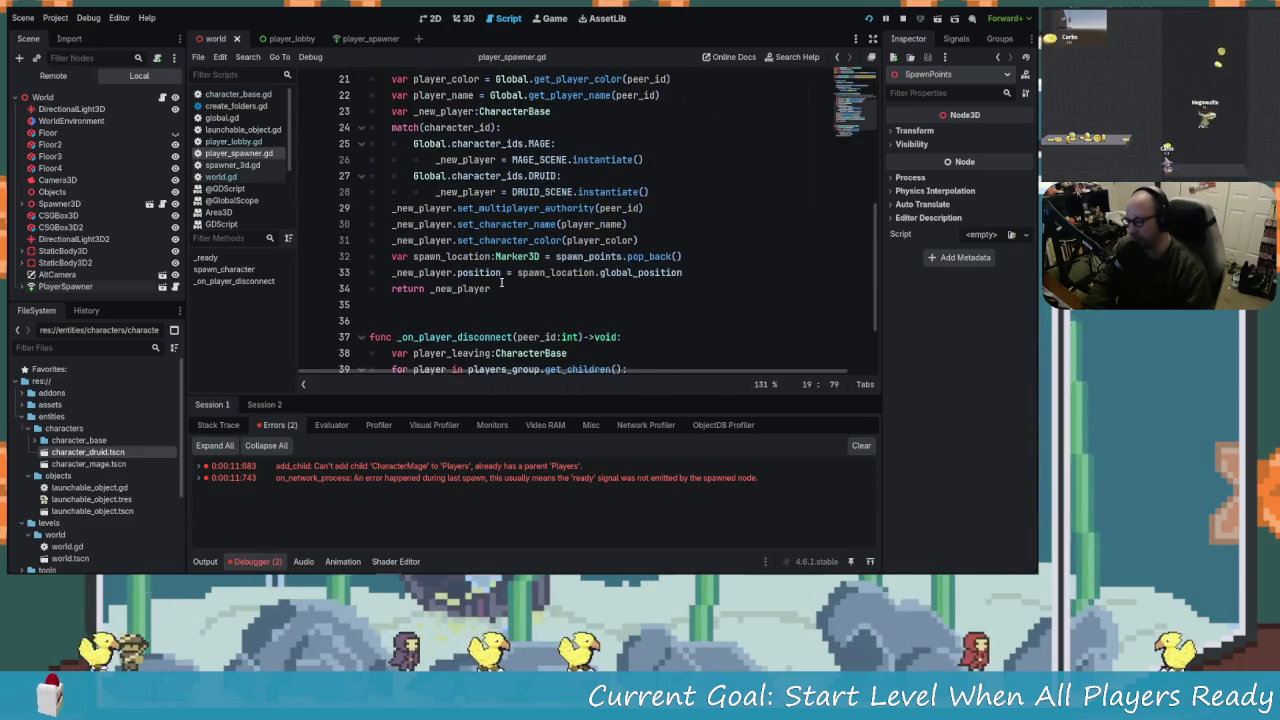
pyautogui.click(613, 256)
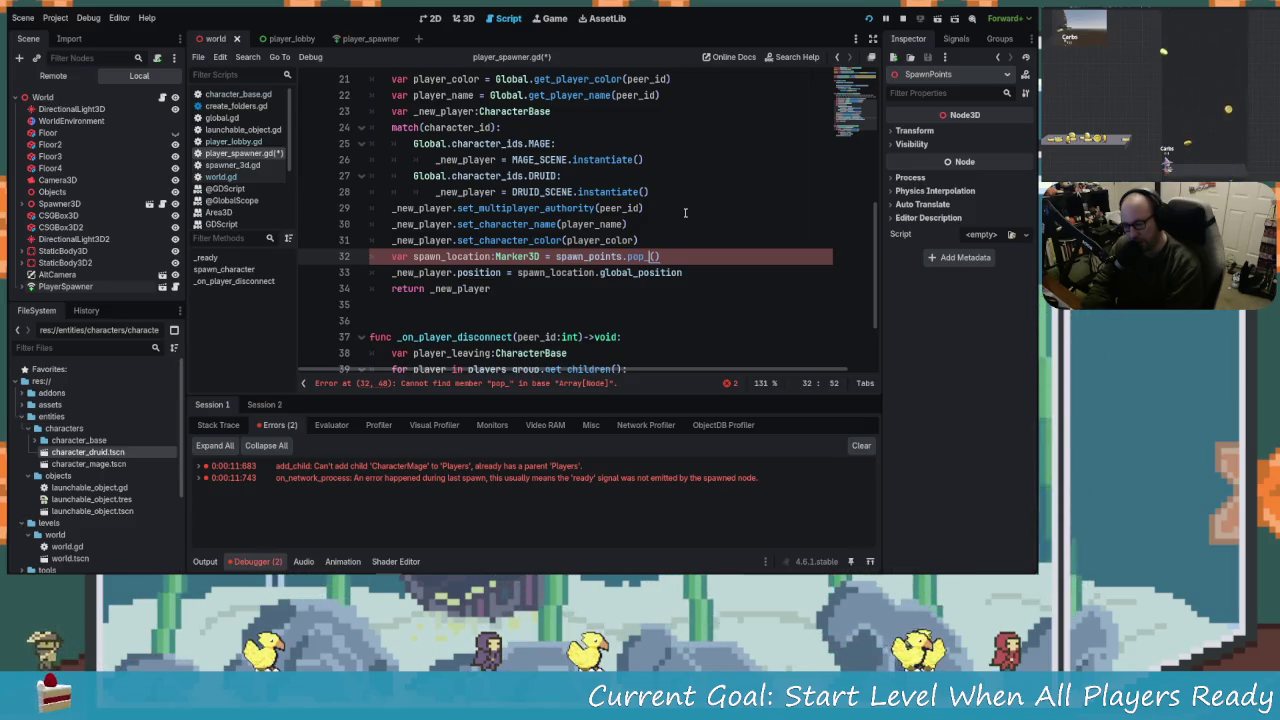
pyautogui.write('back')
pyautogui.hotkey('ctrl', 's')
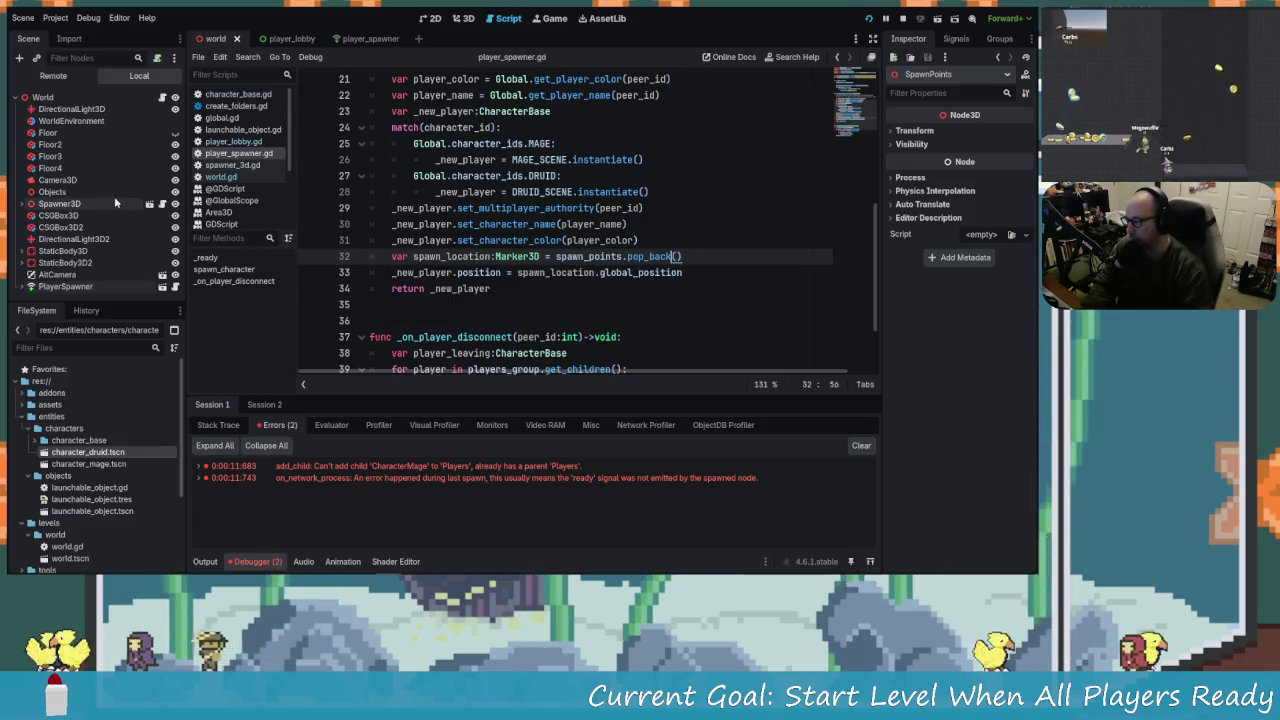
# Move the P2 marker above P1 under SpawnPoints and rename the bottom marker to P2.
pyautogui.click(21, 287)
pyautogui.scroll(-2, 21, 287)
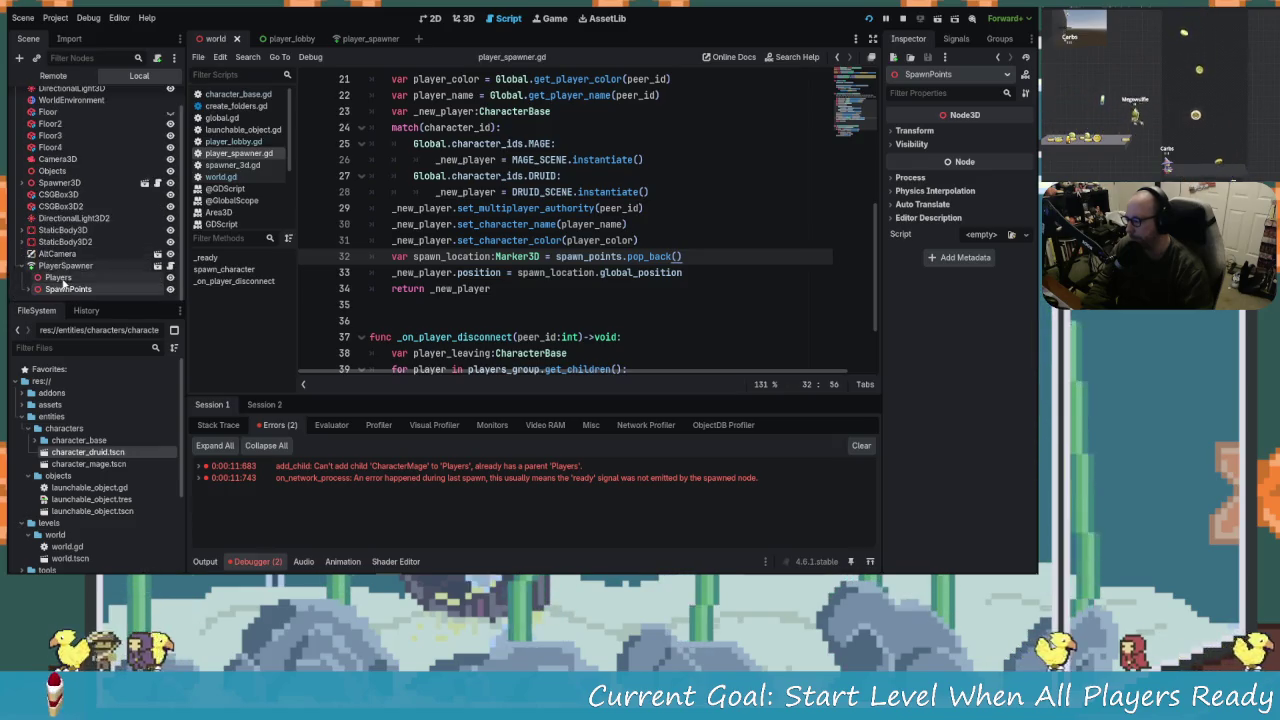
pyautogui.click(57, 288)
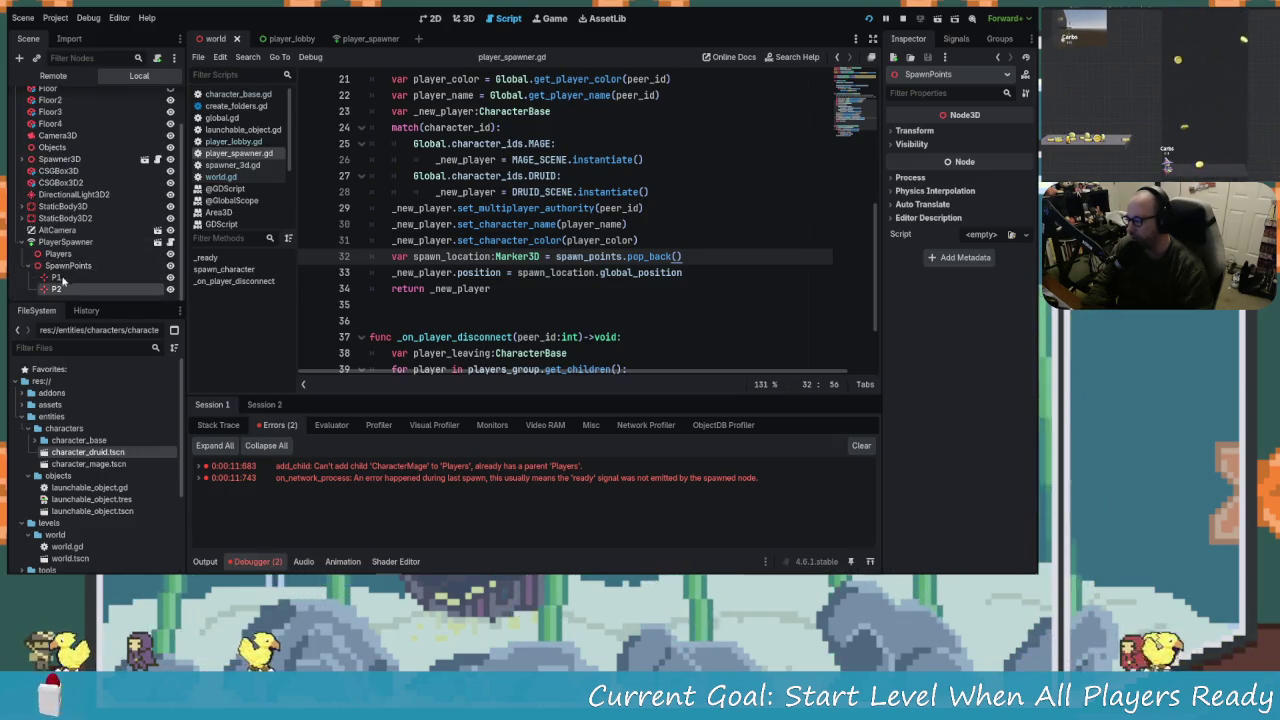
pyautogui.moveTo(57, 288); pyautogui.dragTo(65, 279)
pyautogui.write('P11')
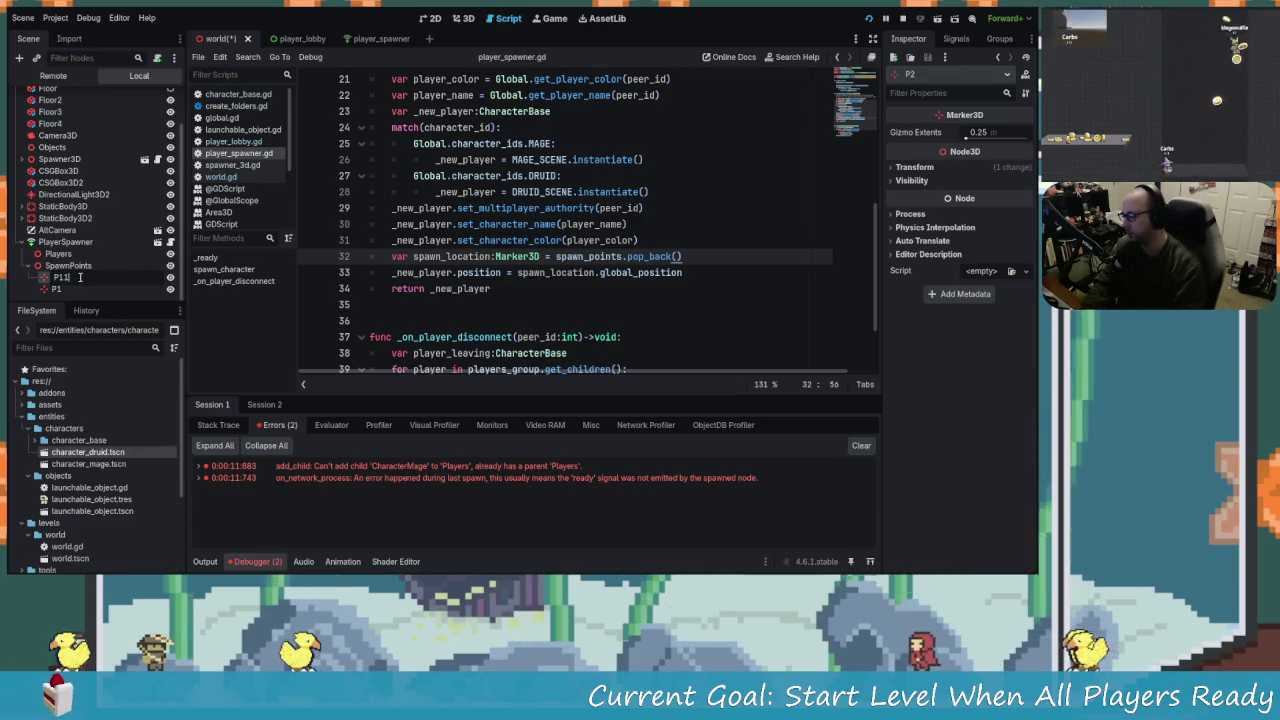
pyautogui.press('Return')
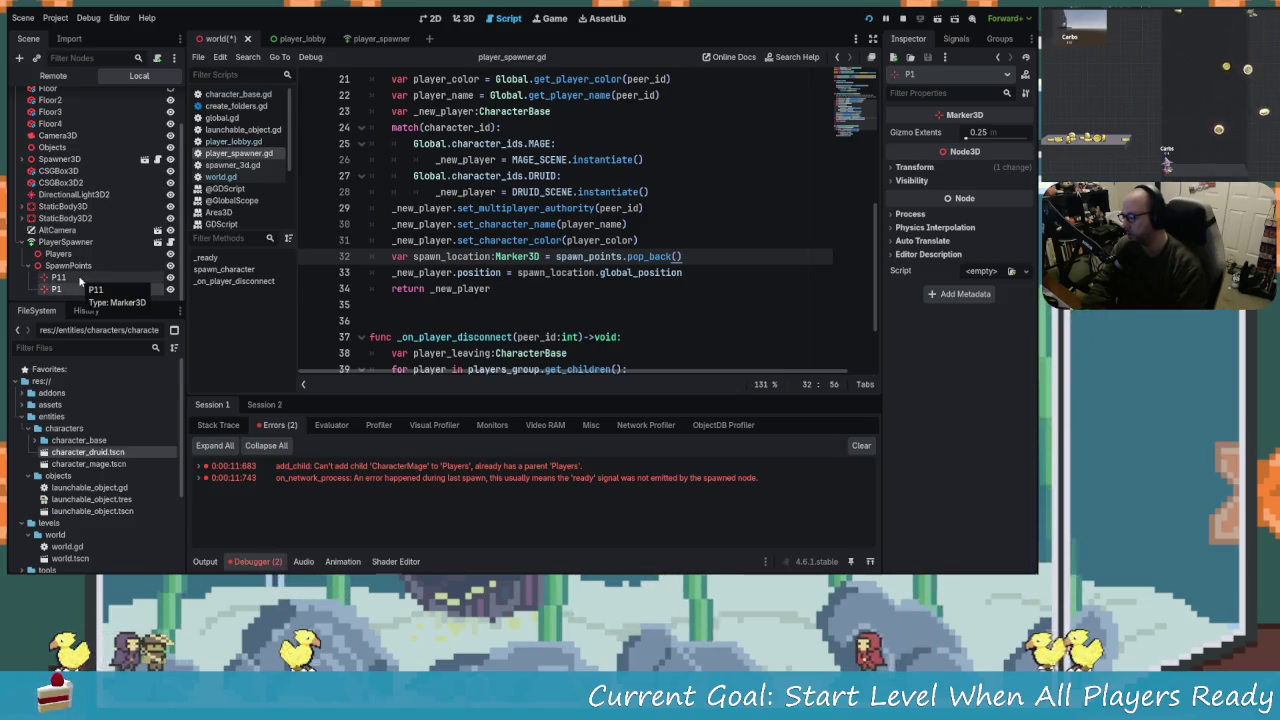
pyautogui.press('F2')
pyautogui.write('P2')
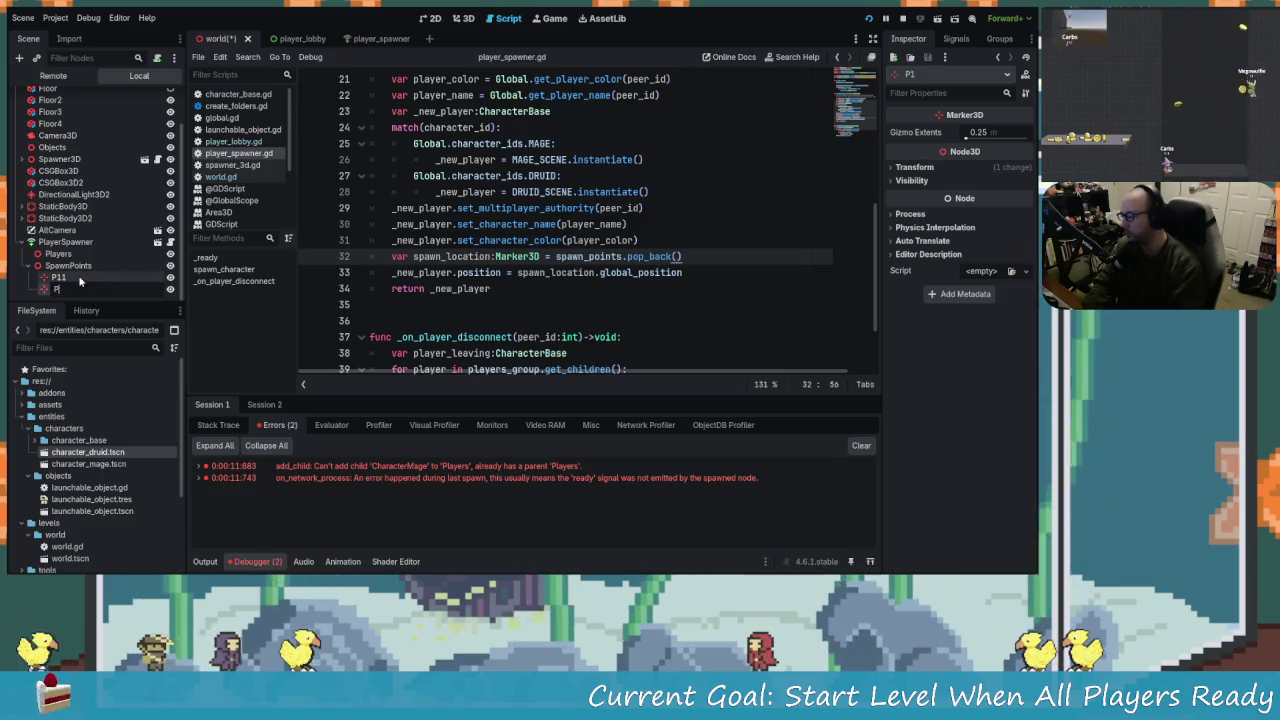
pyautogui.press('Return')
# Rename the top marker from P11 to P1, save the world scene, and run the project.
pyautogui.click(81, 280)
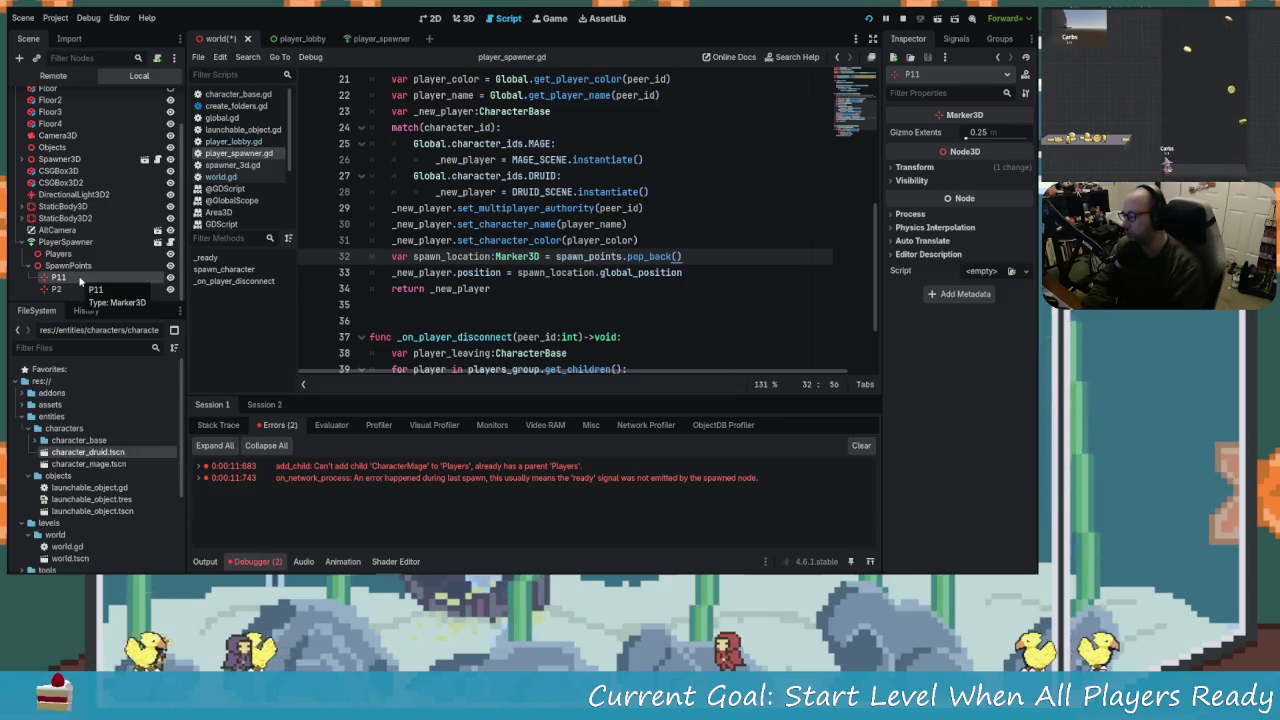
pyautogui.doubleClick(80, 278)
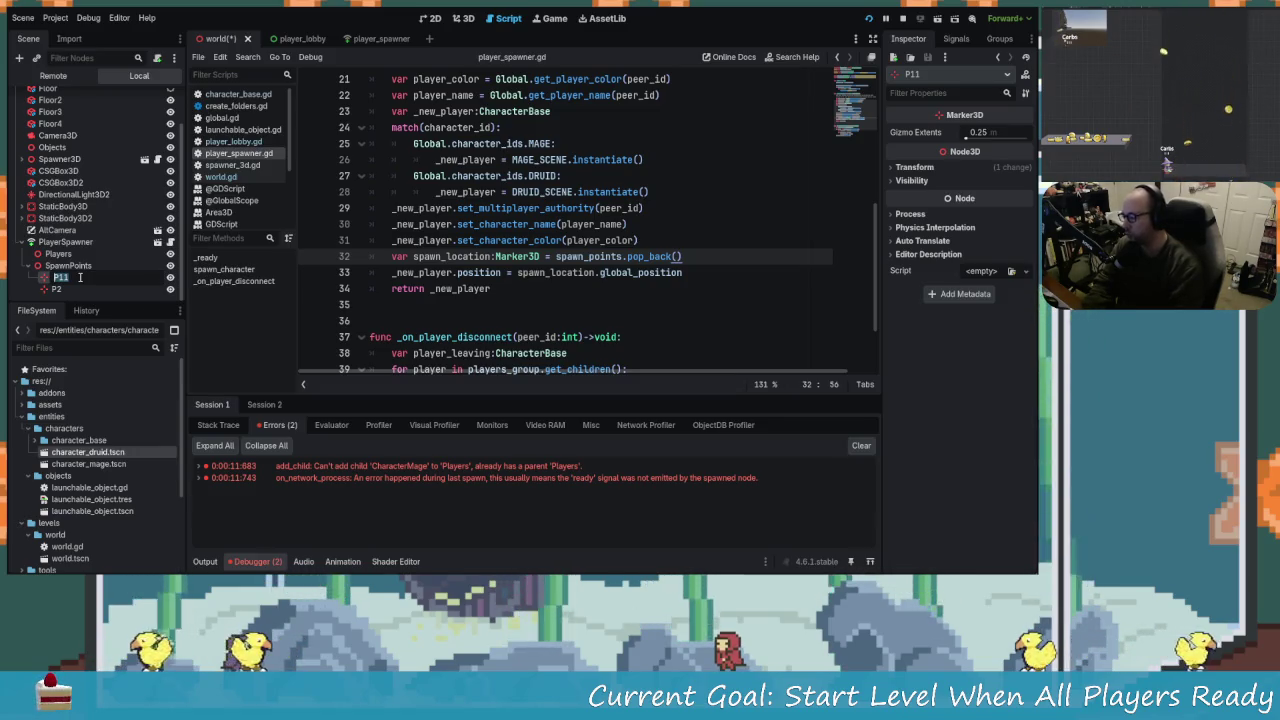
pyautogui.write('P1')
pyautogui.press('Return')
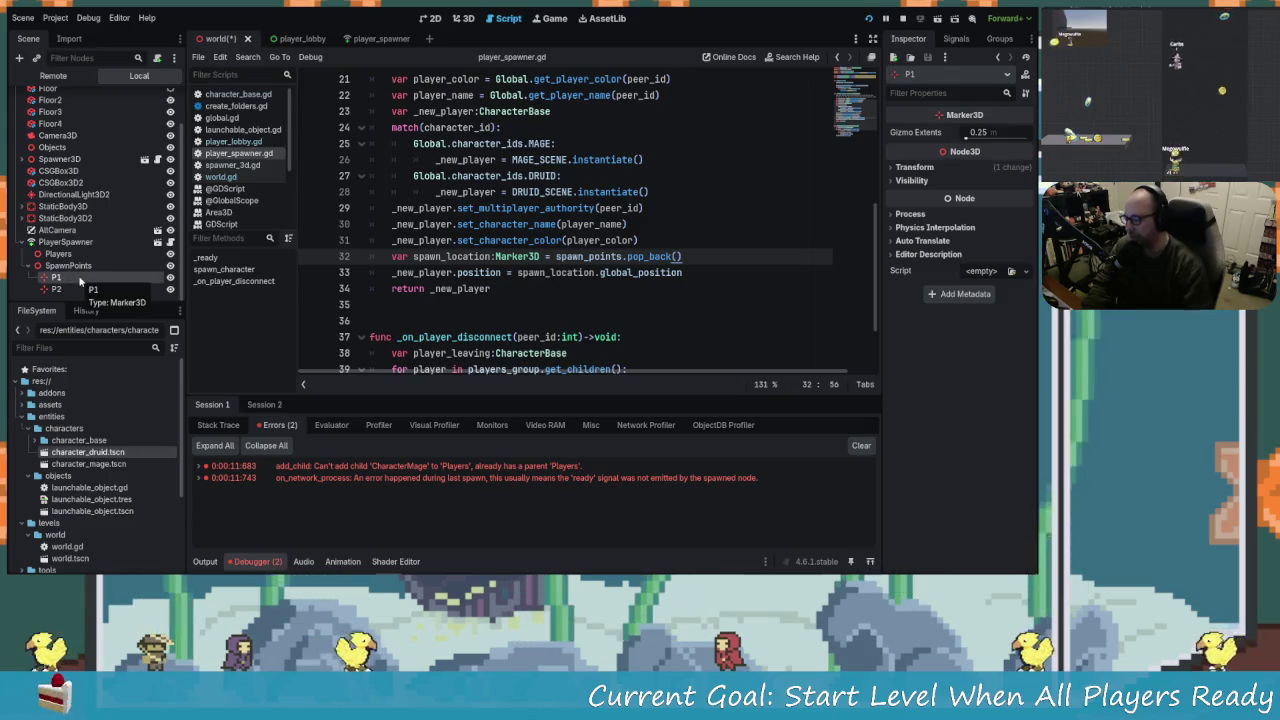
pyautogui.click(400, 305)
pyautogui.hotkey('ctrl', 's')
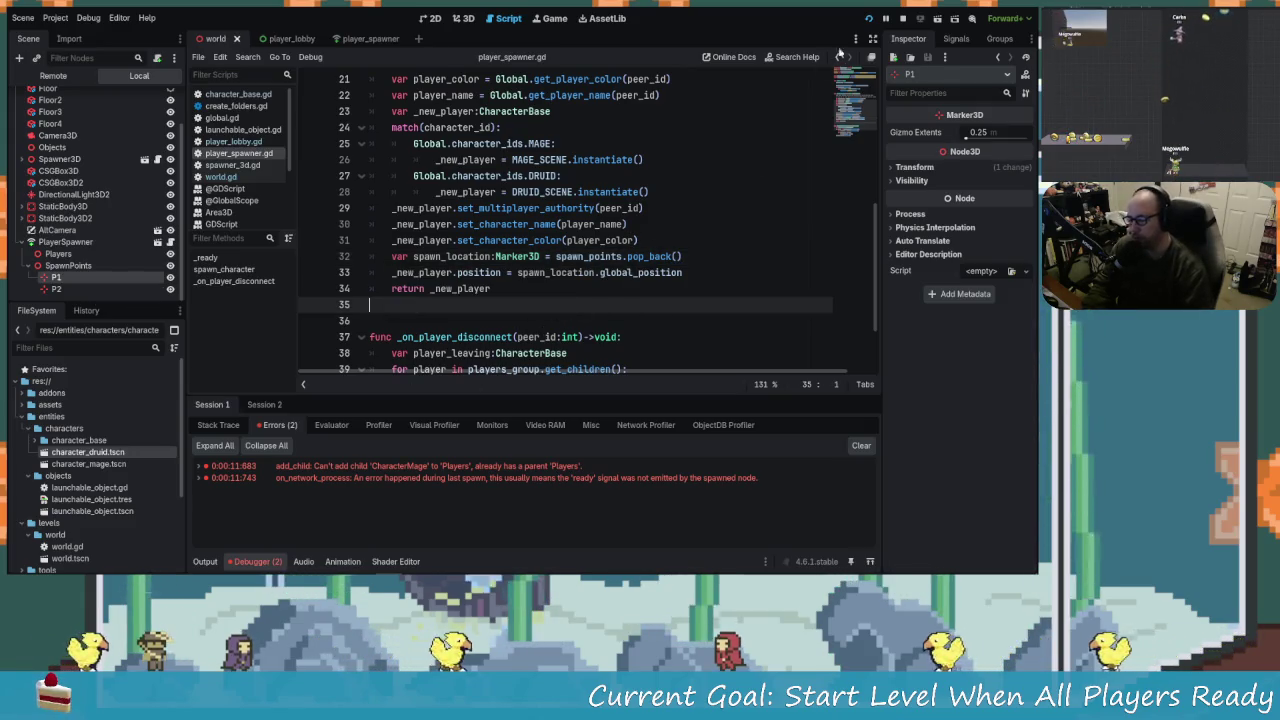
pyautogui.click(868, 18)
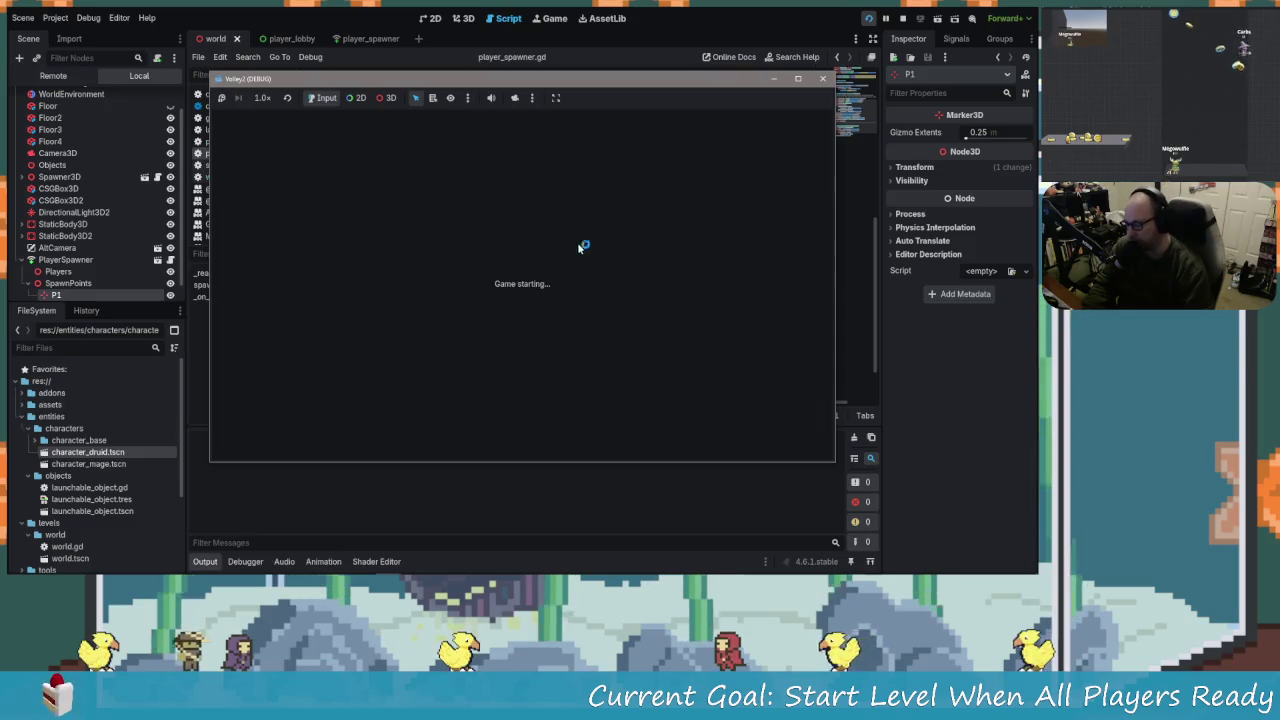